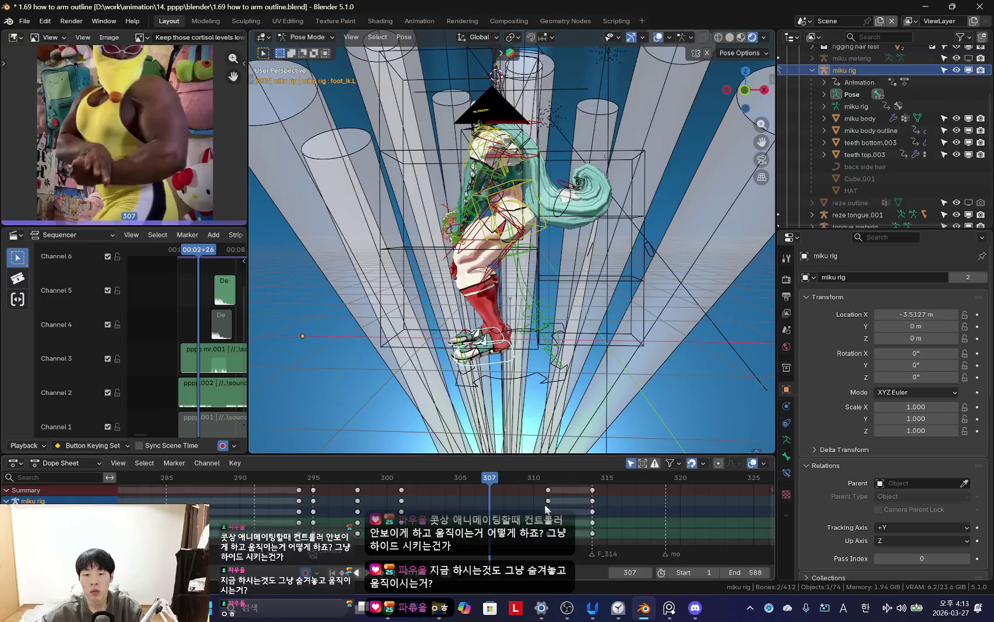
- Hide the rig overlays and play from frame 295 through the scene camera view
key("shift+alt+z")
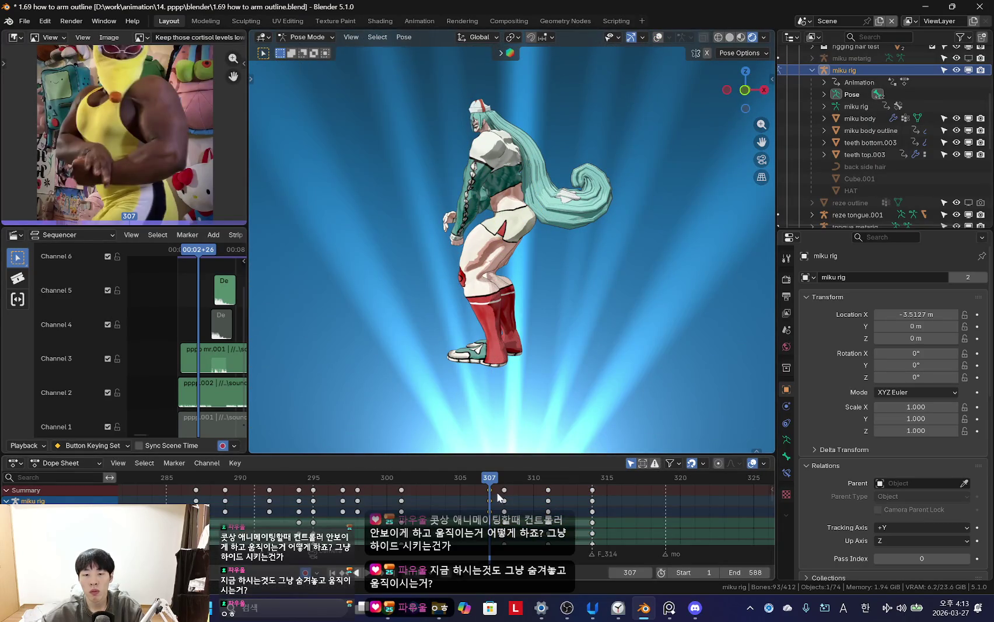
key("shift+alt+z")
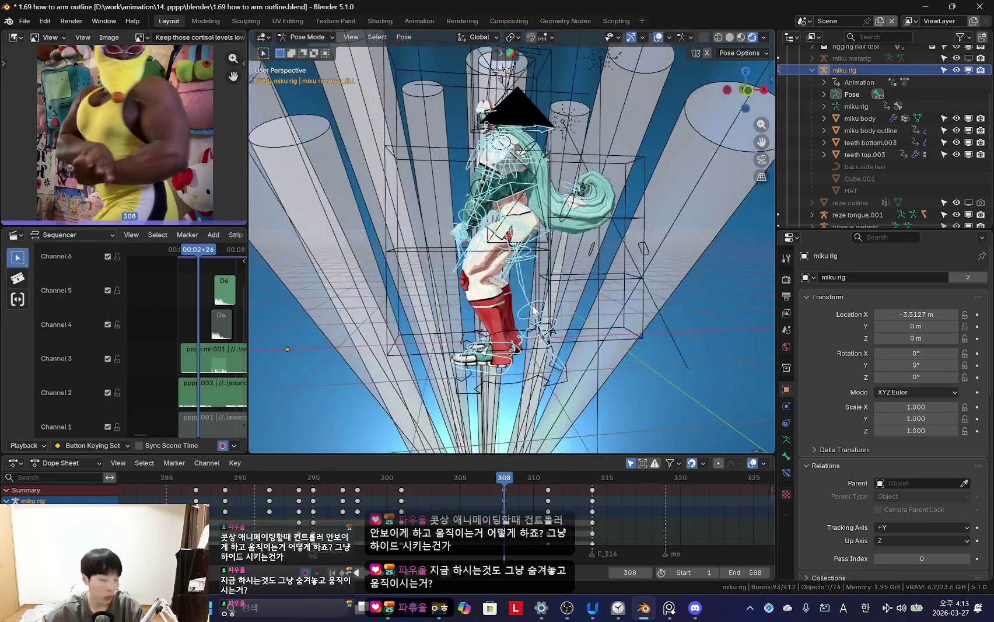
key("shift+alt+z")
key("shift+ctrl+space")
key("space")
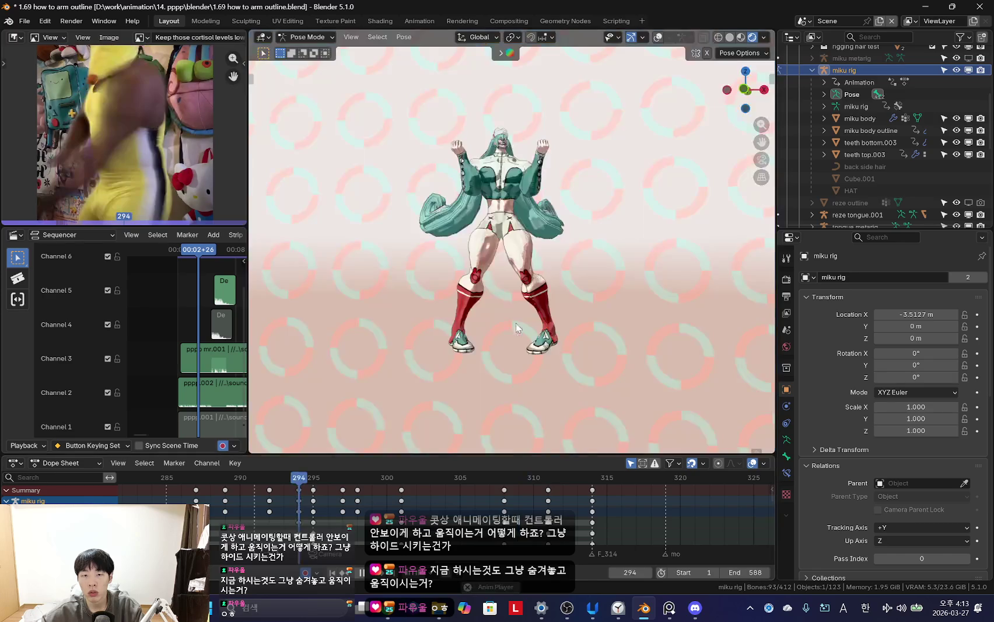
scroll(350, 514, "down", 2)
key("KP_0")
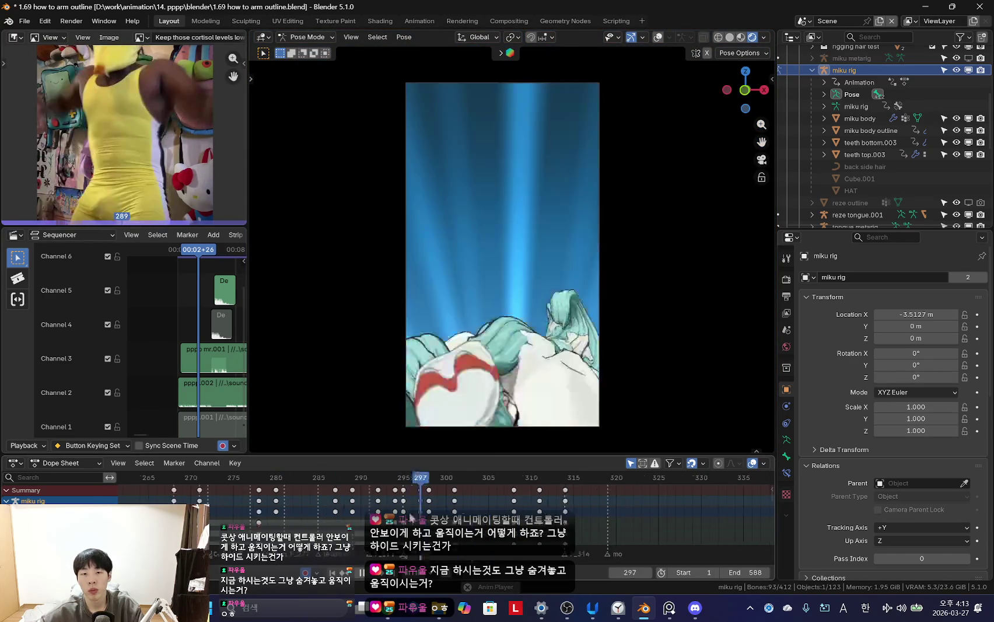
- Review the dance in and out of camera view, jumping to frames 245, 294 and 295
scroll(350, 513, "down", 5)
scroll(459, 501, "down", 1)
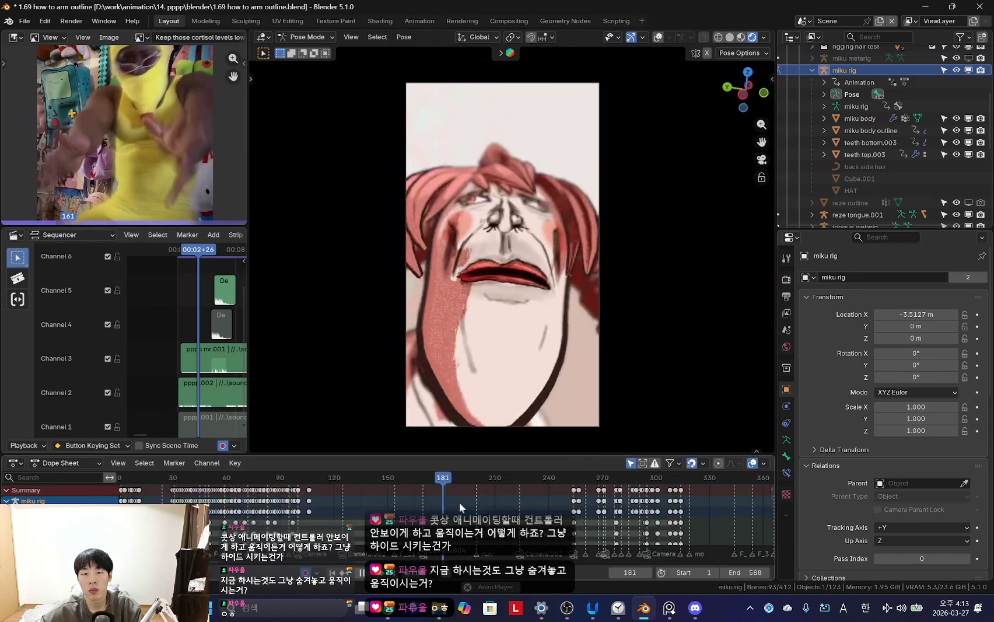
scroll(459, 502, "down", 1)
key("KP_0")
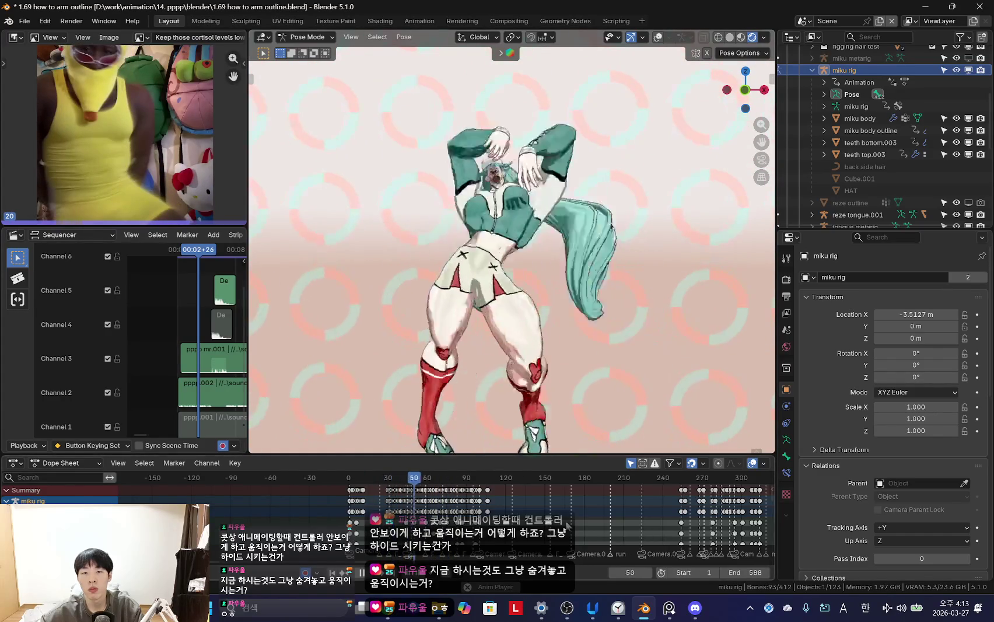
scroll(389, 510, "up", 1)
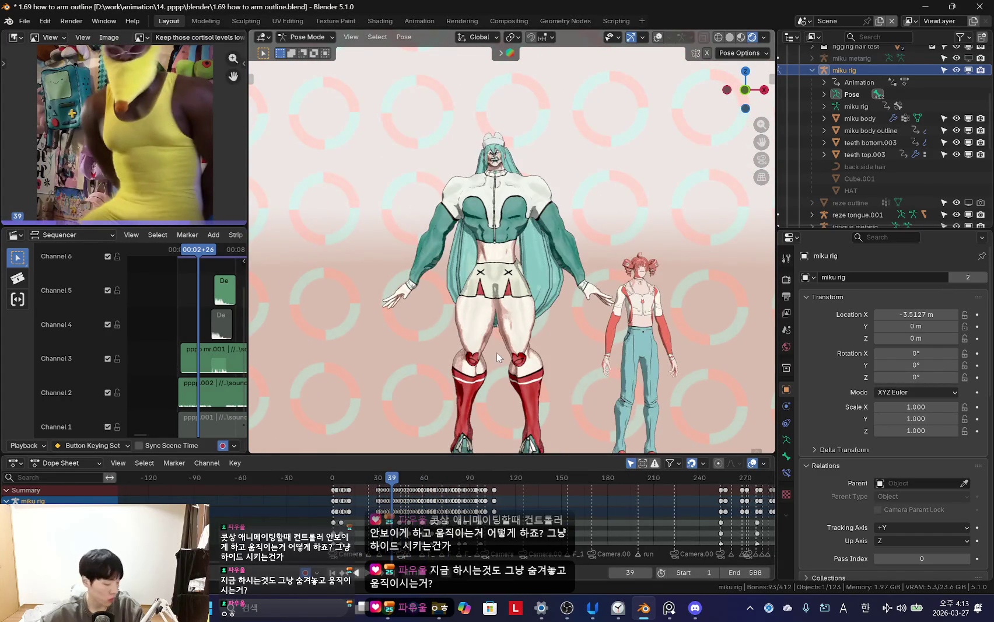
key("KP_0")
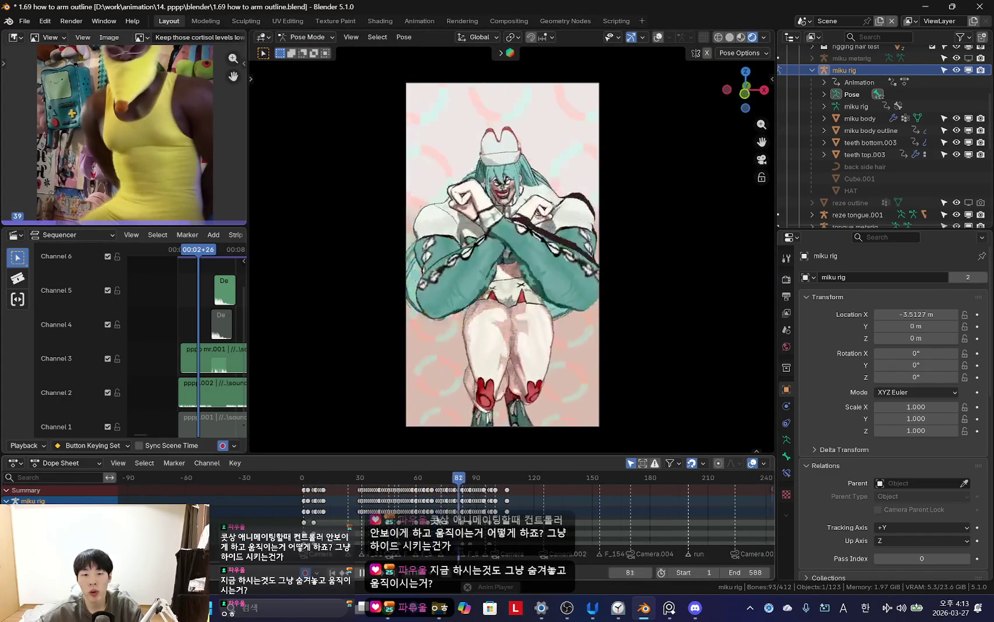
scroll(496, 513, "down", 2)
left_click(538, 511)
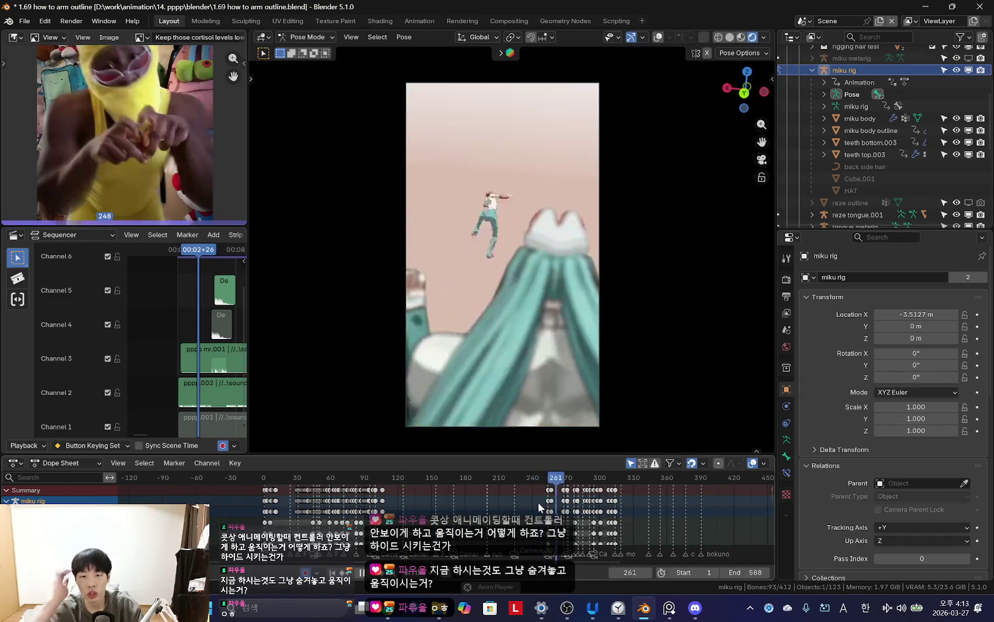
left_click(538, 501)
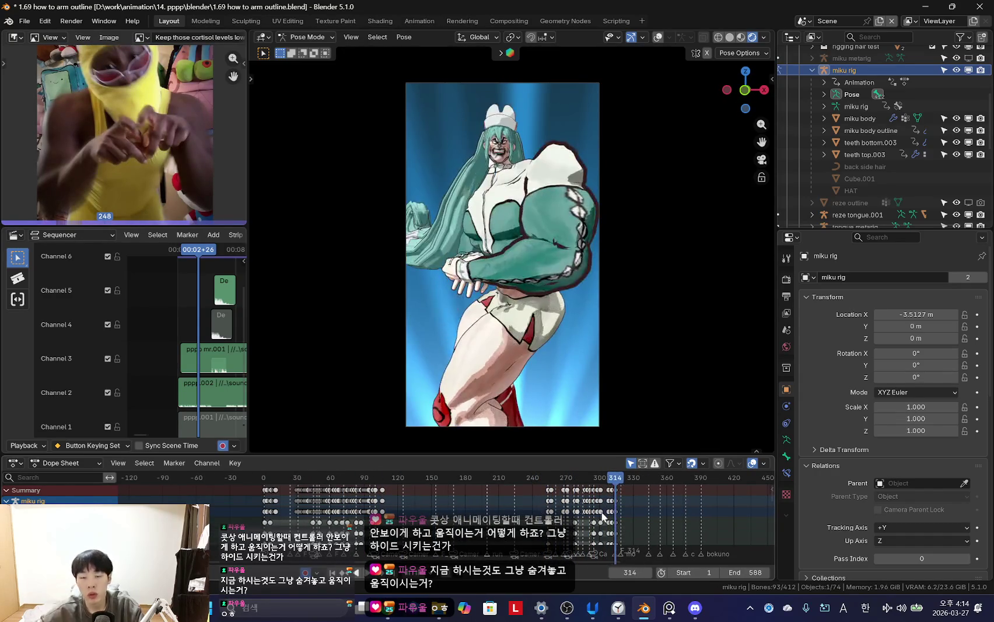
scroll(552, 519, "up", 4)
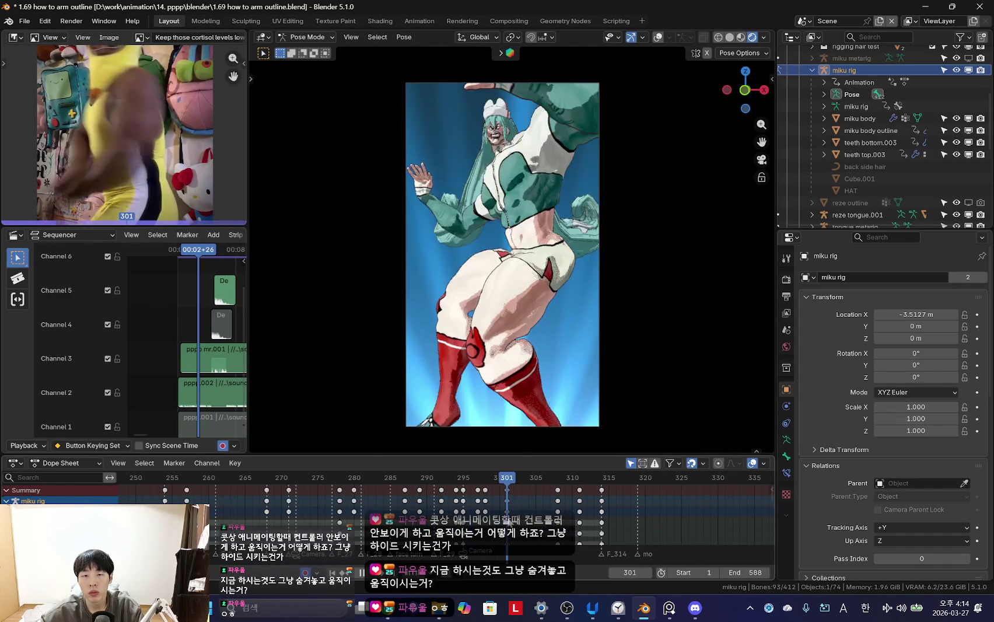
left_click(464, 510)
- Play from frame 295, orbit to a free side view, and show the bones again
middle_click_drag(521, 414, 570, 331)
key("shift+alt+z")
key("shift+alt+z")
key("KP_0")
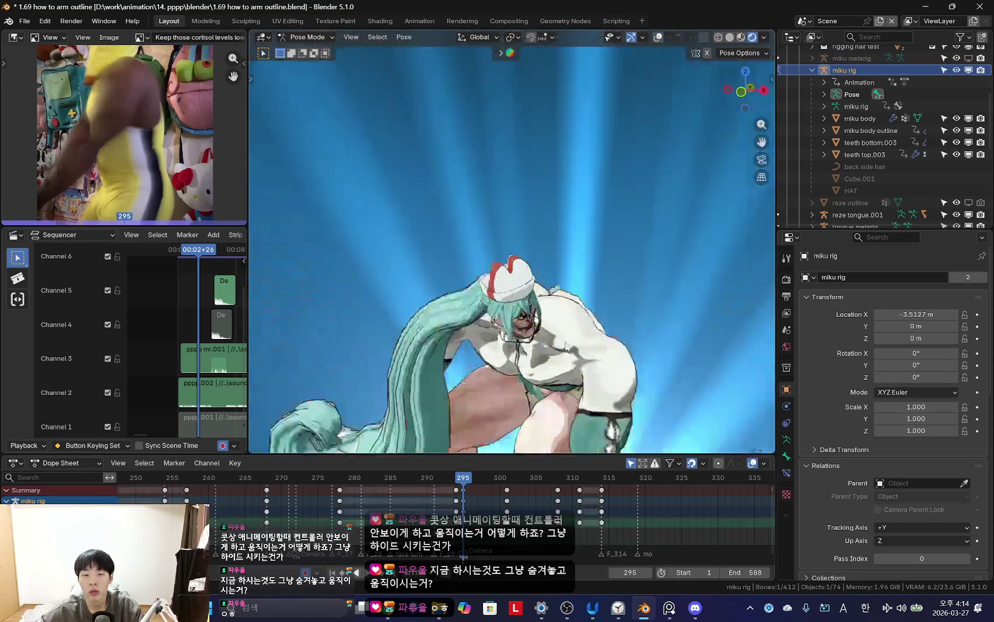
key("KP_0")
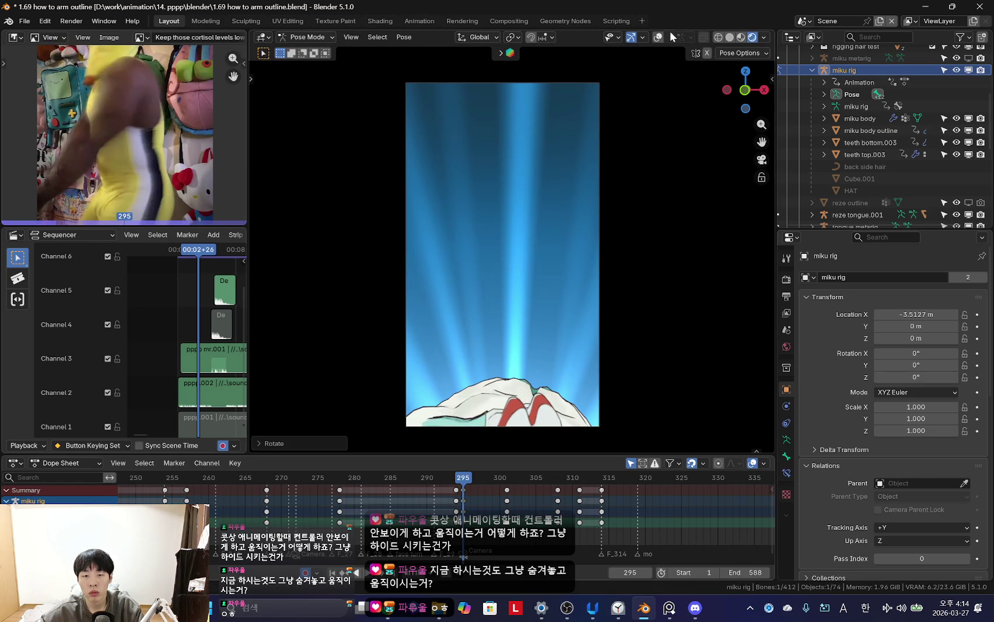
scroll(578, 355, "down", 2, "shift")
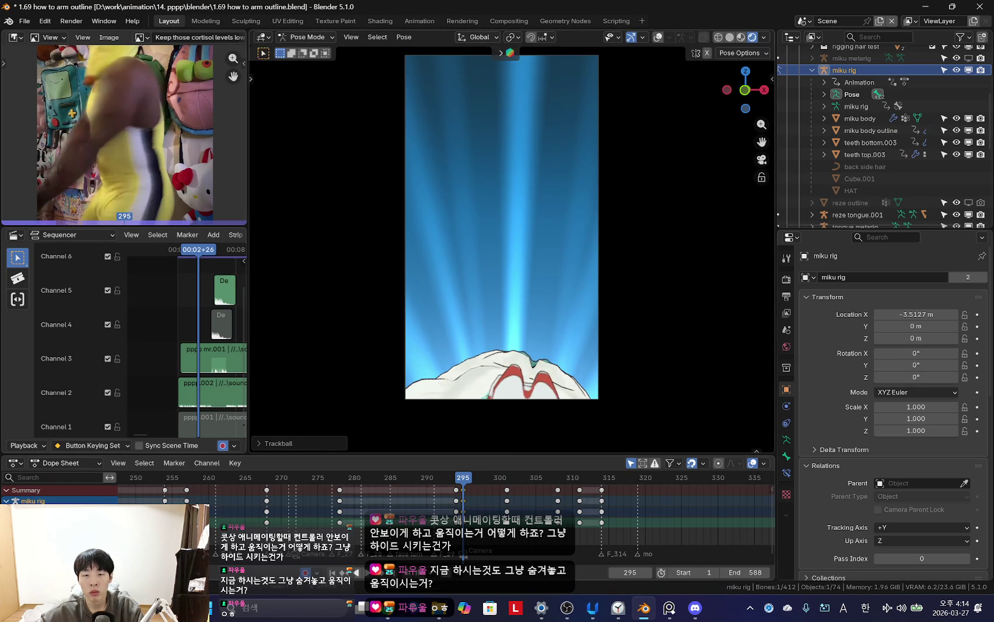
key("space")
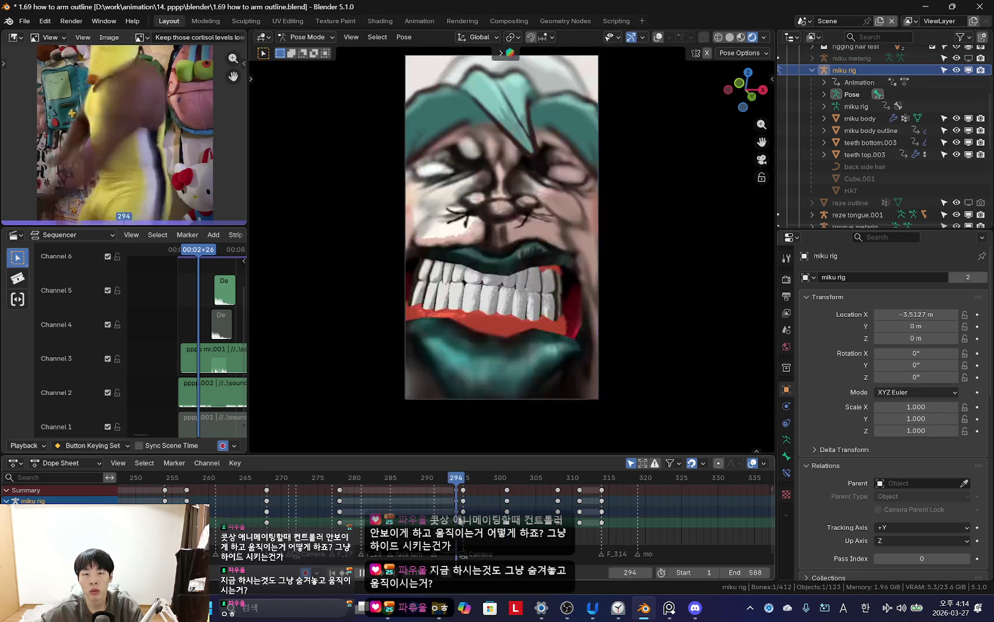
mouse_move(532, 300)
middle_mouse_down()
mouse_move(521, 269)
mouse_move(500, 295)
middle_mouse_up()
key("shift+alt+z")
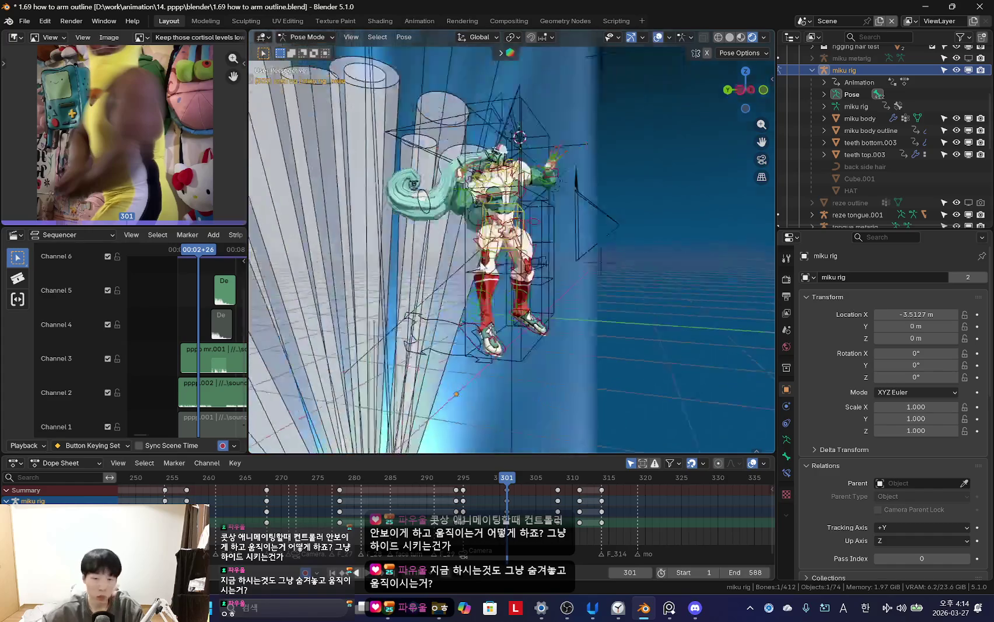
- Replay frames 295–315 with the rig hidden, ending in the scene camera view at frame 301
scroll(481, 505, "up", 6, "alt")
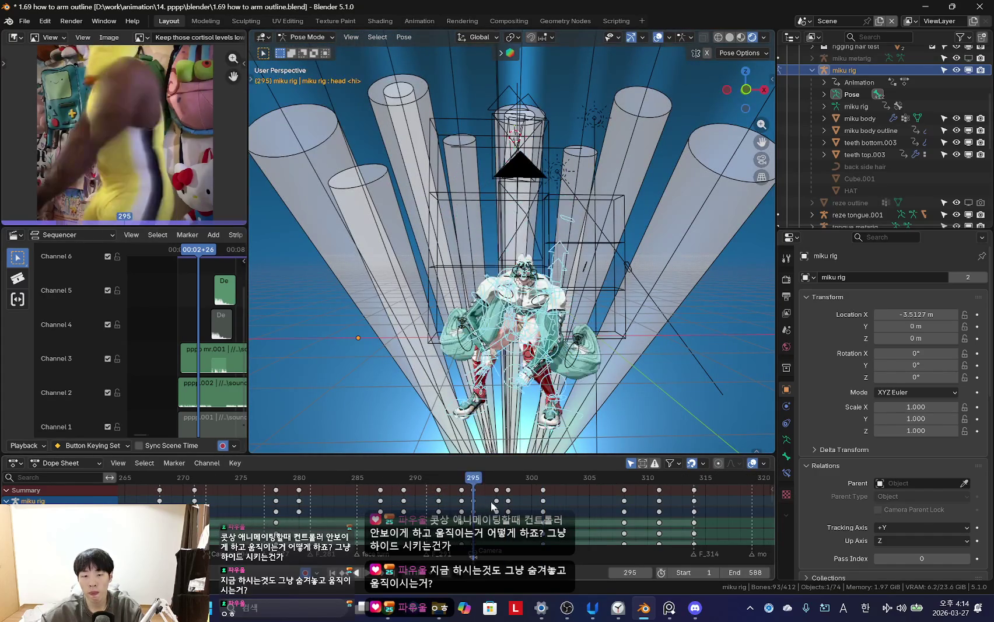
key("shift+alt+z")
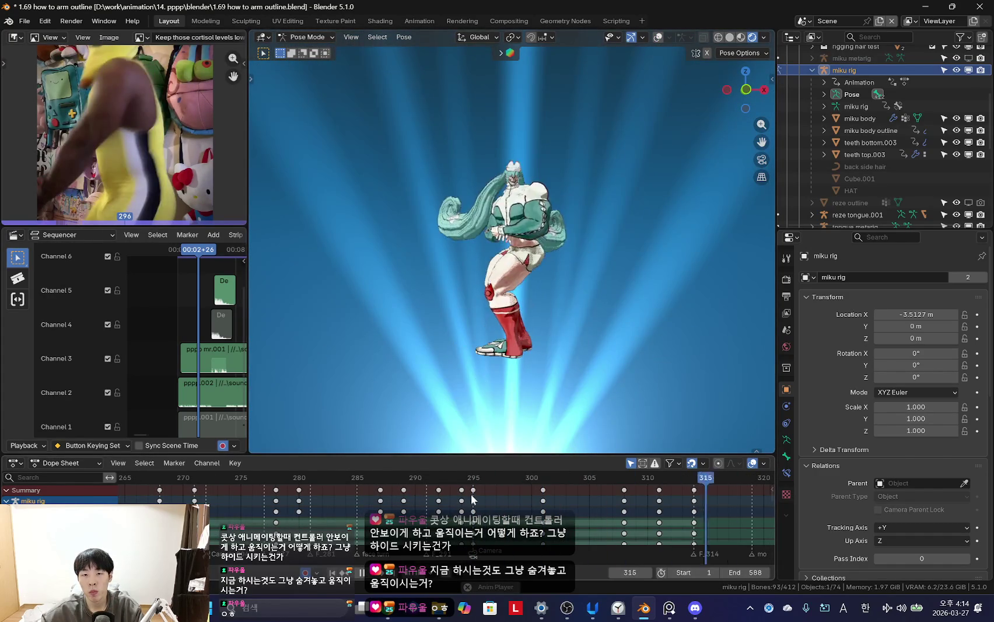
scroll(473, 499, "up", 15, "alt")
scroll(514, 506, "down", 2)
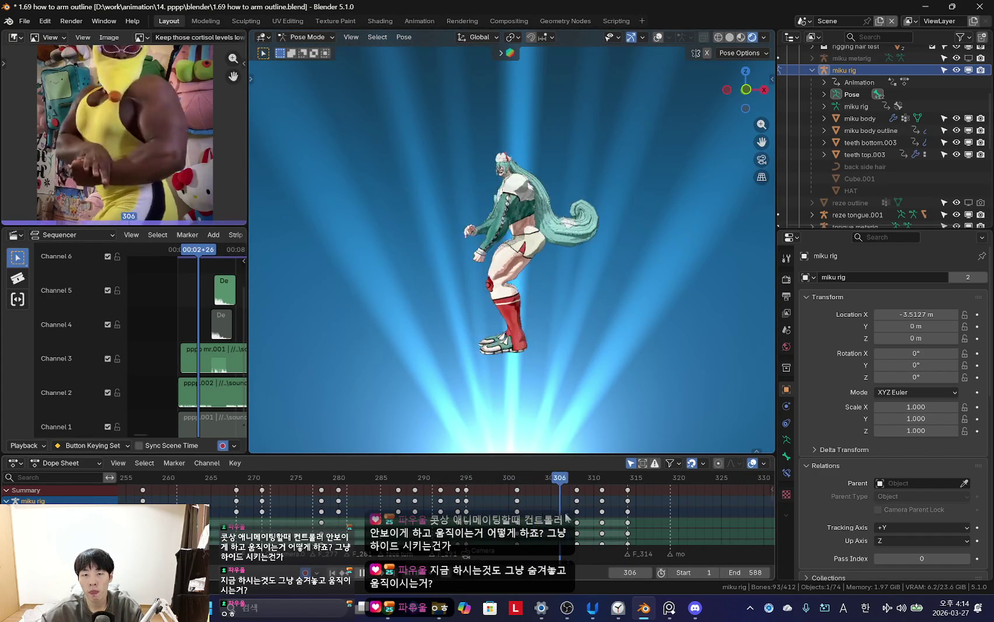
middle_click_drag(551, 357, 547, 357)
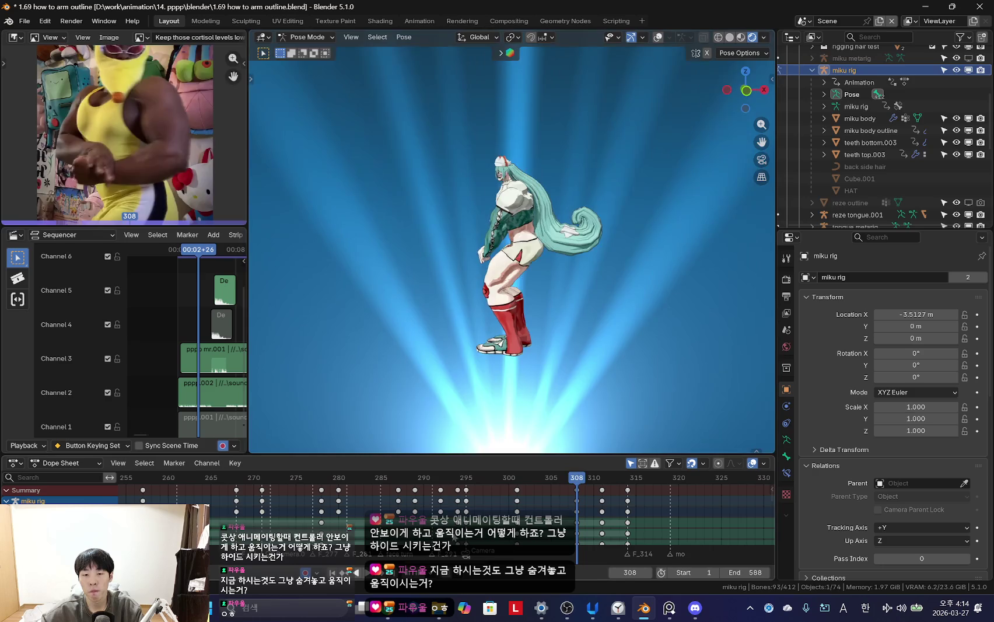
key("space")
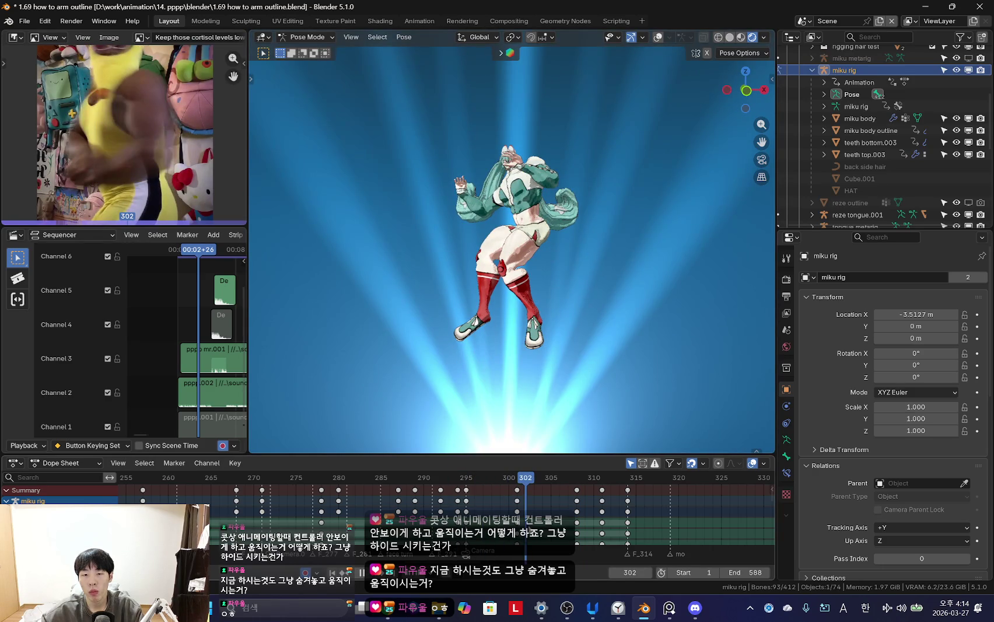
key("KP_0")
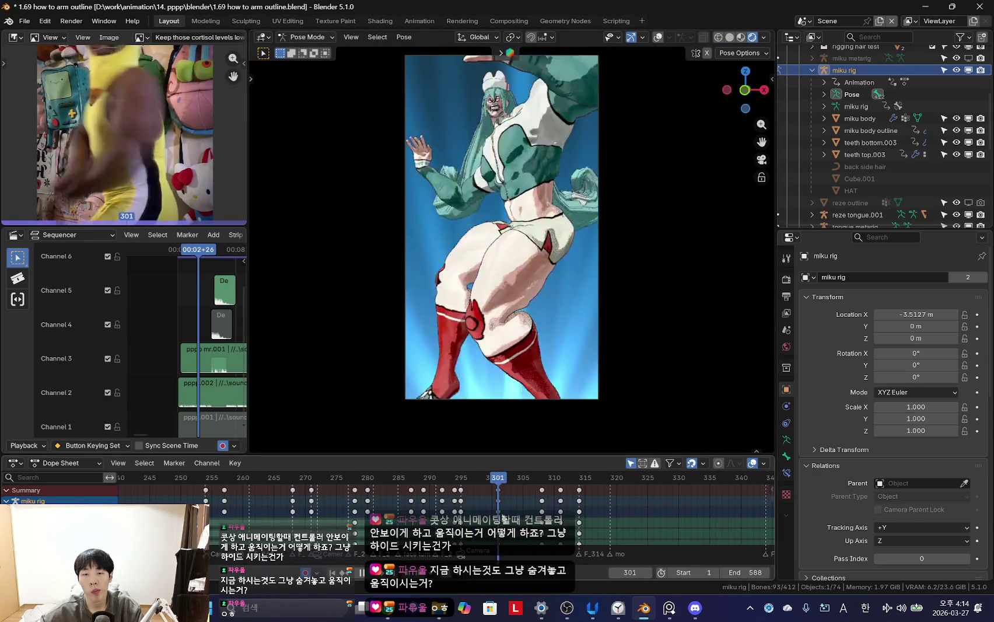
- Select the torso bone, scrub frames 297–302, rotate it, and hide the rig again
key("space")
key("shift+alt+z")
left_click(574, 237)
key("space")
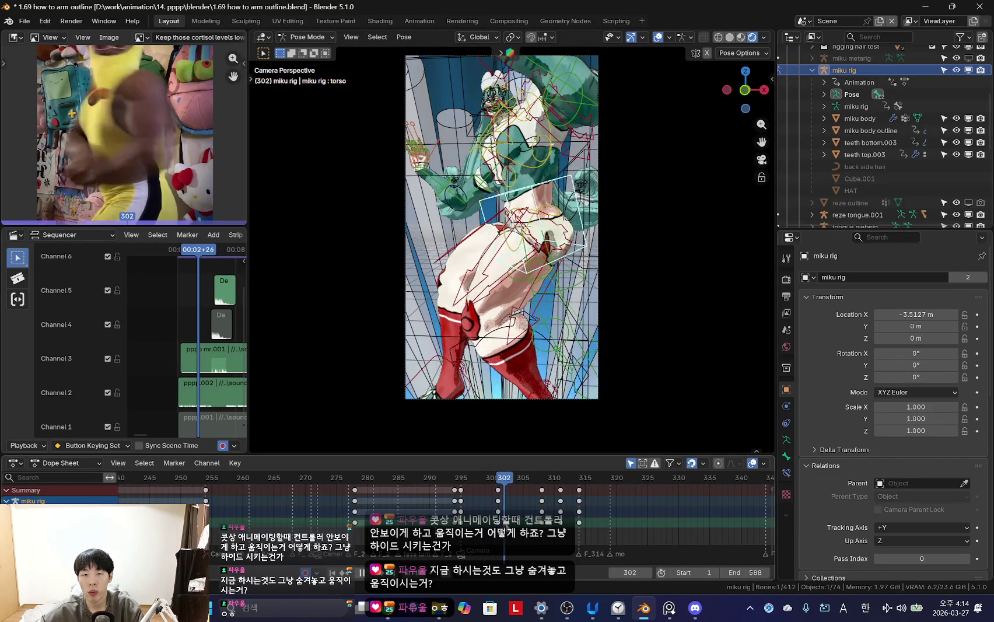
left_click_drag(557, 536, 474, 517)
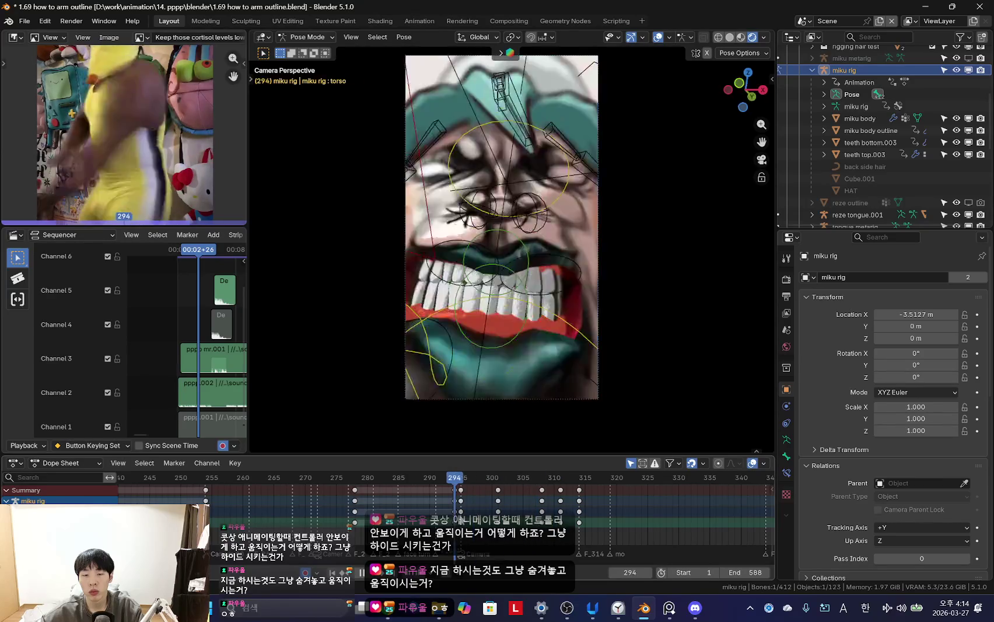
mouse_move(474, 517)
left_mouse_down()
mouse_move(504, 517)
mouse_move(495, 528)
left_mouse_up()
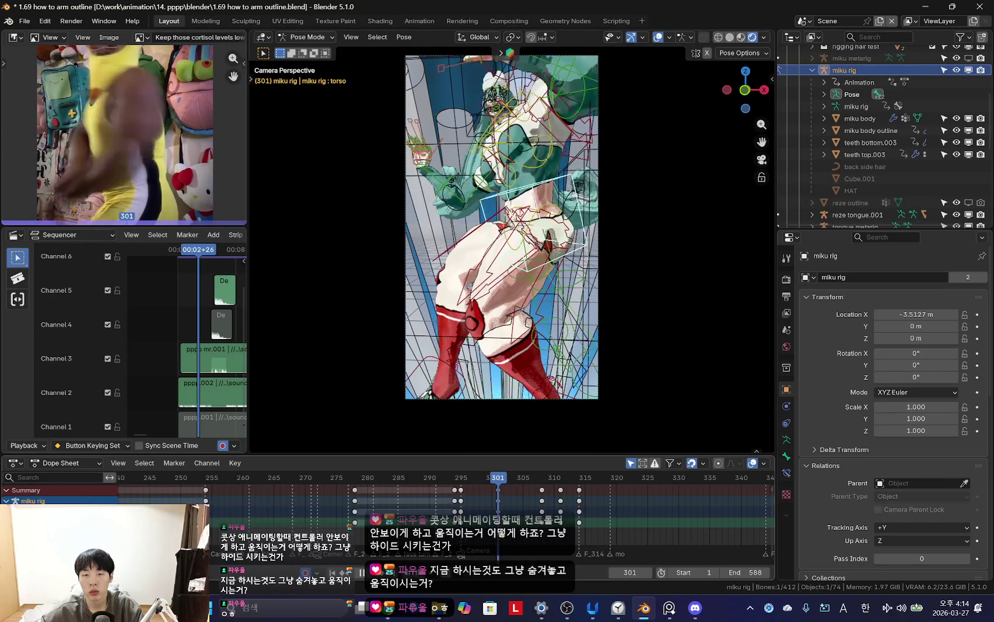
key("r")
left_click(687, 349)
key("shift+alt+z")
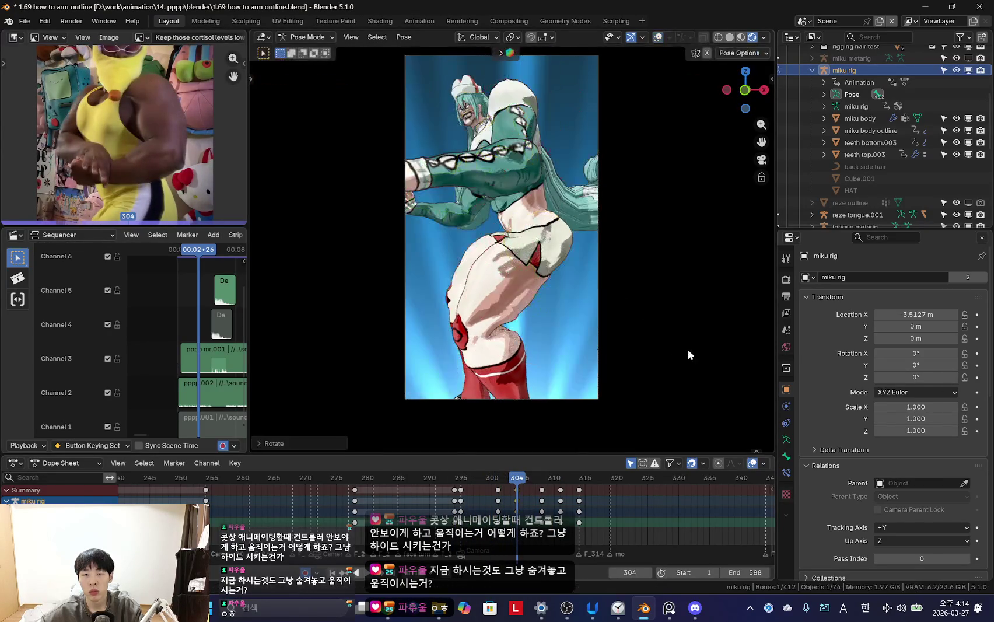
- Nudge the torso pose and review frames 297–302 from a free orbit and the camera
key("g")
key("space")
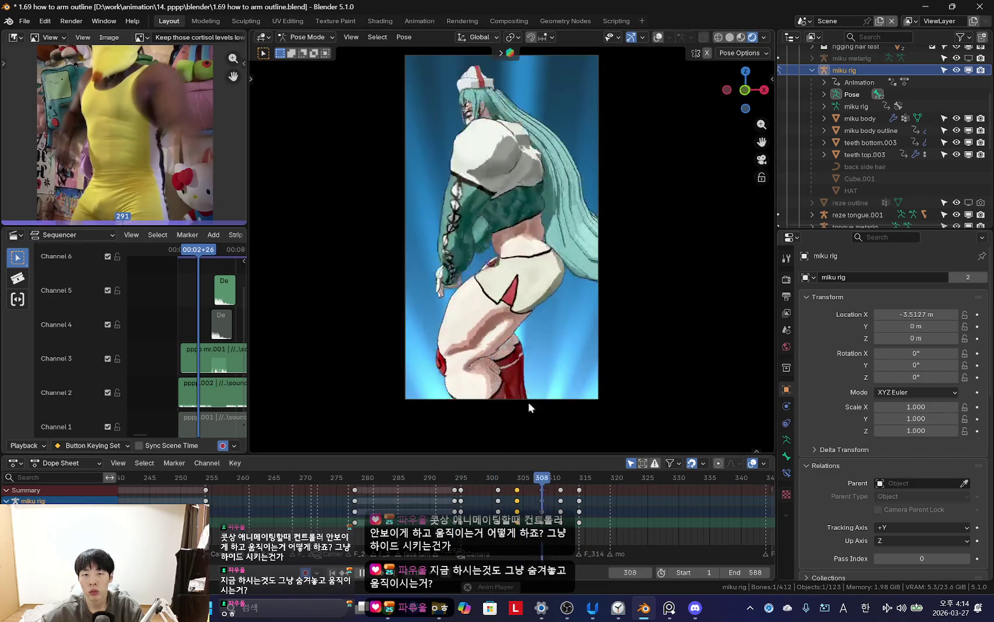
scroll(488, 497, "up", 2)
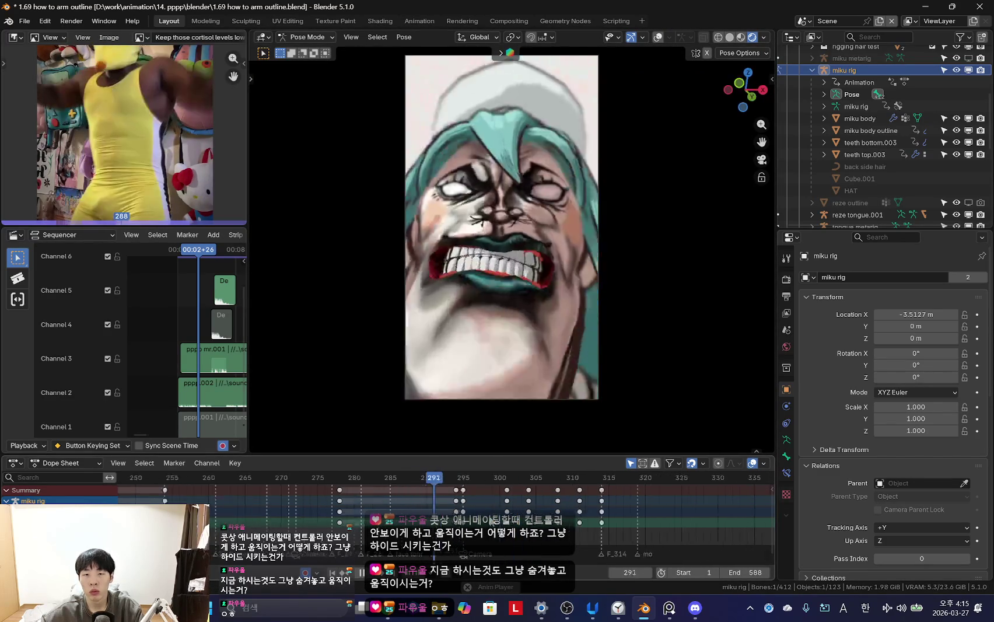
scroll(484, 506, "up", 1)
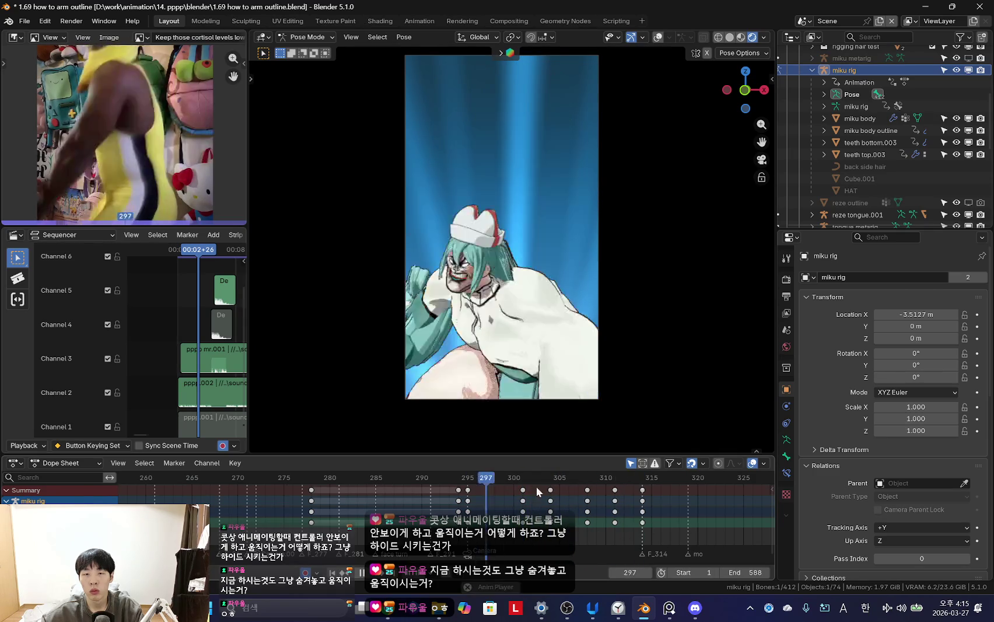
key("KP_0")
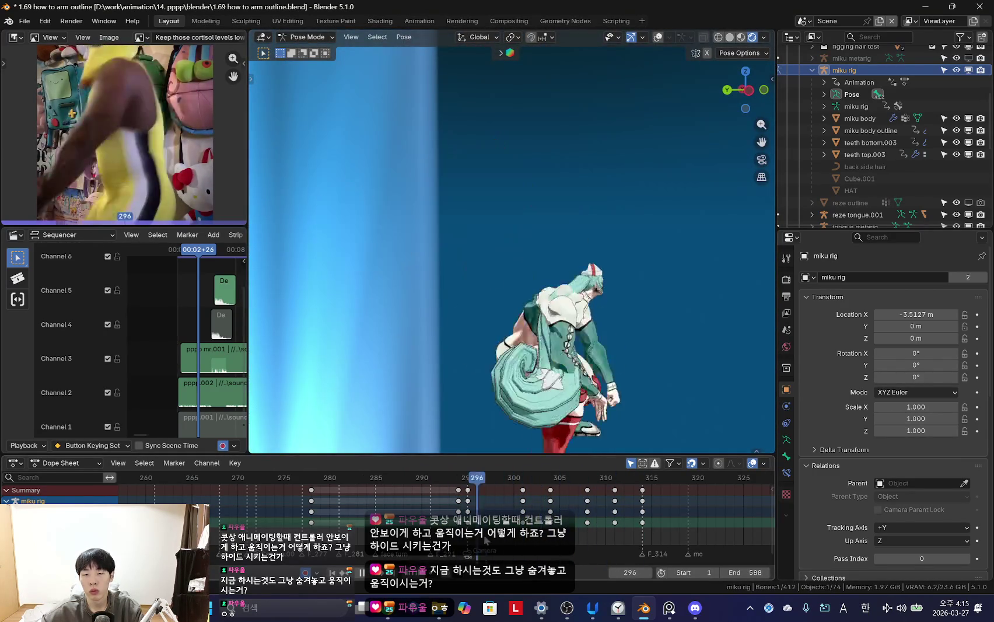
middle_click_drag(657, 336, 534, 336)
key("KP_0")
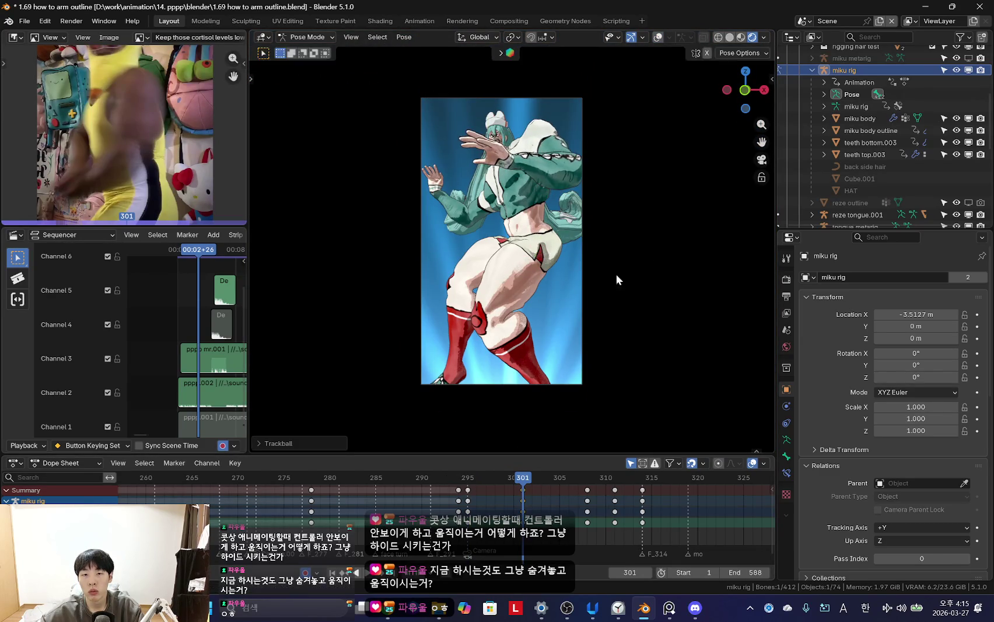
- Replay the motion forwards and backwards, then begin rotating the chest bone at frame 298
key("space")
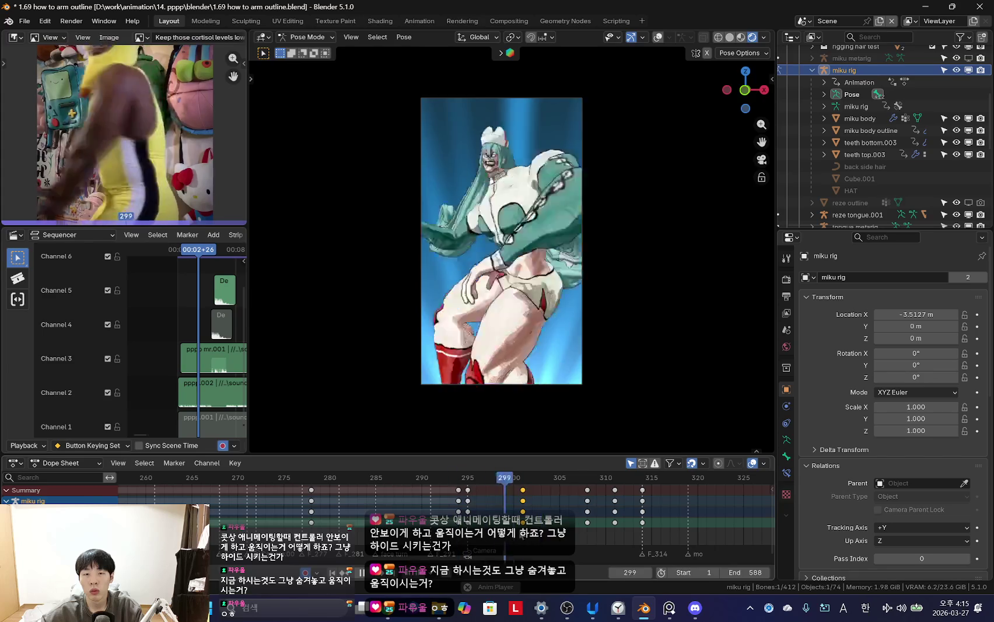
key("Escape")
key("shift+ctrl+space")
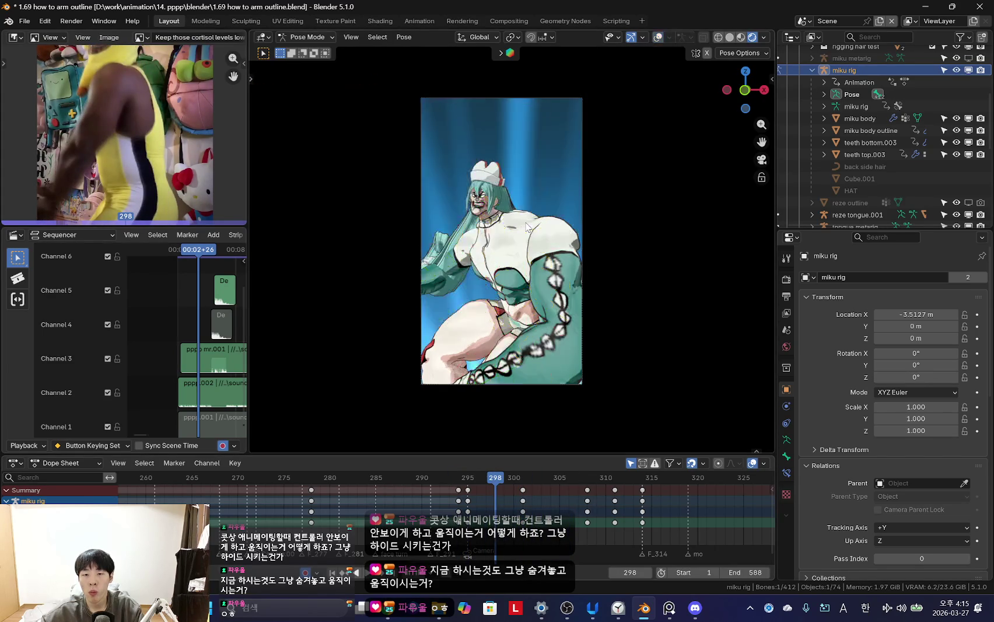
key("shift+alt+z")
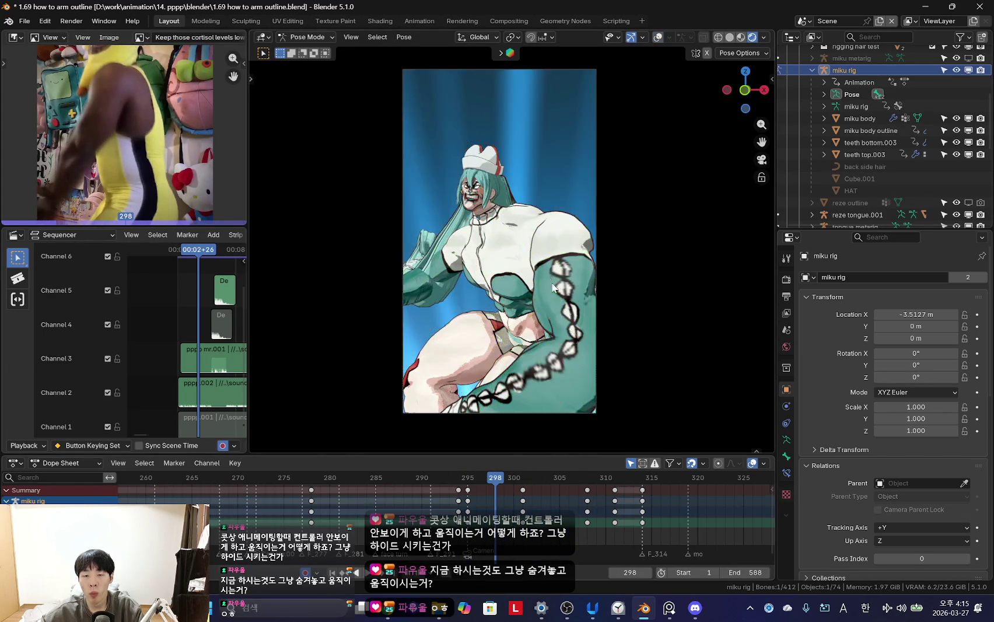
key("r")
key("r")
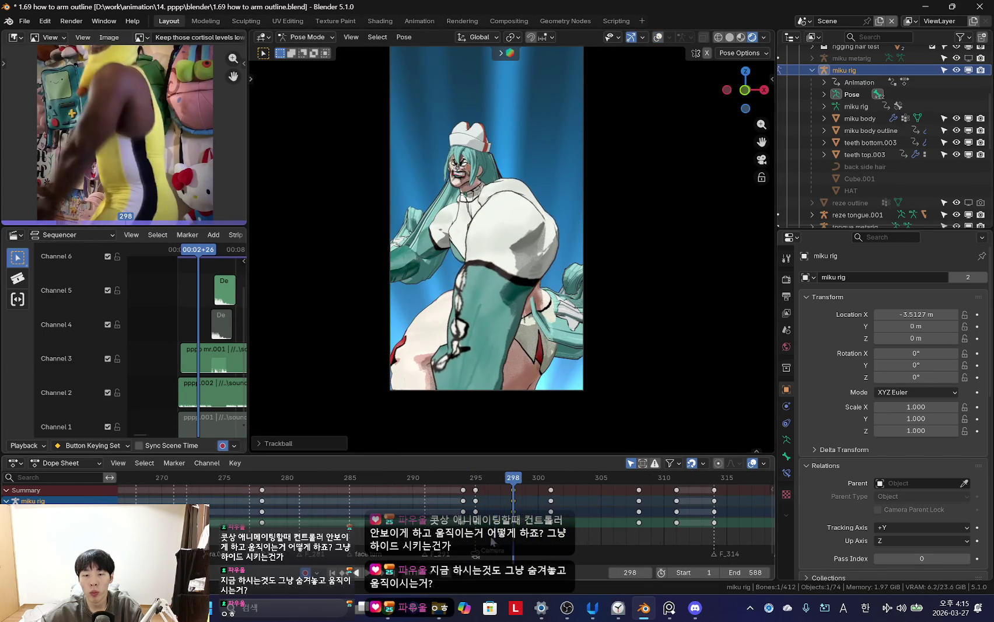
- Start rotating the upper-body bone while scrubbing frames 296–301 to compare poses
key("r")
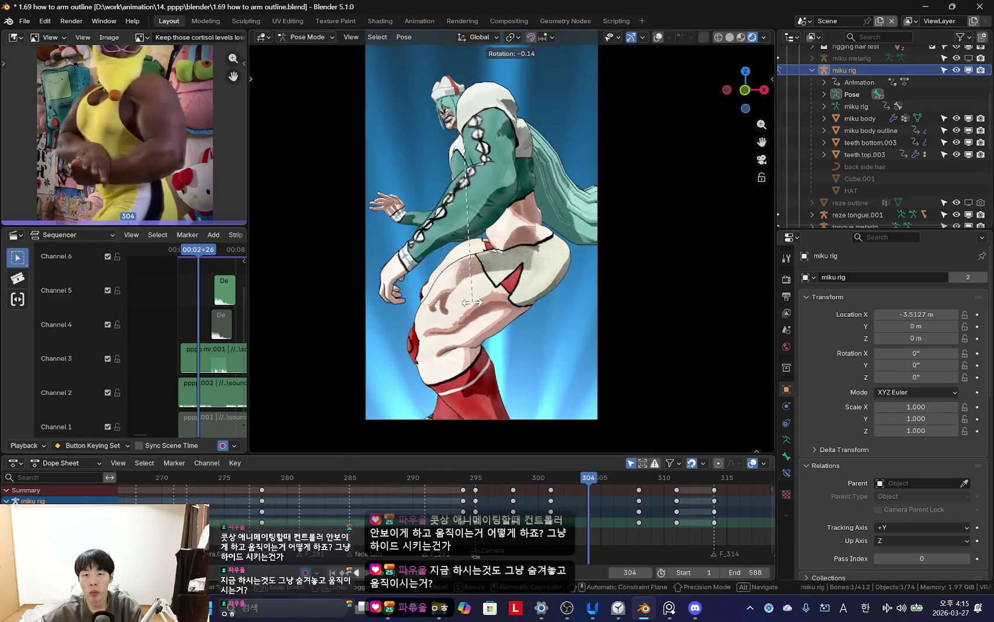
key("space")
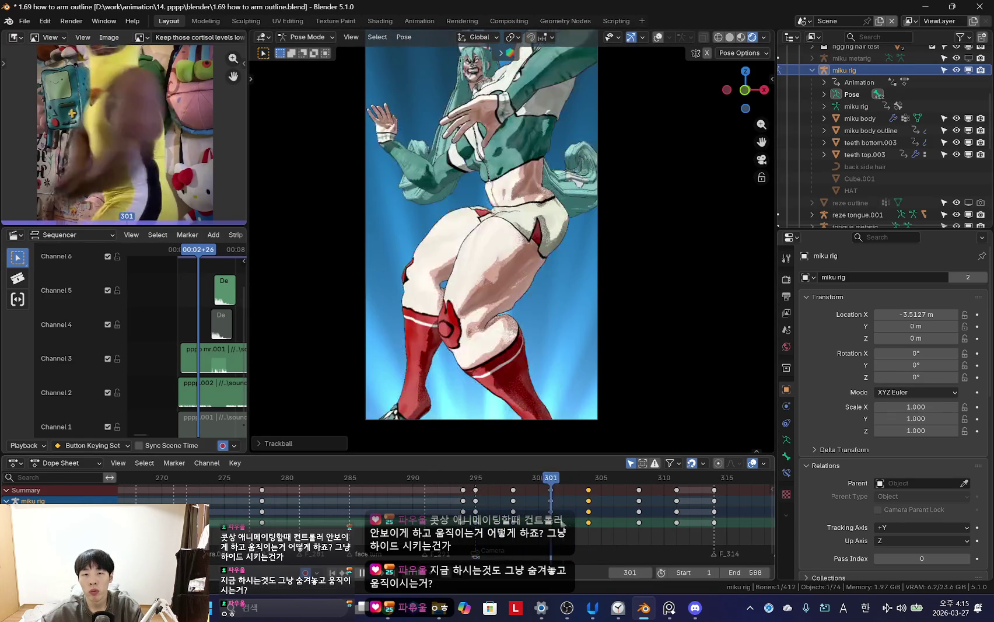
key("shift+ctrl+space")
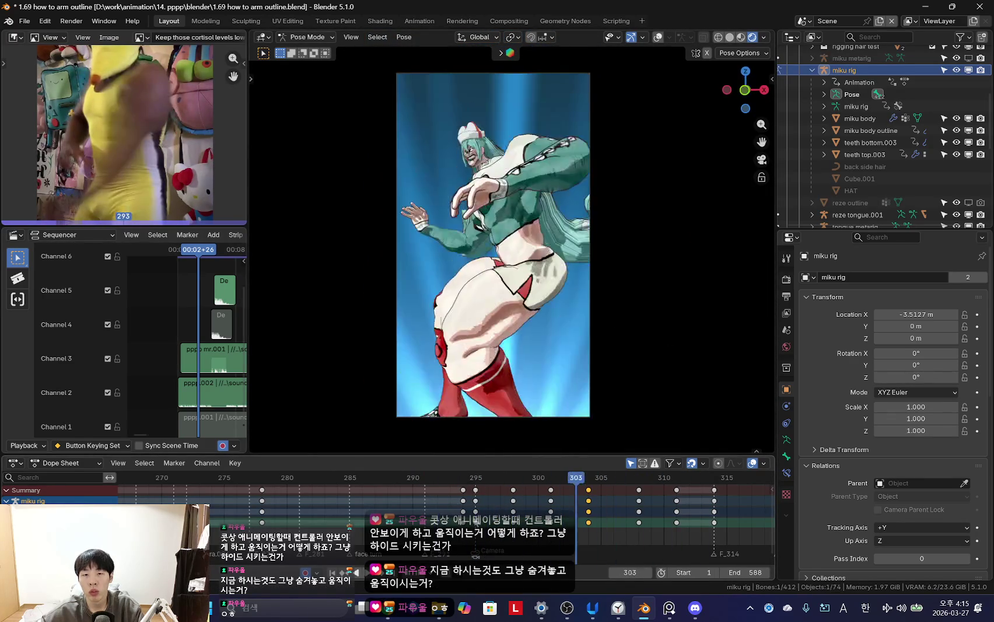
mouse_move(462, 512)
left_mouse_down()
mouse_move(471, 526)
mouse_move(588, 525)
mouse_move(501, 525)
mouse_move(551, 525)
left_mouse_up()
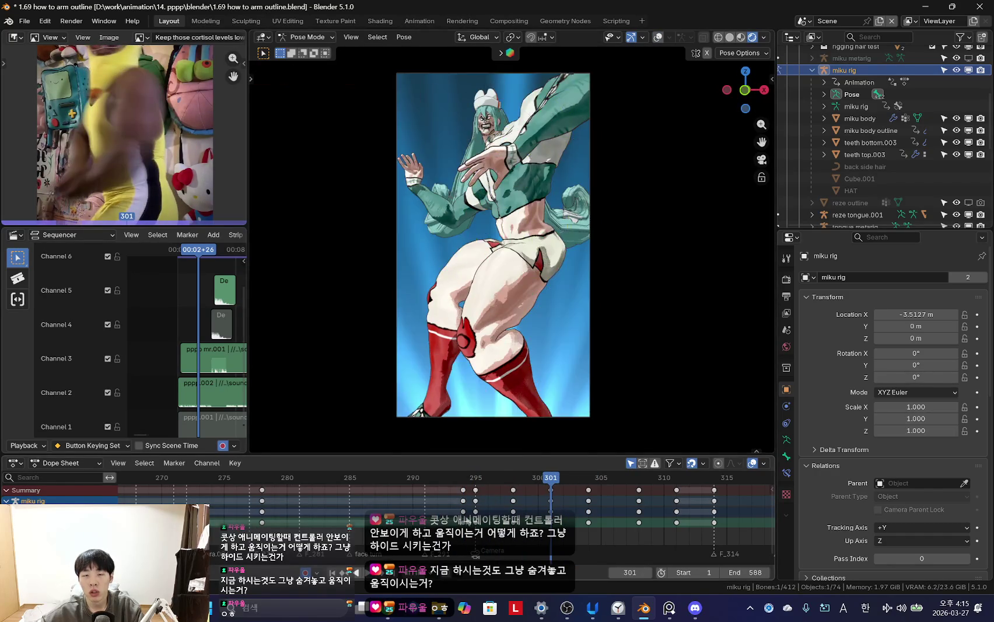
scroll(554, 245, "up", 4, "alt")
scroll(528, 185, "down", 3, "alt")
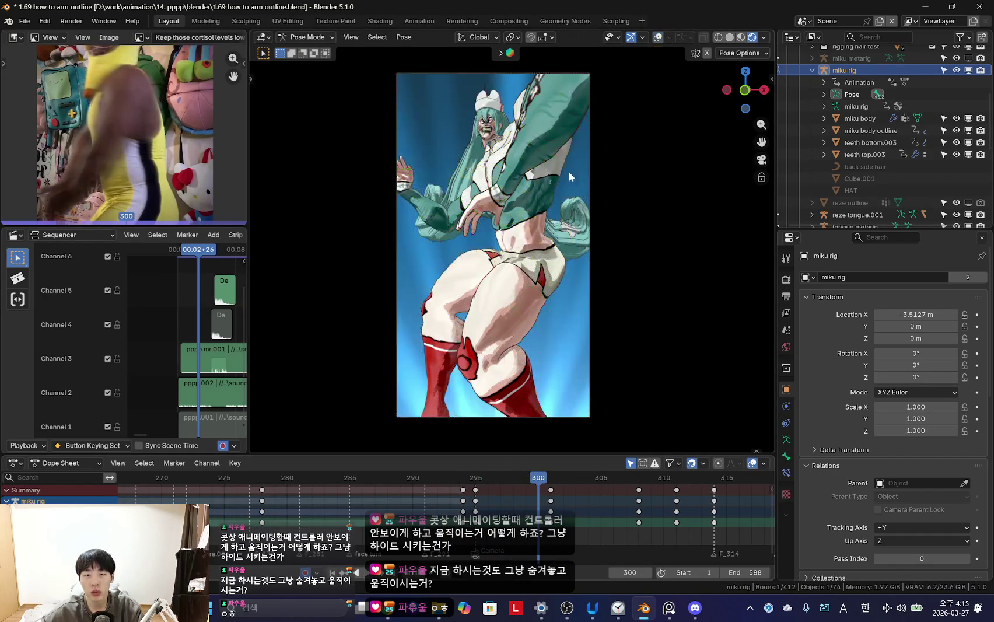
scroll(619, 196, "up", 2, "shift")
scroll(636, 244, "down", 1, "alt")
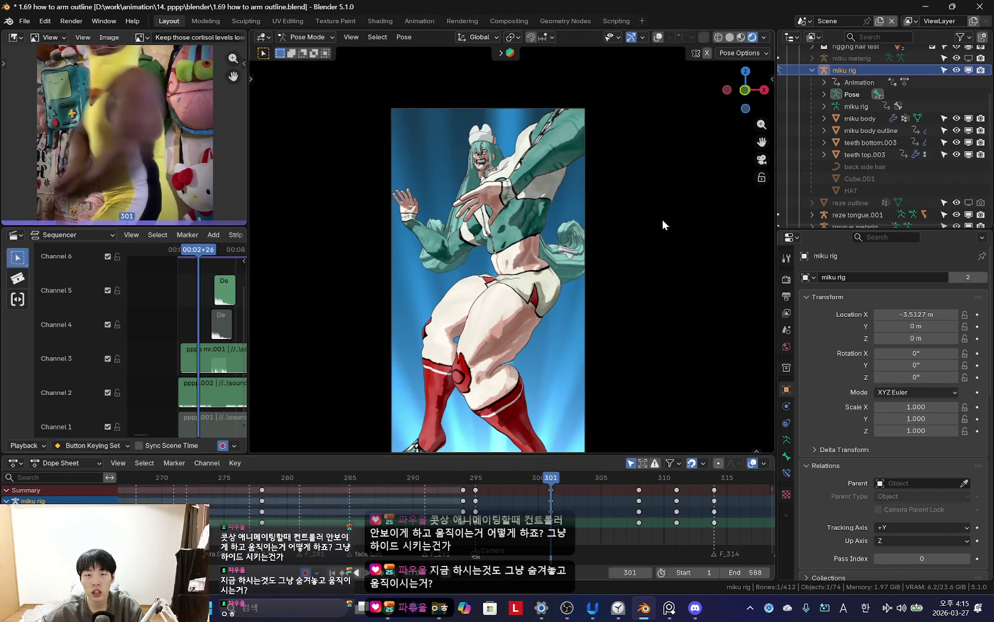
mouse_move(532, 496)
left_mouse_down()
mouse_move(484, 497)
mouse_move(525, 496)
mouse_move(512, 520)
left_mouse_up()
scroll(633, 267, "down", 2, "alt")
- Confirm and key the rotation near frame 298, then play frames 291–303 to check it
left_click(475, 479)
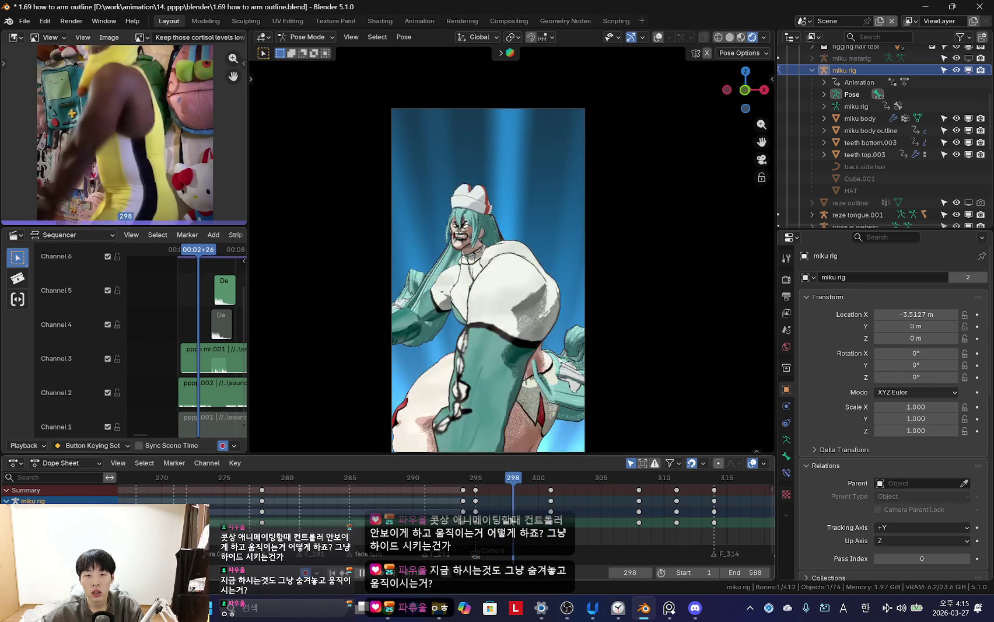
left_click(580, 352)
key("space")
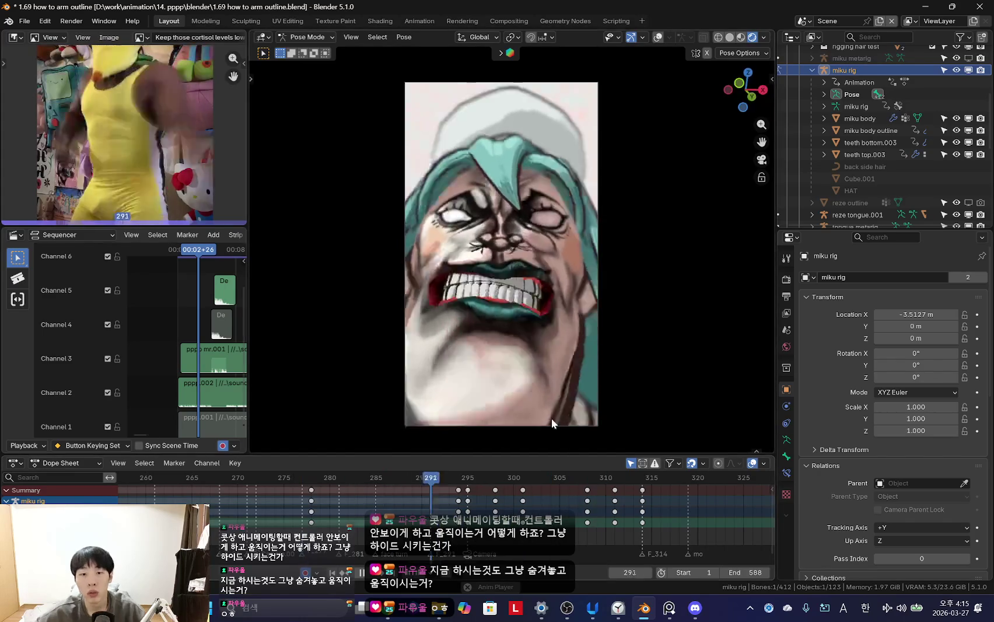
scroll(448, 501, "down", 2)
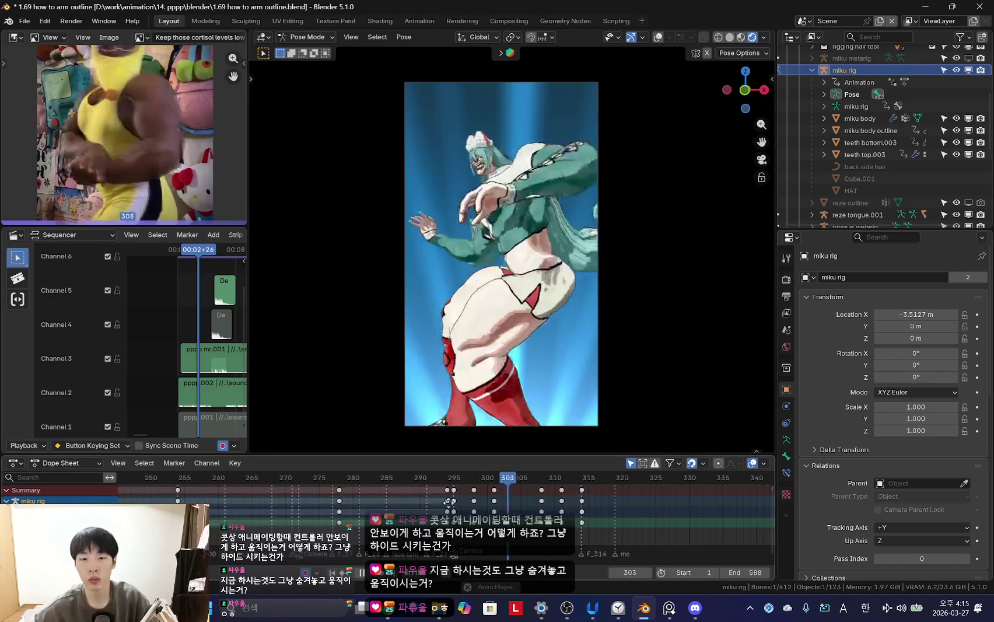
scroll(452, 502, "up", 2)
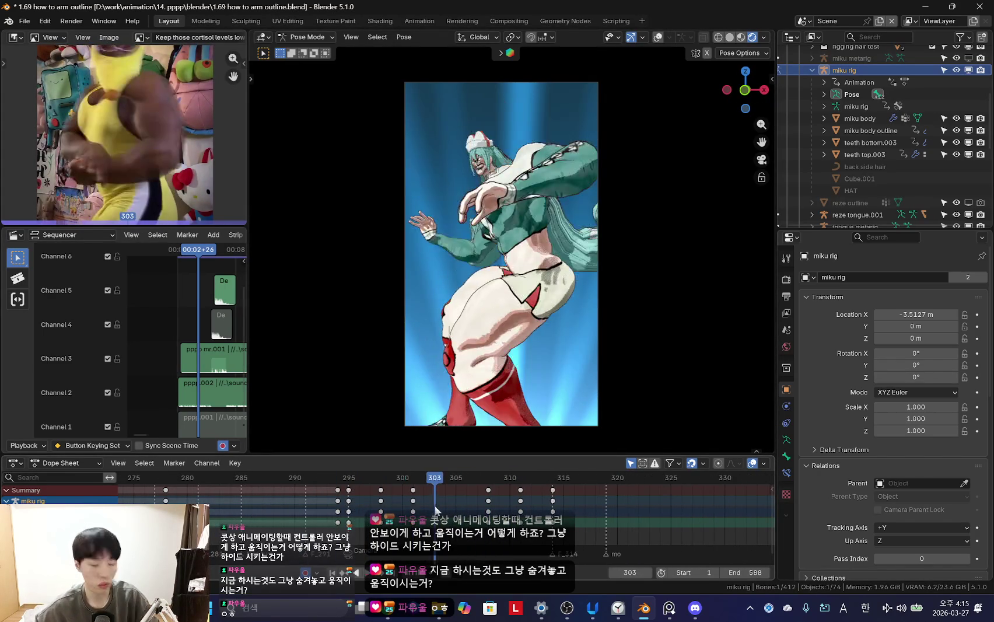
scroll(435, 506, "up", 1)
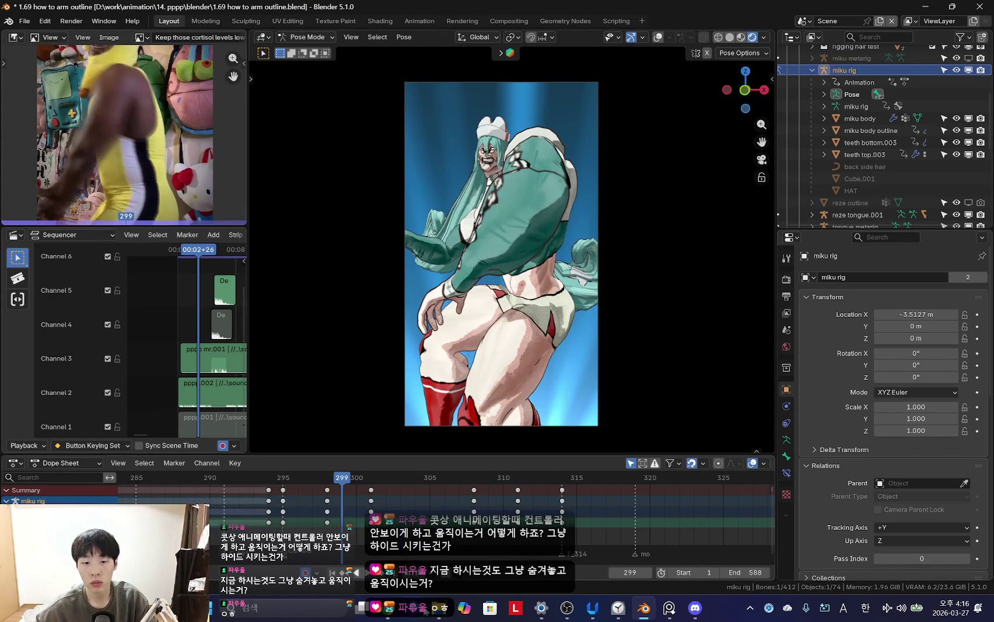
- Play 'I'm talking to you! (feat. Kasane Teto)' from Listen again in YouTube Music and minimize Chrome
left_click(394, 609)
left_click(321, 14)
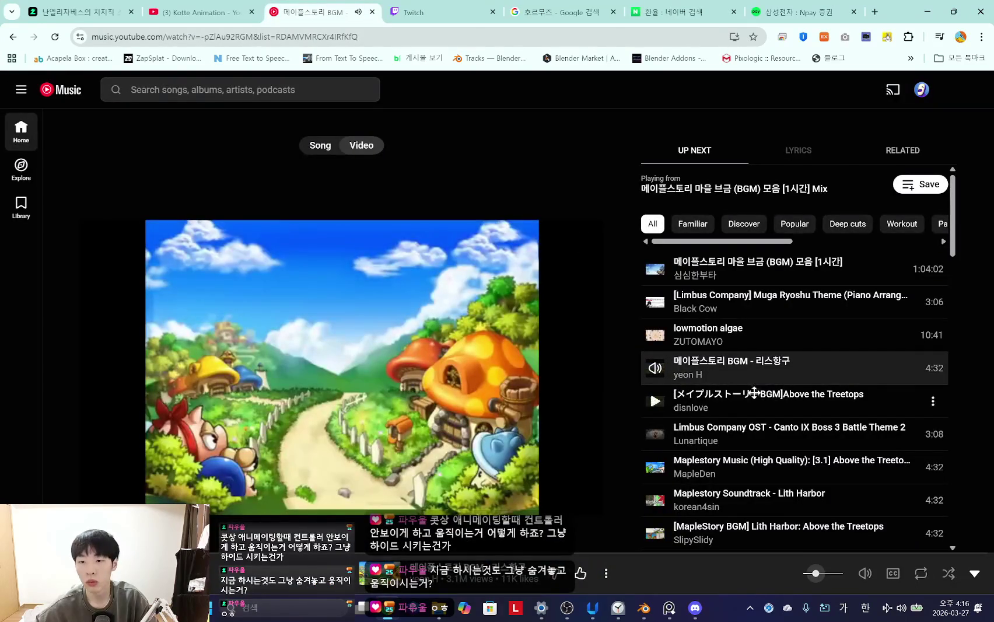
left_click(74, 93)
mouse_move(258, 320)
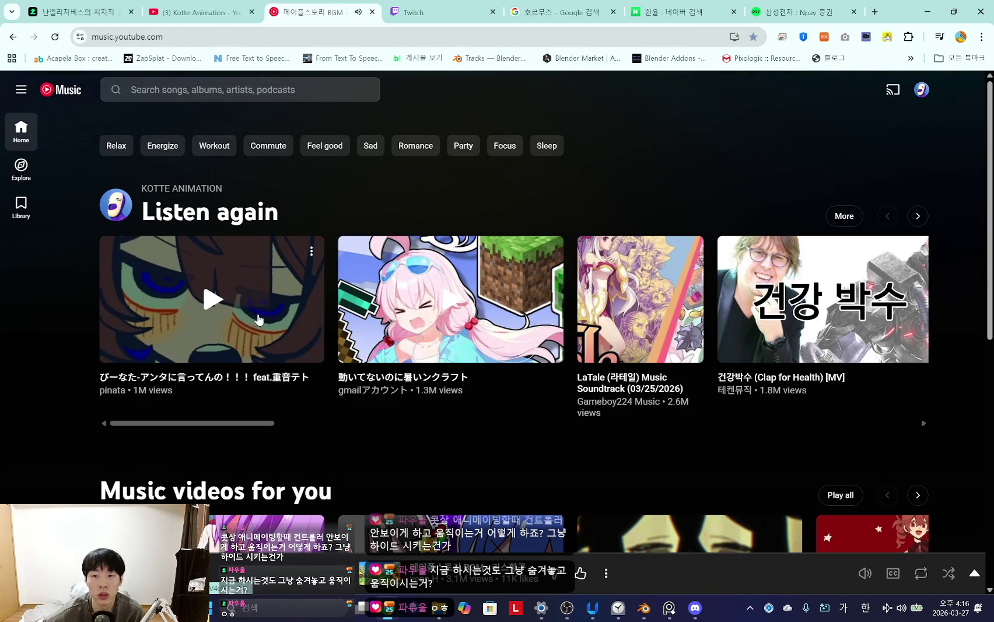
left_click(258, 318)
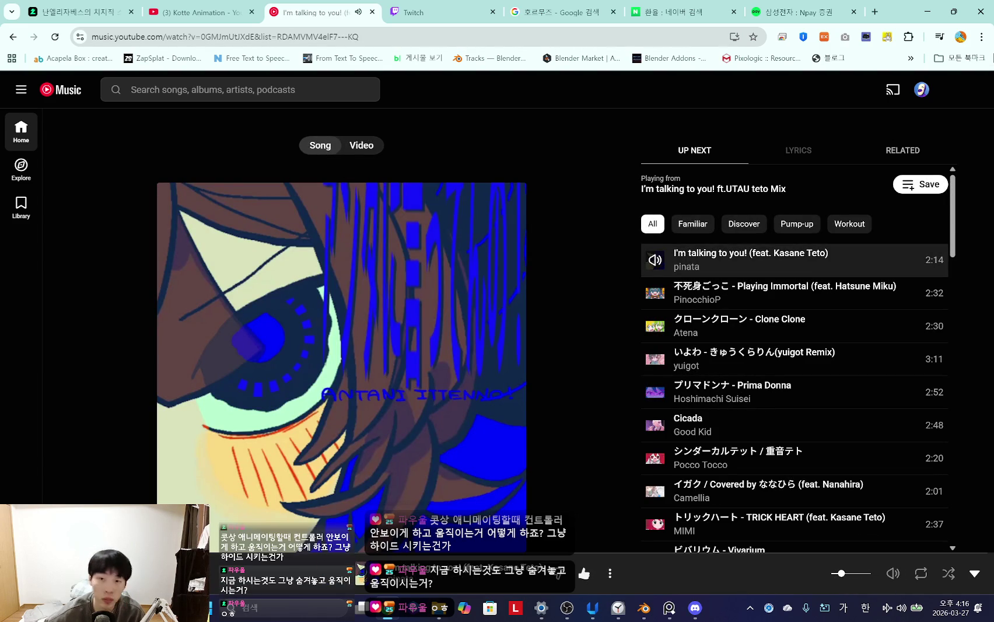
left_click(929, 11)
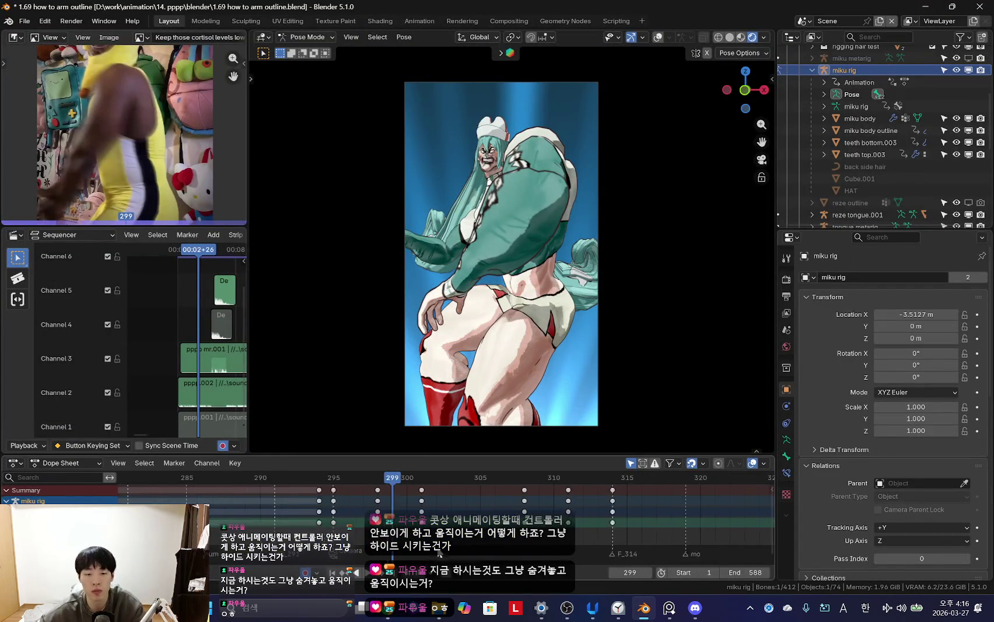
- Review frames 298–304 repeatedly, toggling the rig overlays on and off
key("space")
scroll(375, 516, "up", 2)
key("Escape")
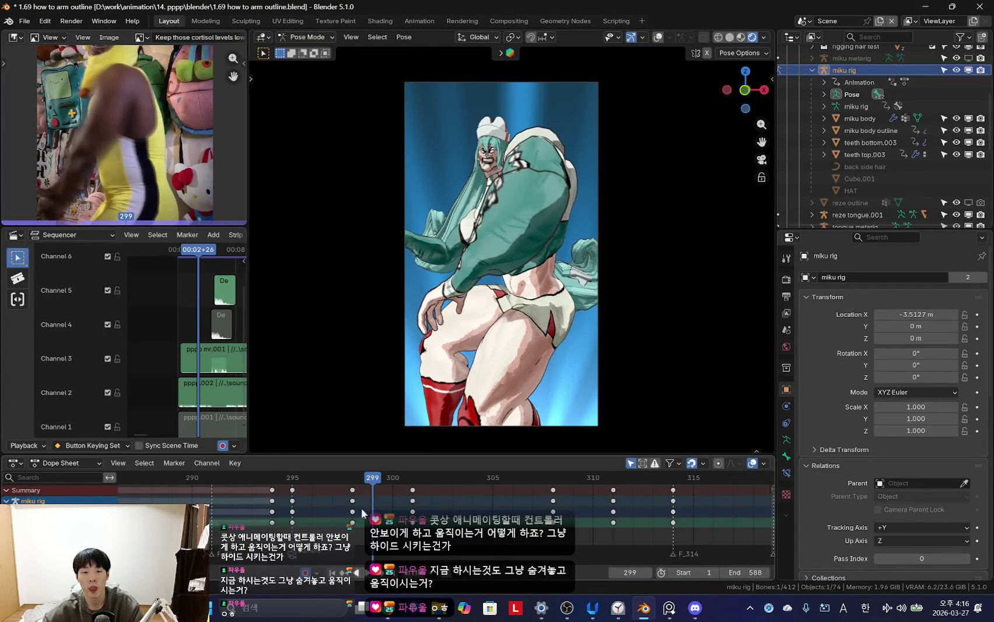
left_click_drag(362, 514, 419, 507)
key("shift+alt+z")
left_click_drag(439, 551, 321, 513)
key("shift+alt+z")
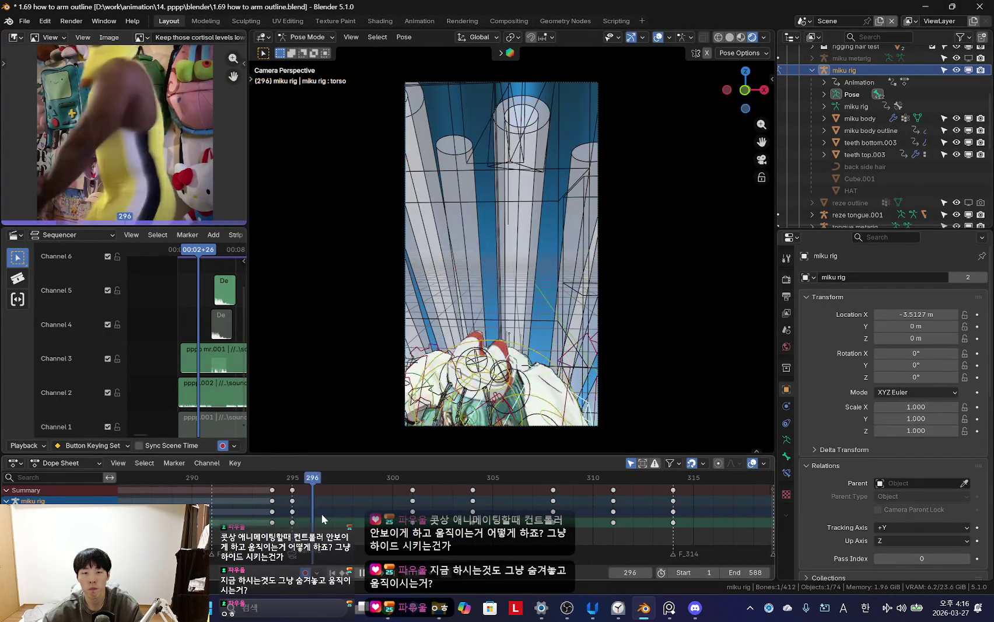
key("space")
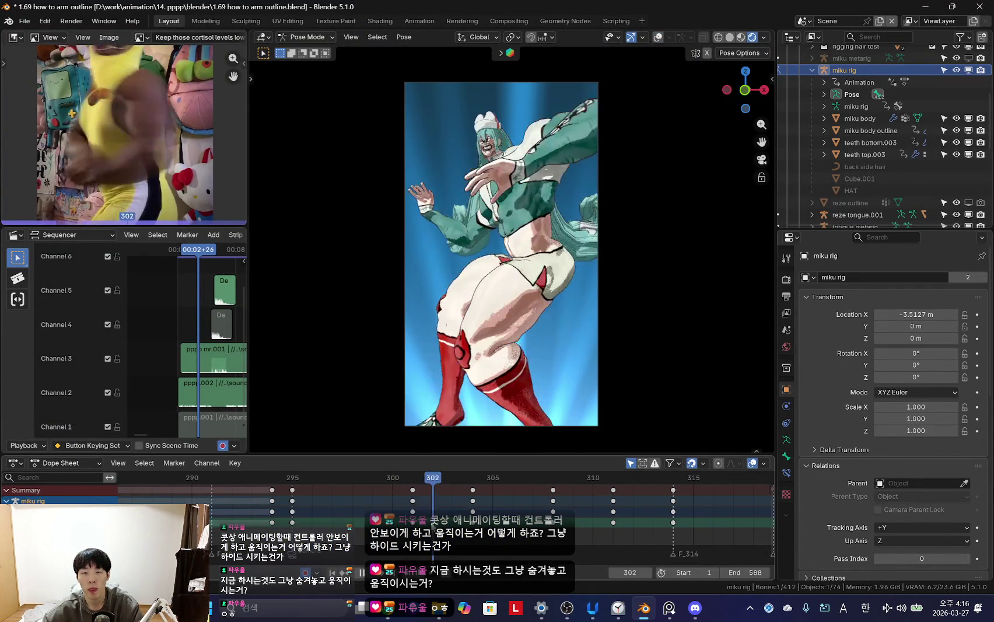
key("space")
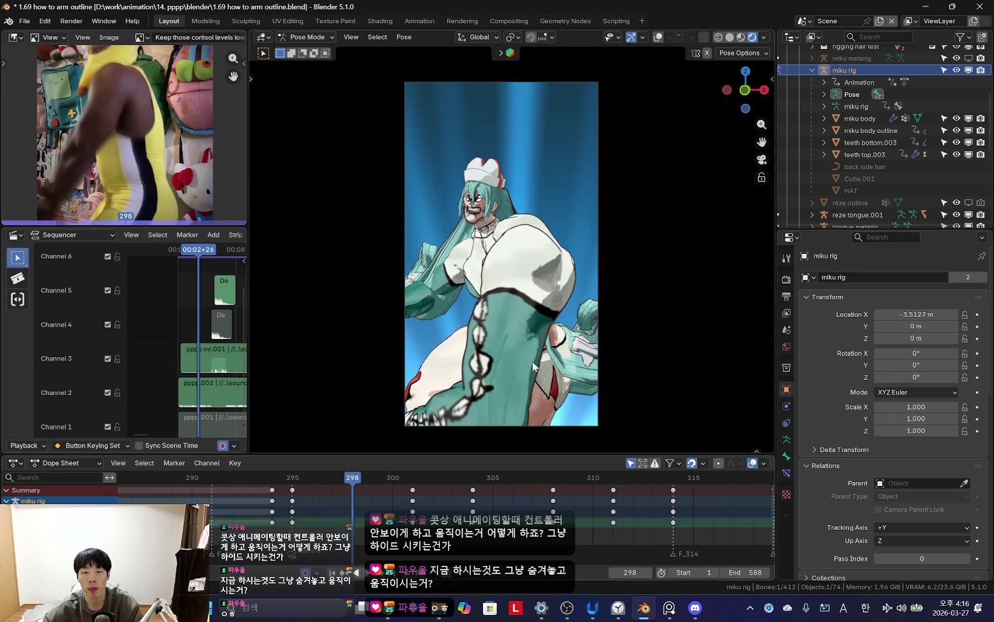
key("shift+alt+z")
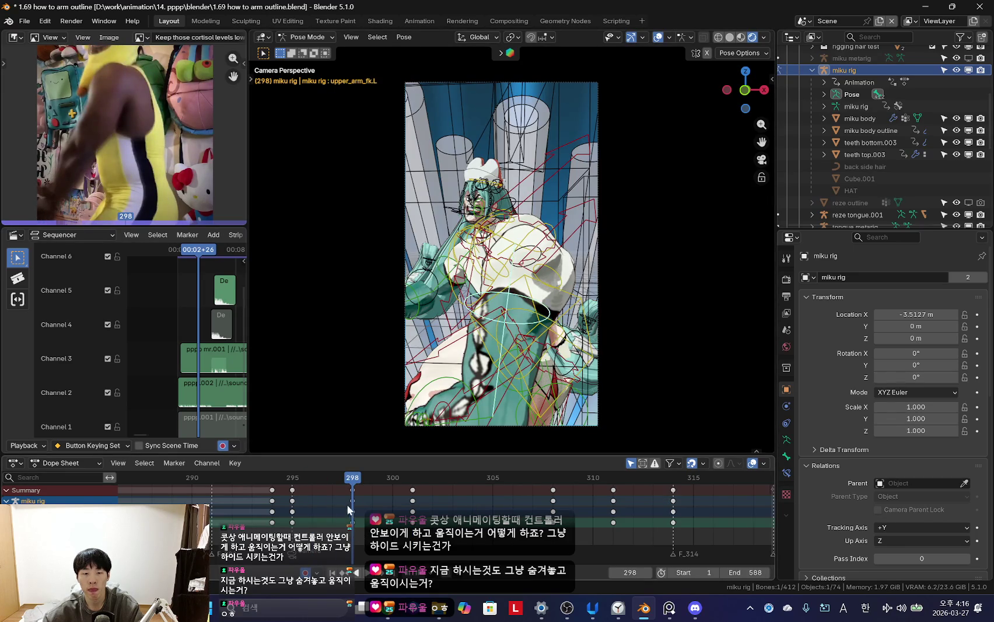
- Replay from frame 298, cancel the trackball rotation, and save as '1.70 how to get out as hi.blend'
key("shift+alt+z")
key("space")
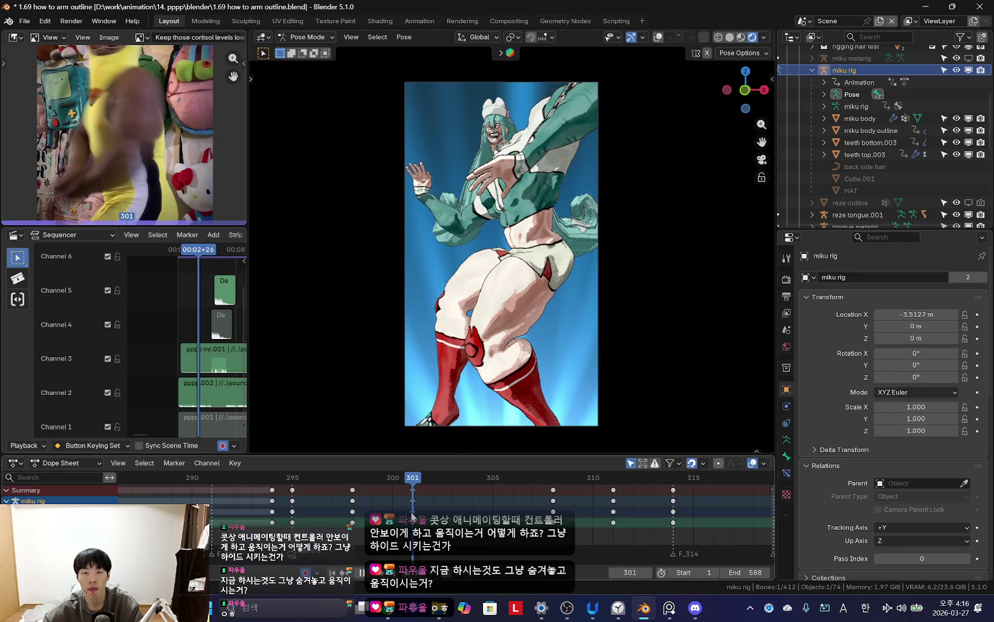
key("space")
key("shift+alt+z")
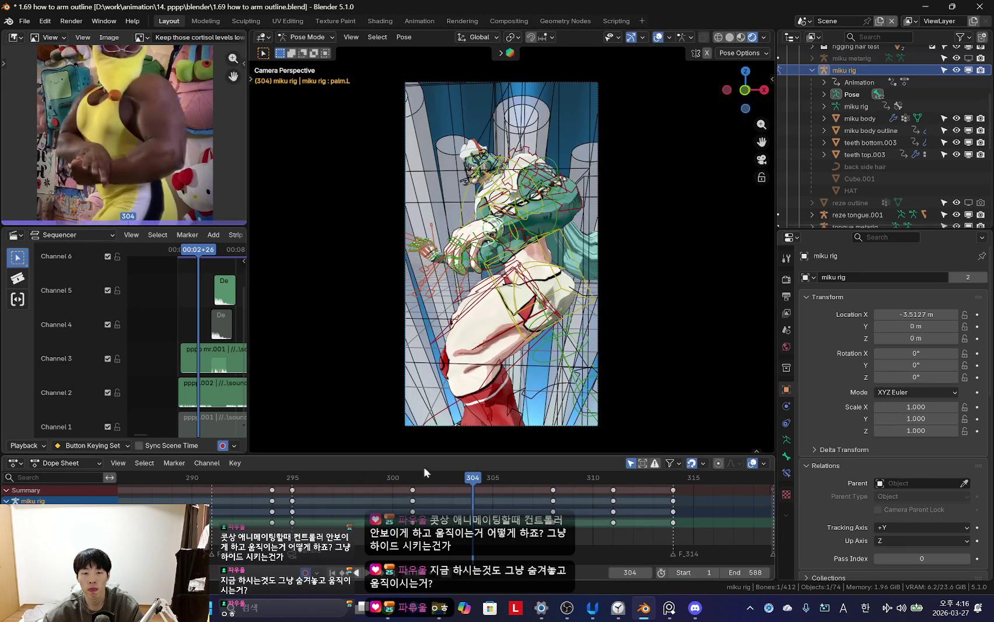
key("shift+alt+z")
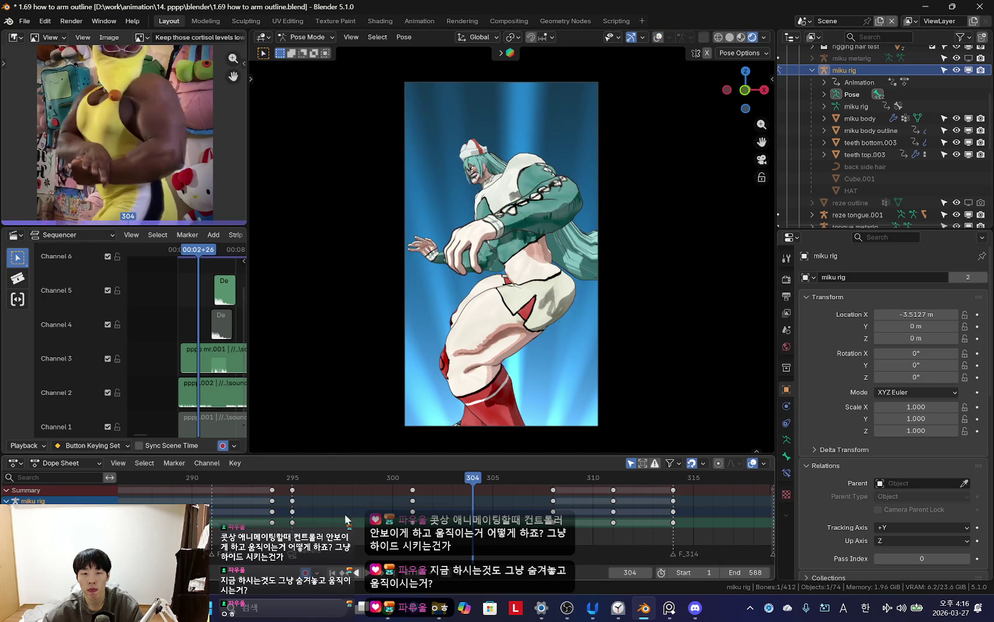
left_click_drag(374, 513, 349, 521)
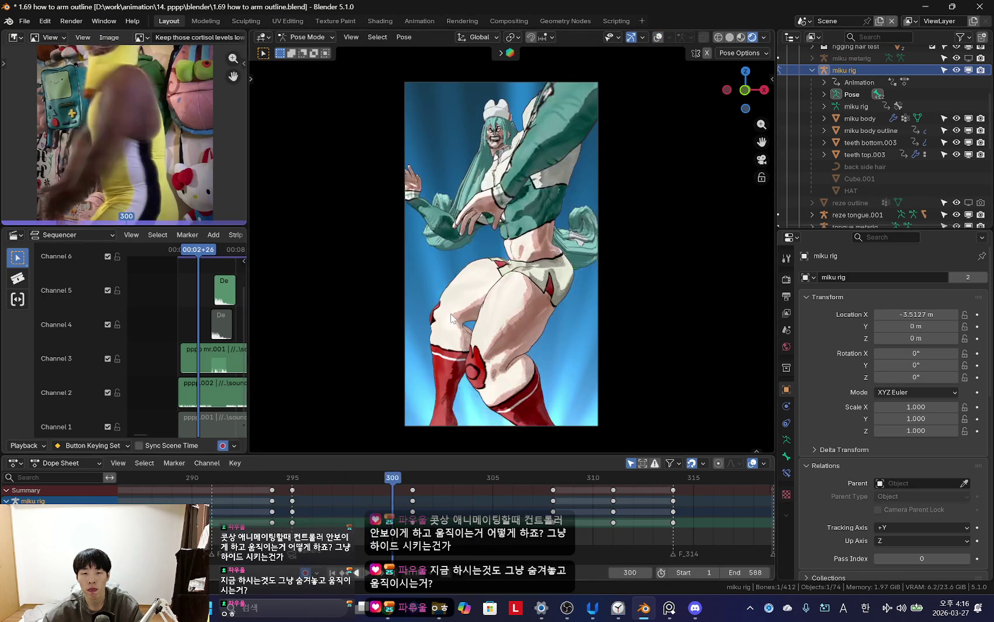
key("space")
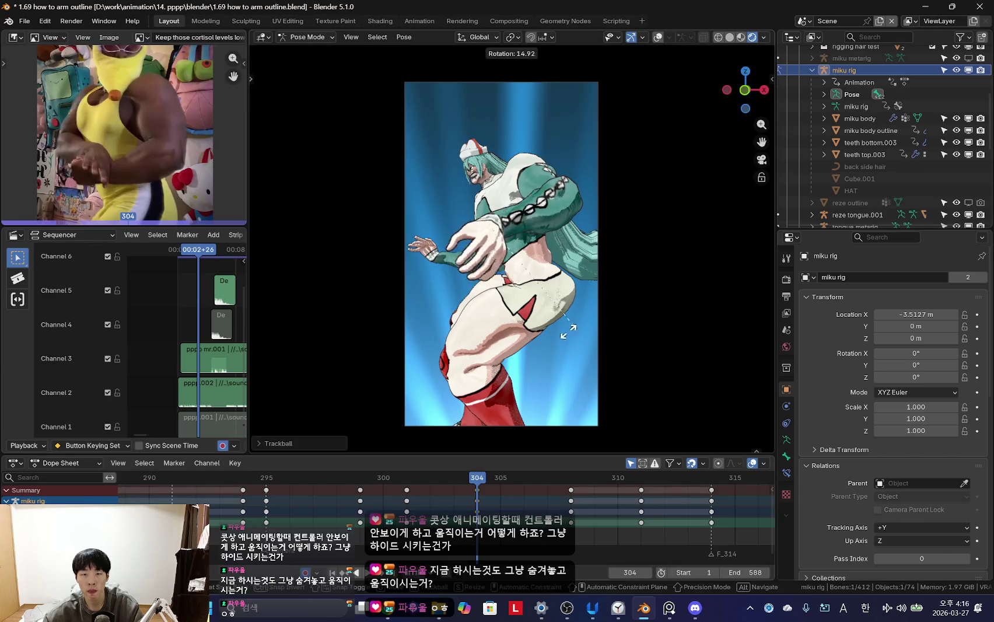
right_click(566, 331)
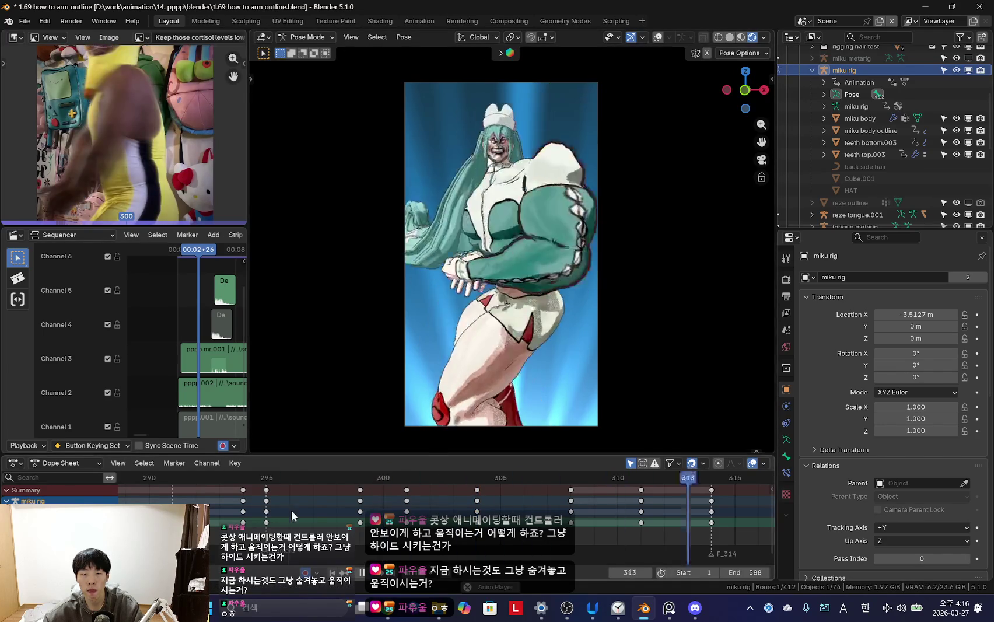
scroll(350, 505, "down", 3)
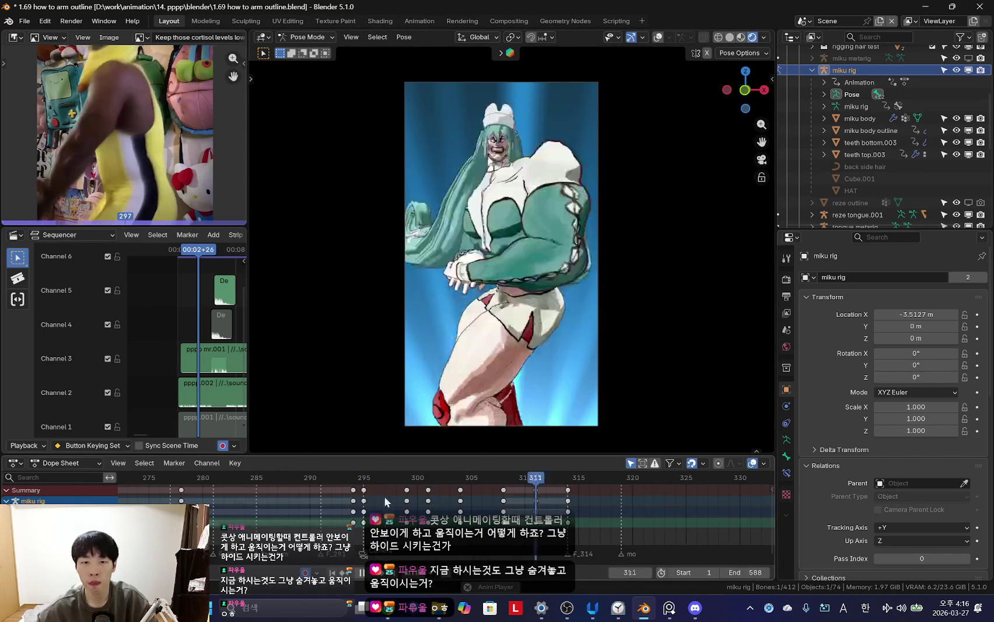
left_click(61, 112)
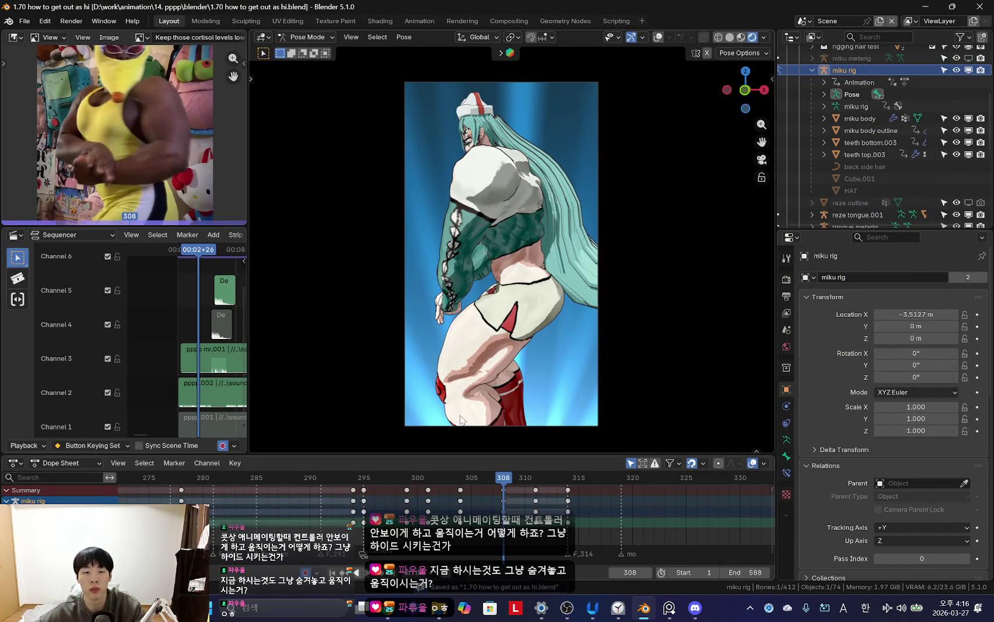
- Replay the dance around frame 298, briefly showing then hiding the rig
key("space")
scroll(413, 511, "down", 2)
scroll(413, 511, "down", 3)
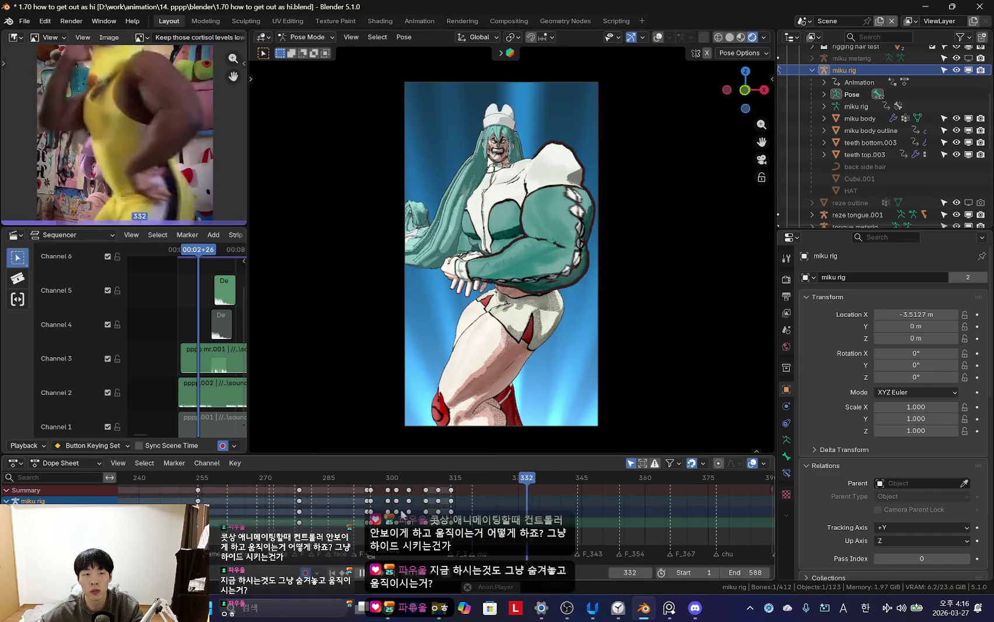
scroll(412, 518, "up", 2)
scroll(412, 518, "up", 2)
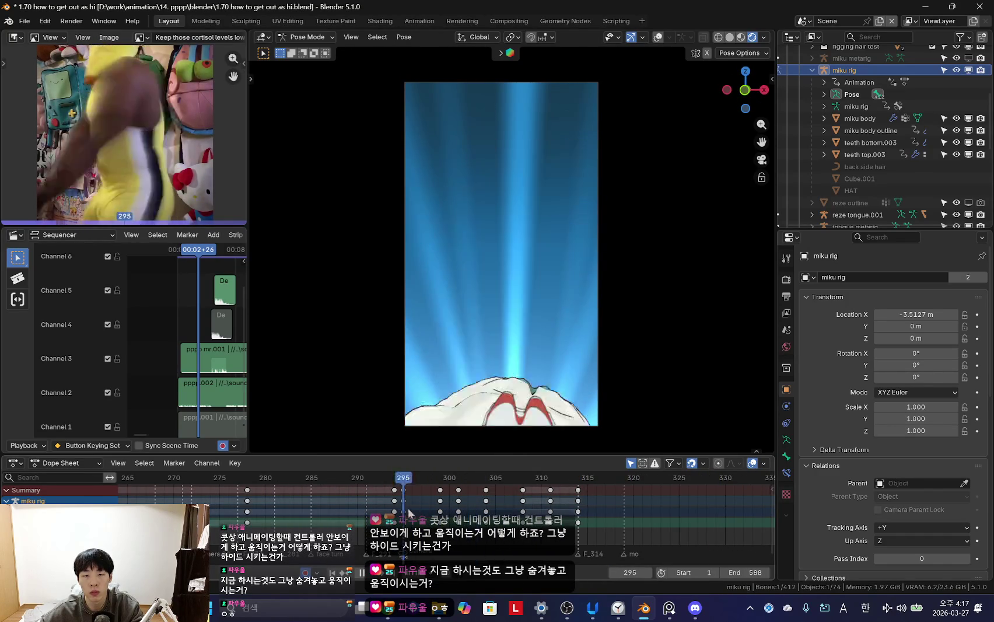
key("shift+alt+z")
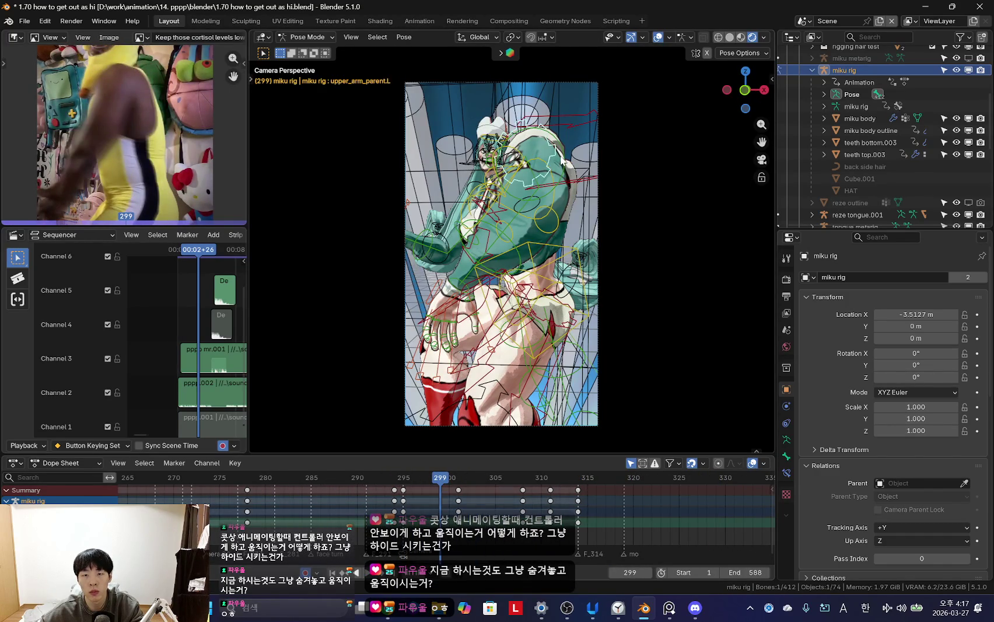
key("shift+alt+z")
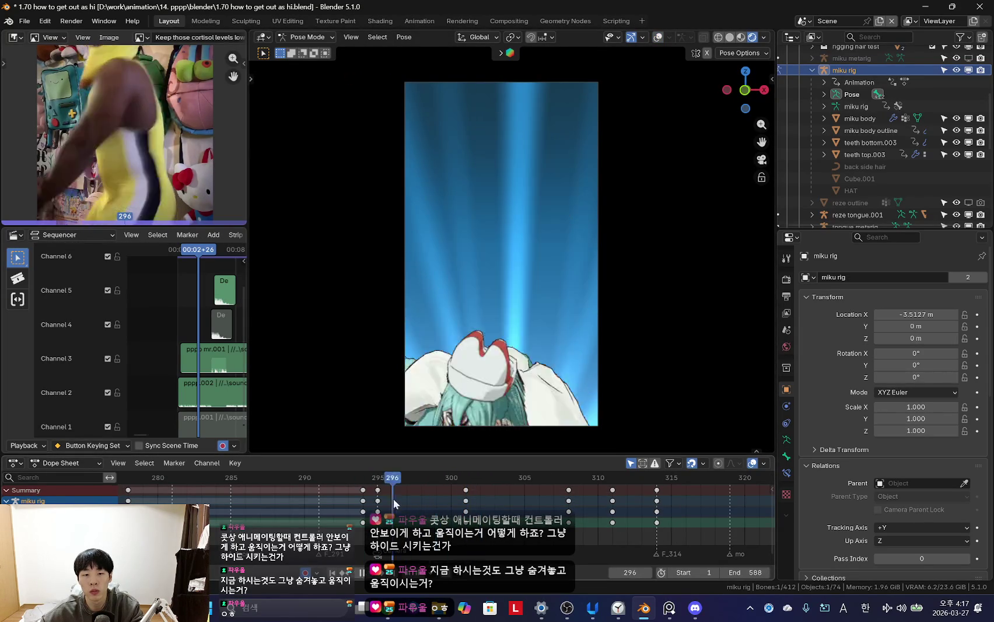
- Rotate the bone and key it at frame 298, cancel a trackball rotate, and show the rig
key("r")
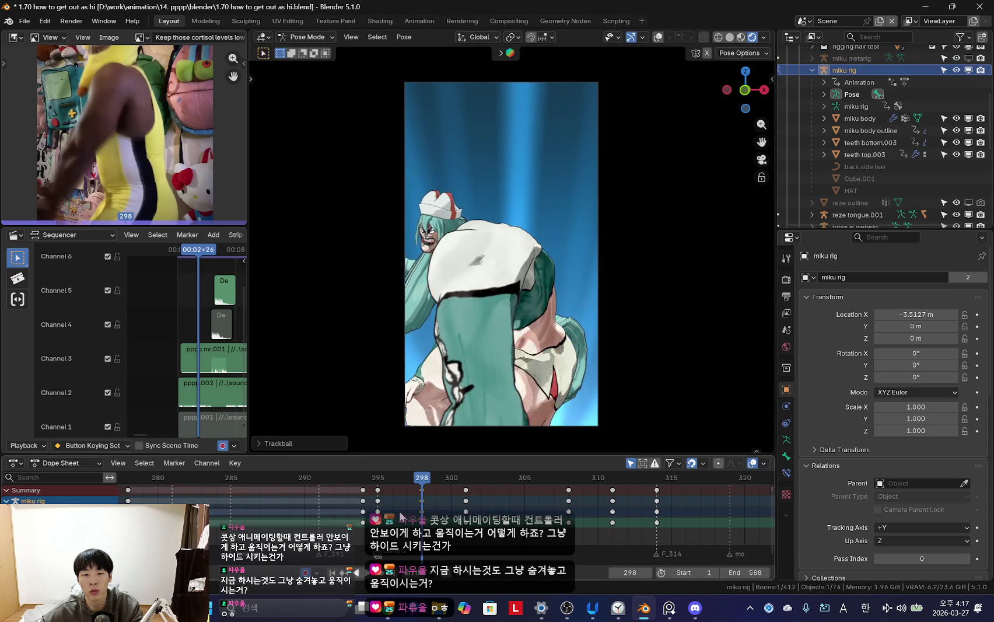
scroll(390, 506, "down", 2)
scroll(390, 506, "up", 1)
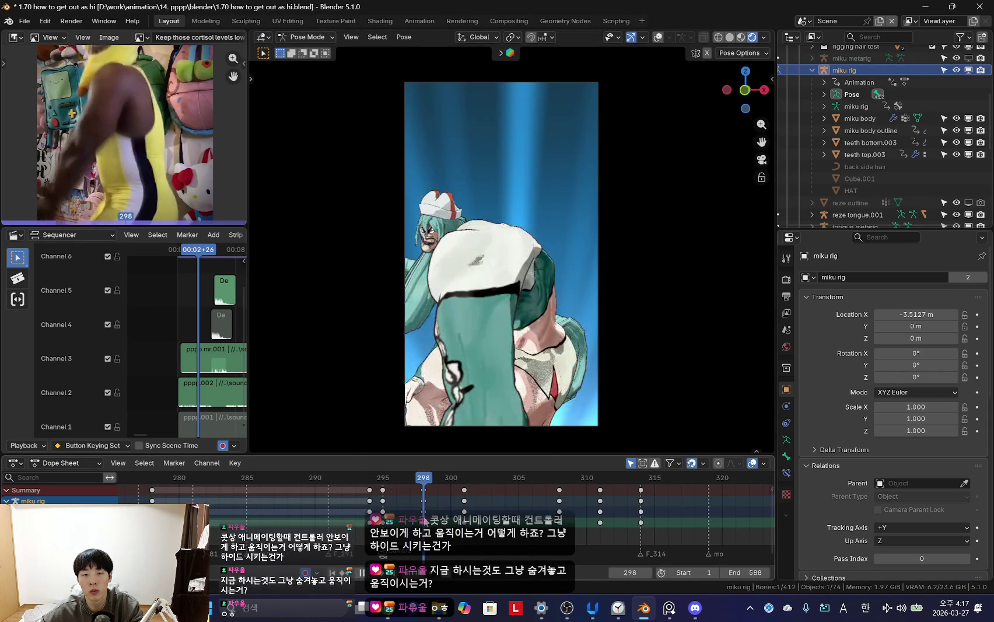
left_click(582, 338)
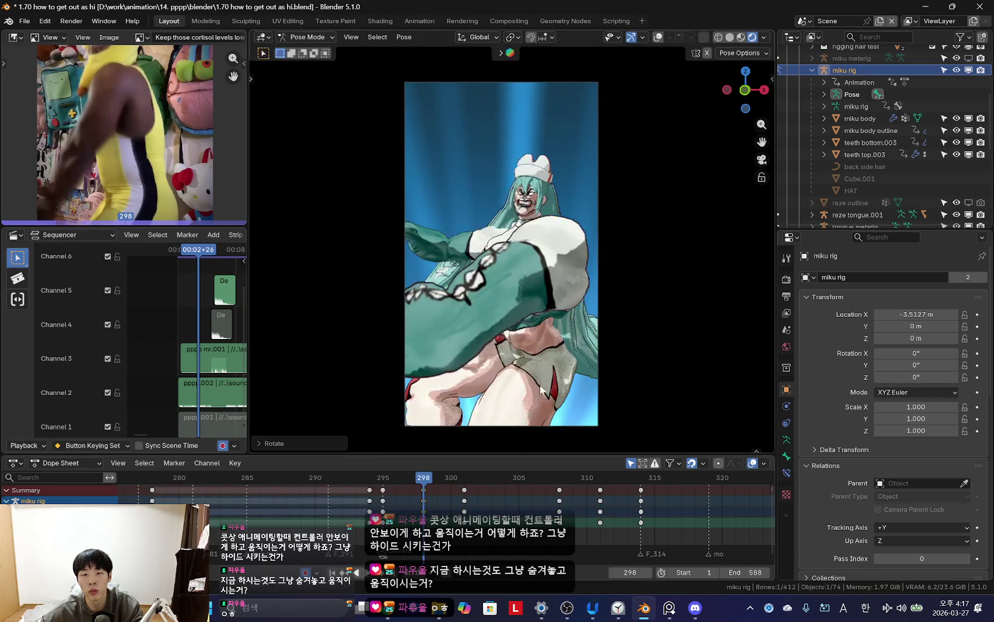
scroll(458, 515, "down", 2)
scroll(449, 505, "down", 1)
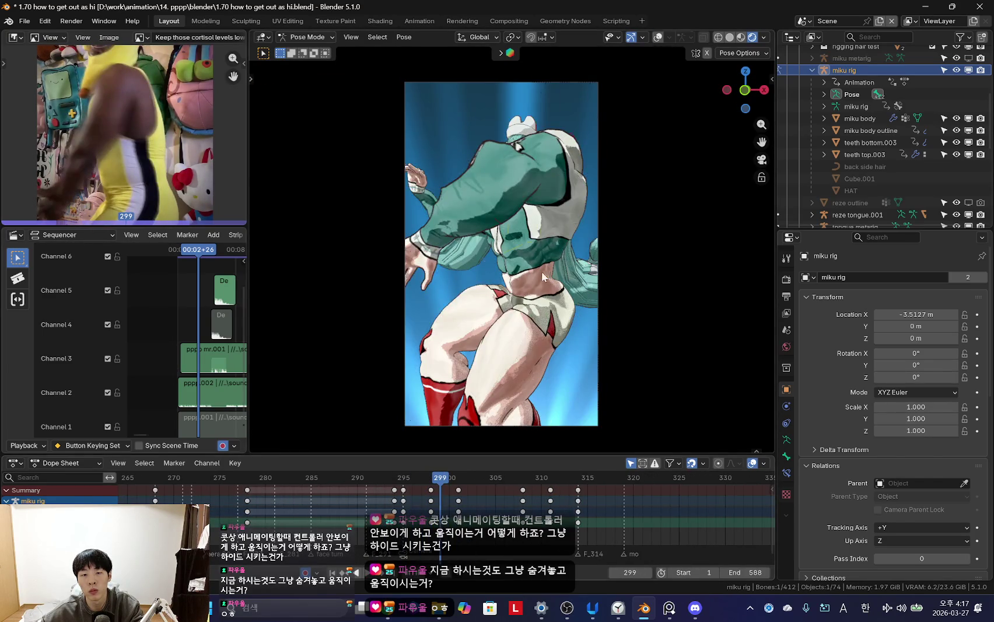
key("shift+alt+z")
key("shift+alt+z")
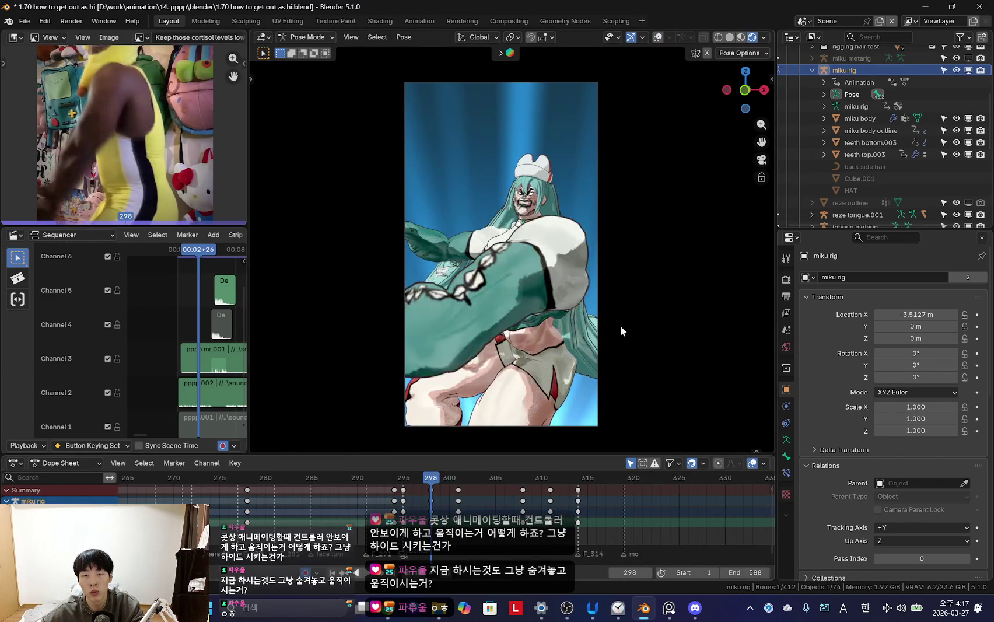
right_click(496, 330)
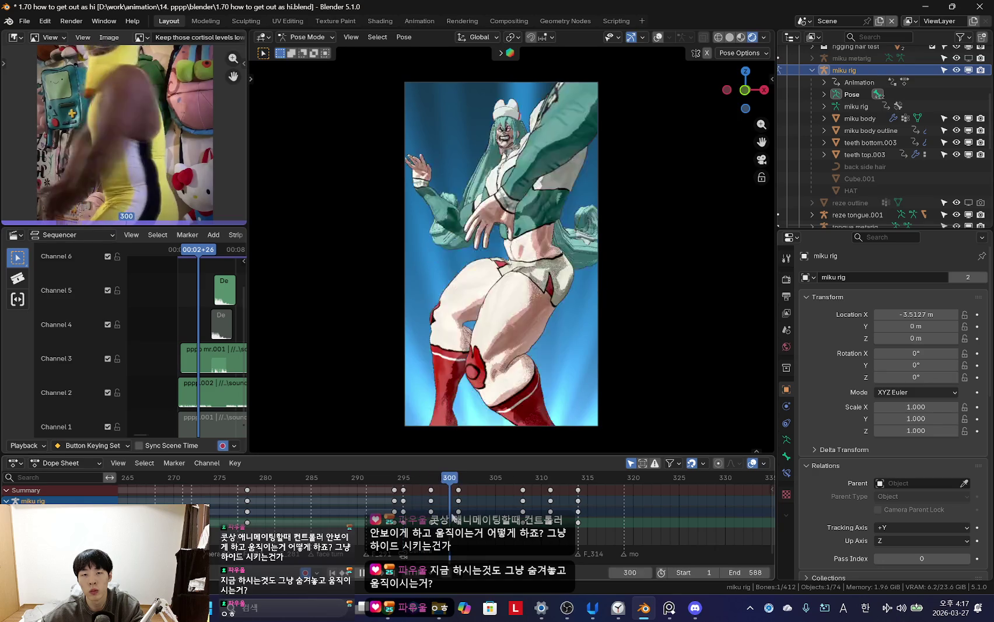
key("shift+alt+z")
key("shift+alt+z")
key("shift+alt+z")
- Rotate the hand bone reaching across Miku's body at frame 301
key("shift+alt+z")
key("r")
left_click(671, 248)
key("shift+alt+z")
scroll(471, 250, "up", 2)
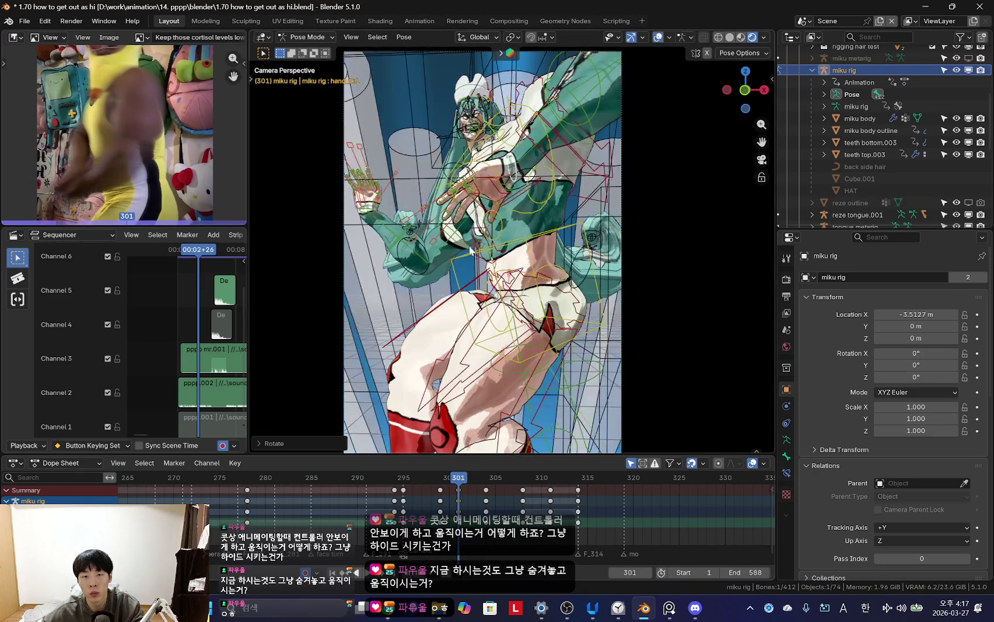
- Rotate the hand further, scale it up slightly, and replay through the camera to frame 310
key("shift+alt+z")
scroll(437, 204, "up", 3)
key("r")
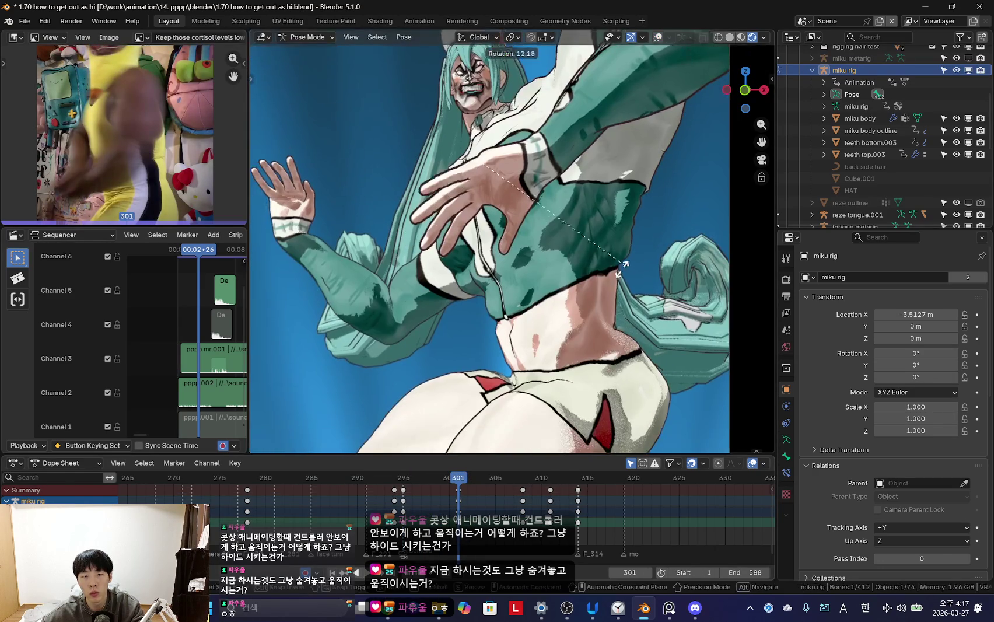
key("shift+alt+z")
key("shift+alt+z")
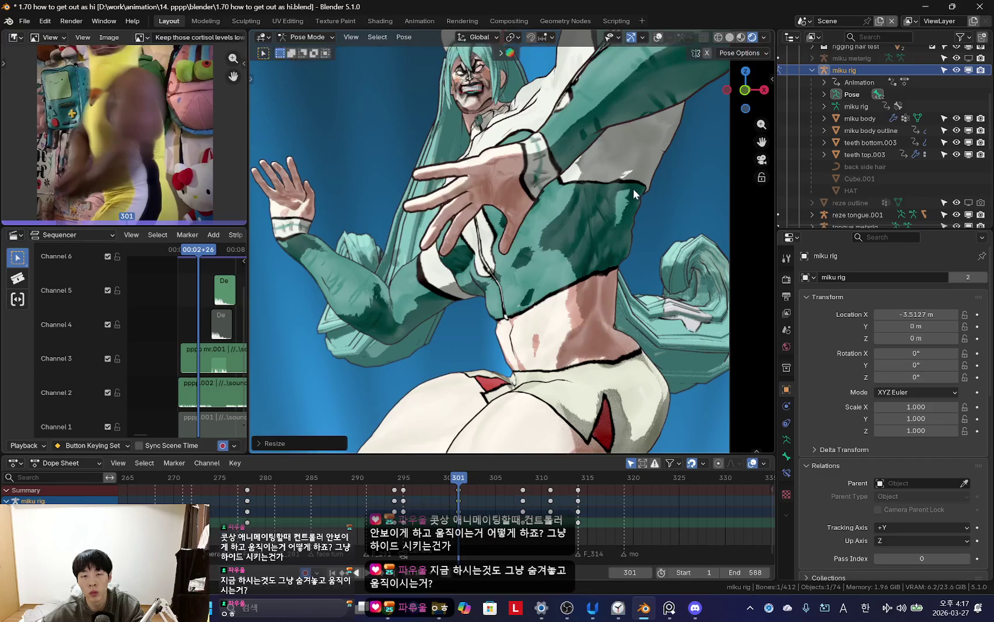
key("shift+alt+z")
key("shift+alt+z")
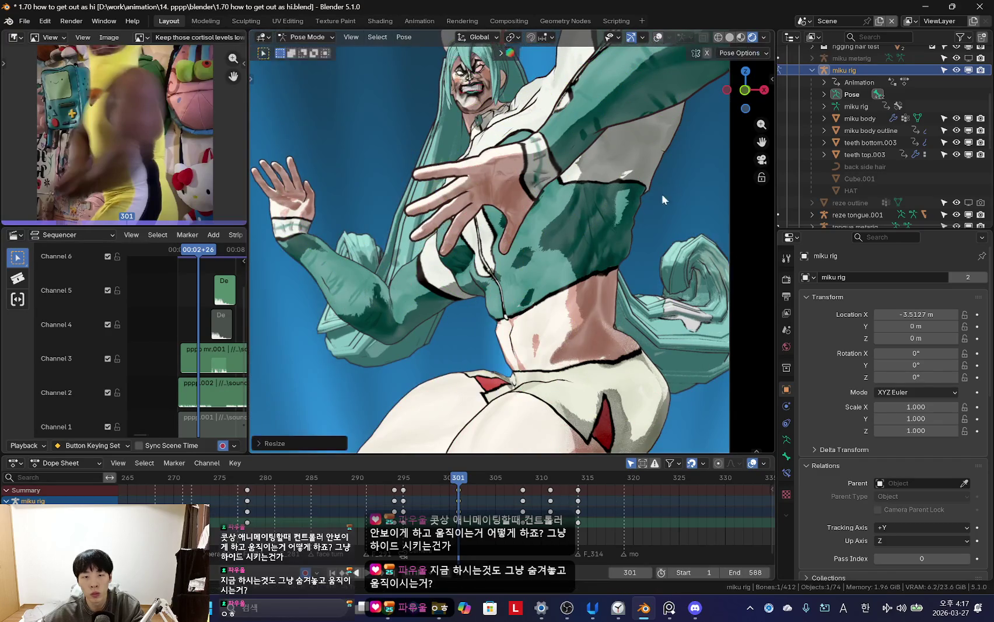
key("shift+alt+z")
key("shift+alt+z")
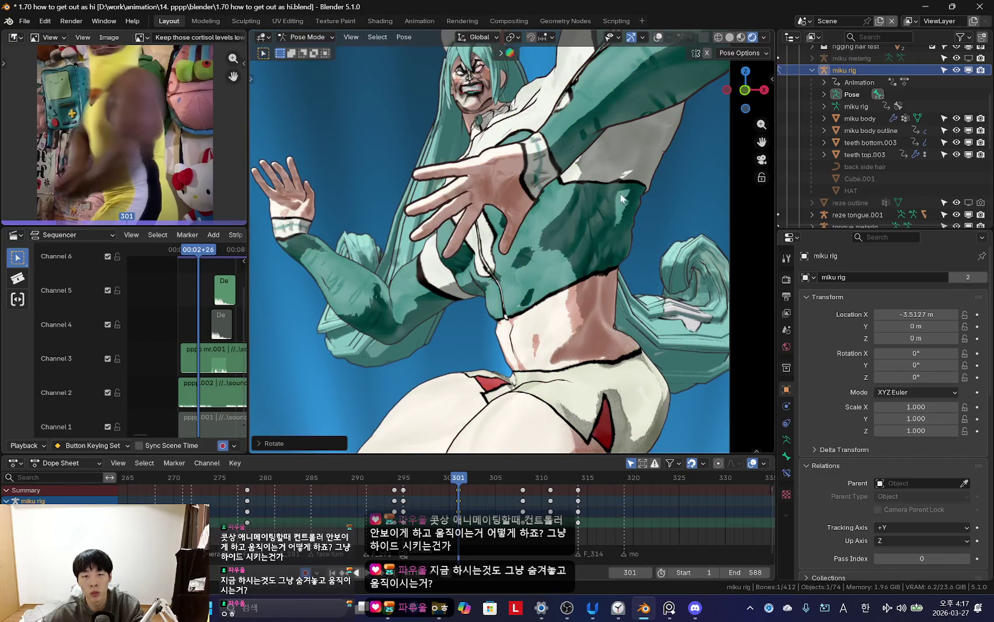
key("shift+alt+z")
key("shift+alt+z")
key("shift+ctrl+space")
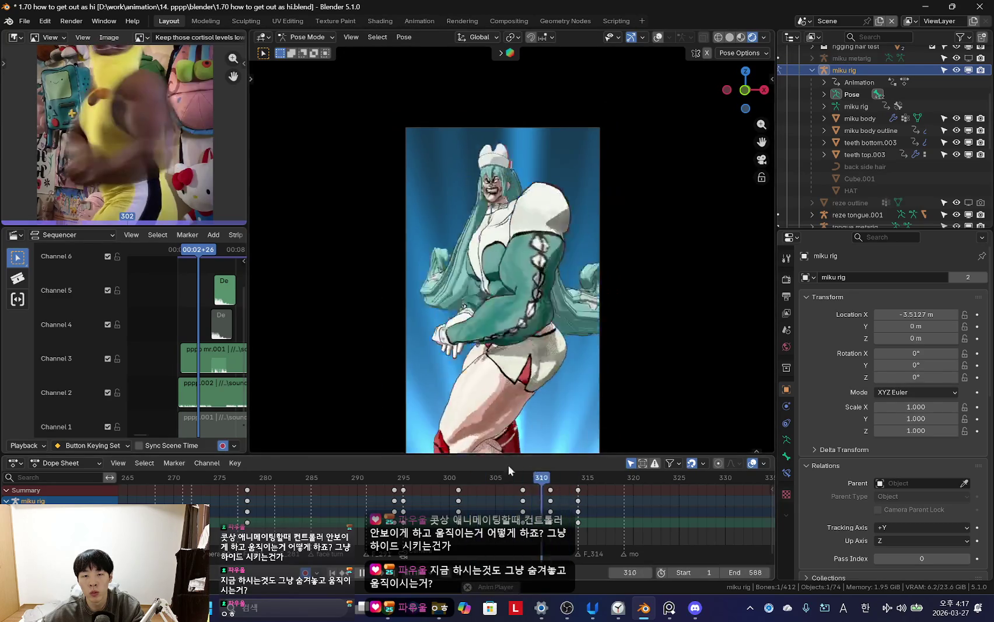
- Scrub to frame 305 and play the dance forward and in reverse to review the chest motion
left_click_drag(508, 477, 500, 513)
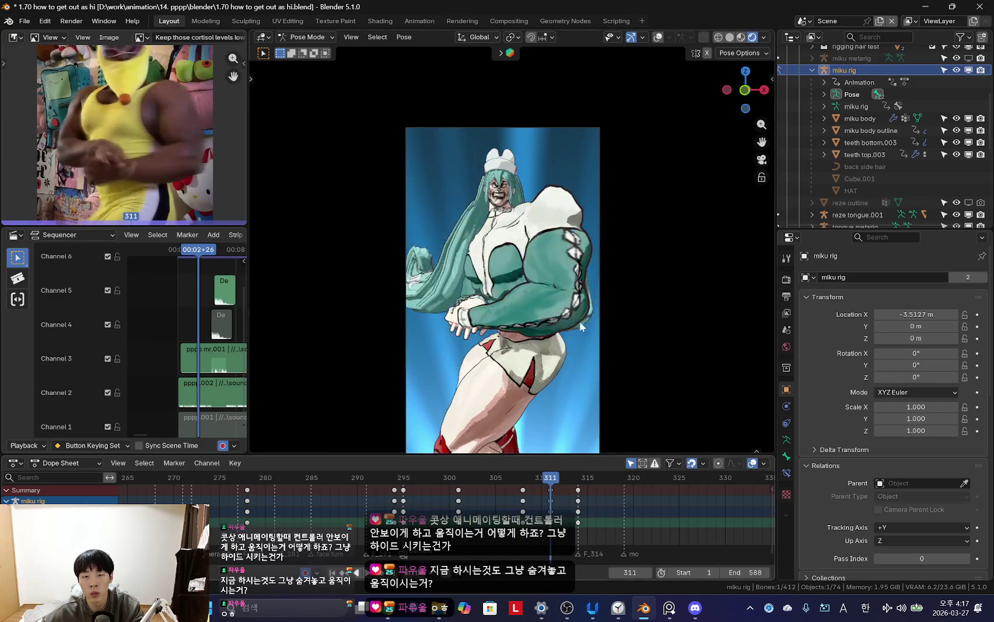
key("space")
key("shift+alt+z")
key("shift+ctrl+space")
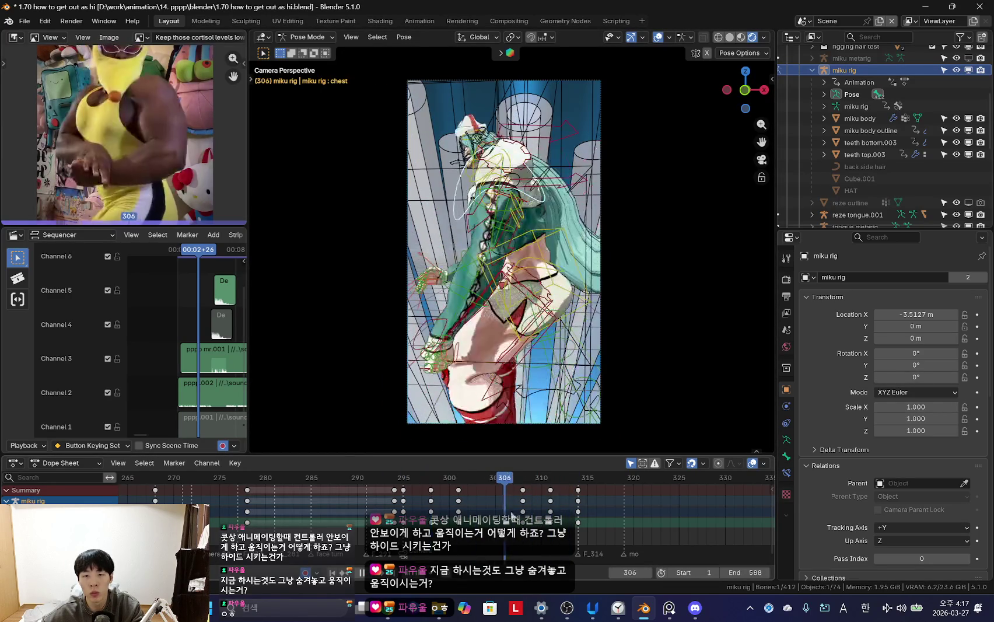
key("space")
key("shift+alt+z")
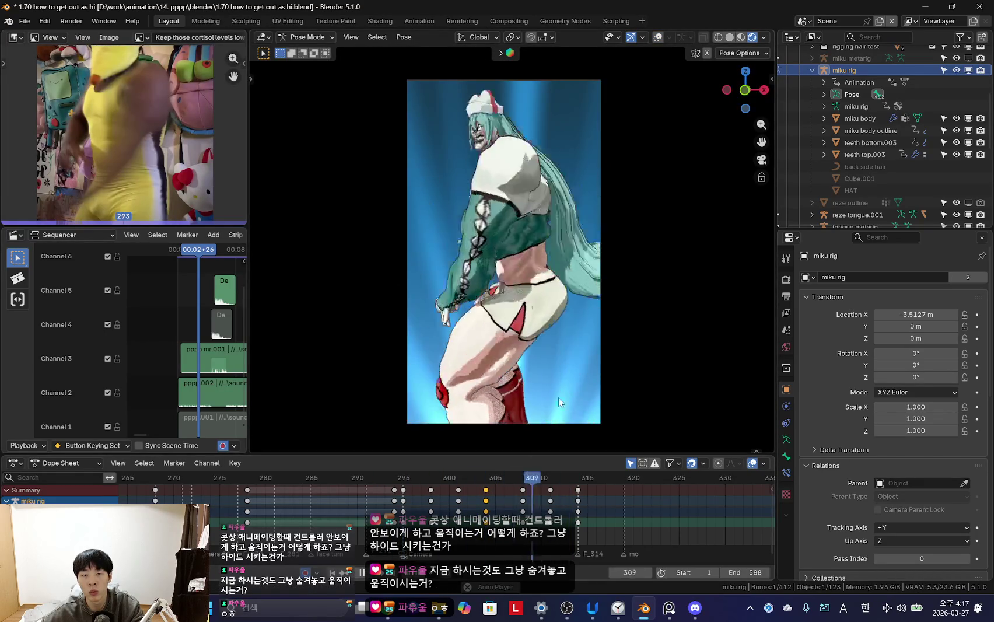
- Change an option on the selected chest keys at frame 304, then try and cancel a chest rotation
right_click(356, 502)
left_click(469, 498)
key("Escape")
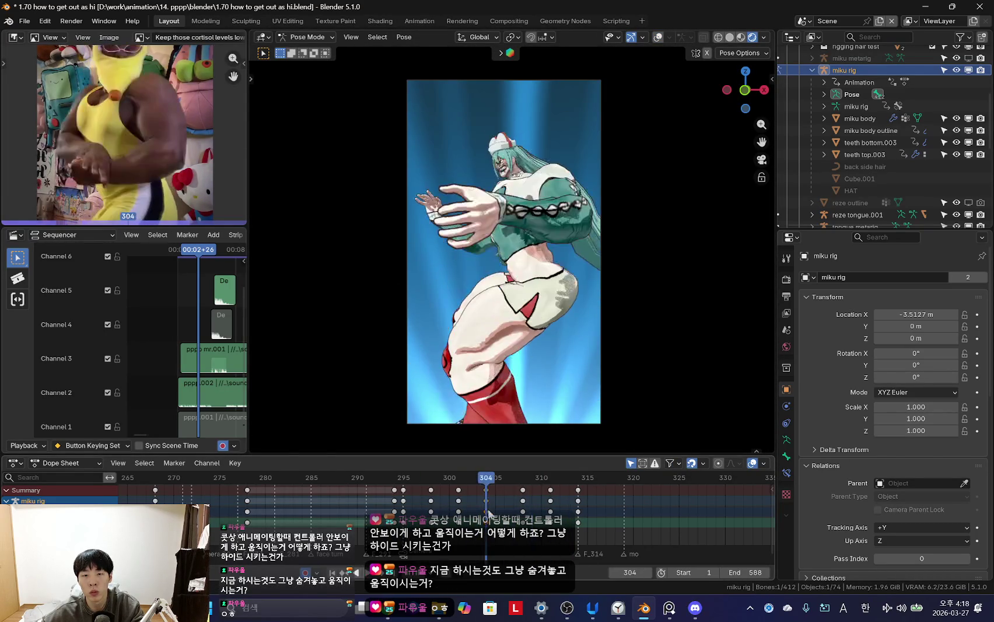
left_click_drag(489, 505, 486, 504)
- Step back from frame 302 to 299 with overlays toggled to check the chest
key("shift+alt+z")
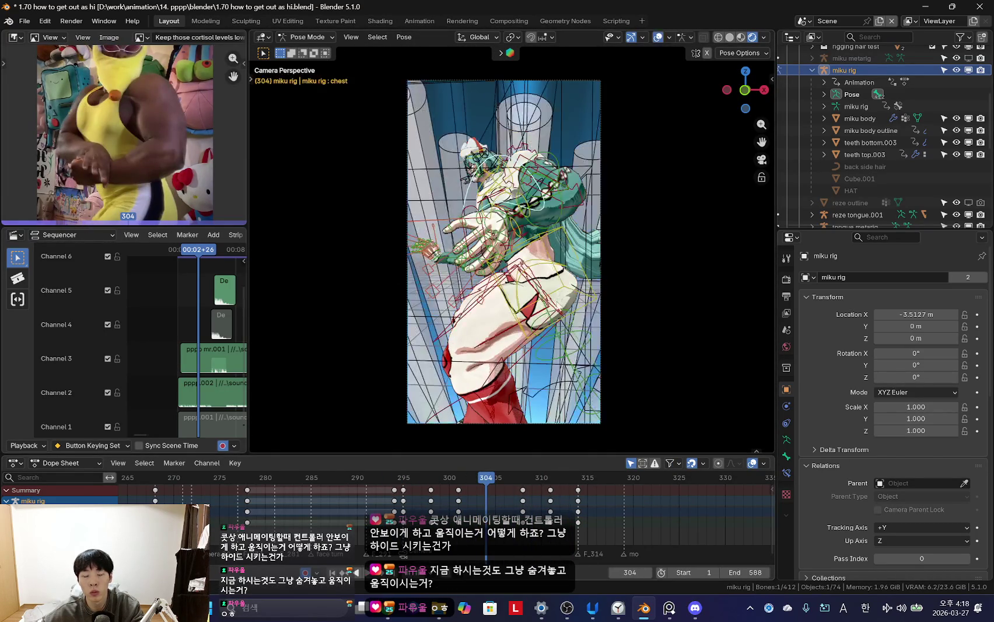
key("shift+alt+z")
key("Left")
key("Left")
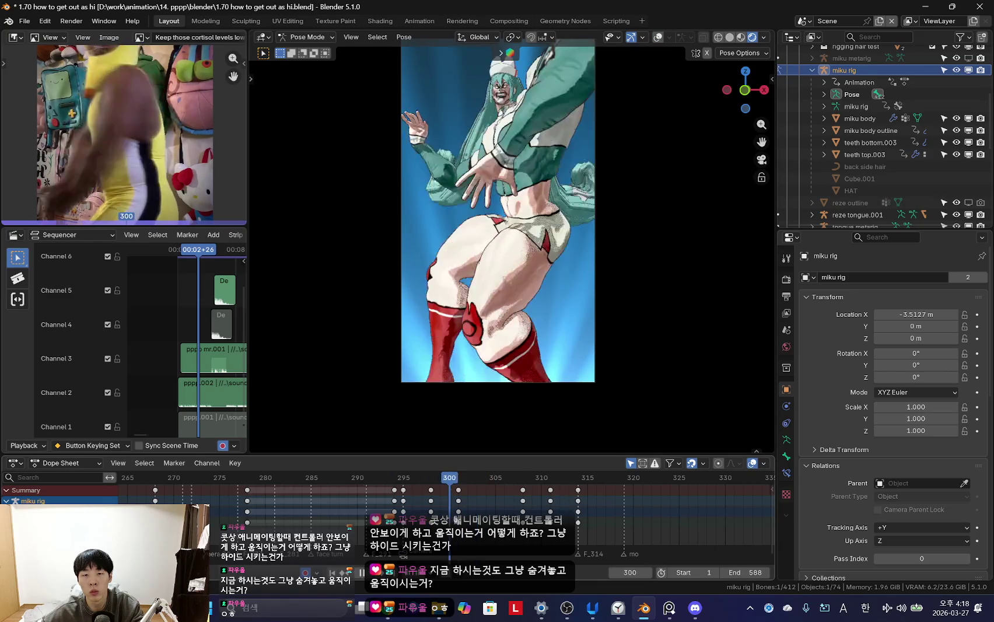
key("shift+alt+z")
key("Left")
key("Left")
key("Left")
- Orbit out to see the whole scene with the bones shown, and jump back to keyframe 295
scroll(515, 364, "down", 3)
scroll(517, 373, "up", 3)
key("shift+alt+z")
scroll(517, 374, "down", 2)
middle_click_drag(569, 349, 563, 341)
key("shift+alt+z")
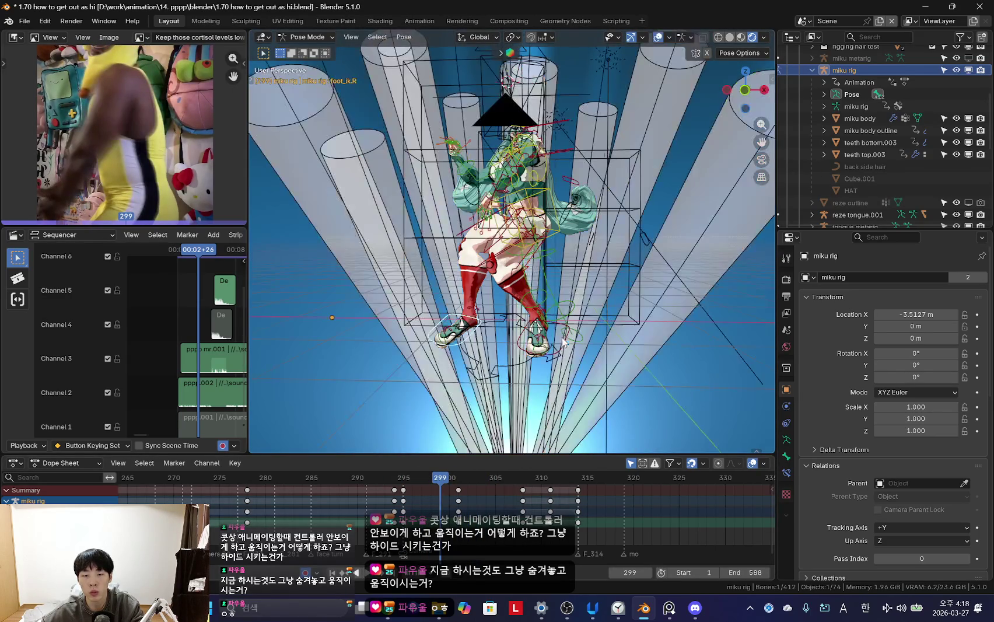
key("Down")
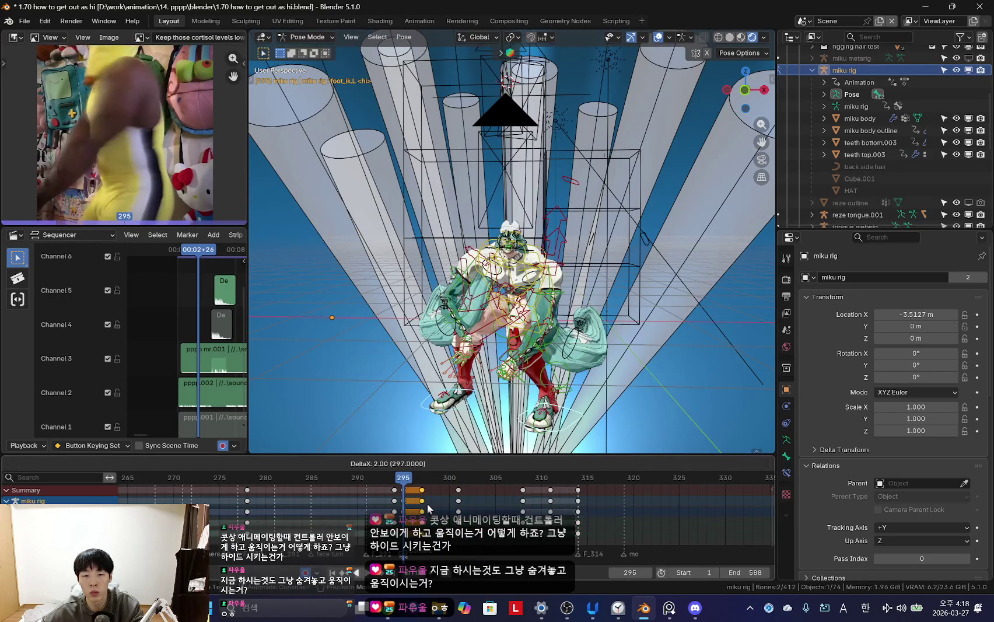
- Shift the selected keys about two frames later, then two frames earlier around frame 305
left_click(429, 508)
key("Up")
key("Up")
key("shift+alt+z")
left_click_drag(423, 497, 469, 497)
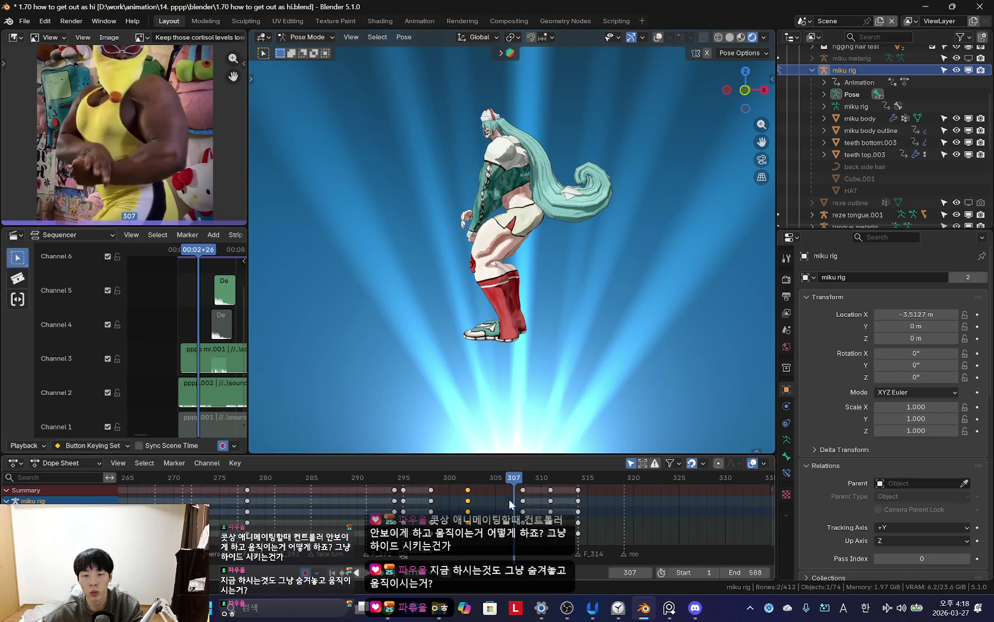
key("Left")
key("Left")
left_click_drag(512, 497, 493, 497)
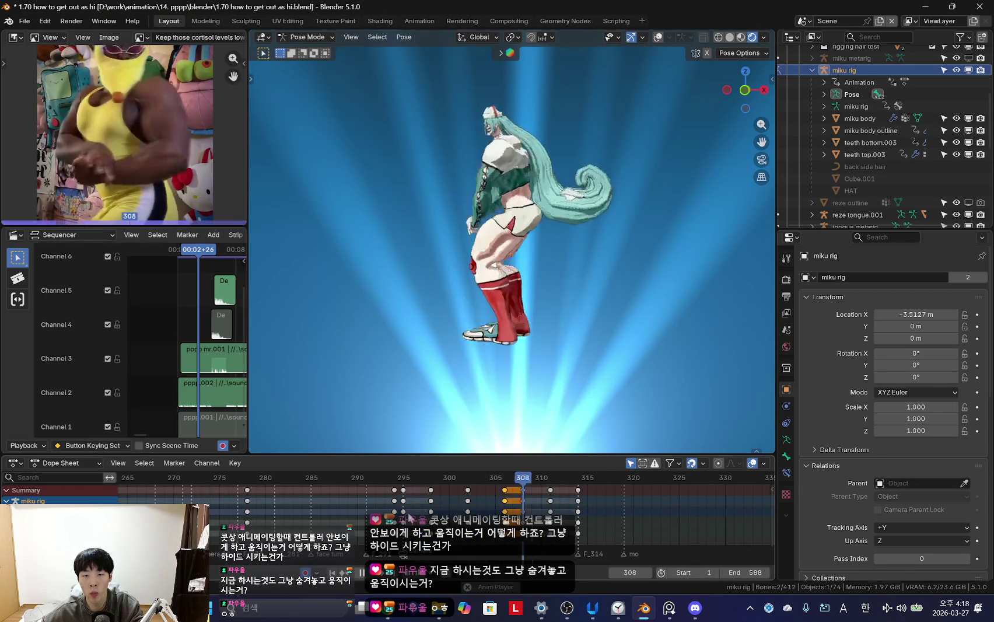
- Play back the new timing through the scene camera
key("space")
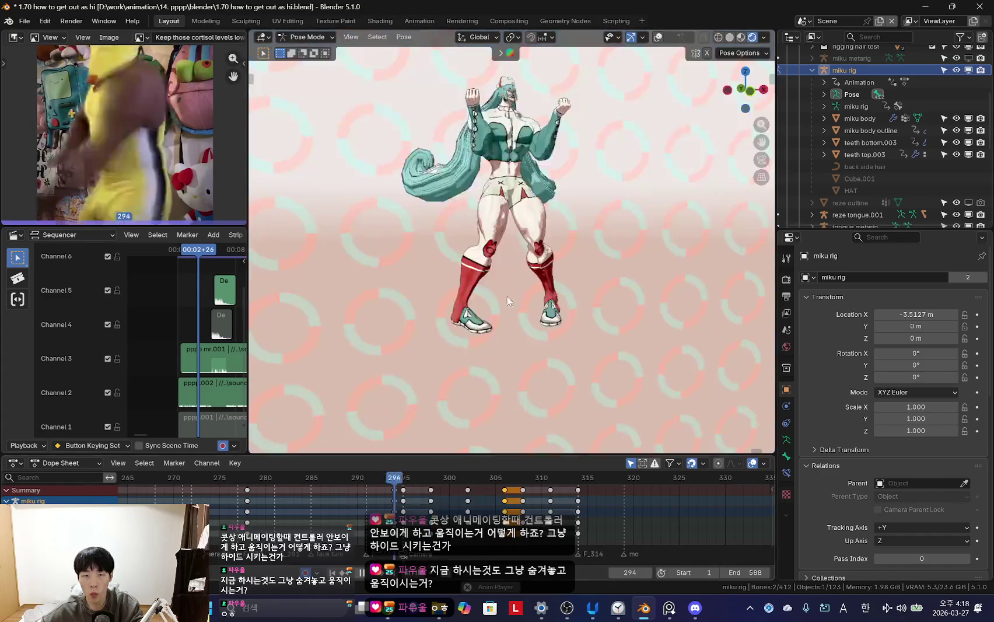
key("KP_0")
scroll(507, 295, "up", 3)
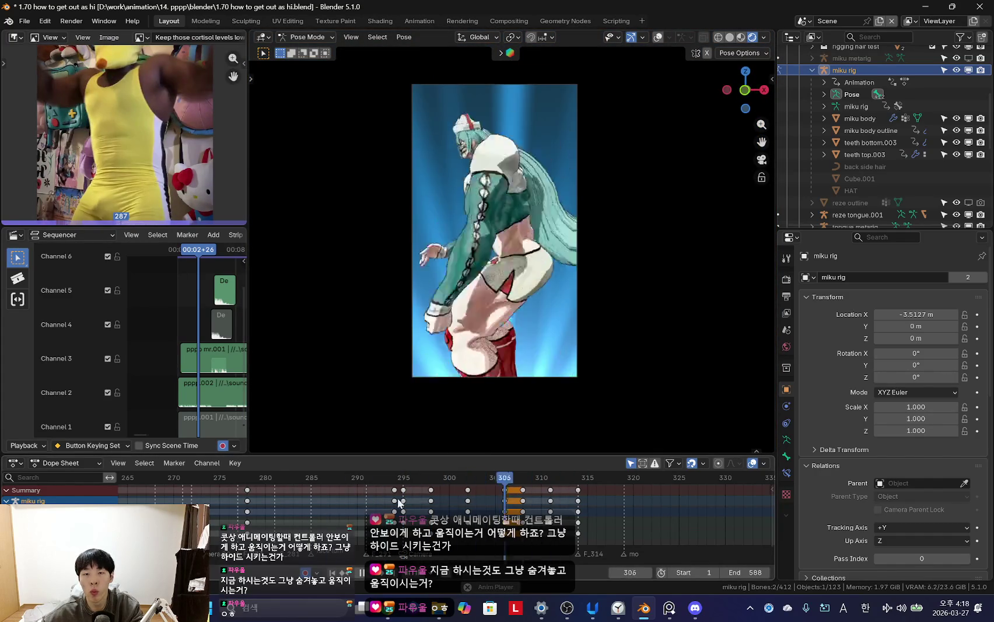
scroll(446, 502, "up", 2)
- Look over the keyframe interpolation options, hide the overlays and switch to the browser's music player
right_click(371, 501)
left_click(452, 434)
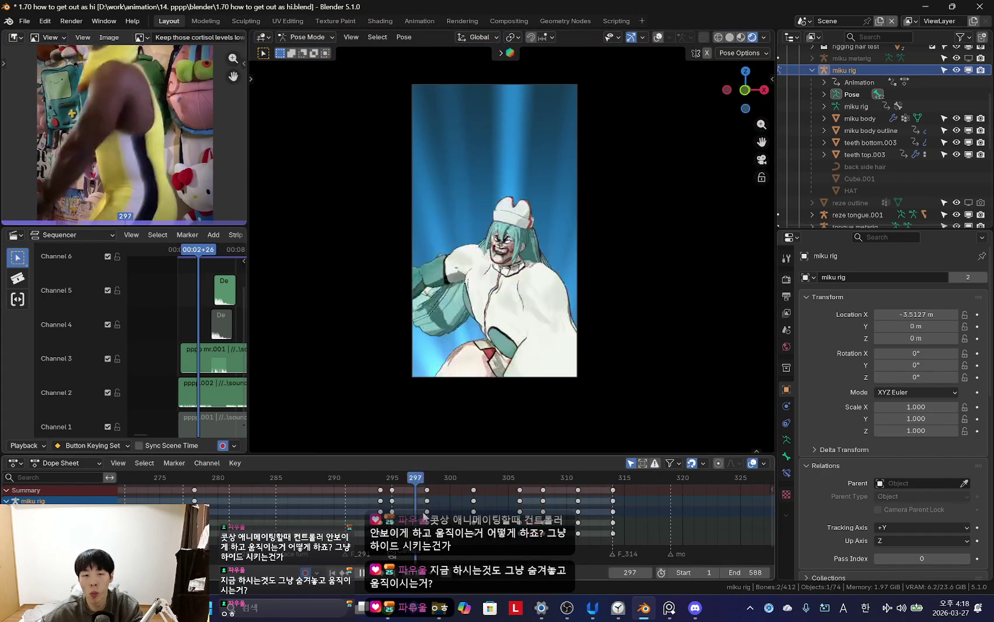
key("shift+alt+z")
scroll(599, 311, "up", 1)
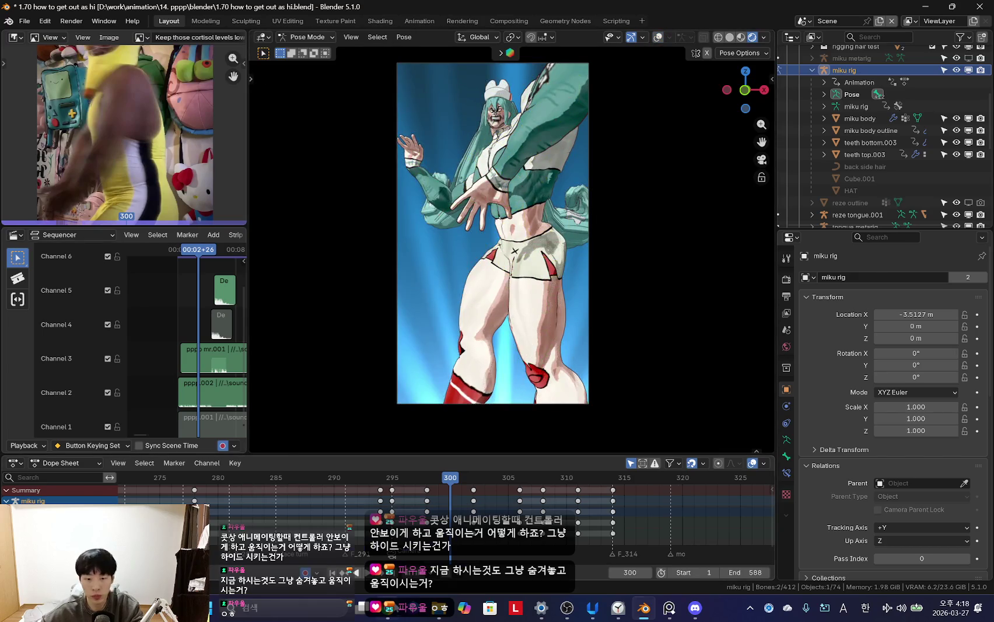
key("alt+Tab")
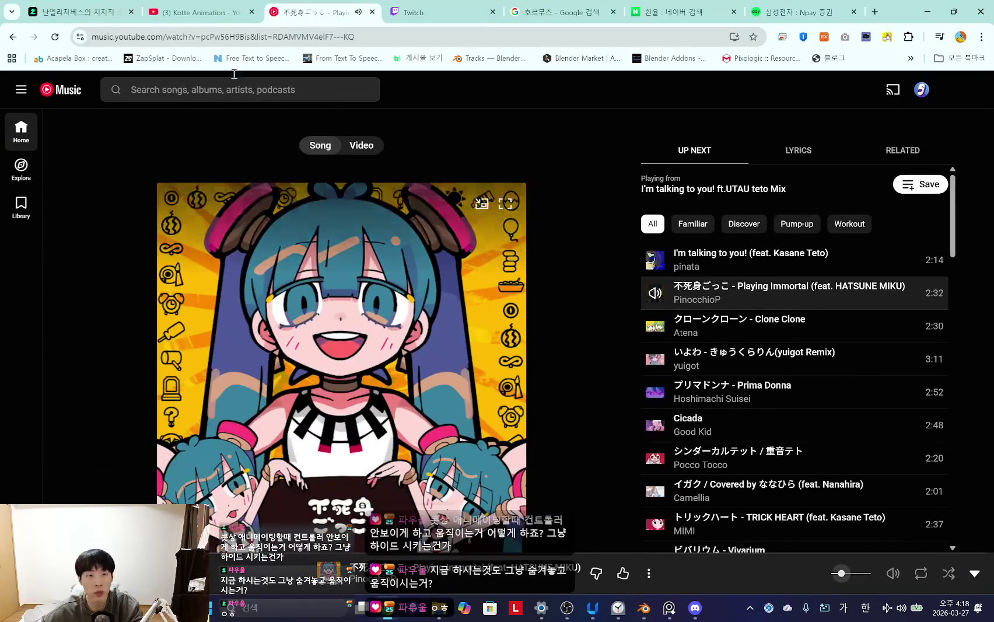
- Go through the Chzzk Studio and Twitch tabs back to YouTube Music and scroll to Forgotten favorites
left_click(73, 5)
left_click(411, 11)
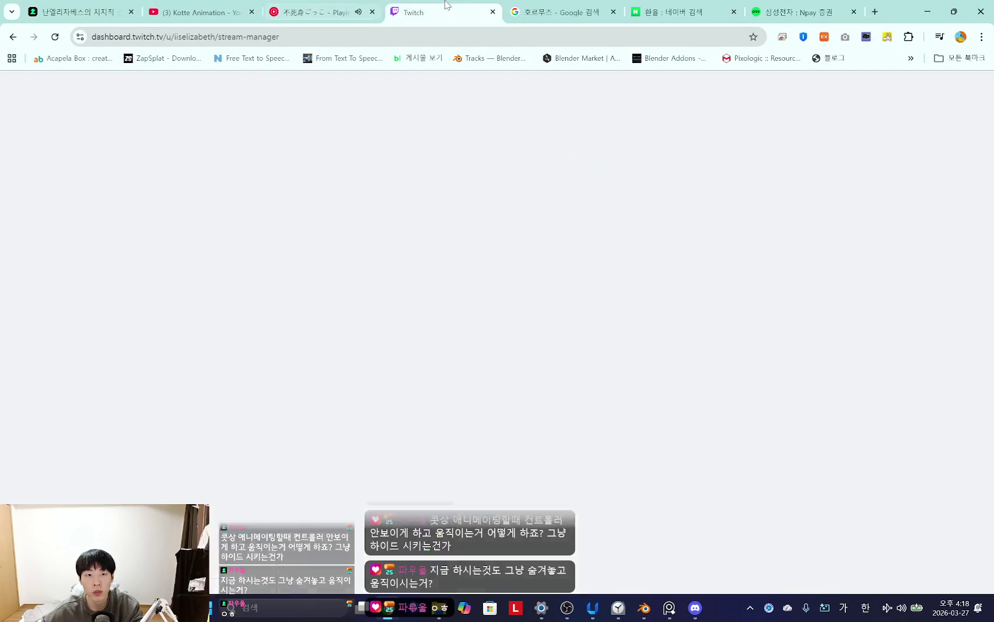
left_click(315, 12)
scroll(324, 209, "down", 1)
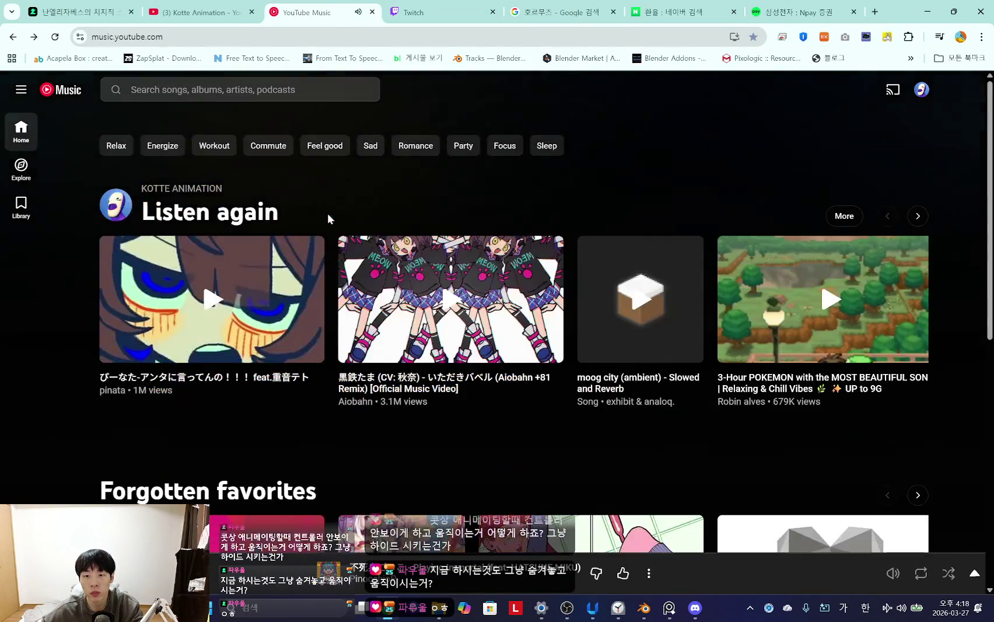
scroll(305, 372, "down", 5)
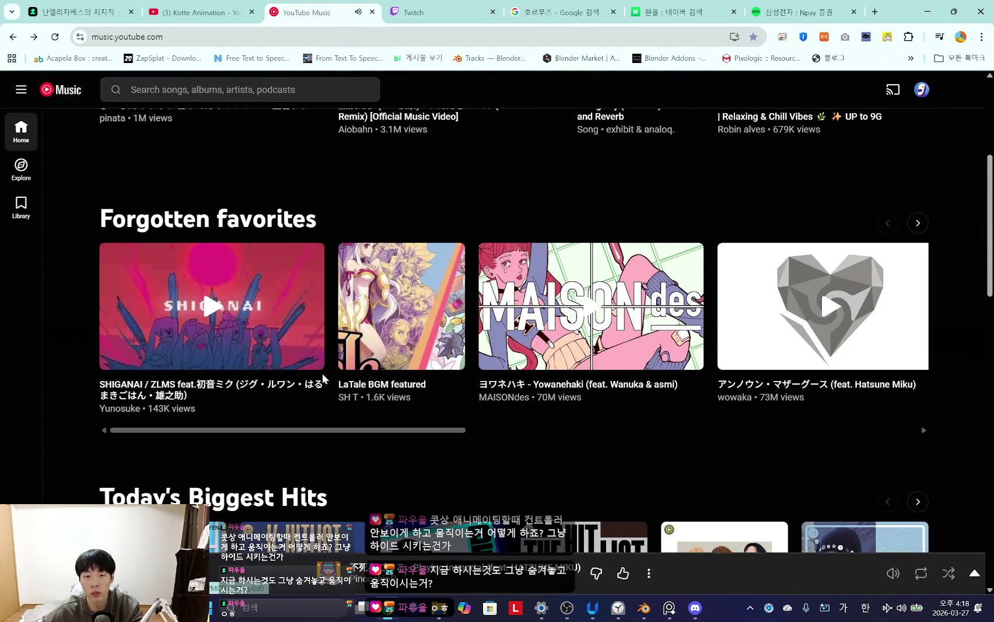
- Play the song version of Yowanehaki, then minimise Chrome and resume the Blender animation
left_click(577, 367)
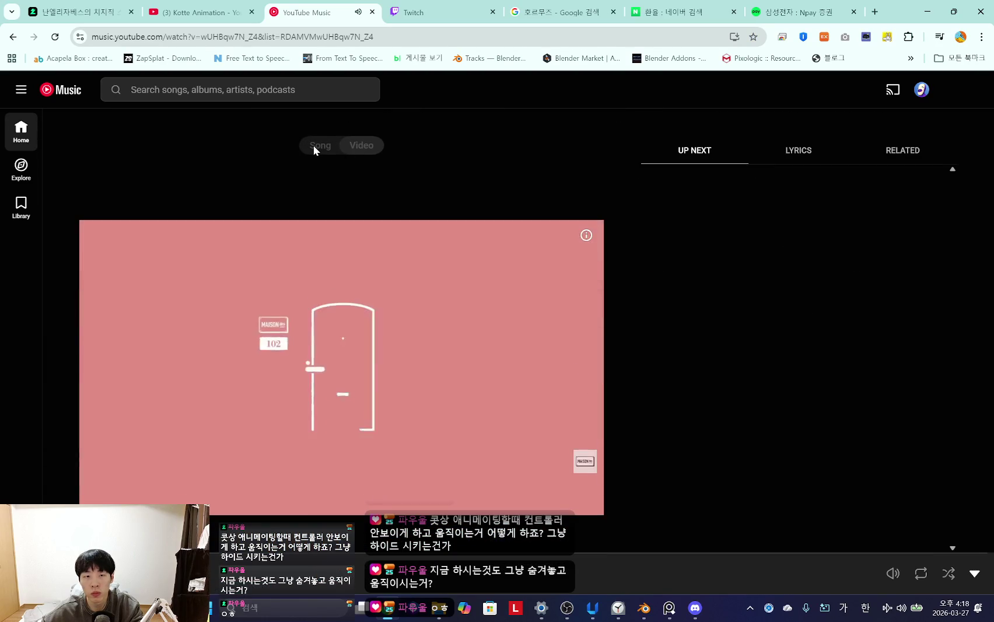
left_click(313, 146)
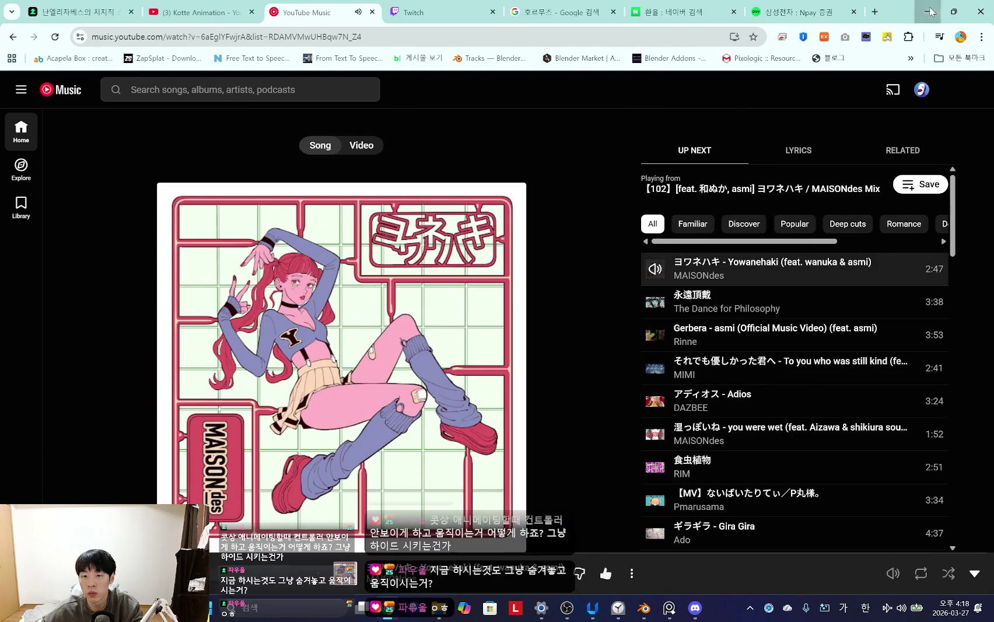
left_click(931, 12)
key("space")
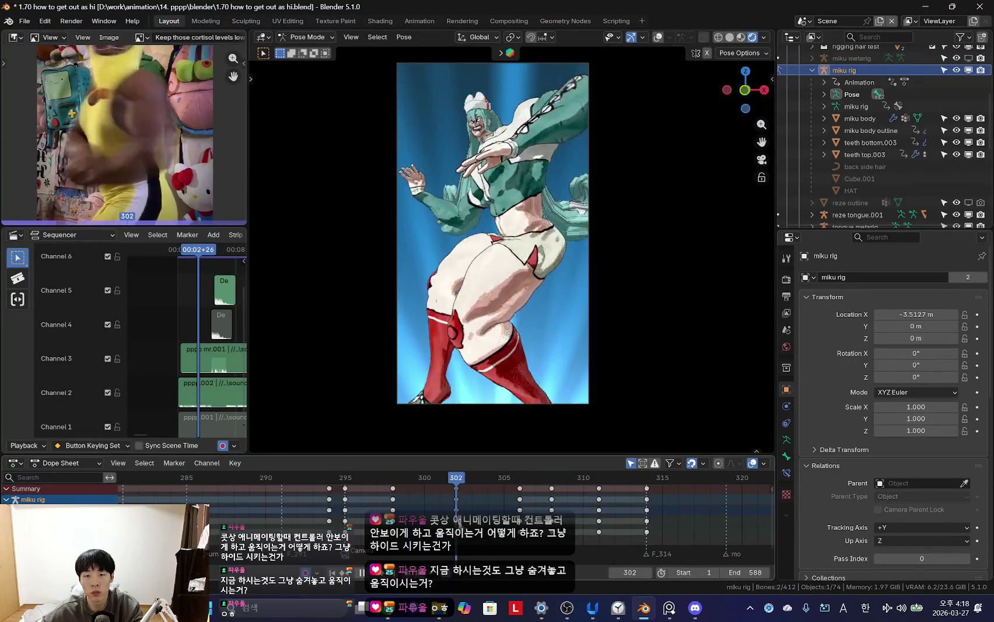
- Replay the dance from frame 297 with overlays toggled, stopping at frame 300
key("shift+alt+z")
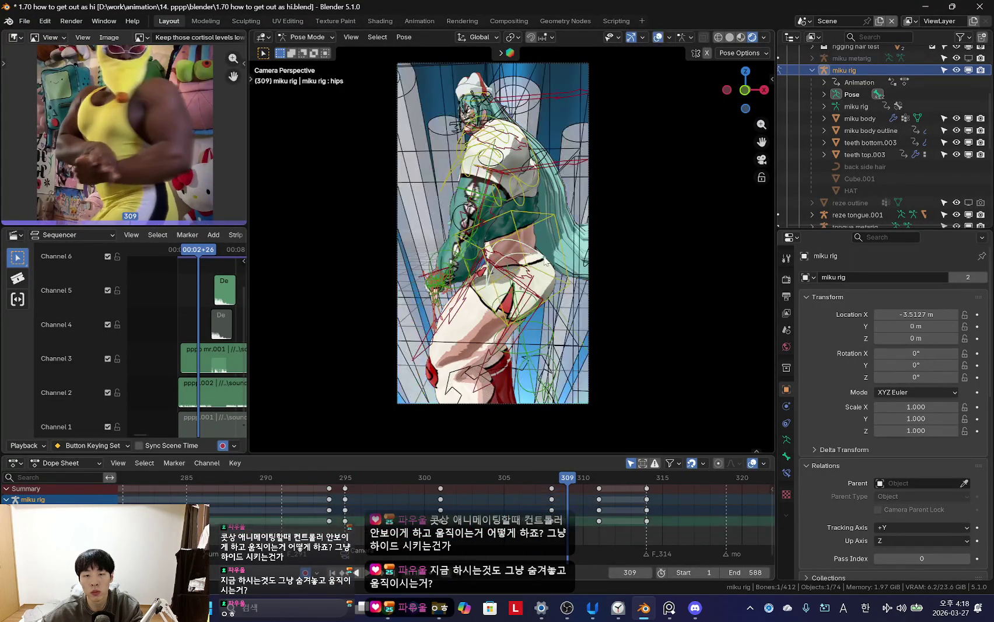
key("shift+alt+z")
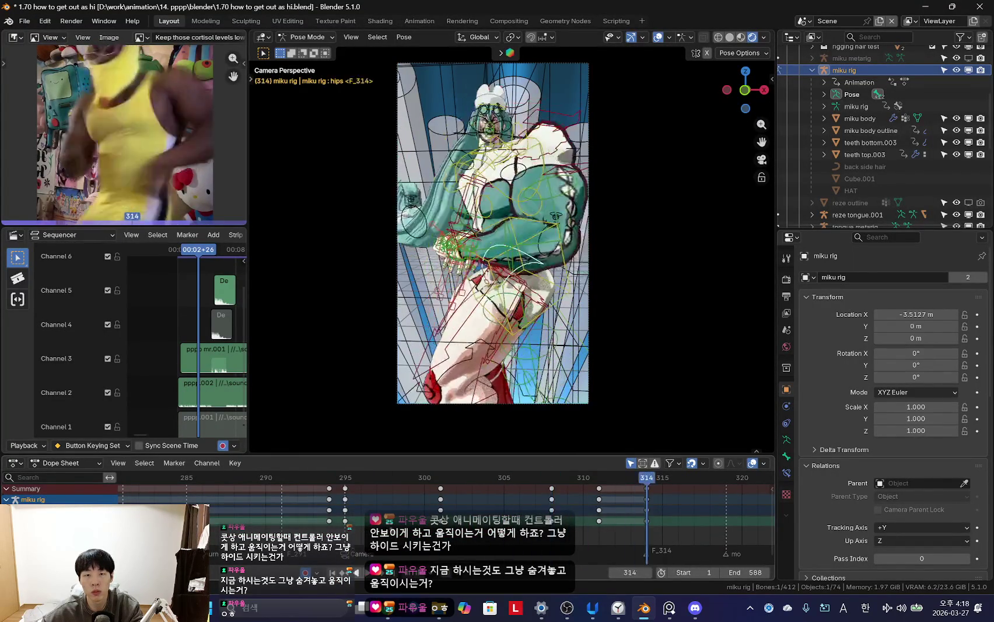
left_click_drag(417, 479, 376, 501)
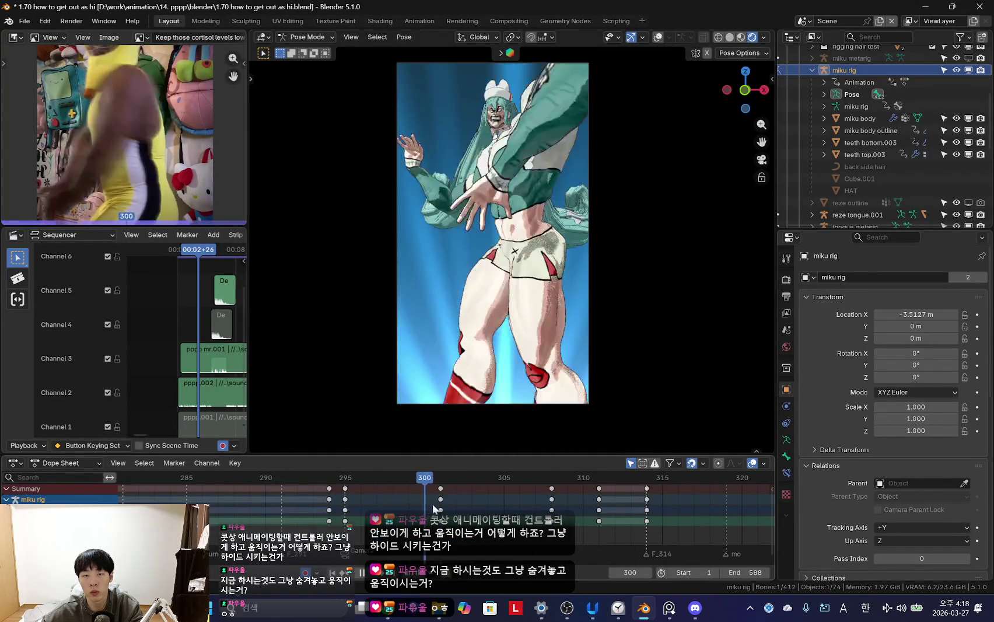
key("shift+alt+z")
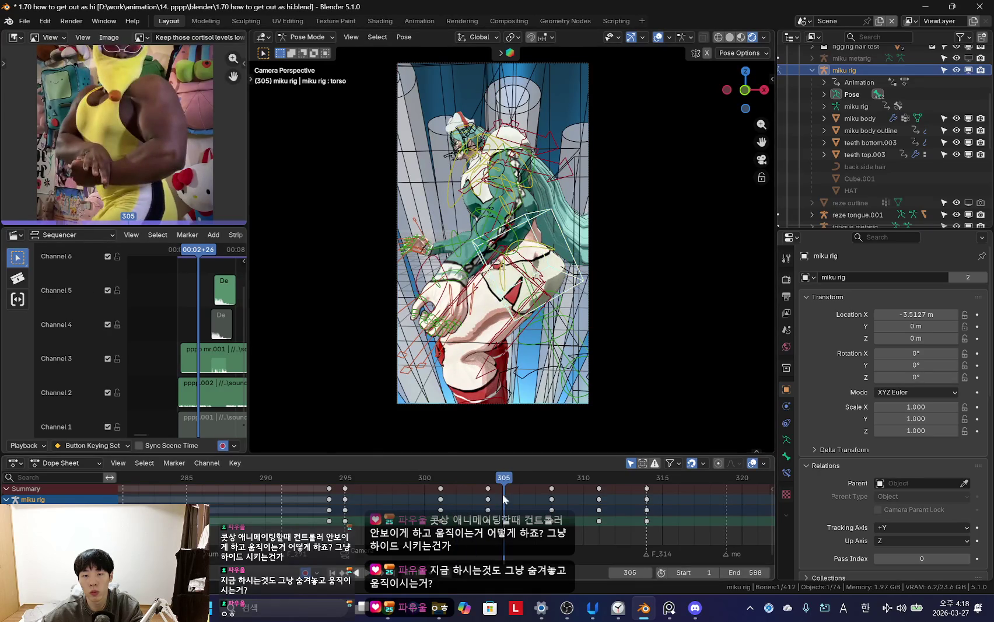
left_click_drag(502, 493, 378, 495)
key("shift+alt+z")
key("Escape")
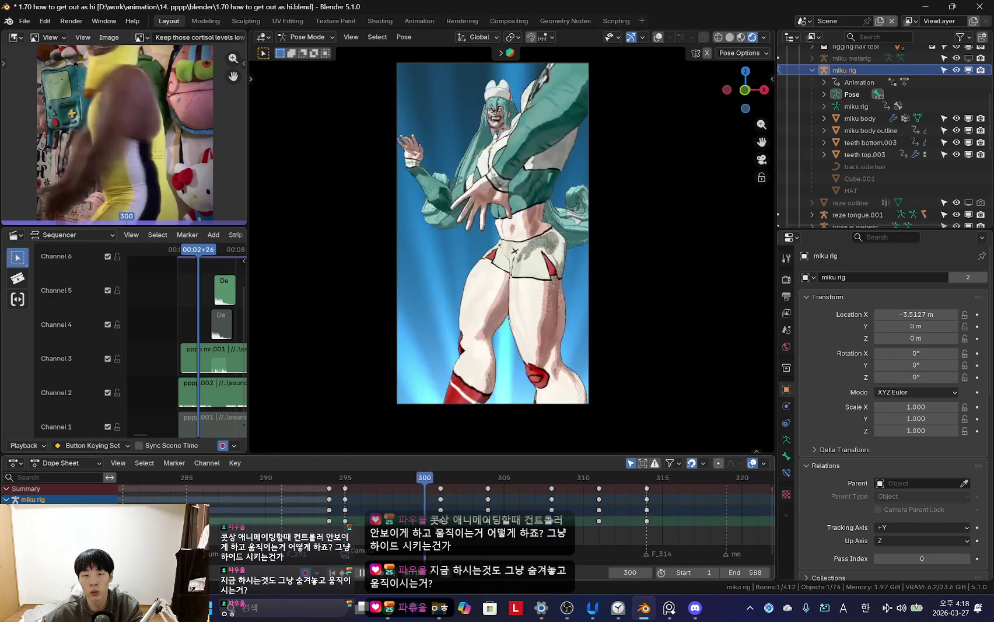
- Rotate the left upper arm, key the new pose at frame 304, and replay to check it
key("r")
key("r")
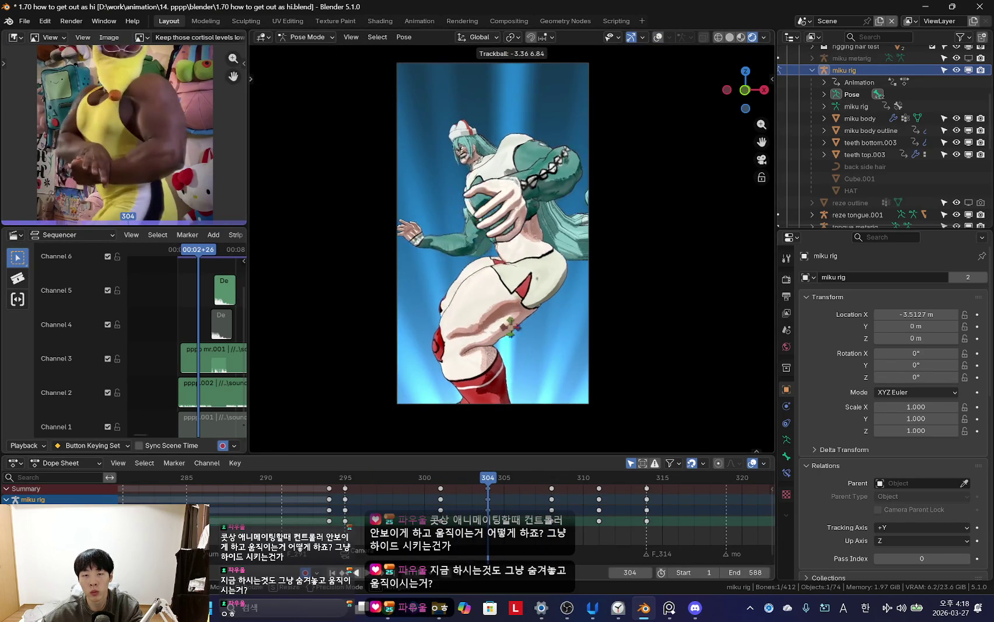
key("i")
key("Down")
key("space")
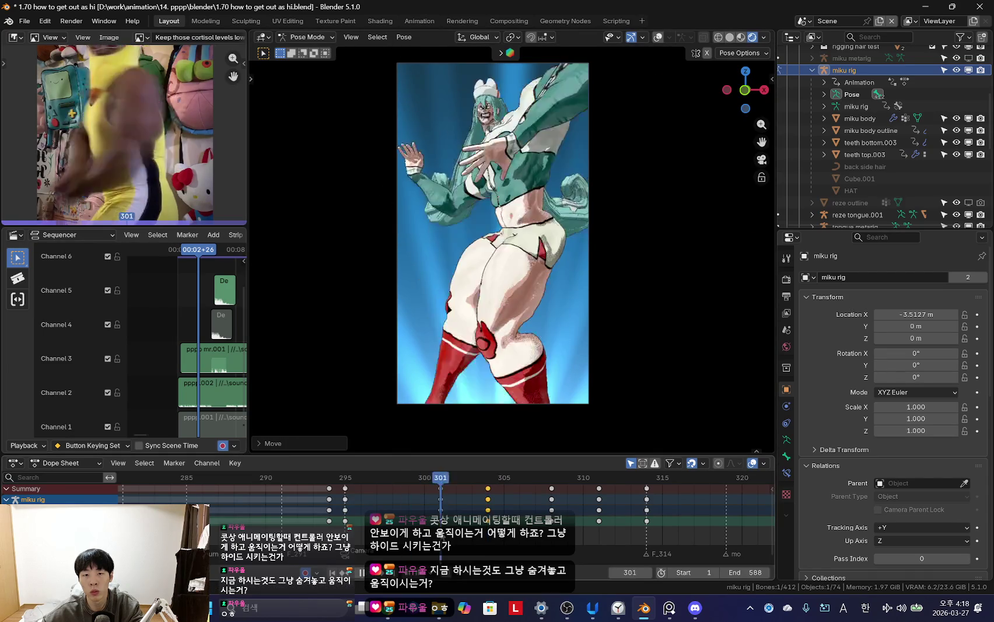
scroll(428, 479, "down", 3)
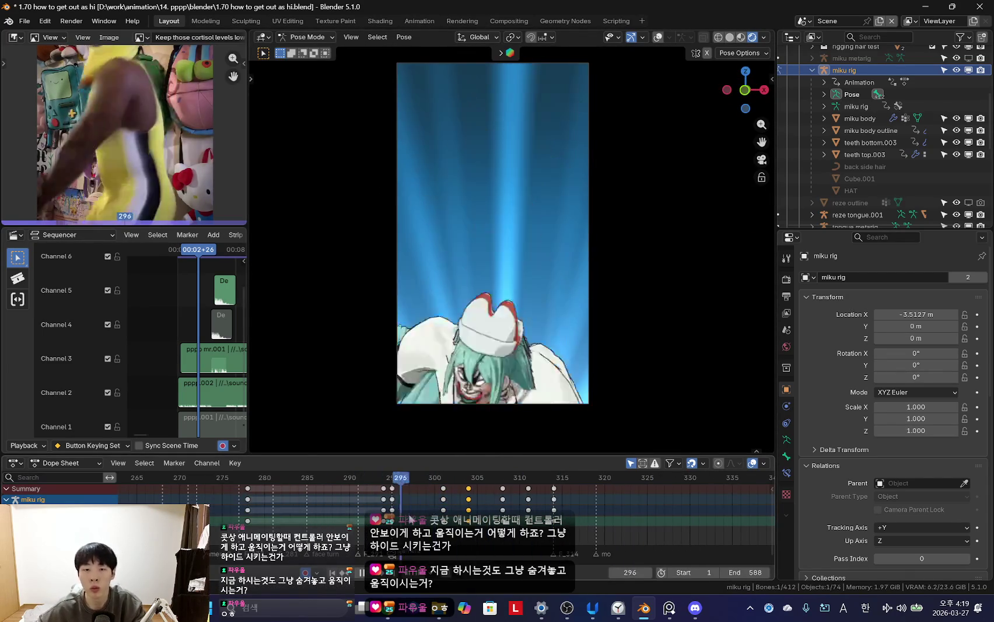
key("space")
- Pan the view, rotate the arm bone again and play back to review the pose
middle_click_drag(601, 137, 571, 191, "shift")
key("shift+alt+z")
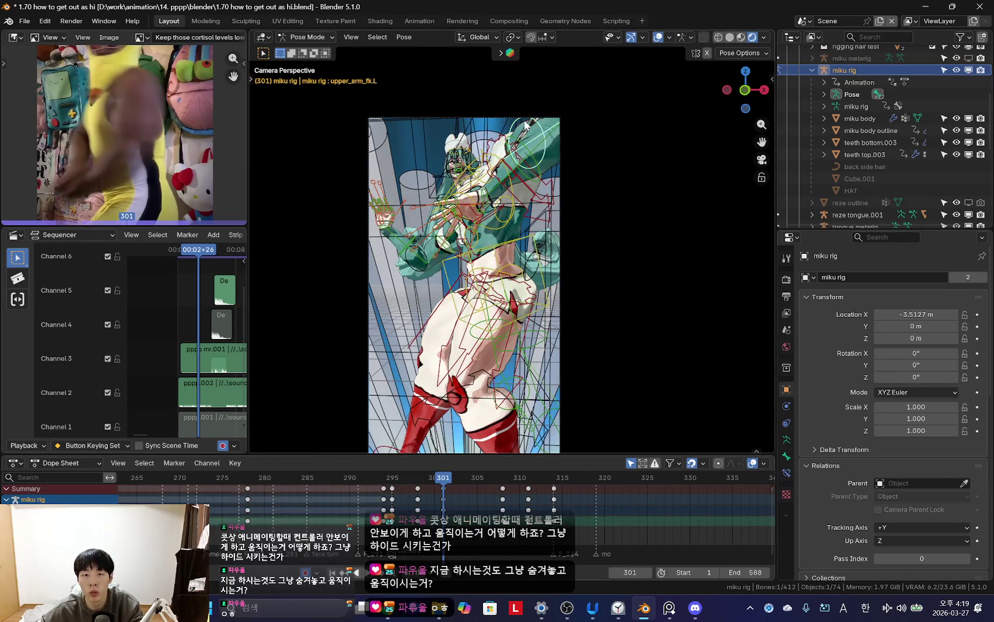
key("shift+alt+z")
key("r")
key("space")
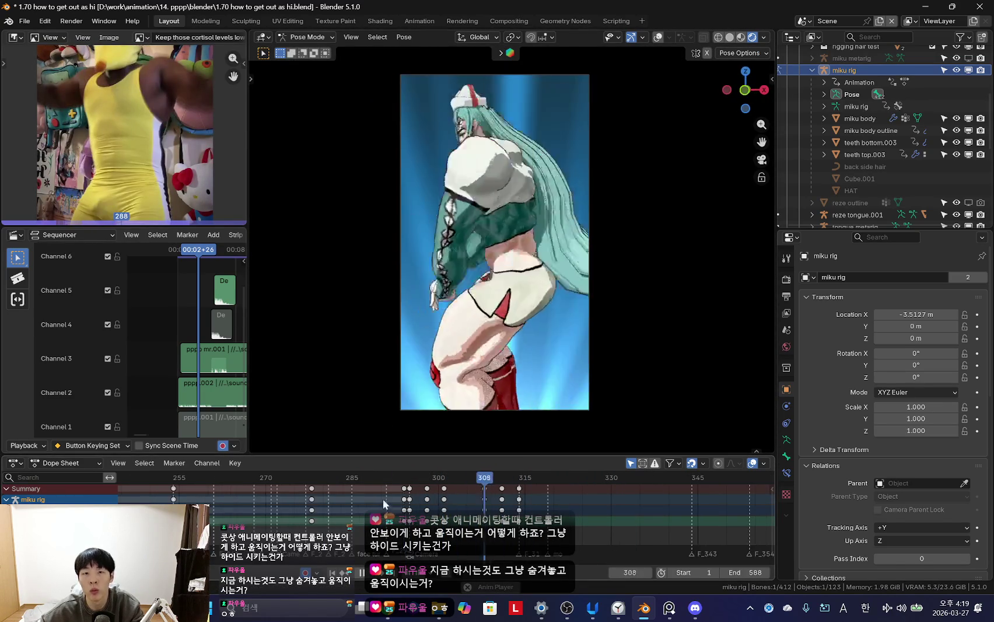
- Replay the dance from frame 295 and scrub frames 297–306, settling on frame 305
scroll(439, 475, "down", 2)
key("space")
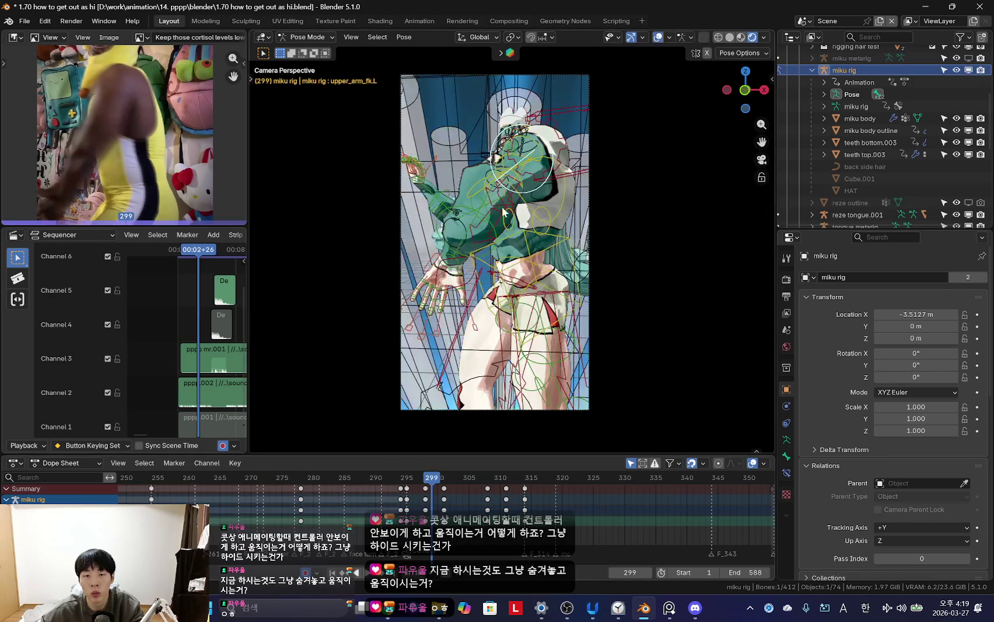
key("ctrl+shift+space")
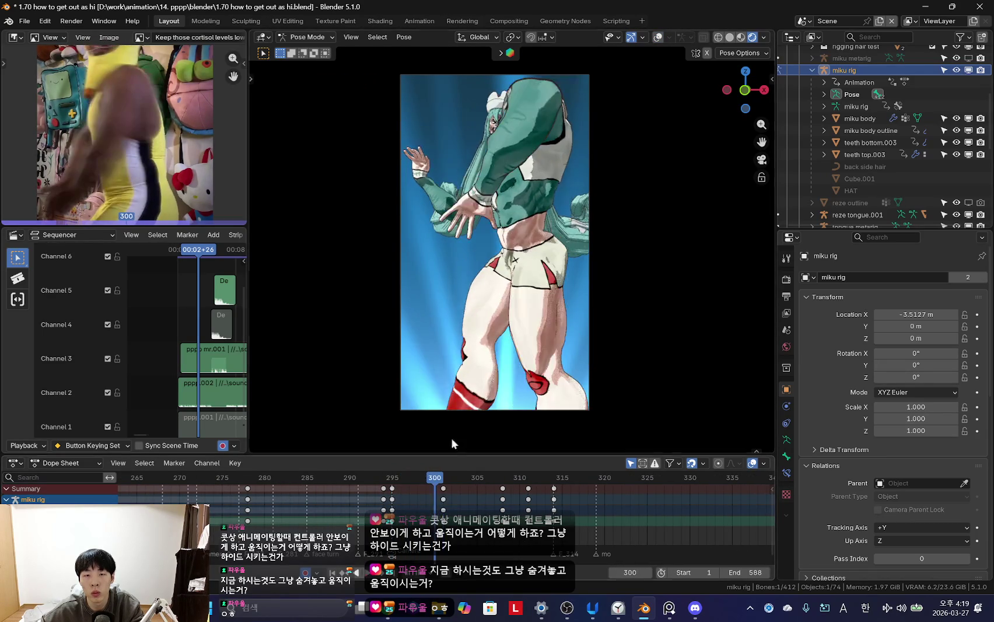
key("space")
scroll(550, 205, "up", 2)
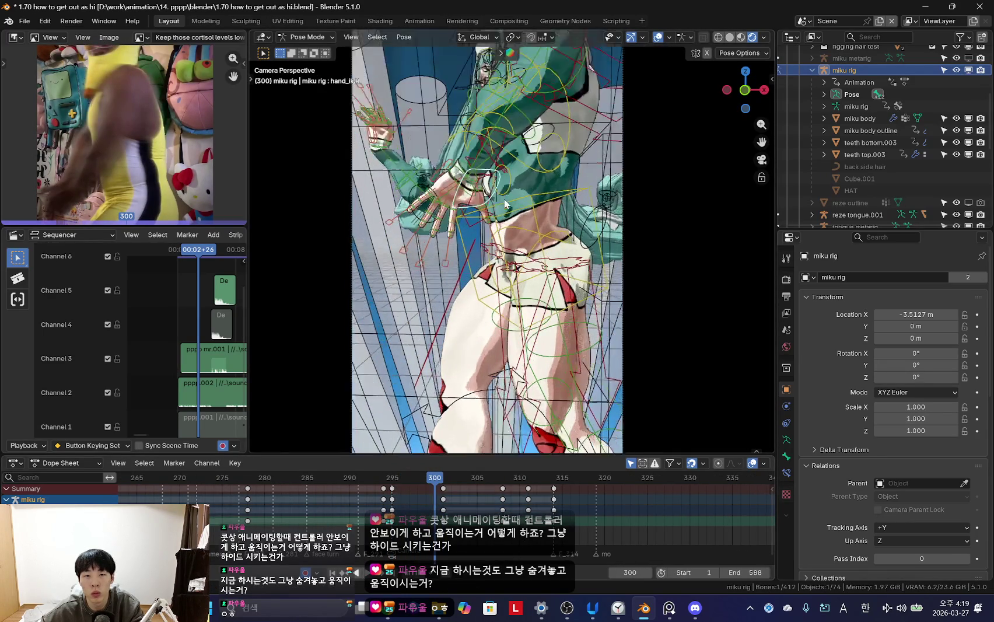
scroll(476, 150, "up", 2)
key("space")
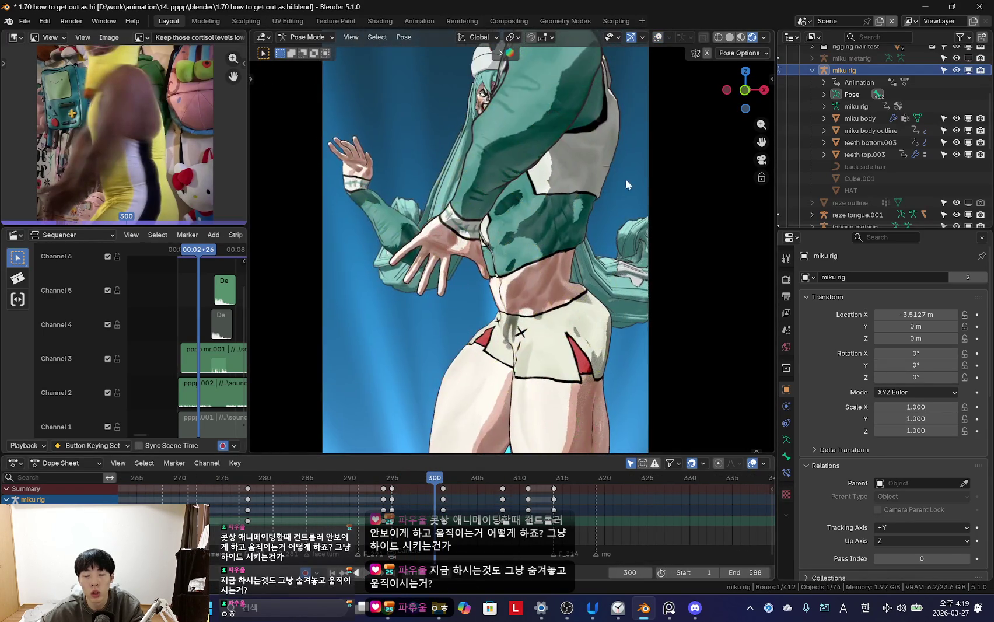
scroll(607, 190, "down", 3)
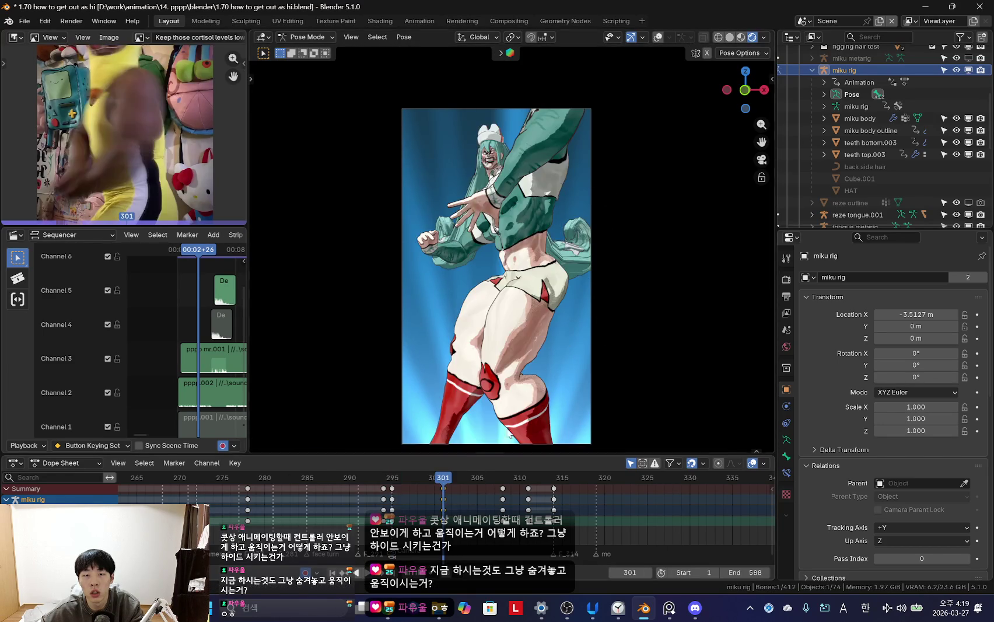
left_click_drag(411, 508, 483, 506)
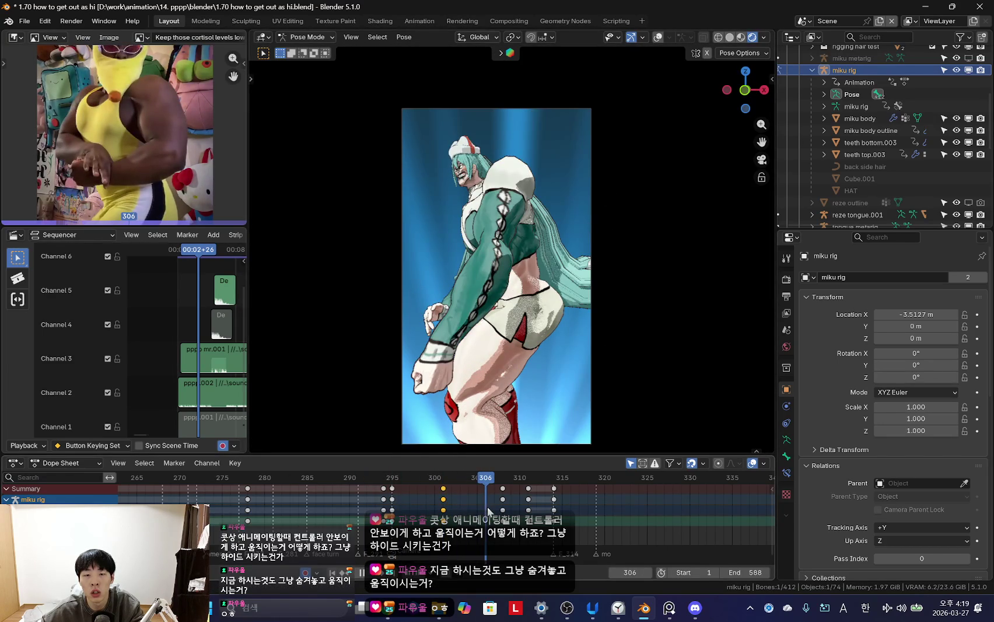
key("Left")
- Rotate the right upper arm at frame 305, play through to frame 313 and frame the right hand
key("Escape")
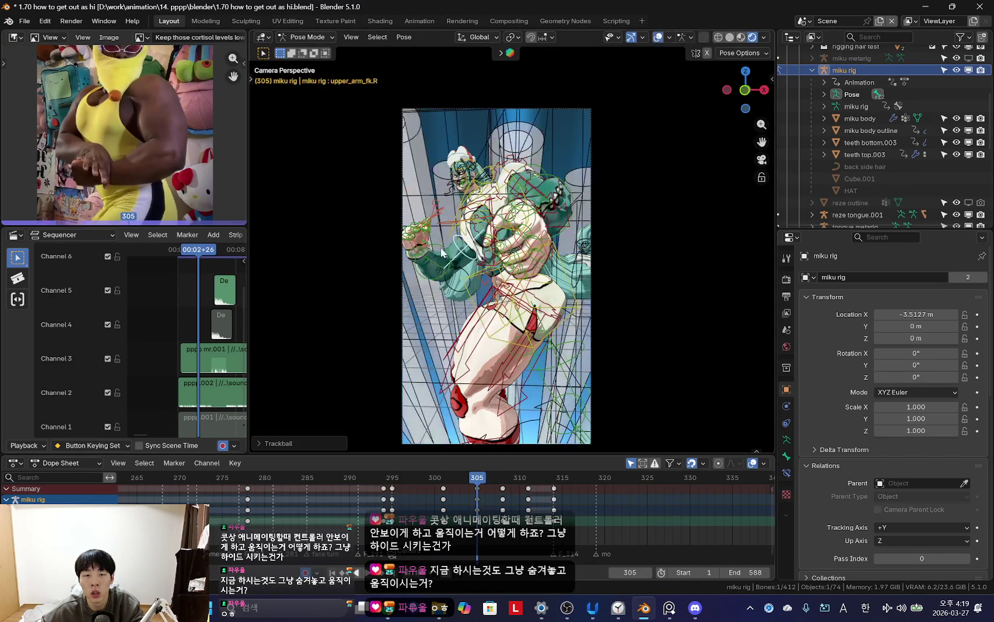
key("r")
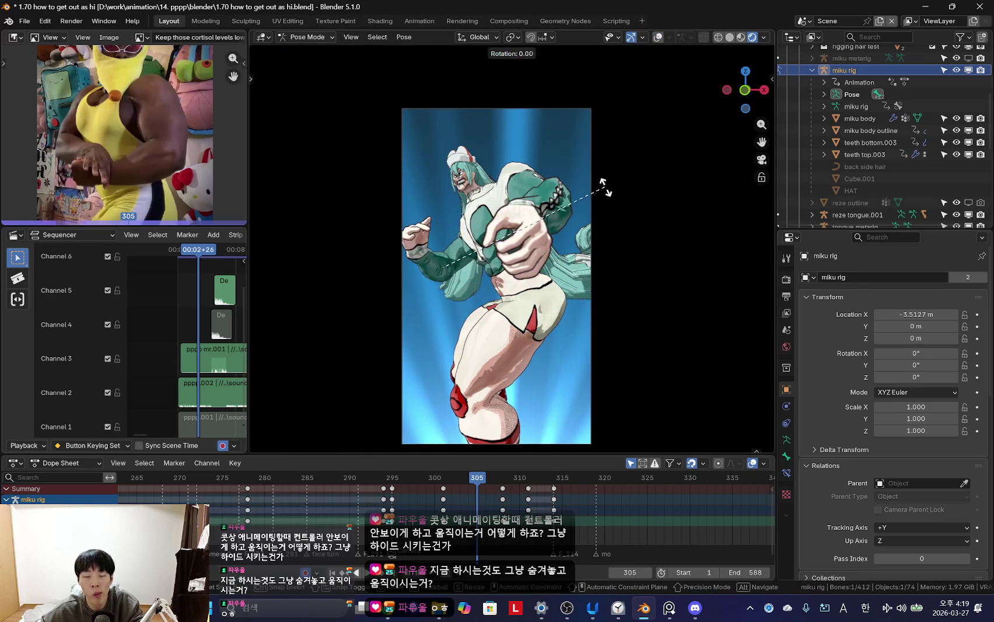
left_click(595, 249)
key("Escape")
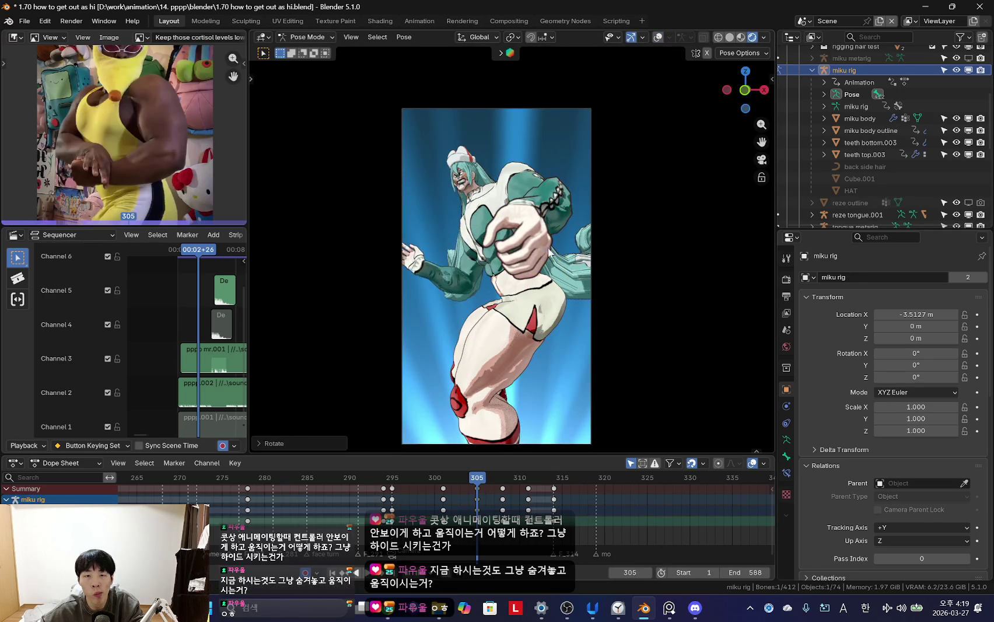
key("space")
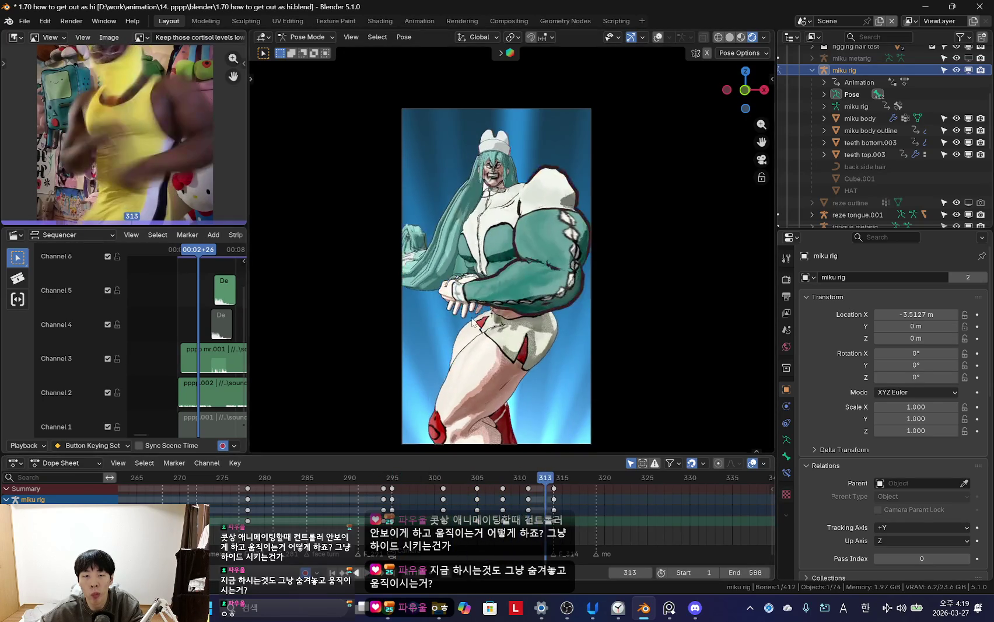
key("space")
key("KP_Decimal")
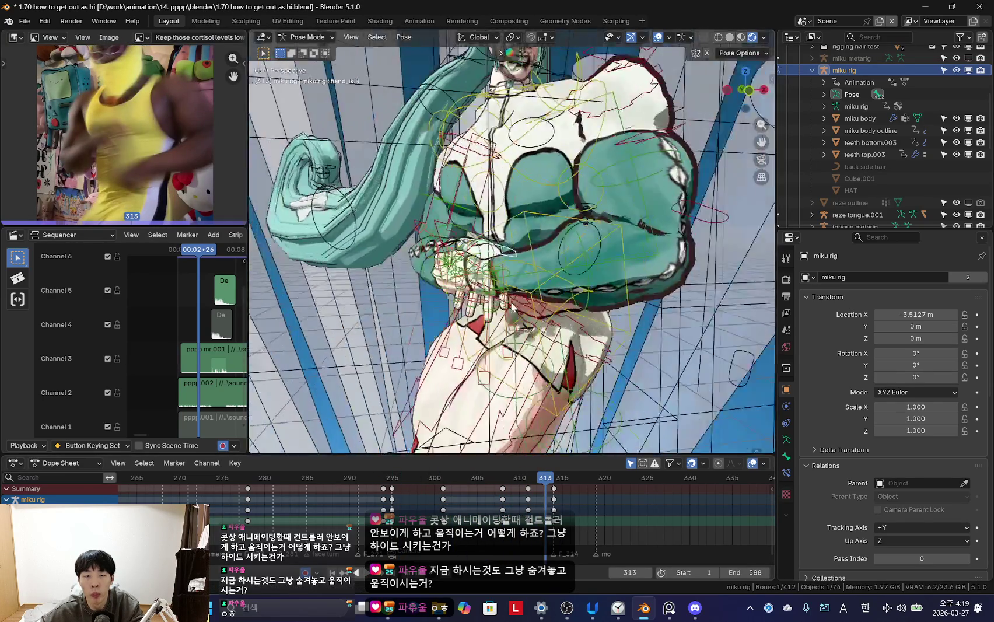
- Show the bone sidebar, step between frames 307 and 308, and play the right hand motion in camera view
key("n")
left_click_drag(409, 495, 425, 515)
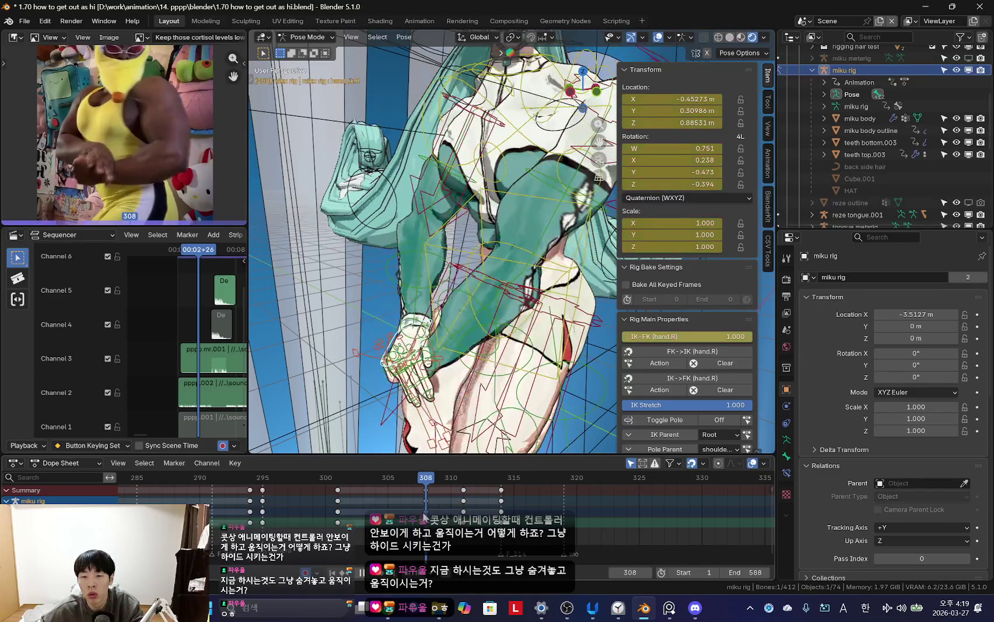
key("Left")
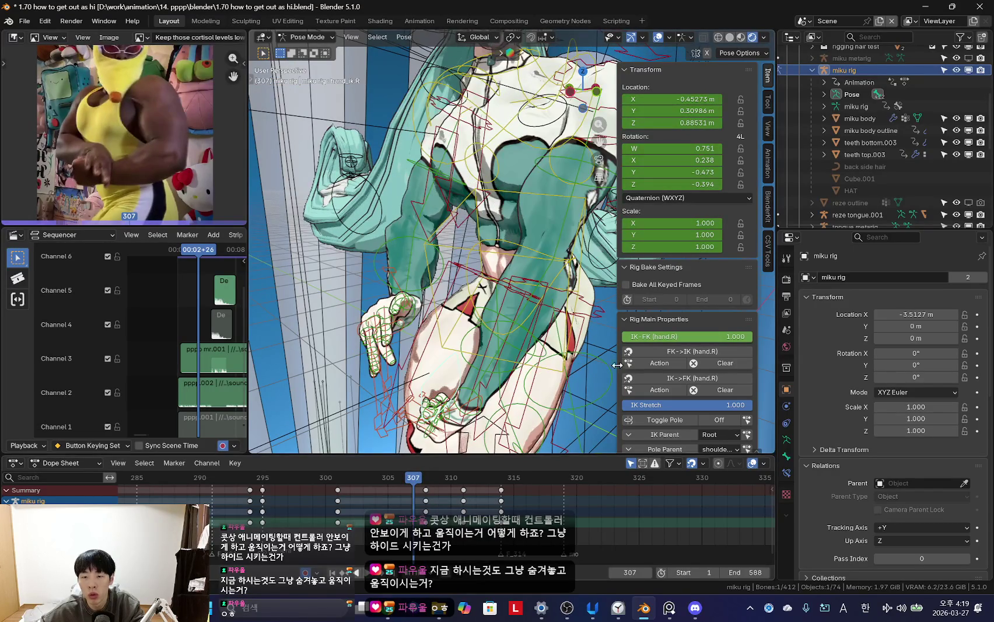
key("Right")
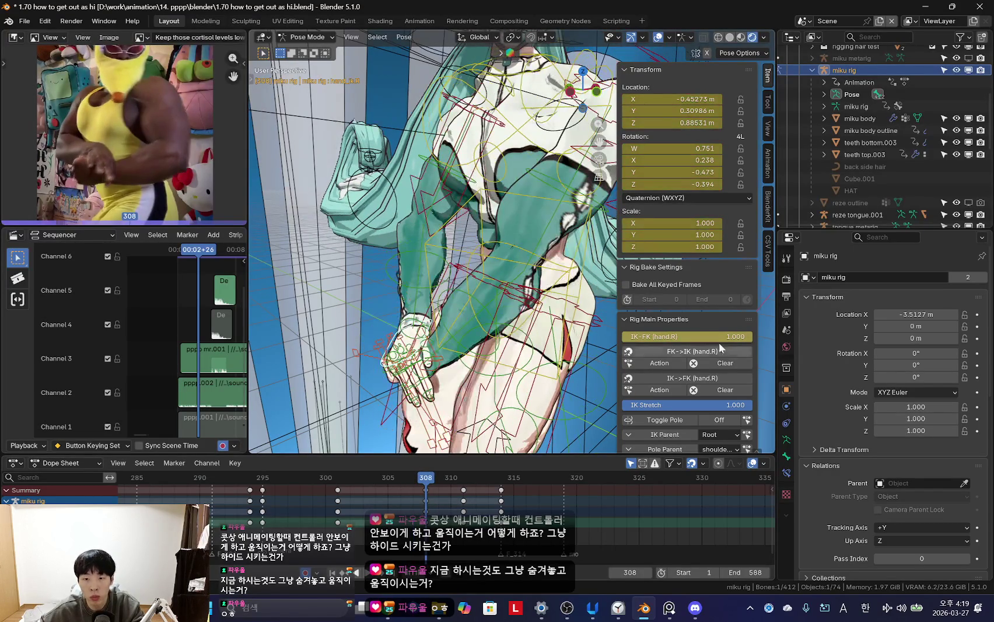
key("shift+alt+z")
key("space")
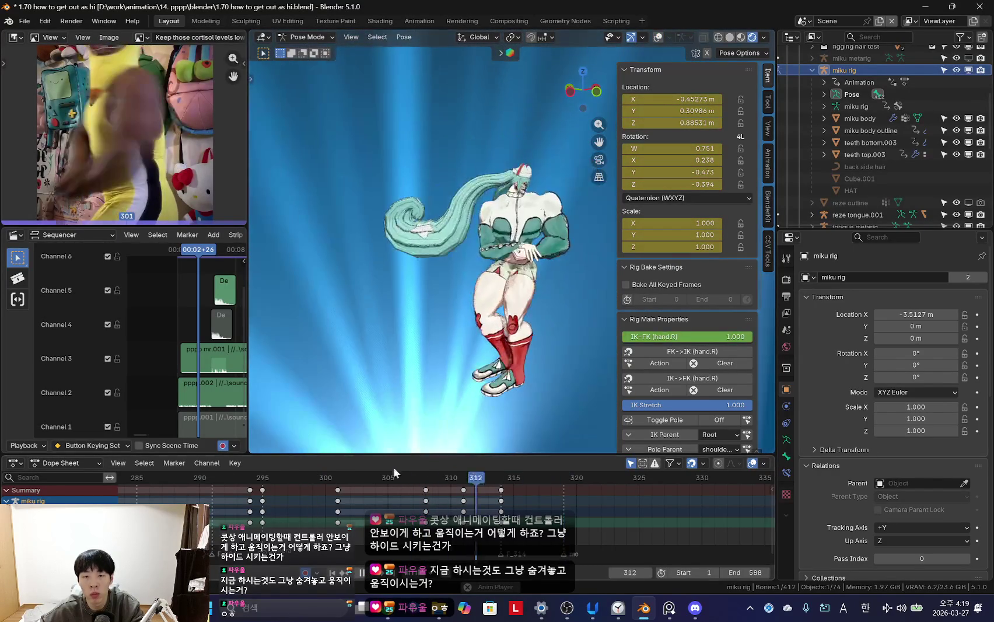
key("n")
key("n")
key("KP_0")
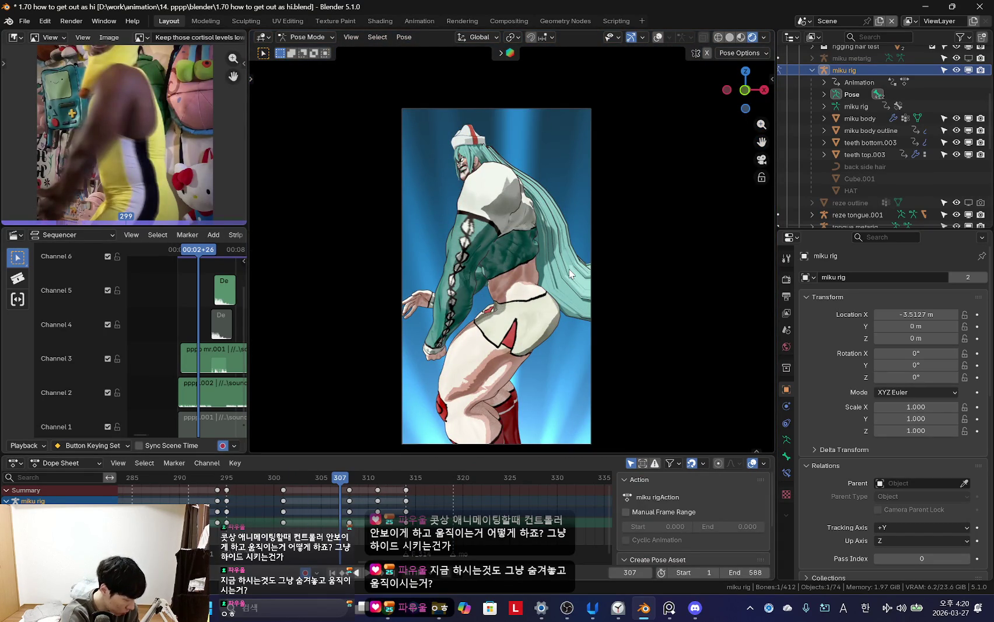
- Enlarge the Dope Sheet to list the hand_ik.R keys and scrub to frame 300 in camera view
middle_click_drag(698, 288, 543, 309)
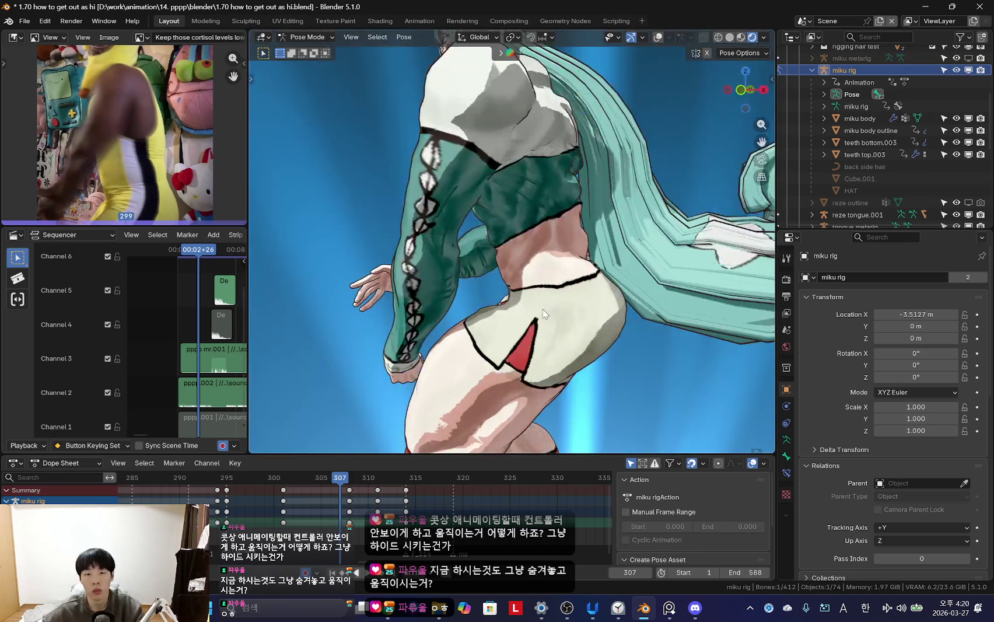
scroll(543, 310, "down", 3)
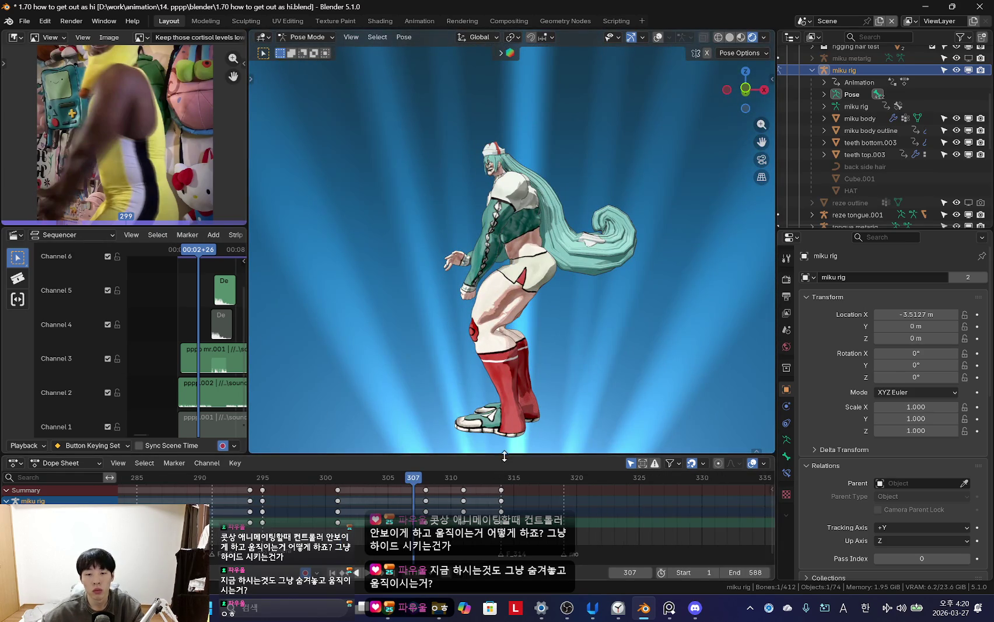
left_click_drag(504, 456, 504, 420)
key("Left")
key("Left")
key("KP_0")
left_click_drag(385, 441, 364, 442)
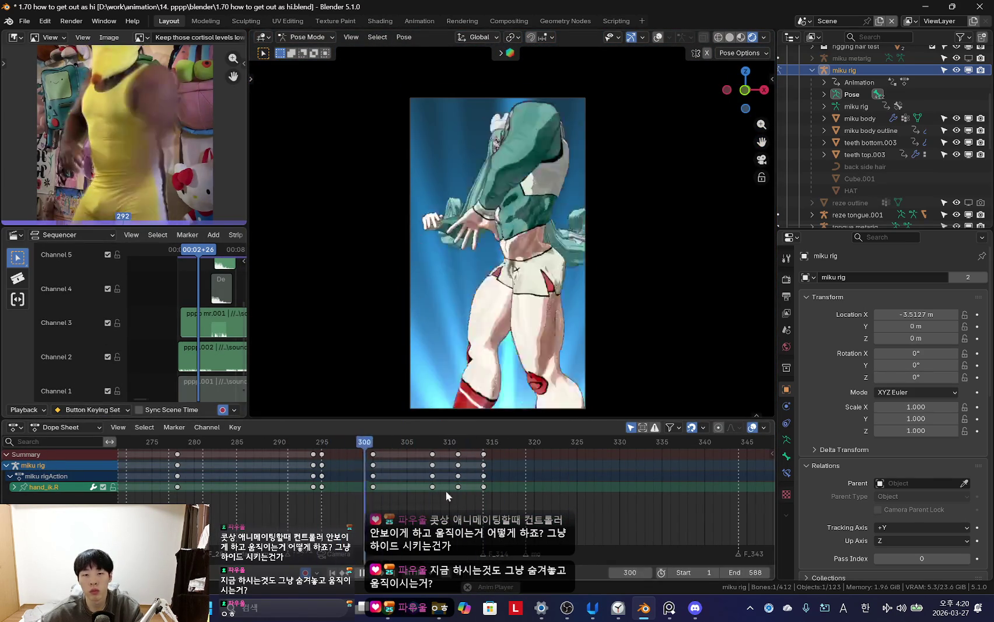
- Replay from frame 299 in perspective and camera views, then scrub to frame 304
left_click_drag(331, 485, 404, 486)
key("space")
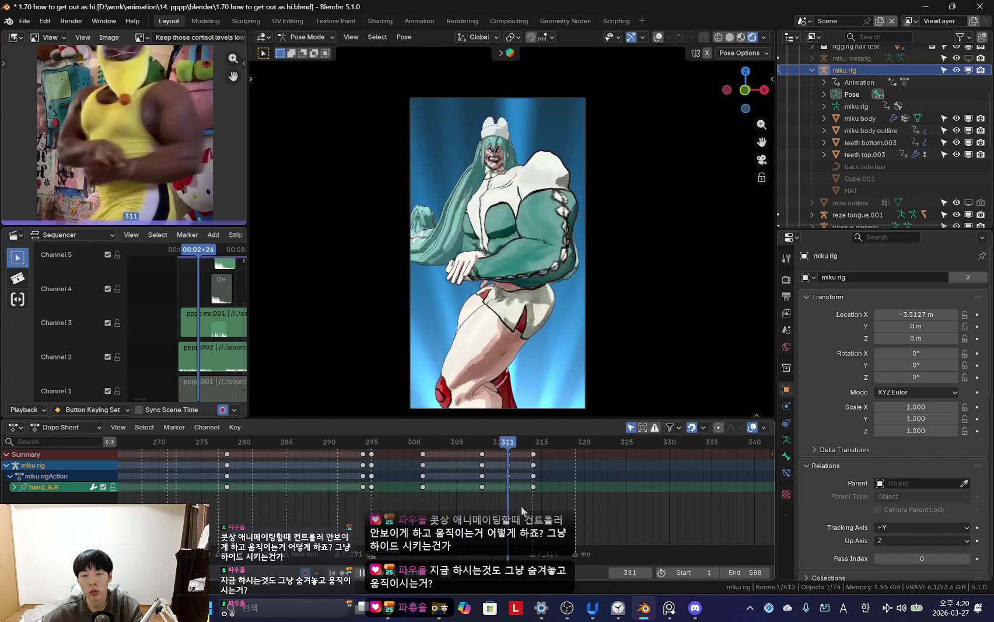
key("KP_0")
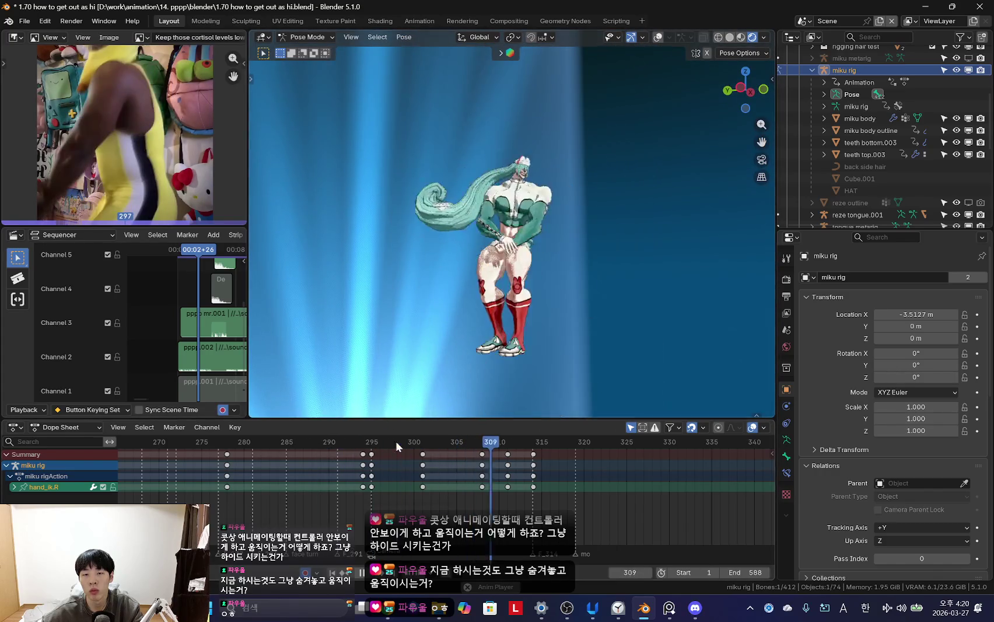
left_click_drag(395, 441, 448, 465)
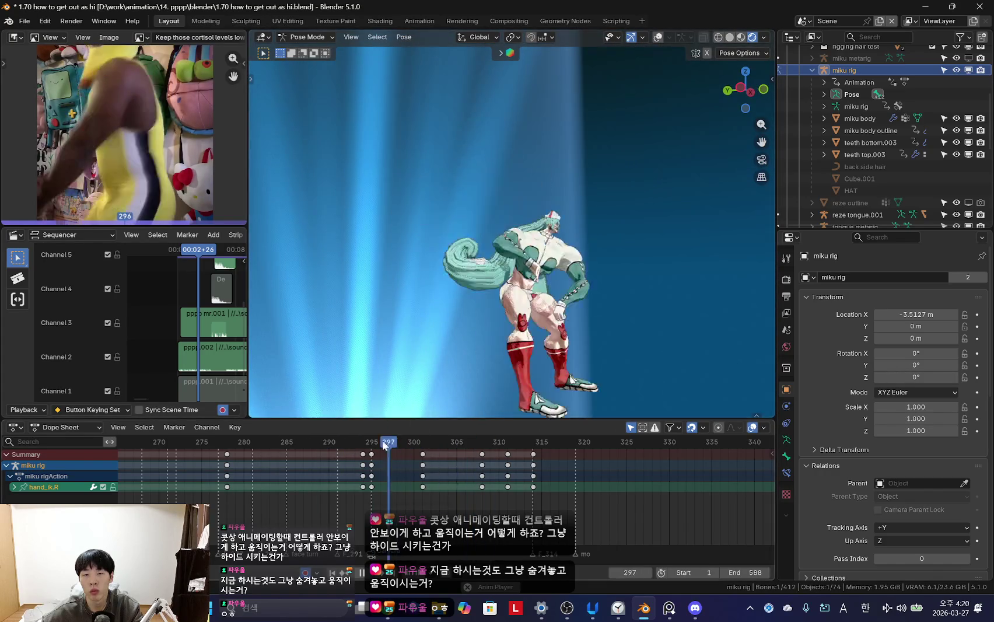
scroll(448, 465, "down", 2)
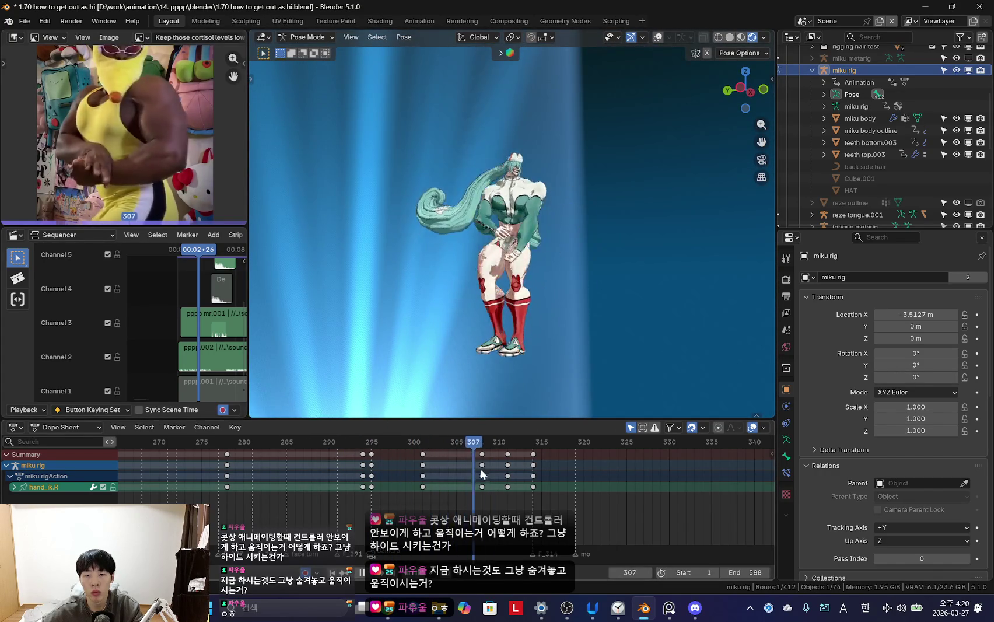
key("KP_0")
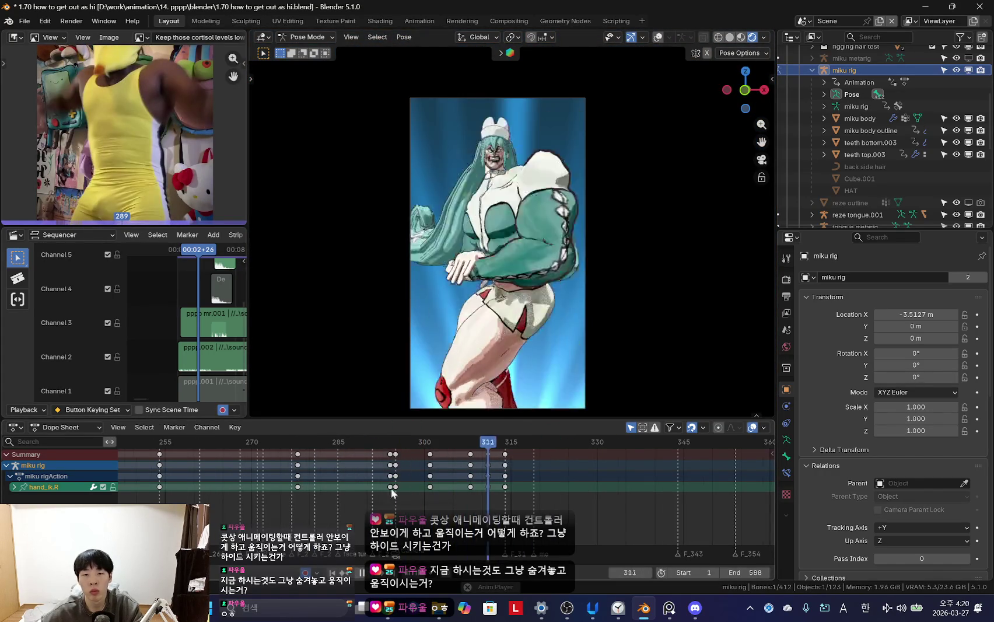
scroll(437, 501, "up", 2)
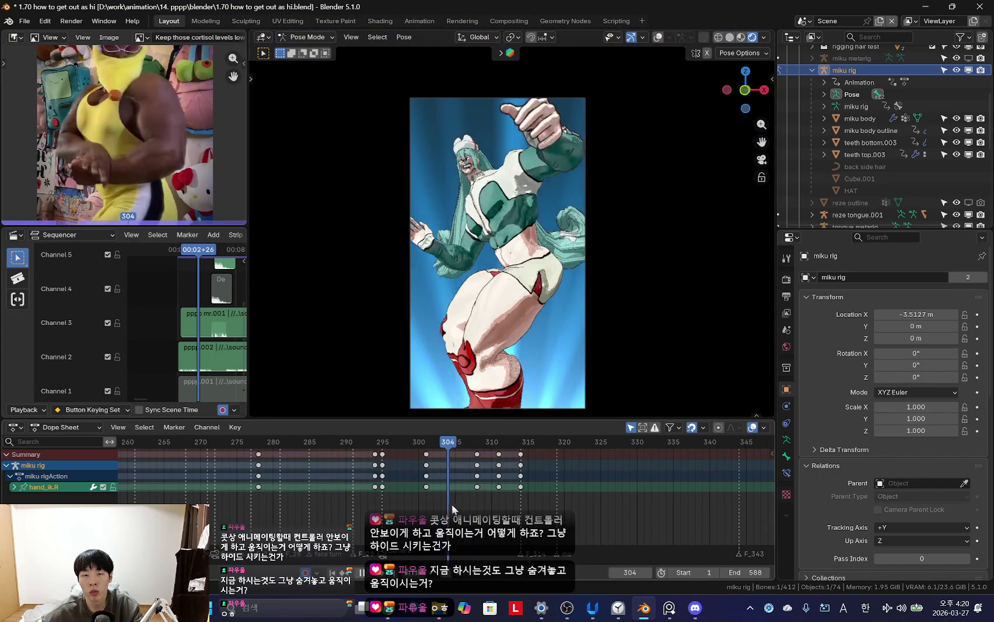
key("shift+alt+z")
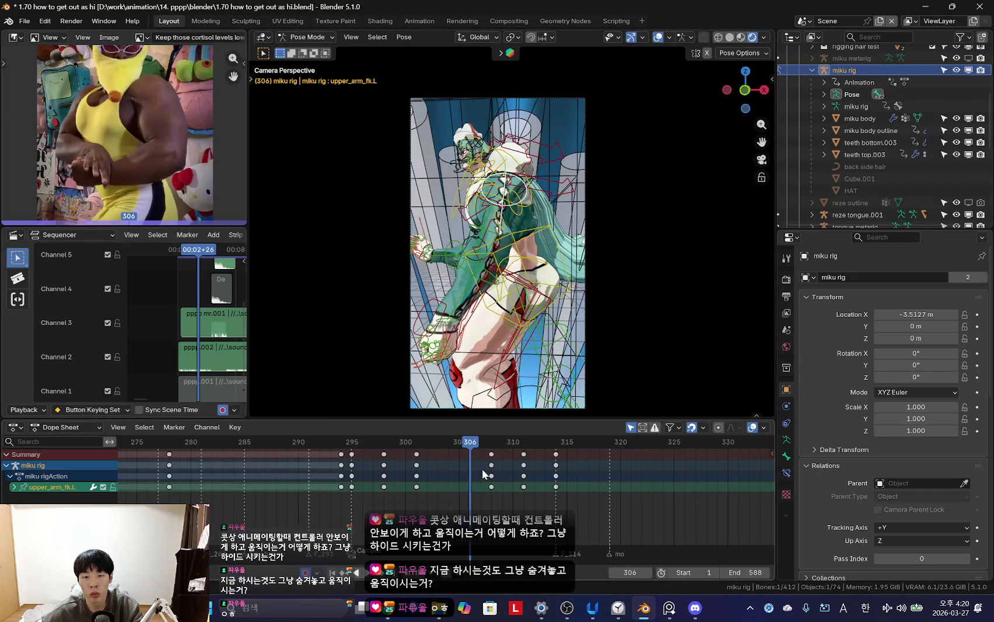
key("shift+alt+z")
key("Left")
key("Left")
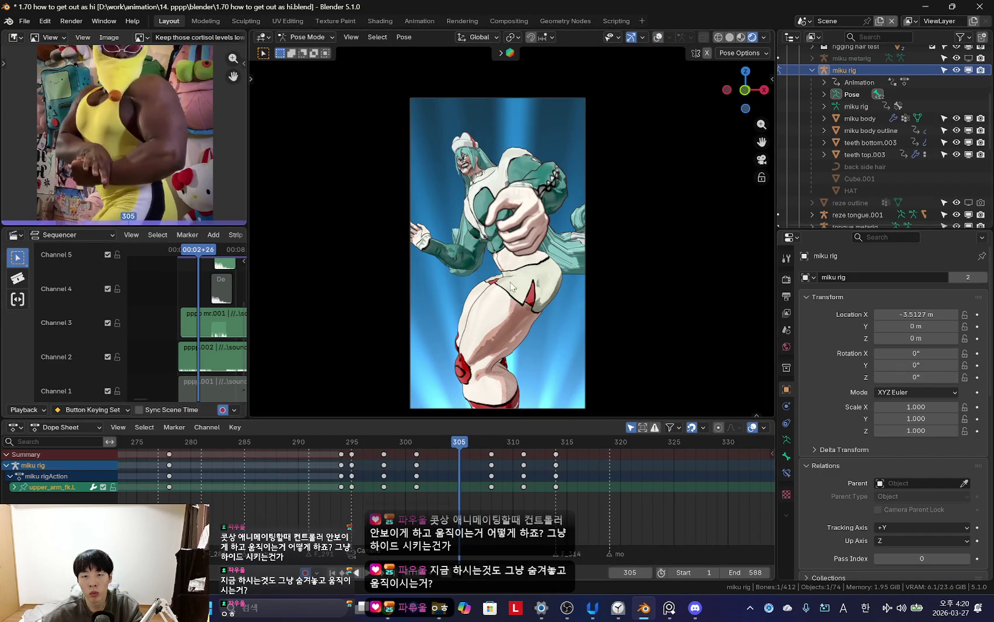
left_click_drag(458, 476, 466, 481)
- Rotate the left upper arm and forearm at frame 304 and key the arm pose
key("r")
key("r")
left_click(555, 285)
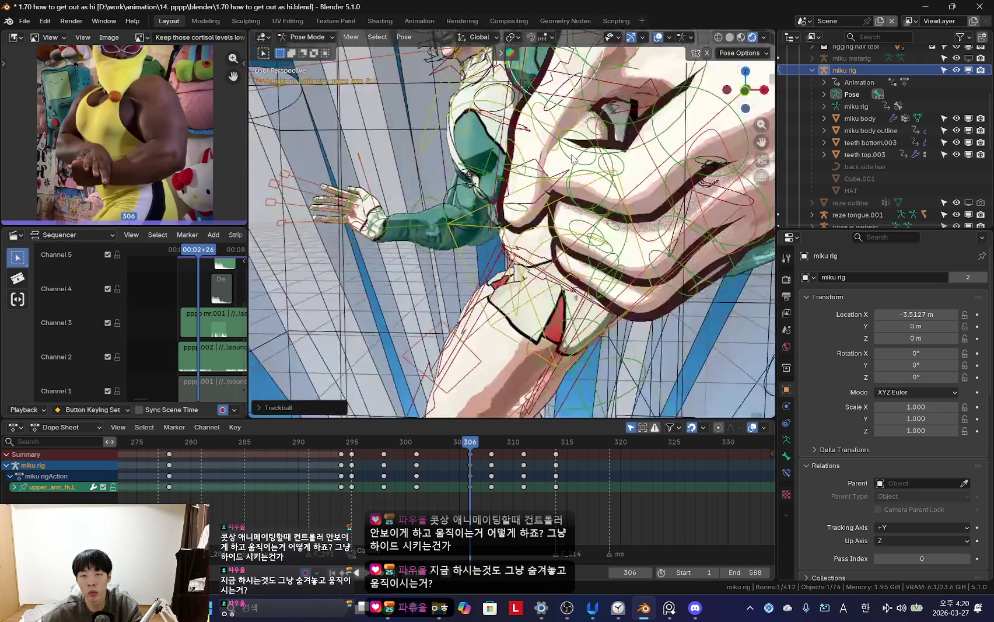
mouse_move(556, 284)
middle_mouse_down()
mouse_move(548, 234)
mouse_move(583, 233)
middle_mouse_up()
key("shift+alt+z")
key("shift+alt+z")
key("r")
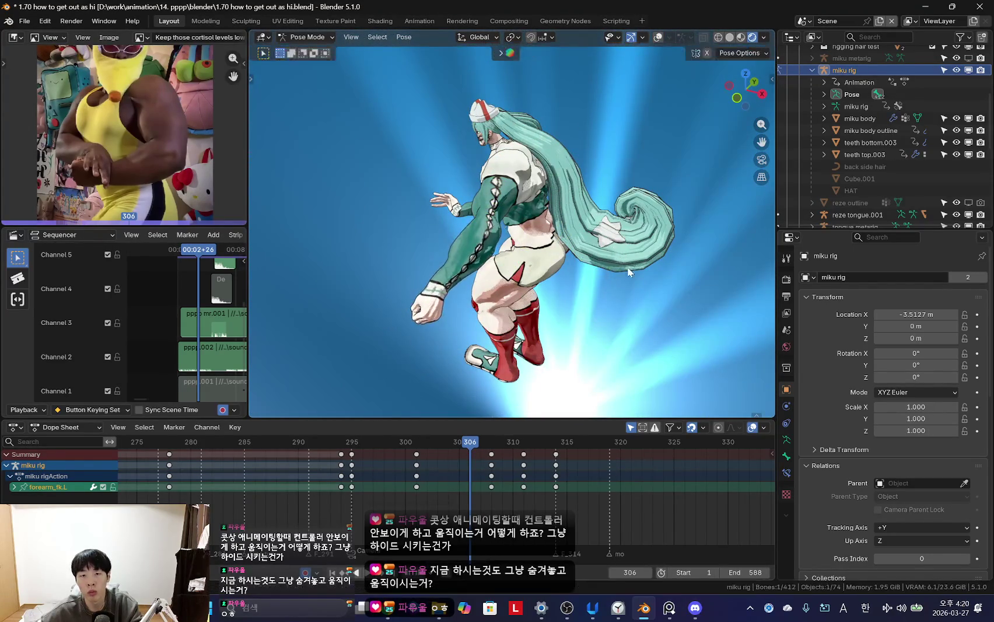
left_click(563, 268)
key("KP_0")
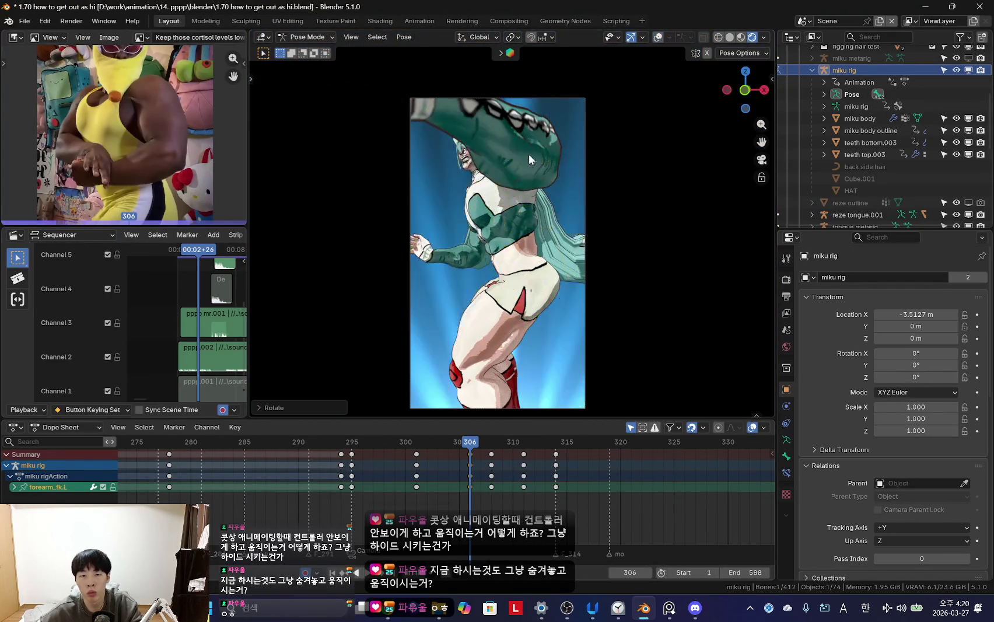
key("shift+alt+z")
- Re-rotate the left upper arm, then replay the refined arm motion from frame 300 and stop
left_click(539, 138)
key("shift+alt+z")
key("r")
left_click(589, 199)
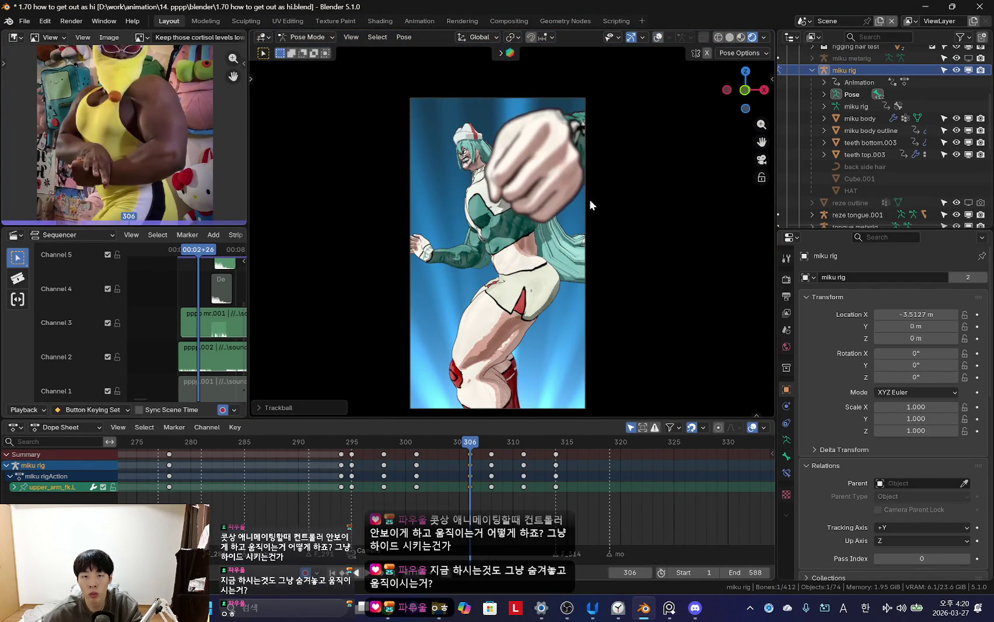
left_click(414, 486)
key("space")
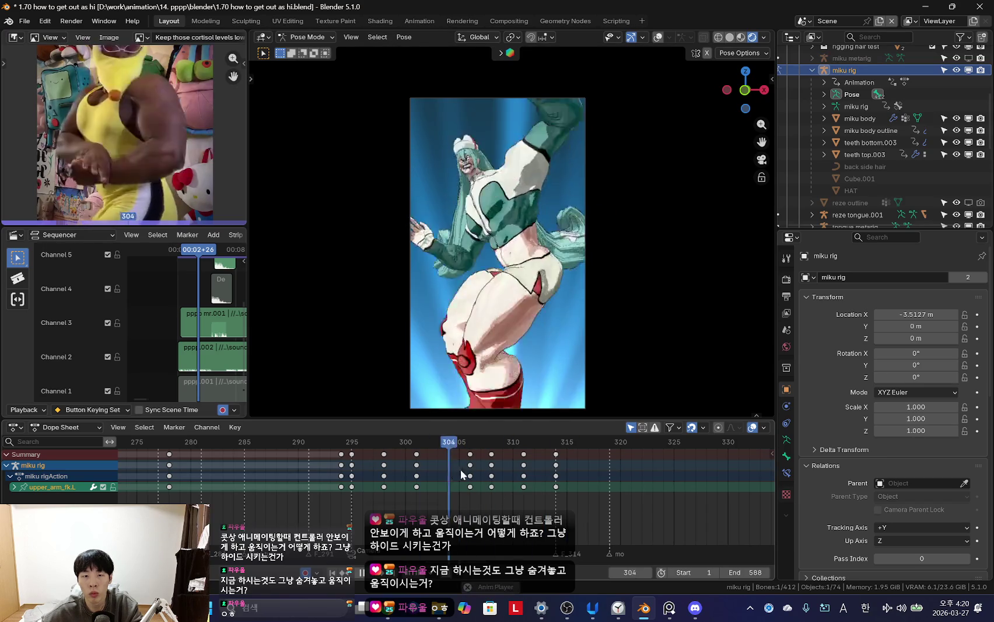
scroll(434, 451, "down", 3)
scroll(360, 467, "down", 3)
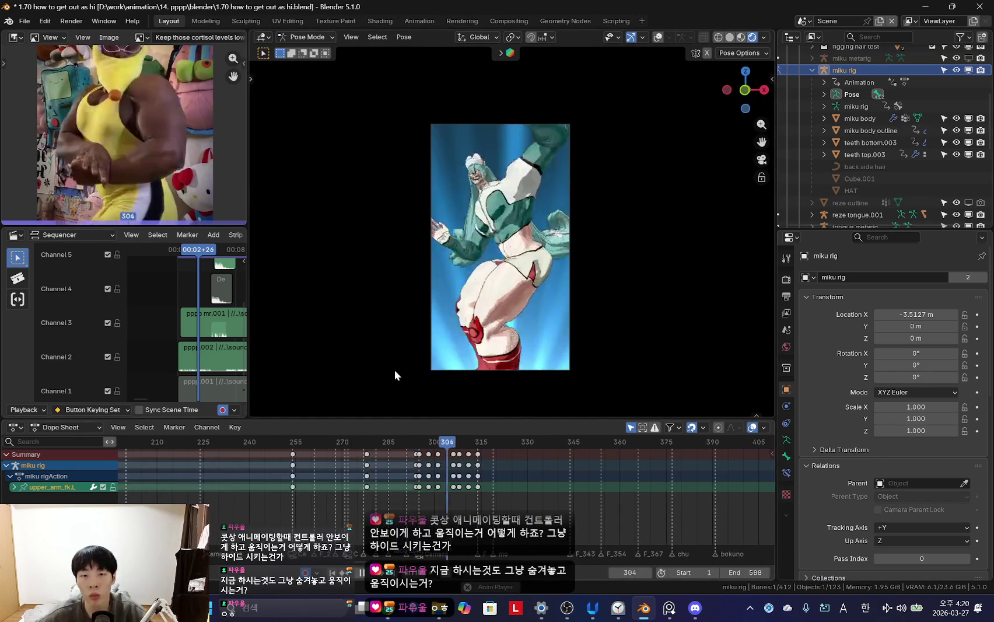
scroll(459, 507, "up", 5)
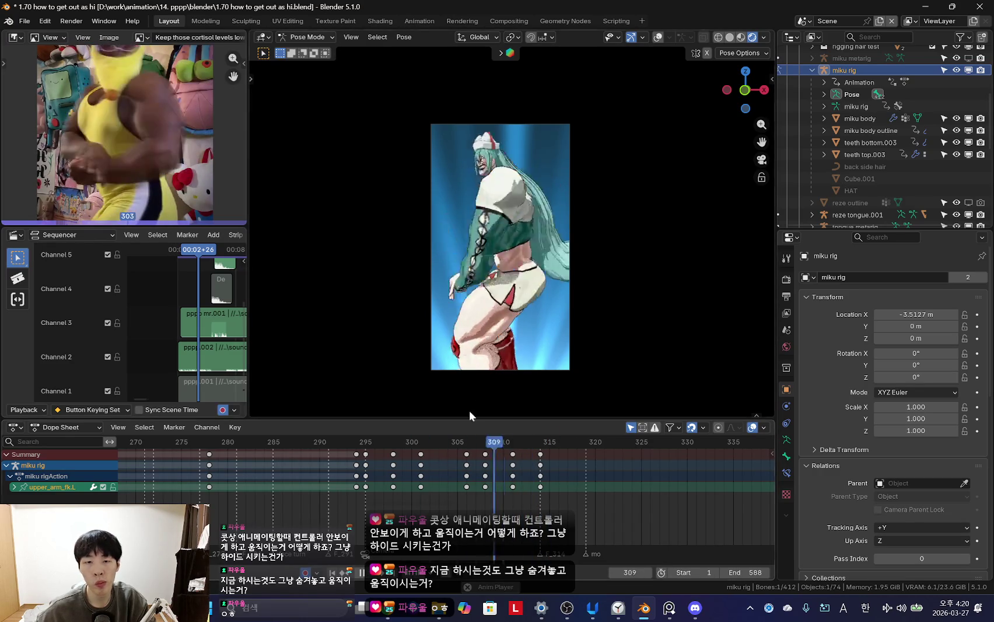
scroll(366, 481, "down", 2)
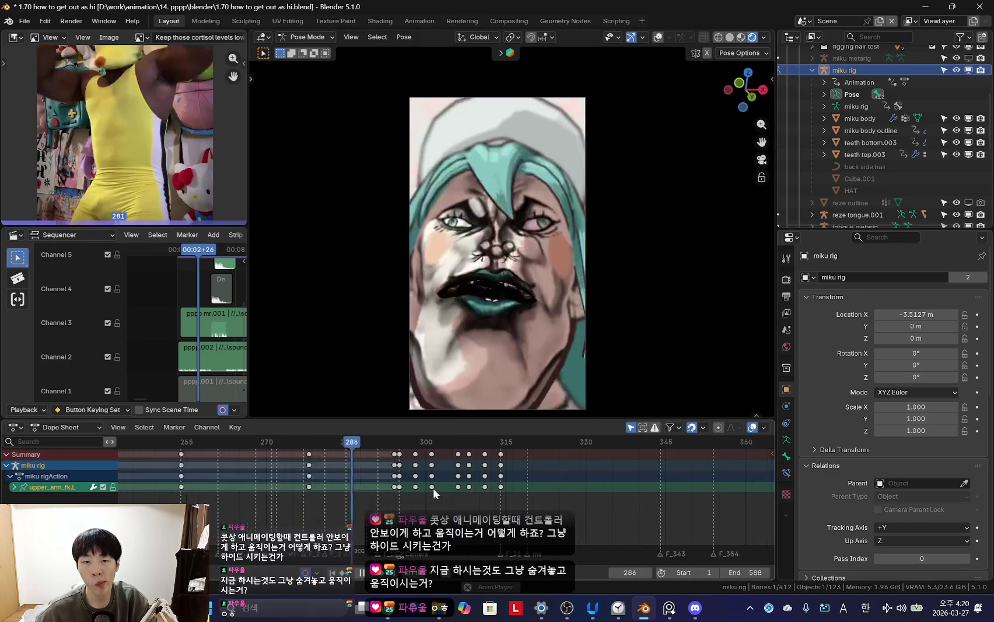
scroll(440, 487, "up", 2)
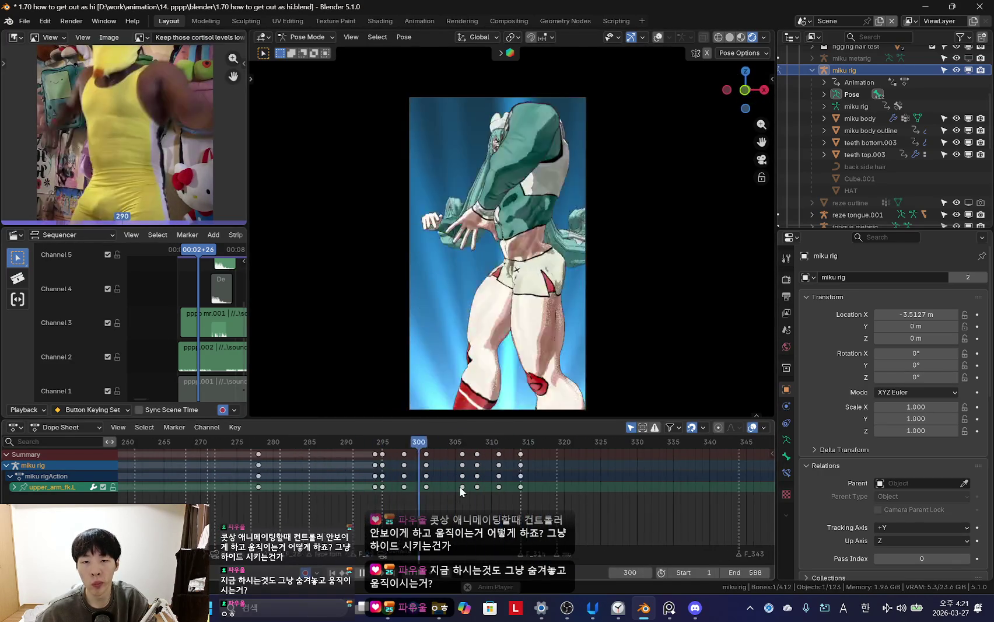
key("Escape")
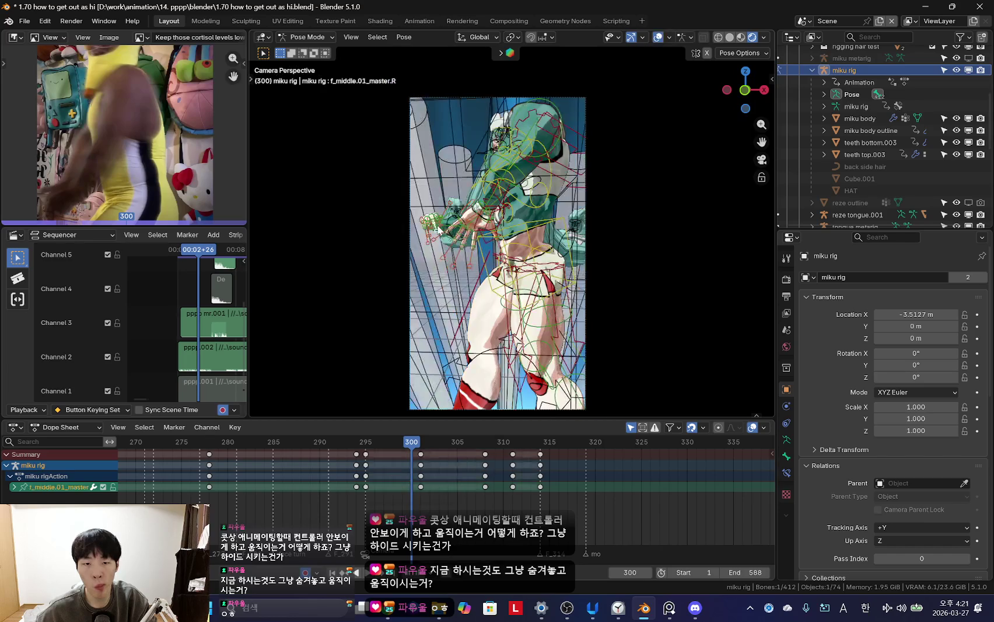
- At frame 301, turn the right wrist freely and rescale the right thumb
scroll(438, 230, "up", 4)
scroll(457, 265, "down", 2)
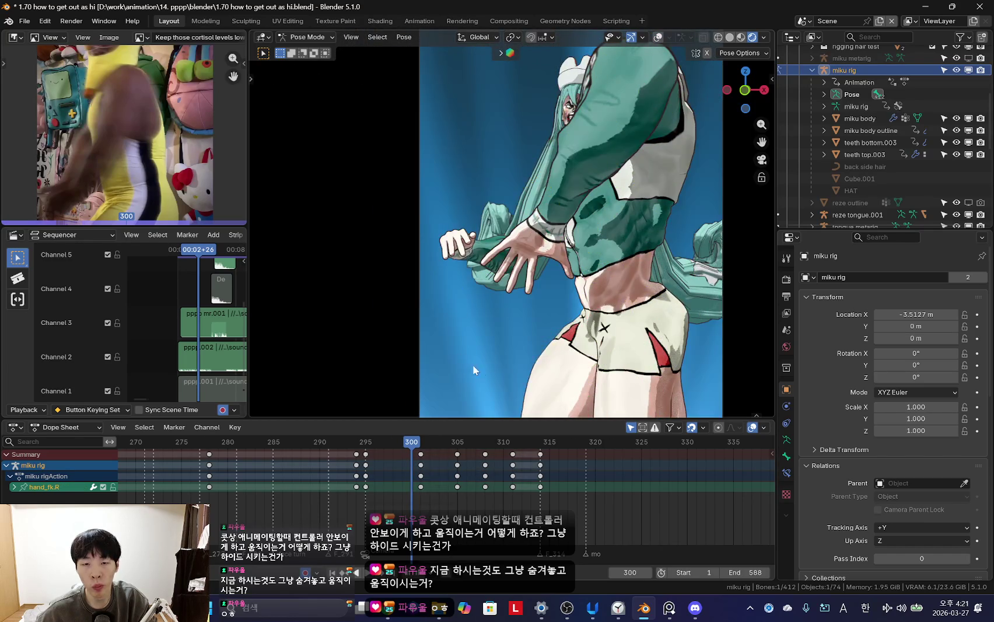
key("Right")
key("r")
key("r")
left_click(466, 292)
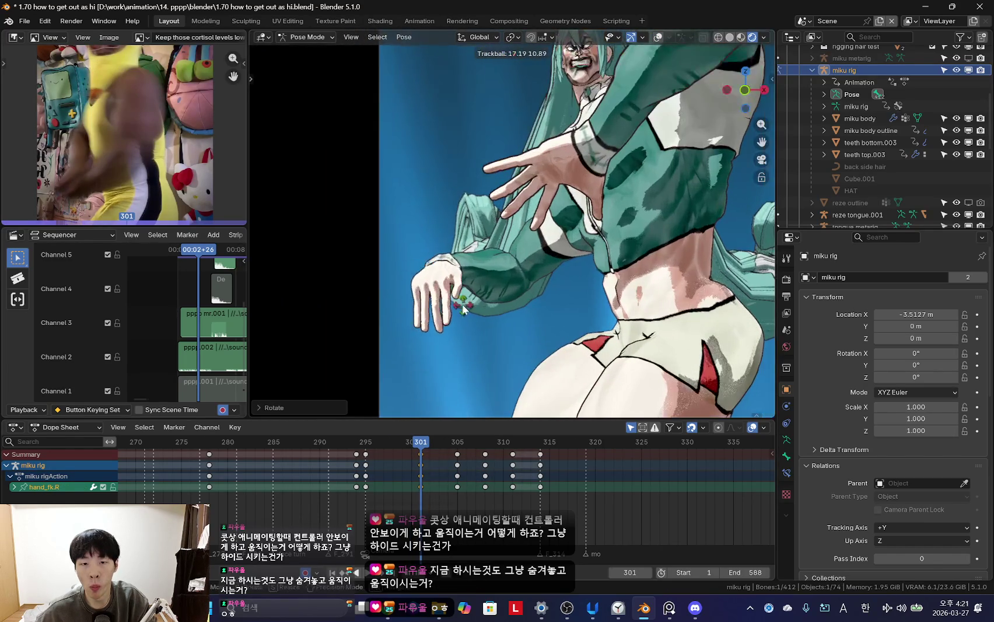
key("s")
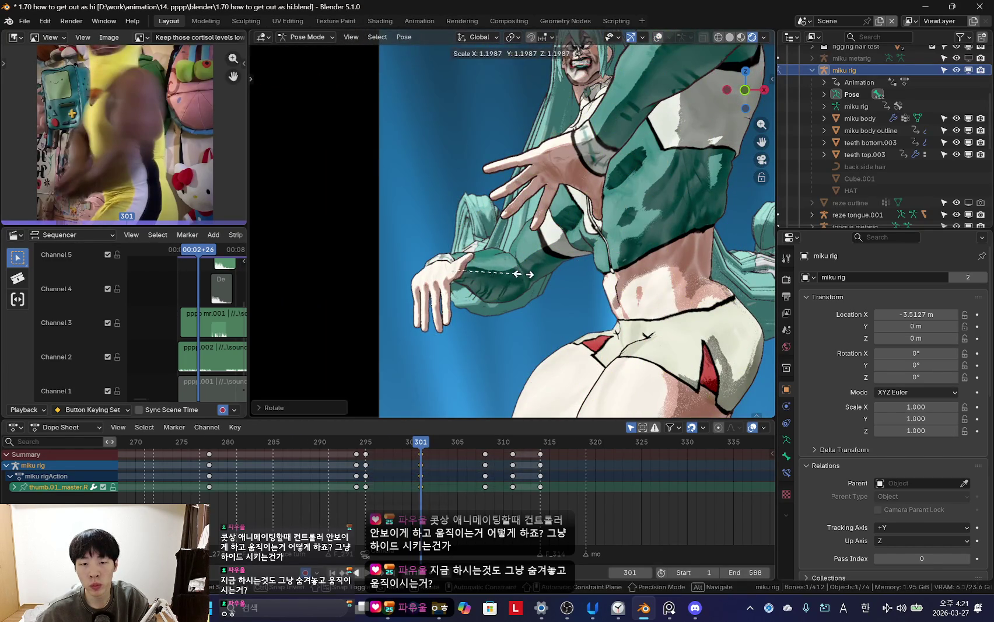
left_click(543, 324)
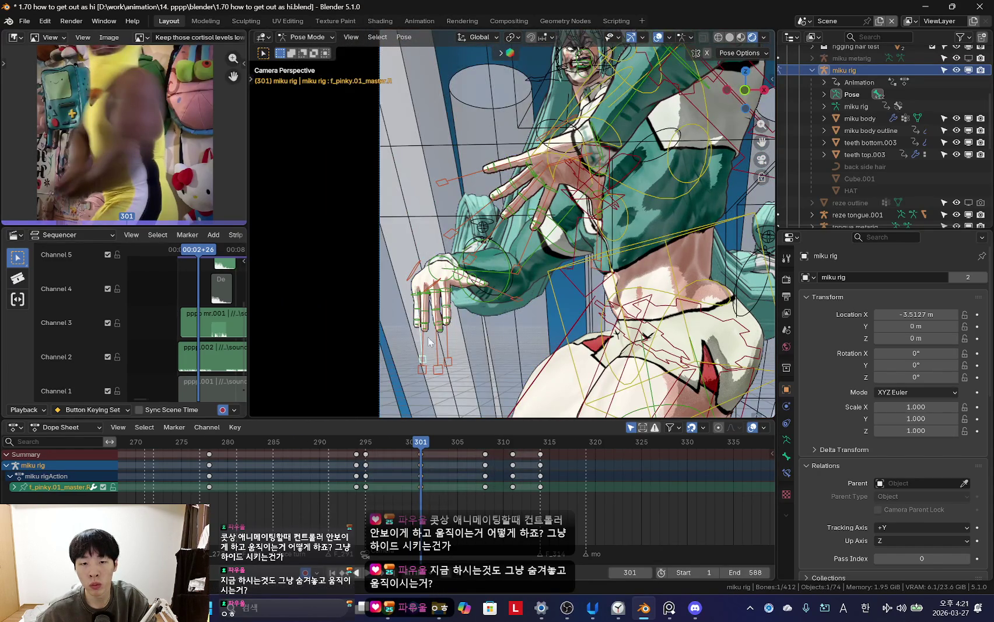
- Rotate the ring finger, scale the middle finger, rotate the index finger, then scrub to check
left_click(428, 342)
key("r")
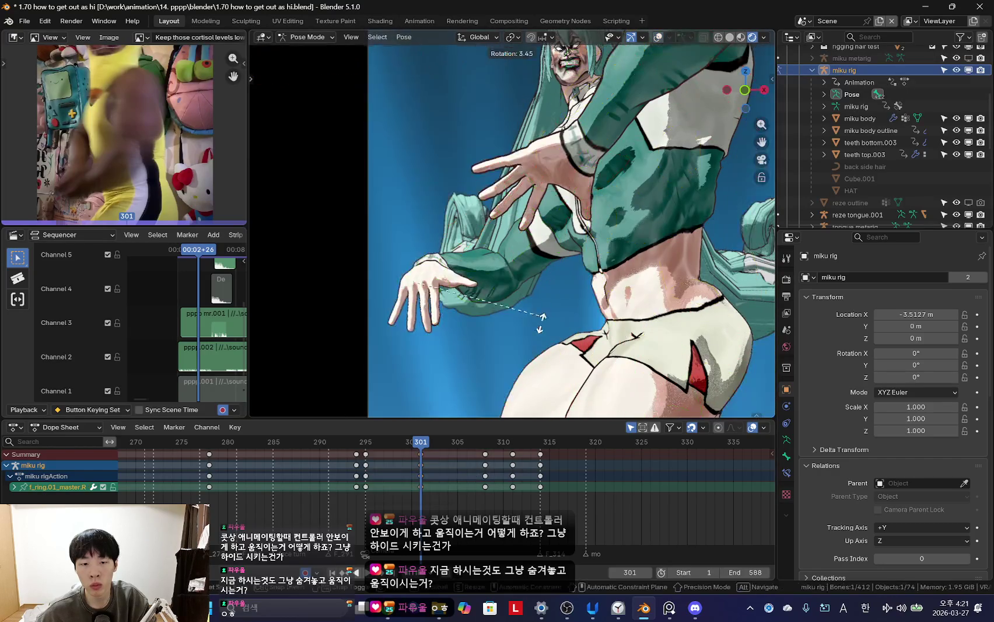
left_click(537, 334)
left_click(424, 358)
key("s")
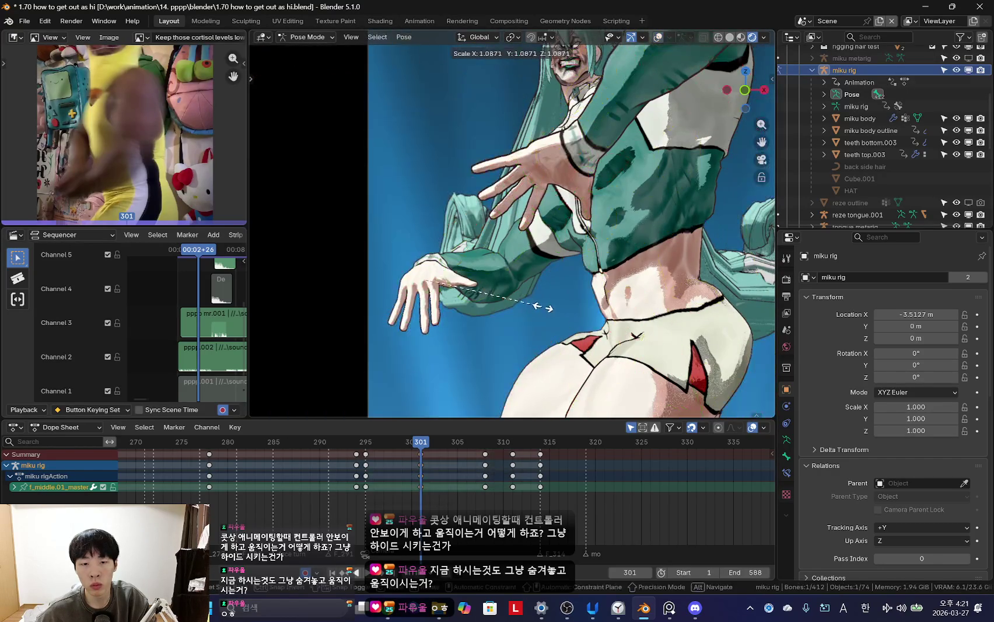
left_click(547, 304)
left_click(434, 347)
key("r")
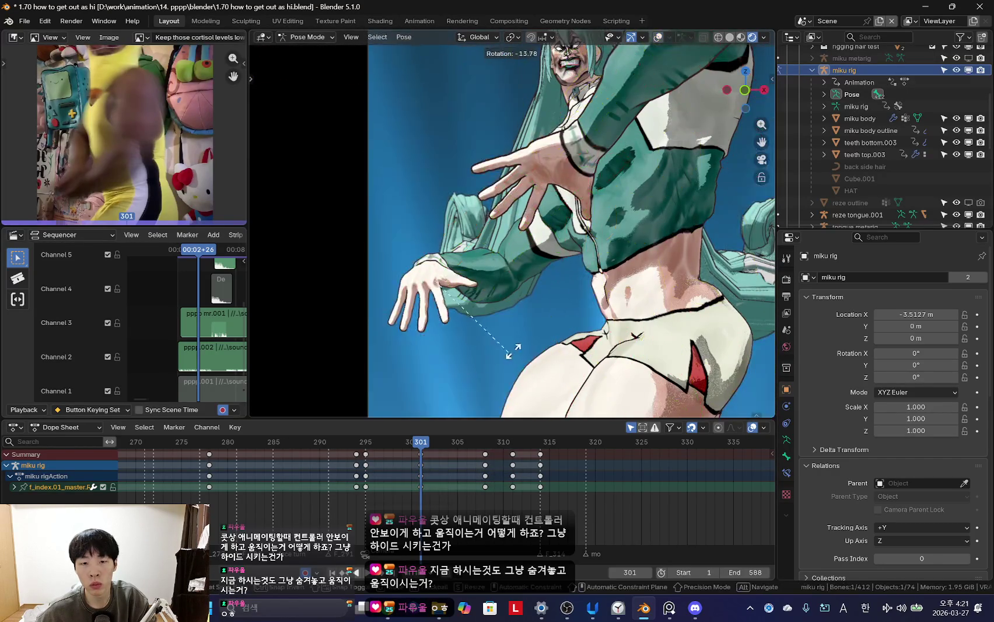
left_click(542, 325)
left_click_drag(363, 494, 442, 492)
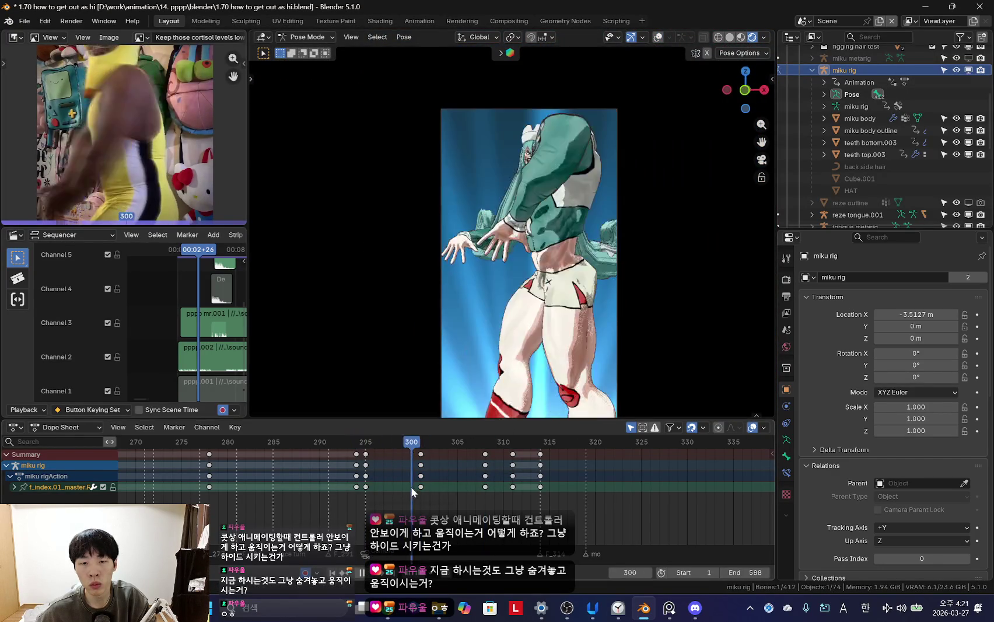
- Replay the dance with rig overlays hidden, stopping at frame 295 in a free view
key("space")
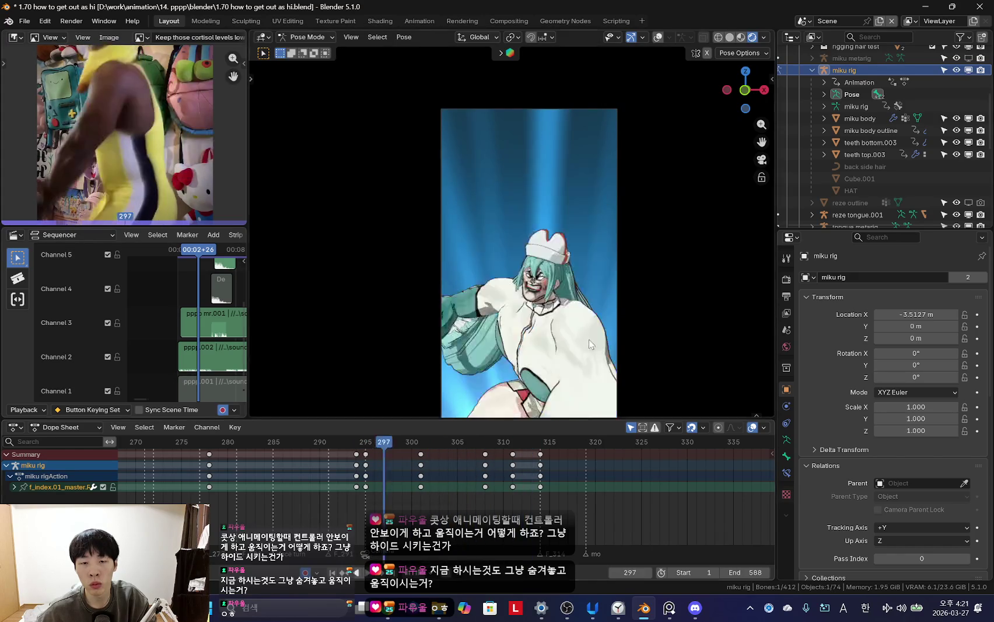
scroll(625, 231, "up", 2)
scroll(607, 251, "up", 1)
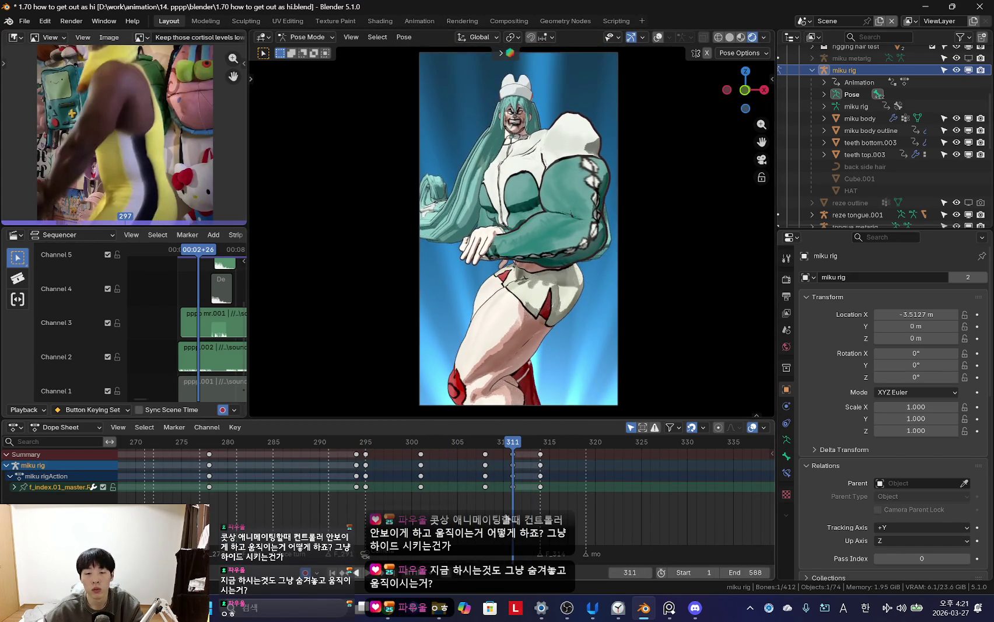
scroll(325, 487, "up", 2)
left_click(325, 487)
scroll(475, 472, "down", 2)
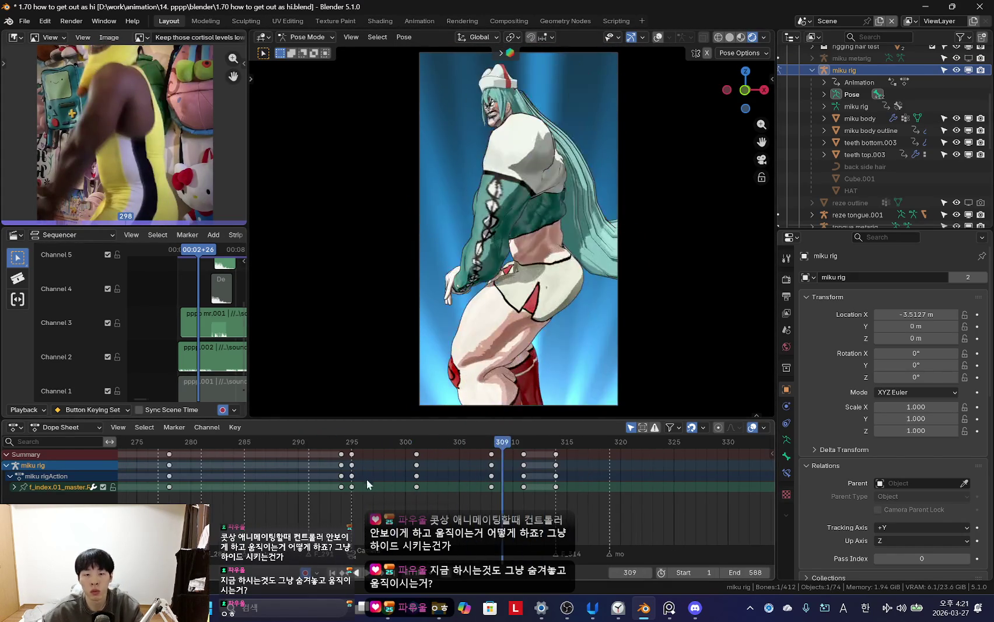
key("space")
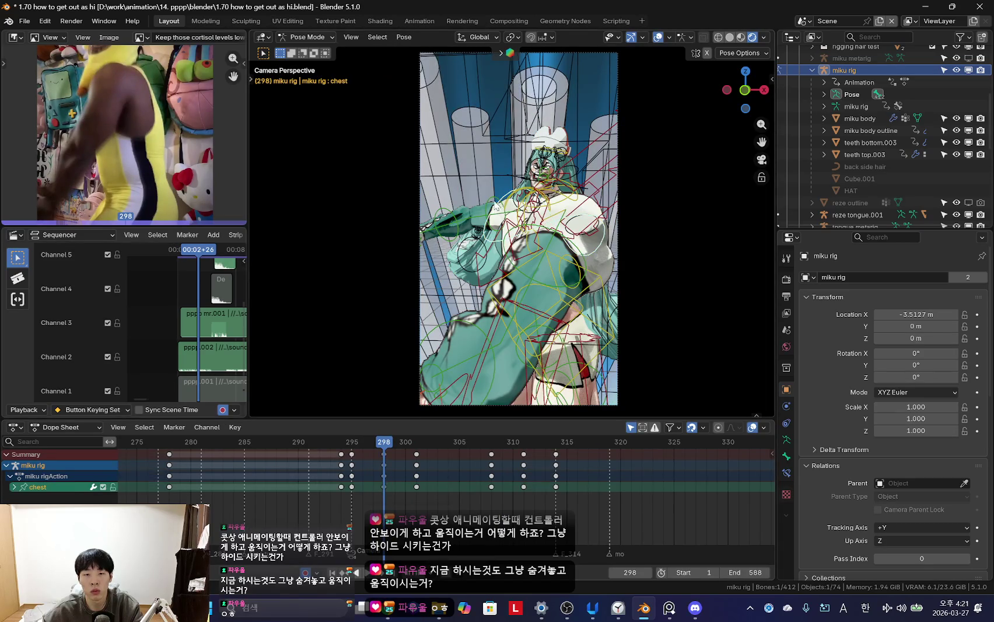
key("shift+alt+z")
key("space")
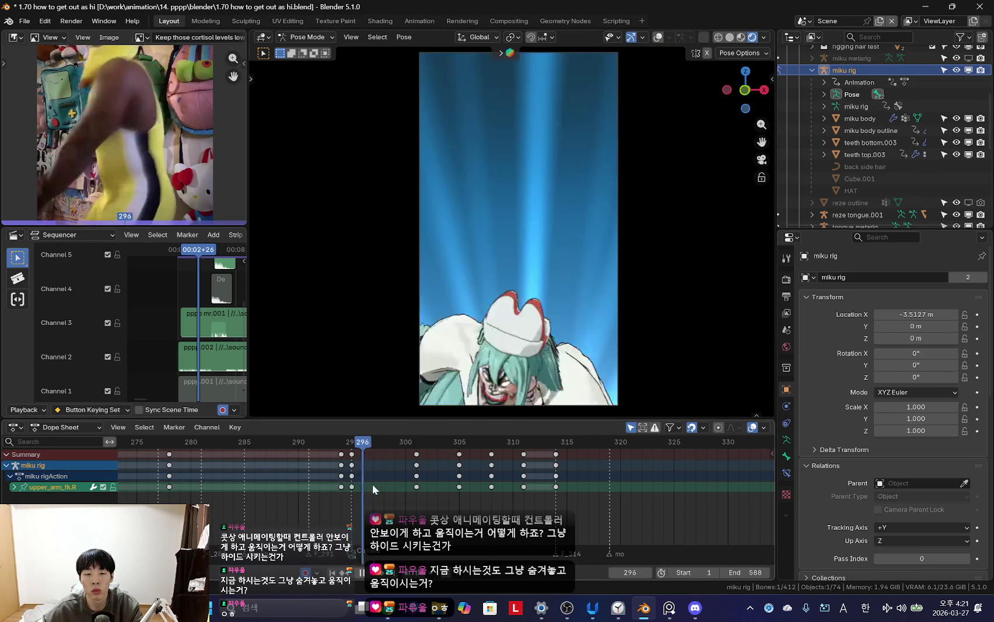
key("KP_0")
key("Escape")
- Rotate the right upper arm at frame 295, keyframe it, and scrub through to frame 301
middle_click_drag(589, 338, 641, 257)
key("r")
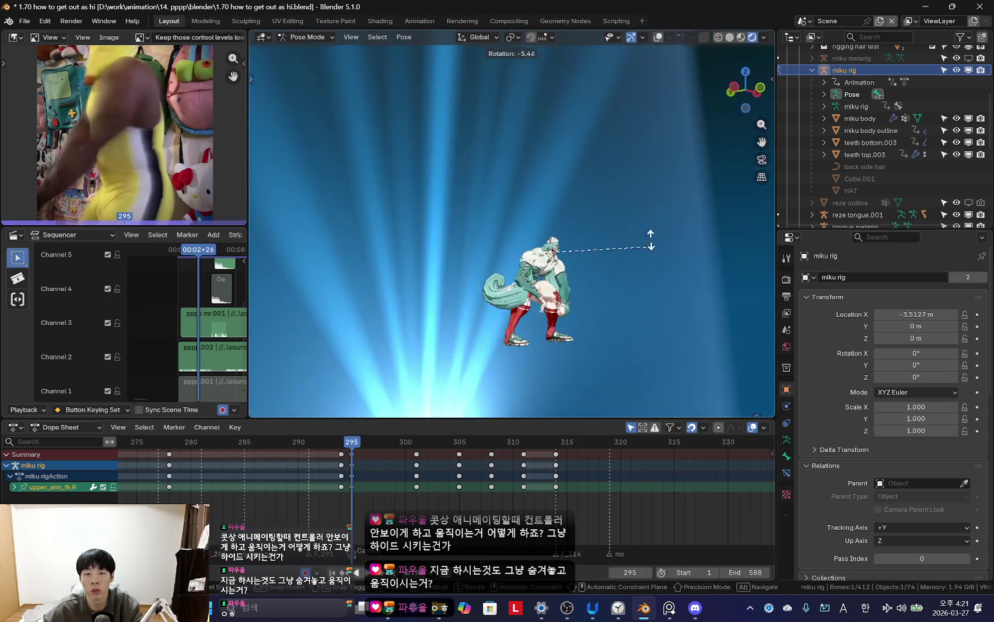
key("i")
key("KP_0")
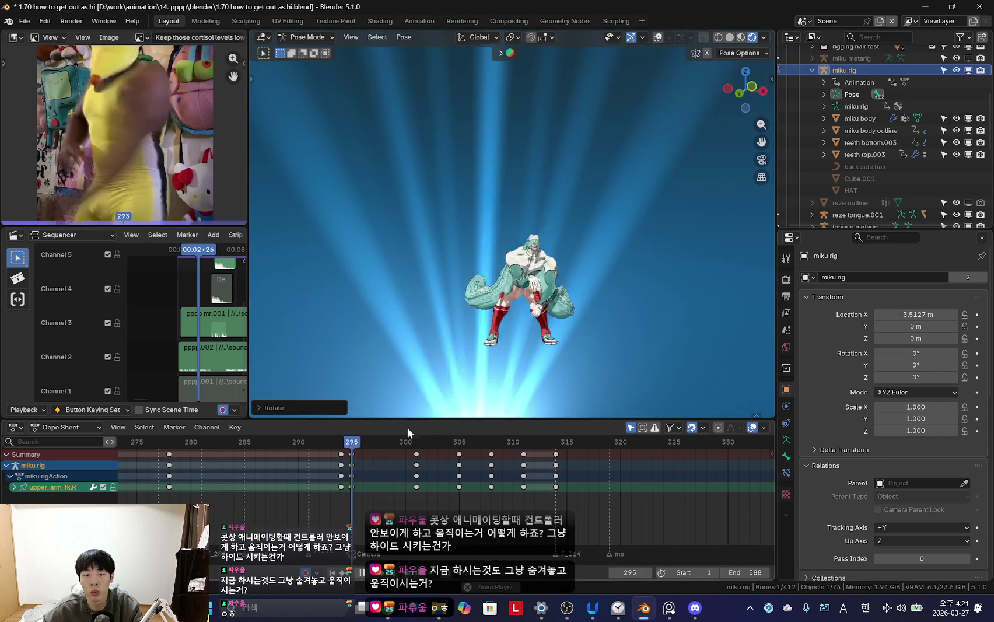
key("space")
key("KP_0")
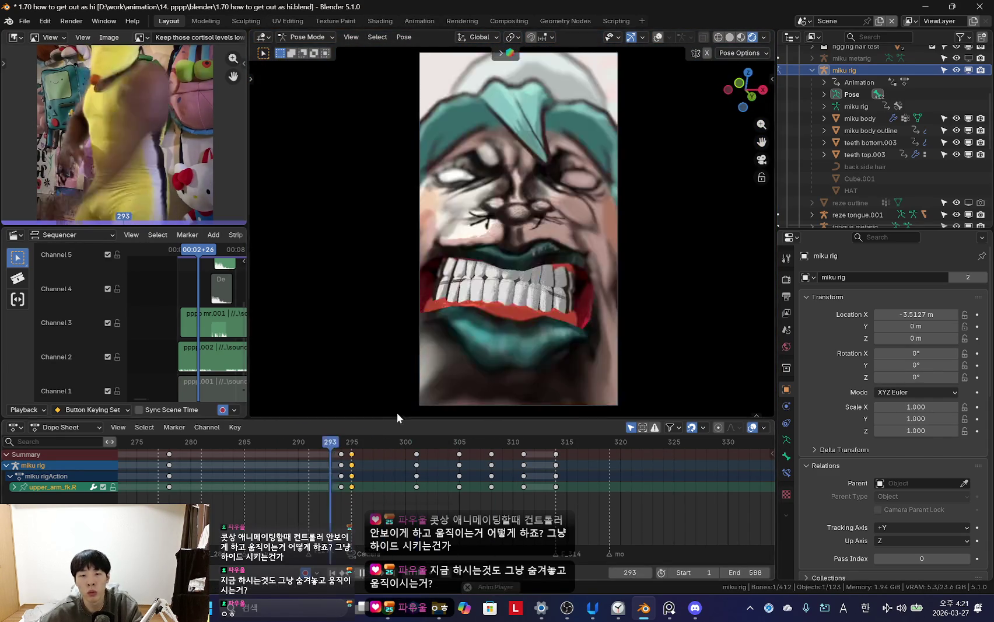
mouse_move(442, 512)
left_mouse_down()
mouse_move(343, 473)
mouse_move(403, 477)
mouse_move(338, 476)
mouse_move(408, 480)
left_mouse_up()
middle_click_drag(548, 251, 585, 225)
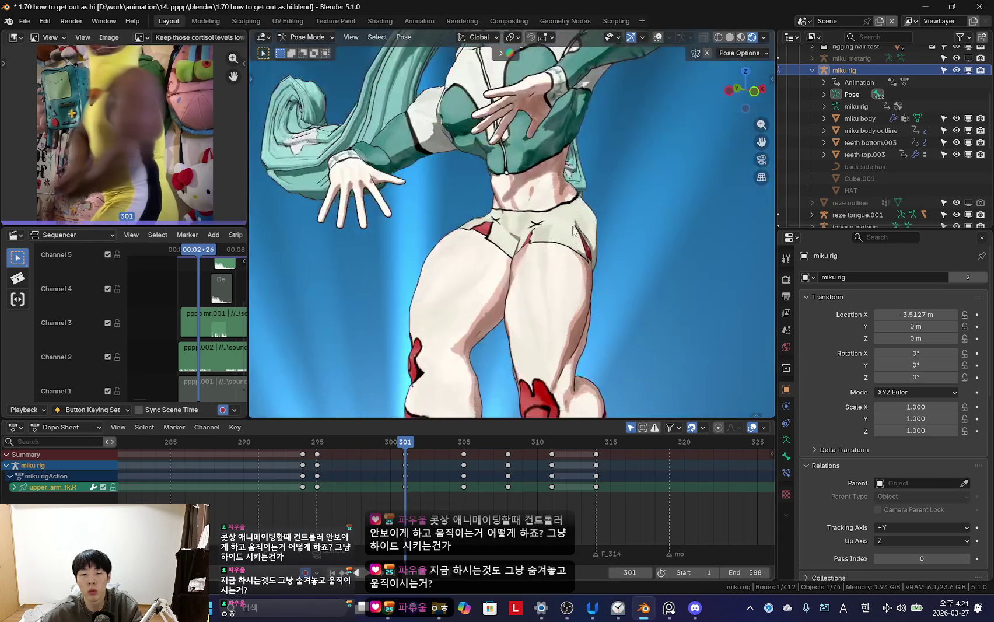
- Refine the right upper arm rotation, switching between camera and free view
key("KP_0")
key("r")
left_click(590, 220)
key("KP_0")
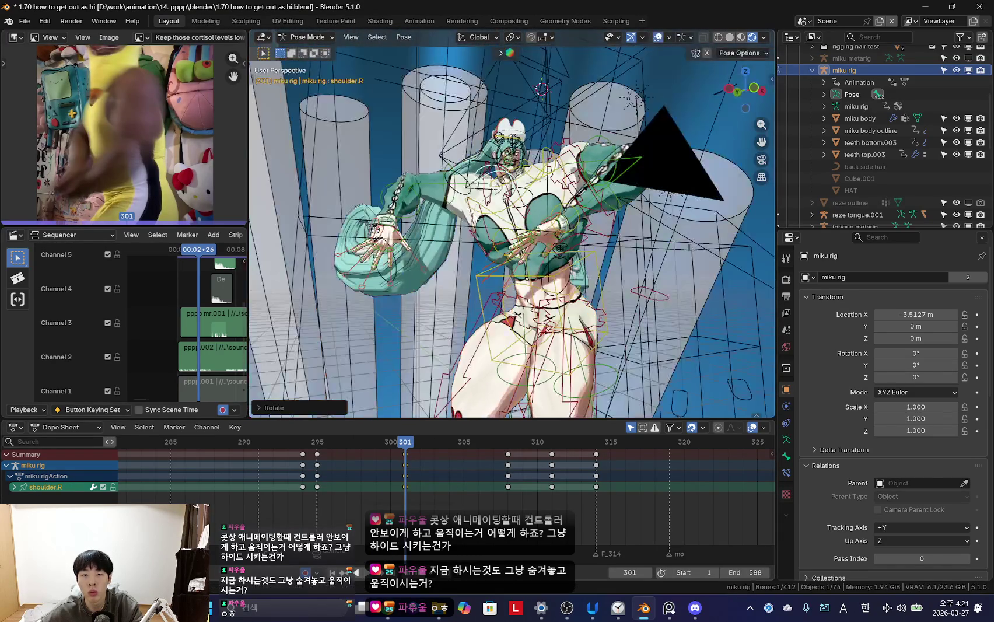
key("KP_0")
key("KP_0")
key("r")
key("r")
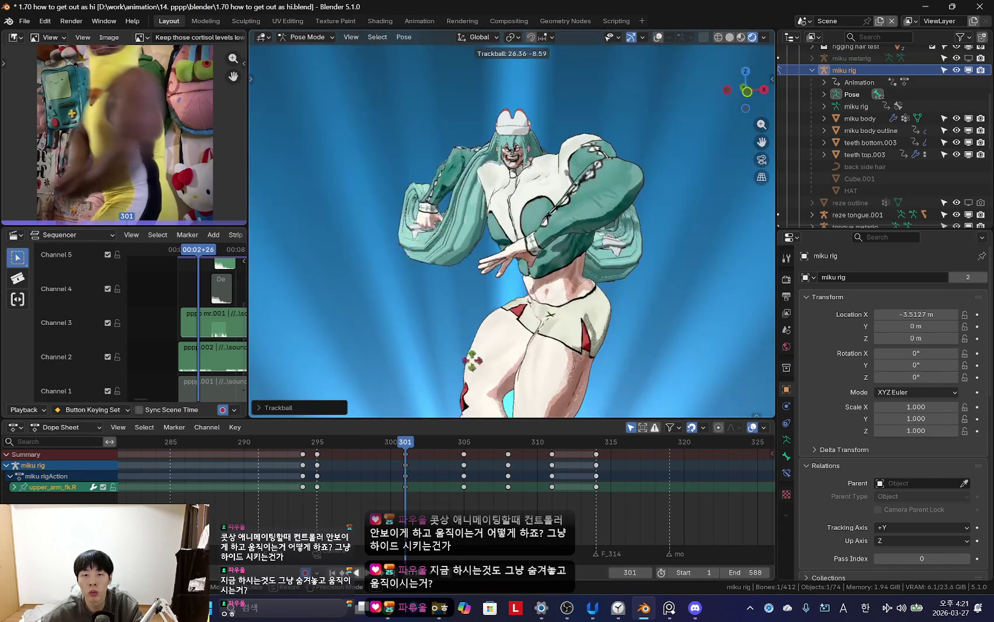
left_click(472, 341)
key("KP_0")
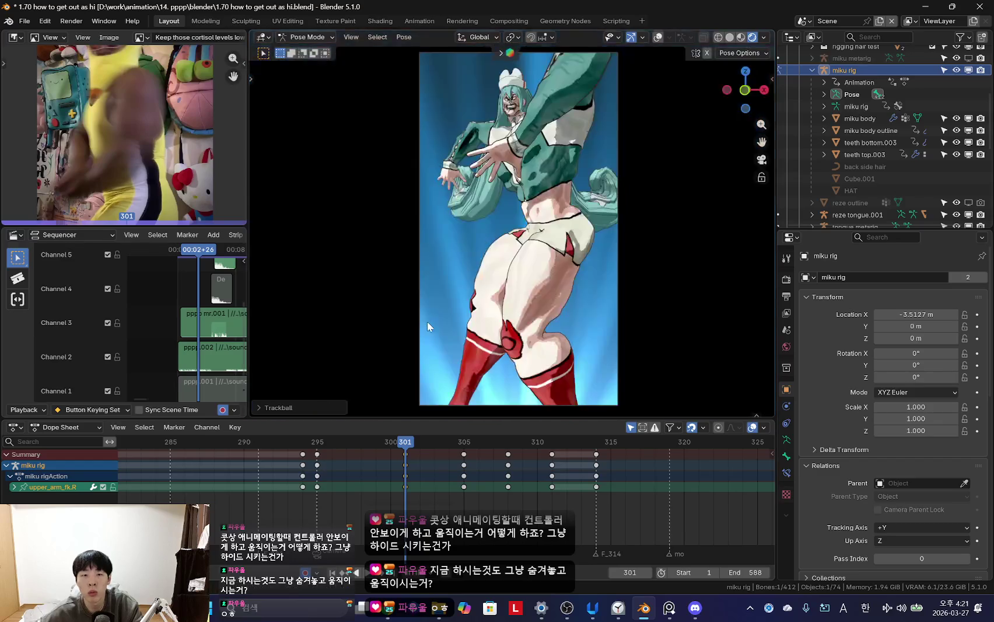
- Replay from frame 295 and scrub back to frame 297 to review the arm motion
key("shift+ctrl+space")
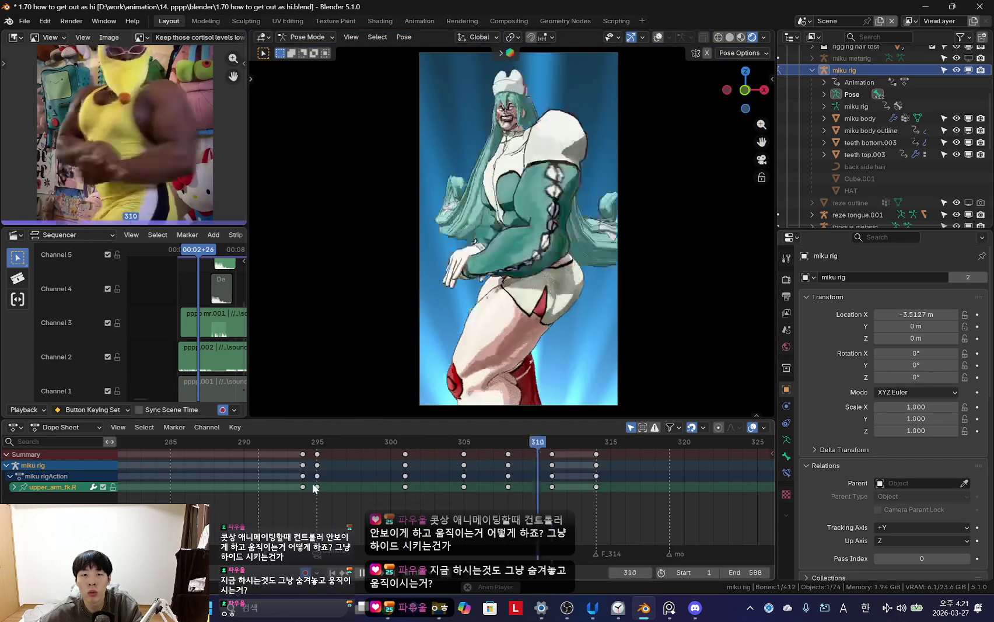
scroll(356, 487, "down", 2)
right_click(369, 493)
key("Escape")
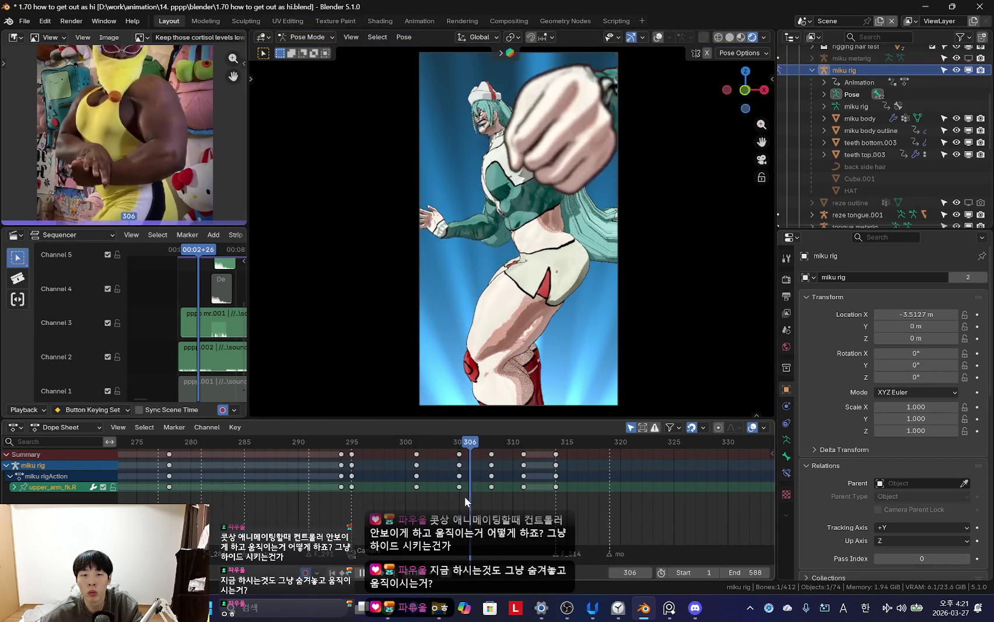
mouse_move(472, 488)
left_mouse_down()
mouse_move(368, 486)
mouse_move(453, 490)
left_mouse_up()
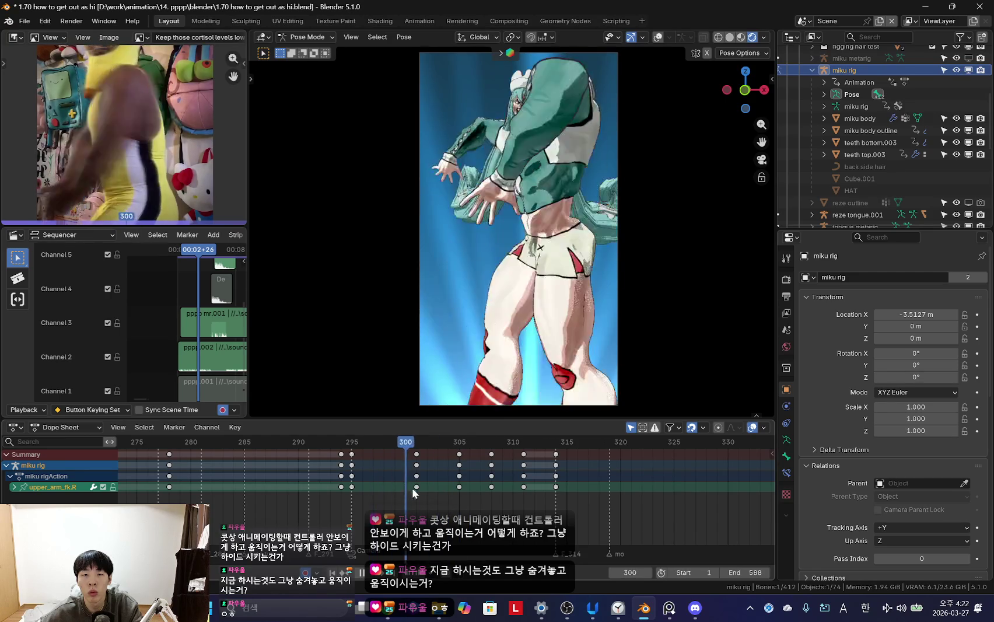
key("r")
key("r")
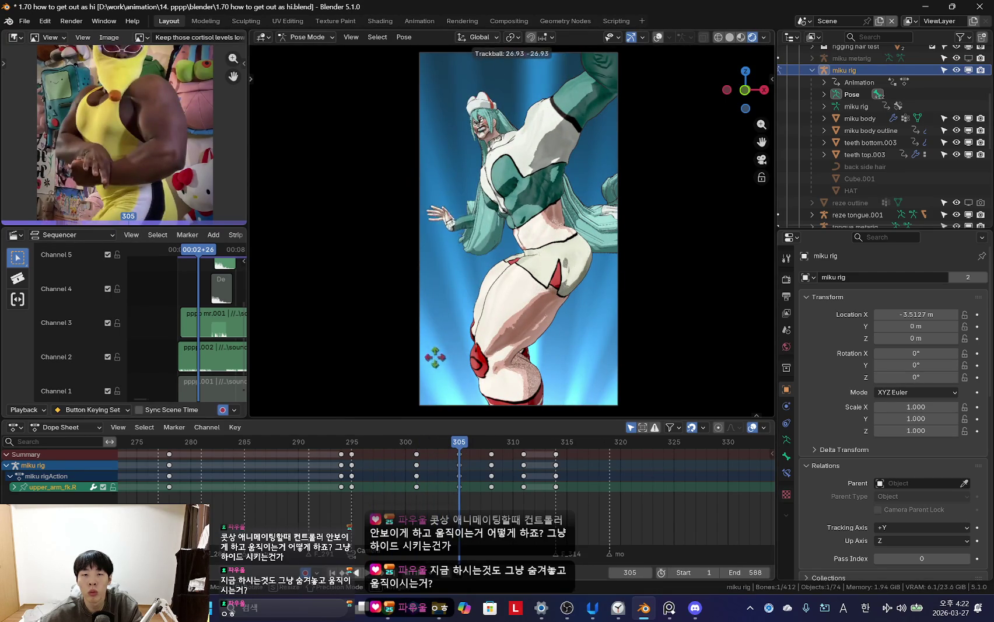
key("space")
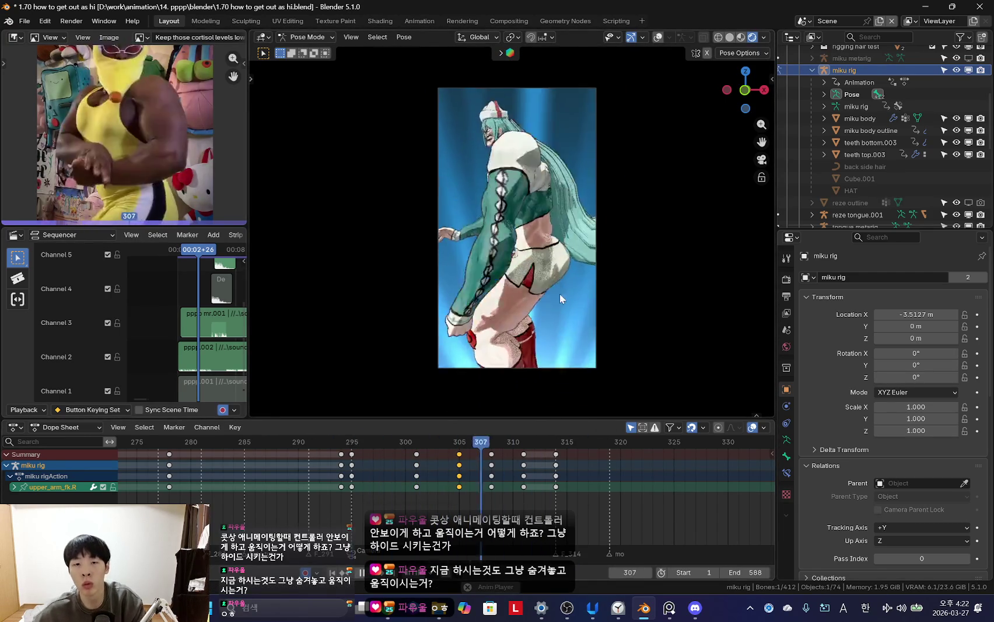
scroll(376, 467, "down", 2)
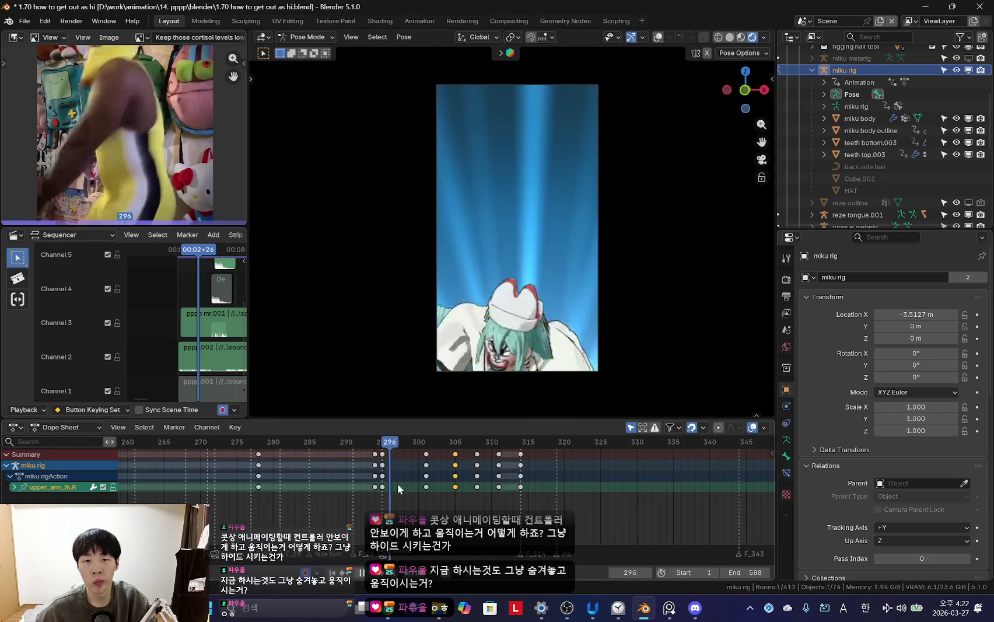
- Hide the rig overlays and drag the viewport border down for a taller camera view
key("shift+alt+z")
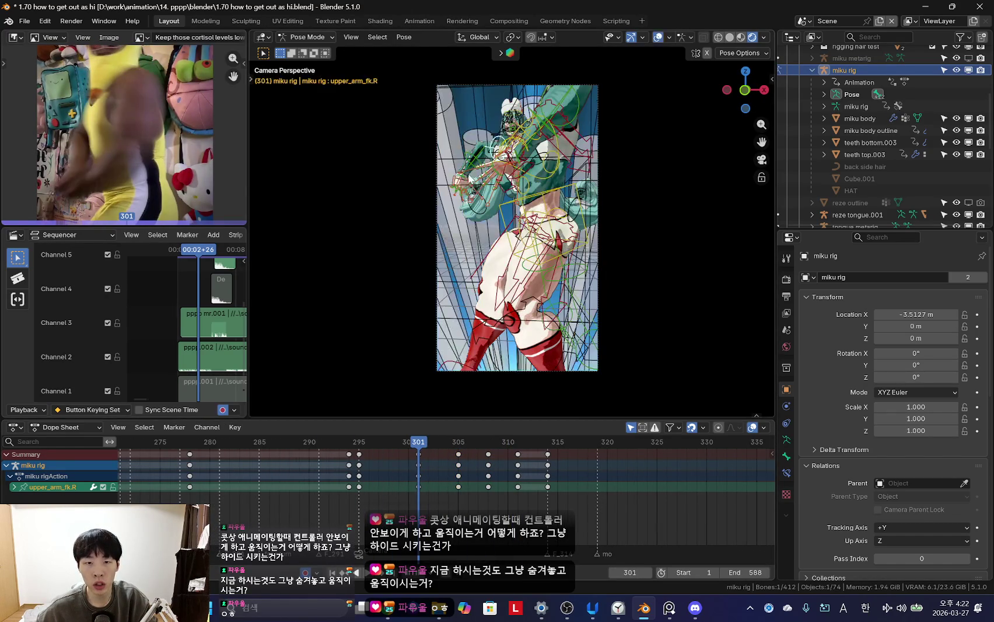
left_click(461, 176)
key("shift+alt+z")
key("space")
key("Escape")
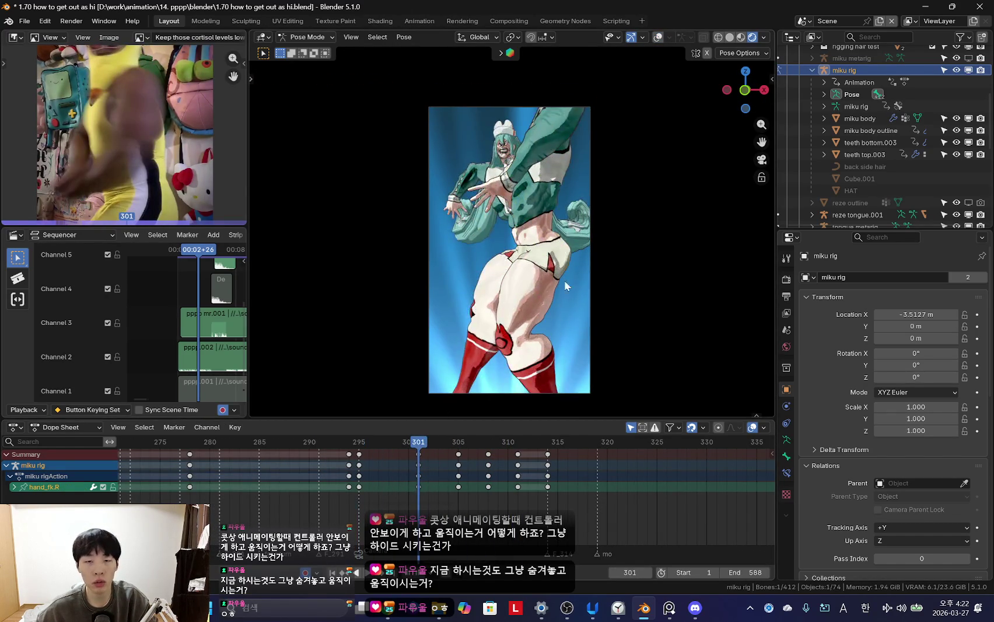
scroll(563, 280, "up", 2)
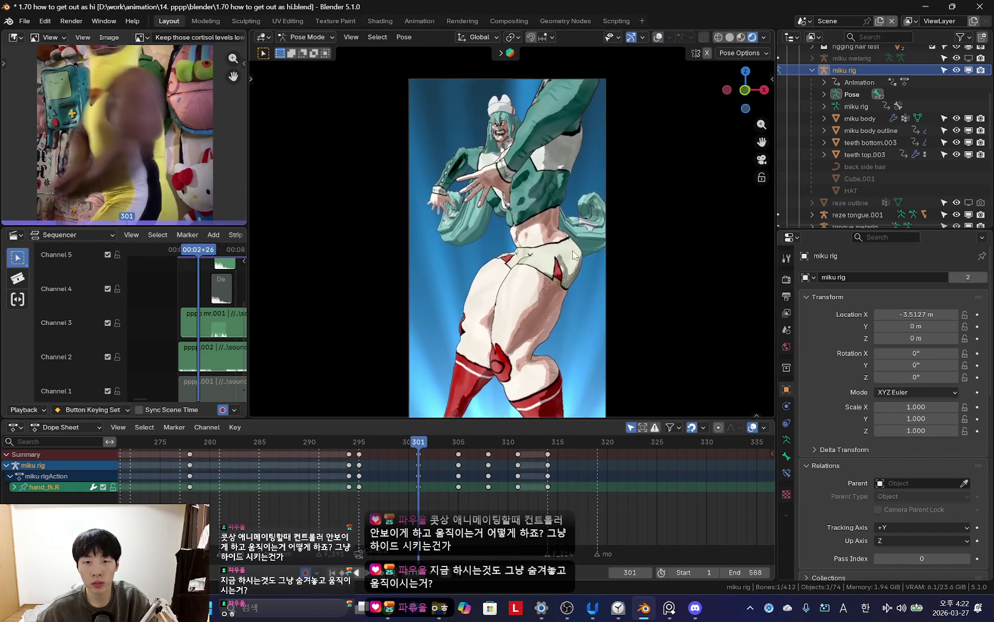
left_click_drag(519, 418, 519, 463)
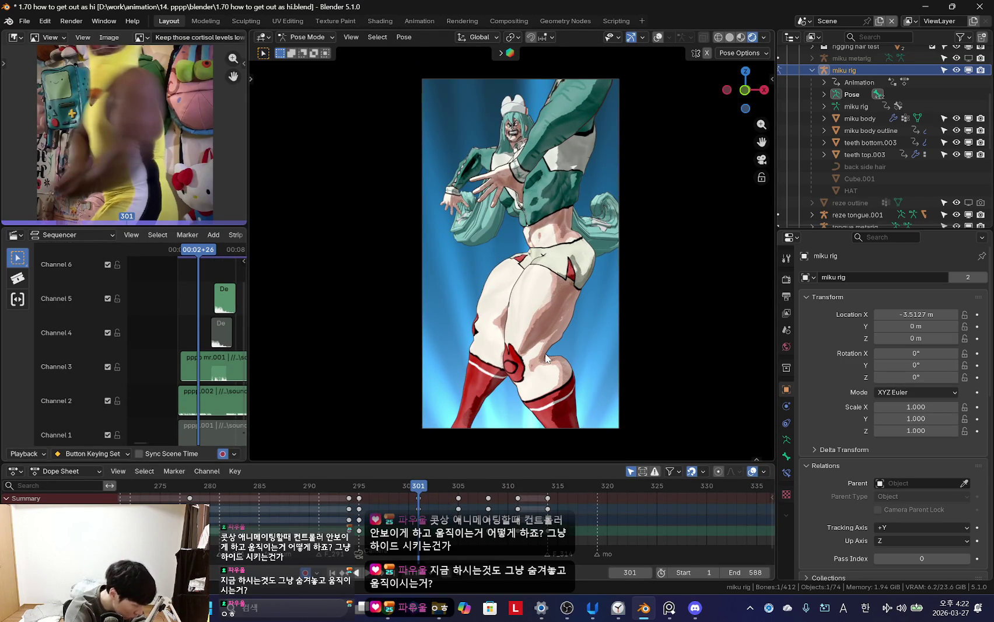
- Send the chat message 'ㅁㄴㅇ' in the CHZZK Studio live stream, then return to Blender
key("alt+Tab")
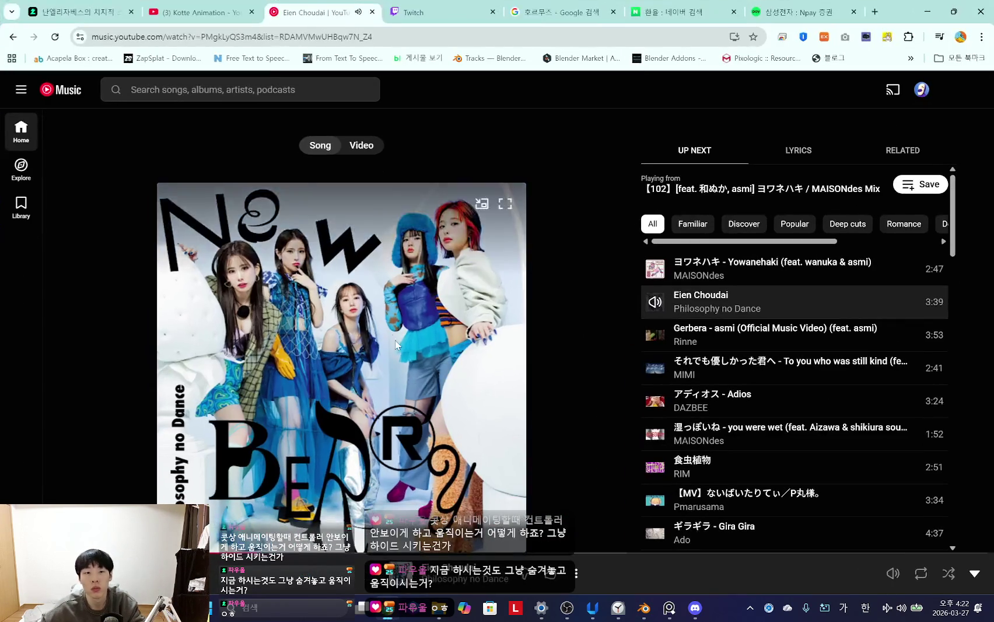
left_click(76, 12)
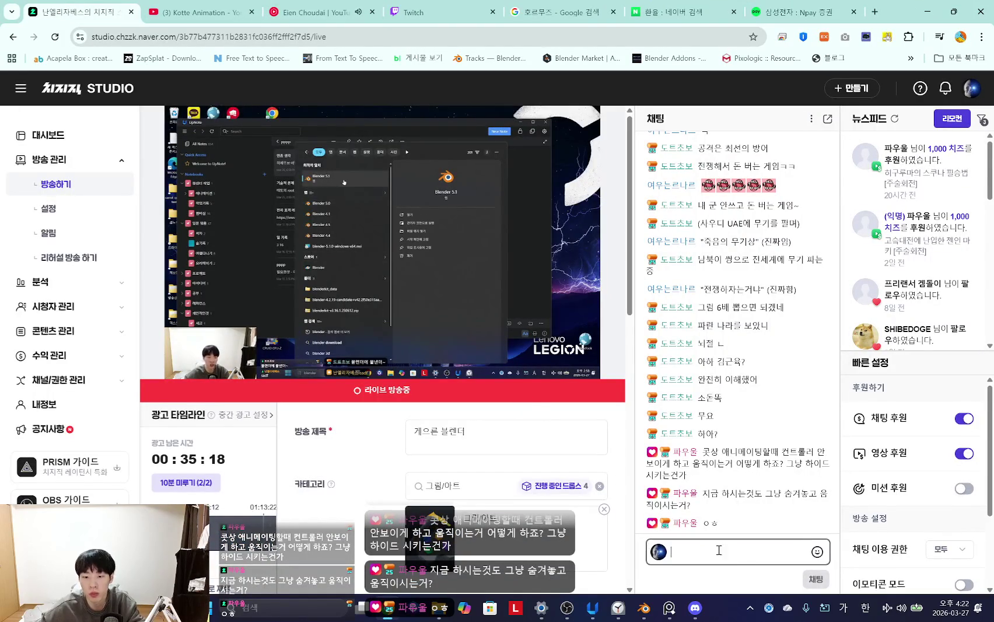
type("ㅁㄴㅇ")
key("Return")
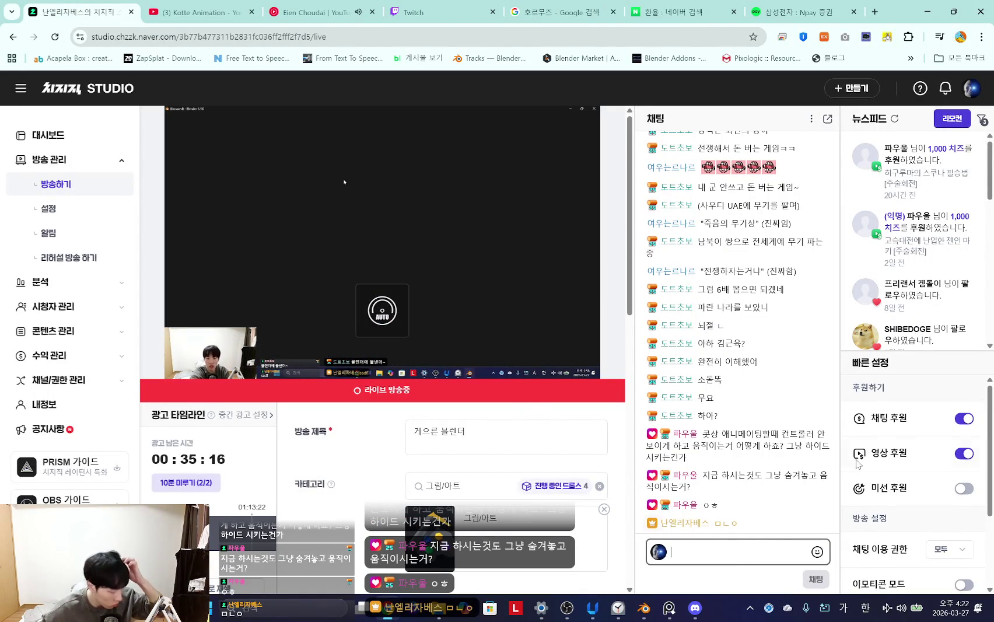
left_click(923, 7)
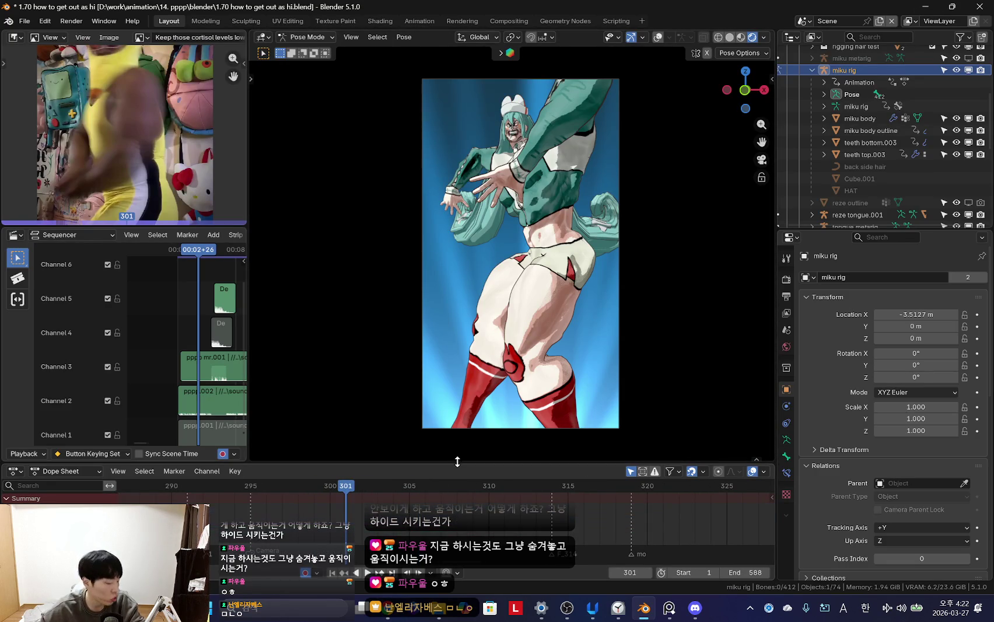
- Enlarge the Dope Sheet, replay the dance from the start, then select the miku body outline
left_click_drag(461, 456, 461, 434)
key("space")
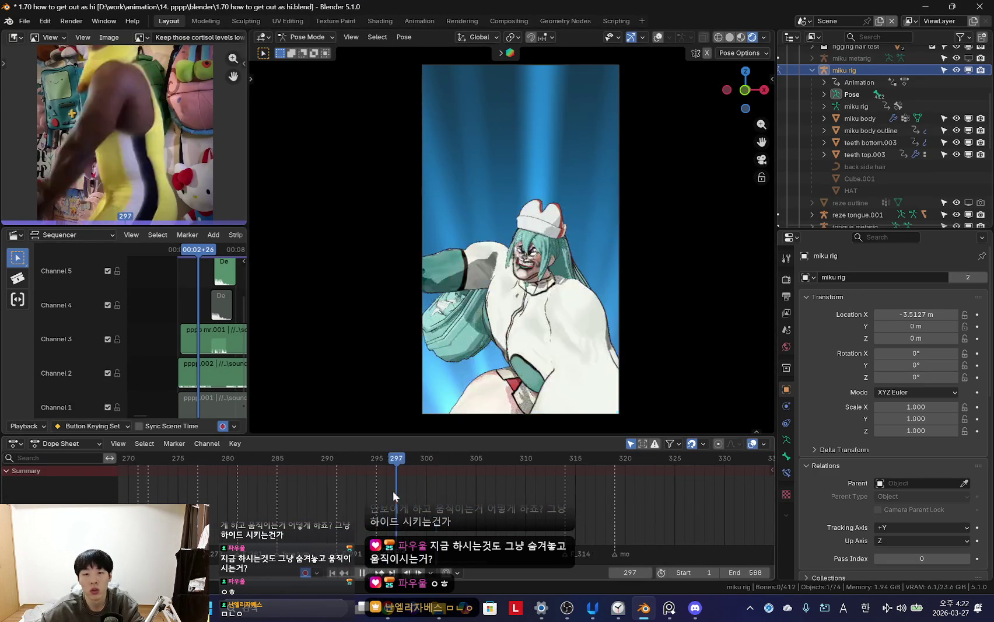
scroll(448, 451, "down", 1)
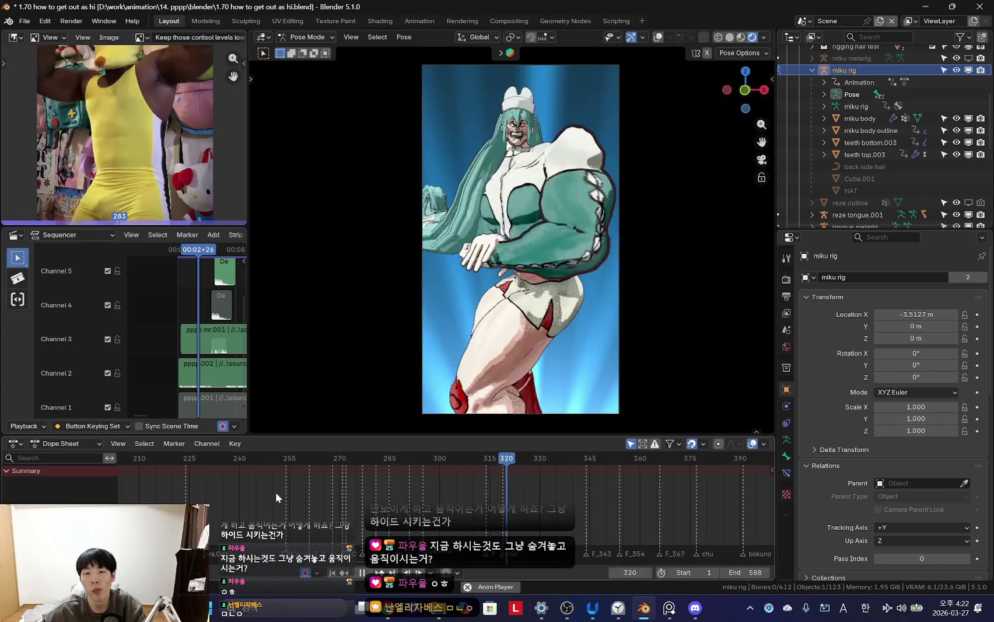
scroll(420, 495, "down", 3)
scroll(466, 512, "down", 4)
key("shift+Left")
scroll(221, 501, "down", 3)
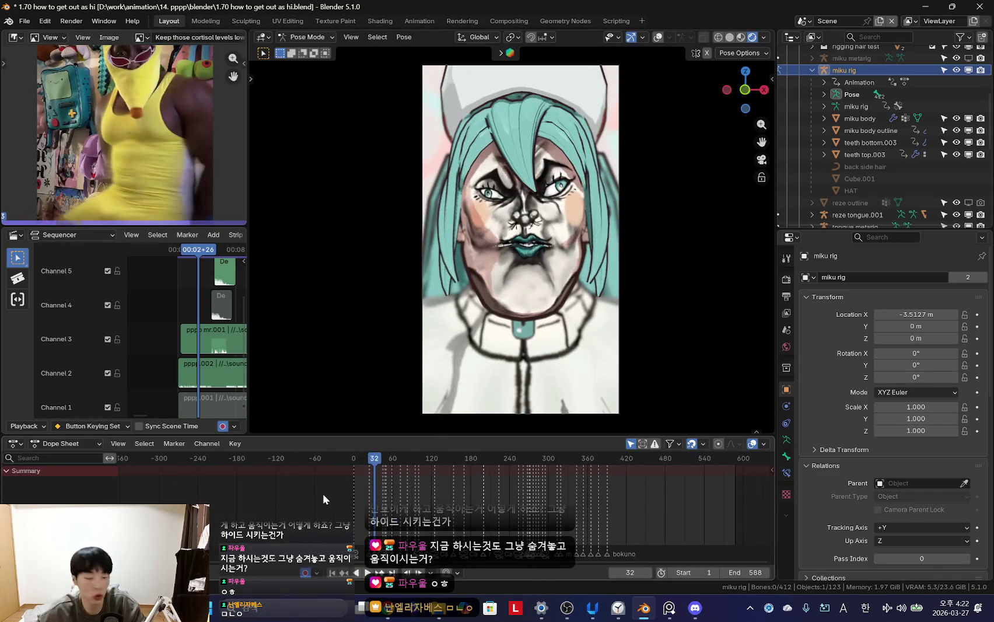
scroll(322, 493, "up", 3)
key("space")
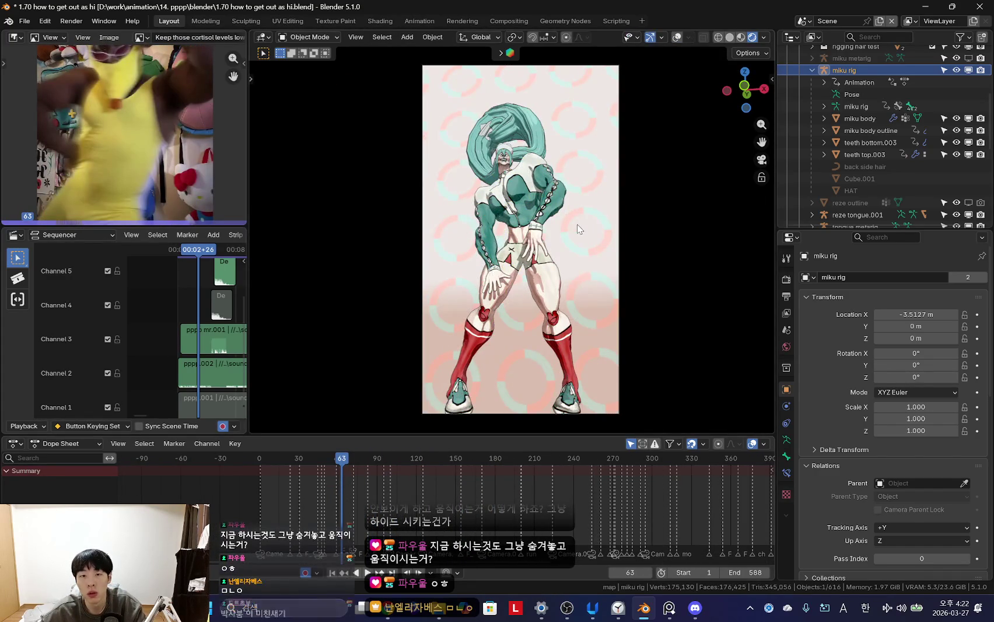
left_click(577, 223)
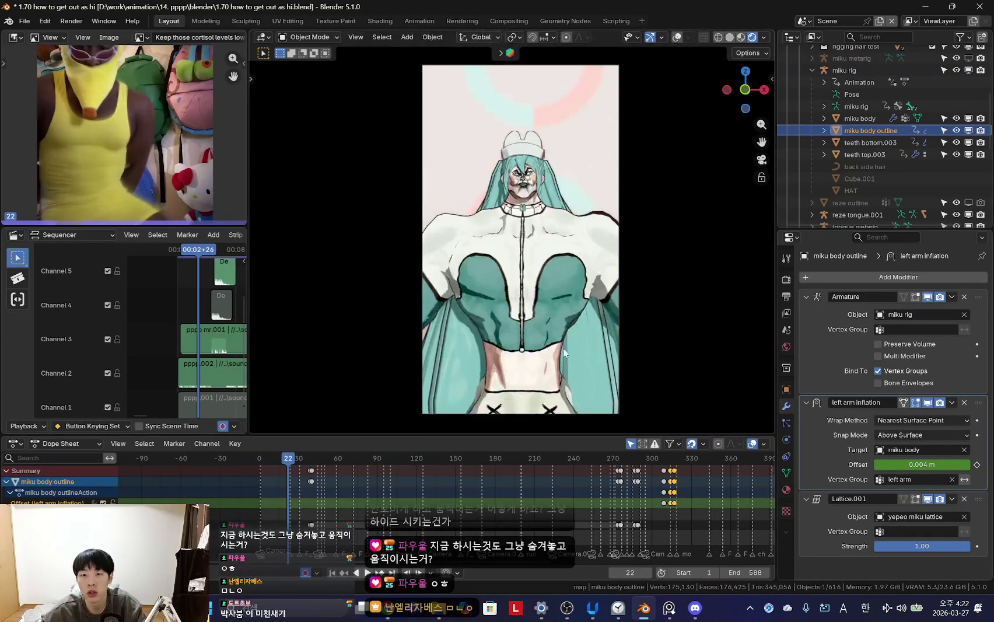
- Try a different left arm inflation Offset, then undo it back to 0.004 m
left_click_drag(281, 506, 285, 512)
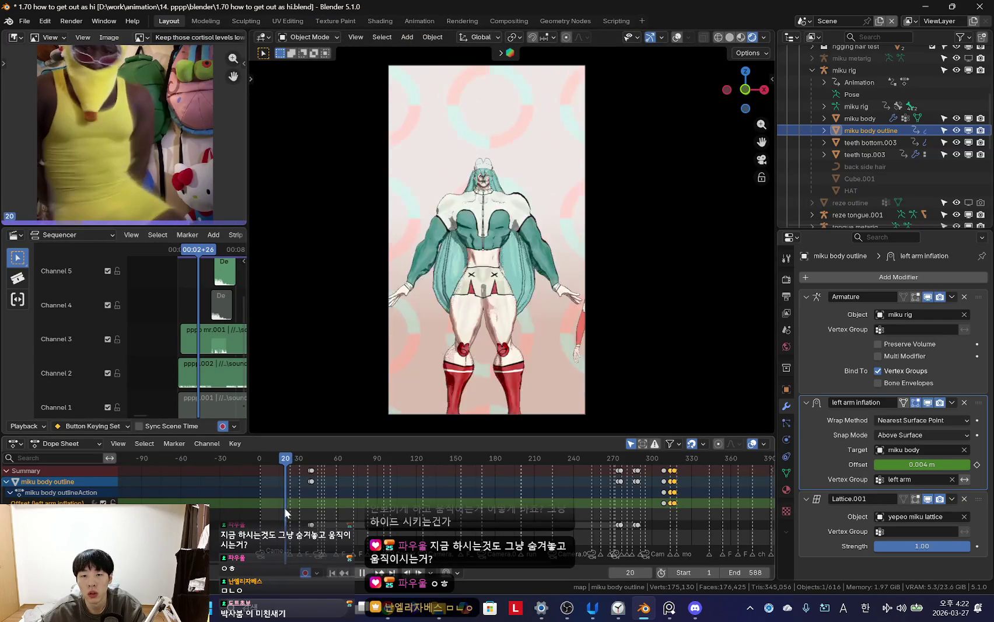
scroll(538, 311, "up", 3)
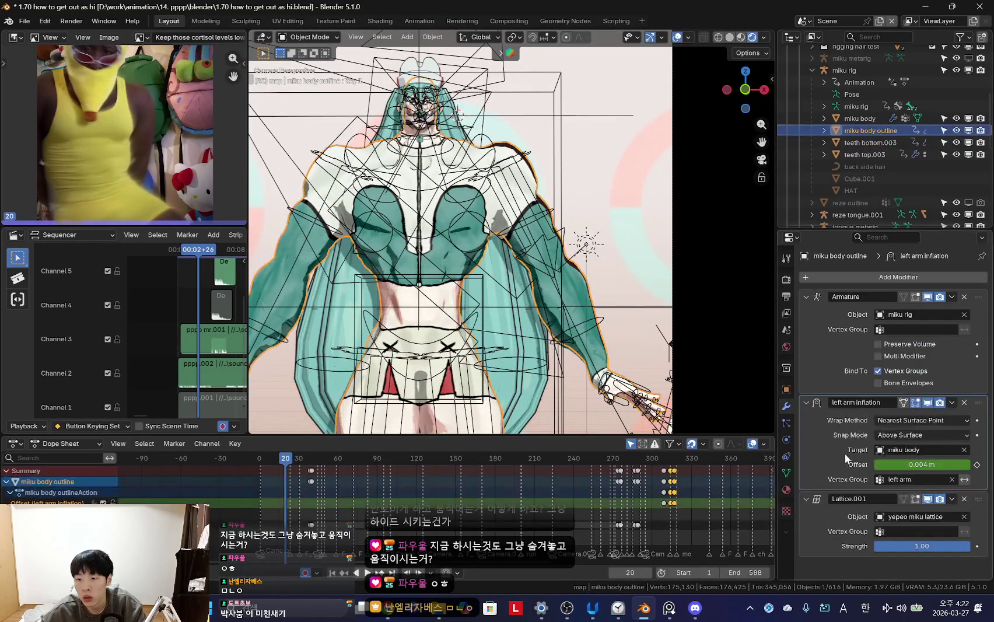
left_click_drag(922, 464, 686, 377)
key("BackSpace")
scroll(416, 488, "up", 3)
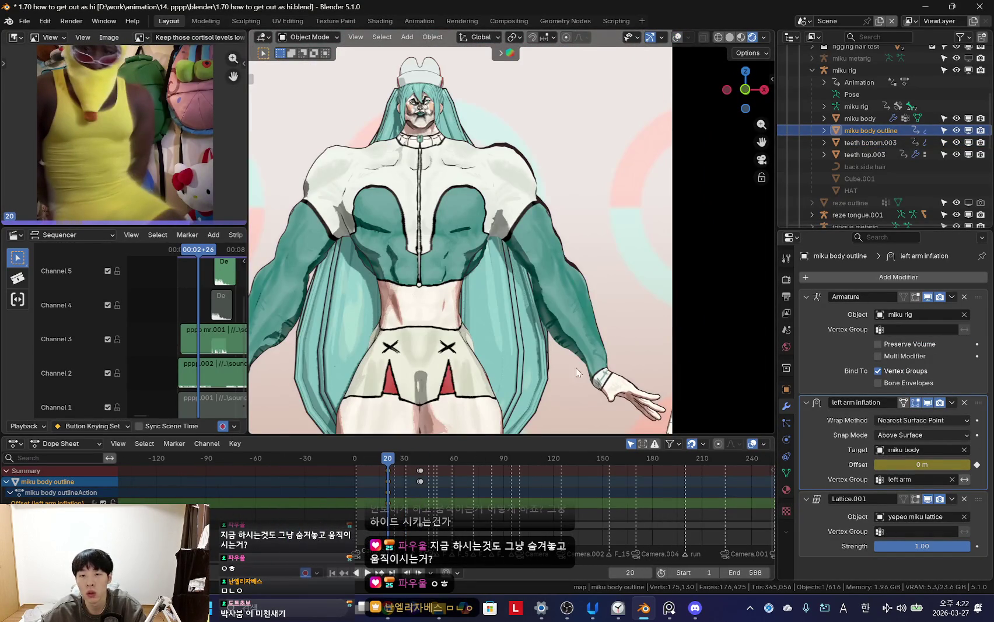
key("n")
key("n")
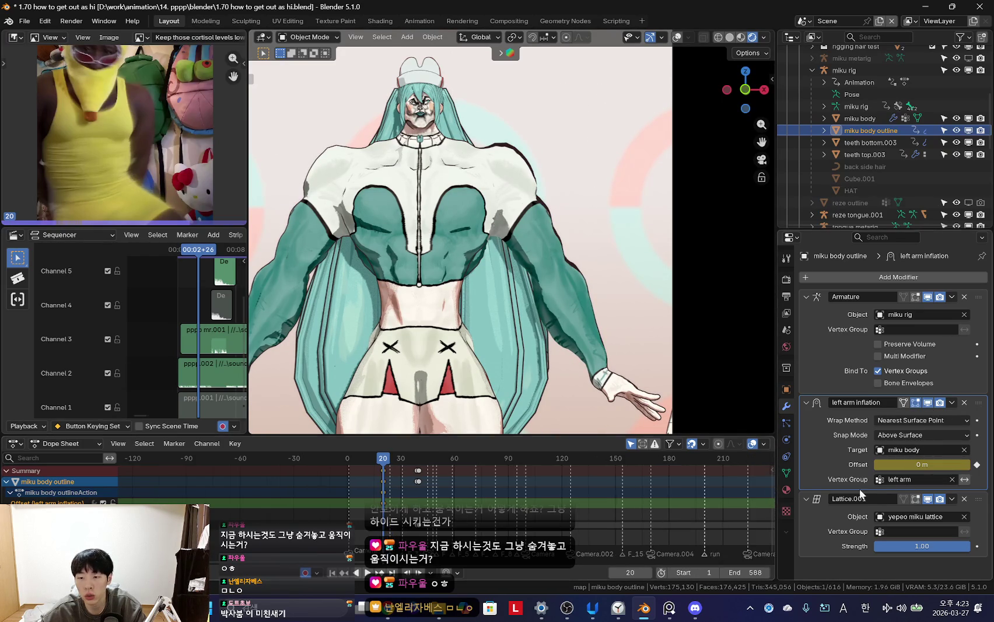
key("ctrl+z")
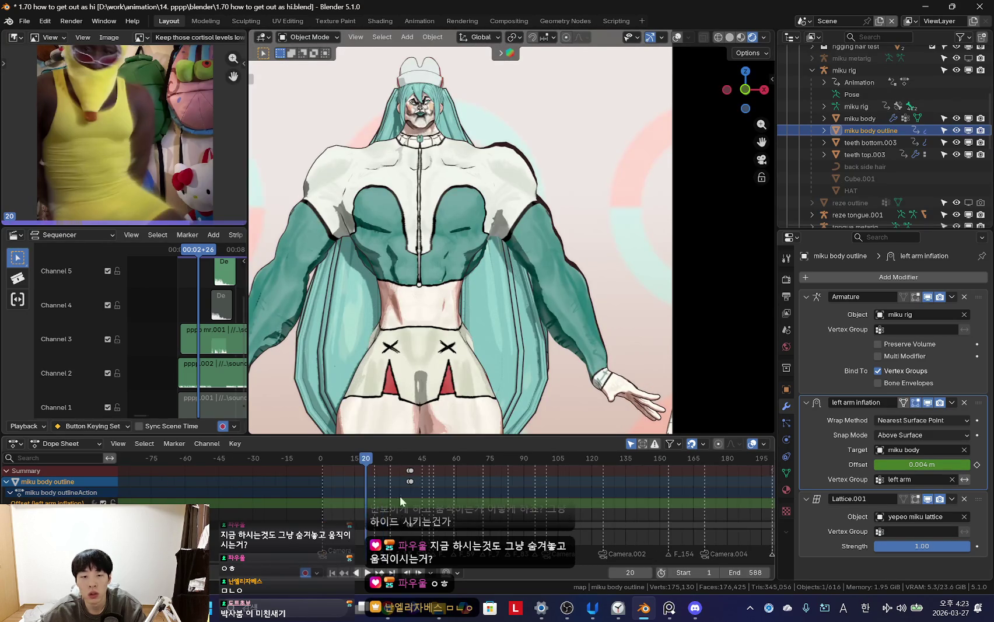
- Move left arm inflation below Lattice.001 in the modifier stack and play to check
key("Left")
left_click_drag(979, 403, 914, 523)
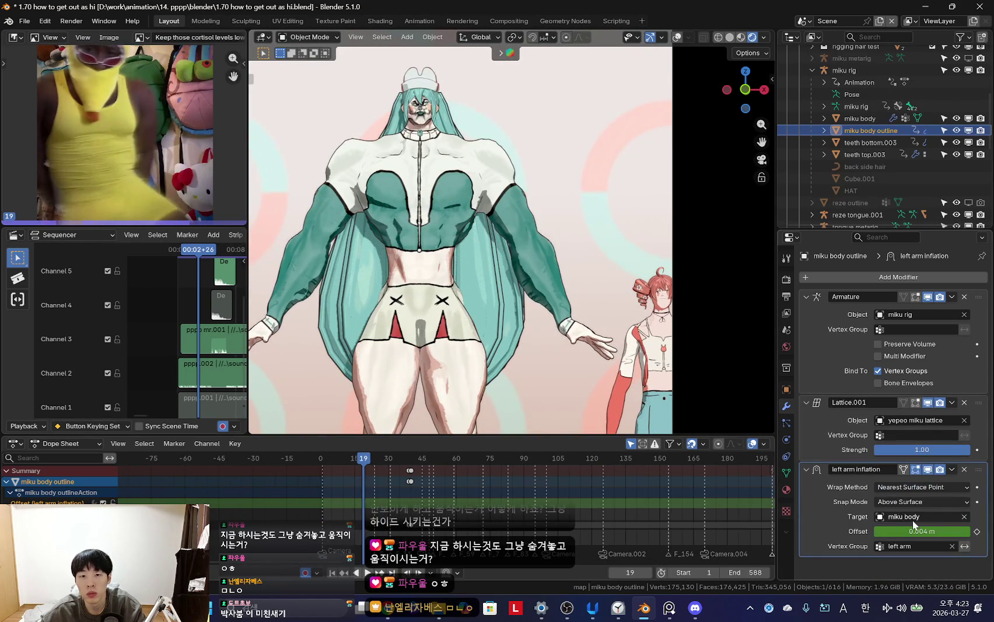
key("space")
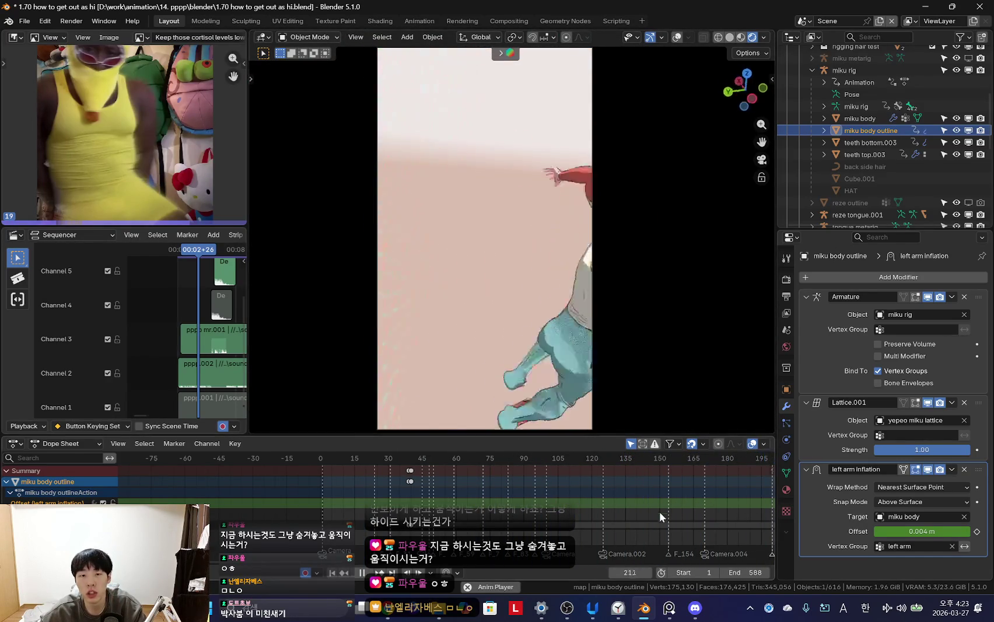
- Replay the inflated-arm motion from frame 306, stop at 312, and enter Pose Mode on the miku rig
scroll(659, 511, "down", 2)
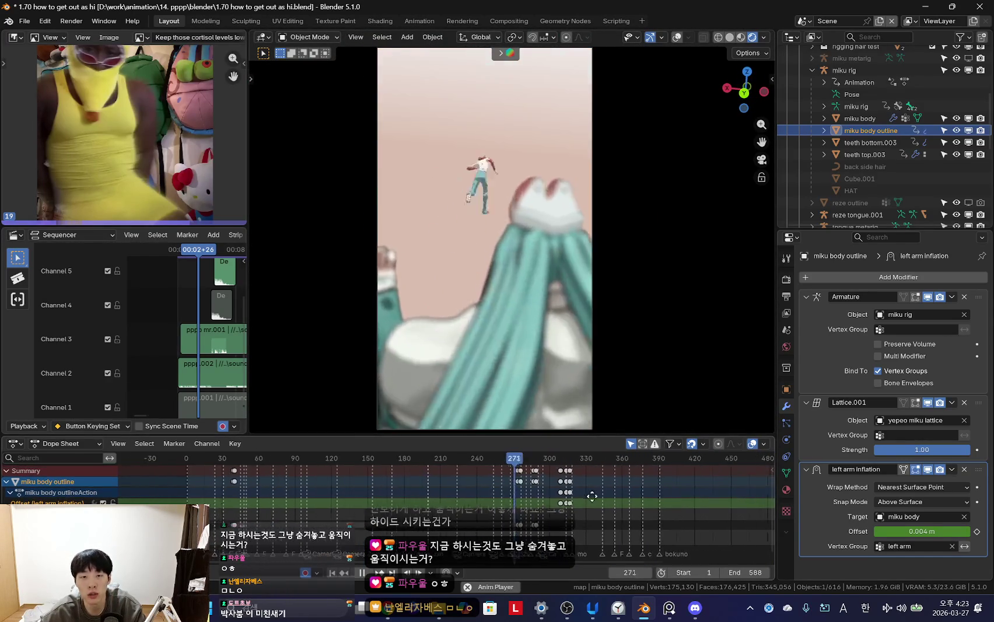
scroll(575, 515, "down", 1)
scroll(490, 524, "up", 2)
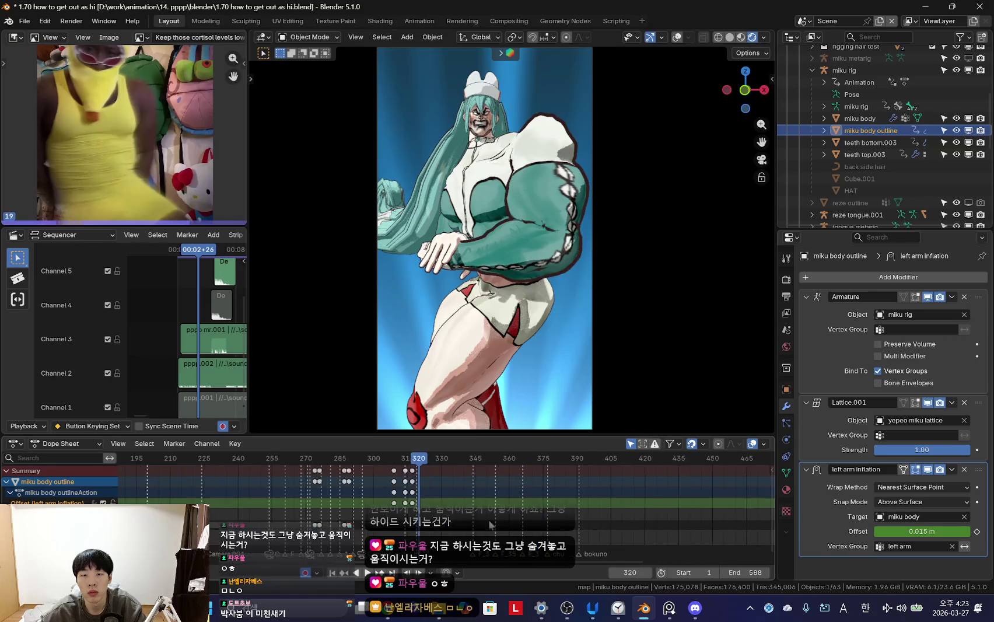
scroll(466, 493, "up", 2)
left_click(466, 491)
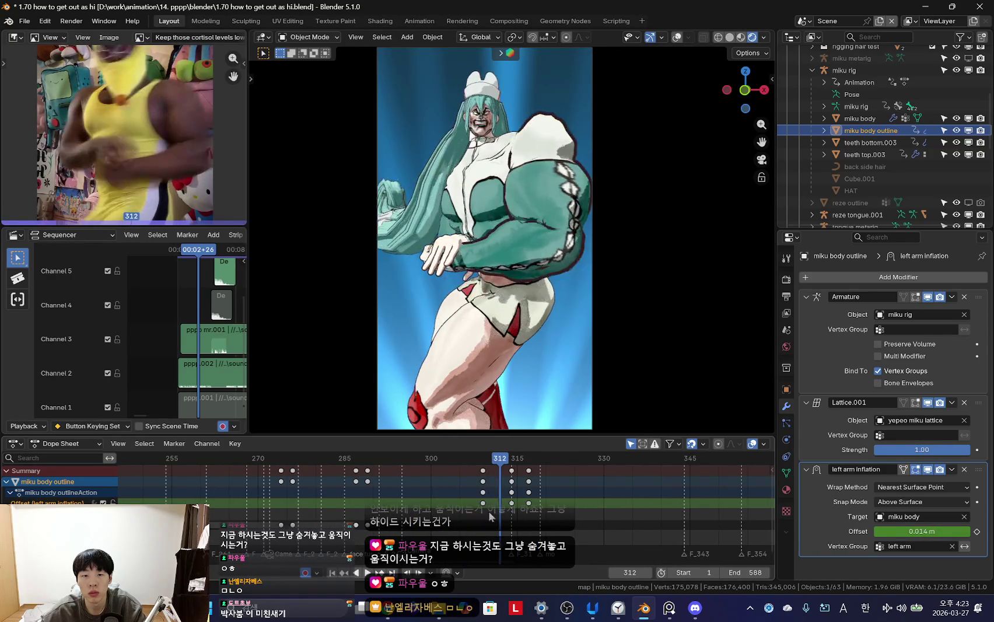
key("space")
left_click(461, 257)
key("ctrl+Tab")
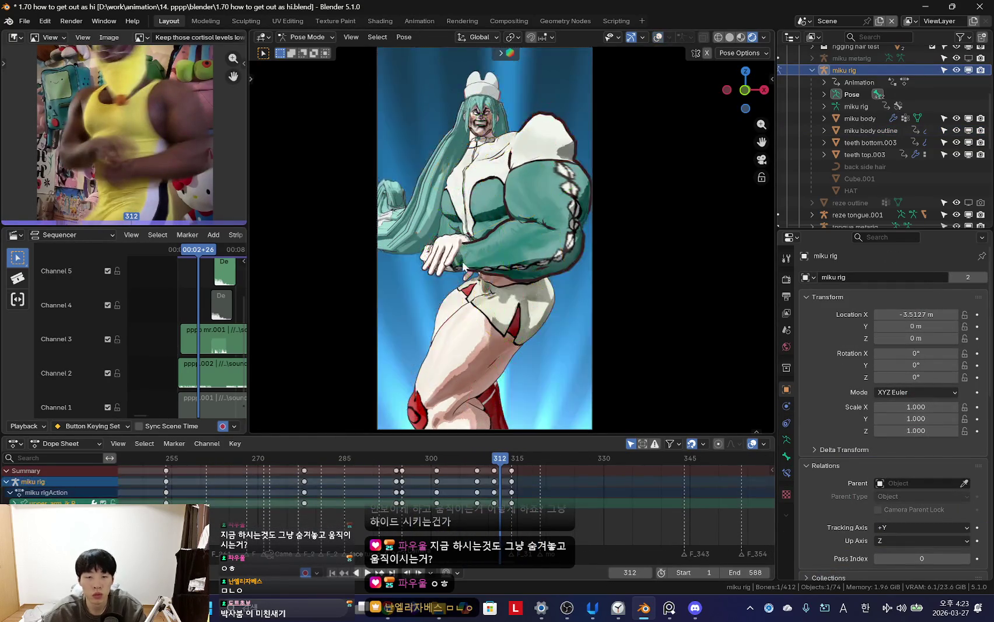
- Rotate the hand, move the right hand IK control down, and step to frame 314
scroll(478, 283, "up", 4)
key("space")
key("r")
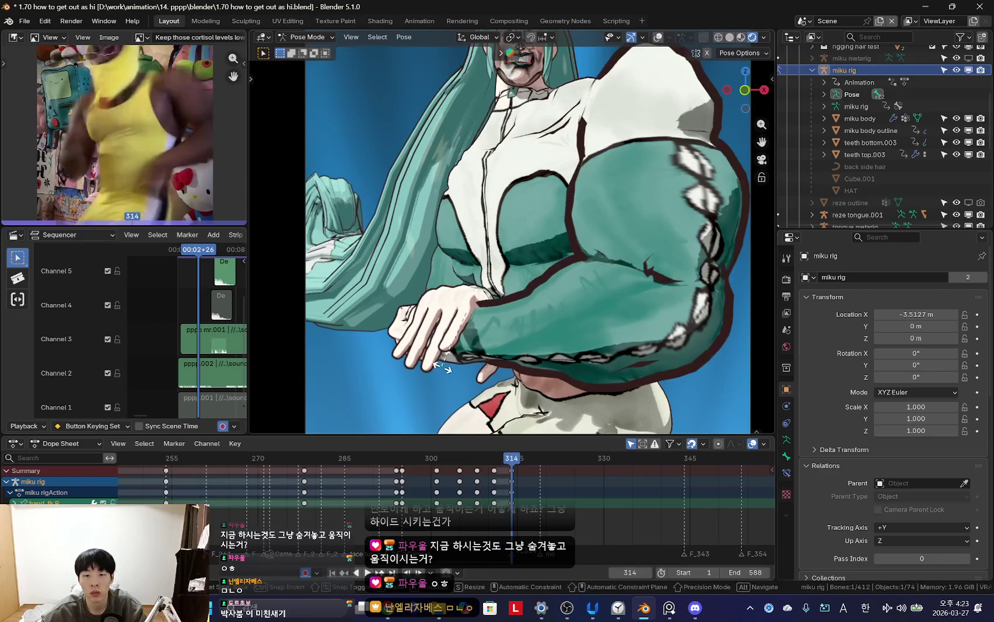
left_click(440, 338)
left_click(494, 311)
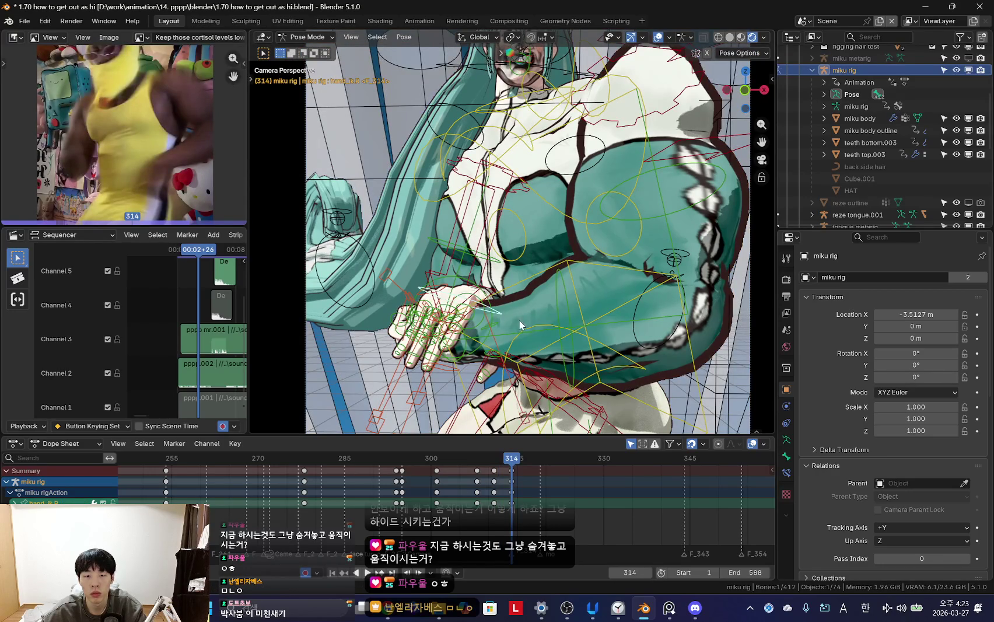
key("g")
key("Right")
key("Right")
key("Right")
key("r")
key("r")
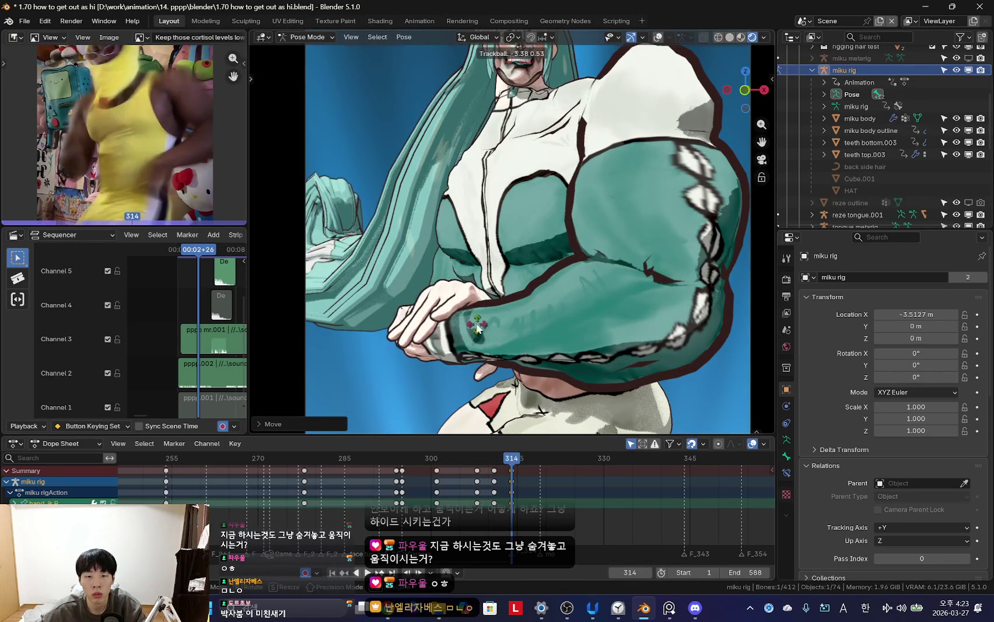
- With overlays hidden, re-rotate the arm around frame 311 and replay the motion
key("shift+alt+z")
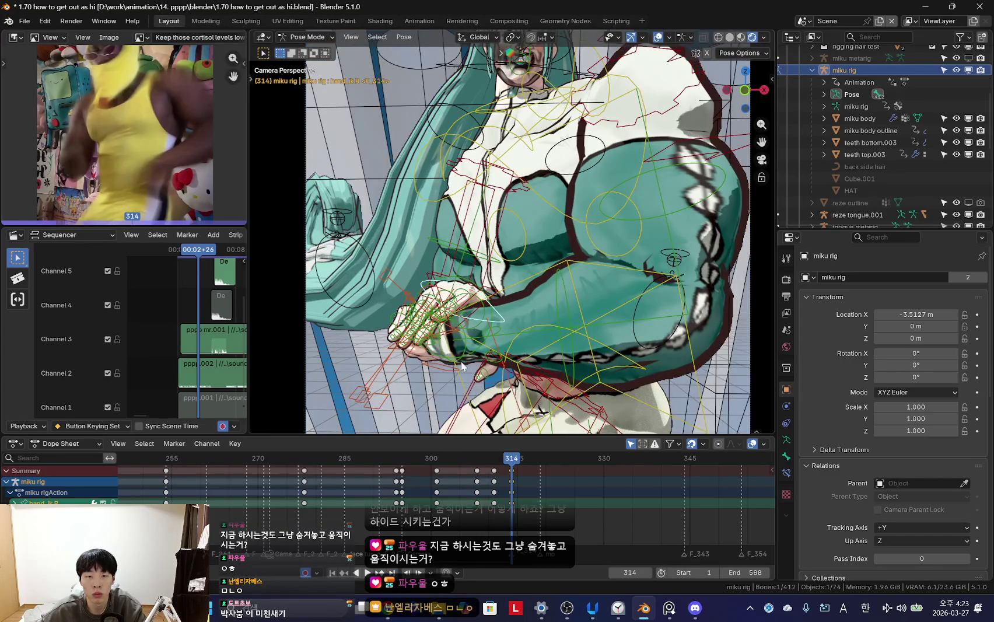
key("shift+alt+z")
key("Left")
key("Left")
key("Left")
key("r")
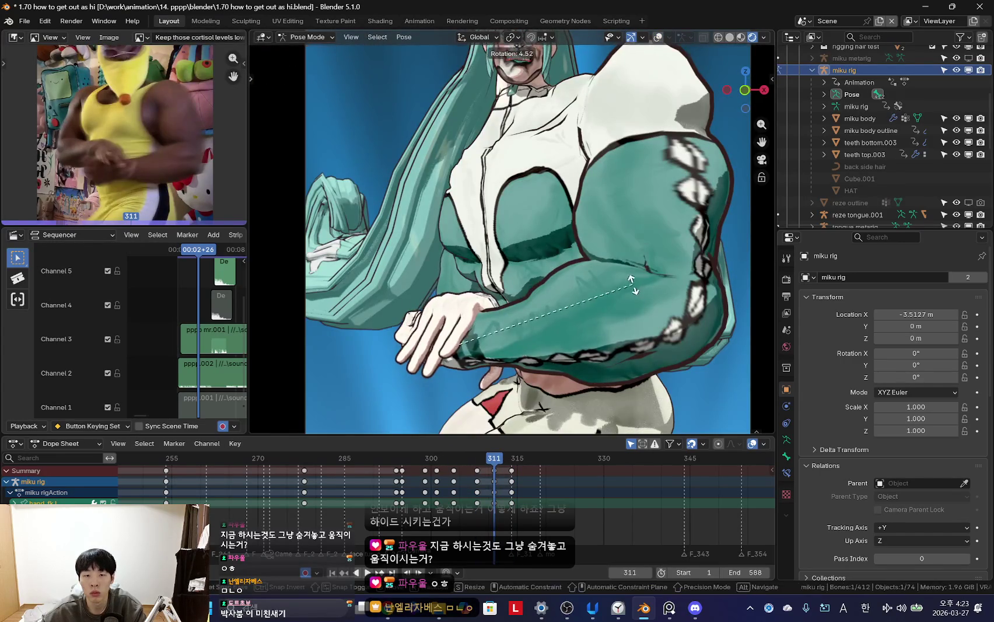
left_click(630, 297)
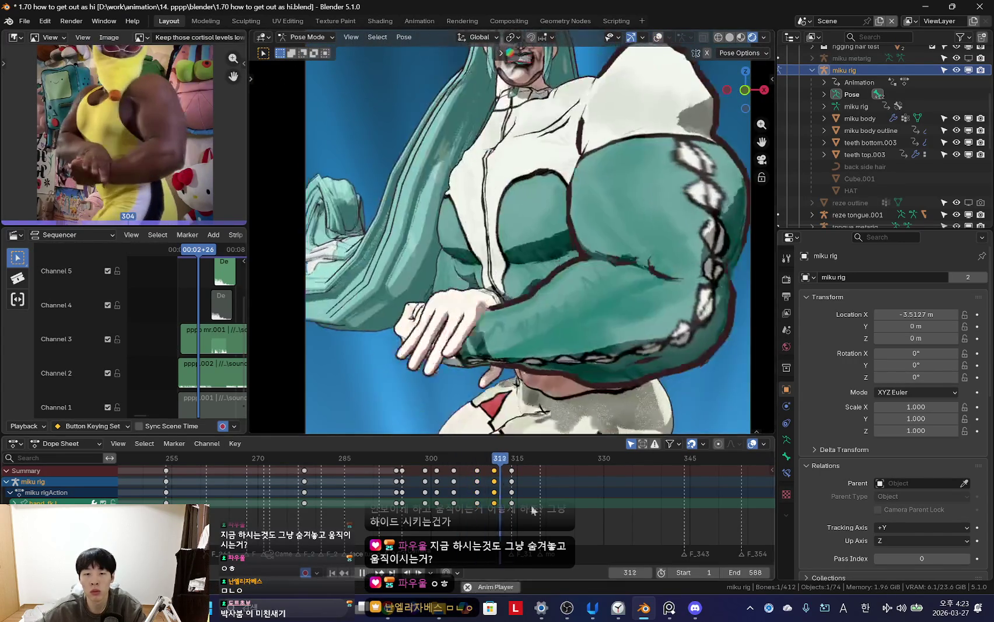
left_click(573, 347)
key("Home")
left_click(611, 479)
key("shift+ctrl+space")
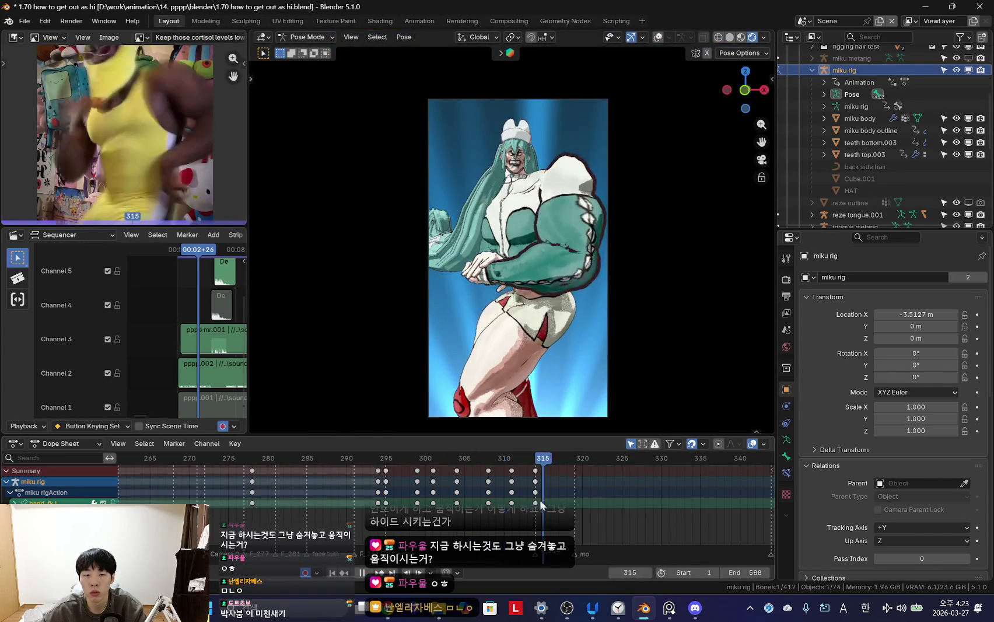
- Freely rotate the hand and preview it with forward and backward playback, stopping at frame 314
scroll(589, 331, "up", 2)
key("r")
key("r")
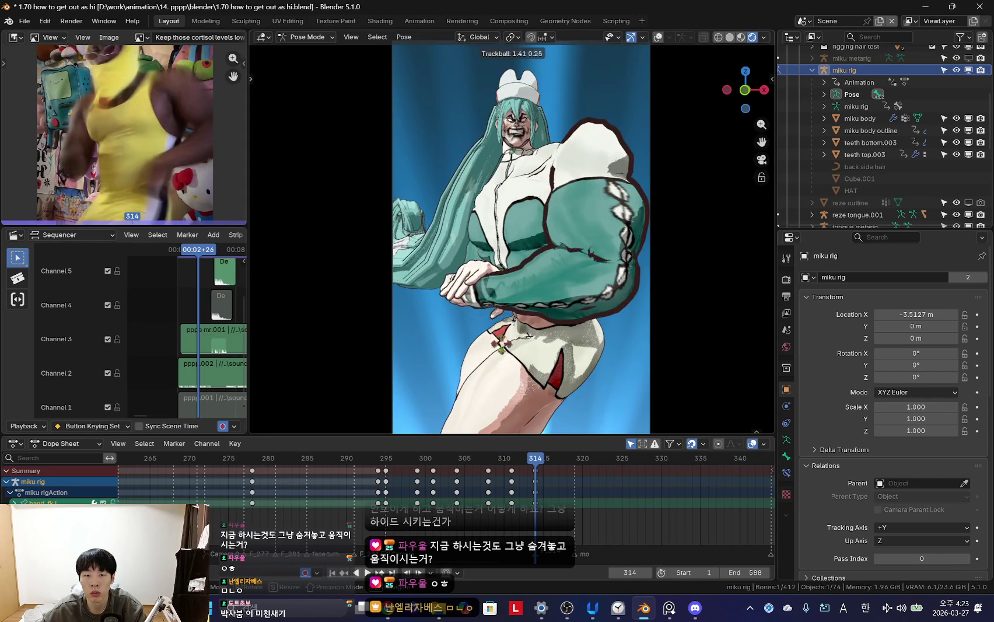
key("shift+ctrl+space")
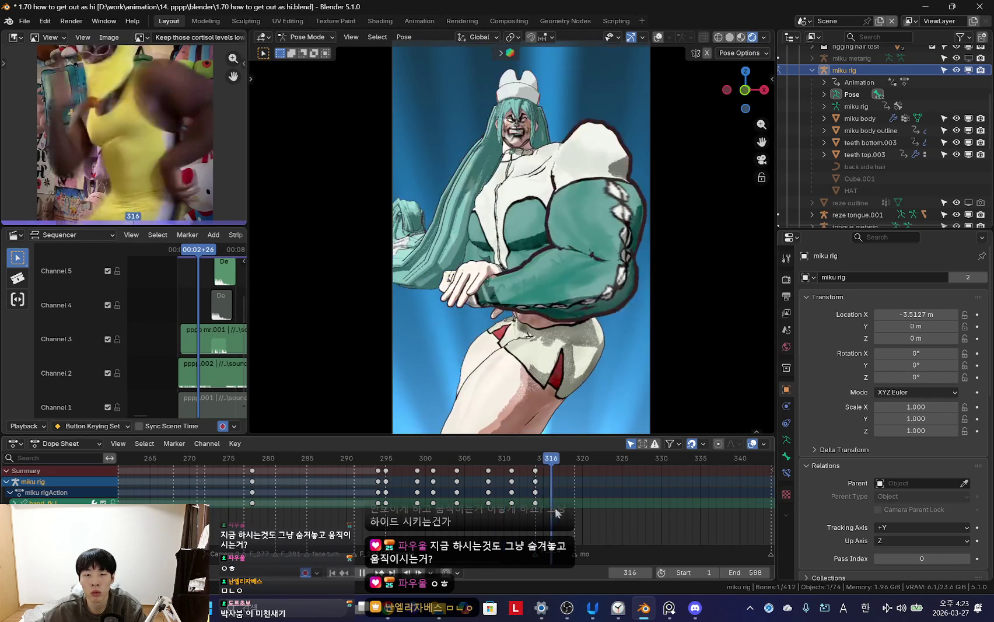
key("shift+ctrl+space")
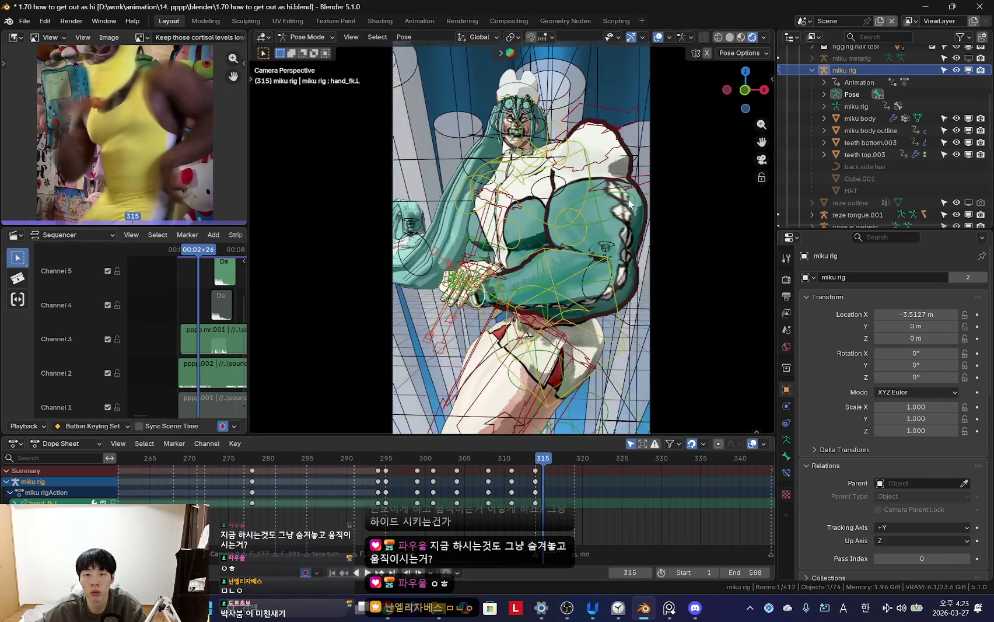
key("shift+ctrl+space")
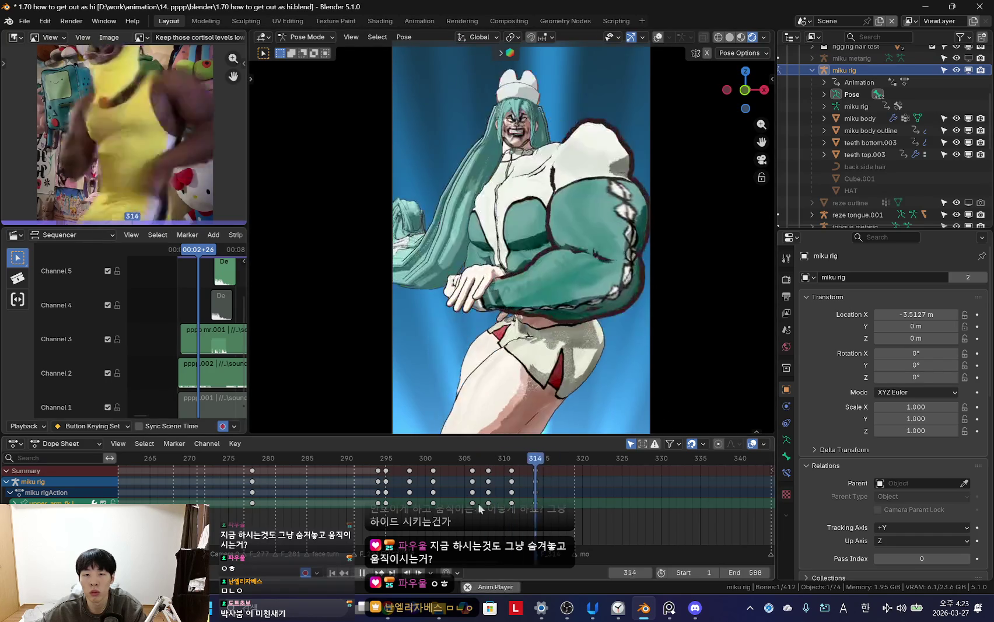
scroll(472, 504, "down", 1)
key("shift+ctrl+space")
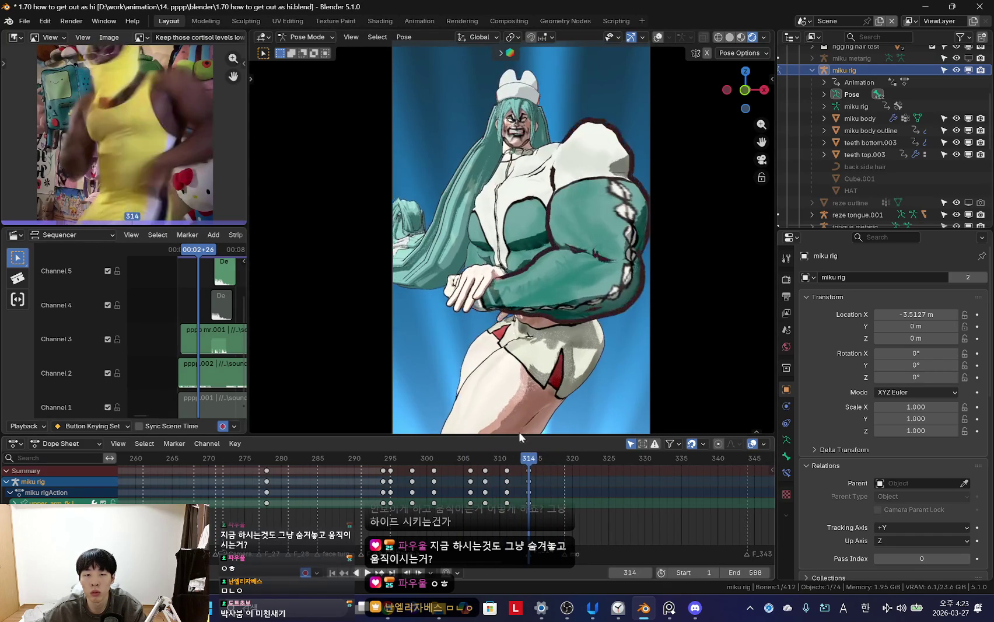
key("space")
- Delete the hand keyframe at frame 311 and play backwards to check
left_click(518, 482)
key("Delete")
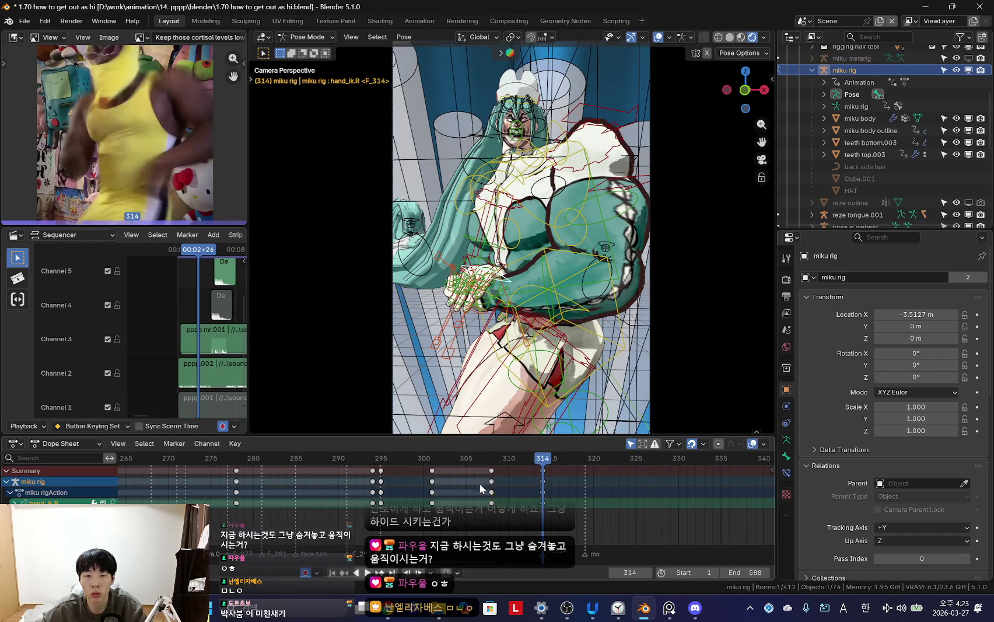
key("shift+ctrl+space")
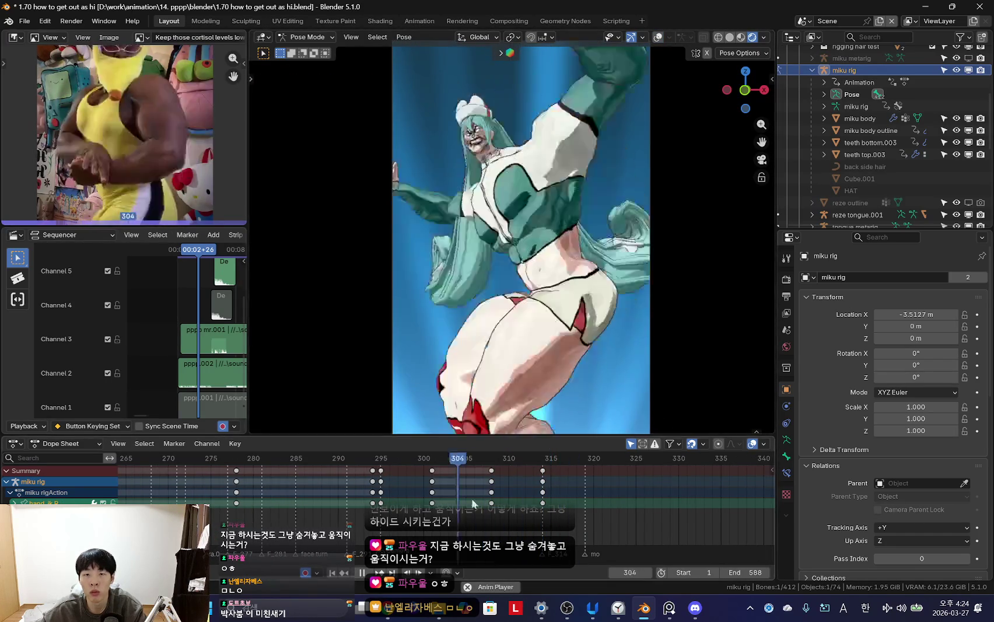
- Replay the dance to review the reworked arm and hand poses
scroll(416, 497, "down", 3)
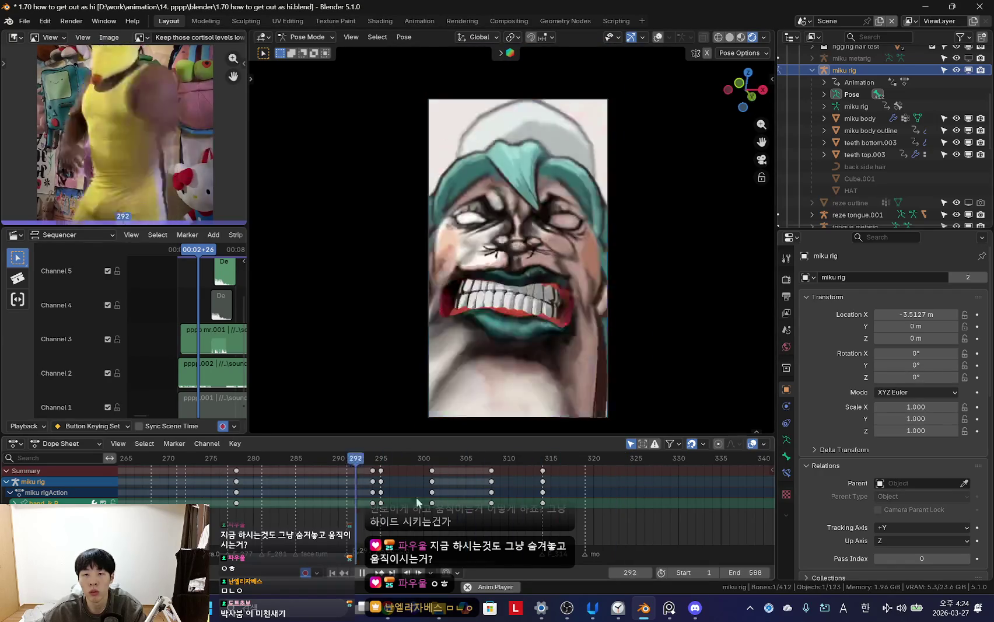
scroll(376, 492, "up", 2)
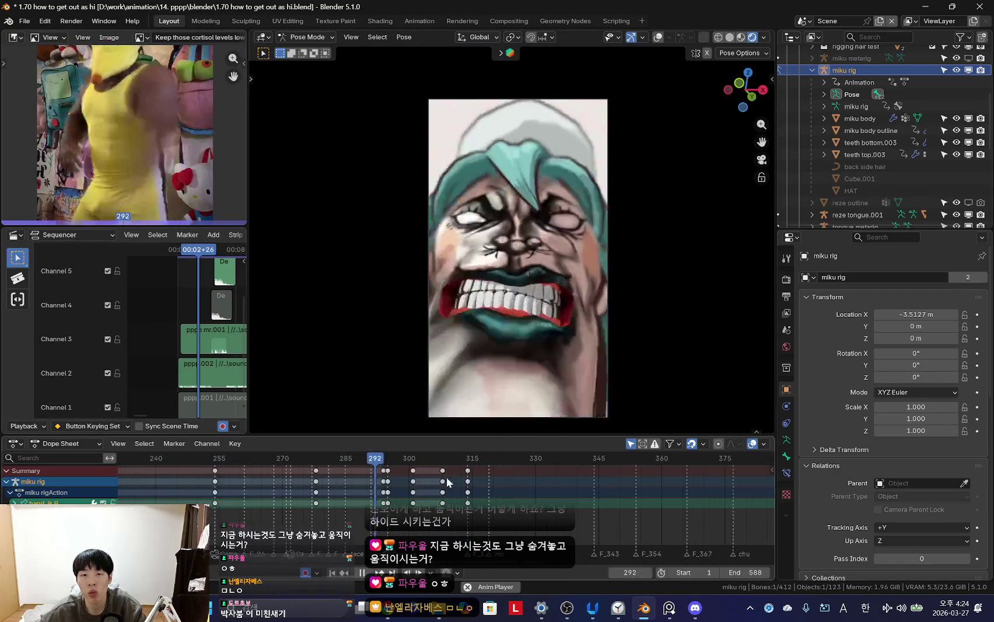
scroll(315, 483, "up", 2, "ctrl")
scroll(481, 492, "up", 2, "ctrl")
scroll(481, 492, "up", 1)
key("space")
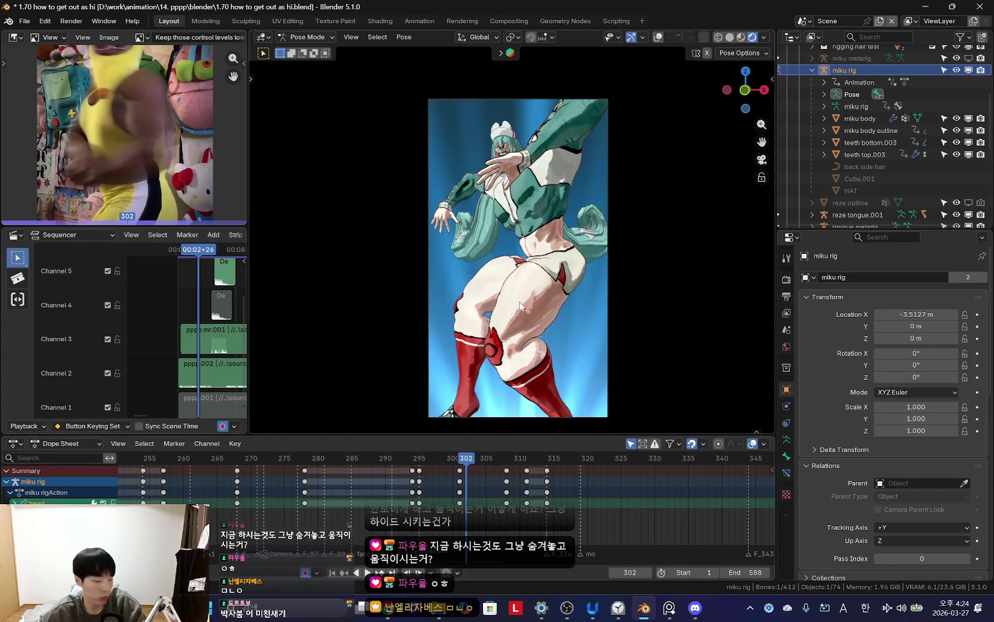
scroll(407, 494, "up", 3)
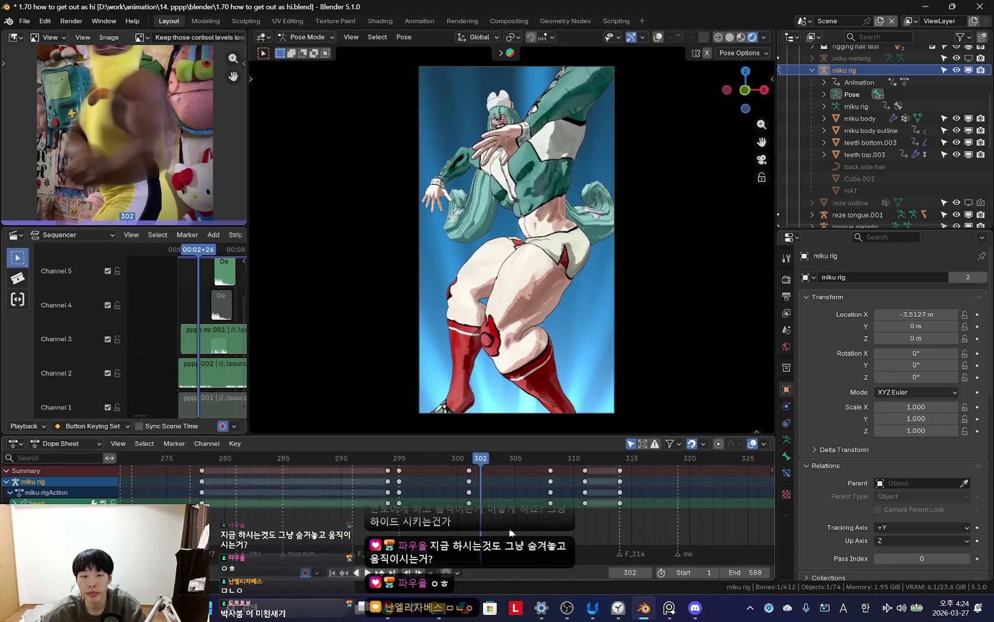
- Scrub between frames 295 and 299, settling on frame 297 to compare poses
left_click_drag(417, 492, 469, 503)
left_click(407, 493)
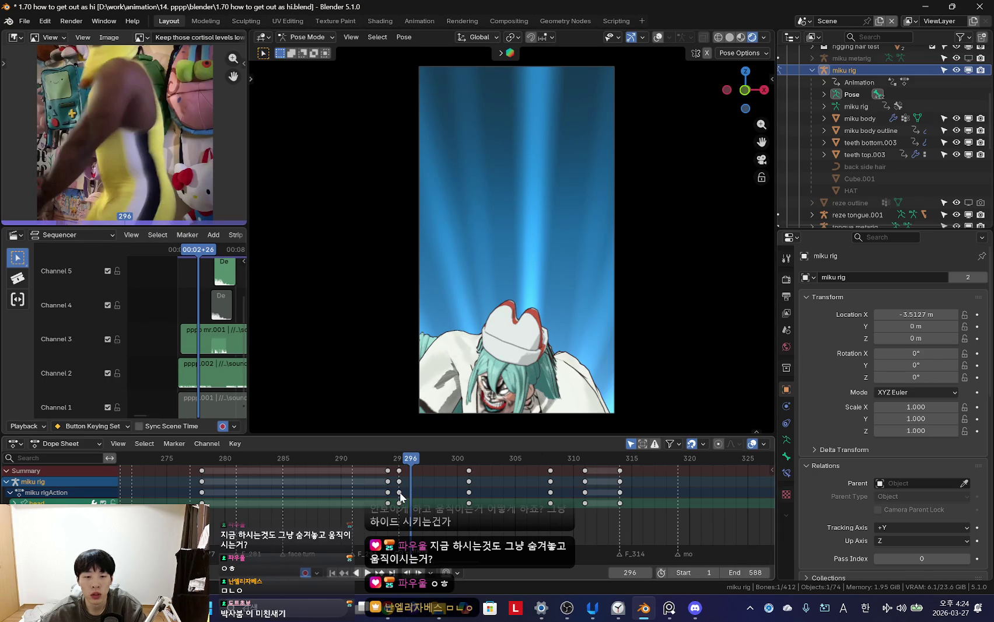
left_click(400, 499)
scroll(596, 319, "up", 2)
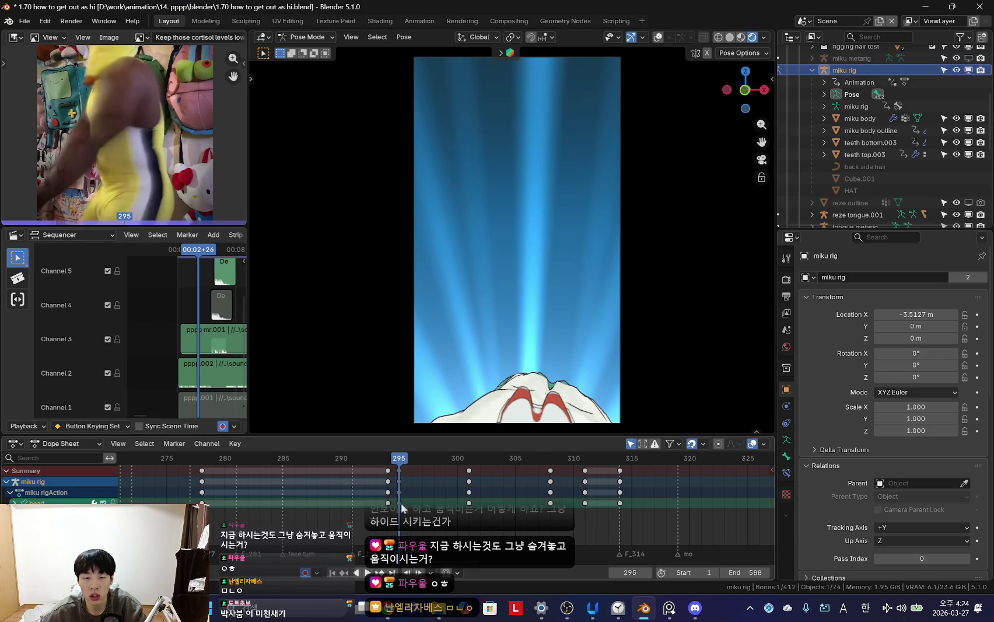
left_click_drag(407, 505, 424, 507)
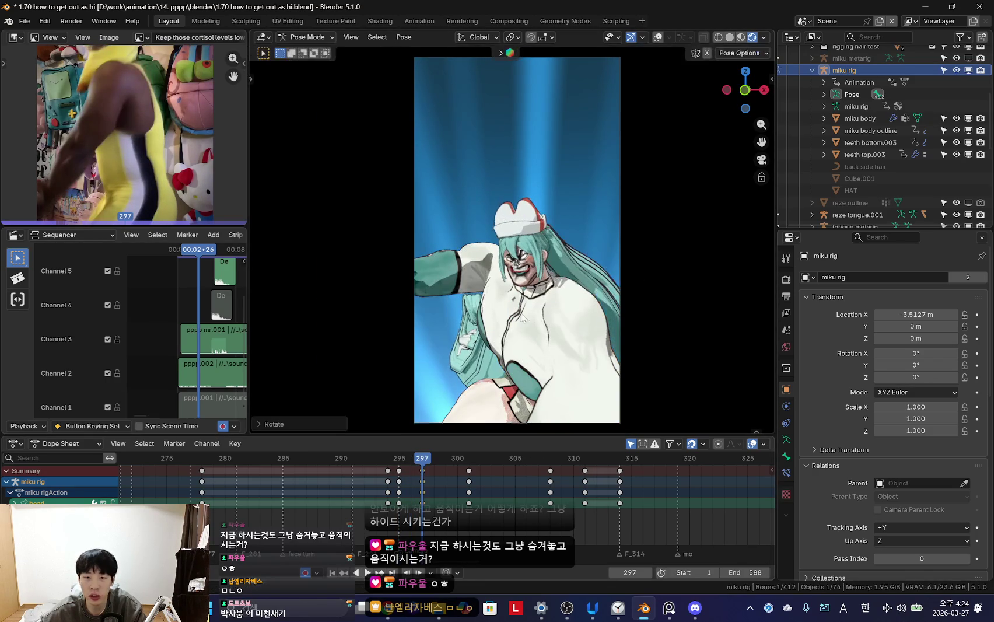
key("Down")
- Compare frames 295 and 297, leave the camera view, and rotate bones to re-bend the body at frame 295
key("Up")
key("Down")
middle_click_drag(475, 361, 523, 375)
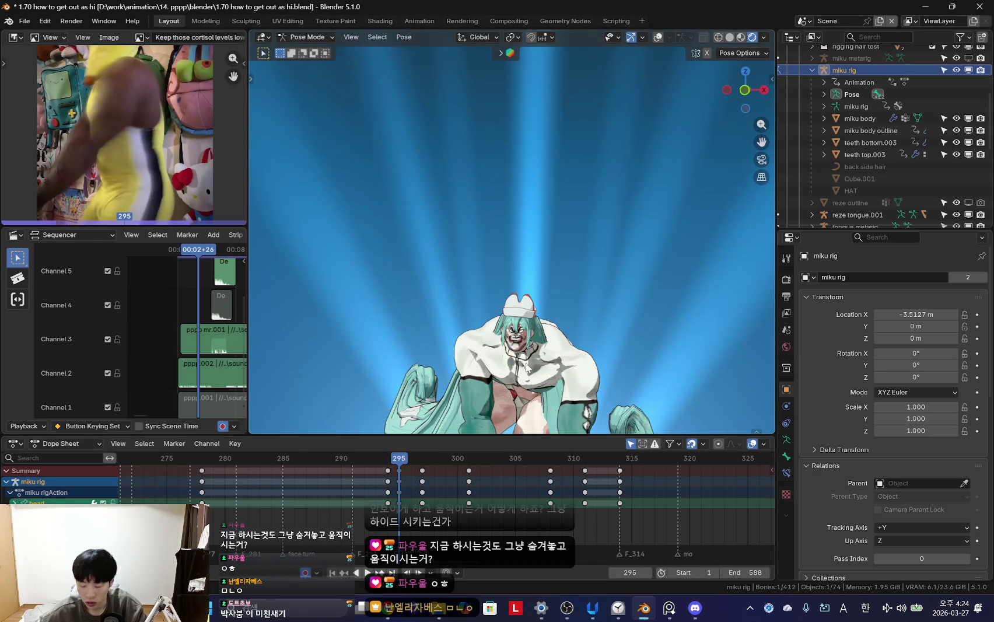
scroll(526, 367, "up", 5)
scroll(526, 366, "down", 3)
key("r")
key("r")
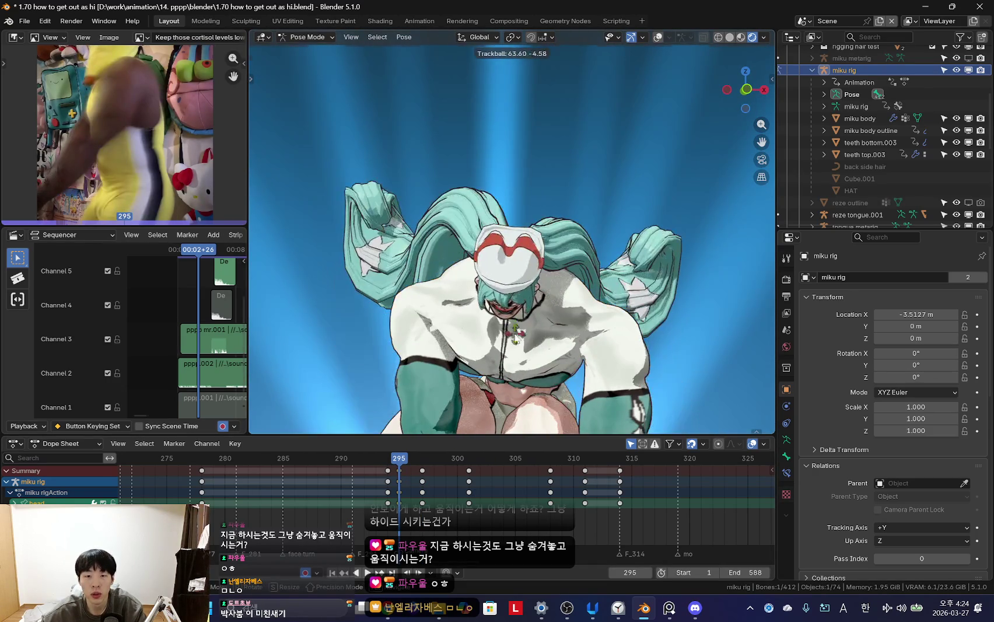
- Back in the camera framing, play and scrub through frames 303–306 to review the motion
left_click_drag(387, 517, 492, 503)
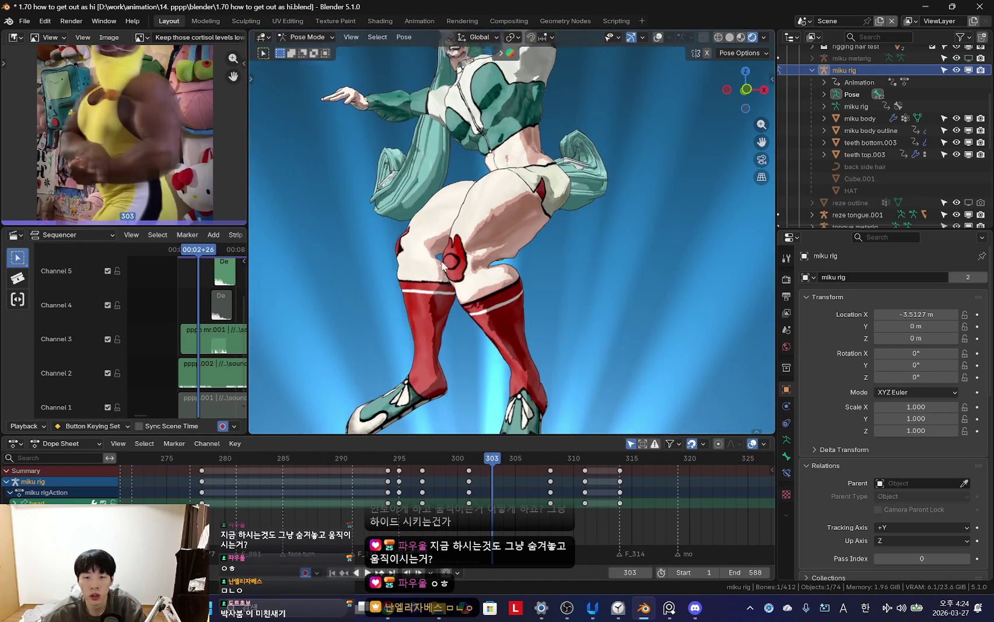
key("KP_0")
key("space")
scroll(420, 498, "down", 2)
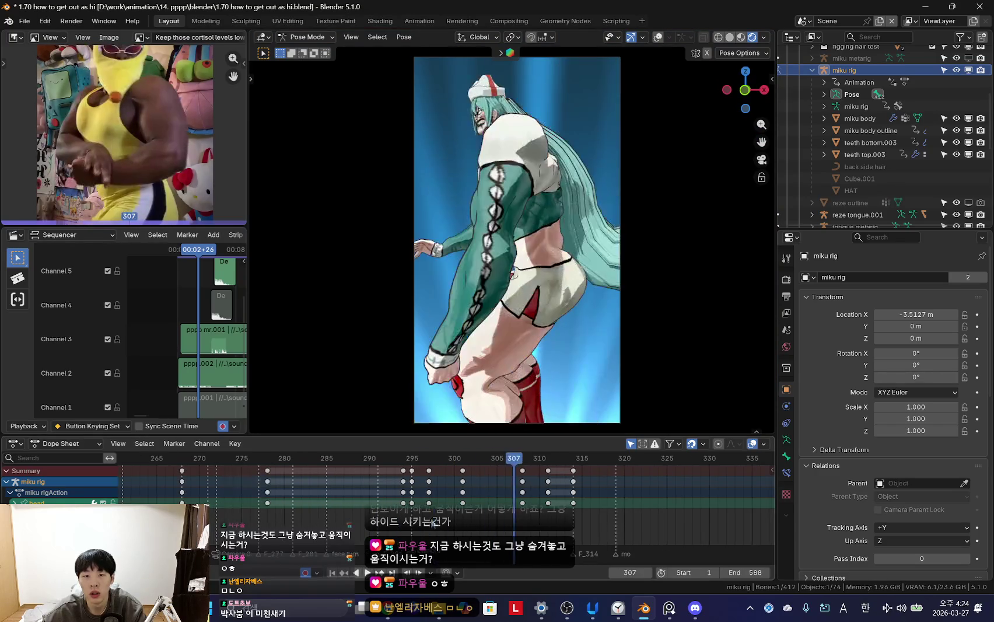
left_click_drag(420, 499, 505, 503)
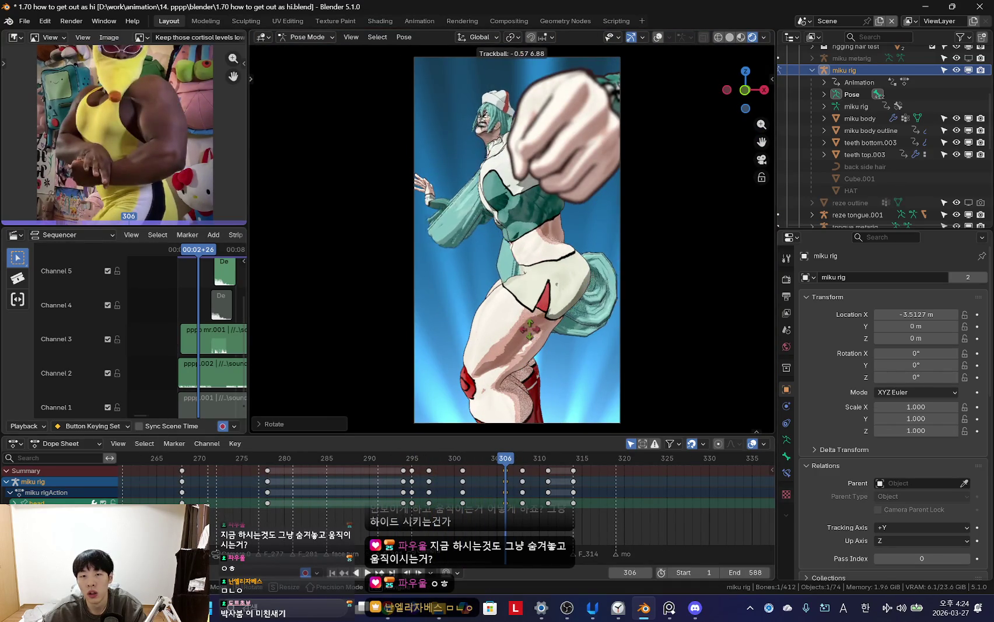
left_click(505, 492)
key("space")
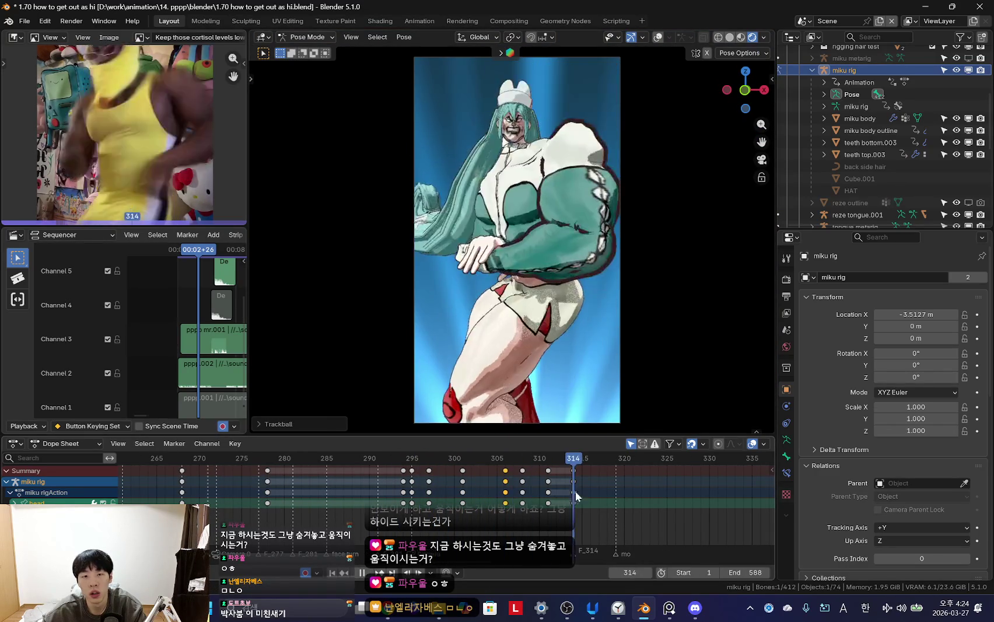
- Rotate the arm to key a new pose at frame 301, then replay to check it
left_click(476, 483)
scroll(476, 483, "up", 1)
key("space")
key("space")
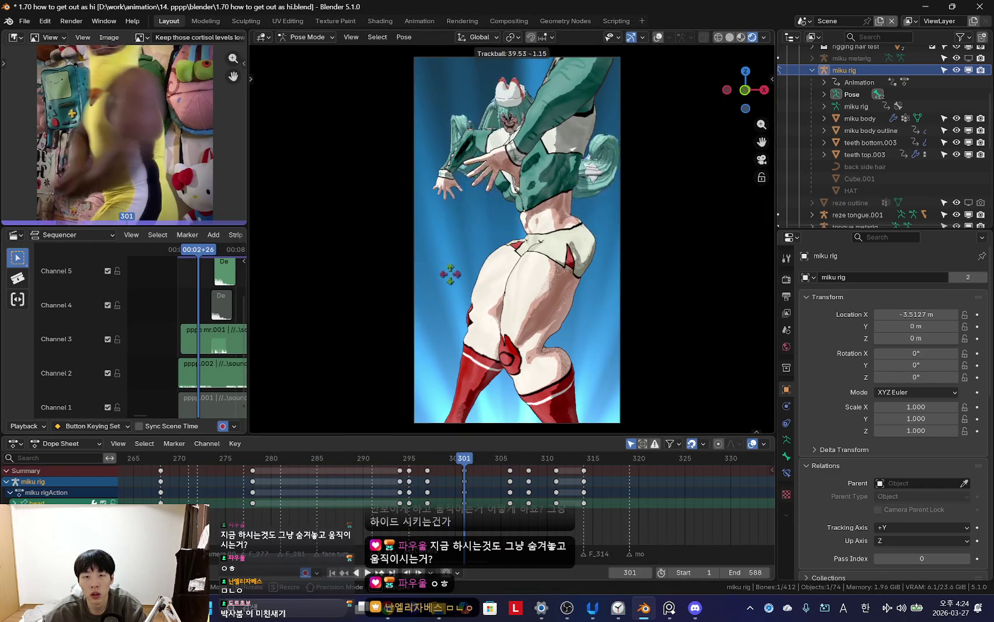
left_click(450, 273)
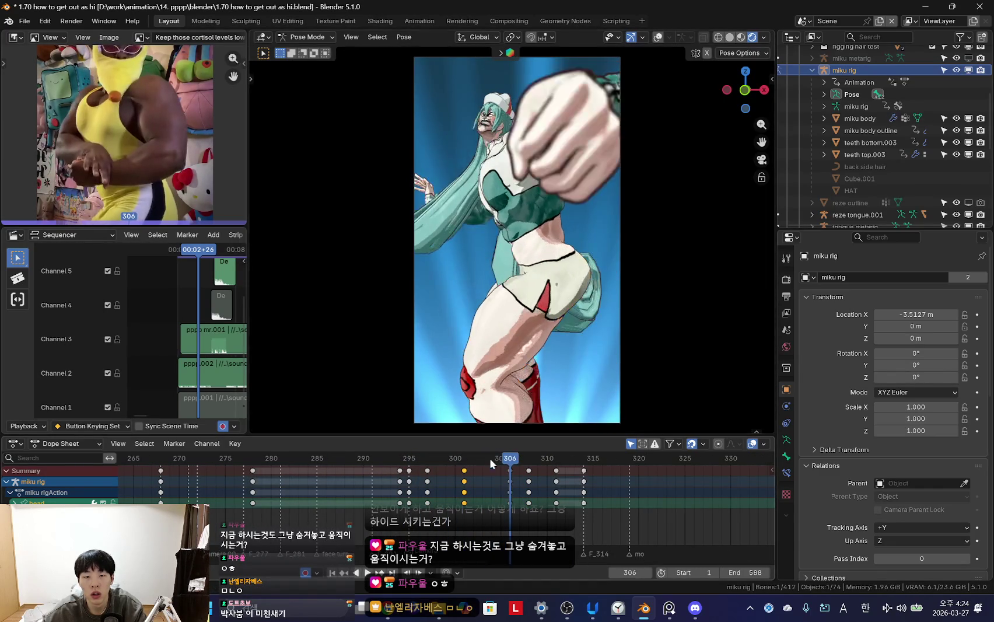
key("ctrl+shift+space")
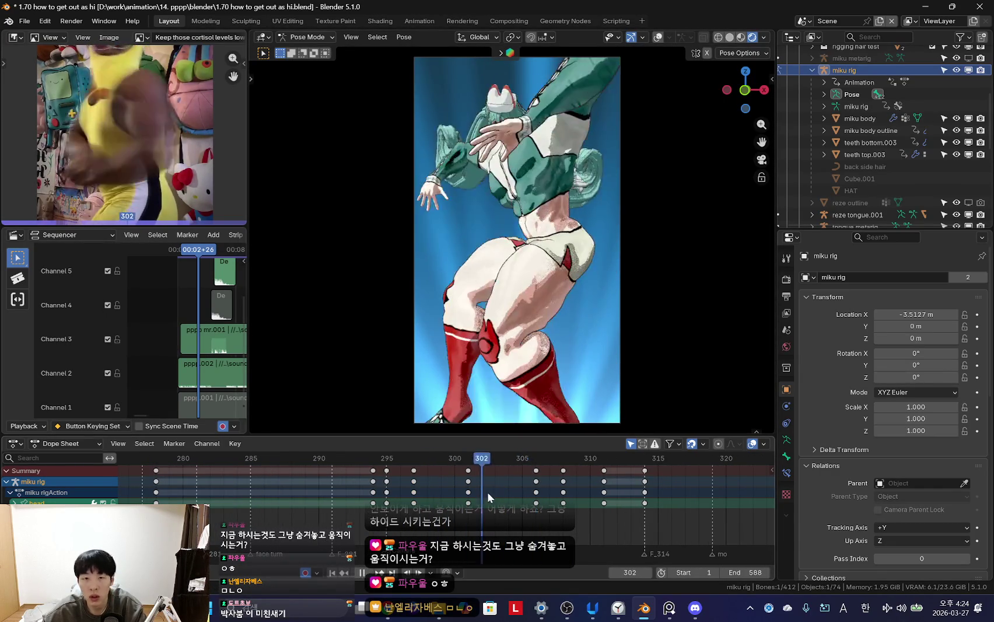
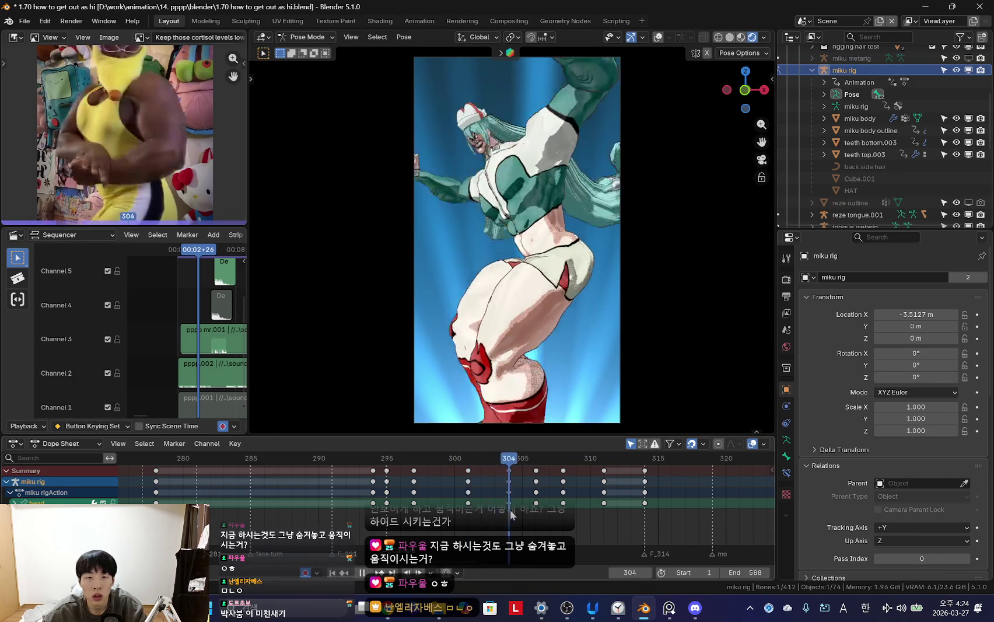
- Keyframe the current pose and play the animation to review it
scroll(444, 503, "down", 2)
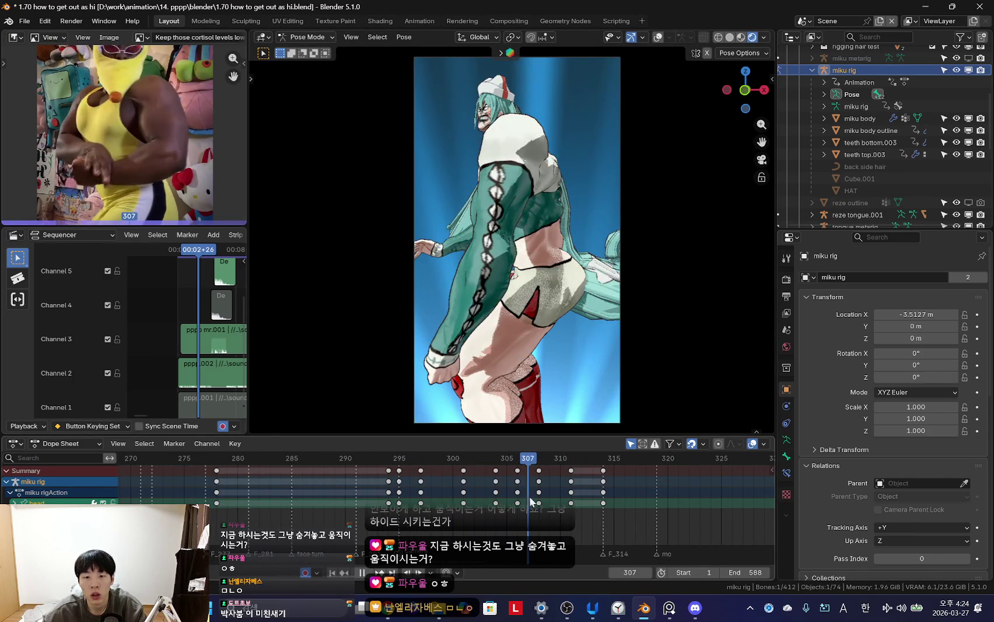
key("i")
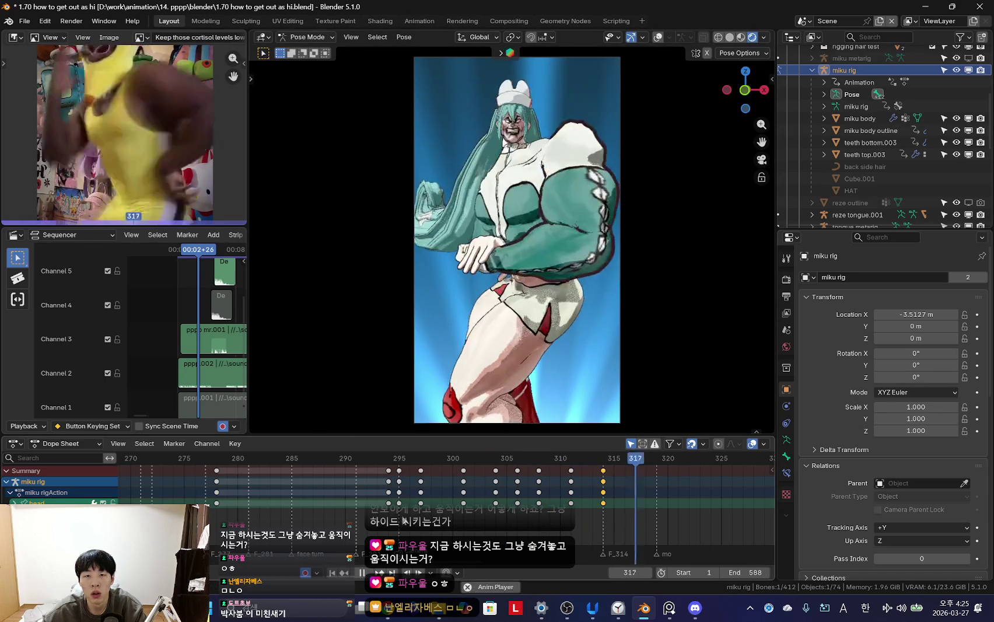
scroll(443, 496, "down", 3)
scroll(460, 492, "down", 3)
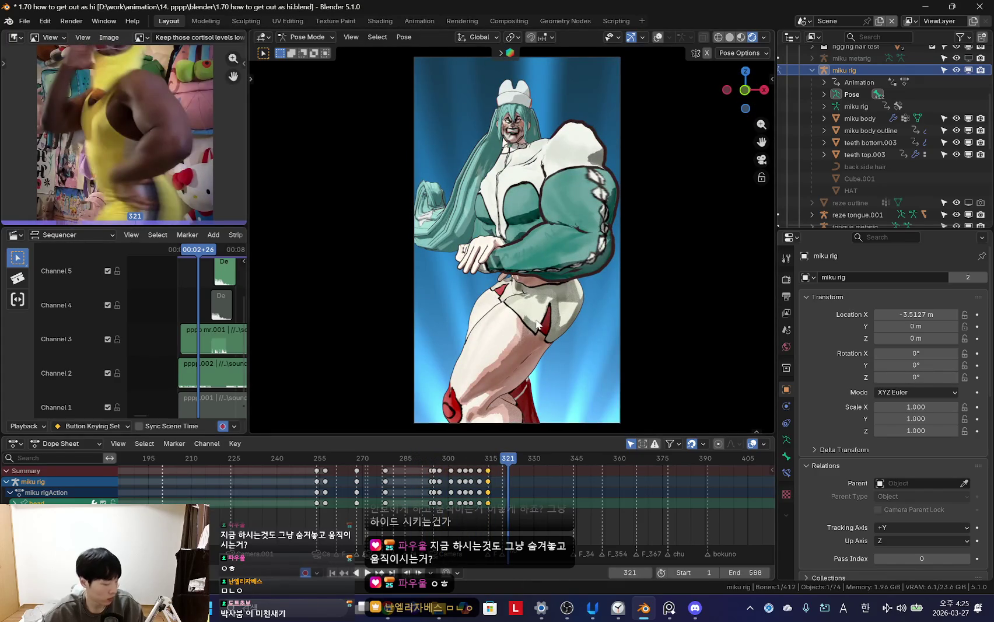
key("space")
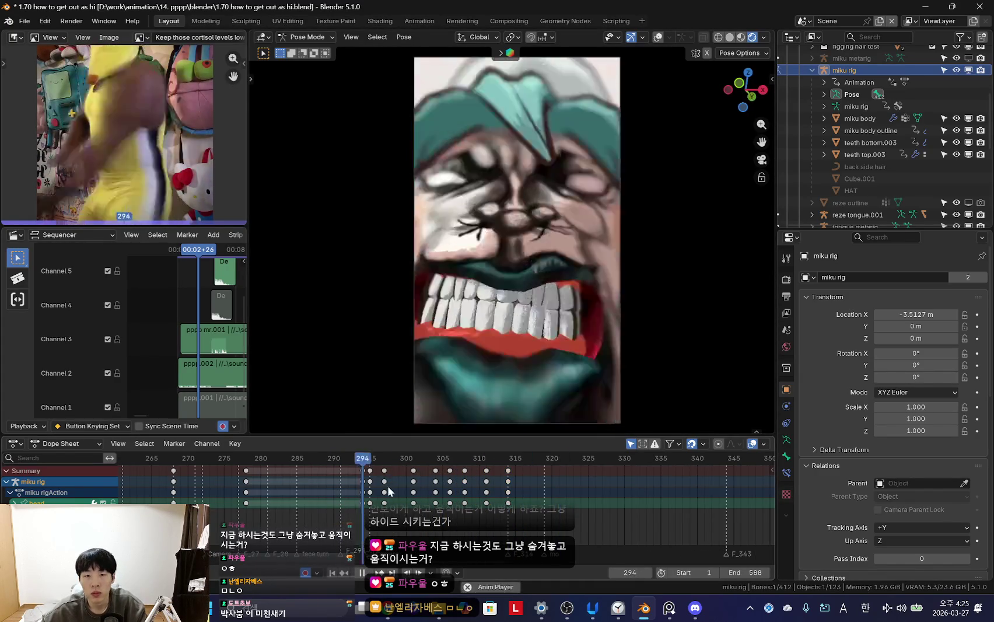
- Scrub back to frames 297–295 and replay the arm motion with rig overlays hidden
scroll(445, 485, "up", 3)
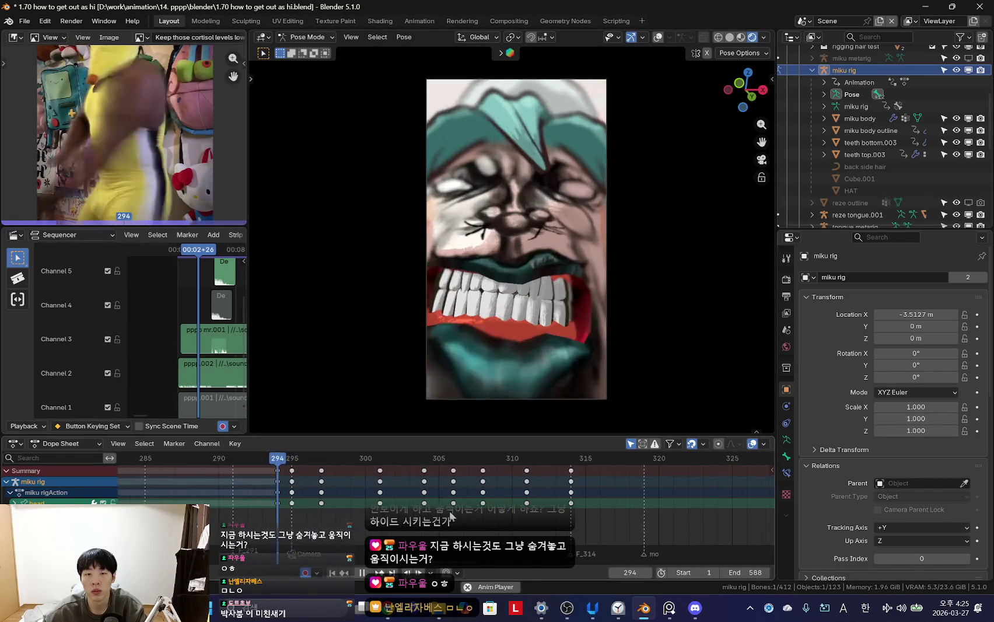
left_click_drag(255, 506, 378, 502)
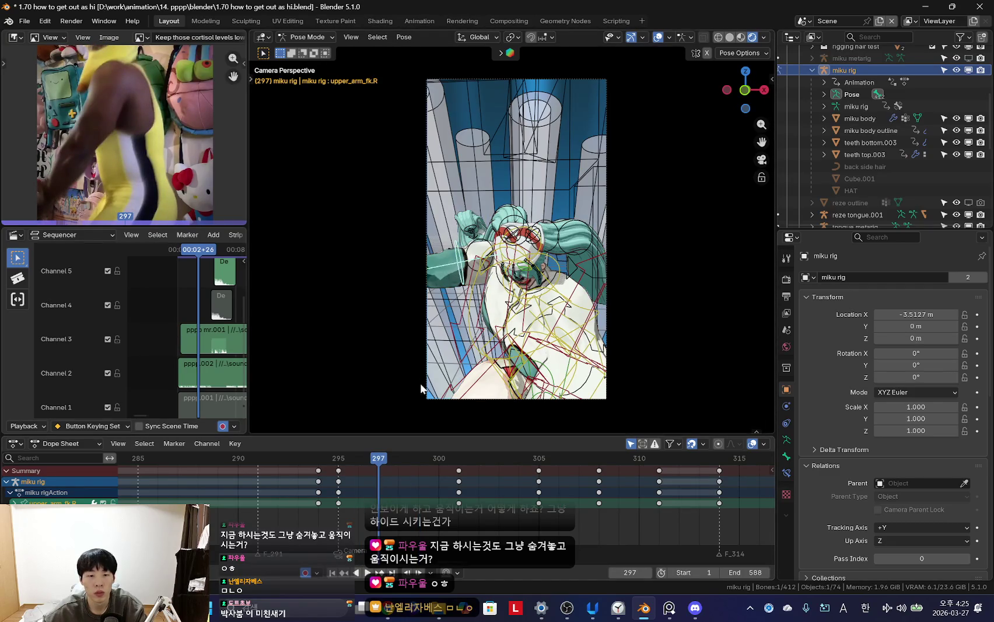
key("shift+alt+z")
key("Left")
key("Left")
key("space")
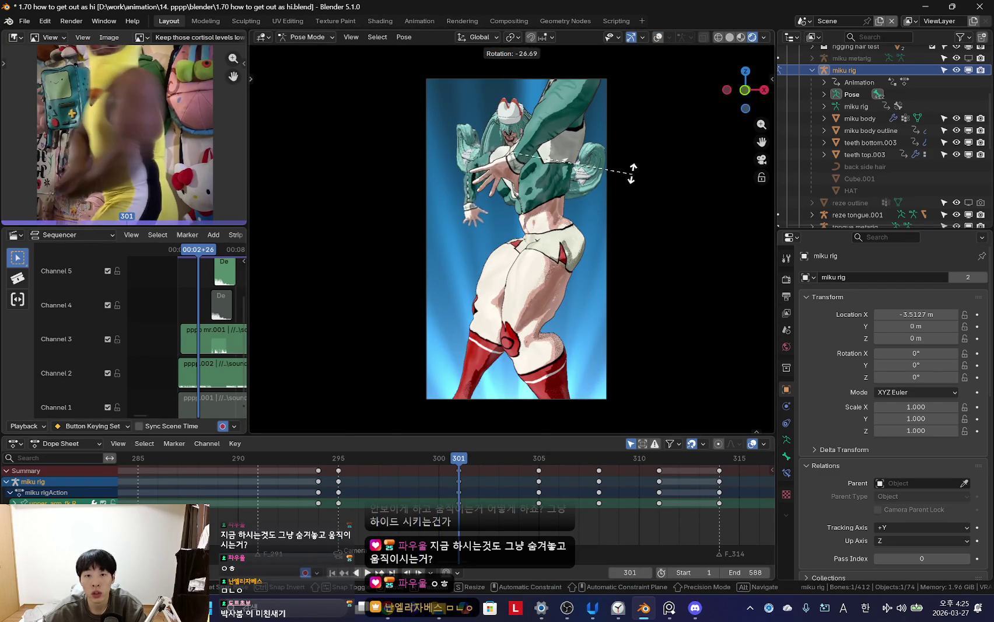
key("space")
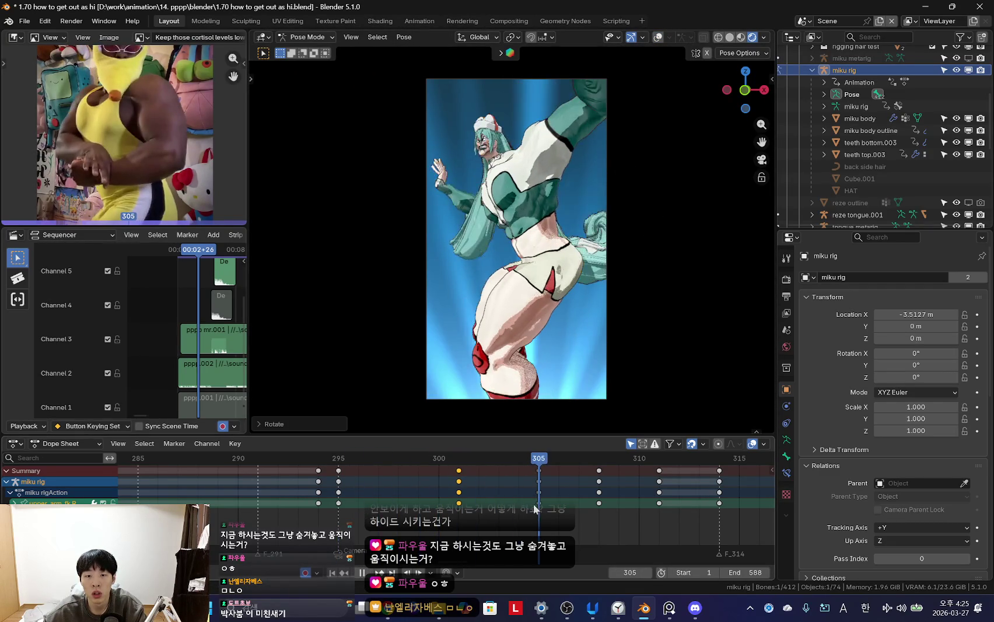
- Rotate the right hand control bone and keyframe the adjusted hand pose at frame 305
key("shift+alt+z")
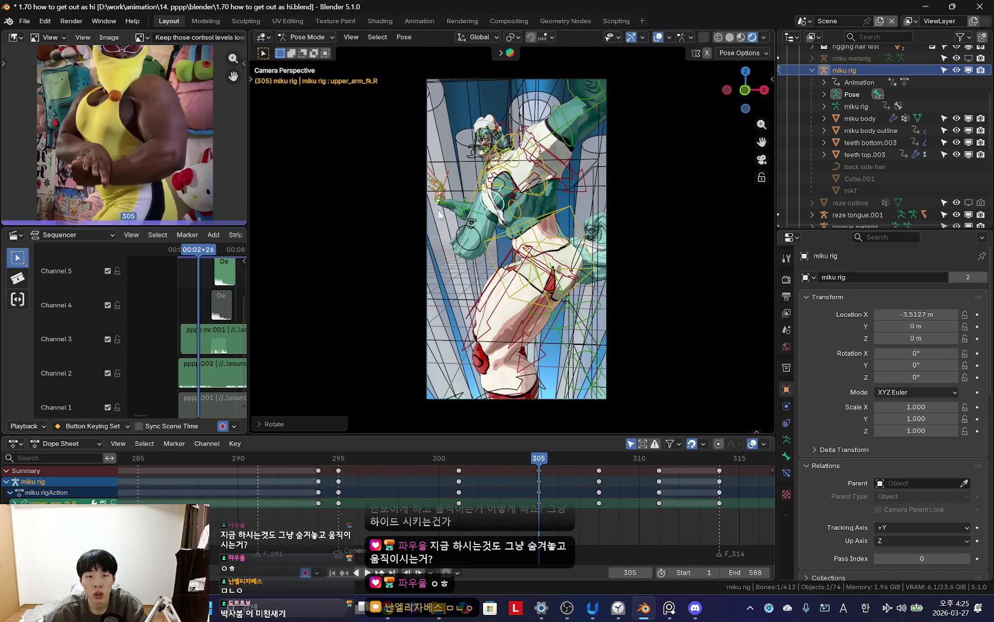
left_click(441, 211)
key("shift+alt+z")
scroll(441, 211, "up", 3)
key("r")
left_click(558, 295)
scroll(558, 295, "down", 3)
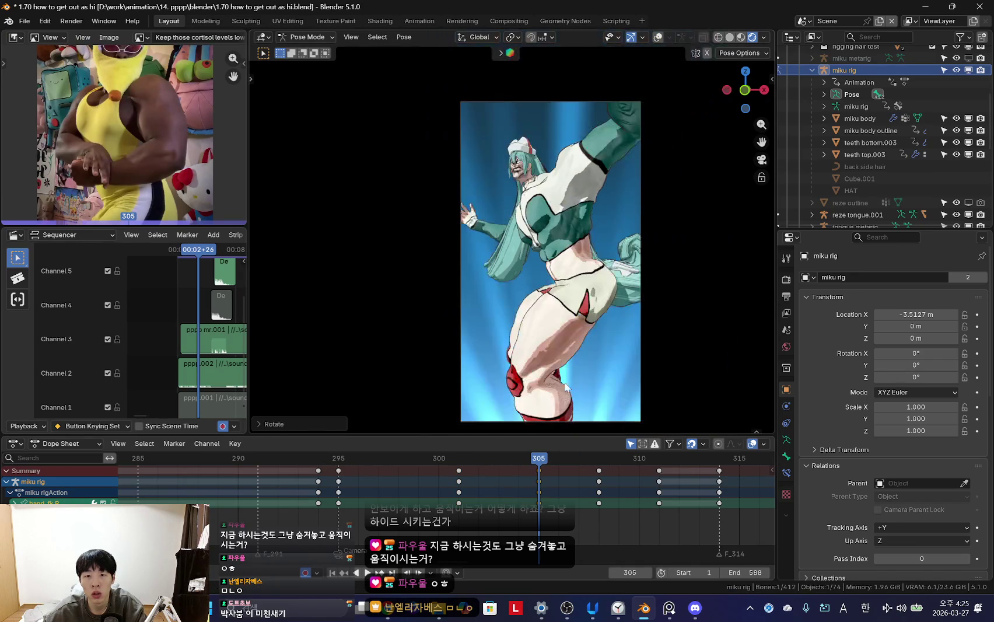
key("Left")
key("Left")
key("Left")
- Play back the hand change, stopping at frame 299 to review with overlays hidden
key("space")
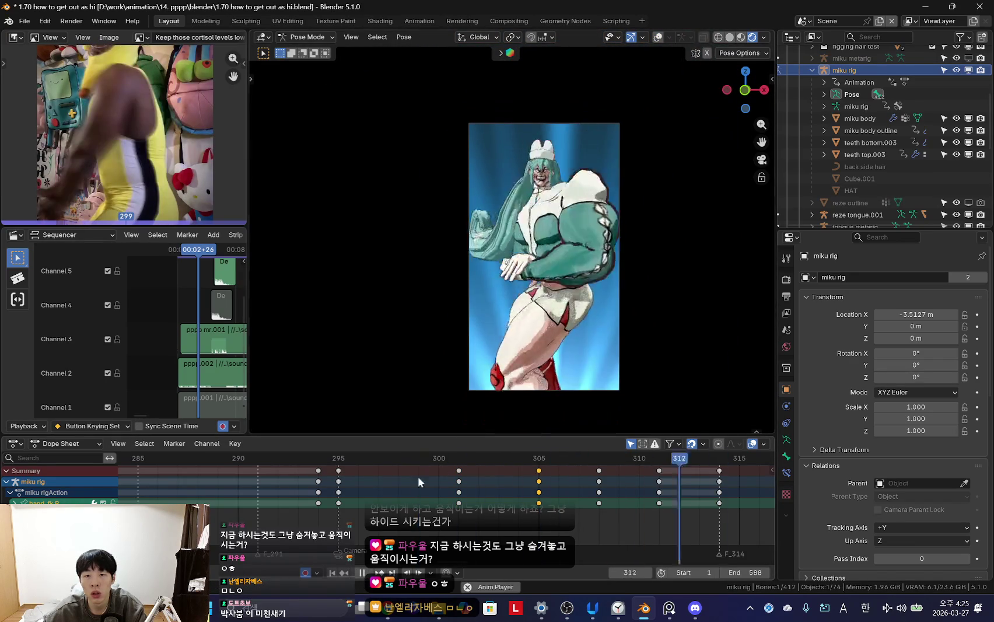
scroll(442, 491, "down", 2)
scroll(441, 491, "down", 4)
left_click_drag(474, 471, 436, 481)
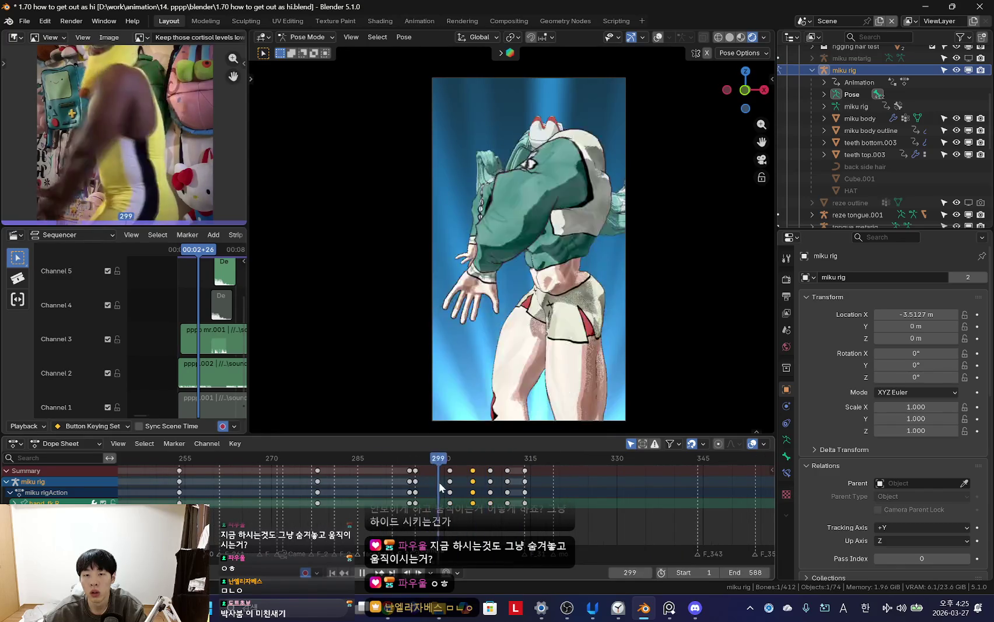
key("space")
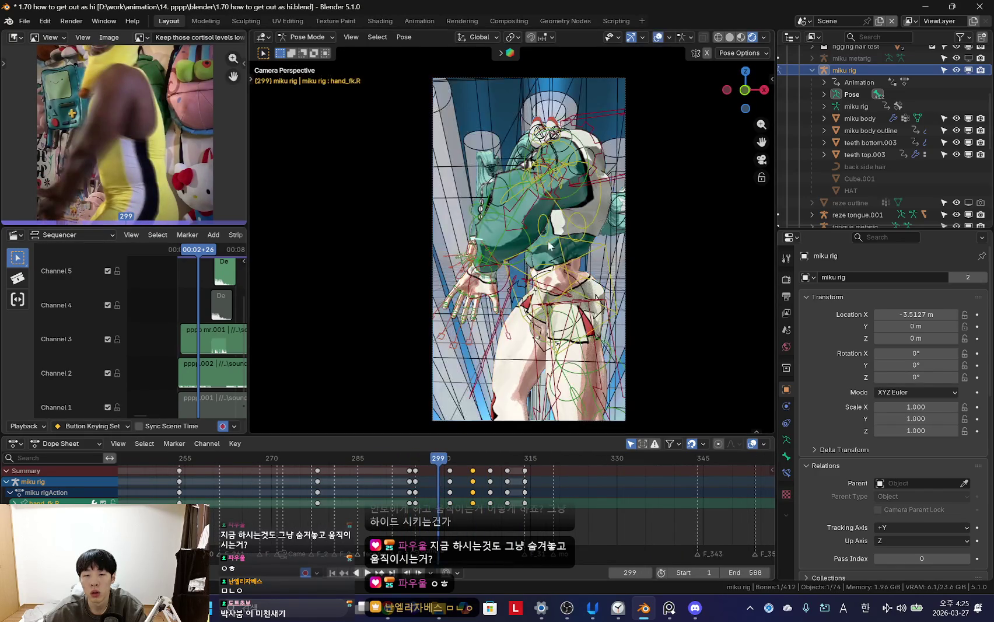
key("shift+alt+z")
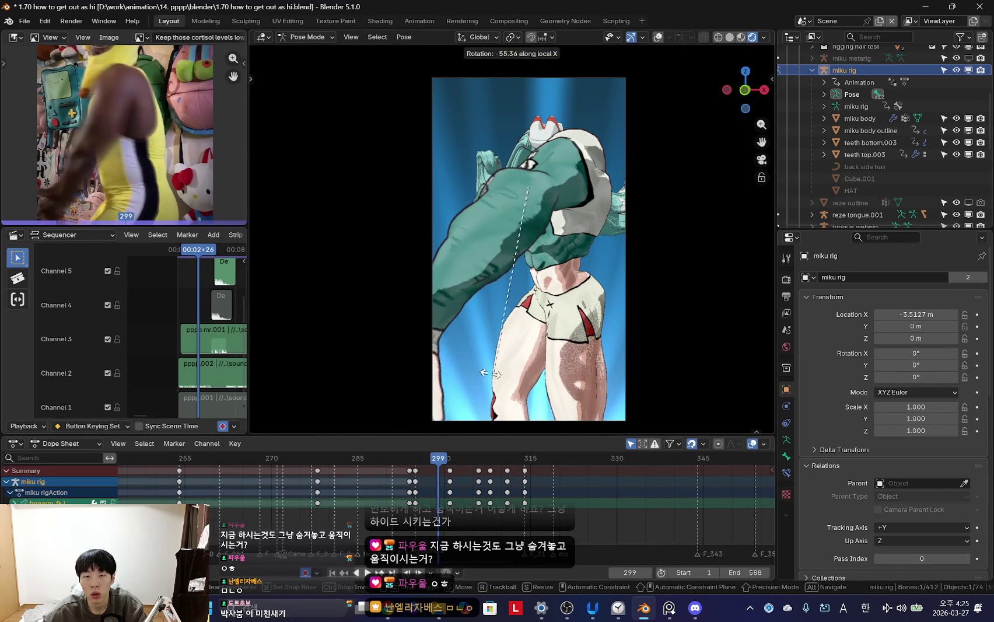
key("space")
- Scrub through frames 302–305, stop playback and step forward to frame 306
left_click_drag(409, 496, 484, 492)
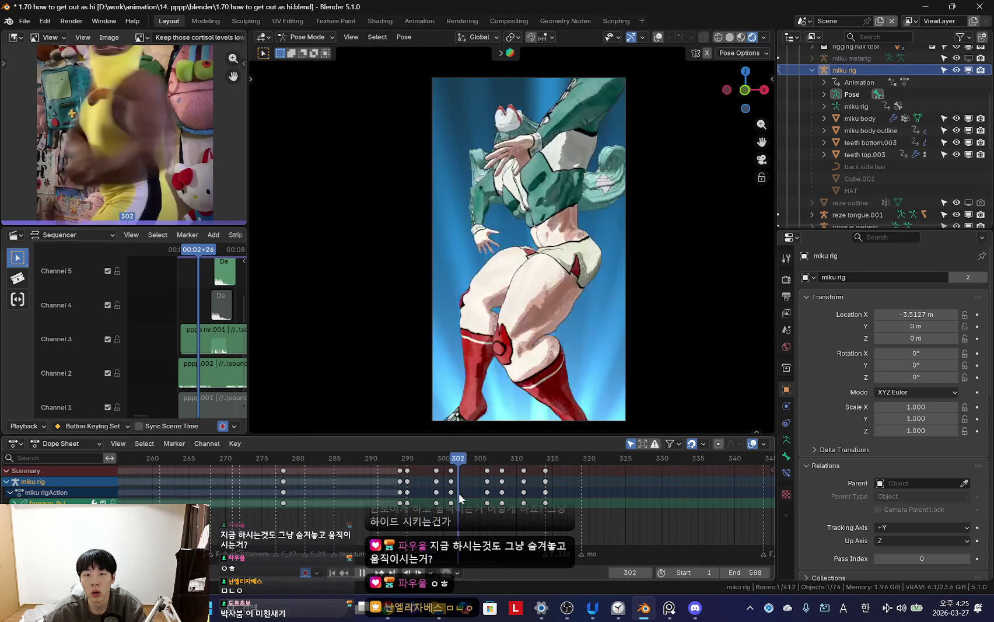
left_click_drag(483, 492, 479, 493)
key("space")
key("shift+alt+z")
key("Right")
- Return to the camera view with overlays hidden and play from frame 306
key("shift+alt+z")
key("shift+alt+z")
key("KP_0")
scroll(598, 209, "down", 3)
key("shift+alt+z")
key("shift+alt+z")
key("KP_0")
key("shift+alt+z")
key("space")
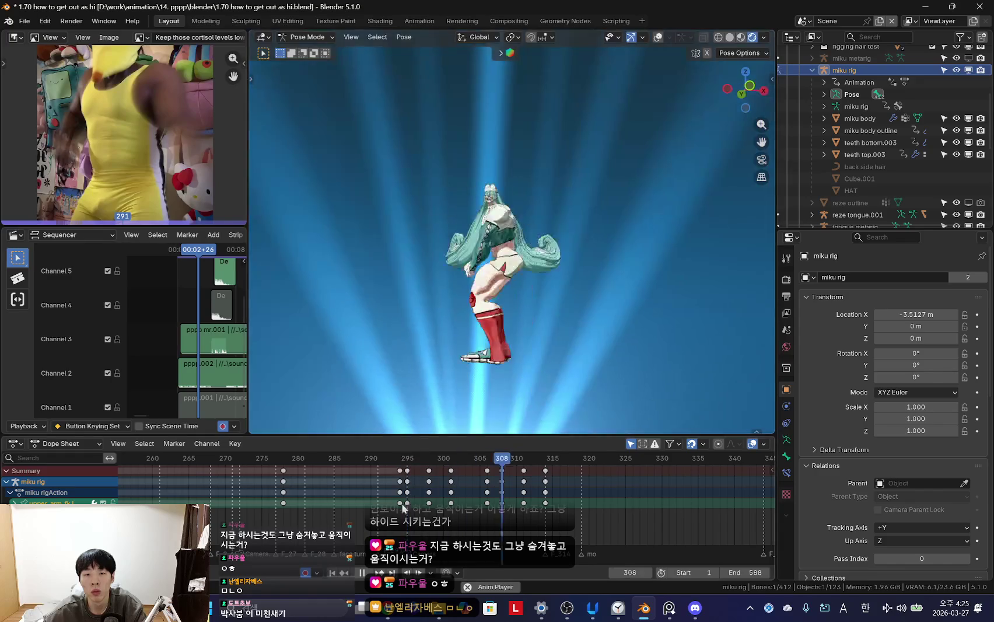
- Stop playback at frame 300 and switch back to the camera view without overlays
key("Escape")
key("KP_0")
key("shift+alt+z")
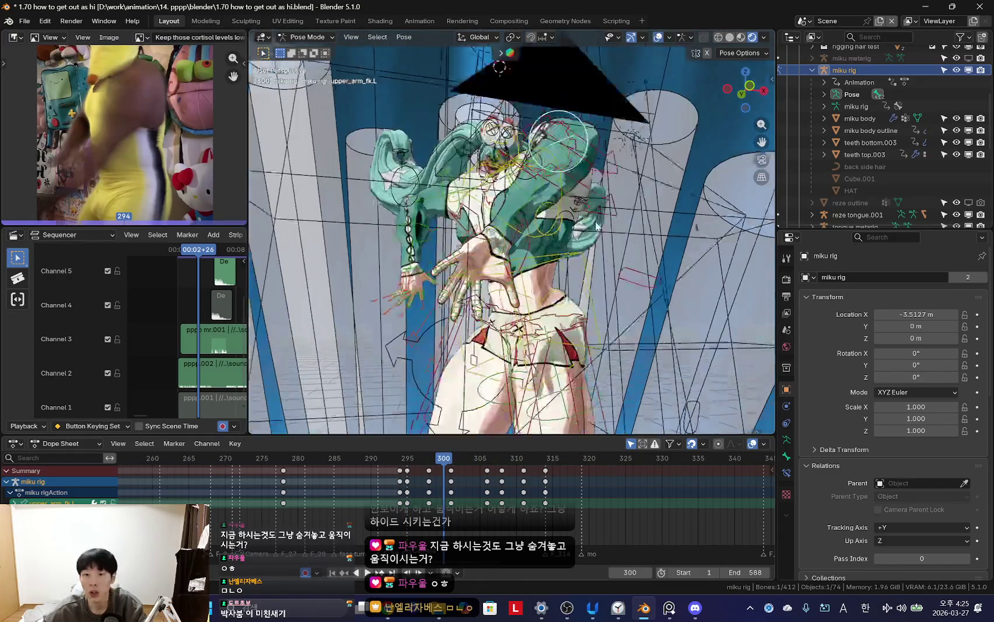
key("shift+alt+z")
key("KP_0")
key("shift+alt+z")
key("shift+alt+z")
- Play the animation again to review the arm pose
scroll(469, 497, "up", 2)
key("space")
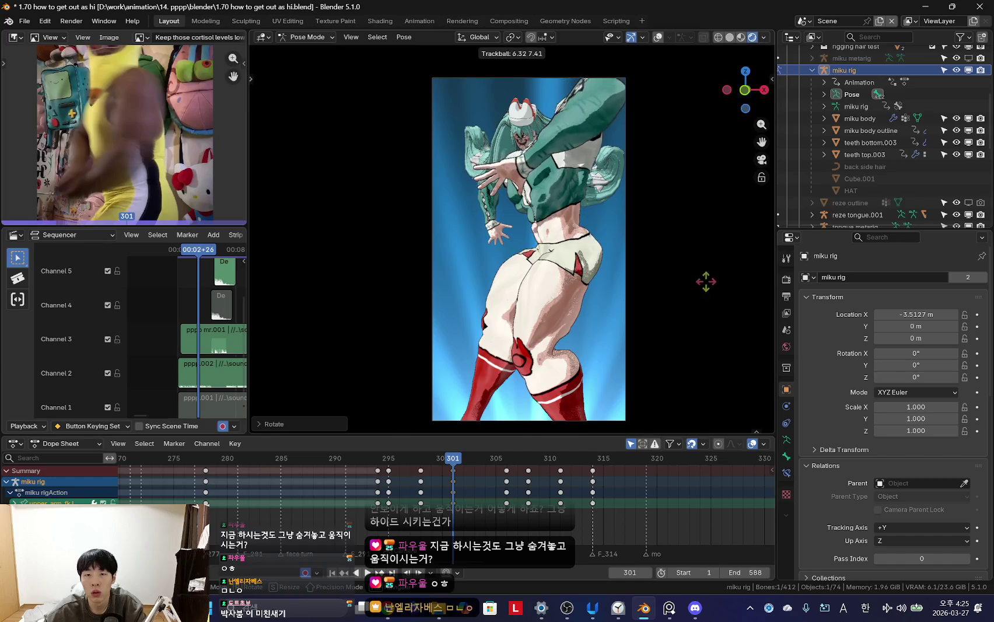
key("Escape")
key("space")
key("space")
- Orbit in, select the left forearm bone and rotate it along the X axis
middle_click_drag(679, 301, 565, 244)
left_click(565, 244)
key("r")
key("x")
key("shift+alt+z")
mouse_move(680, 169)
middle_mouse_down()
mouse_move(532, 230)
mouse_move(534, 250)
middle_mouse_up()
key("shift+alt+z")
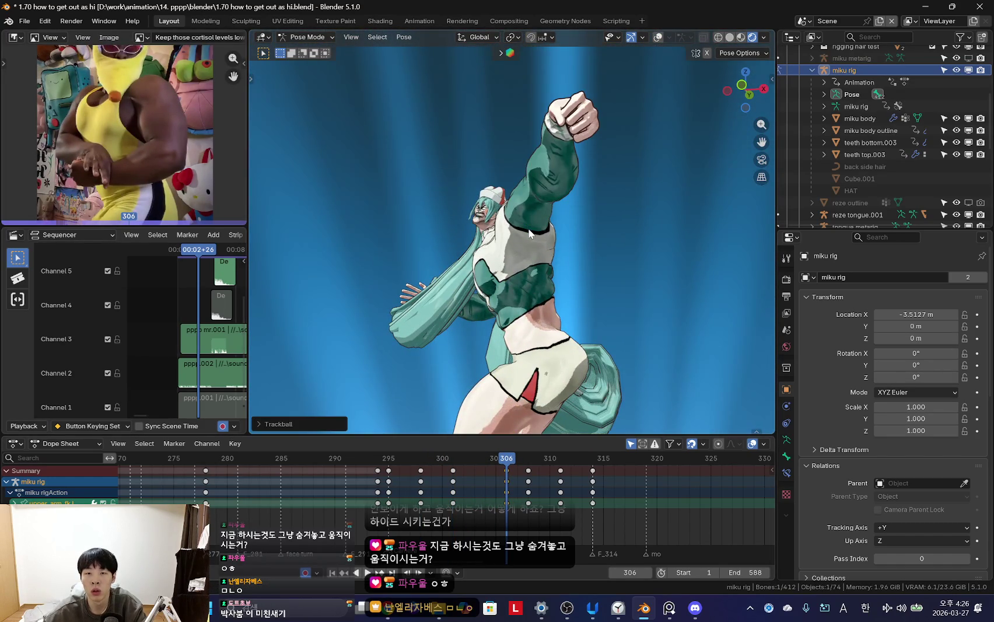
key("KP_0")
- Confirm the left forearm rotation at frame 306 and replay from frame 298 to check it
key("space")
scroll(460, 494, "down", 1)
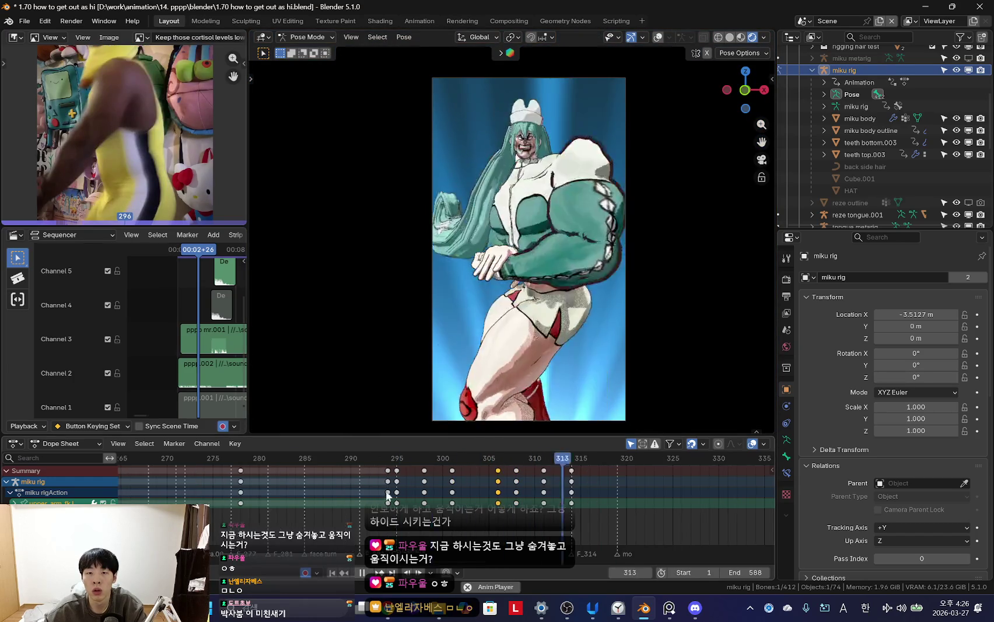
scroll(388, 495, "down", 1)
mouse_move(480, 458)
left_mouse_down()
mouse_move(433, 492)
mouse_move(530, 502)
left_mouse_up()
left_click(534, 198)
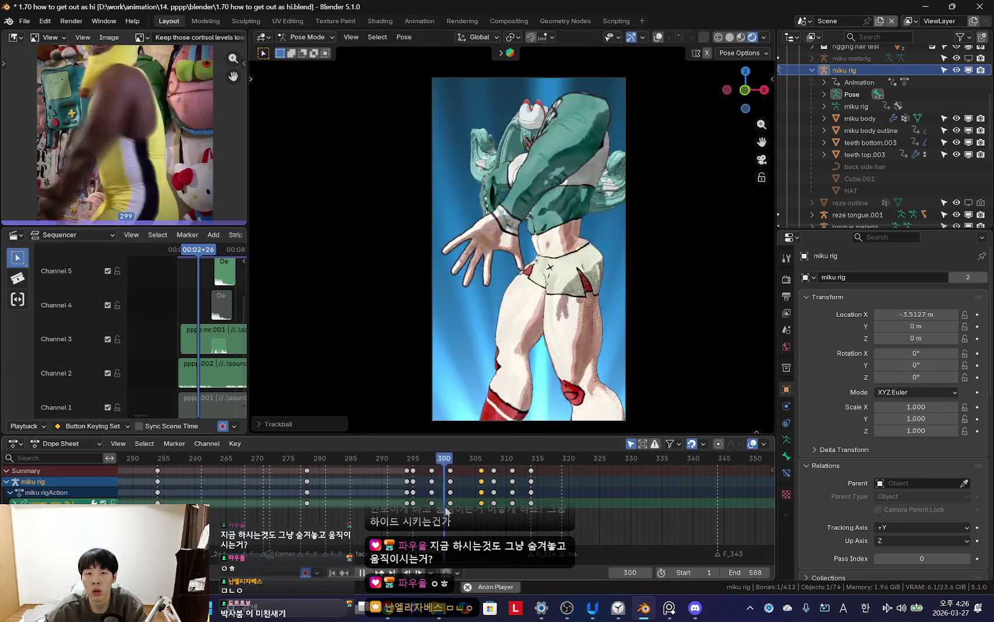
key("space")
scroll(458, 505, "up", 4)
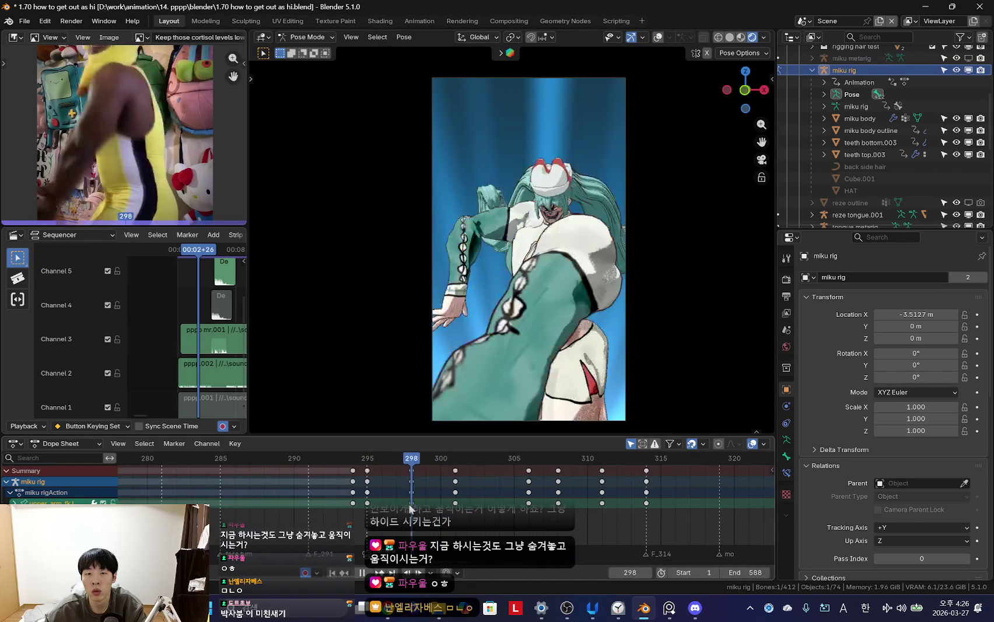
- Rotate the left forearm about local X (−16.63°) at frame 304, review, then select the frame-306 keys
key("space")
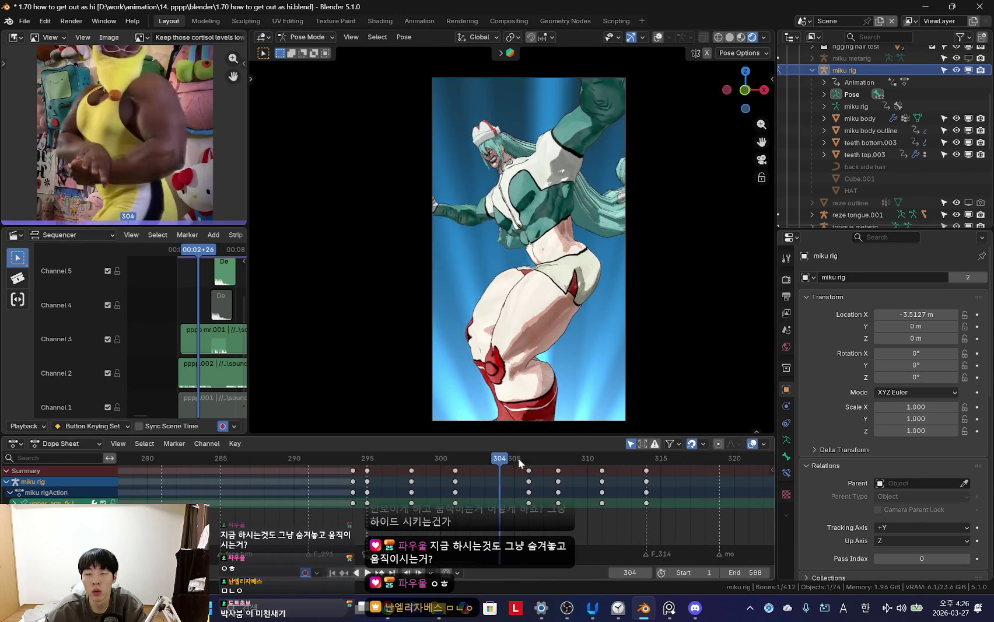
key("shift+alt+z")
key("shift+alt+z")
key("r")
key("x")
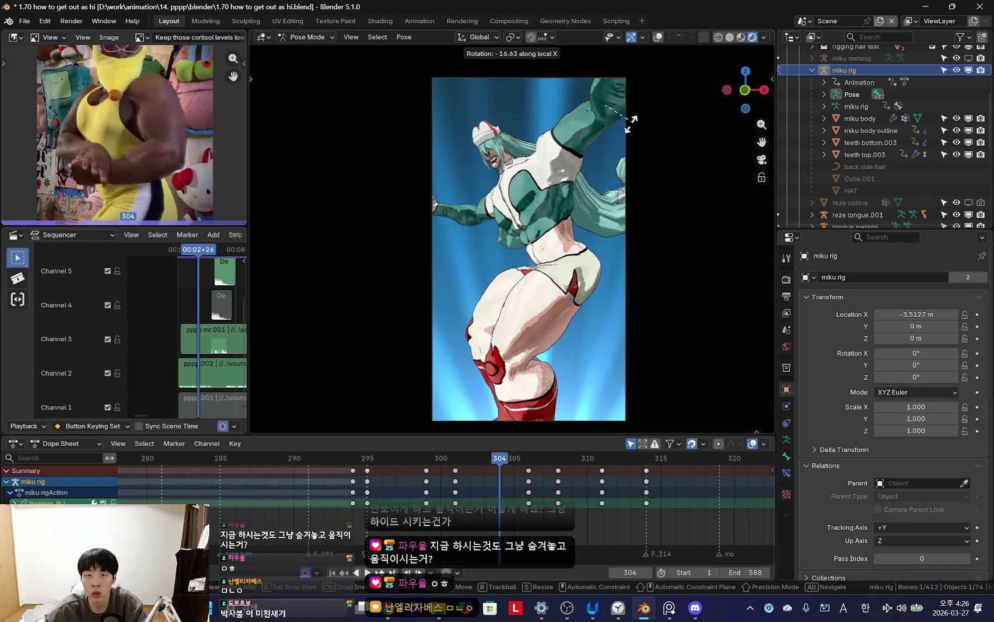
key("space")
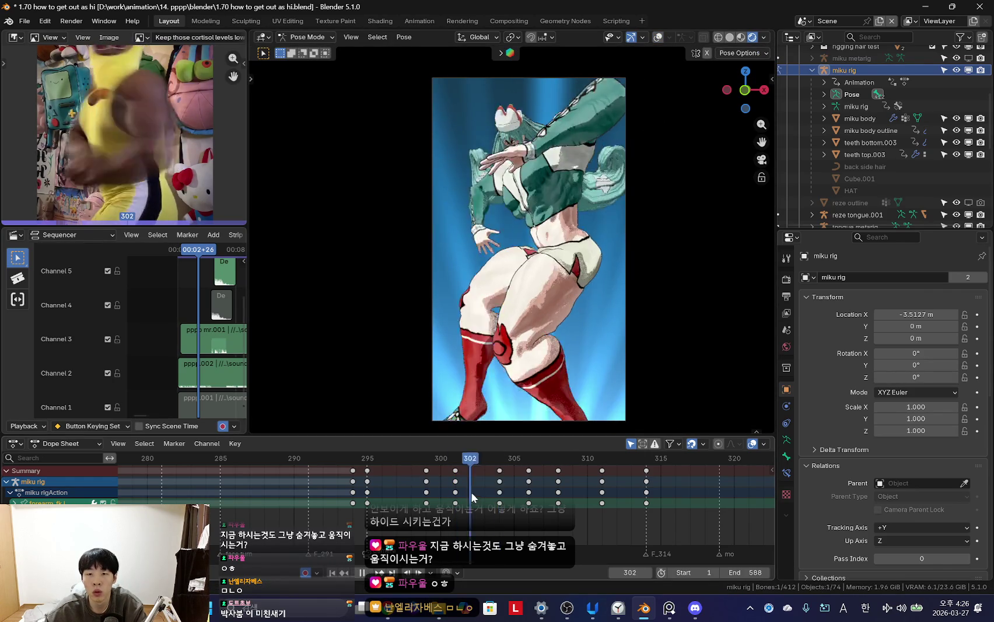
key("space")
left_click(528, 480)
- Delete the selected keyframes at frame 306
key("x")
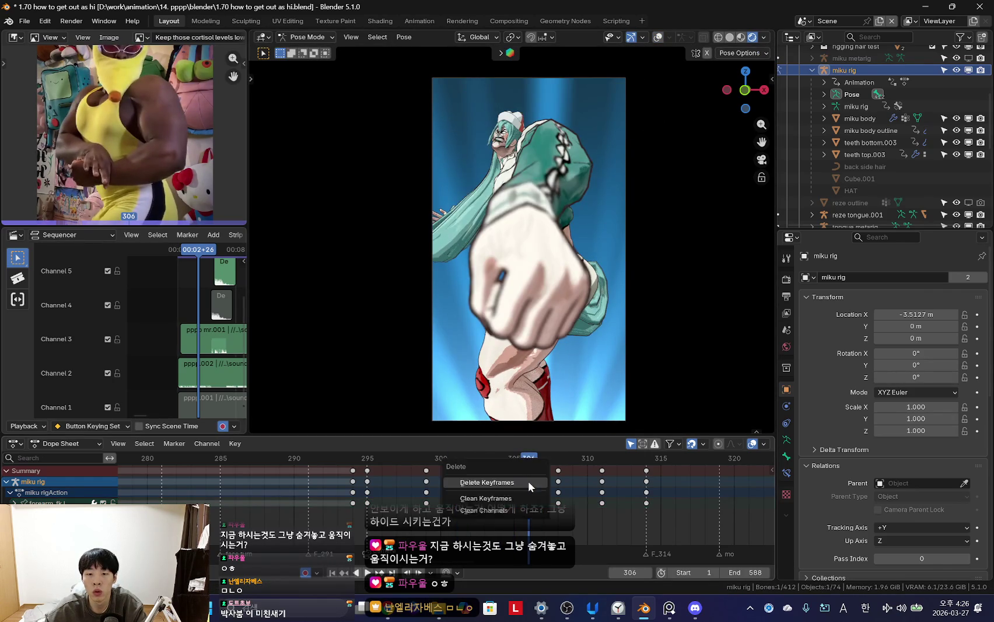
key("Return")
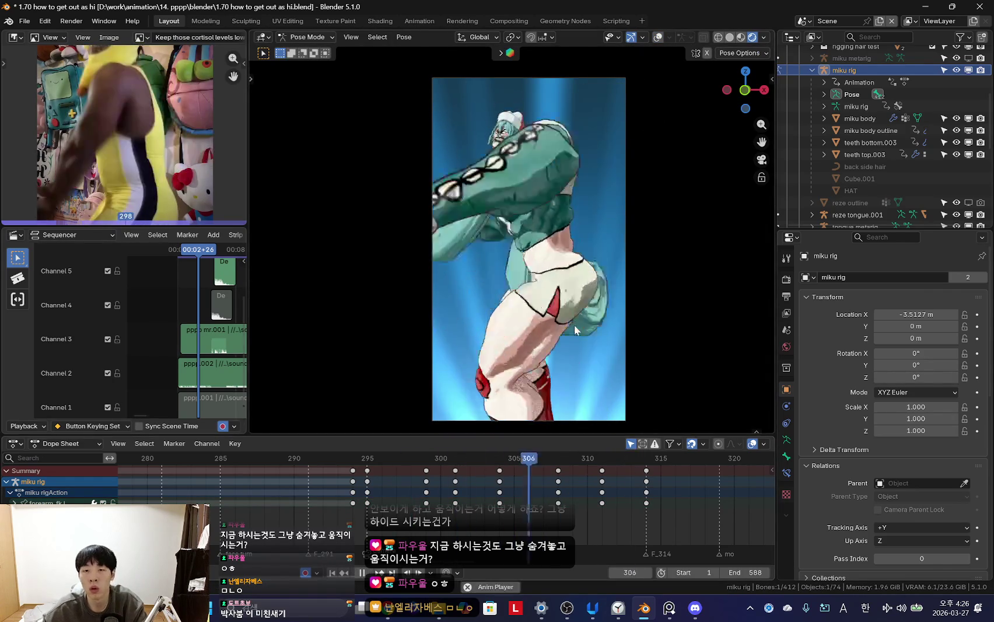
scroll(364, 499, "down", 6)
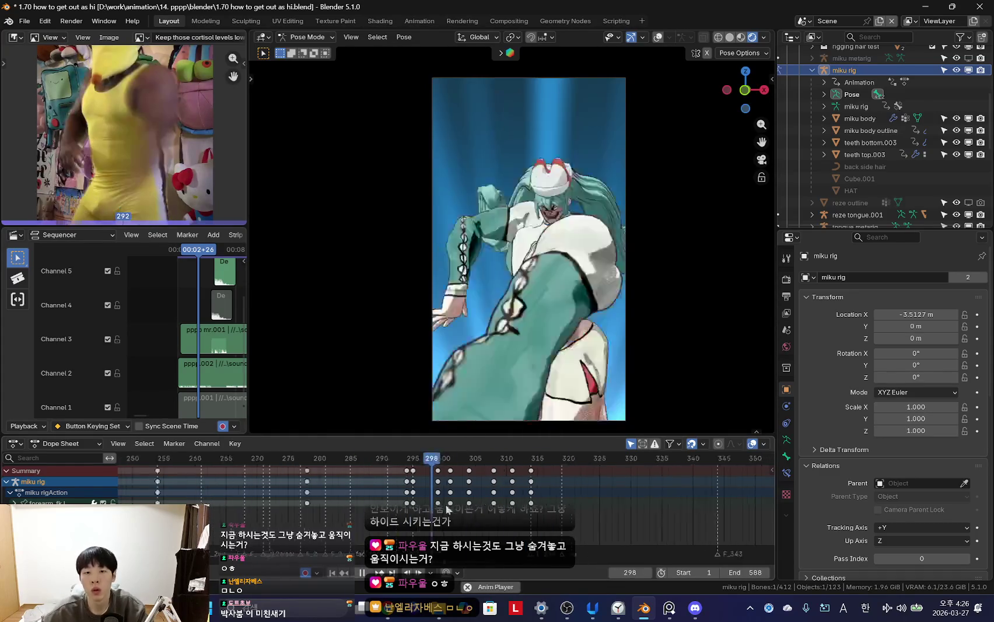
- Review playback around frames 301–303, then return to frame 306 and check the pose
key("space")
scroll(467, 501, "up", 2)
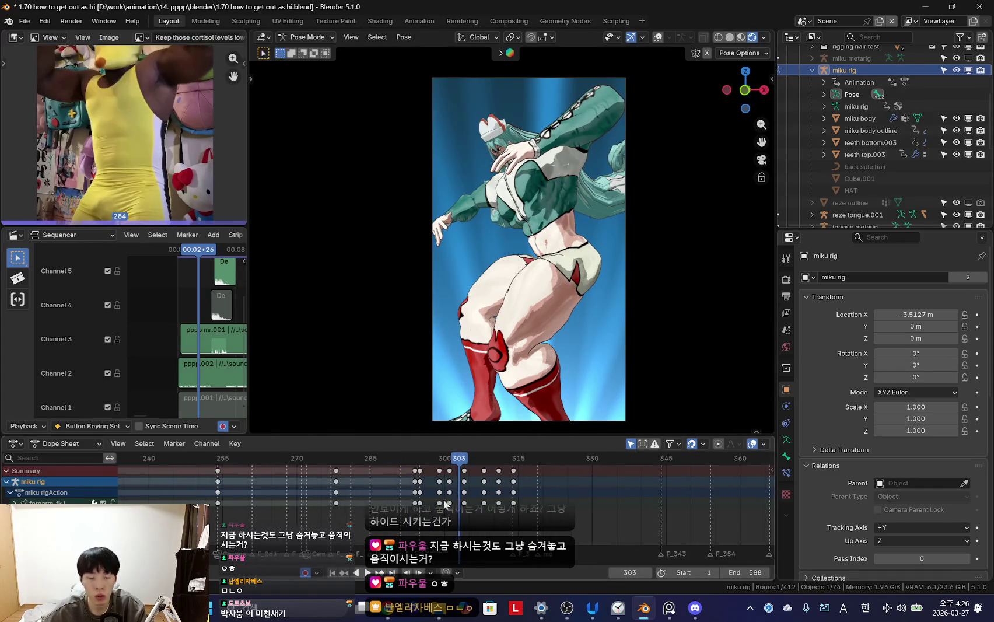
key("space")
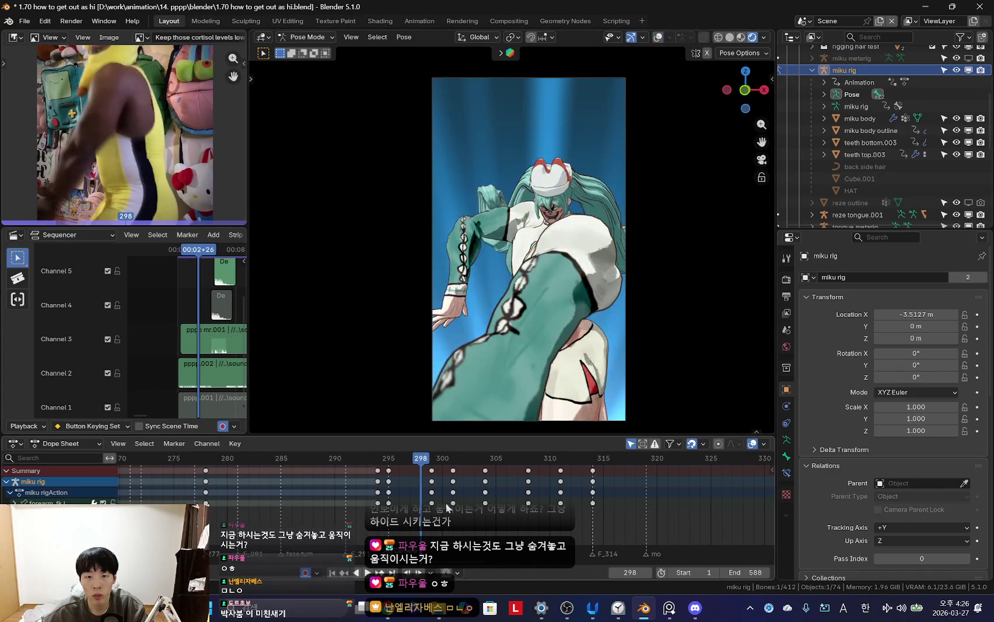
key("space")
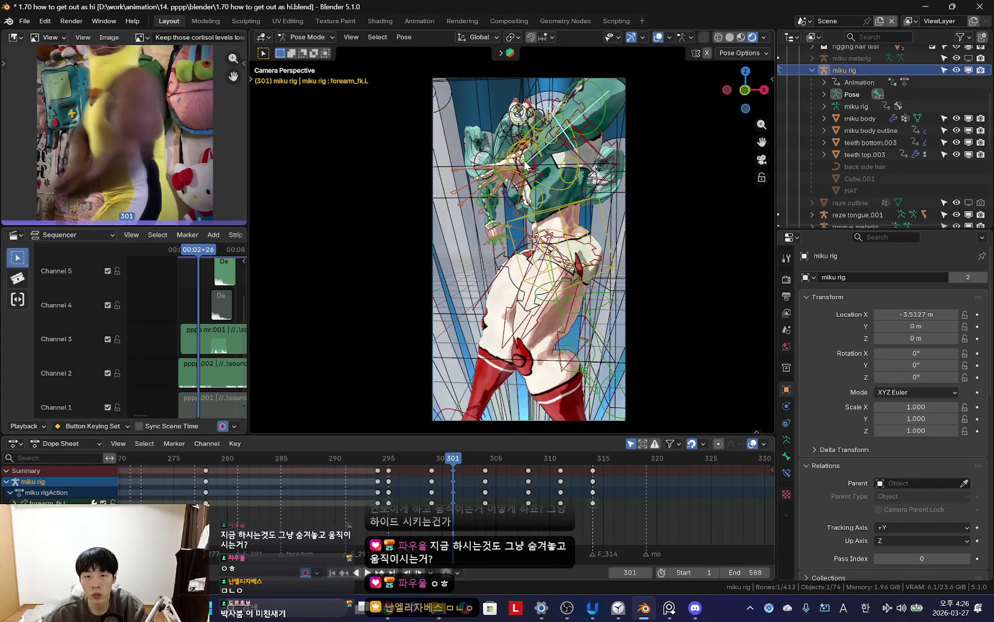
key("space")
scroll(455, 493, "up", 2)
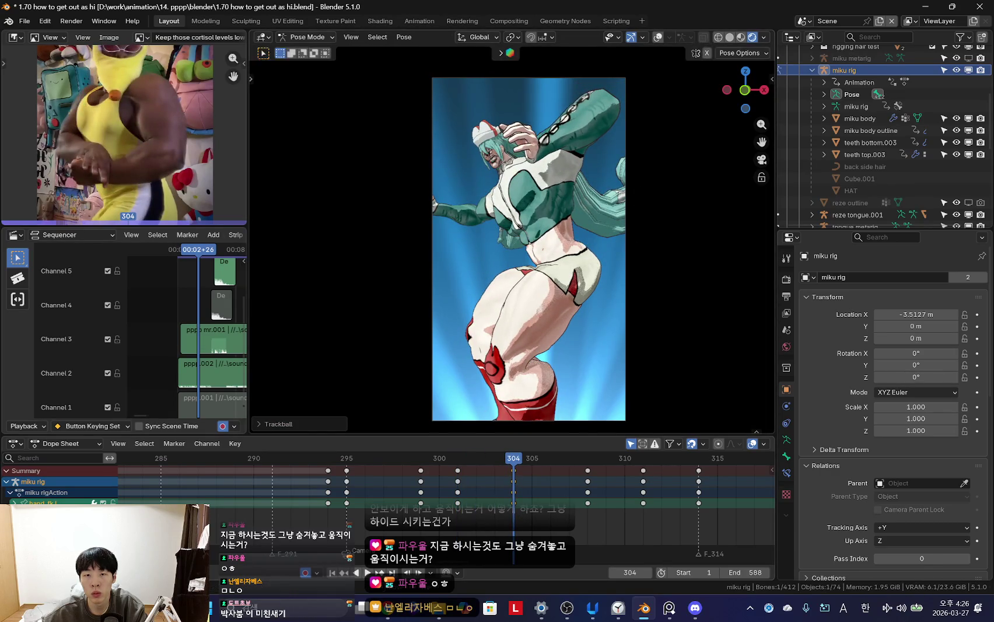
mouse_move(514, 492)
left_mouse_down()
mouse_move(551, 490)
mouse_move(514, 492)
left_mouse_up()
key("space")
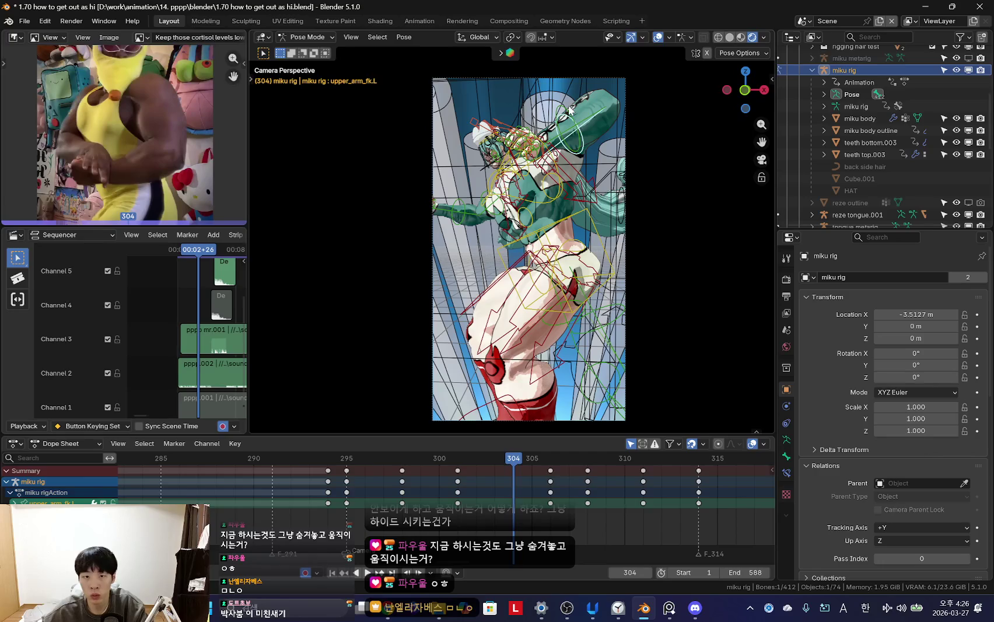
key("shift+alt+z")
key("shift+alt+z")
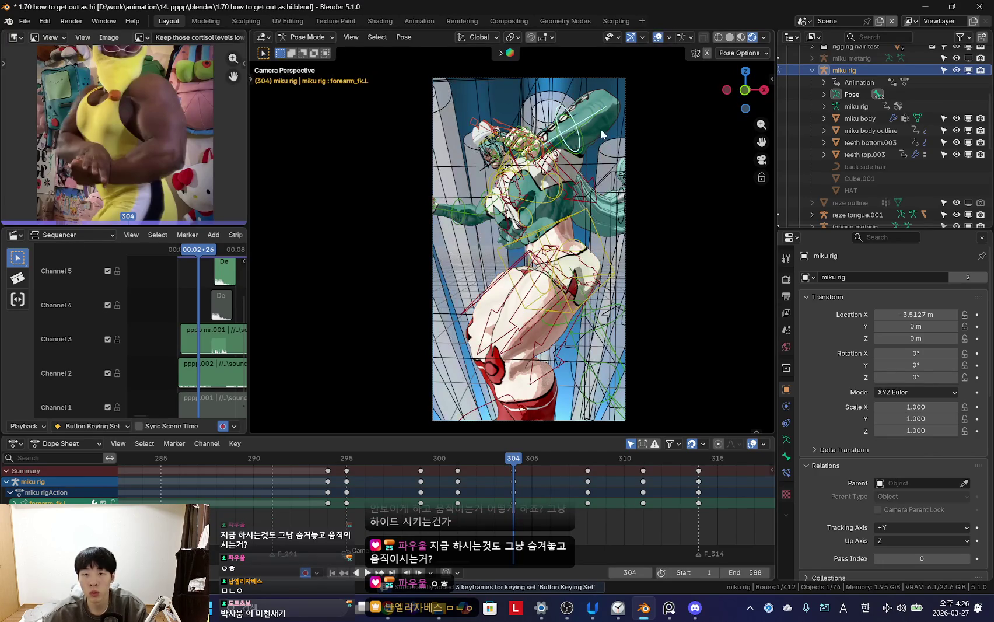
- Keyframe location, rotation and scale at frame 304, then freely rotate the arm bone
left_click(584, 135)
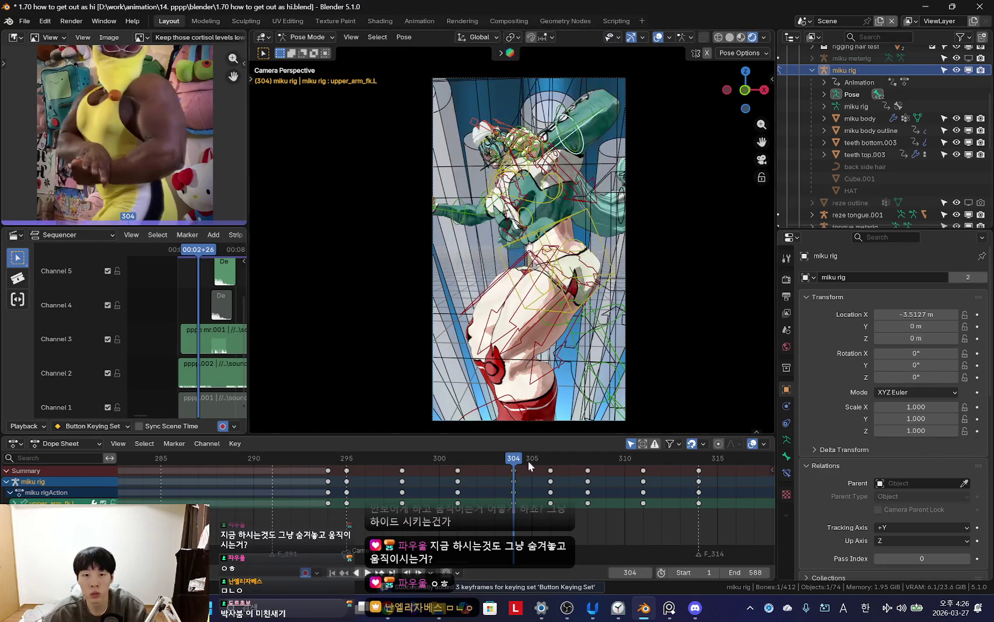
key("space")
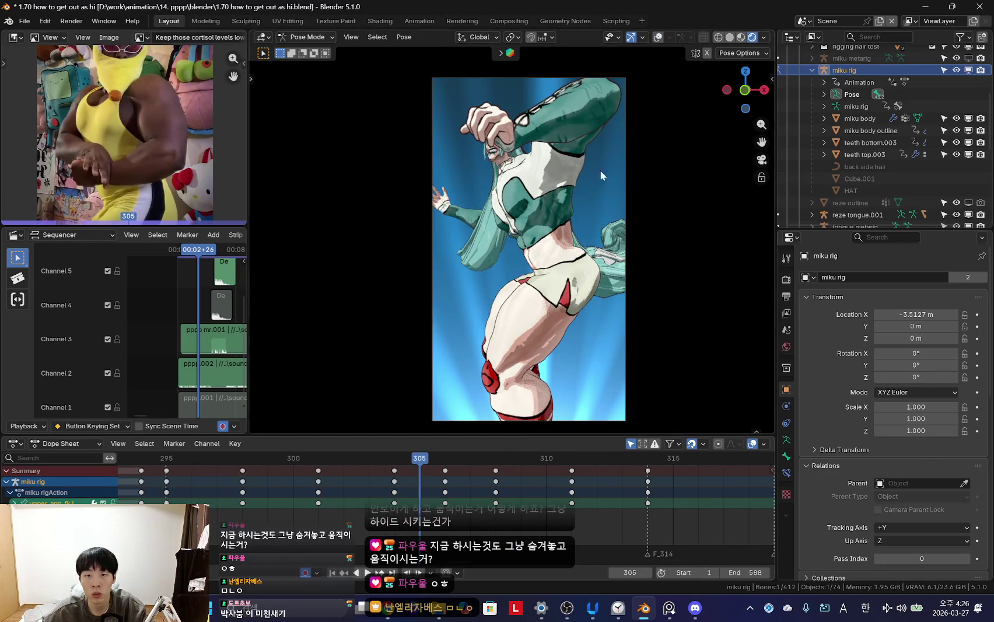
key("r")
key("r")
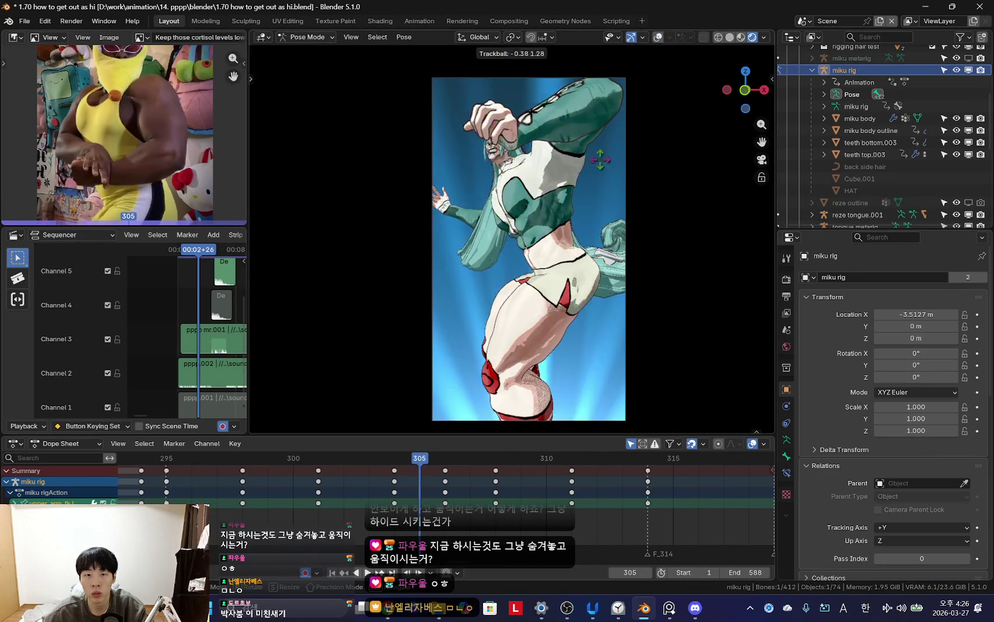
left_click(353, 122)
key("space")
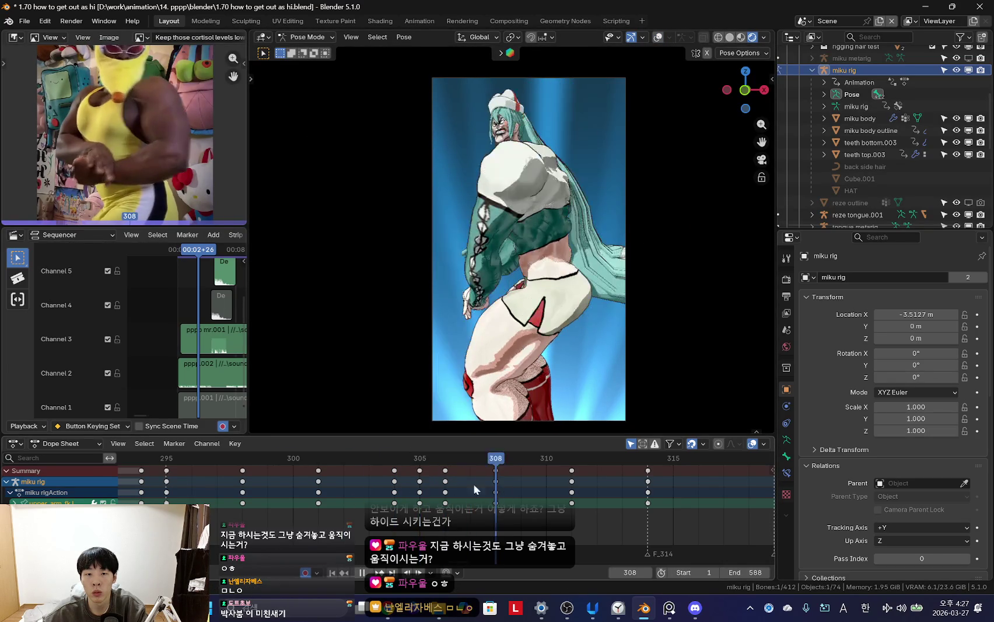
key("Escape")
- Rotate the arm at frame 307, then select and rotate the left forearm bone
key("r")
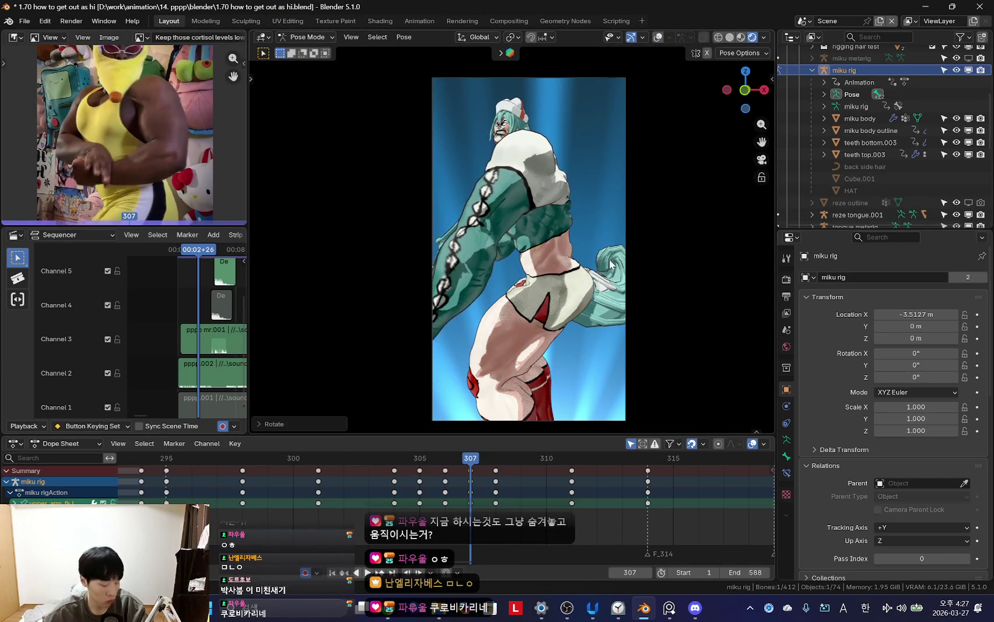
key("shift+alt+z")
left_click(455, 284)
key("shift+alt+z")
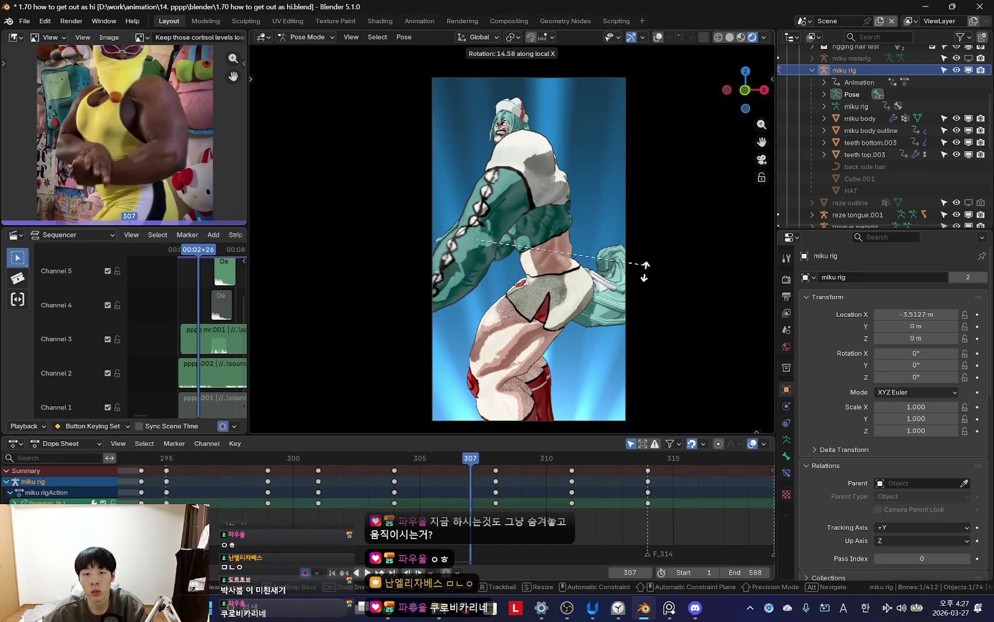
key("shift+alt+z")
key("shift+alt+z")
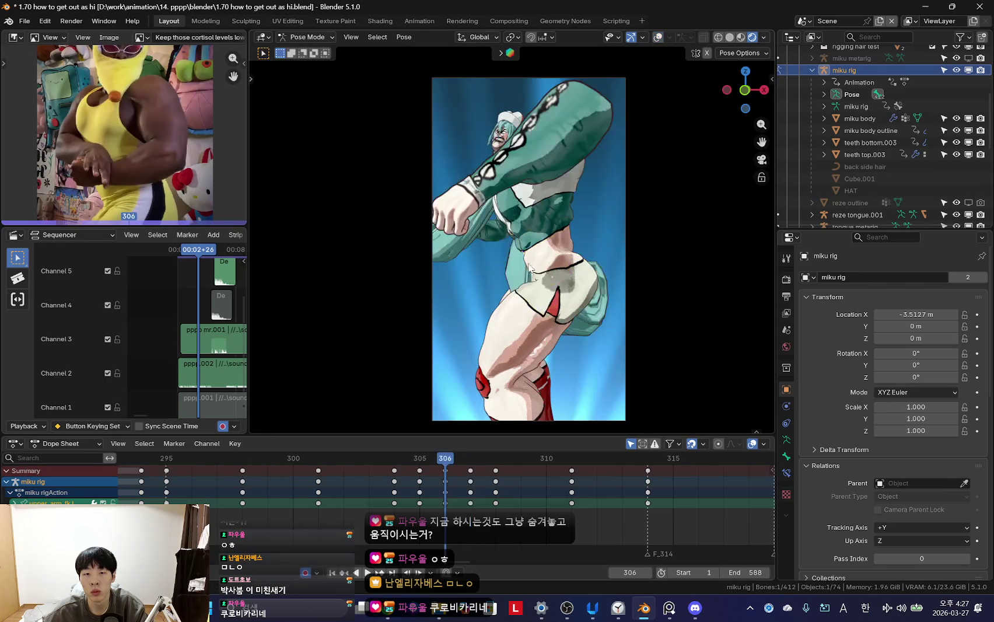
key("r")
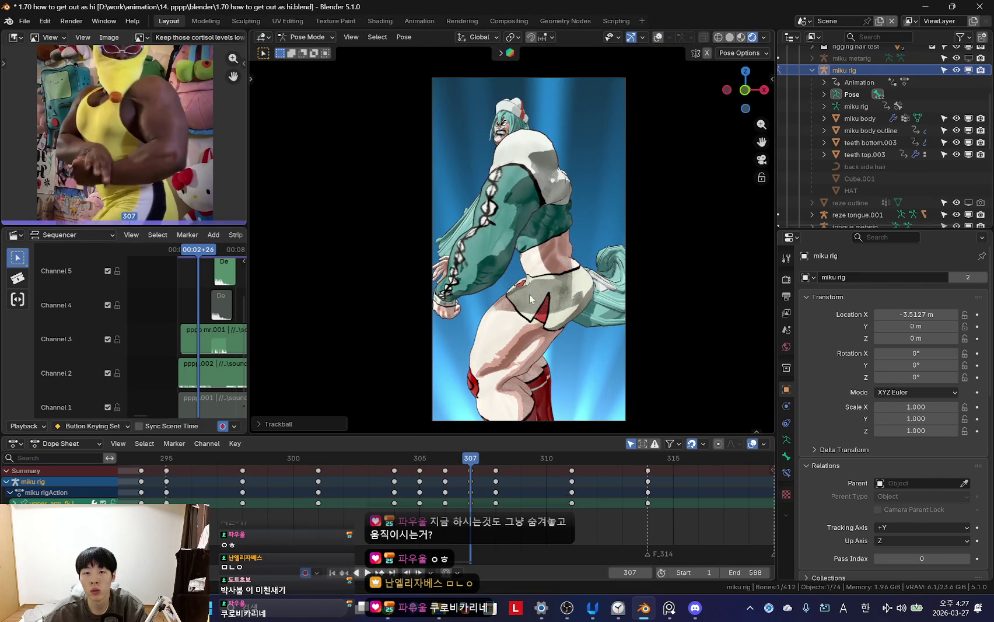
mouse_move(470, 490)
left_mouse_down()
mouse_move(572, 490)
mouse_move(293, 490)
left_mouse_up()
- Play and scrub around frames 307–310 to review the arm motion
key("space")
scroll(373, 487, "down", 3)
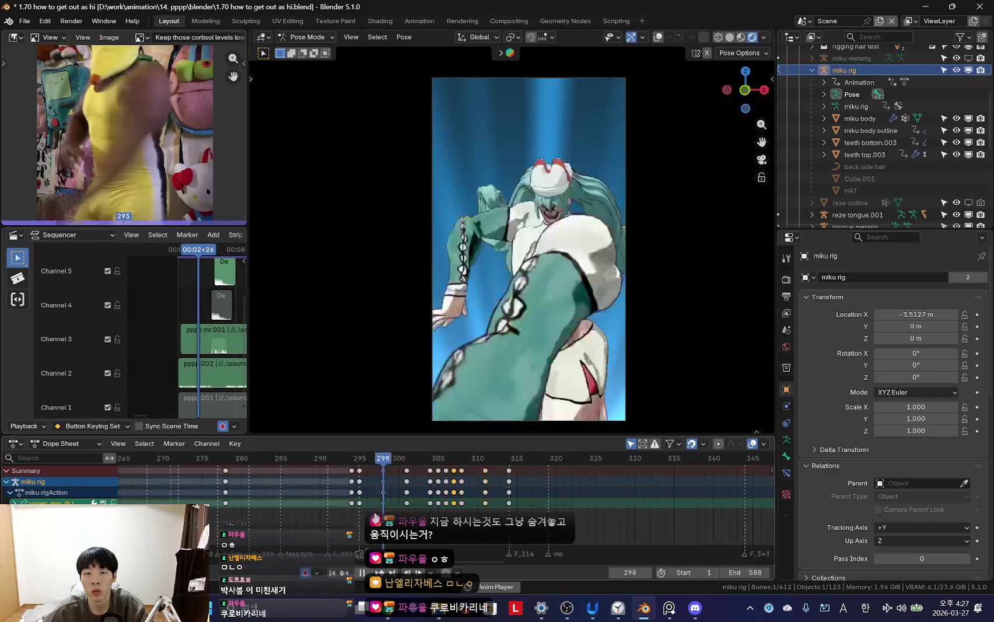
scroll(373, 490, "down", 2)
mouse_move(467, 490)
left_mouse_down()
mouse_move(392, 490)
mouse_move(480, 491)
mouse_move(444, 496)
left_mouse_up()
scroll(409, 496, "down", 2)
key("space")
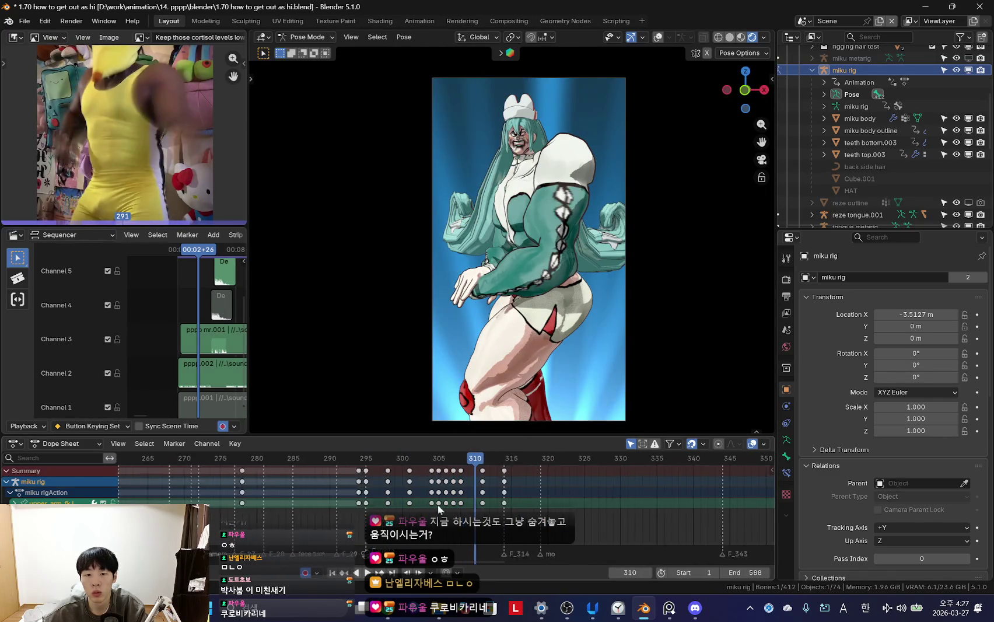
- Jump to frame 302 and play forward with rig overlays hidden
left_click_drag(304, 488, 382, 495)
key("shift+alt+z")
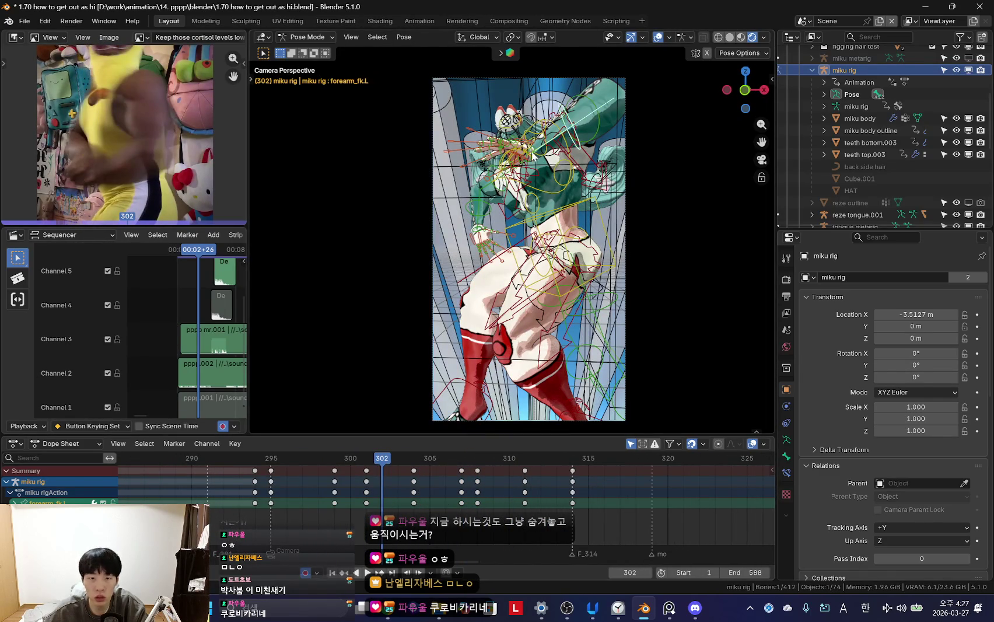
key("shift+alt+z")
scroll(379, 494, "up", 2)
key("space")
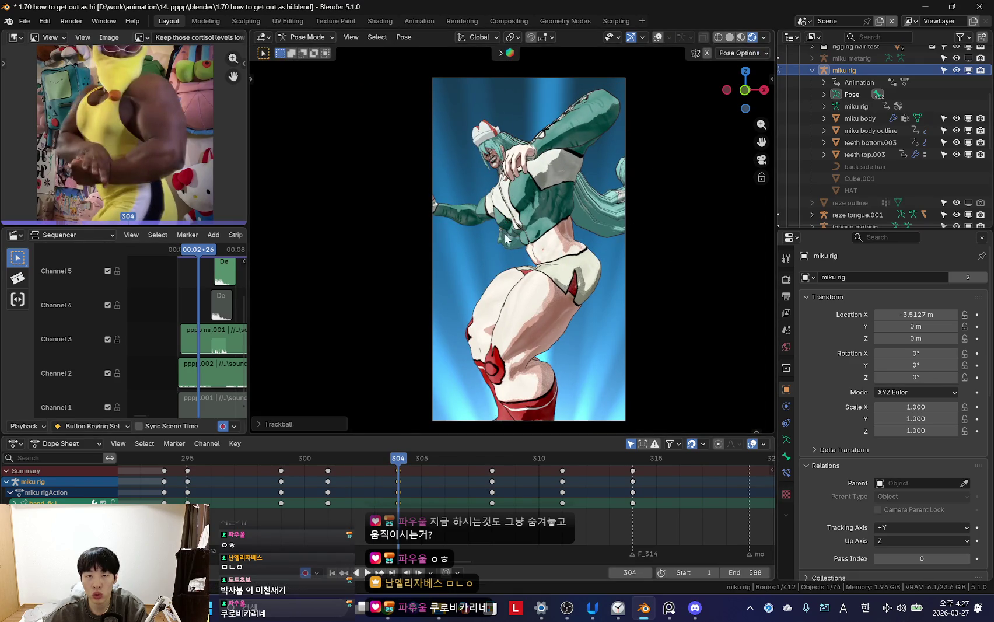
- Select the left upper arm bone at frame 304 and play the section forward and in reverse
left_click_drag(274, 491, 468, 495)
key("space")
key("space")
key("shift+alt+z")
left_click(588, 120)
key("shift+alt+z")
key("shift+ctrl+space")
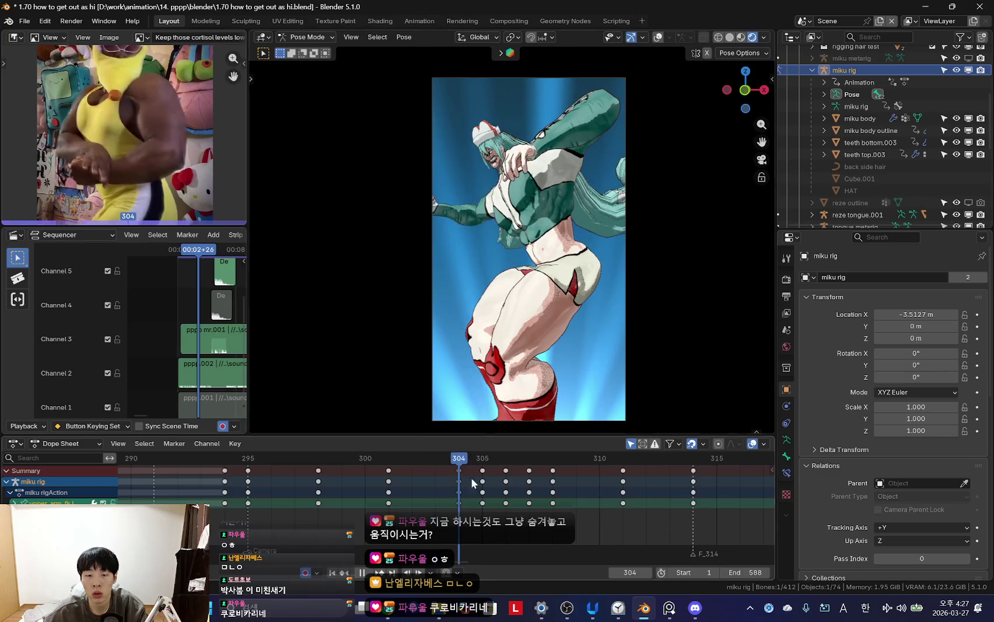
key("space")
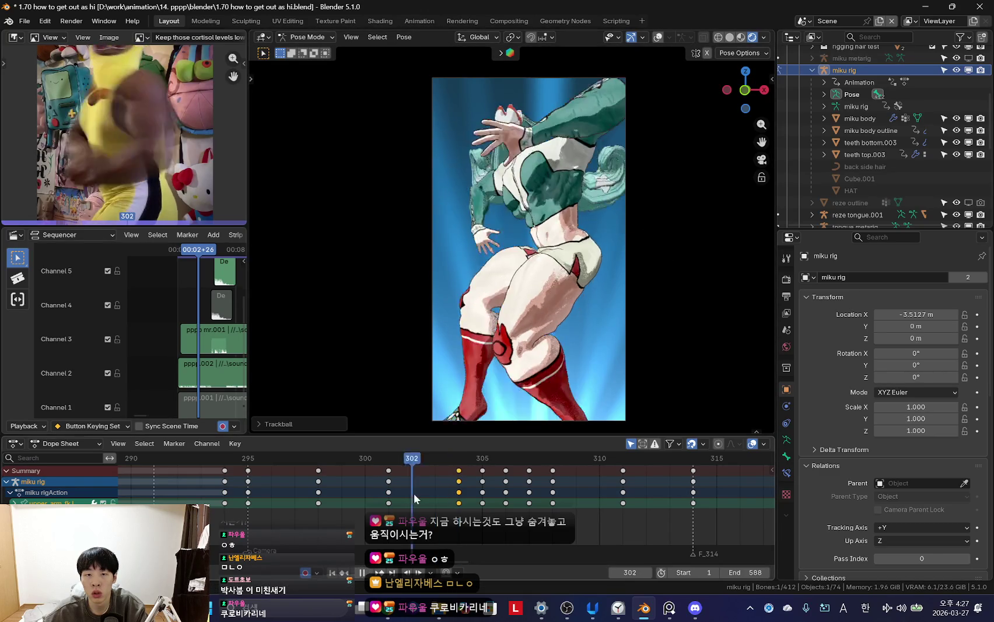
key("shift+ctrl+space")
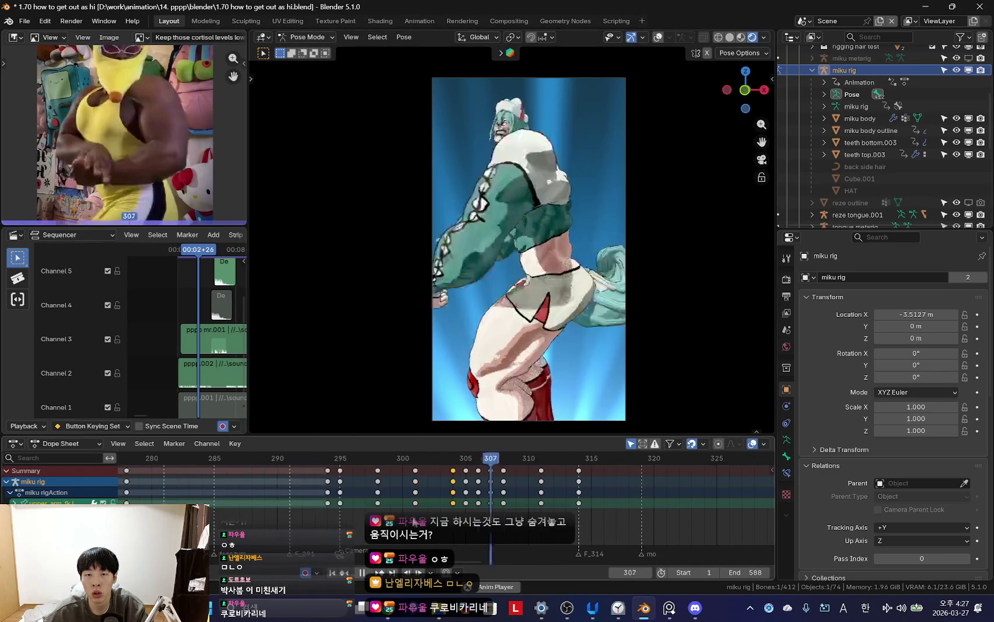
- Stop playback and move to frame 301
scroll(314, 509, "down", 5)
scroll(375, 500, "up", 2)
key("Escape")
scroll(447, 506, "up", 1)
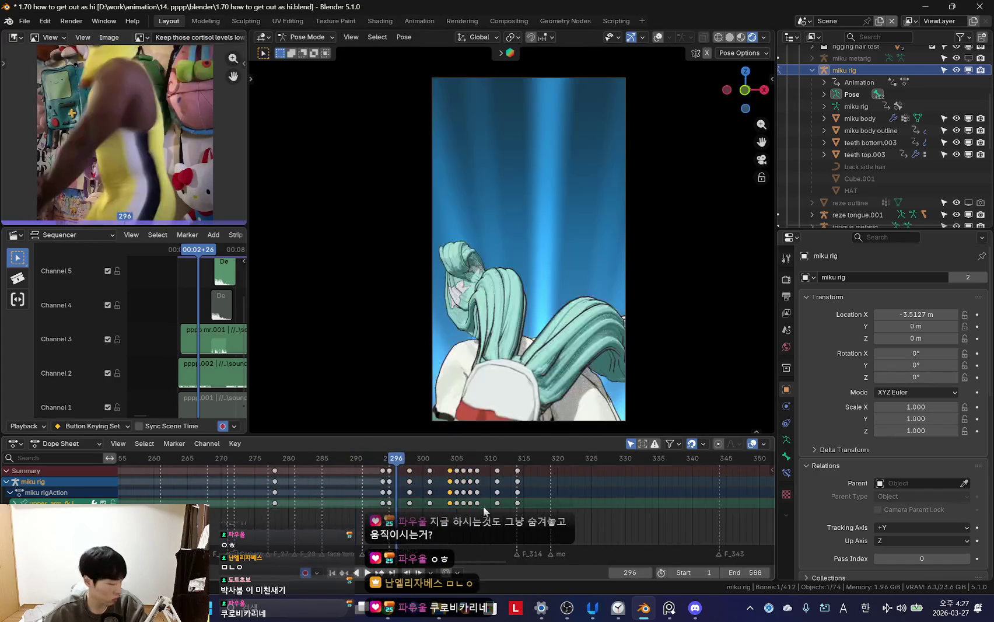
mouse_move(321, 490)
left_mouse_down()
mouse_move(435, 490)
mouse_move(456, 503)
left_mouse_up()
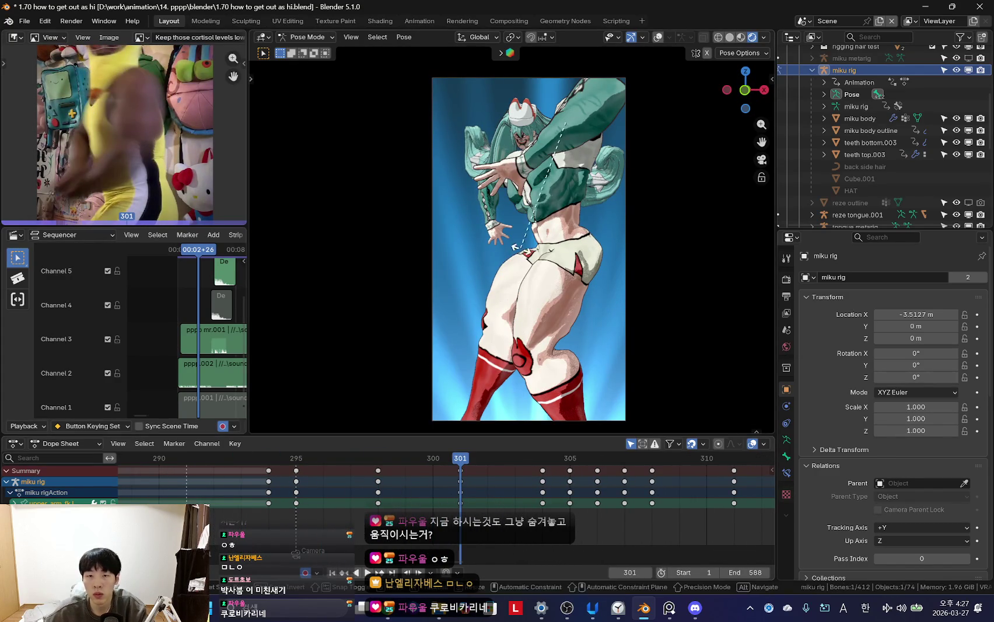
- Cancel the arm rotation, return to the camera view and play forward from frame 301
right_click(604, 289)
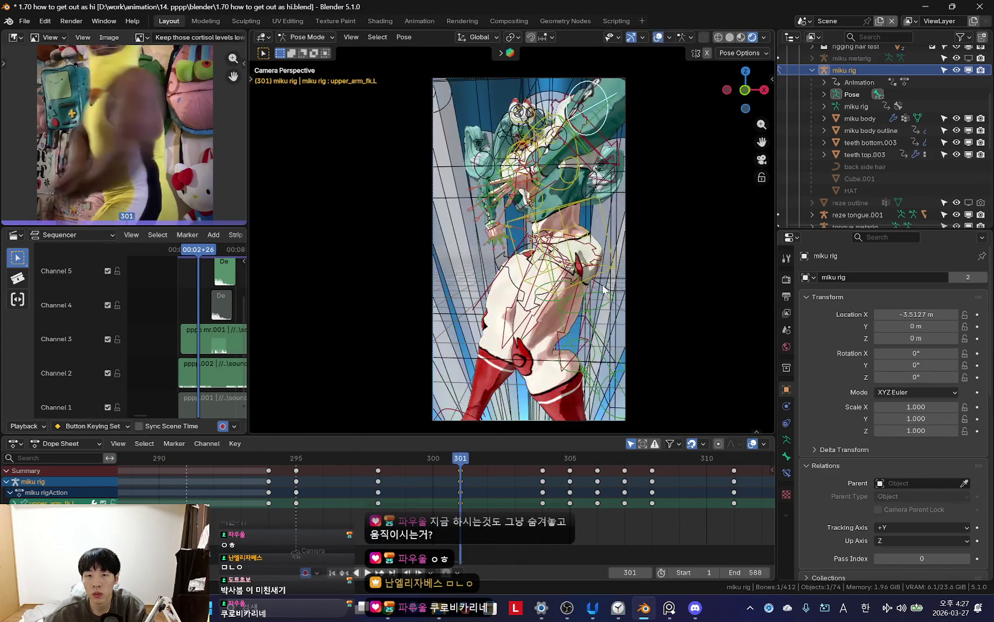
middle_click_drag(607, 172, 554, 270)
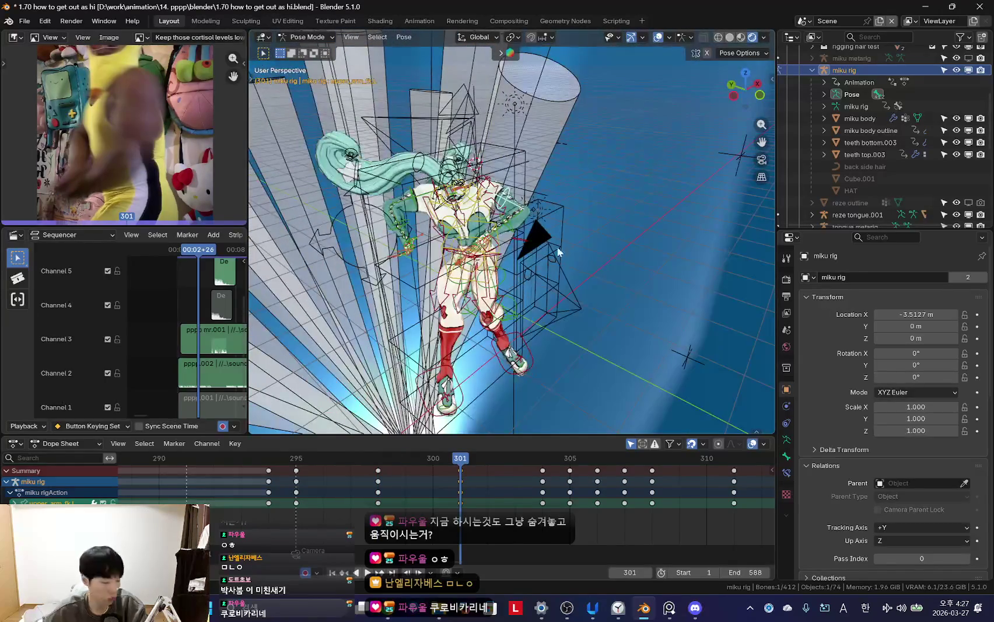
key("KP_0")
key("shift+alt+z")
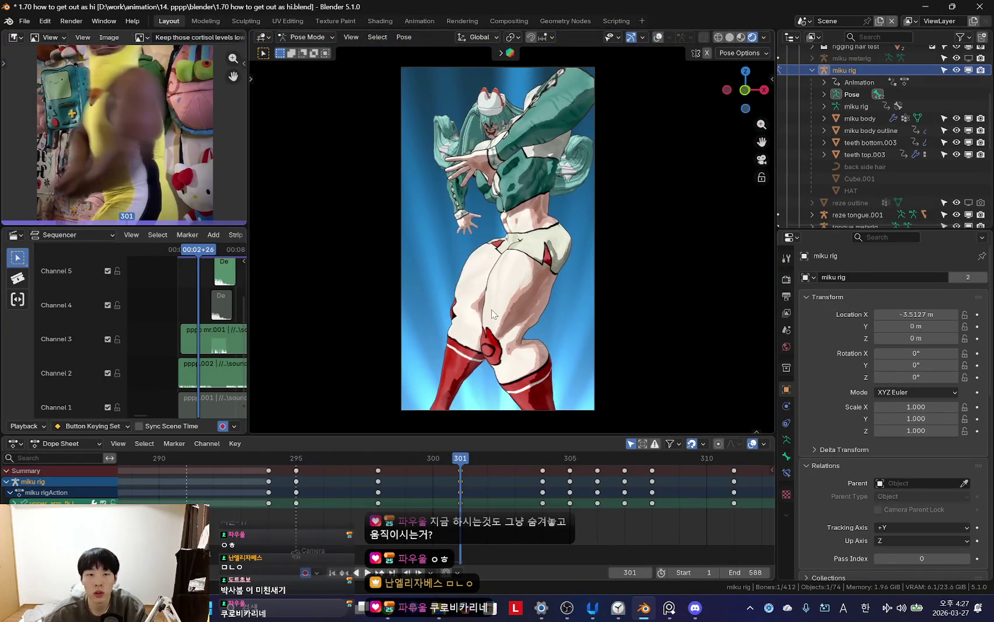
left_click_drag(309, 488, 456, 486)
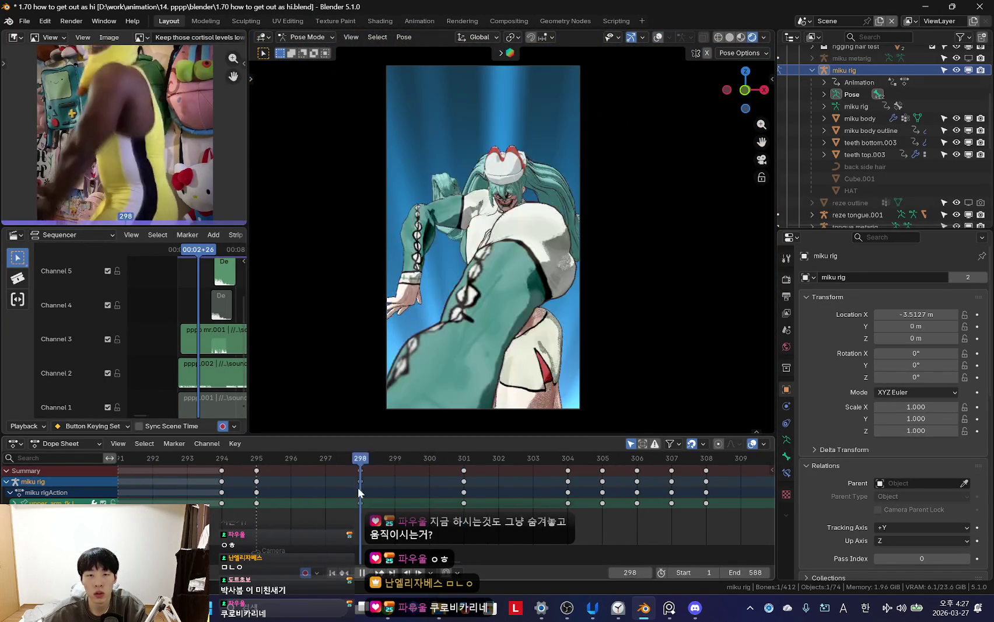
key("space")
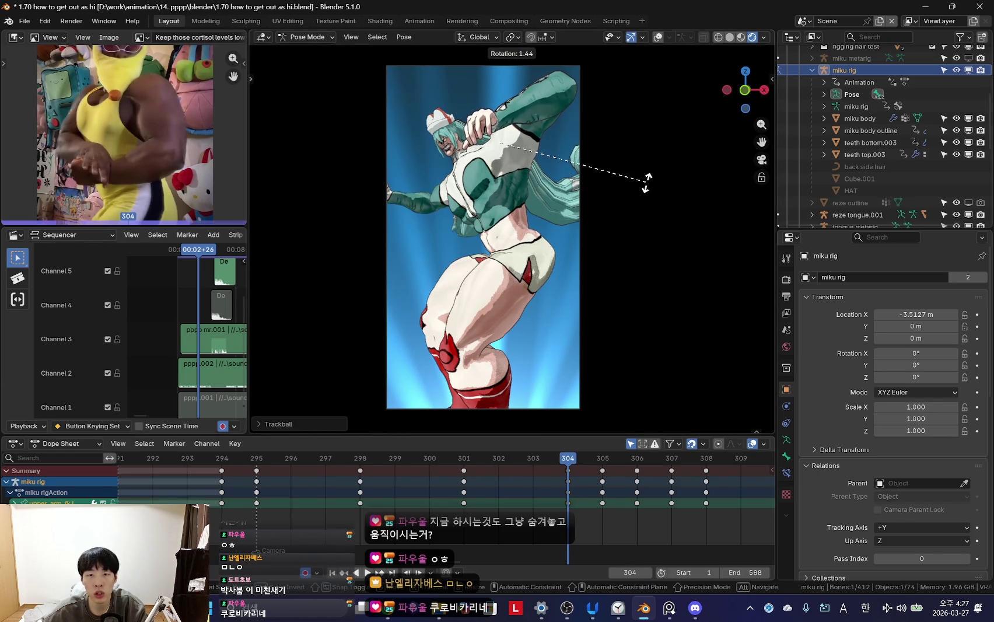
- Replay the section, select the right upper arm bone and move to frame 305
key("shift+ctrl+space")
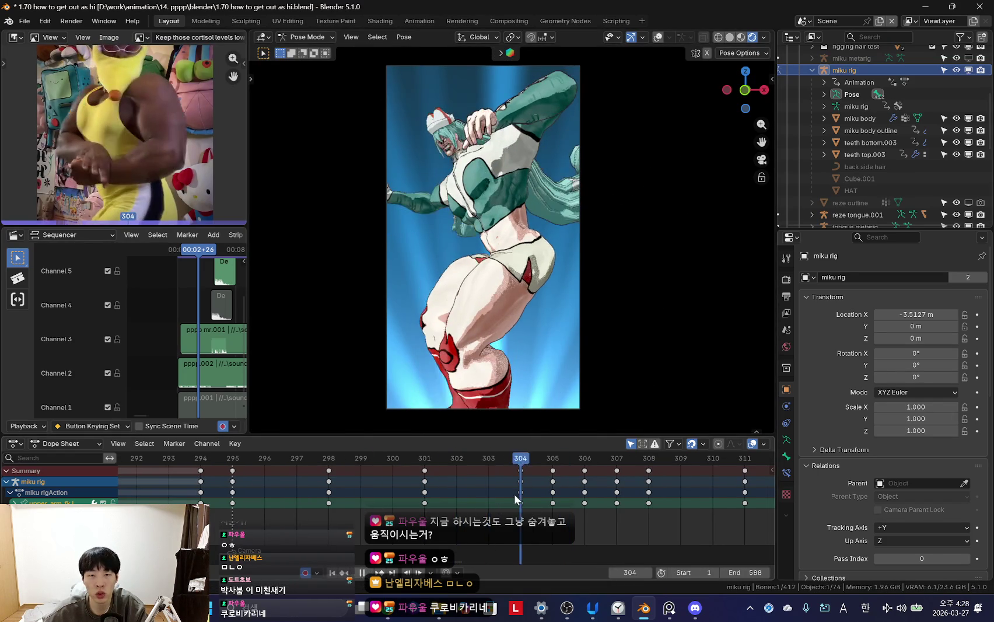
key("space")
left_click(433, 202)
key("shift+ctrl+space")
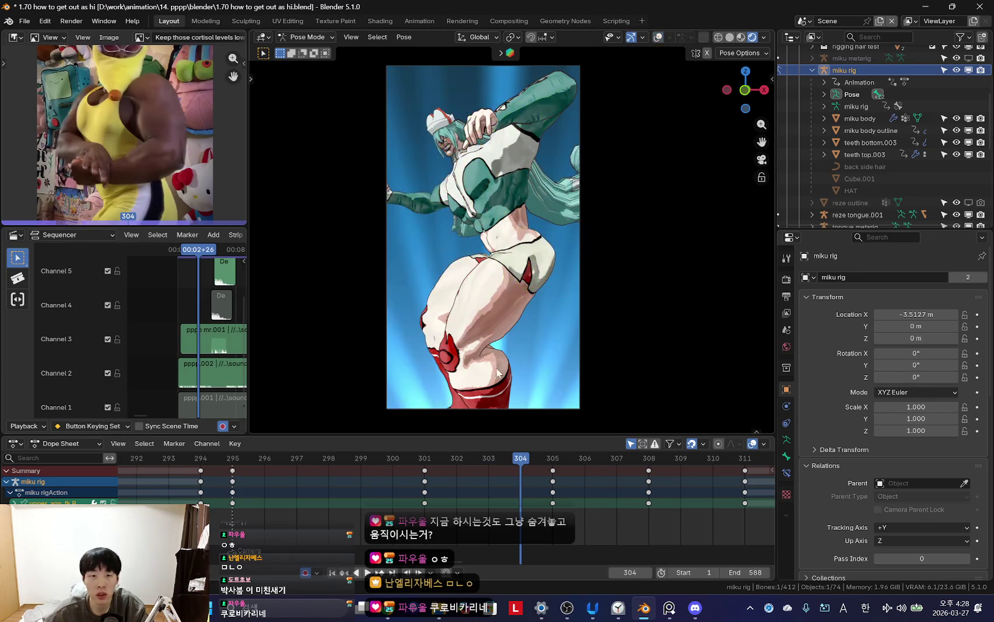
left_click_drag(238, 503, 546, 495)
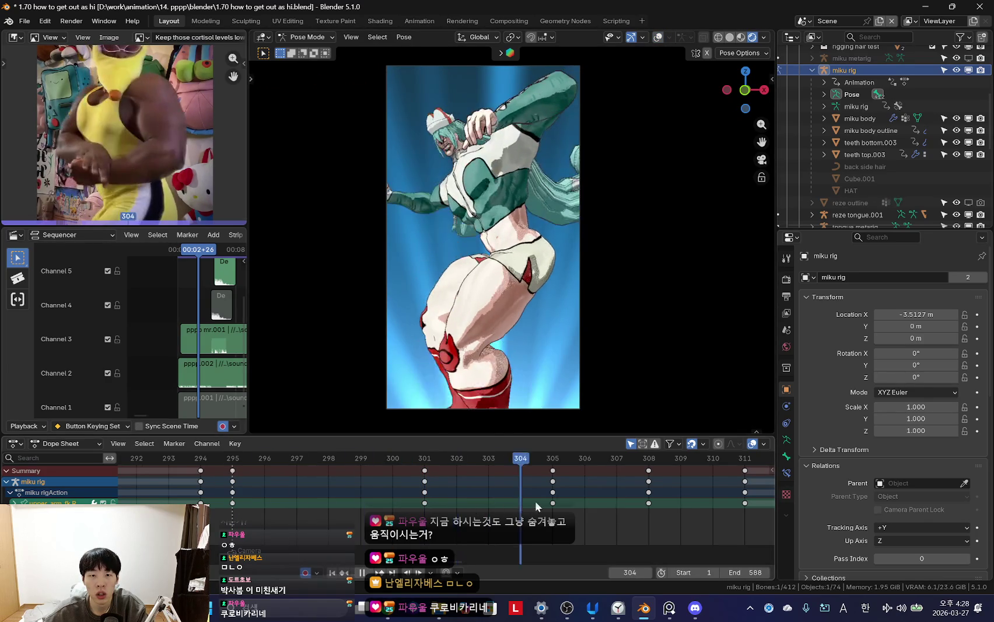
- Compare the right arm pose across frames 306, 307 and 308, ending on 306
left_click(583, 492)
left_click_drag(604, 509, 648, 493)
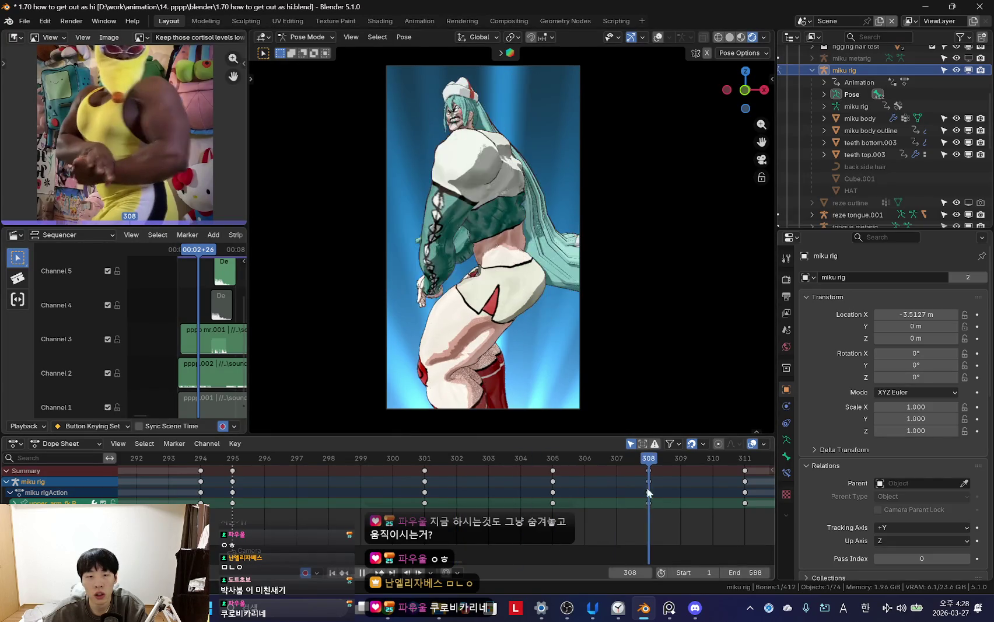
key("Left")
key("Left")
key("Left")
key("Right")
key("Right")
key("Right")
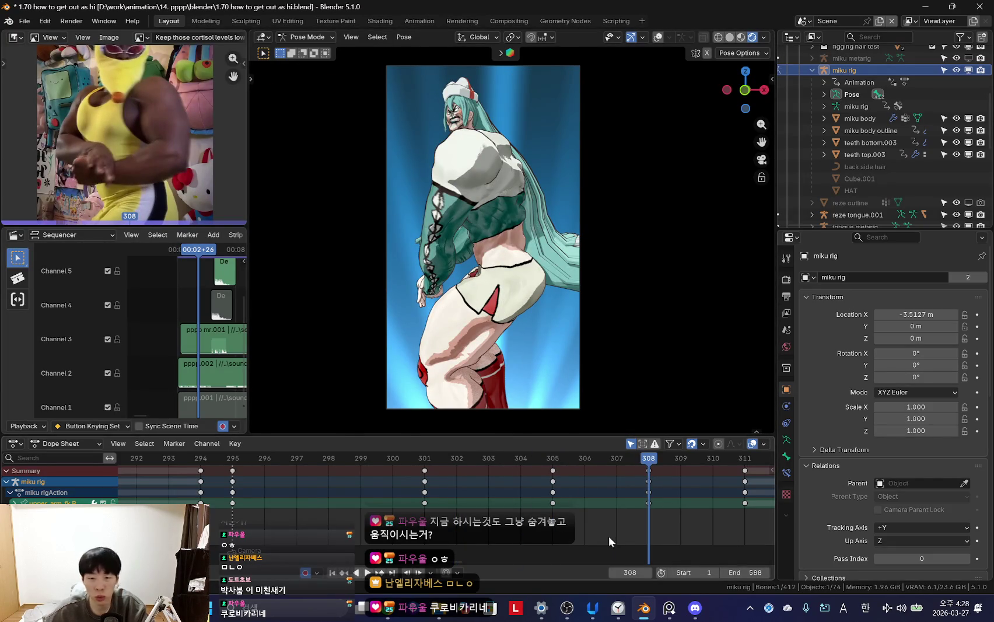
left_click_drag(584, 501, 527, 497)
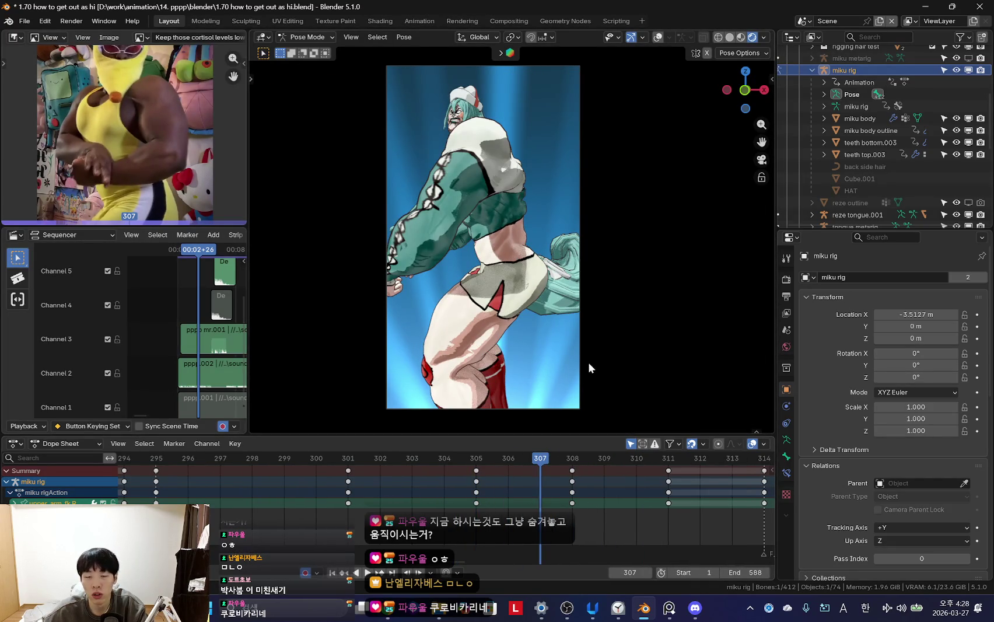
left_click(566, 518)
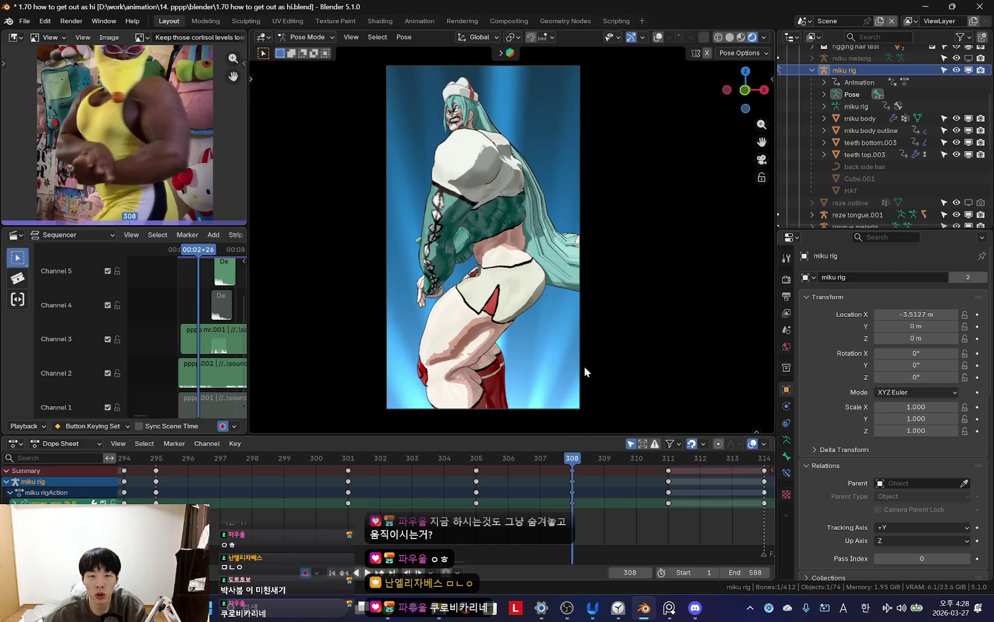
left_click_drag(487, 486, 505, 492)
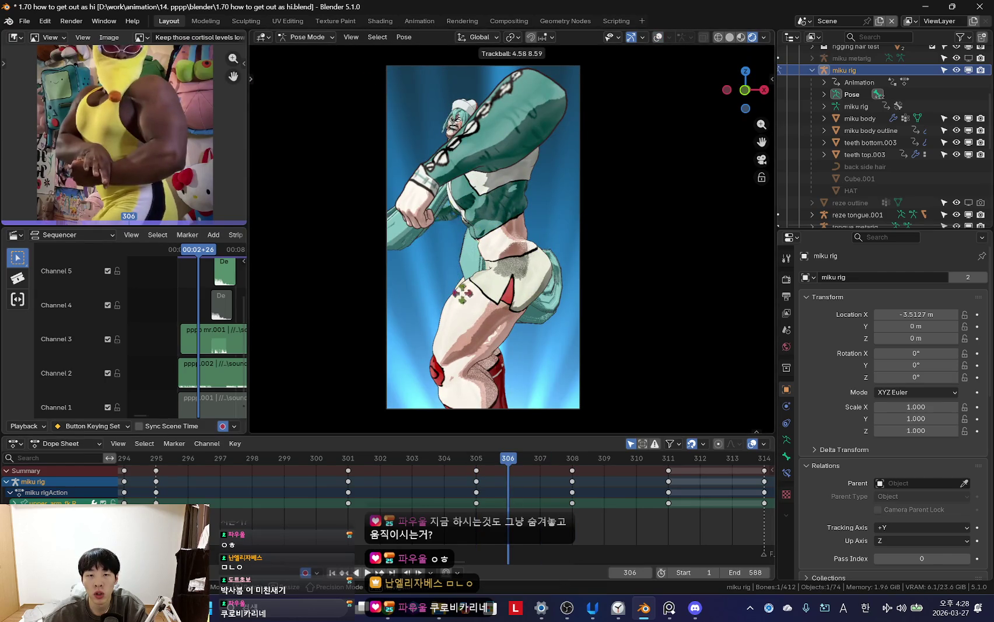
- Play the section while zooming the Dope Sheet, stopping at frame 298
key("space")
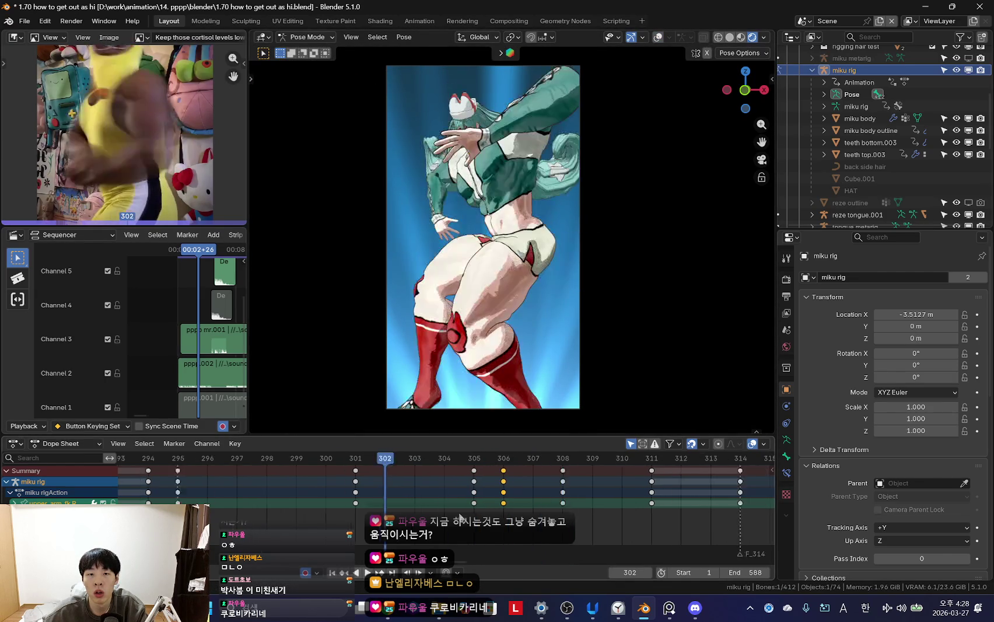
scroll(237, 504, "down", 3)
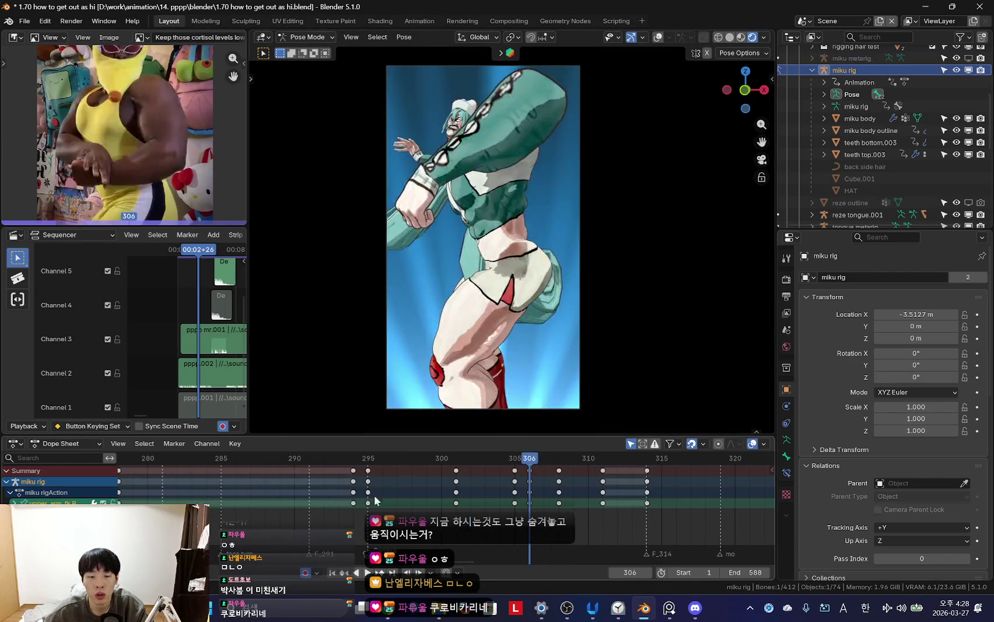
scroll(329, 499, "down", 1)
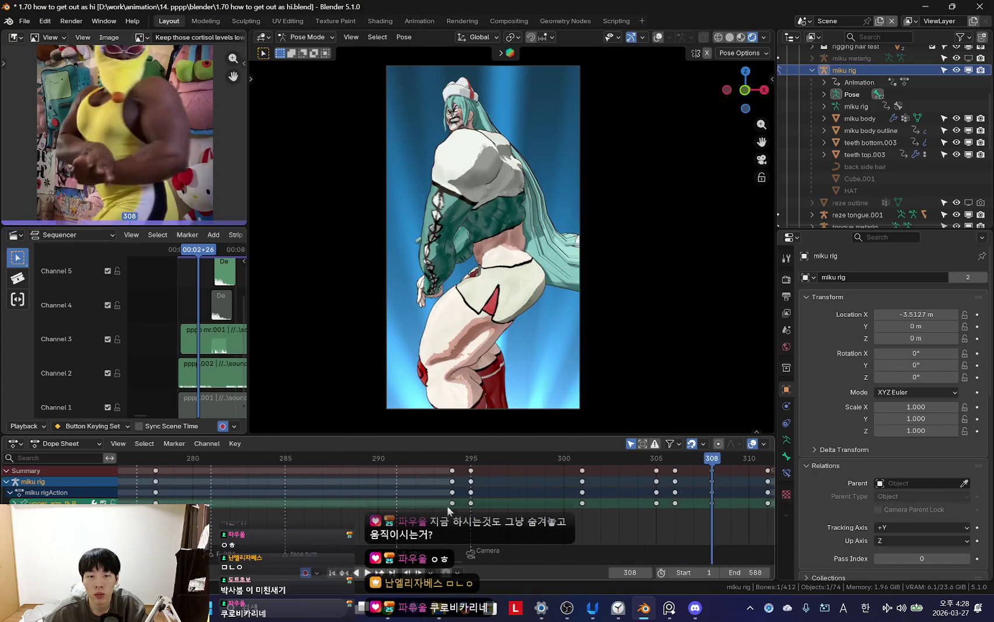
key("space")
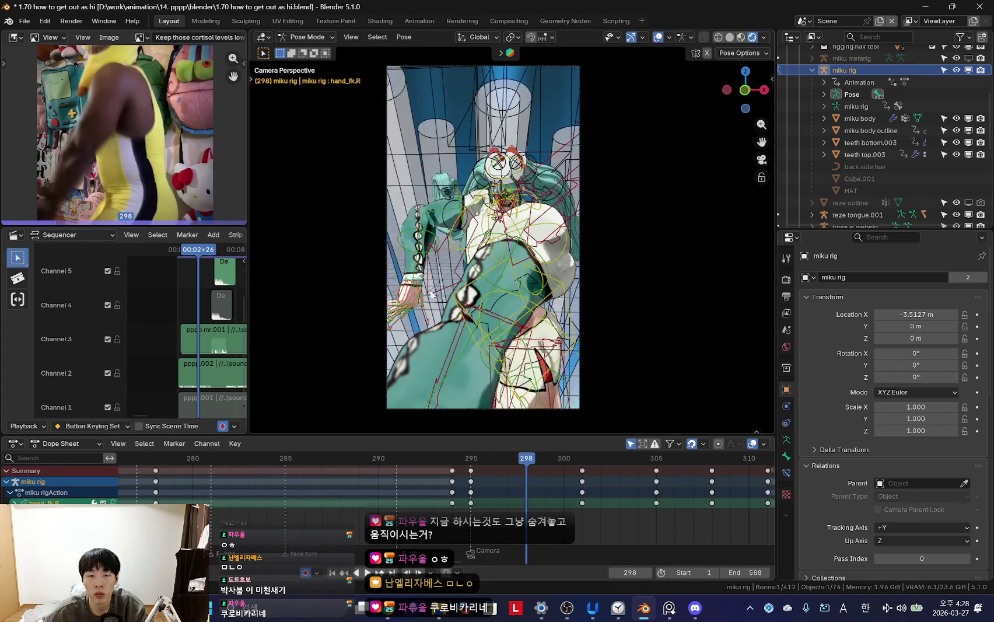
- Trackball-rotate the right hand bone at frame 298 and play back to check it
key("r")
key("r")
key("r")
left_click(465, 346)
scroll(443, 348, "up", 3)
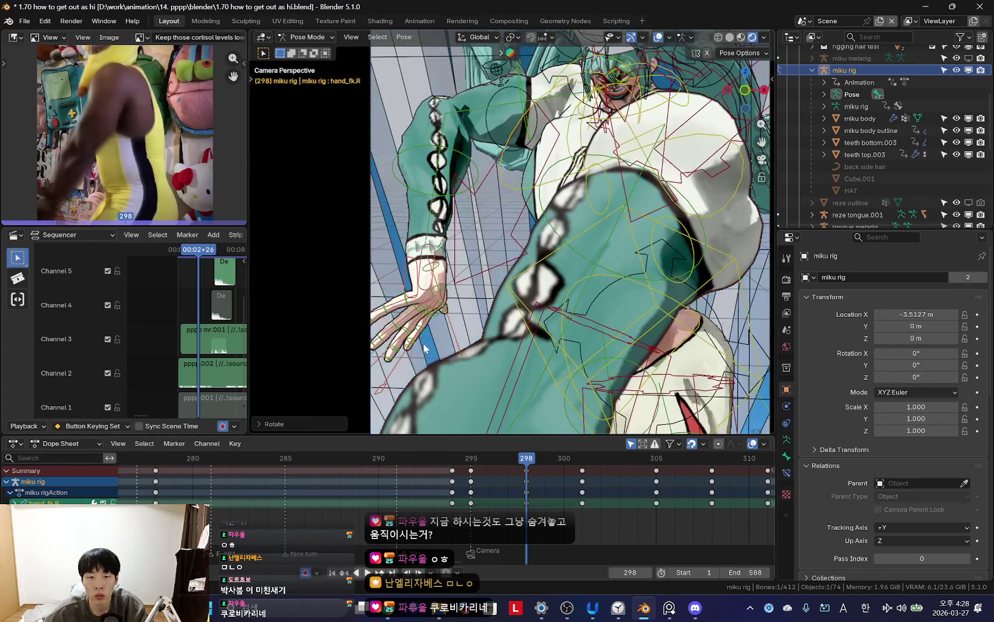
key("space")
scroll(535, 359, "down", 4)
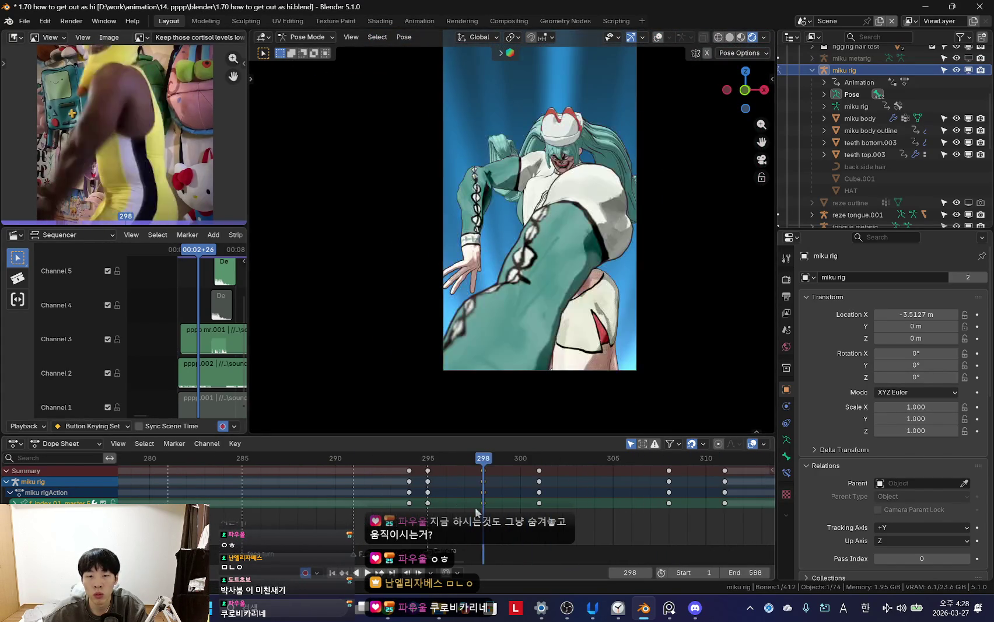
- Scrub to frame 303 and start rotating the right hand there
left_click_drag(528, 489, 575, 493)
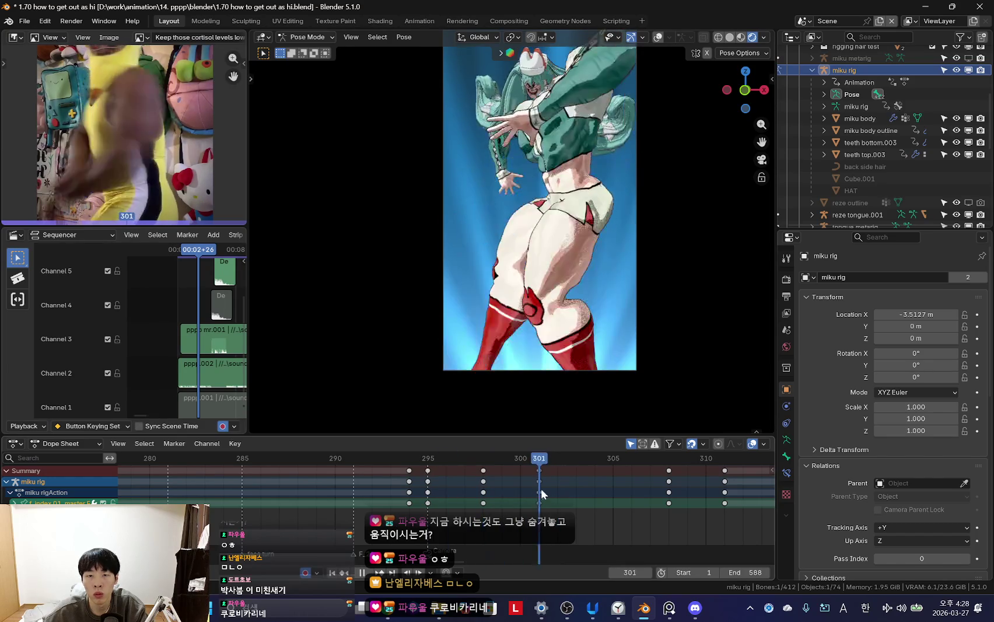
key("shift+ctrl+space")
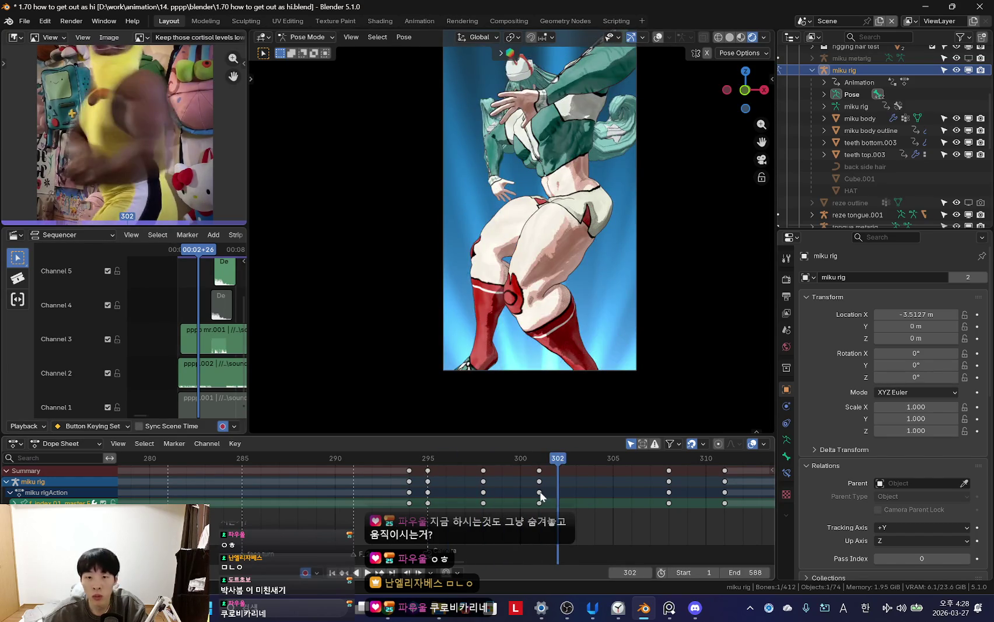
key("Escape")
scroll(596, 277, "up", 3)
scroll(597, 277, "up", 3, "shift")
key("r")
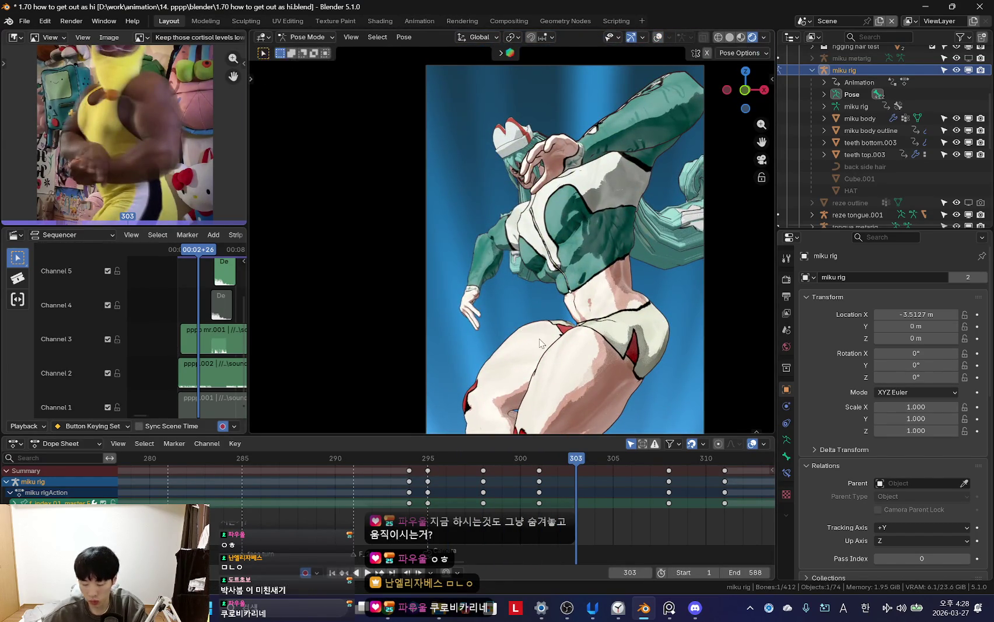
scroll(540, 343, "up", 3)
scroll(568, 240, "up", 3)
scroll(553, 284, "up", 3)
- Orbit around the right hand, re-rotate and resize it, then return to the camera view
key("shift+alt+z")
mouse_move(552, 284)
middle_mouse_down()
mouse_move(515, 204)
mouse_move(651, 285)
middle_mouse_up()
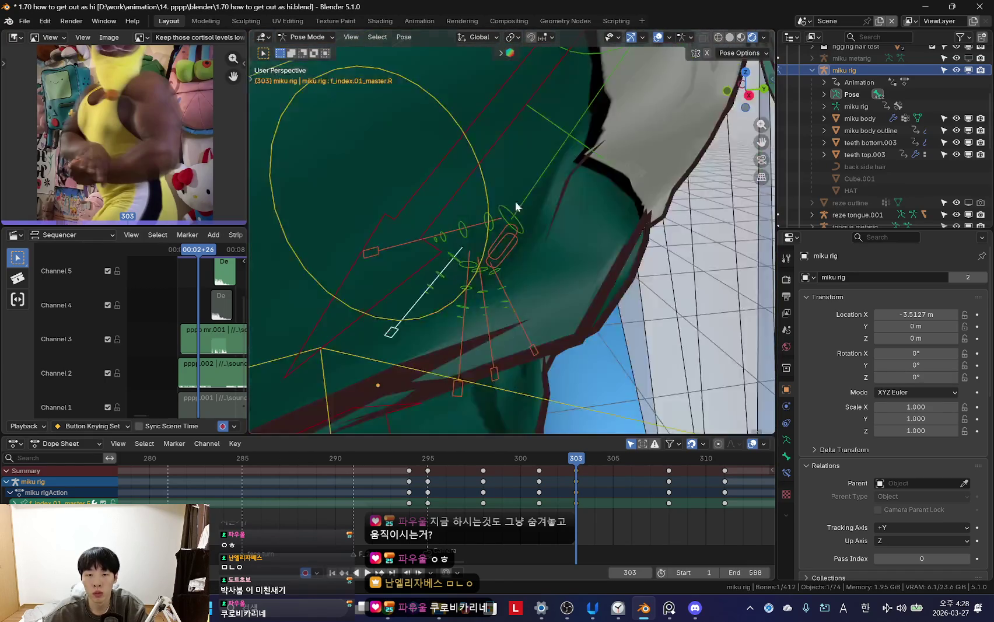
key("shift+alt+z")
key("r")
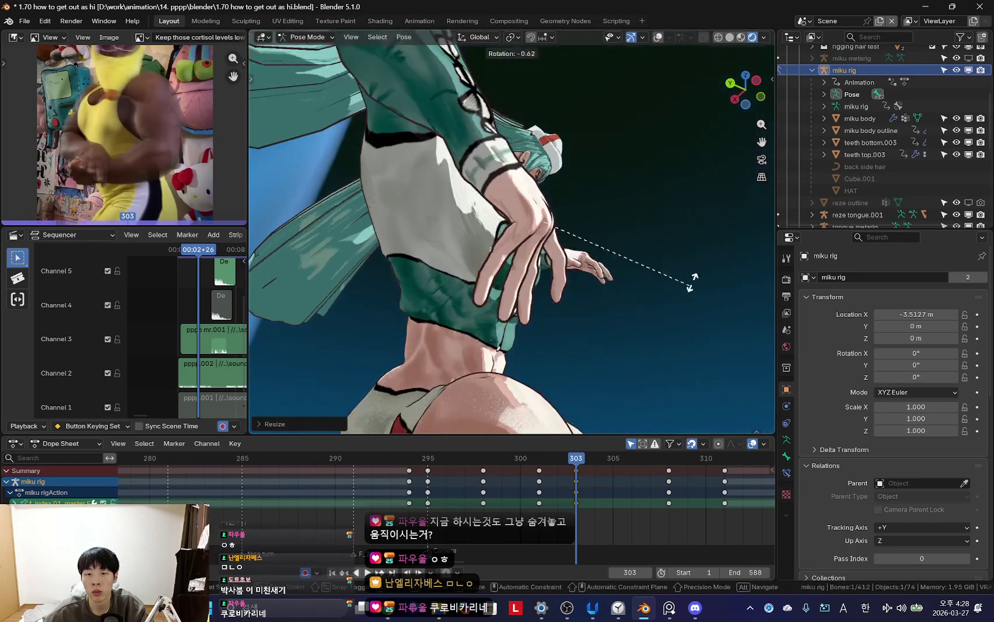
key("ctrl+z")
key("shift+alt+z")
left_click(625, 350)
mouse_move(624, 350)
middle_mouse_down()
mouse_move(429, 361)
mouse_move(540, 364)
middle_mouse_up()
key("shift+alt+z")
key("shift+alt+z")
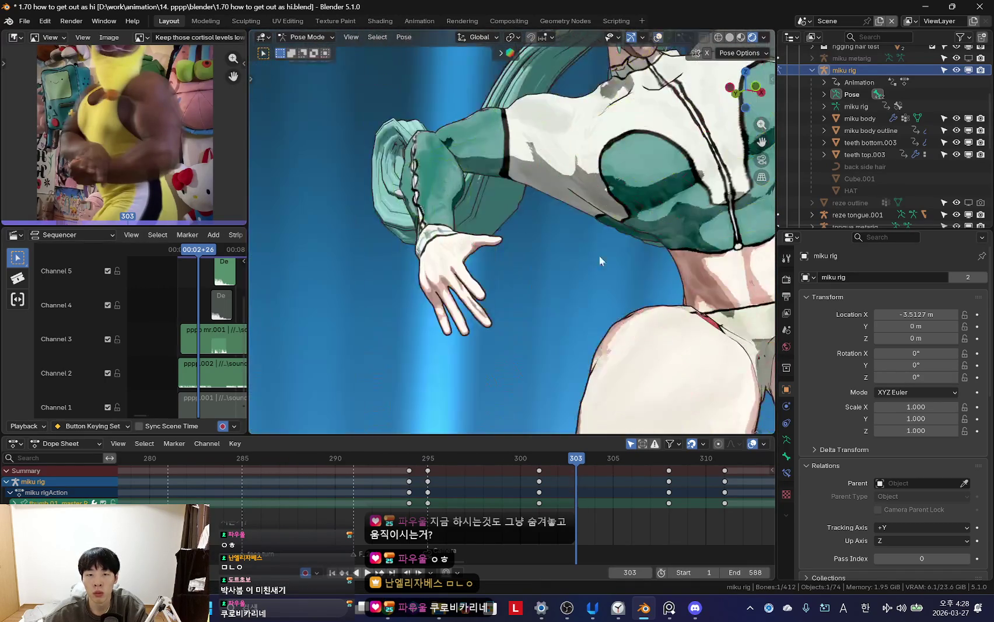
middle_click_drag(599, 255, 609, 268)
key("KP_0")
- Play the section to review the hand and select the right upper arm bone
key("space")
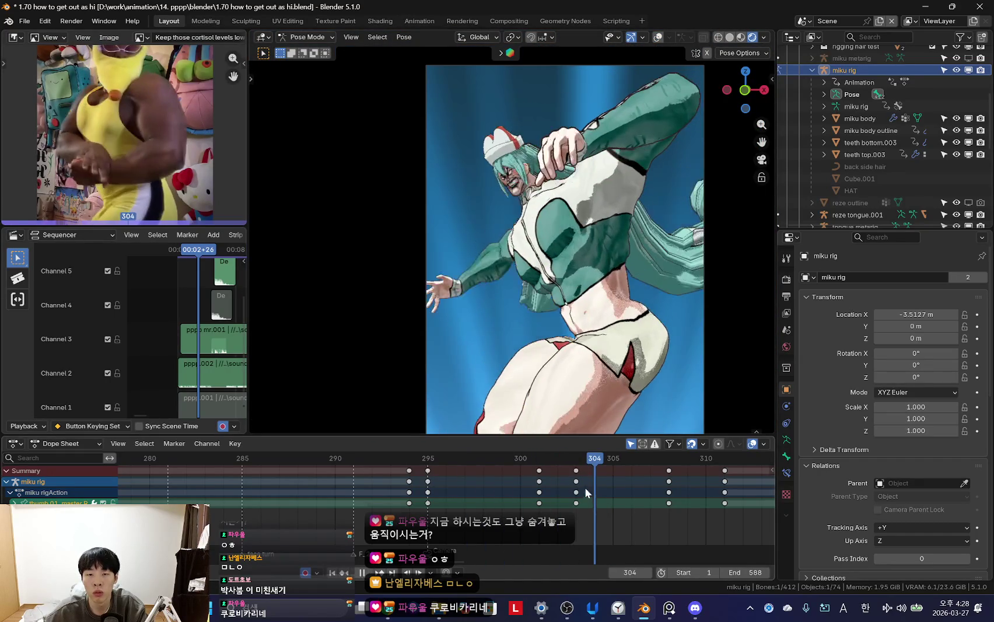
key("space")
key("shift+alt+z")
key("space")
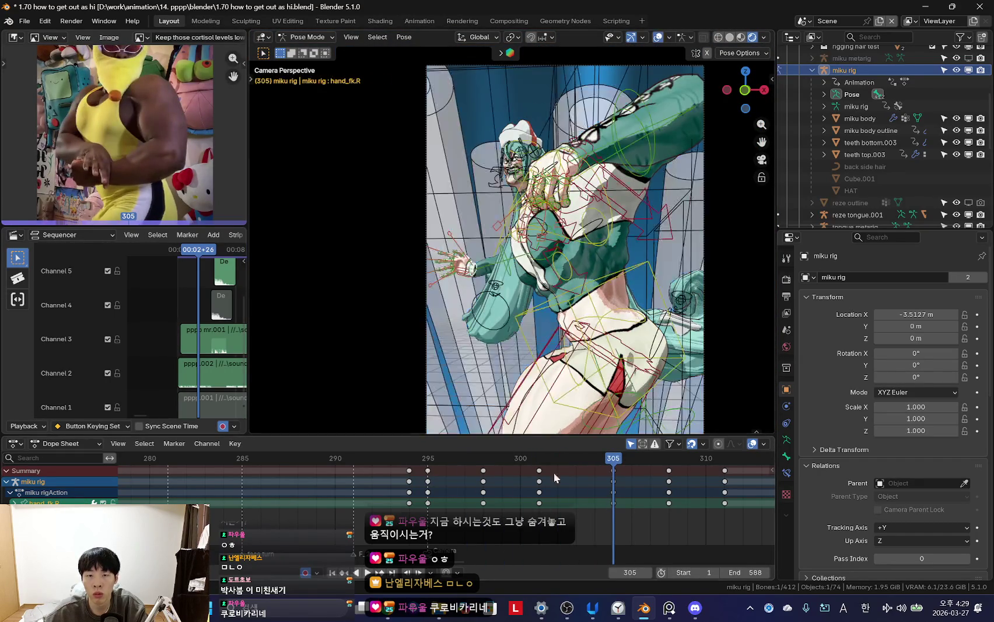
left_click(518, 240)
key("shift+alt+z")
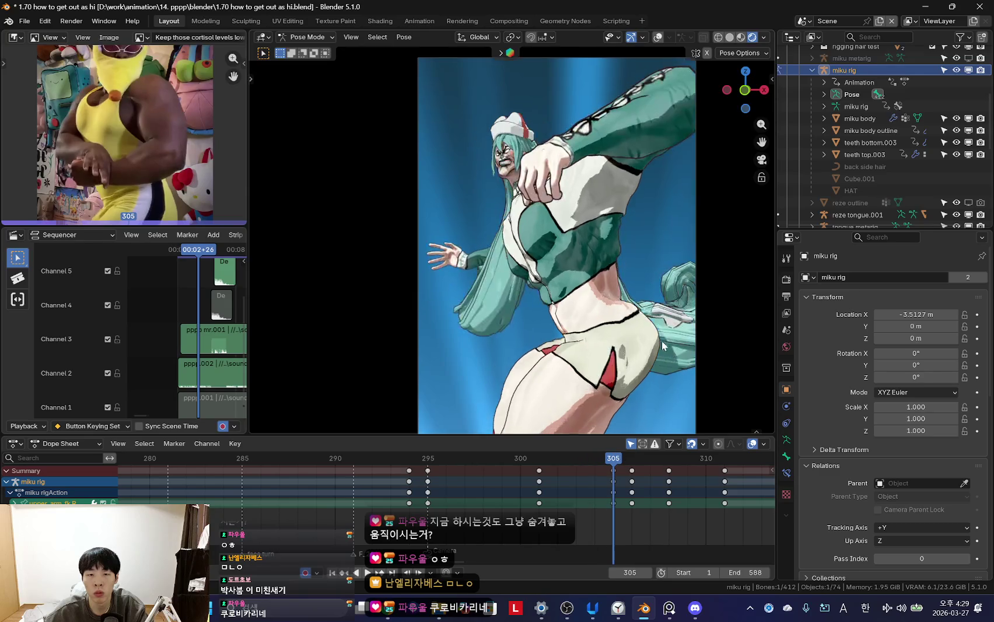
key("space")
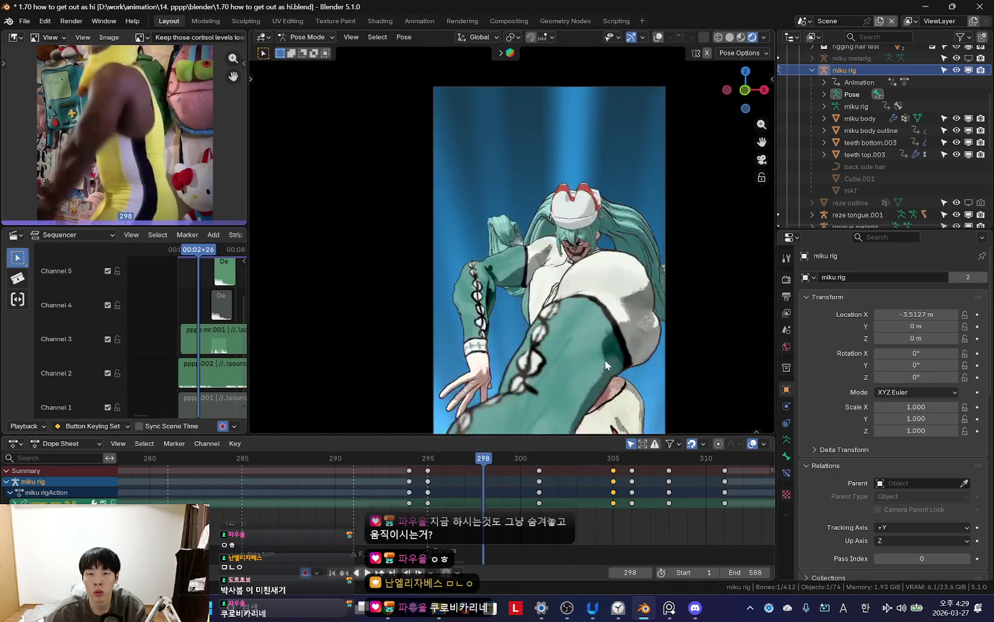
- Open the keyframe options, zoom the Dope Sheet and pause playback at frame 301
scroll(429, 495, "down", 2)
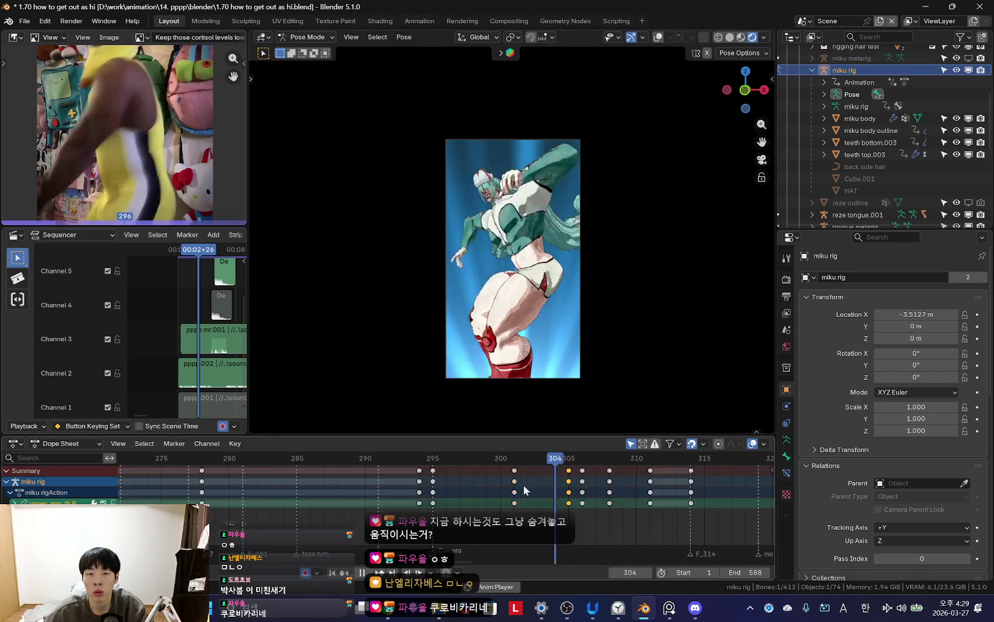
right_click(374, 501)
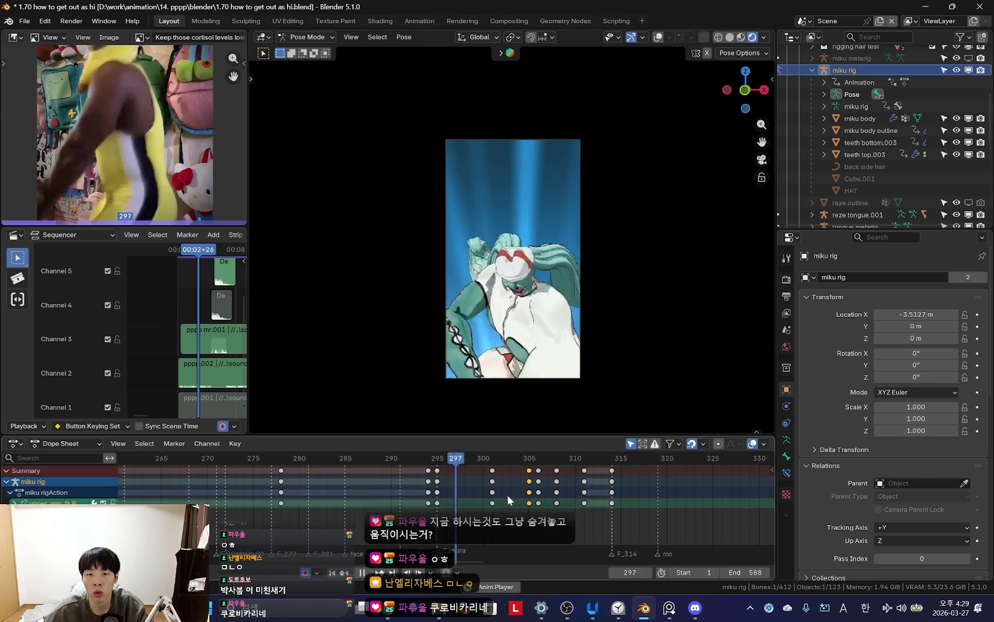
scroll(507, 494, "down", 2)
scroll(514, 513, "up", 1)
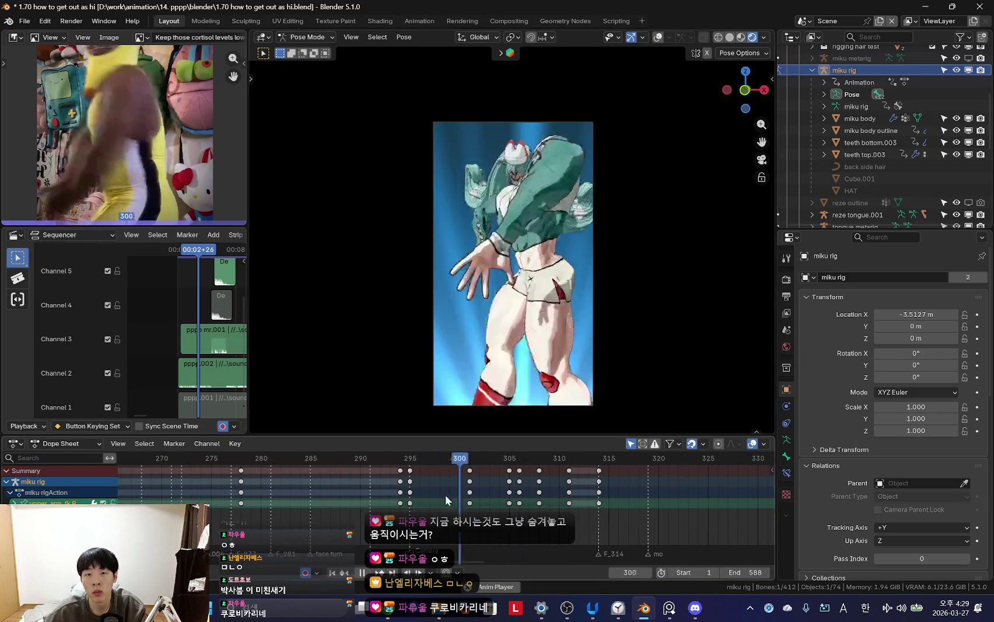
key("space")
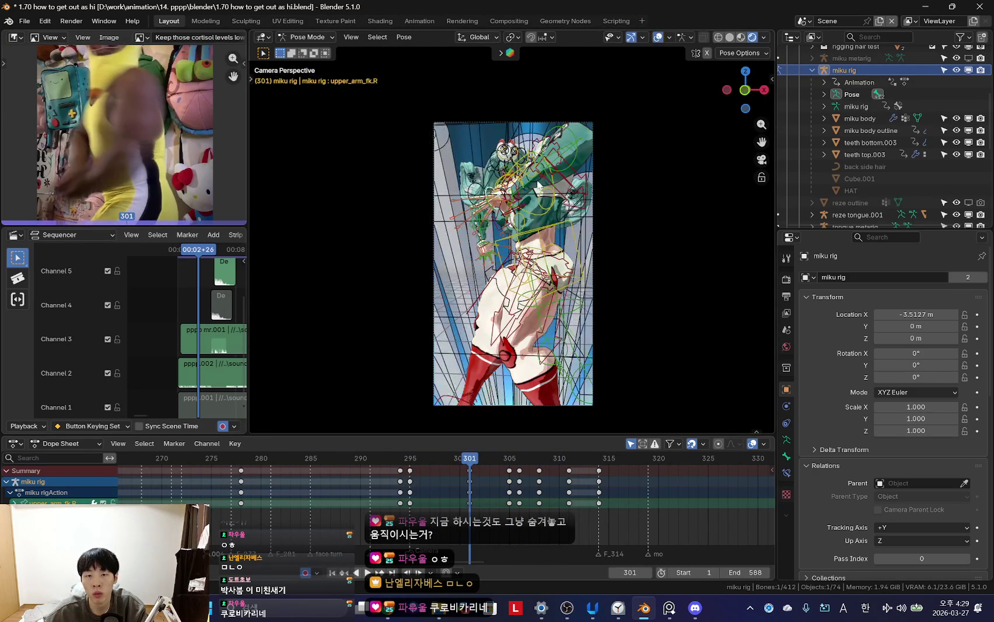
key("space")
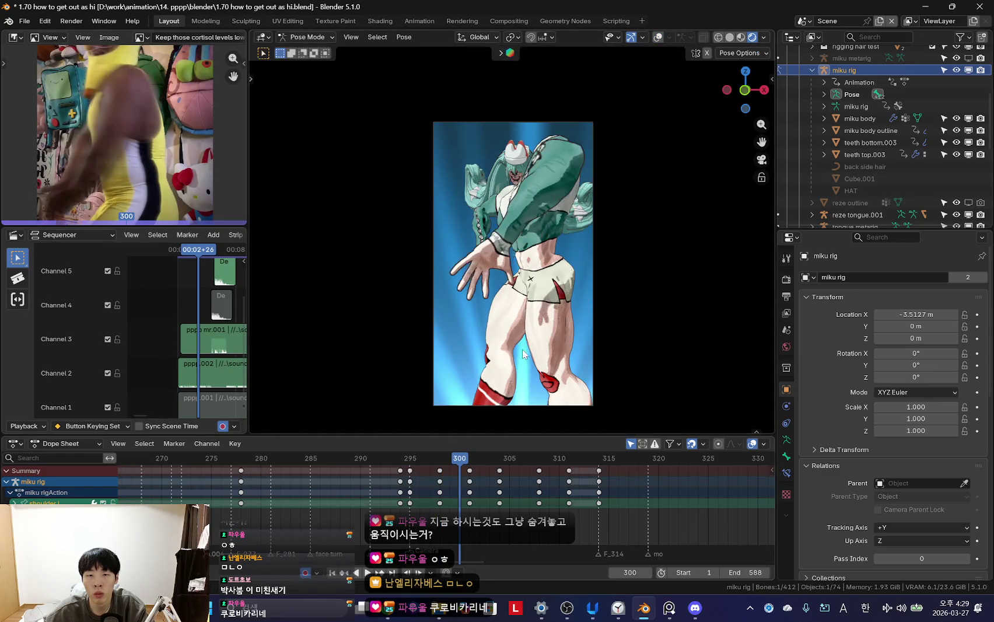
scroll(523, 353, "up", 3)
- Orbit around the upper body, return to camera view and scrub frames 296–301
middle_click_drag(523, 354, 556, 372)
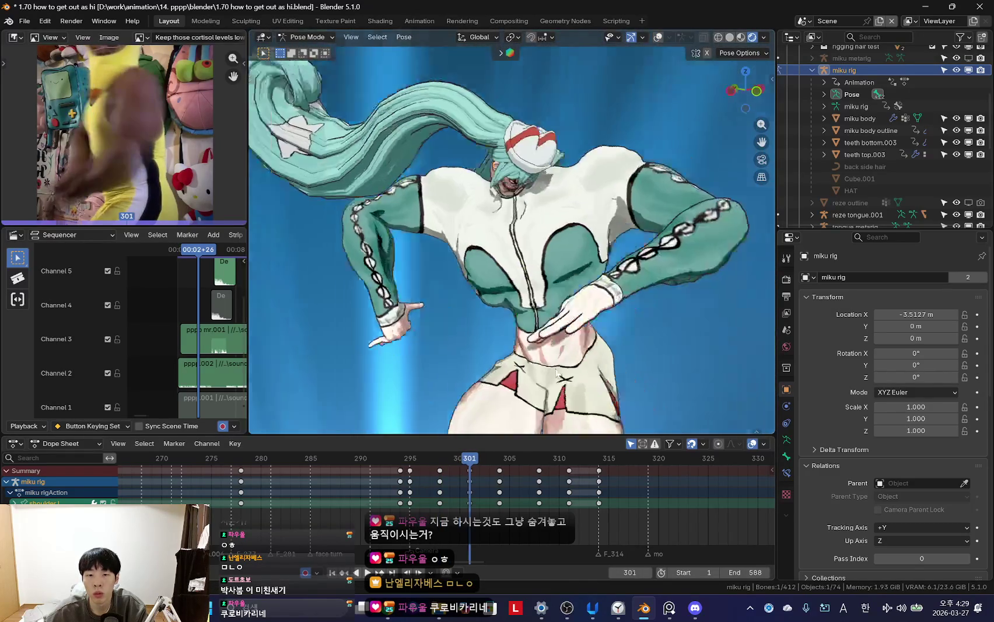
key("KP_0")
scroll(476, 502, "up", 3)
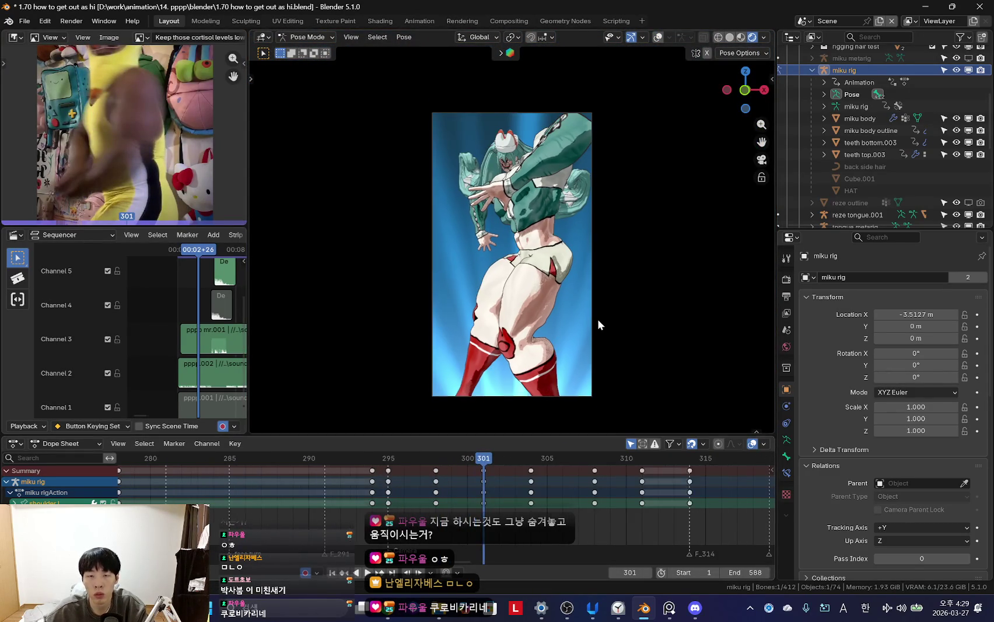
scroll(597, 318, "up", 2)
left_click_drag(442, 504, 505, 504)
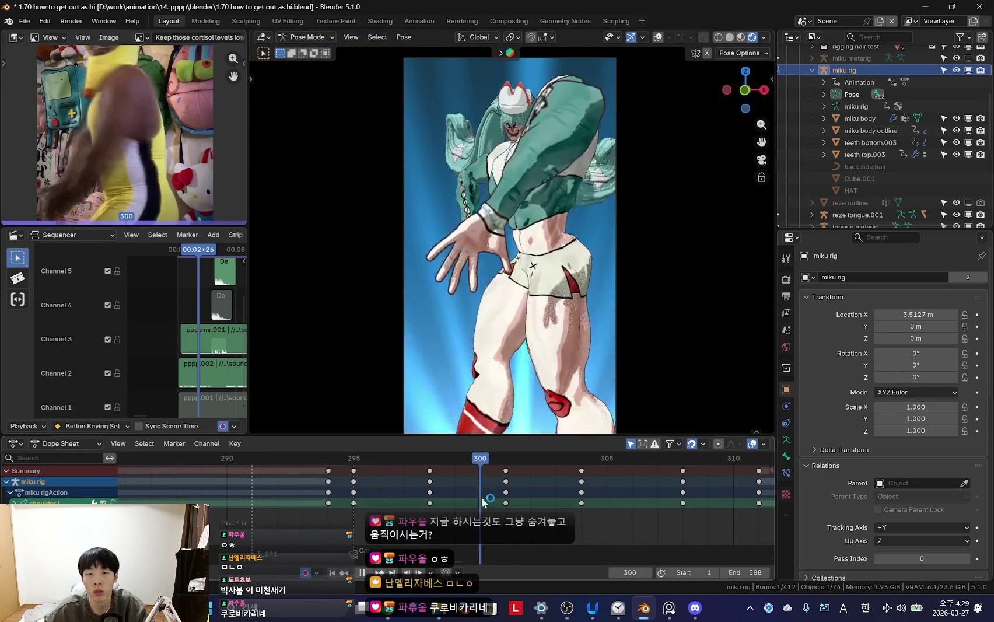
left_click(616, 614)
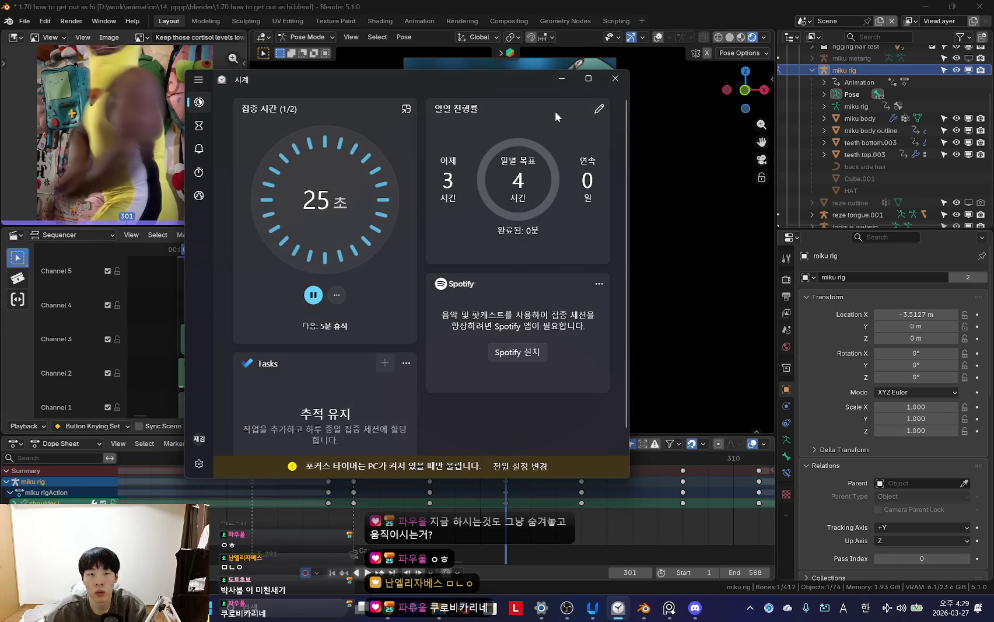
left_click(560, 82)
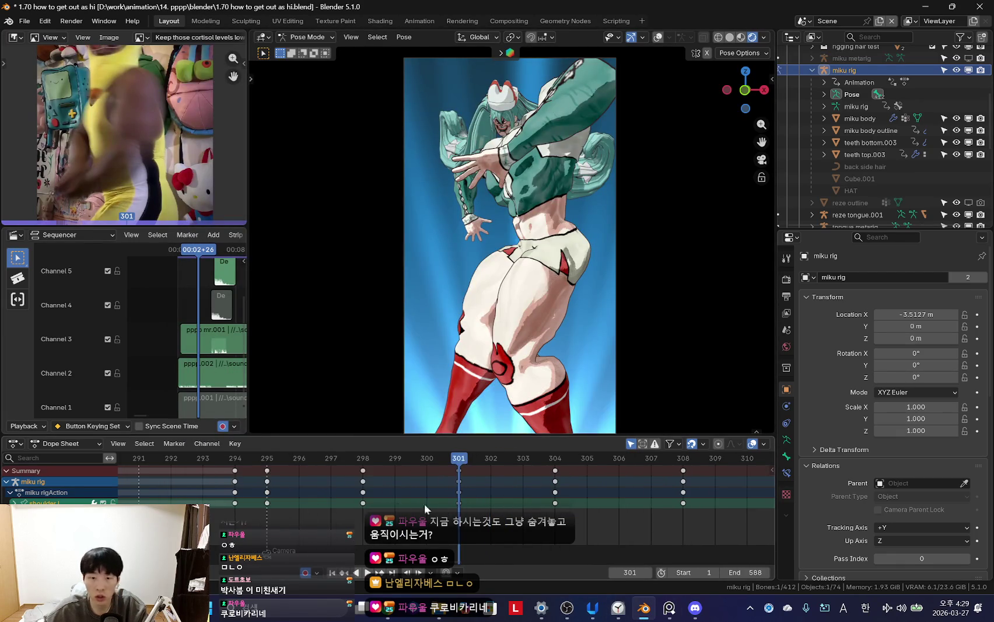
- Scrub around frames 300, 308 and 320, then play and stop at frame 305
left_click_drag(424, 503, 437, 523)
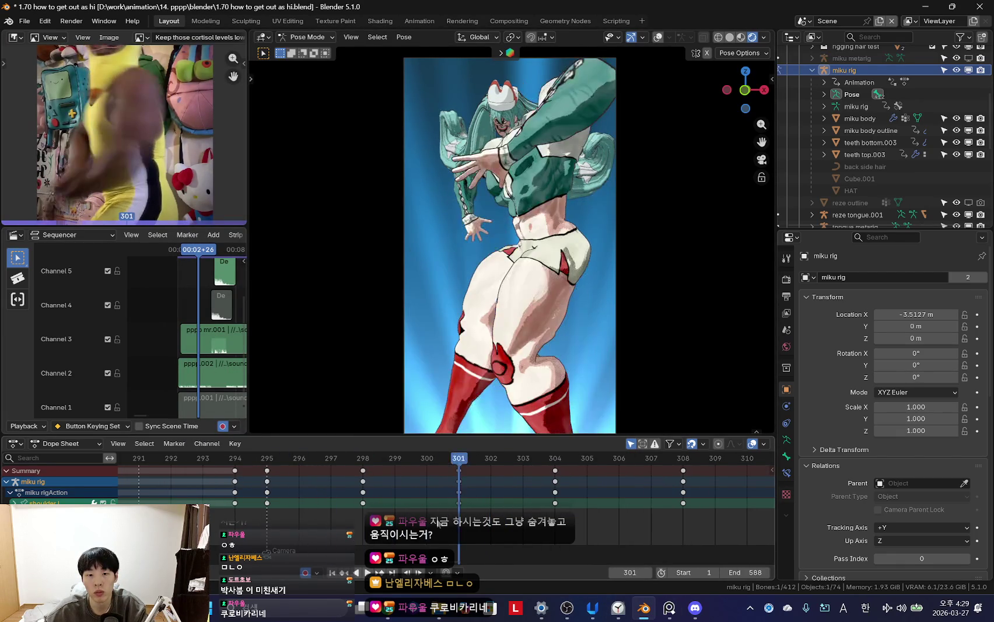
left_click_drag(479, 502, 683, 502)
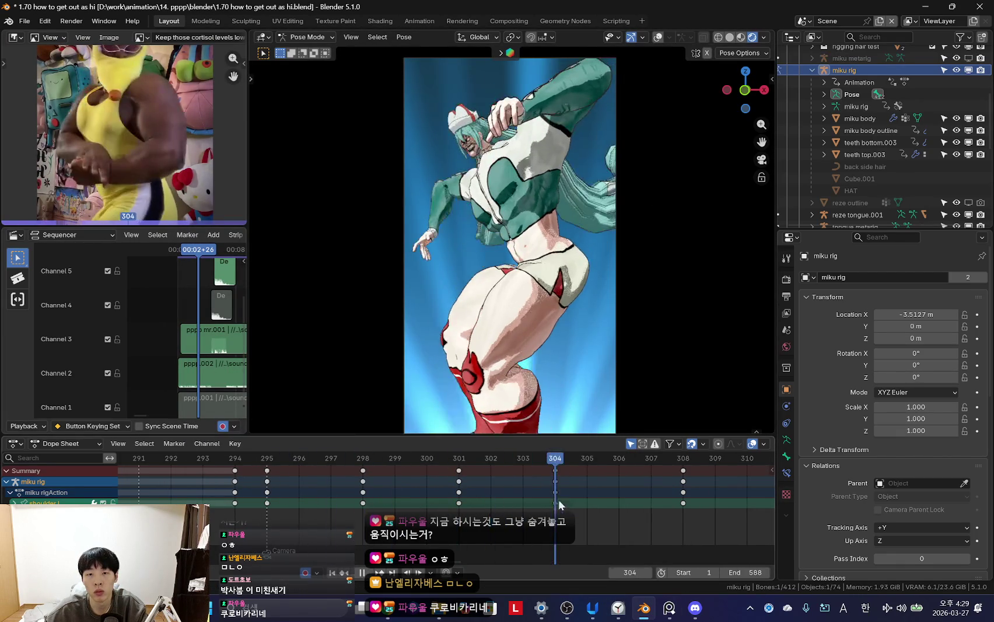
scroll(335, 525, "down", 4)
left_click_drag(484, 499, 498, 491)
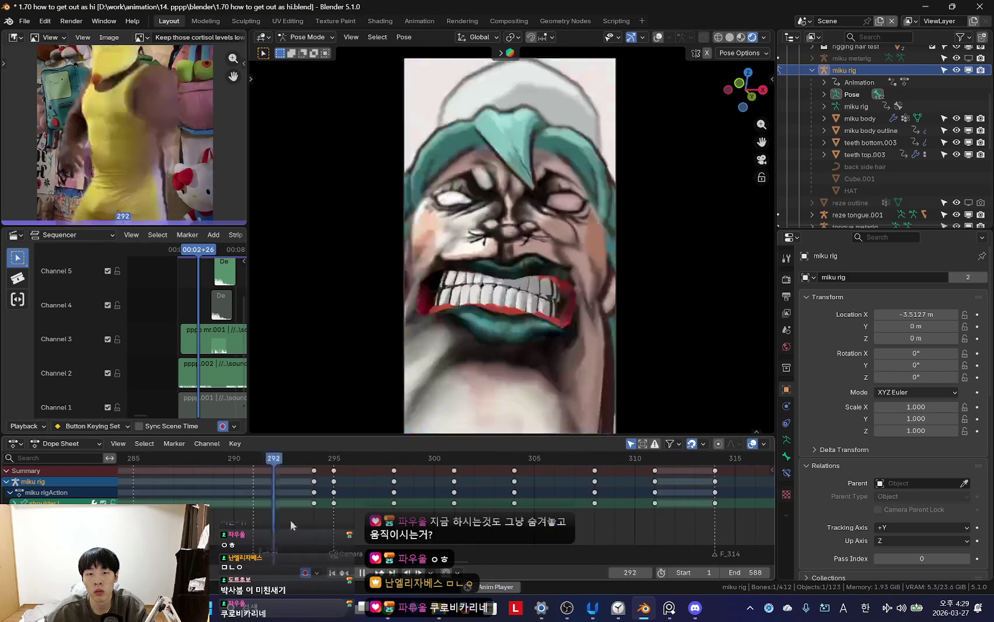
key("space")
scroll(429, 511, "down", 3)
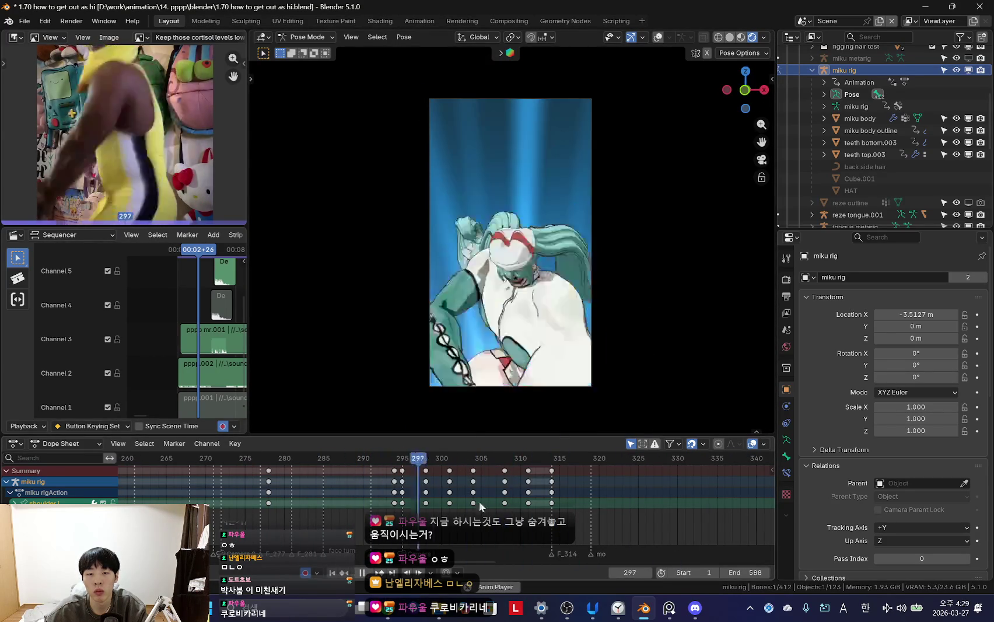
key("space")
key("space")
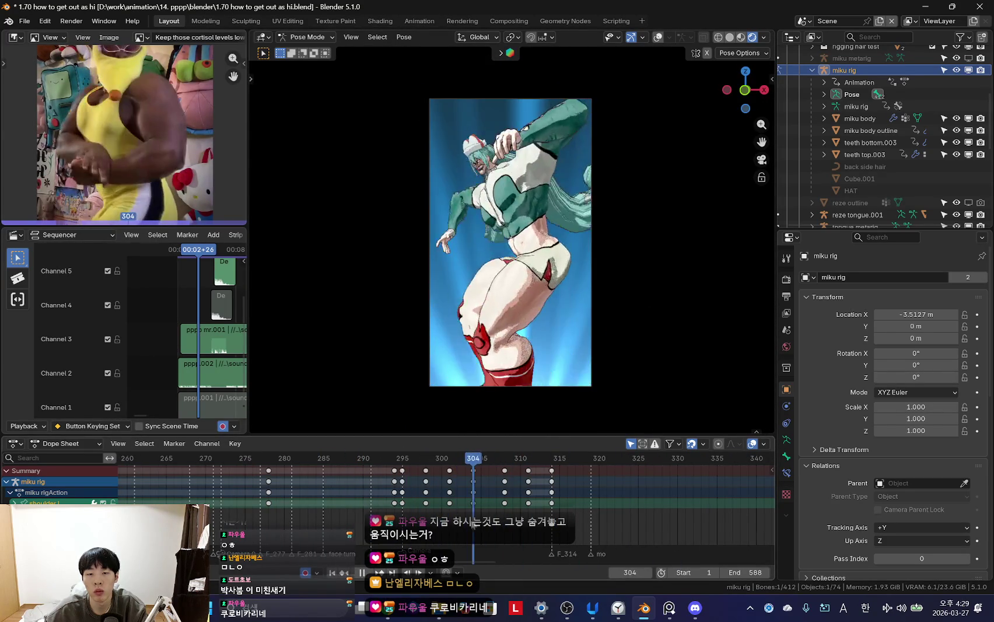
- Cancel the unfinished arm rotation and replay the section from the camera view
mouse_move(550, 352)
middle_mouse_down()
mouse_move(538, 263)
mouse_move(550, 242)
middle_mouse_up()
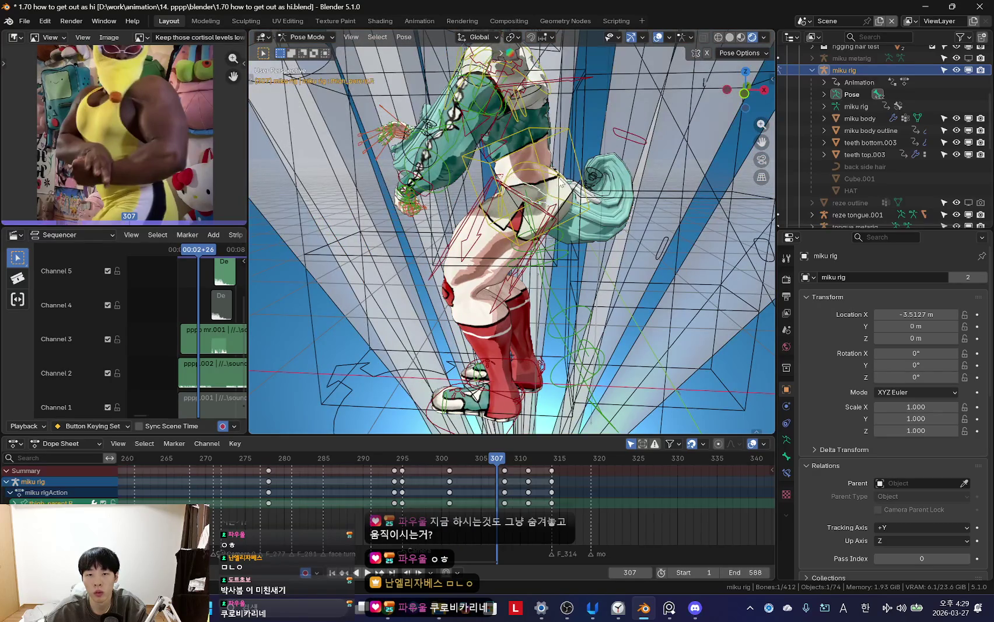
key("KP_0")
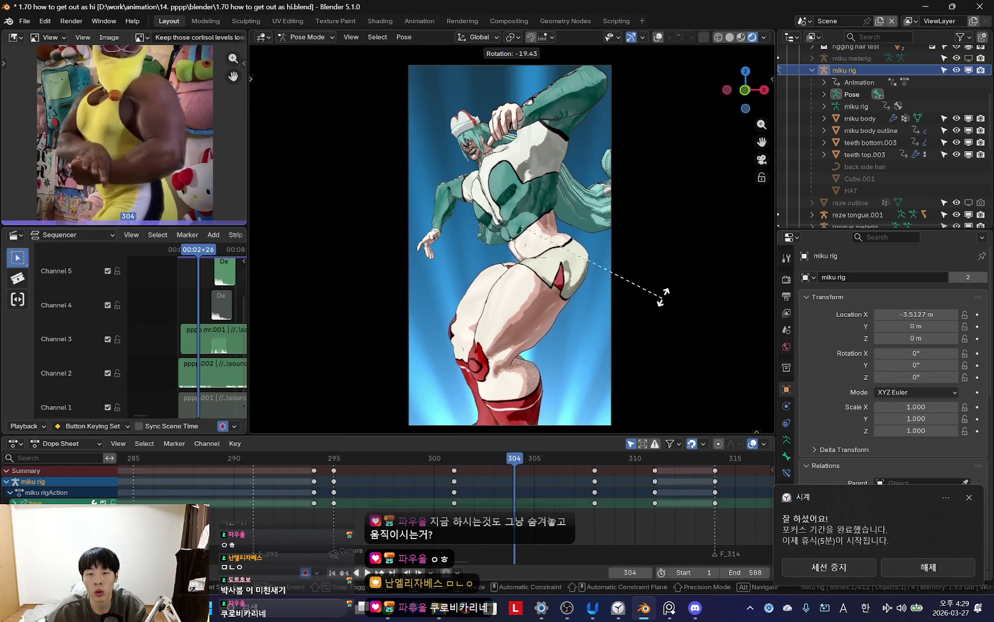
right_click(612, 322)
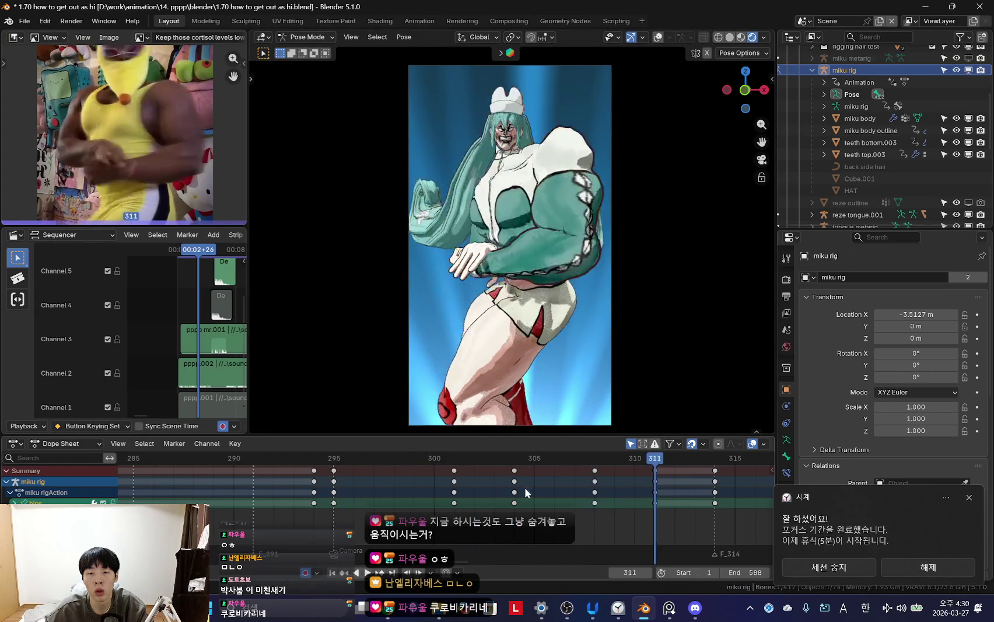
key("space")
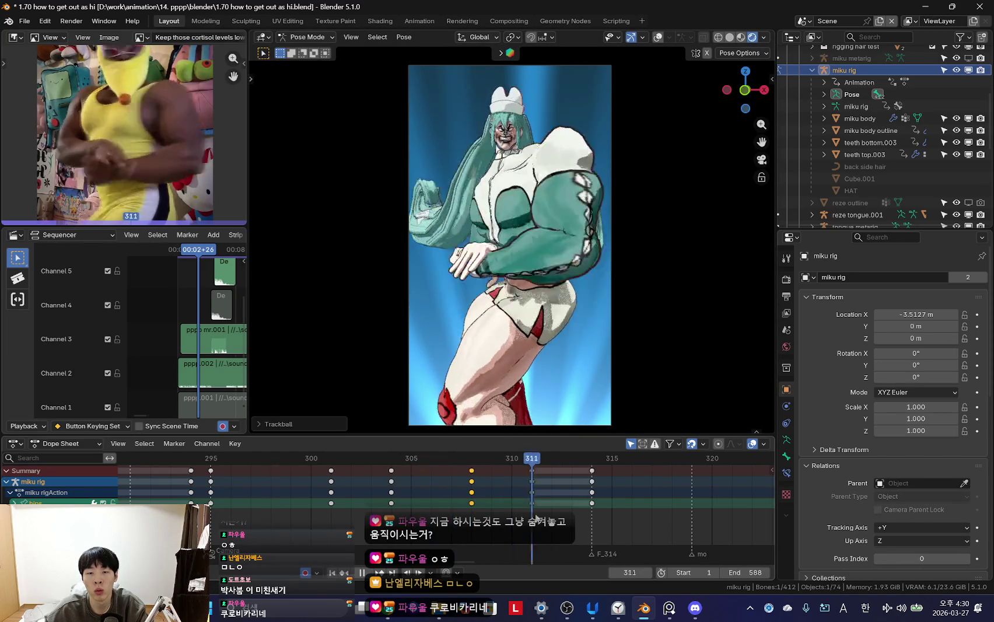
scroll(406, 507, "down", 2)
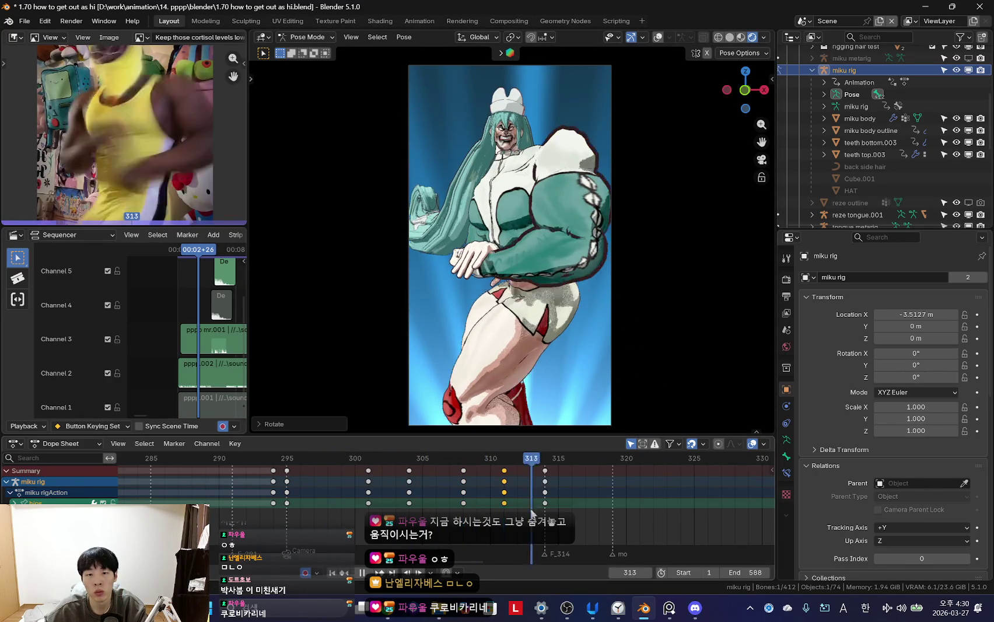
scroll(428, 516, "down", 3)
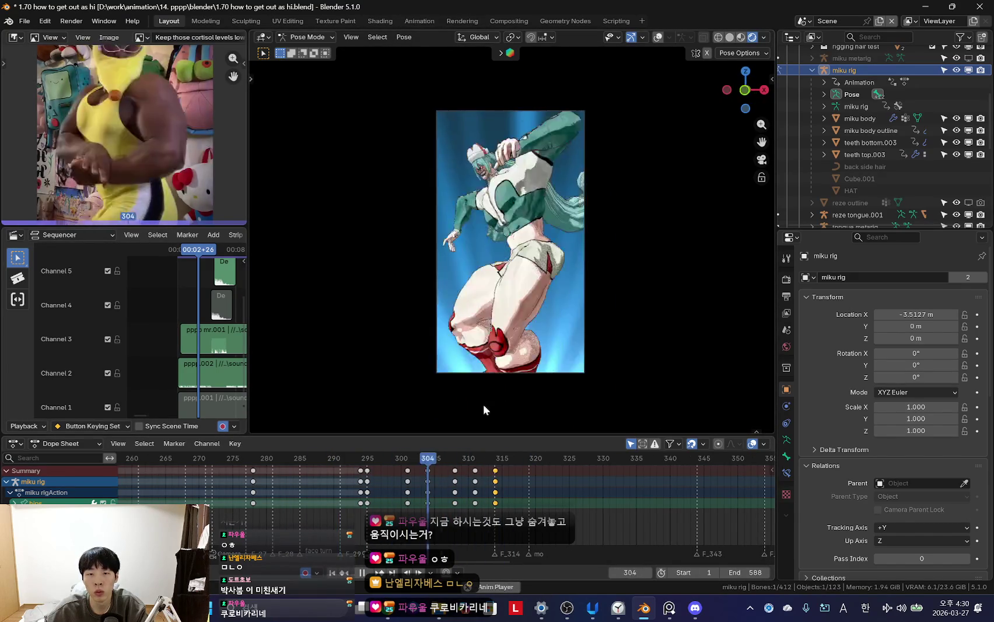
- Zoom the Dope Sheet out across the whole animation and stop playback
scroll(482, 489, "down", 2)
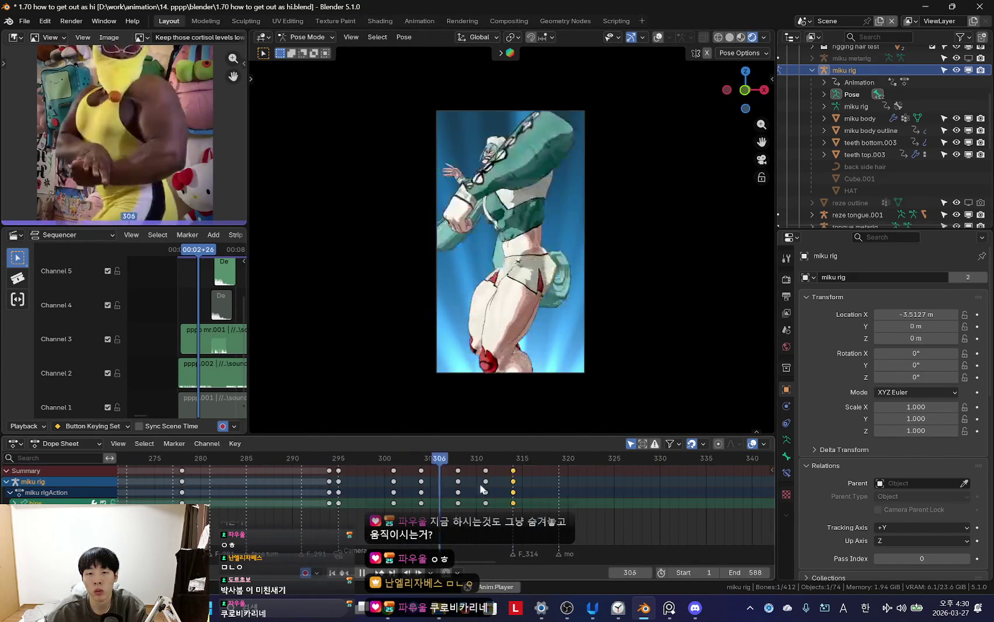
scroll(446, 484, "down", 5)
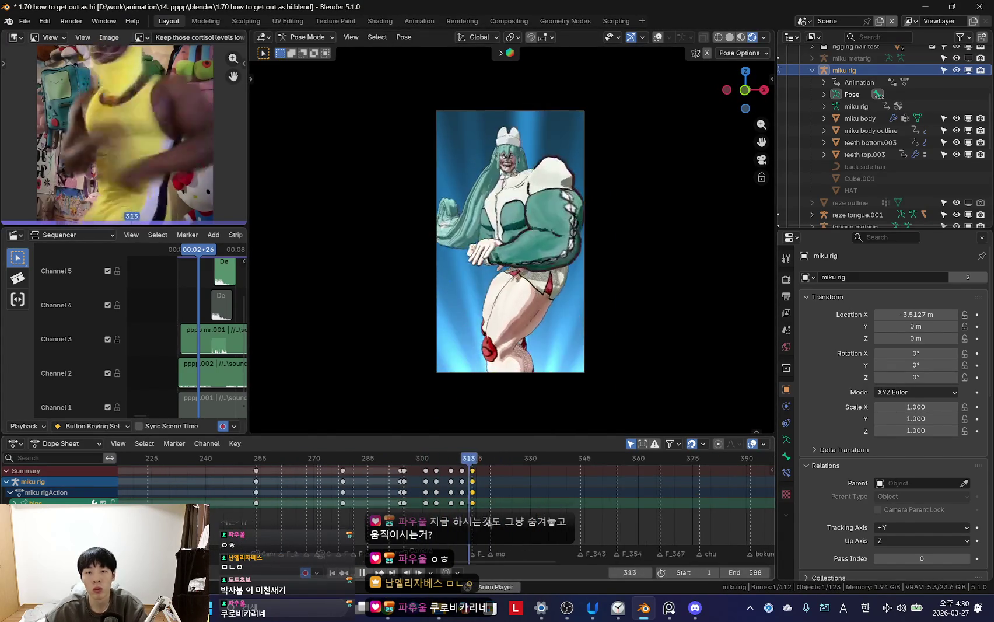
scroll(449, 502, "down", 3)
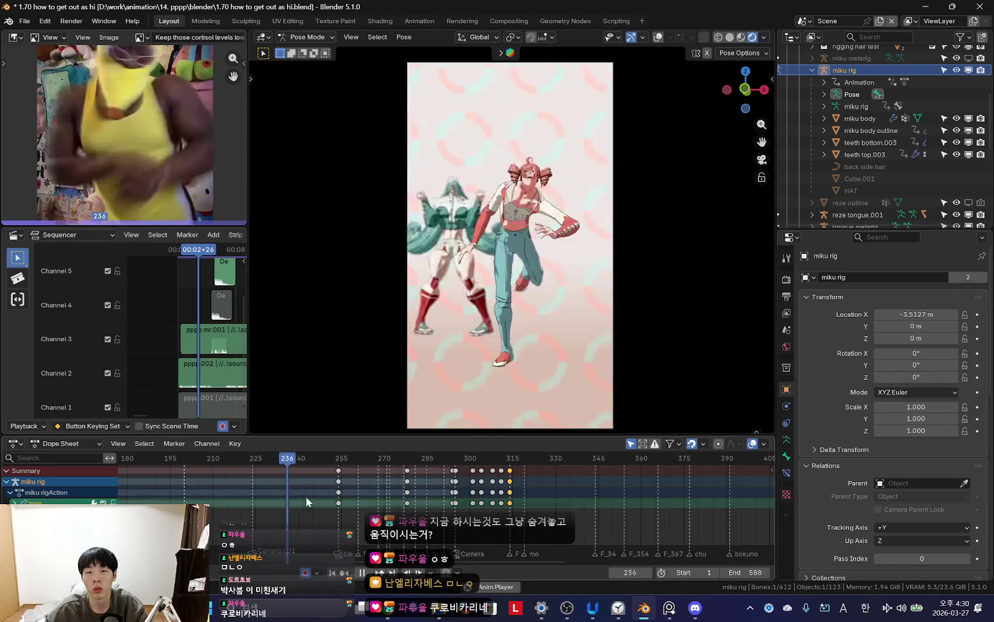
scroll(408, 505, "down", 4)
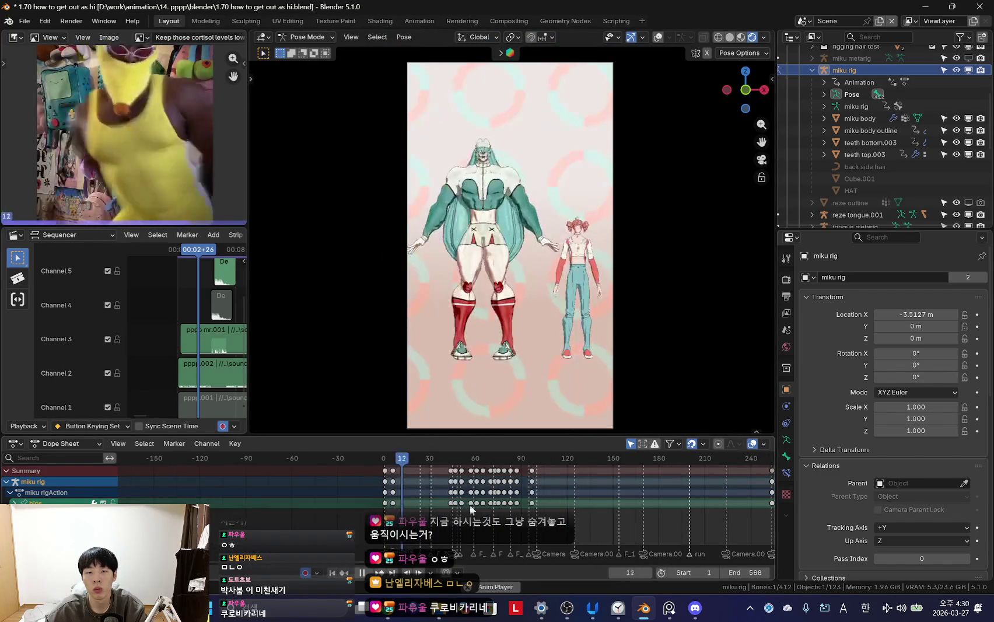
scroll(563, 506, "down", 4, "ctrl")
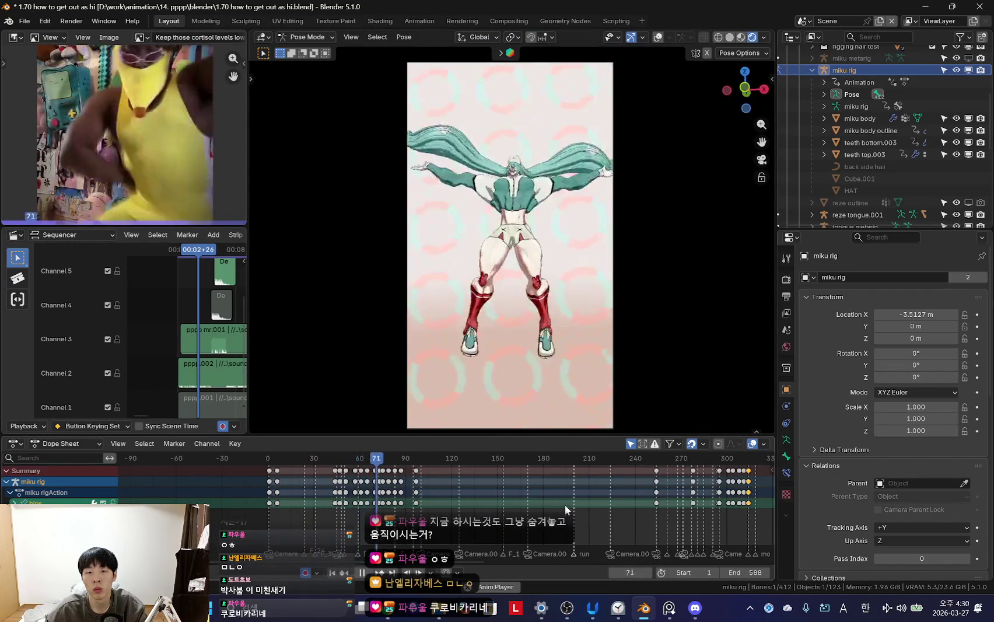
middle_click_drag(597, 504, 486, 463)
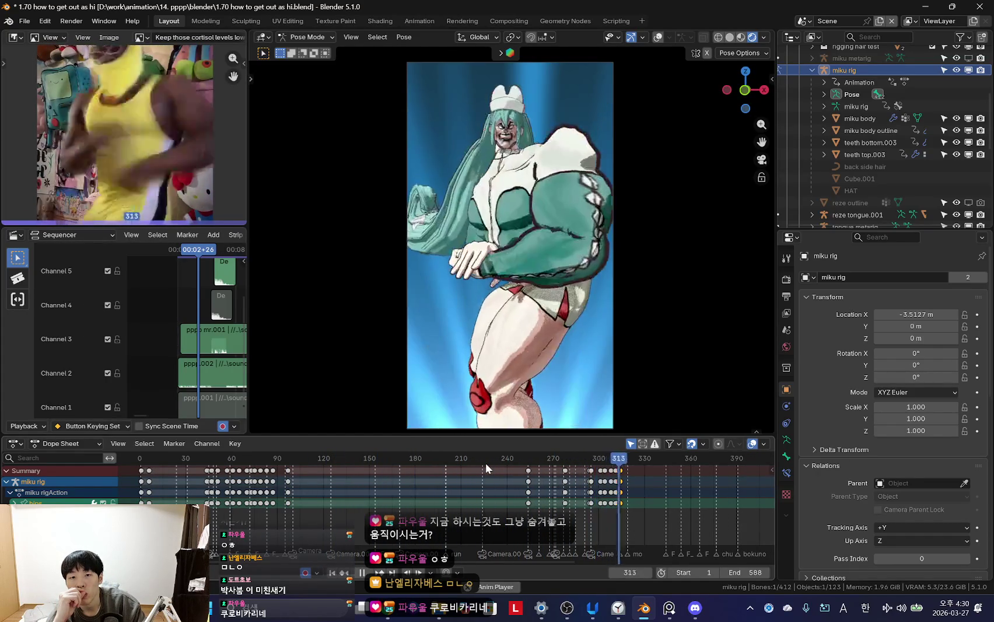
key("space")
- Scrub the playhead to around frame 300 in the Dope Sheet
scroll(485, 463, "down", 5, "ctrl")
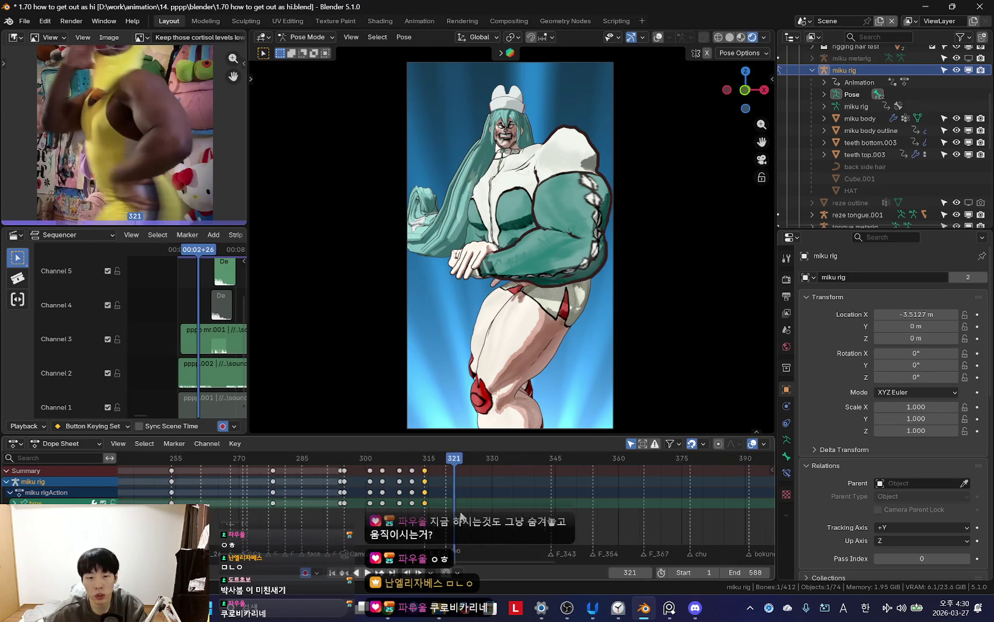
scroll(395, 500, "down", 3)
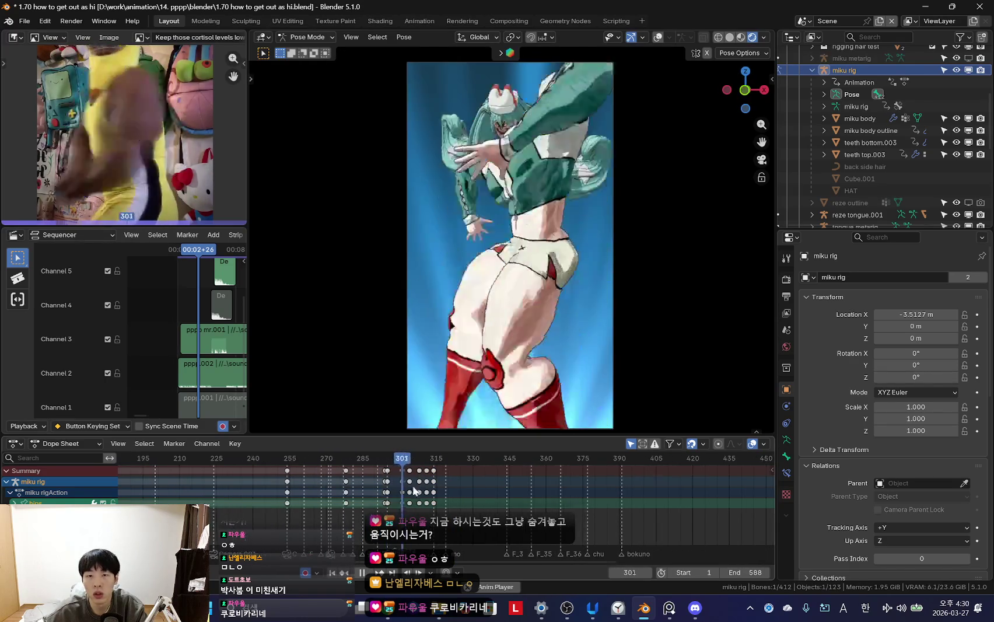
scroll(475, 496, "up", 2)
mouse_move(460, 500)
left_mouse_down()
mouse_move(476, 500)
mouse_move(373, 500)
left_mouse_up()
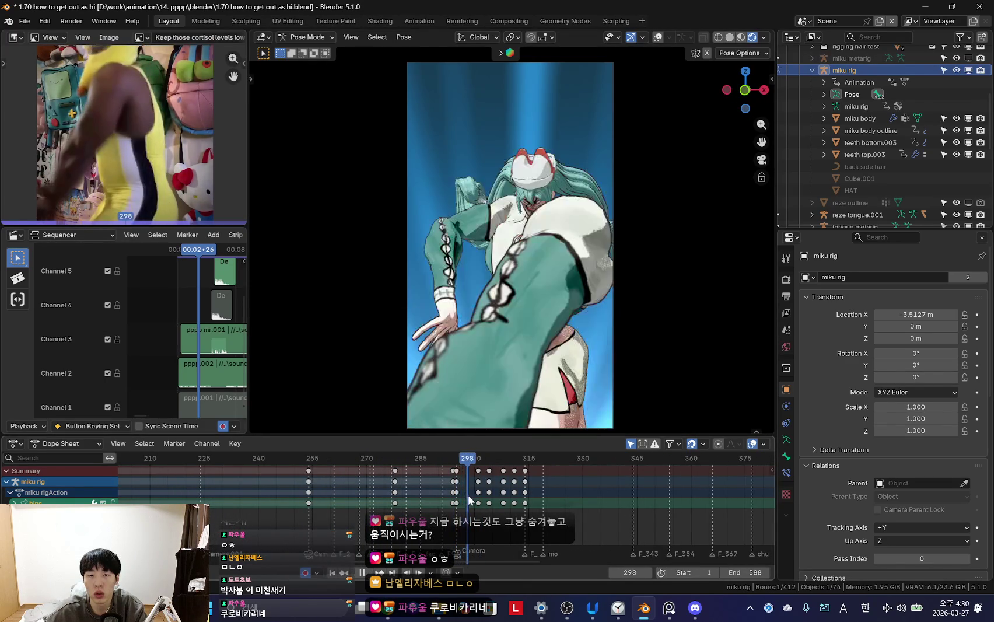
scroll(459, 477, "down", 2)
right_click(459, 477)
key("Escape")
- Stop at frame 295 and select the scene camera in the viewport
scroll(449, 513, "up", 3)
left_click_drag(462, 501, 455, 502)
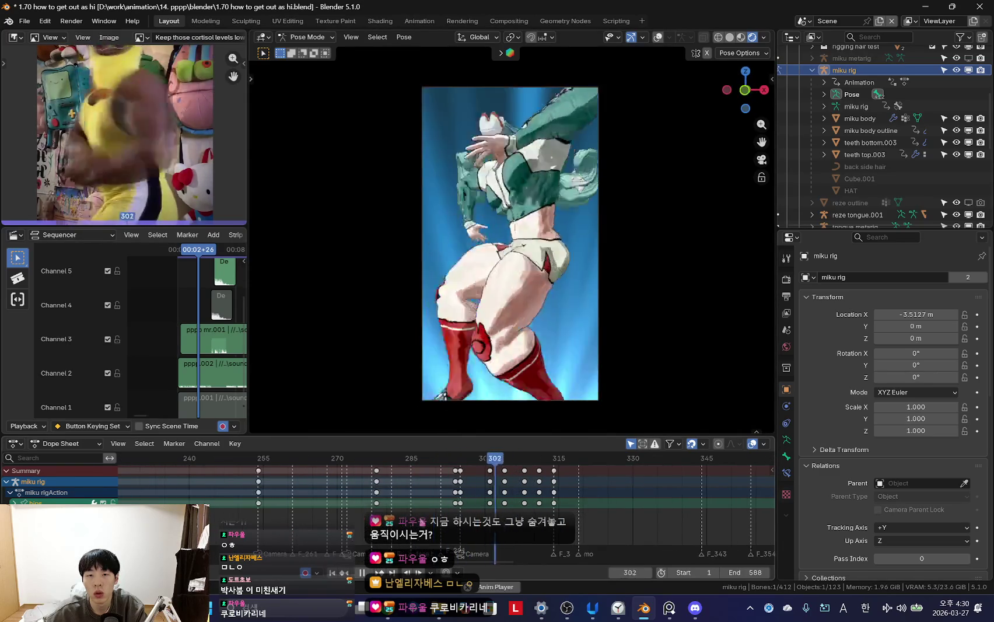
scroll(499, 507, "up", 1)
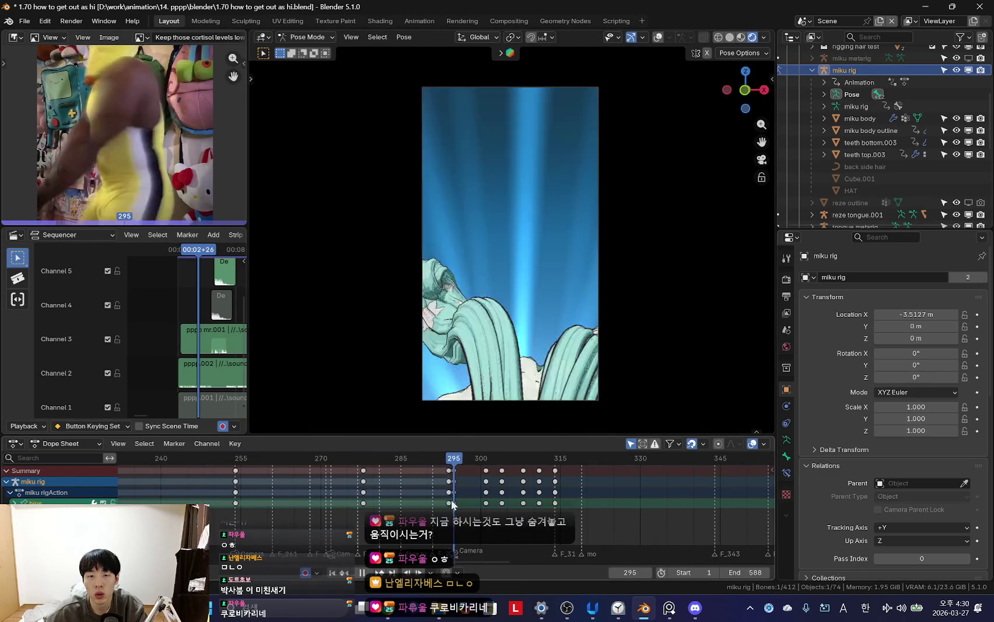
key("space")
left_click(428, 400)
scroll(448, 504, "up", 2)
mouse_move(448, 504)
left_mouse_down()
mouse_move(361, 493)
mouse_move(433, 503)
mouse_move(461, 474)
left_mouse_up()
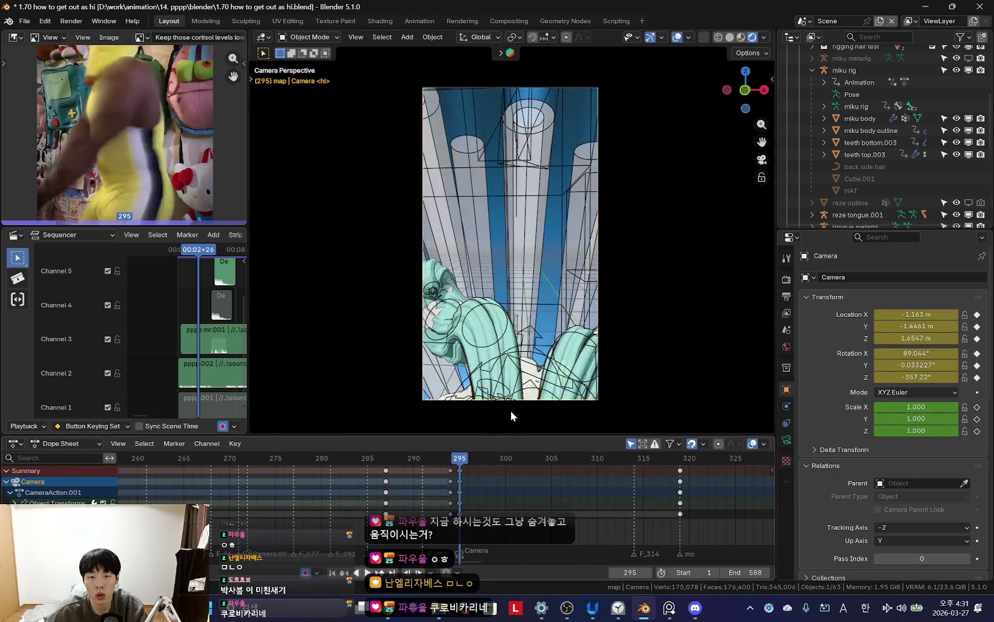
- Show the camera's lens settings, scrub frames 286–294 and select the miku body mesh
left_click(787, 440)
mouse_move(464, 532)
left_mouse_down()
mouse_move(353, 513)
mouse_move(448, 508)
left_mouse_up()
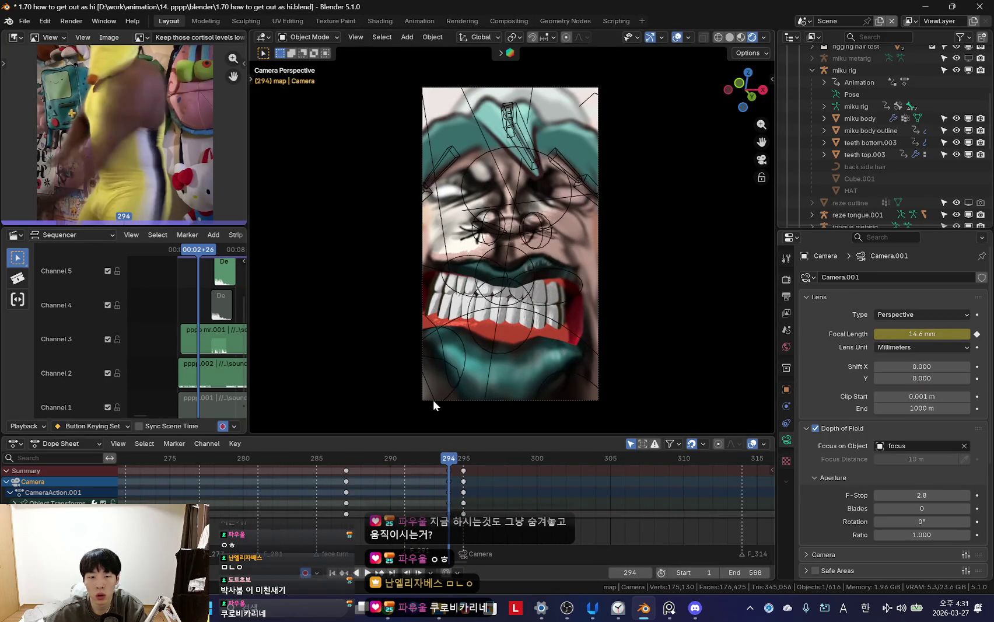
left_click(433, 400)
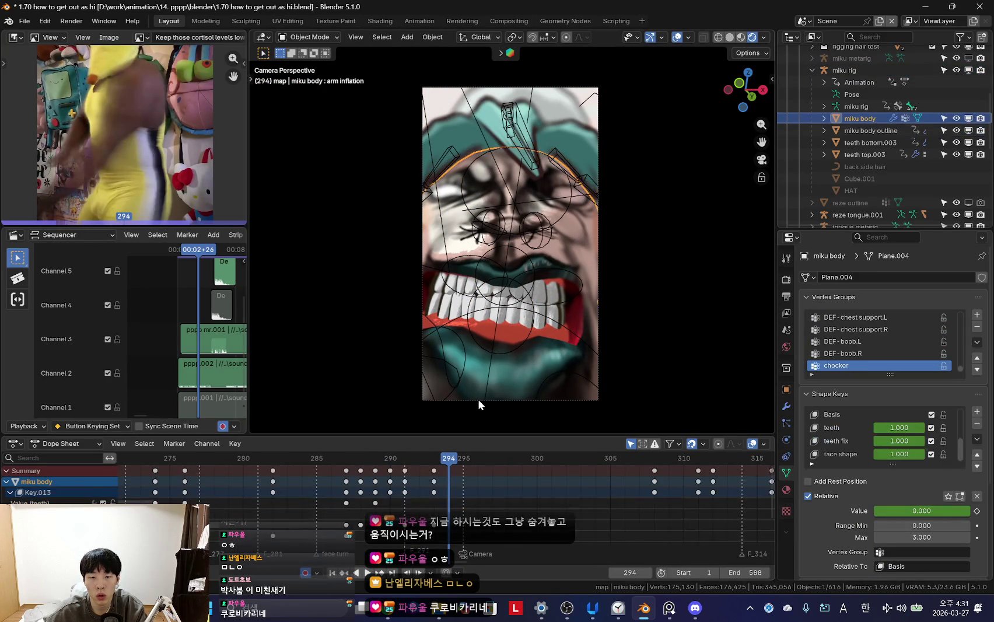
left_click(472, 400)
key("KP_Decimal")
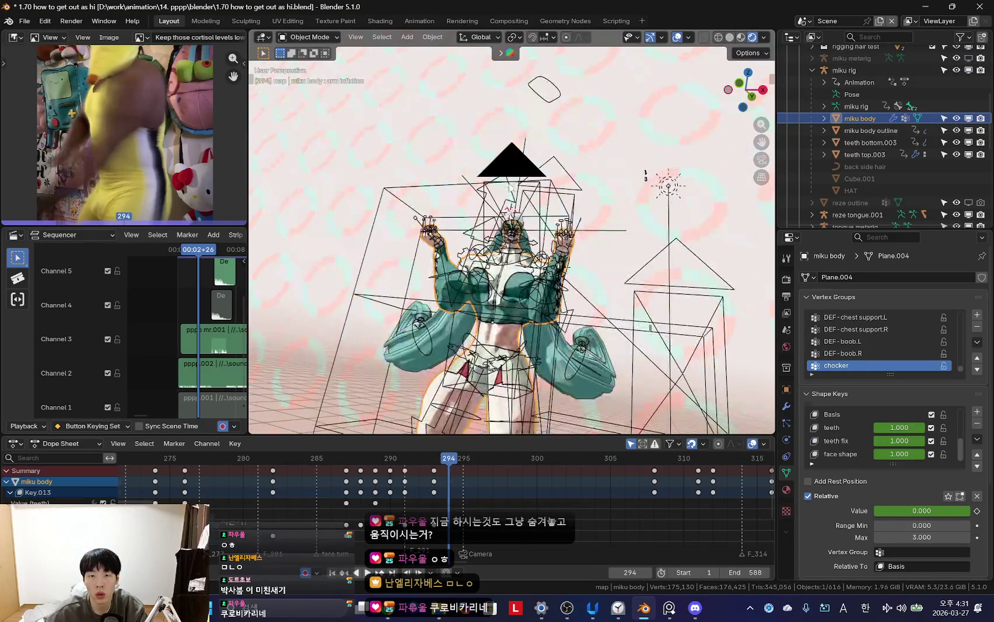
- Look through Camera.004 without overlays and play frames 294–298 to preview the zoom
left_click(509, 157)
key("KP_0")
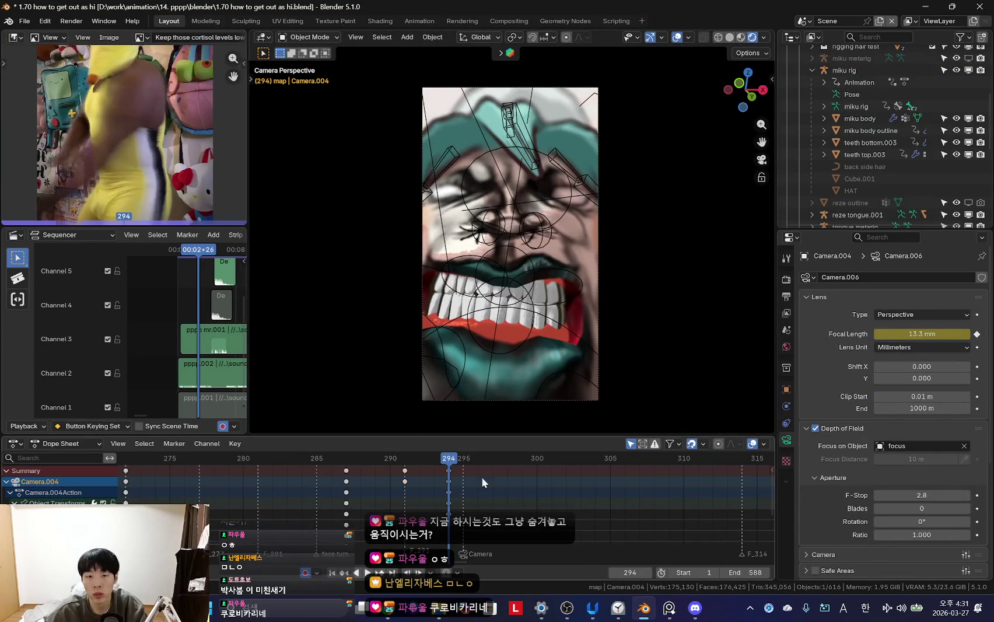
key("shift+alt+z")
middle_click_drag(452, 513, 461, 488)
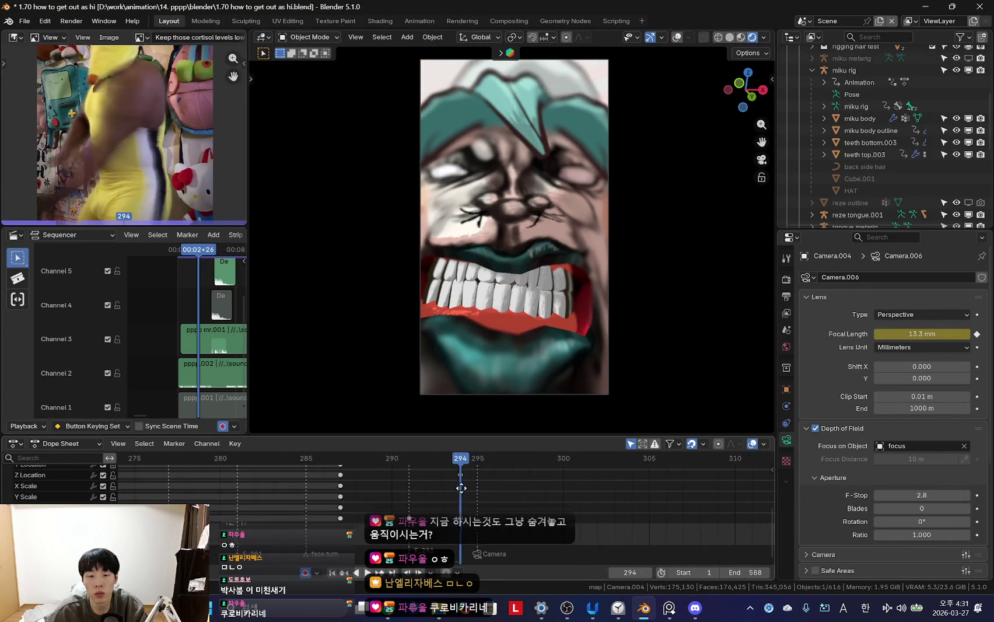
key("space")
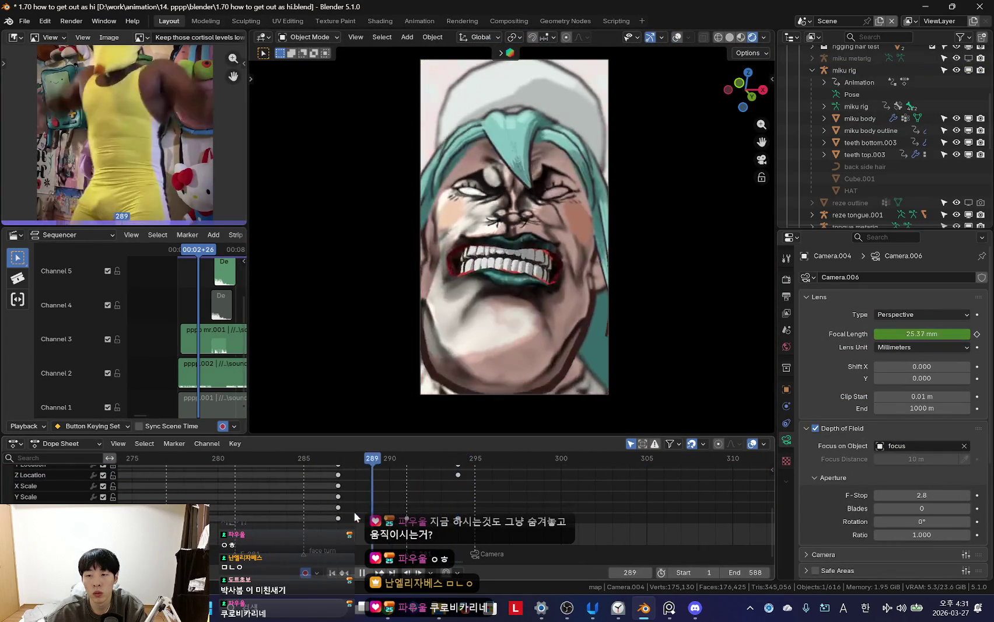
key("space")
key("shift+ctrl+space")
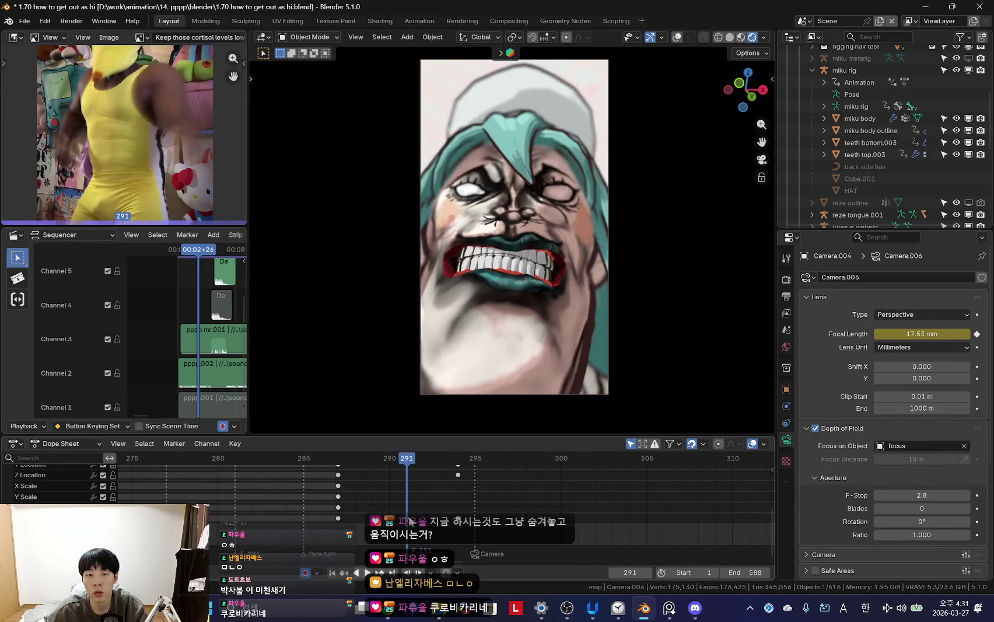
key("space")
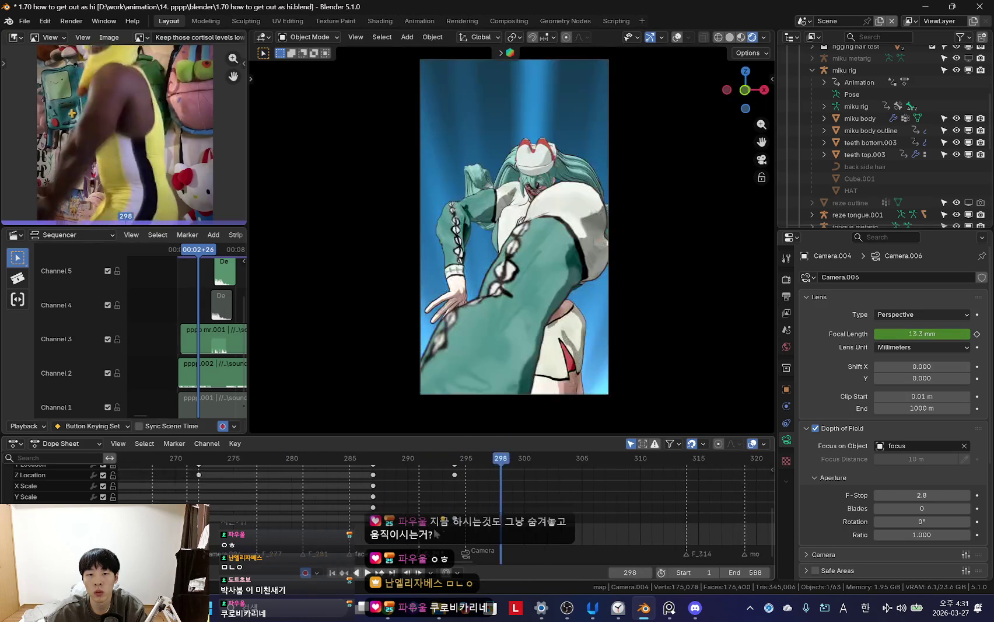
- Replay the zoom forwards and backwards, scrubbing to about frame 297
key("space")
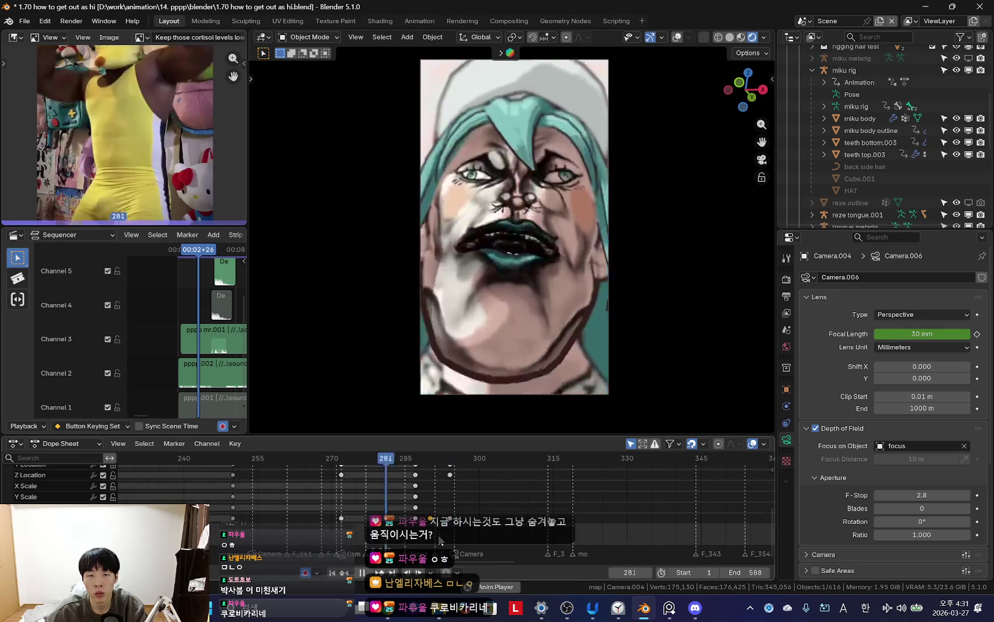
scroll(460, 537, "up", 2)
key("Escape")
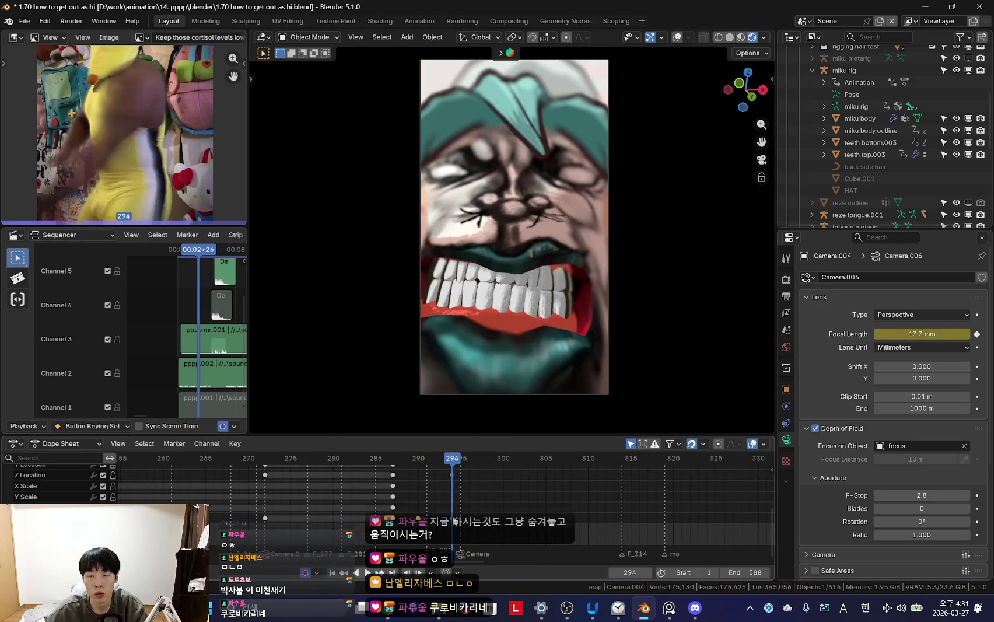
scroll(465, 524, "down", 4, "alt")
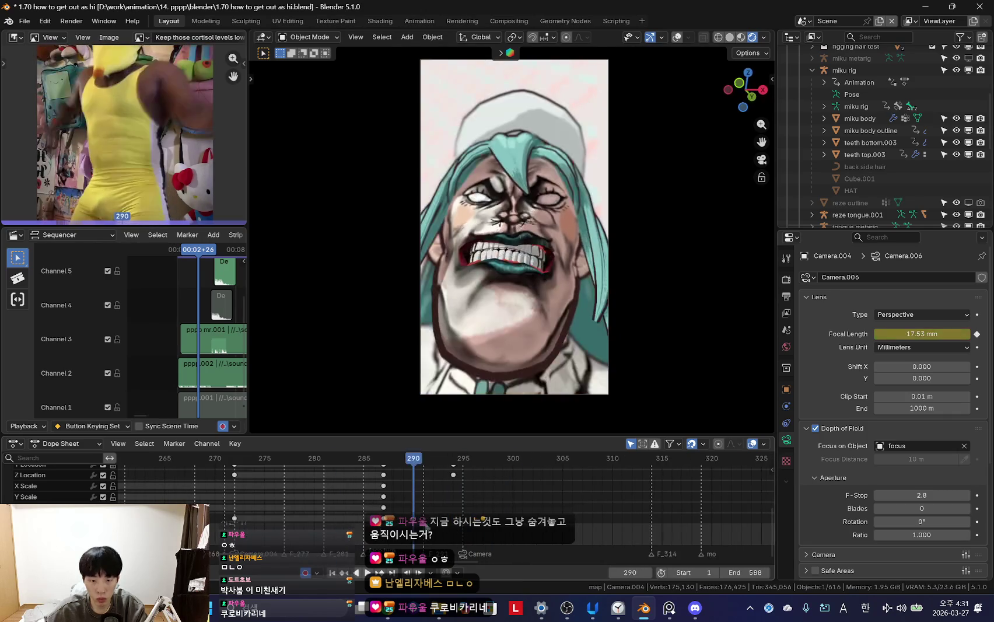
key("shift+ctrl+space")
scroll(451, 508, "down", 2)
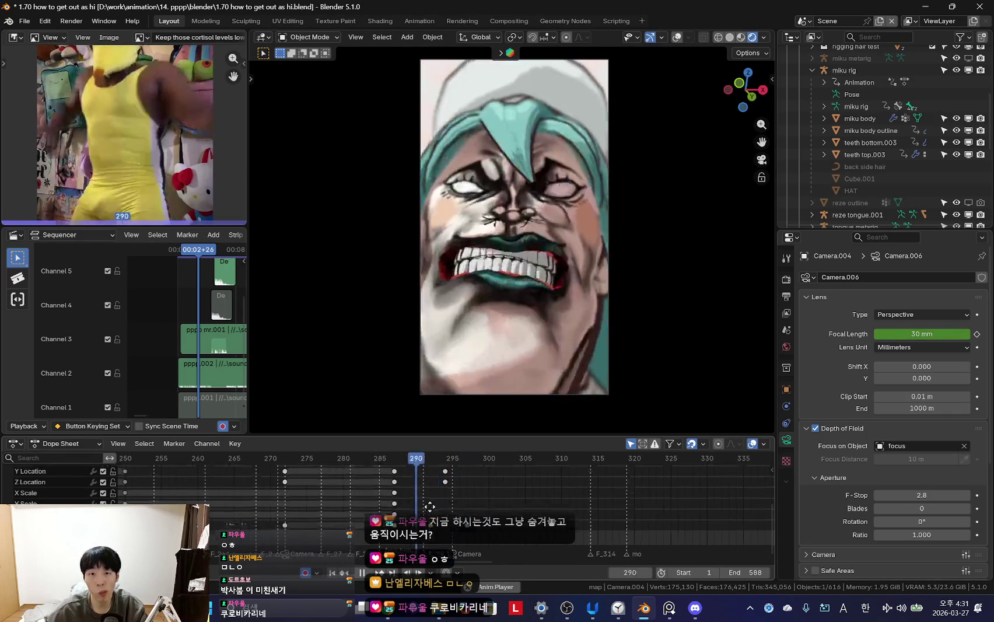
mouse_move(460, 505)
left_mouse_down()
mouse_move(474, 506)
mouse_move(391, 500)
mouse_move(472, 507)
left_mouse_up()
- Stop at frame 301 and select the main Camera object
scroll(471, 507, "up", 2)
key("space")
left_click(590, 399)
scroll(445, 532, "up", 2)
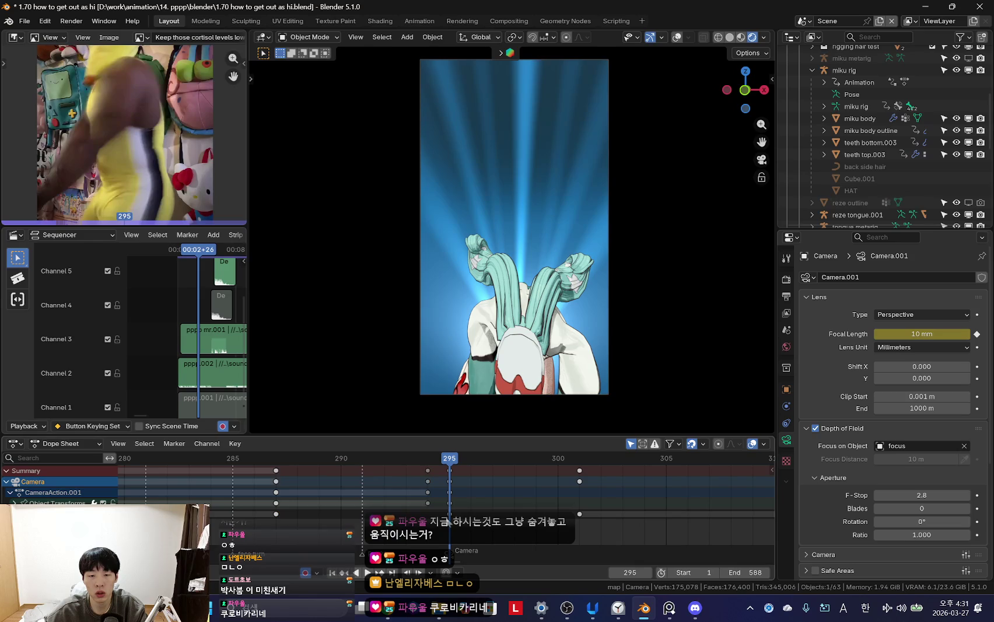
- Play and scrub the shot between frames 293 and 295, stopping at frame 292
key("space")
scroll(409, 480, "down", 3)
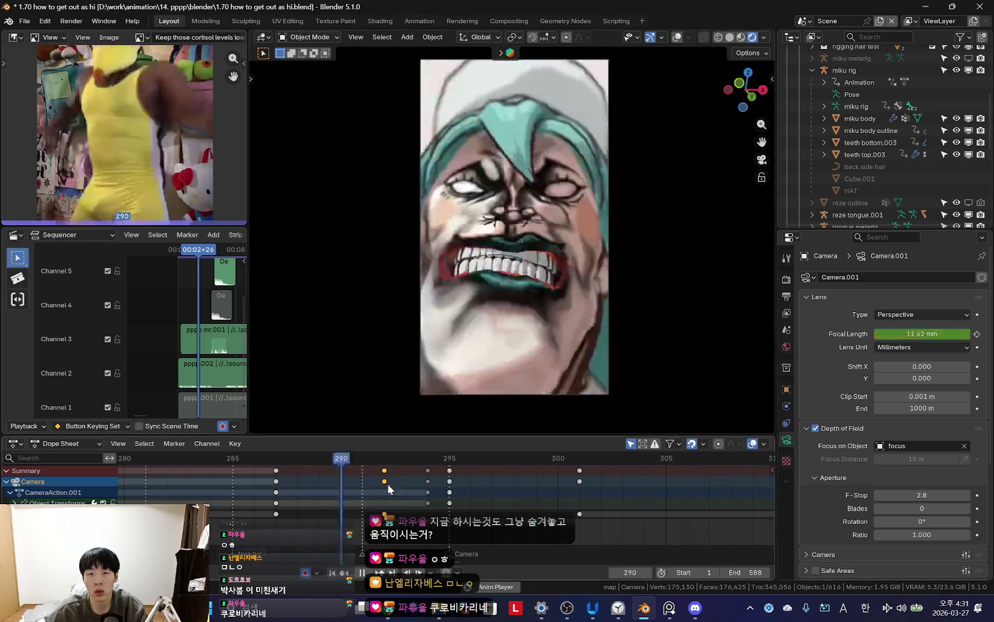
scroll(415, 471, "down", 3)
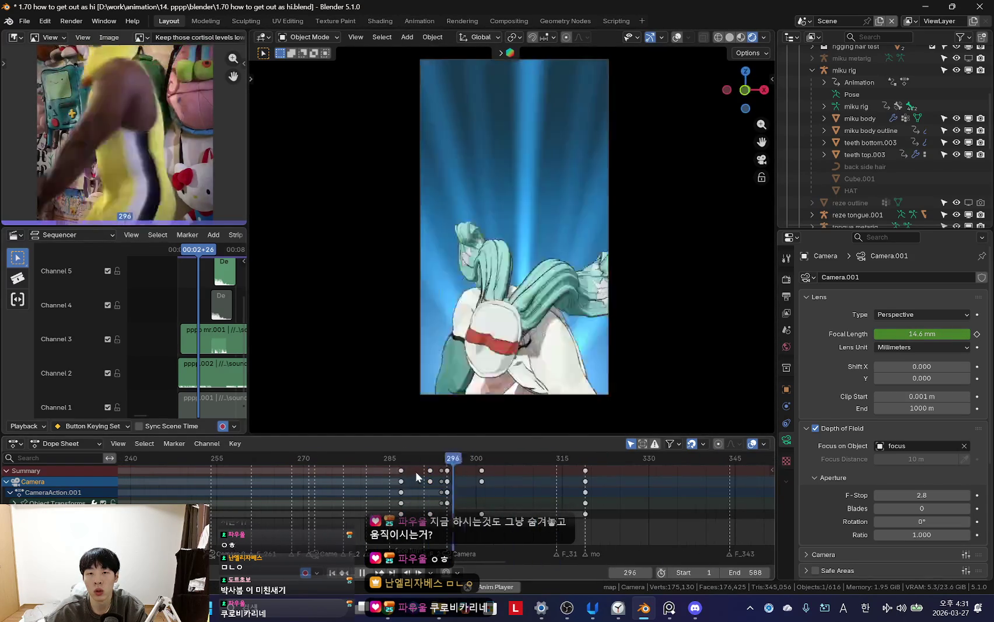
scroll(449, 489, "up", 3)
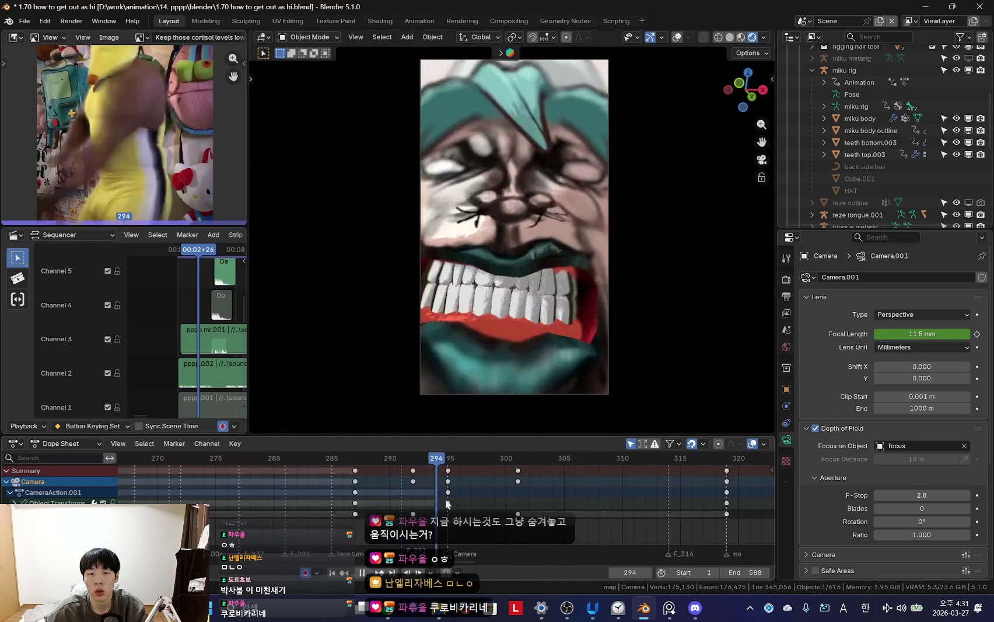
left_click_drag(414, 497, 516, 516)
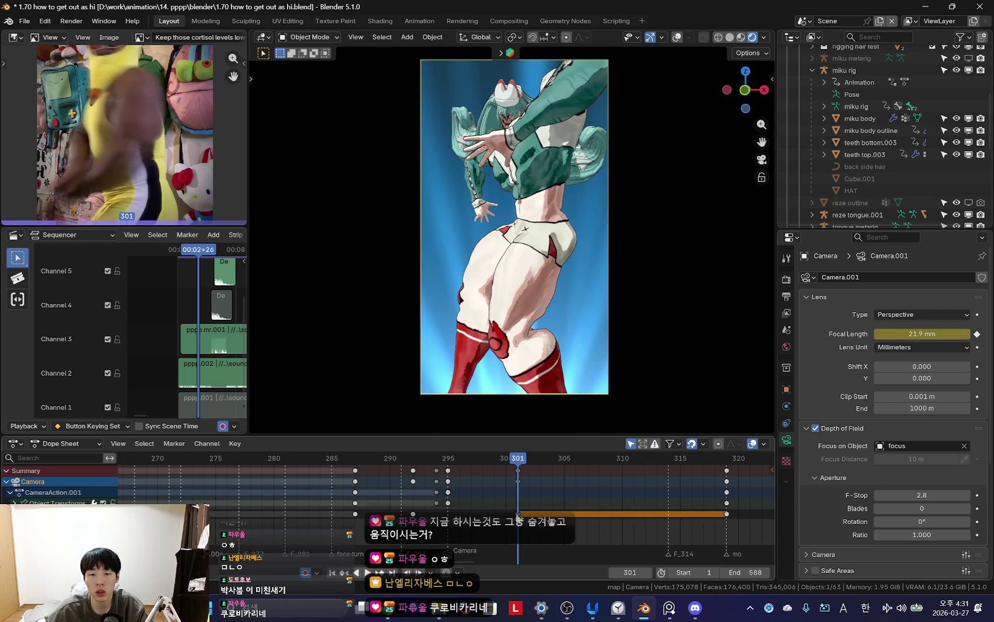
scroll(455, 505, "down", 3)
key("shift+ctrl+space")
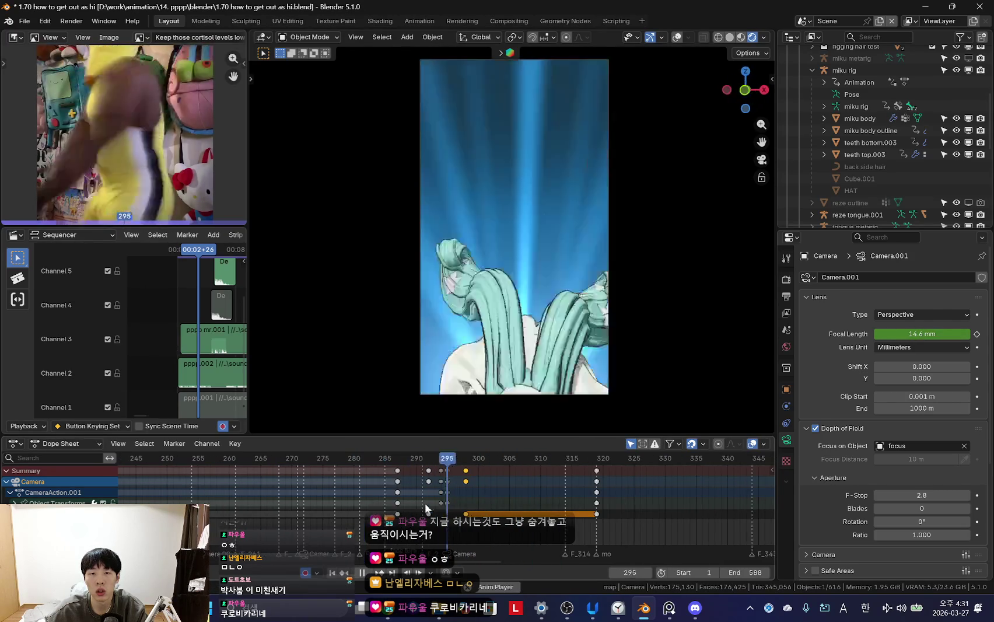
key("space")
- Select Camera.004 and raise its focal length to about 26.5 mm at frame 292, keying it
left_click(518, 397)
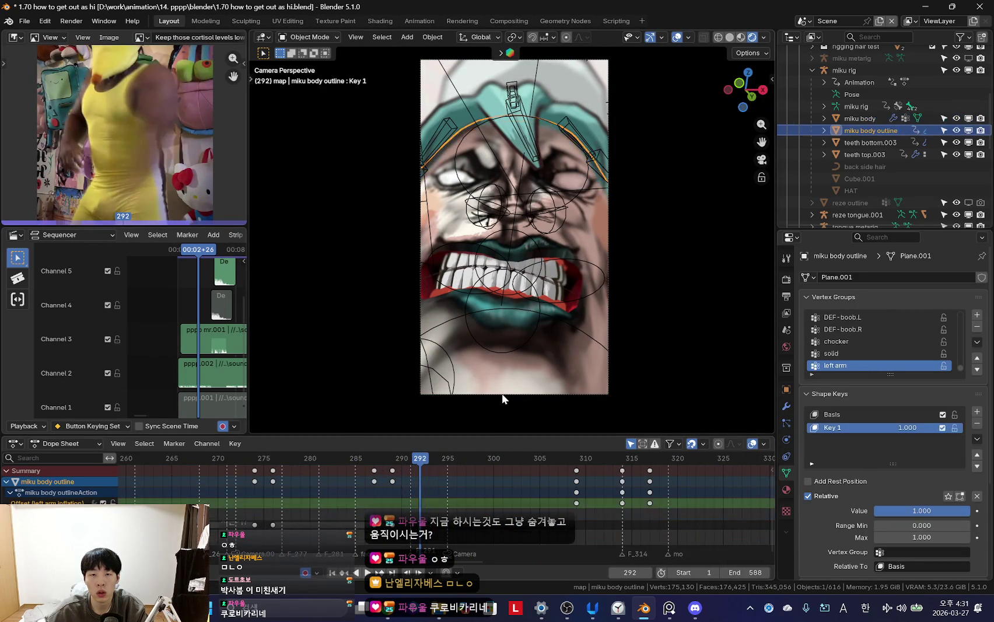
left_click(422, 67)
scroll(452, 501, "down", 3)
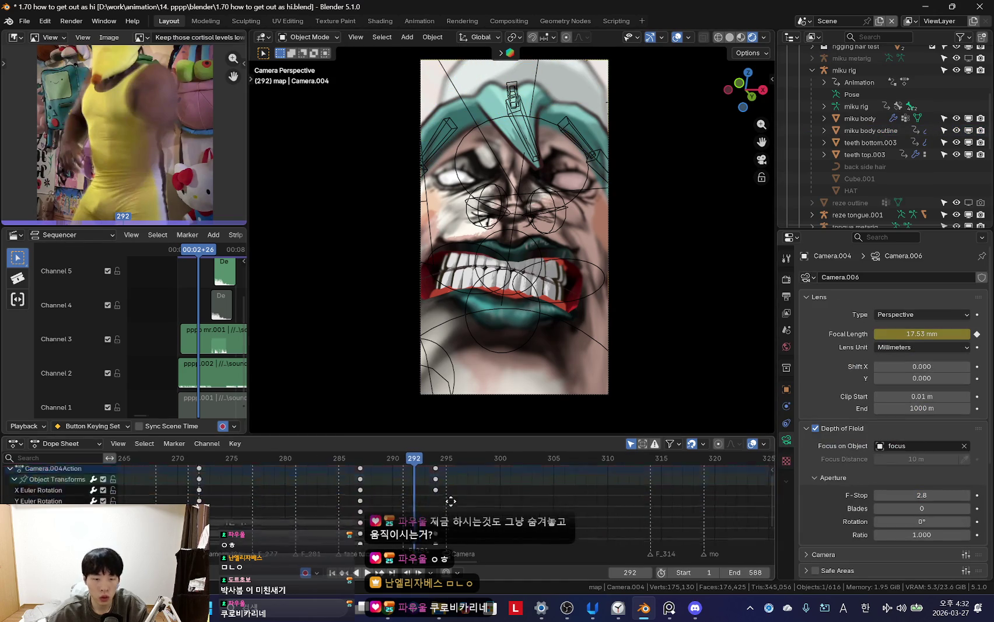
scroll(443, 484, "up", 2)
key("shift+ctrl+space")
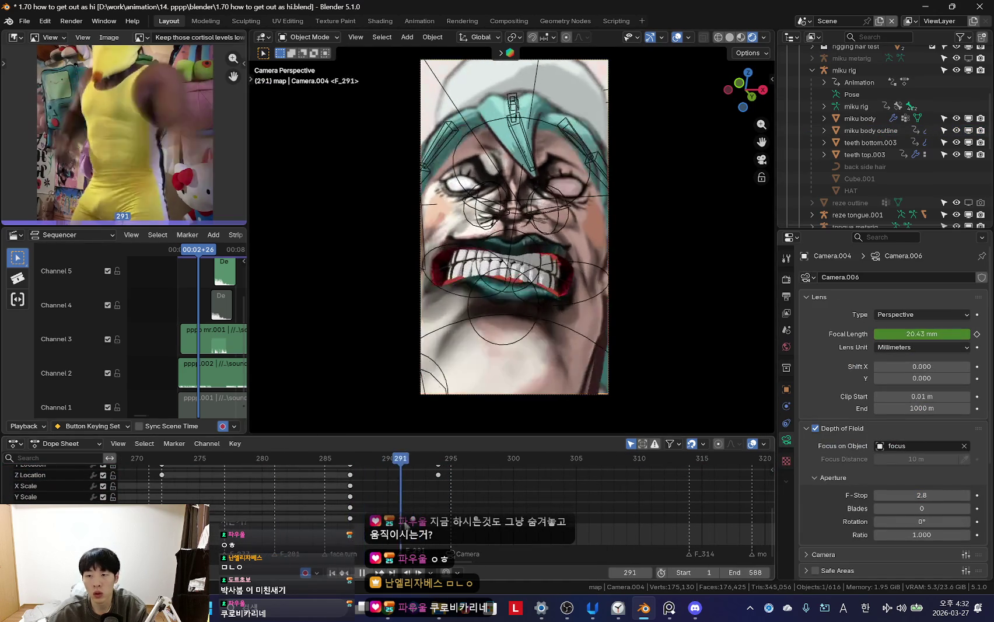
key("Escape")
left_click_drag(959, 334, 988, 333)
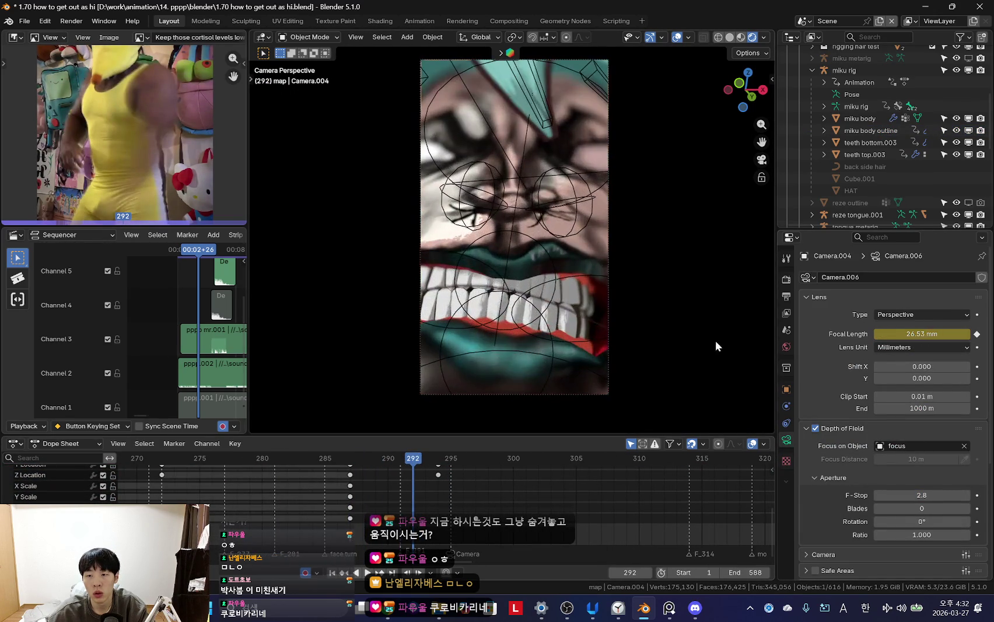
key("shift+ctrl+space")
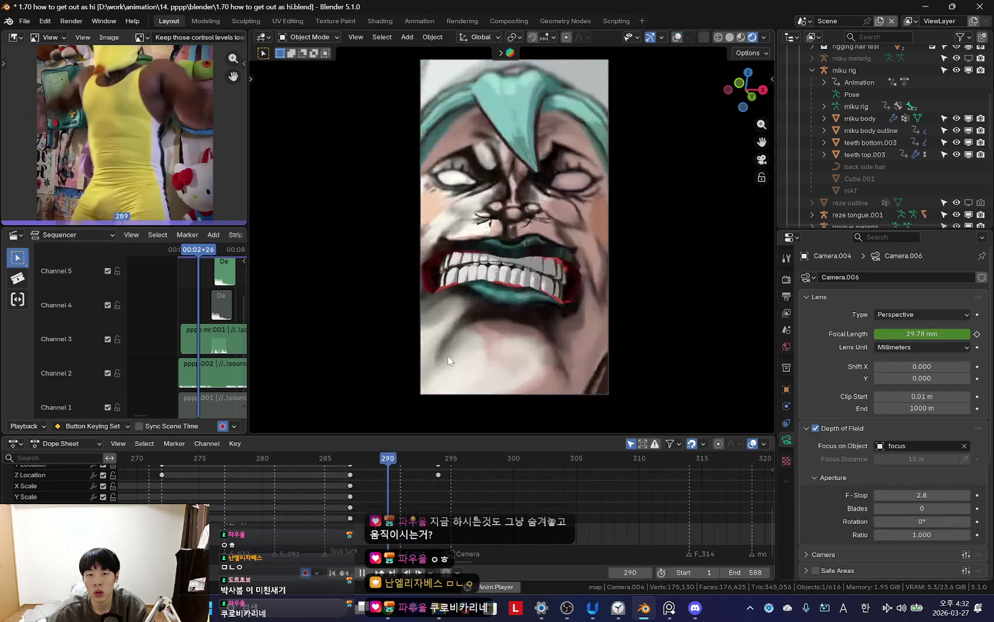
scroll(409, 497, "down", 2)
key("Escape")
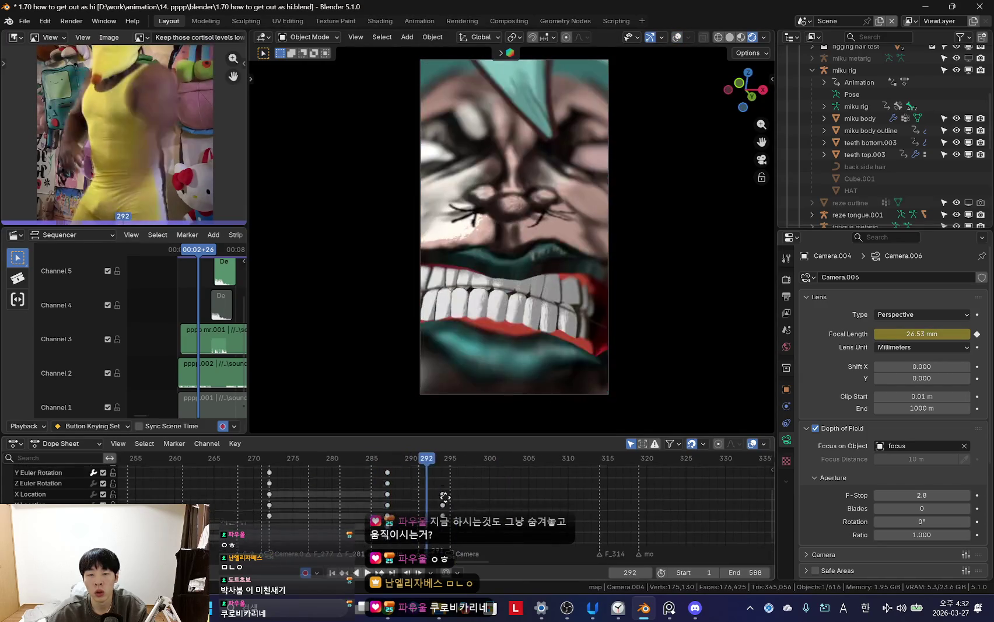
- Compare the zoom keys at frames 294 and 292 in a taller timeline, then undo the selection
scroll(433, 495, "up", 3, "shift")
scroll(434, 495, "down", 1)
key("Up")
scroll(489, 503, "up", 1)
left_click_drag(456, 435, 461, 405)
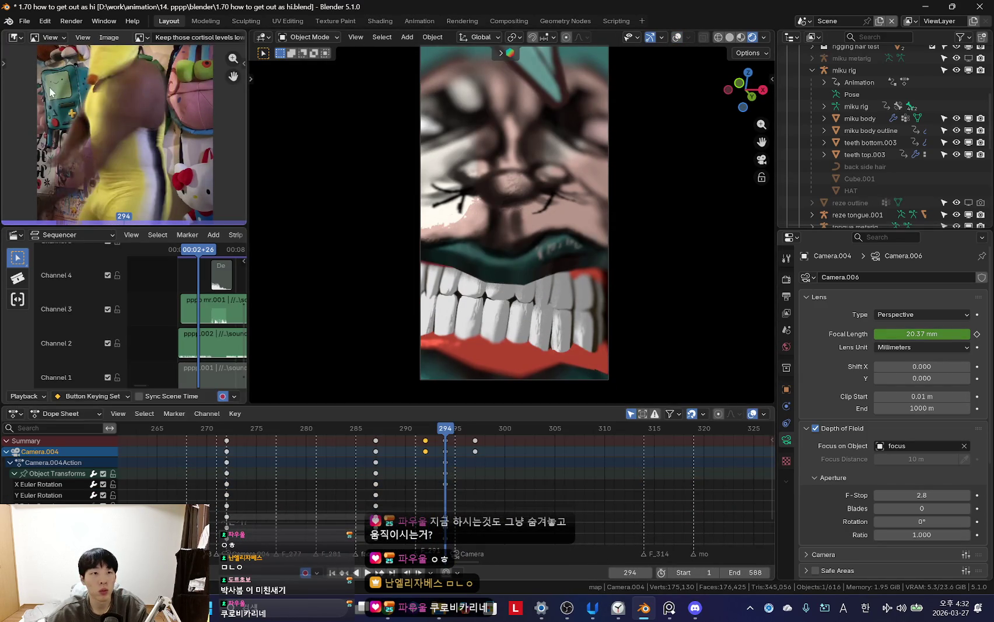
key("Down")
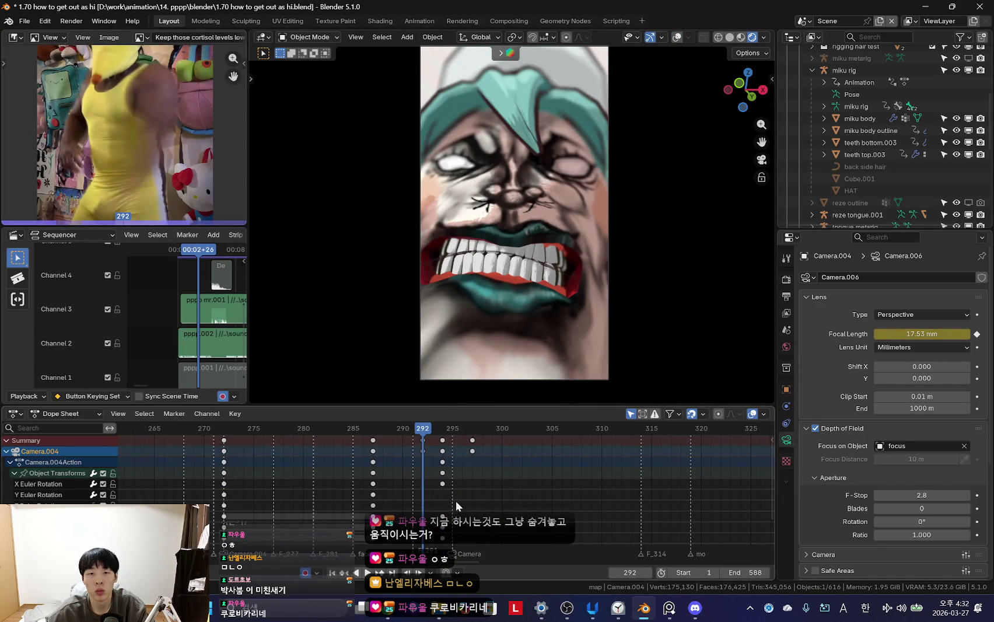
key("ctrl+z")
key("ctrl+z")
- Save the project as a new version, '1.71 how to camera change.blend'
left_click(23, 21)
left_click(32, 106)
left_click(445, 471)
type("1.71 how to camera change")
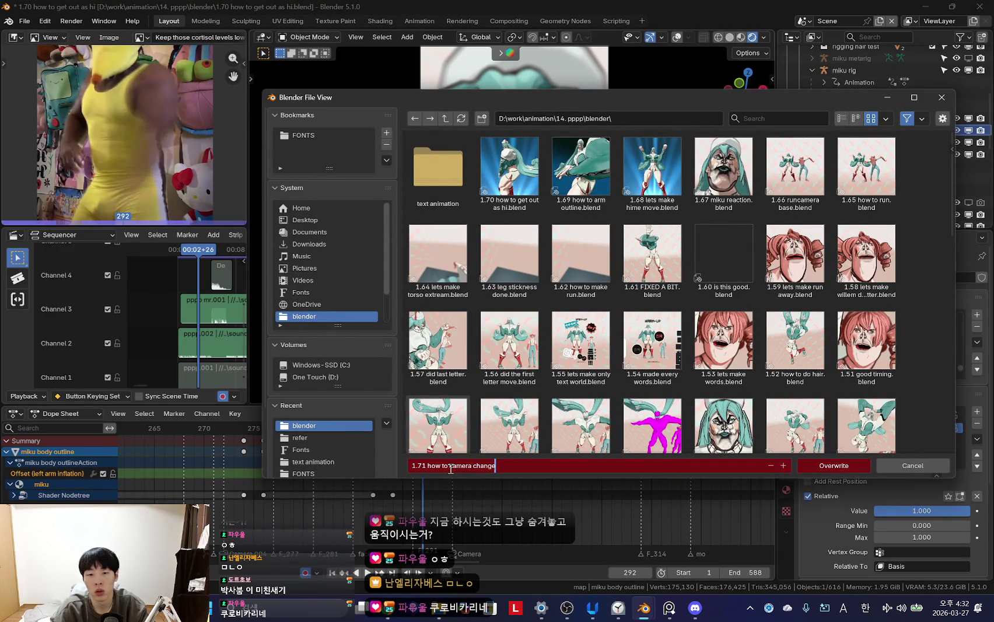
key("Return")
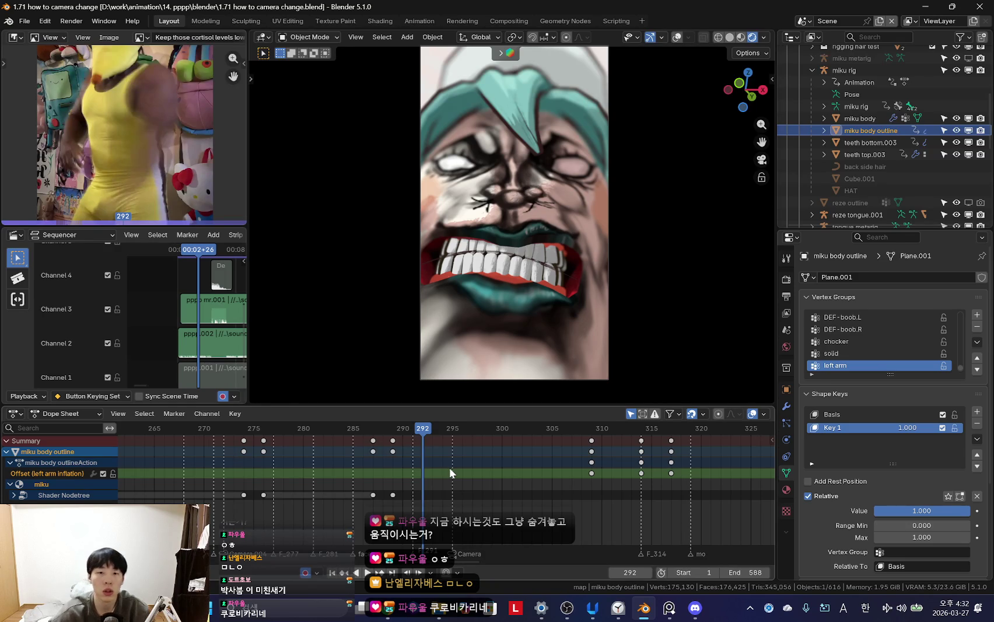
- Enlarge the timeline, select the miku body, and orbit out of the camera view to select the camera
scroll(431, 461, "up", 1)
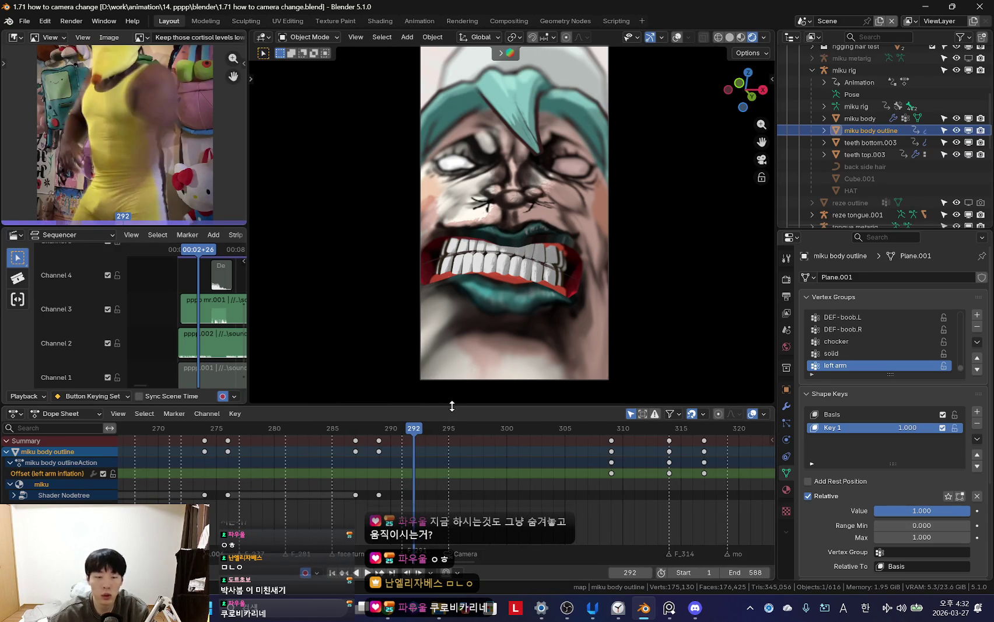
left_click_drag(456, 403, 455, 395)
scroll(447, 455, "up", 3)
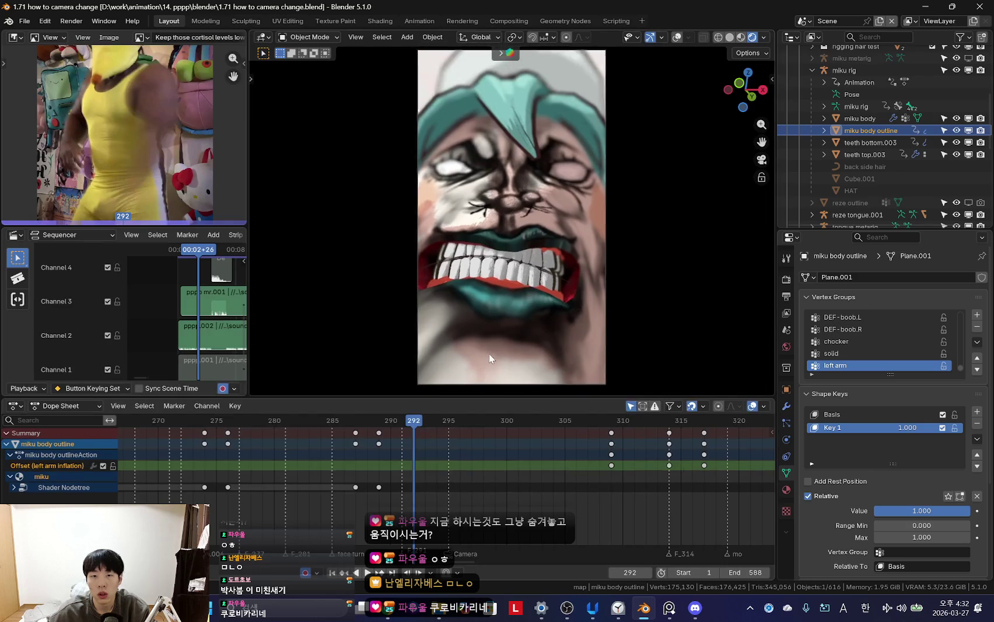
left_click(429, 385)
left_click(427, 384)
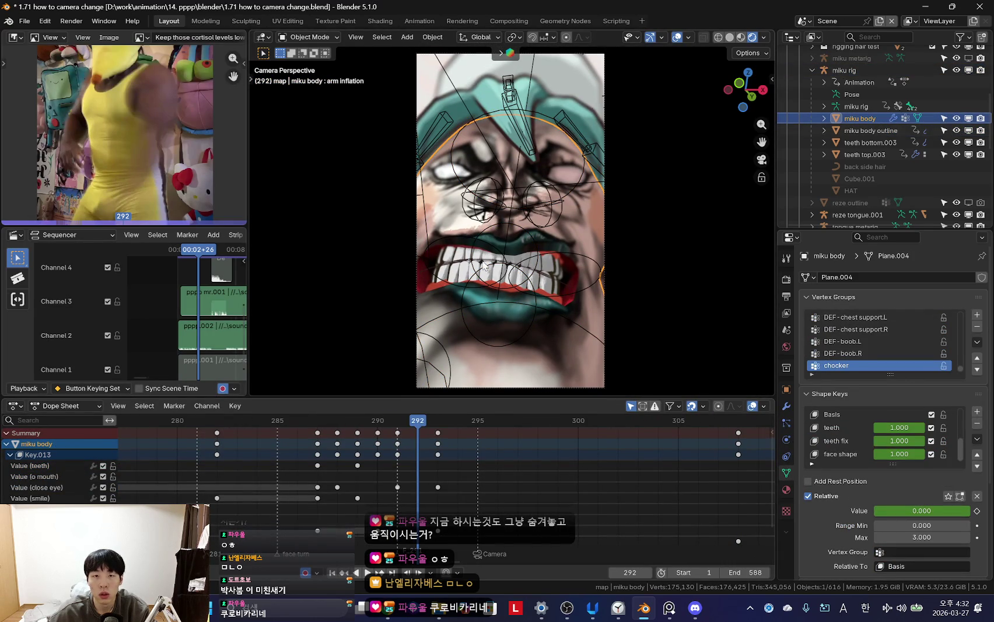
middle_click_drag(433, 104, 446, 209)
left_click(502, 222)
middle_click_drag(502, 222, 520, 223)
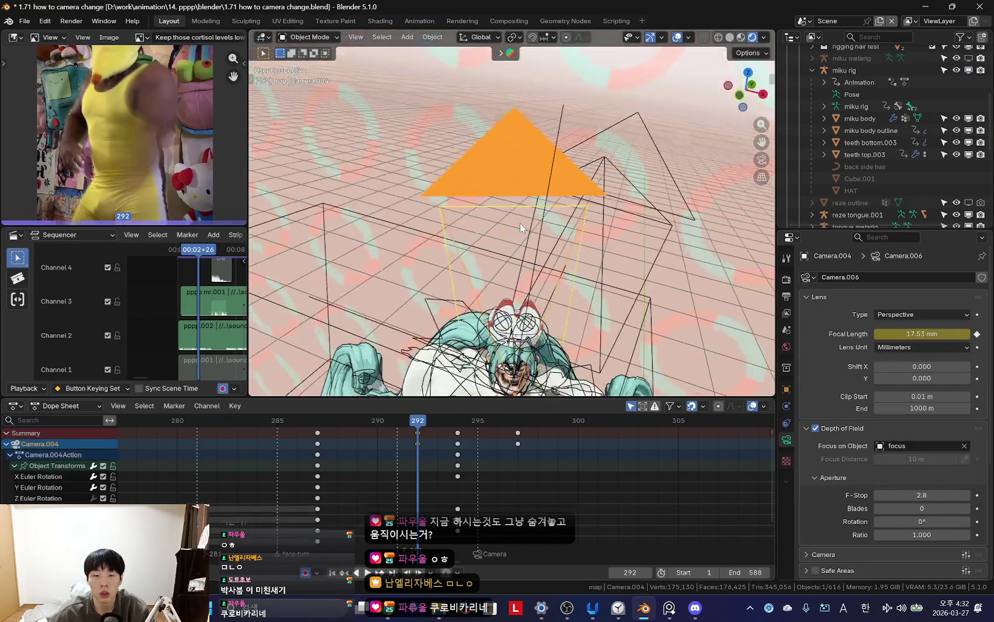
- In camera view, play from keyframe 287 to frame 306, then put the Miku rig's arm into Pose Mode
key("ctrl+KP_0")
middle_click_drag(469, 480, 452, 424)
key("Down")
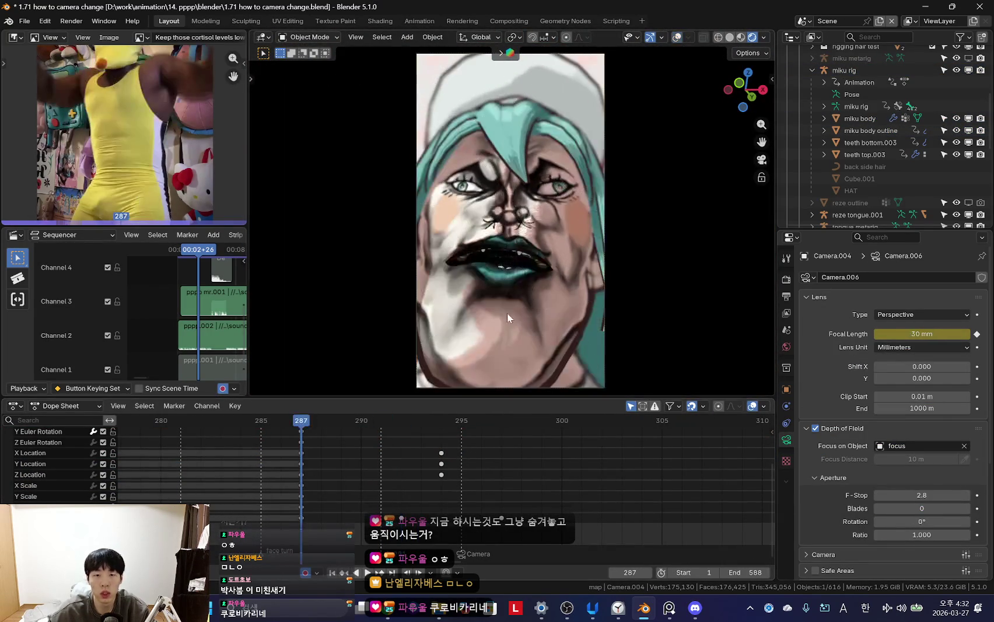
key("space")
scroll(350, 496, "down", 4)
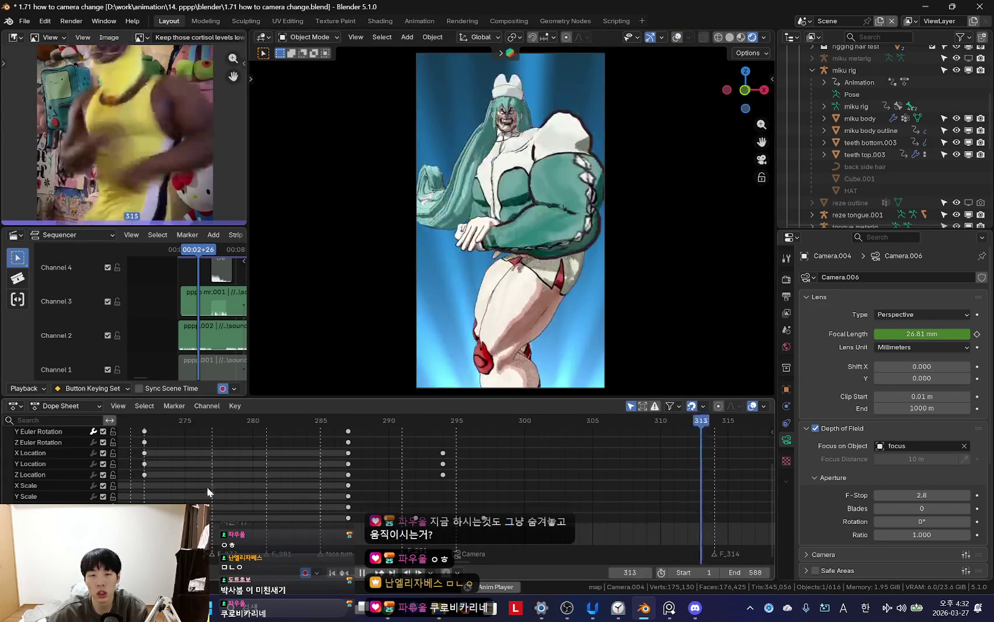
scroll(385, 481, "down", 2)
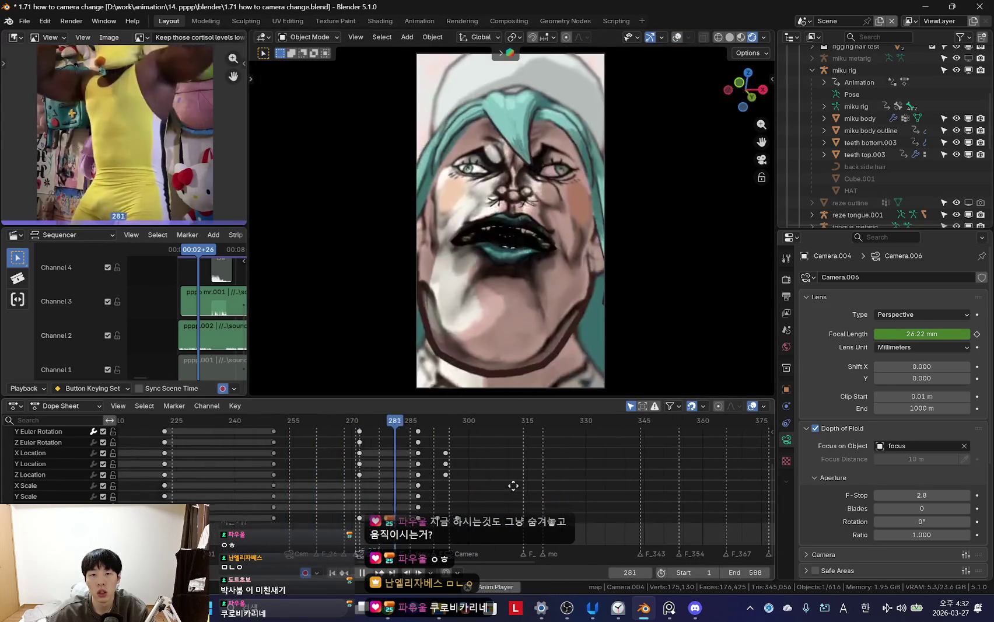
scroll(469, 487, "up", 2)
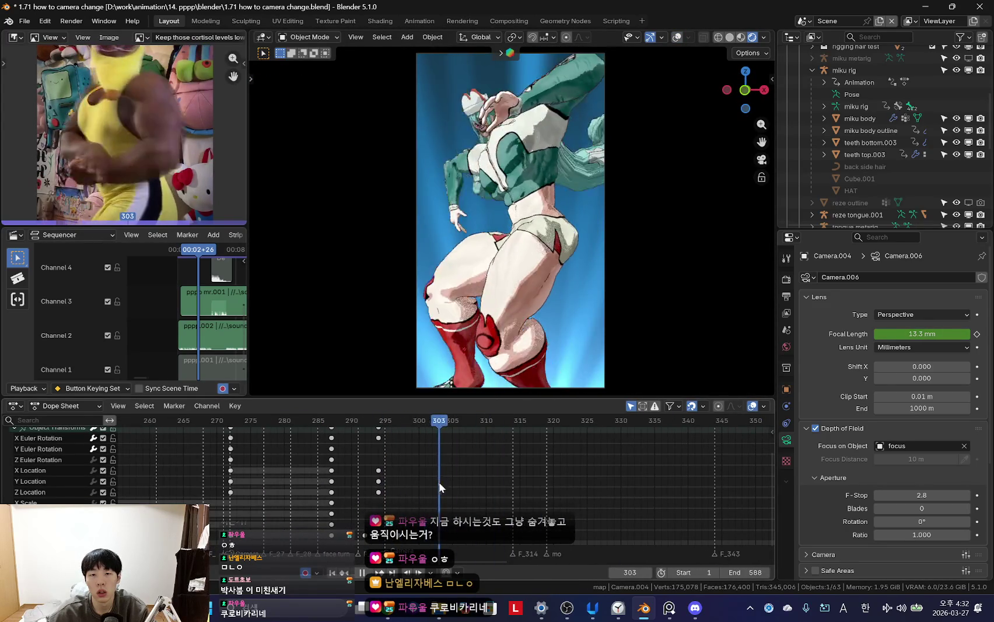
key("space")
left_click(564, 87)
key("ctrl+Tab")
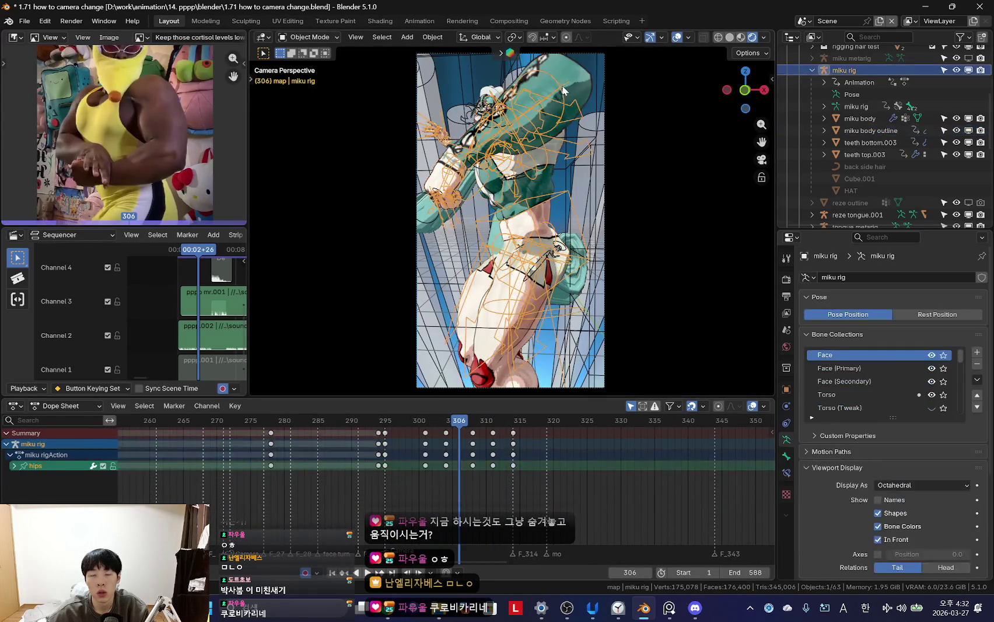
- Toggle the overlays, play to frame 306, and scrub around it to check the left upper arm
key("shift+alt+z")
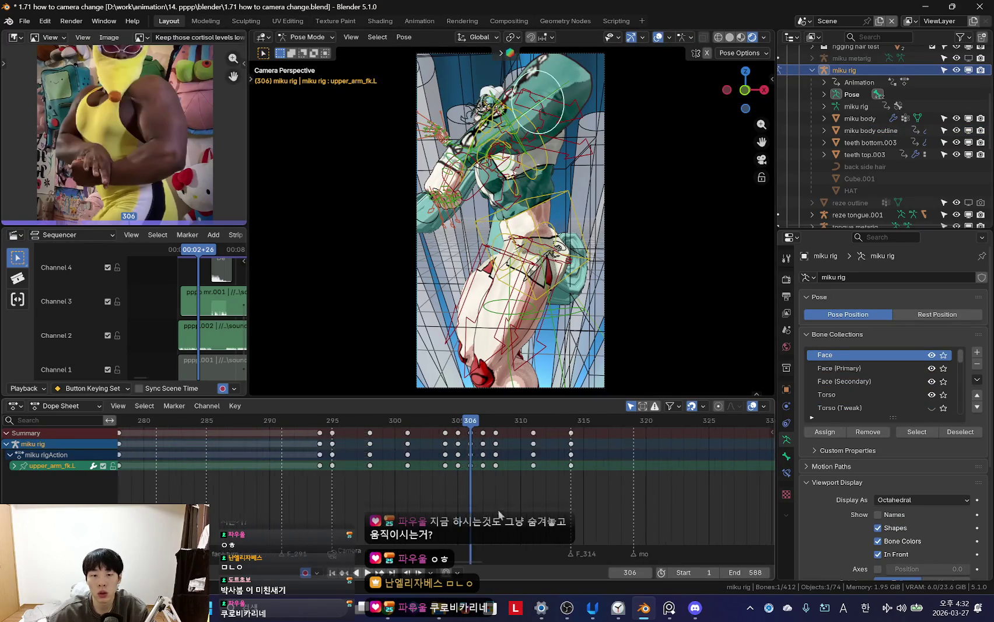
key("shift+alt+z")
key("space")
scroll(417, 446, "up", 2)
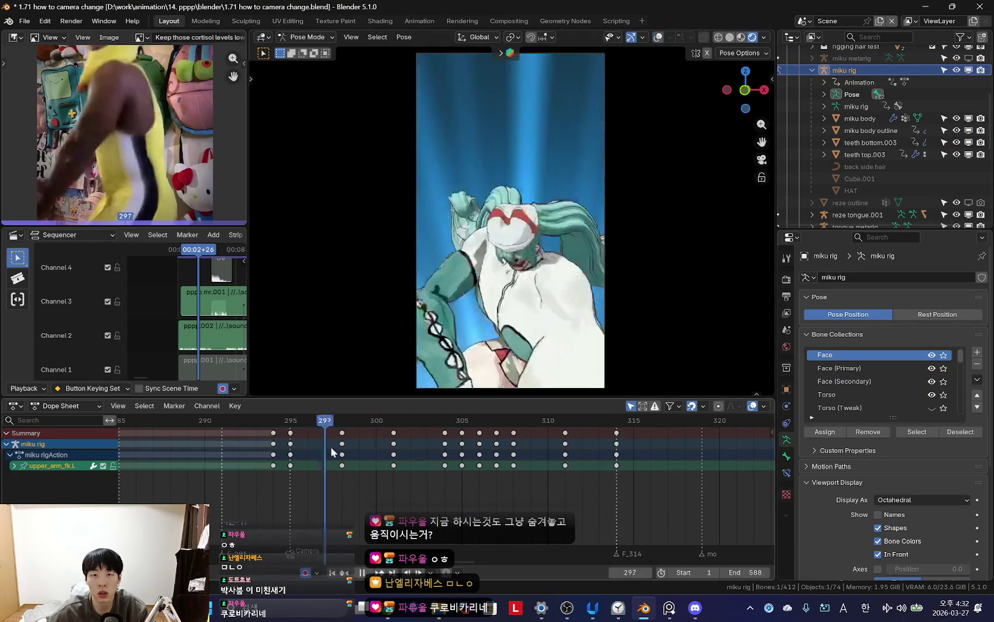
key("space")
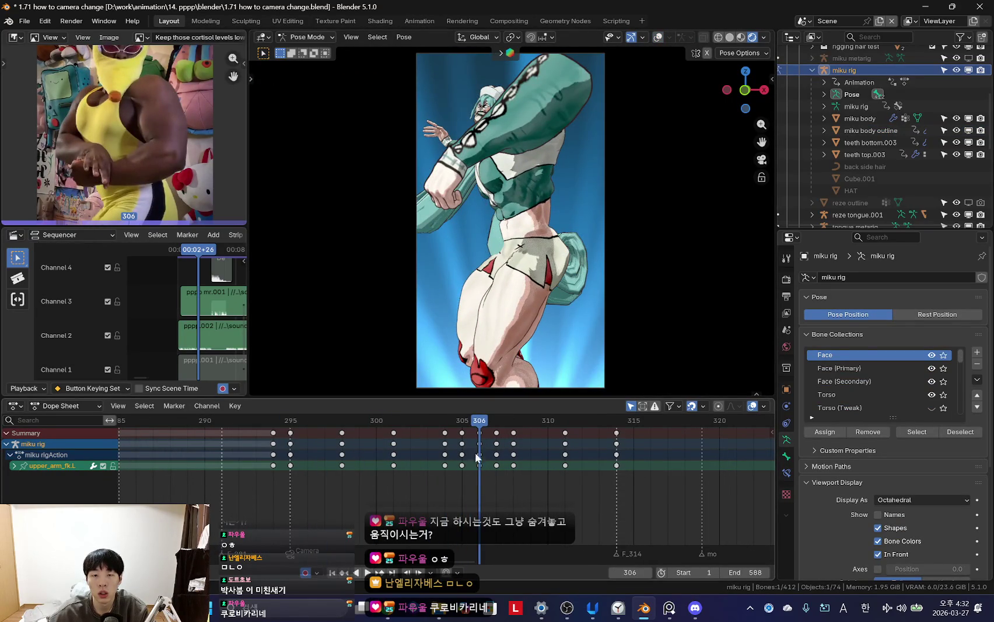
left_click_drag(418, 540, 552, 465)
- Loop frames 296–310 to review the arm, pausing at 307, then hide the bone and wireframe overlays
key("space")
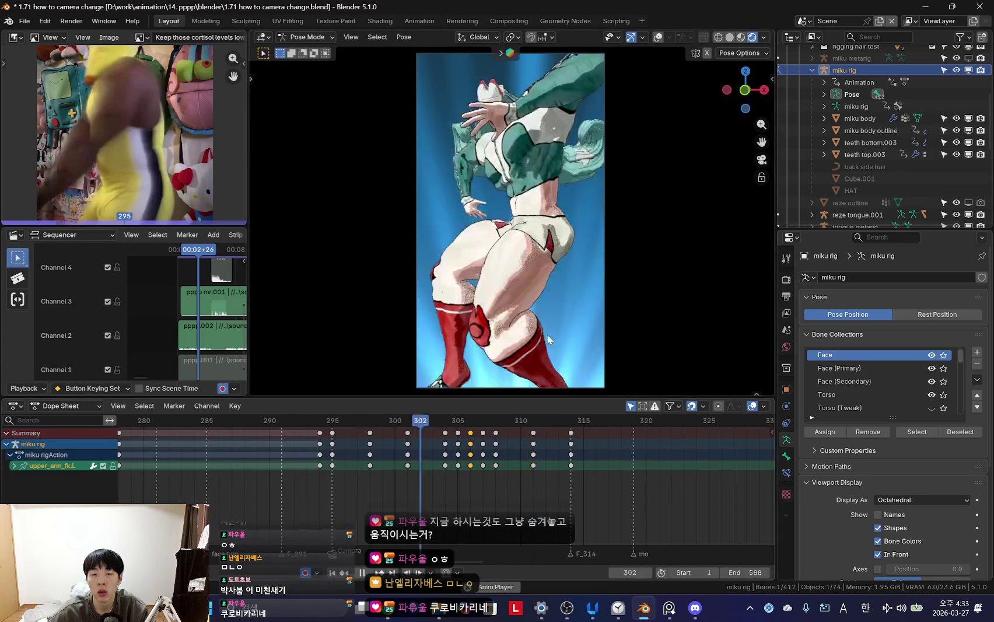
scroll(377, 465, "down", 2)
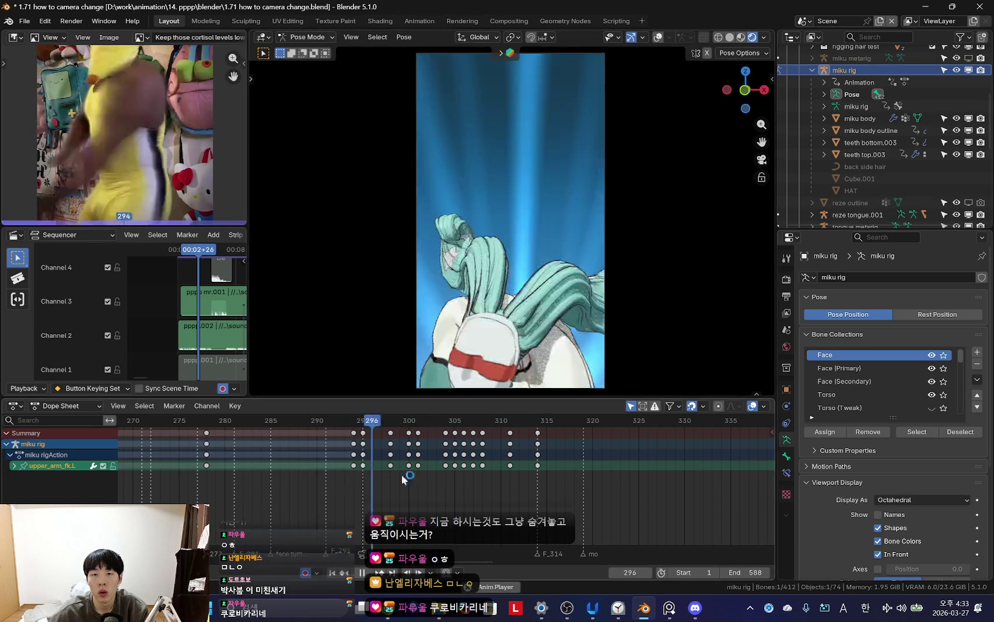
scroll(539, 289, "down", 2)
scroll(444, 414, "up", 1)
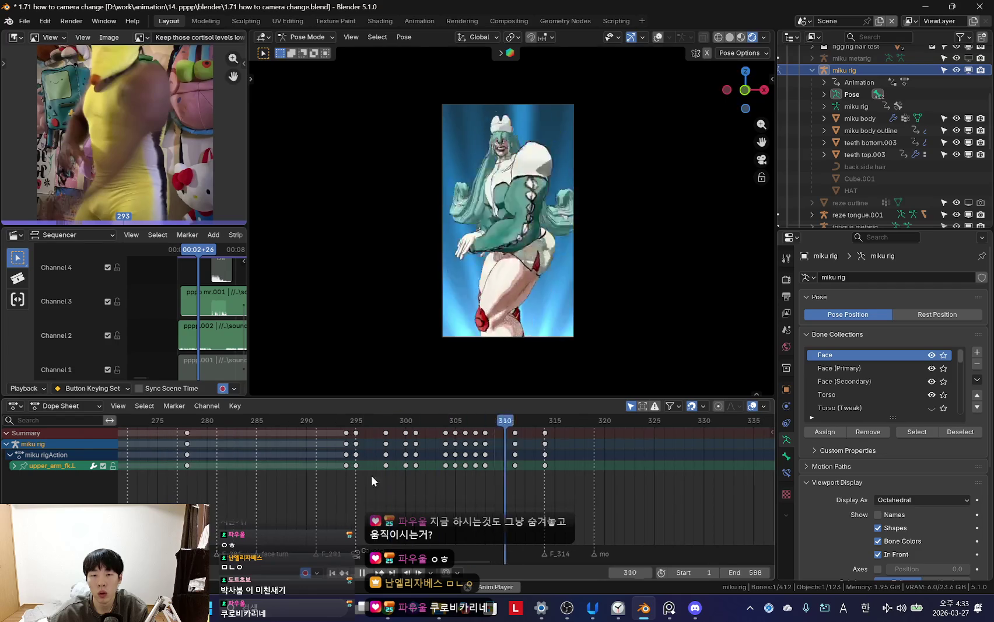
scroll(601, 273, "up", 1)
scroll(464, 470, "down", 2)
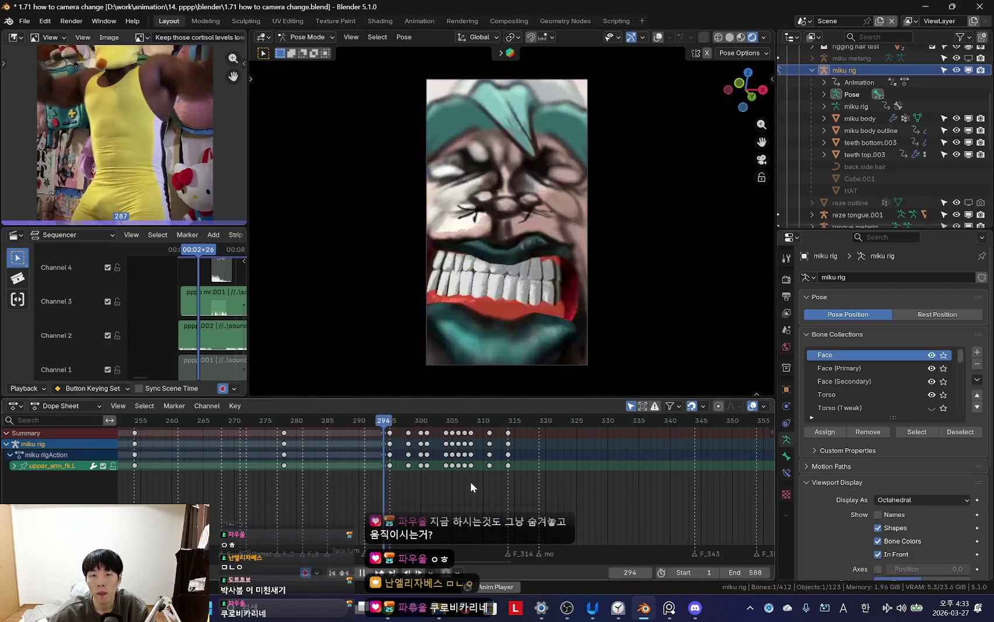
scroll(441, 475, "up", 2)
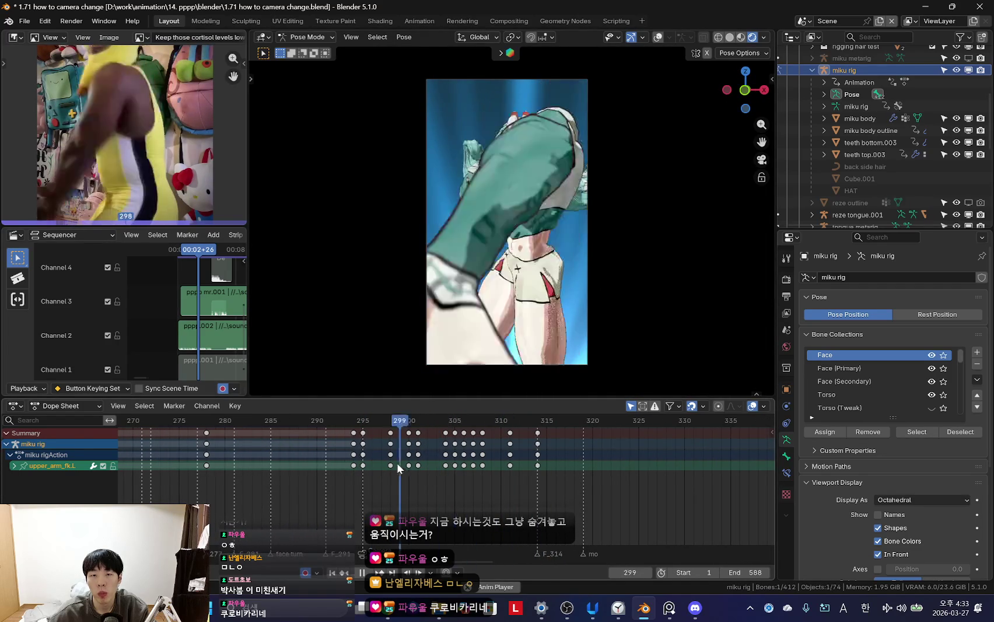
scroll(385, 467, "up", 1)
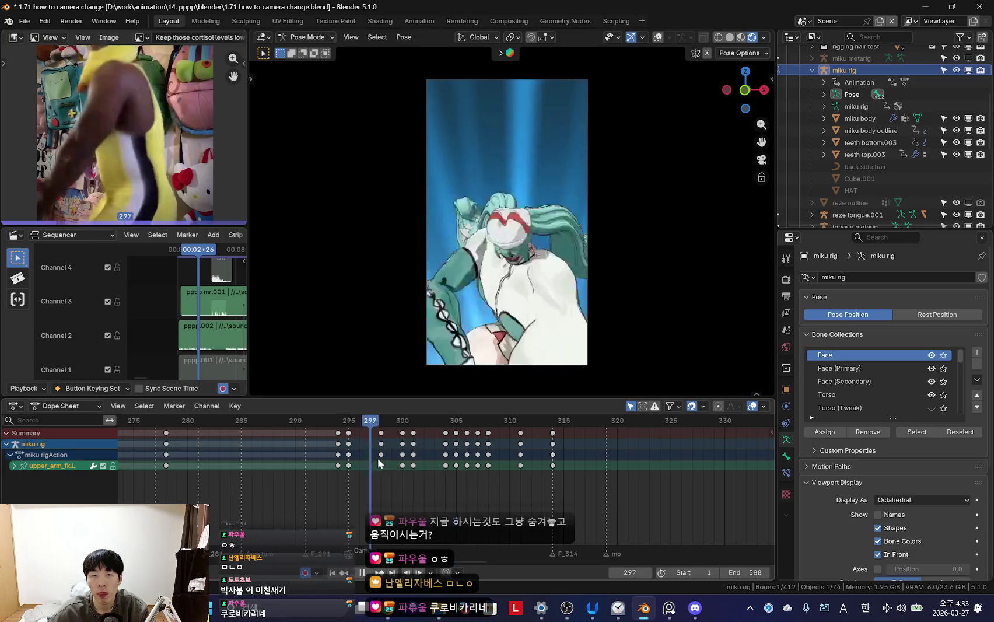
key("space")
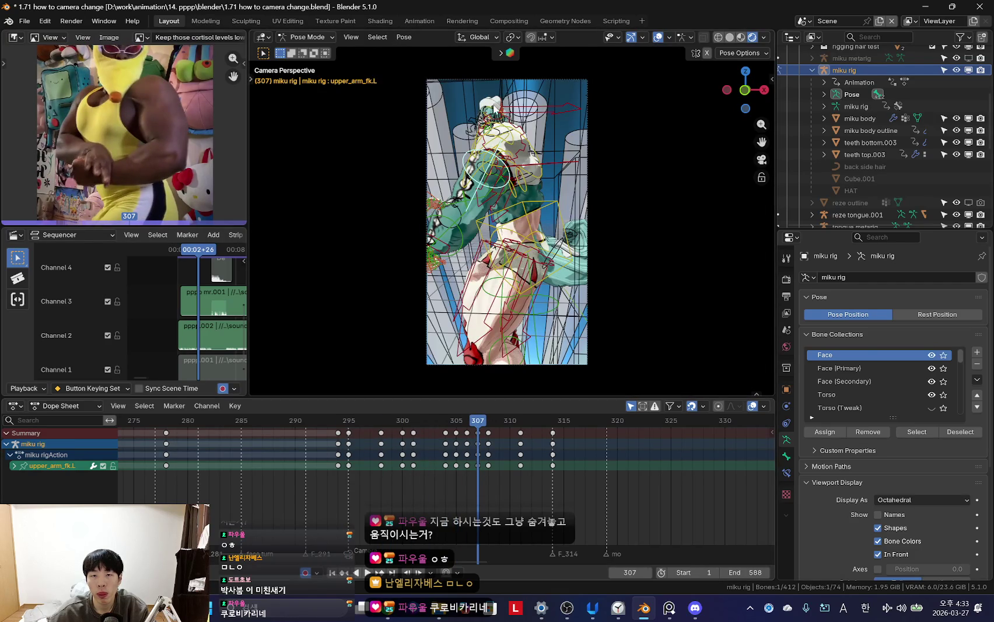
key("space")
key("shift+alt+z")
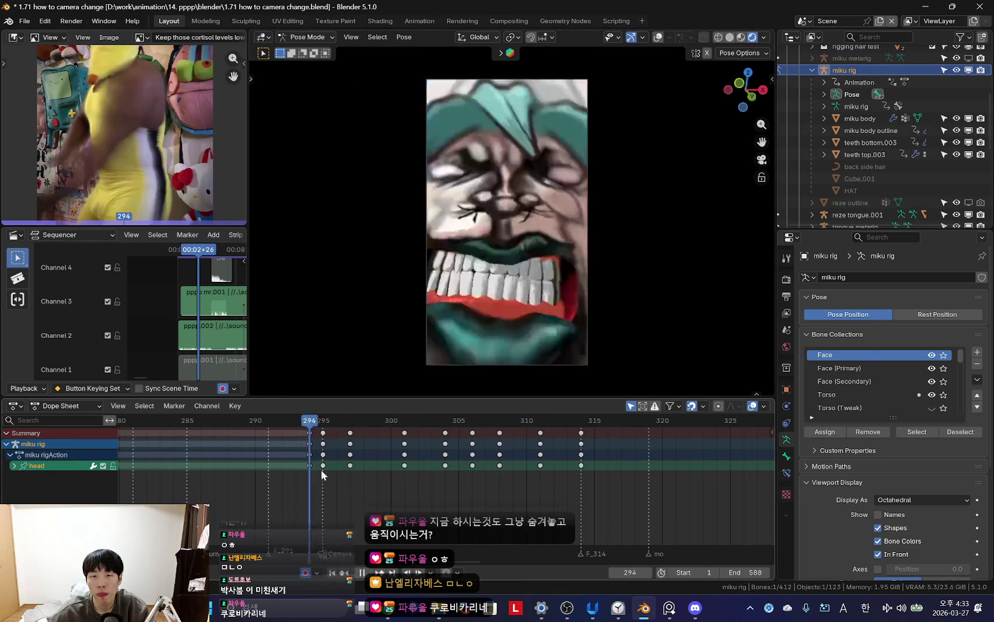
- At frame 304, trackball-rotate the head into a new pose and key it
scroll(399, 478, "up", 1)
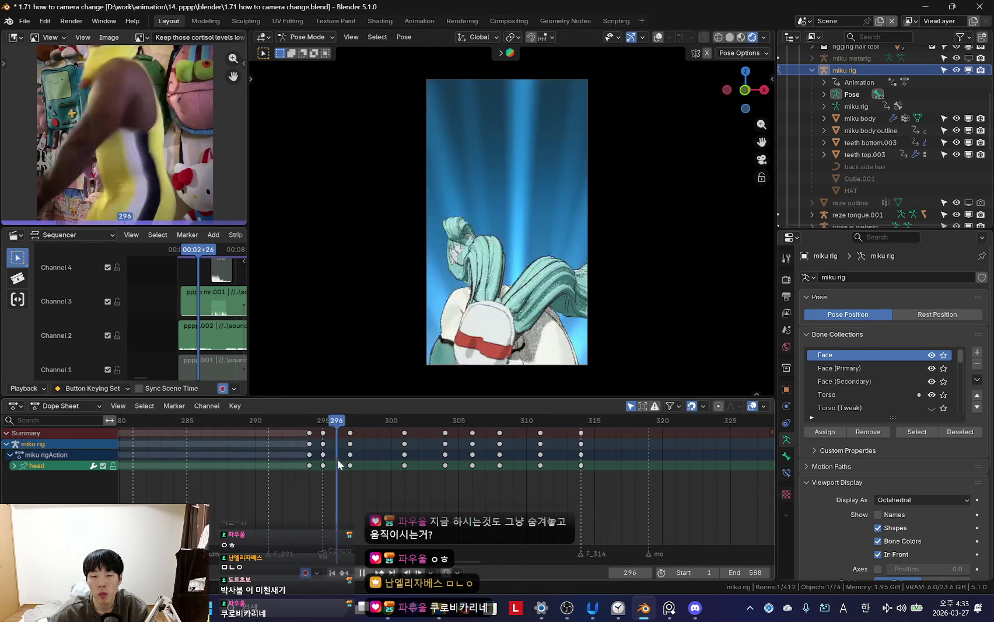
key("space")
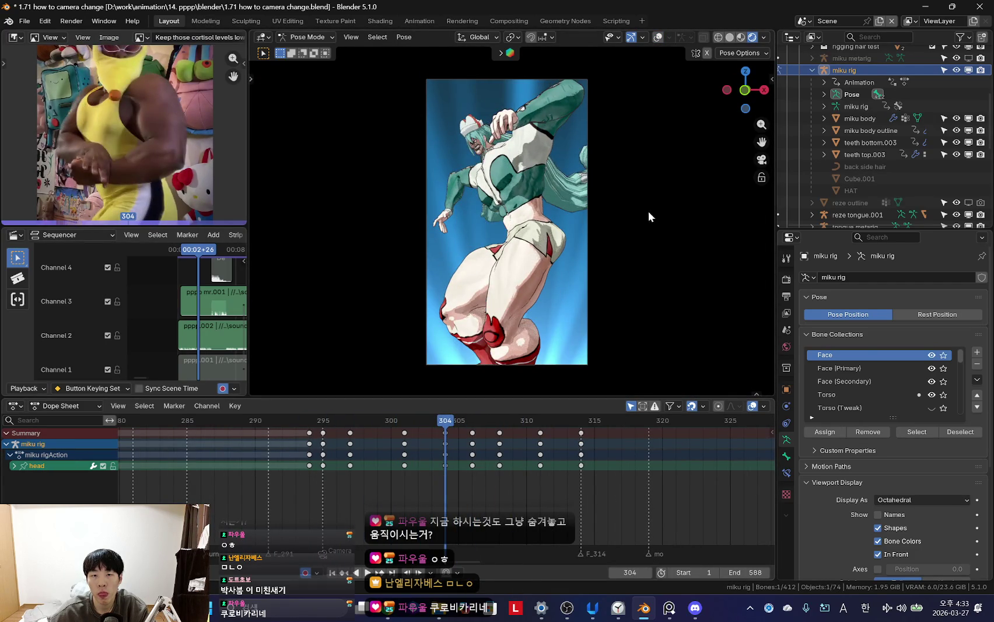
key("Return")
mouse_move(344, 493)
left_mouse_down()
mouse_move(435, 484)
mouse_move(364, 474)
mouse_move(397, 463)
left_mouse_up()
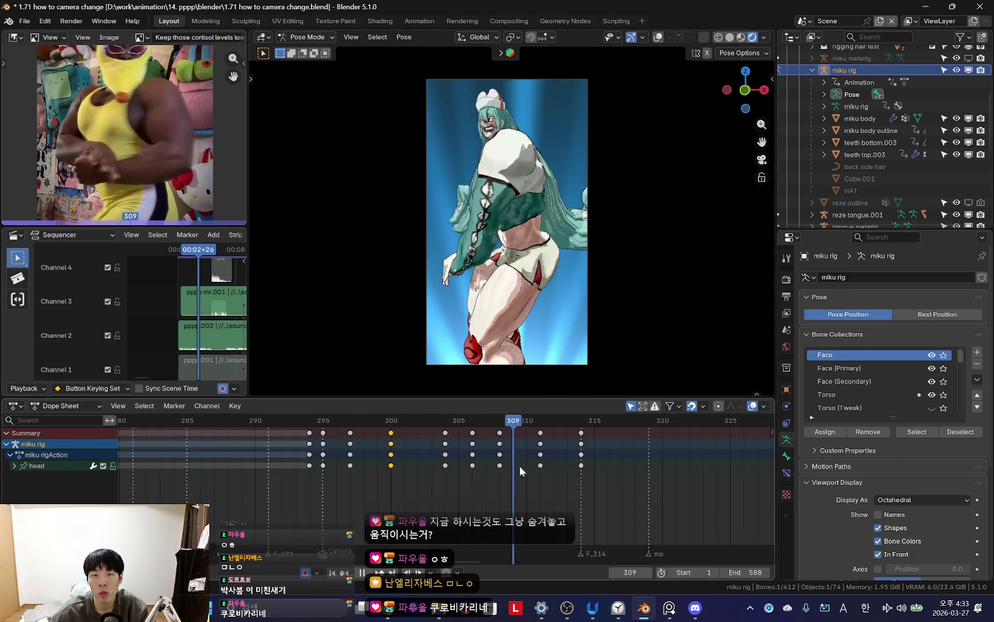
- Delete the rig's keyframe at frame 306 in the Dope Sheet
left_click_drag(291, 485, 465, 471)
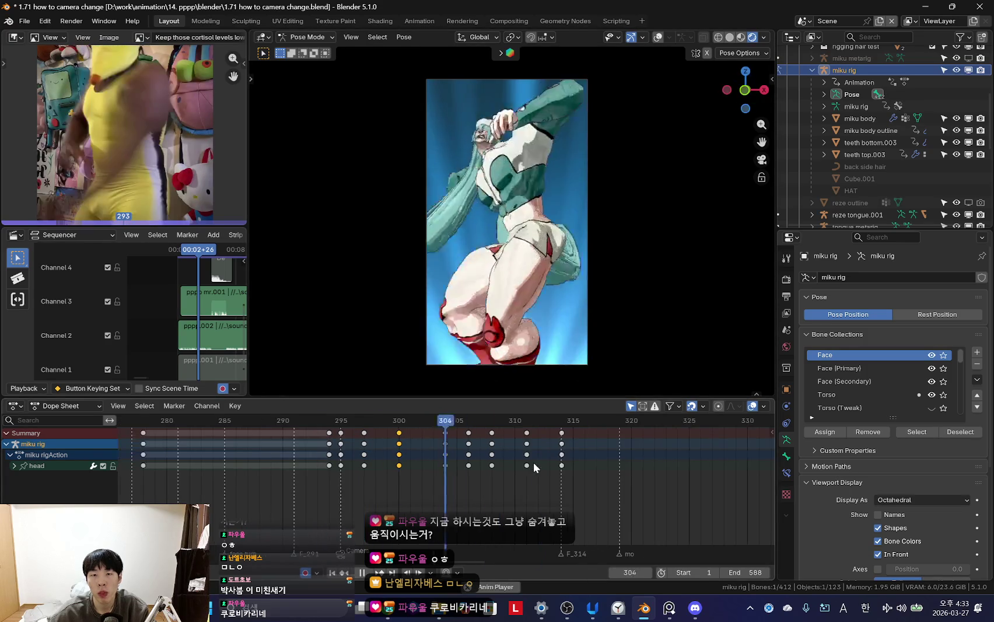
left_click(471, 446)
key("x")
left_click(469, 444)
key("Left")
key("Left")
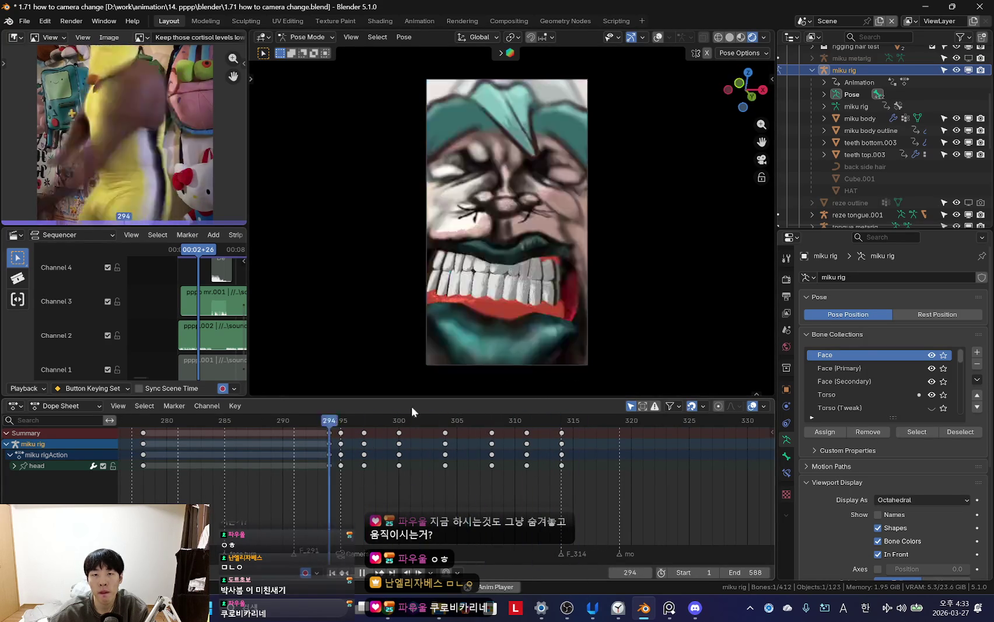
- Scrub and play the motion from about frame 292 through 312 to review the new head pose
left_click_drag(324, 473, 231, 506)
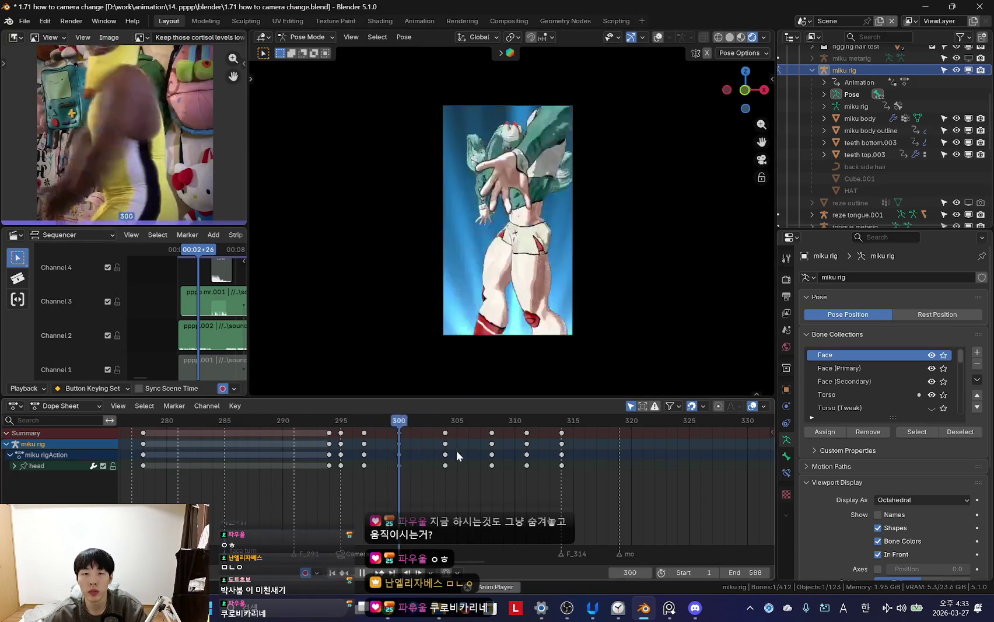
scroll(409, 474, "up", 3)
key("space")
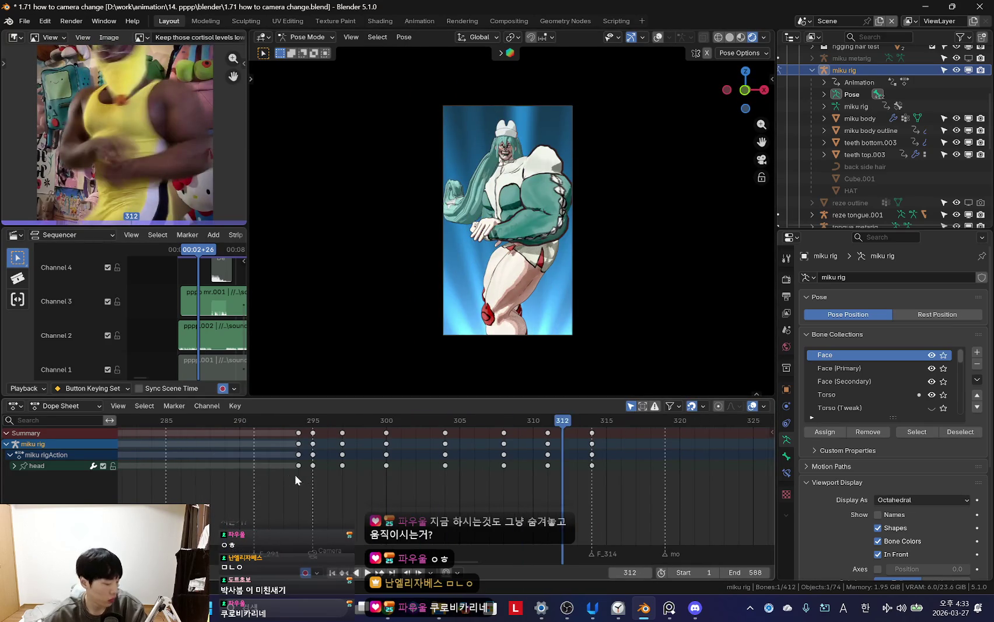
left_click_drag(295, 474, 270, 490)
key("space")
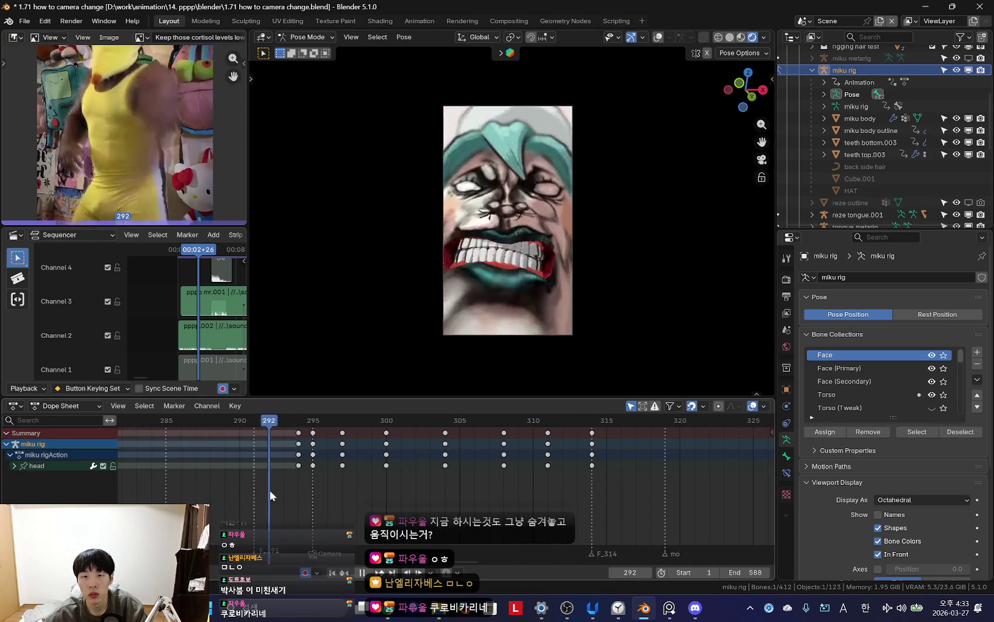
key("space")
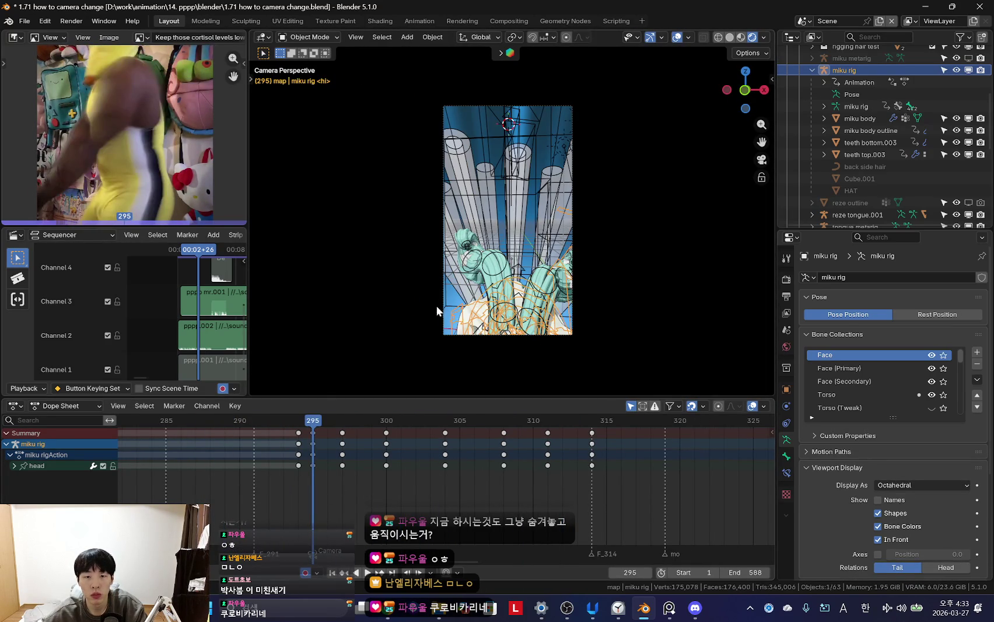
- Back in Object Mode, select Camera.004 and preview the shot between frames 291 and 294
key("Left")
key("Left")
key("Left")
left_click(443, 355)
left_click(458, 337)
scroll(340, 490, "up", 2)
key("space")
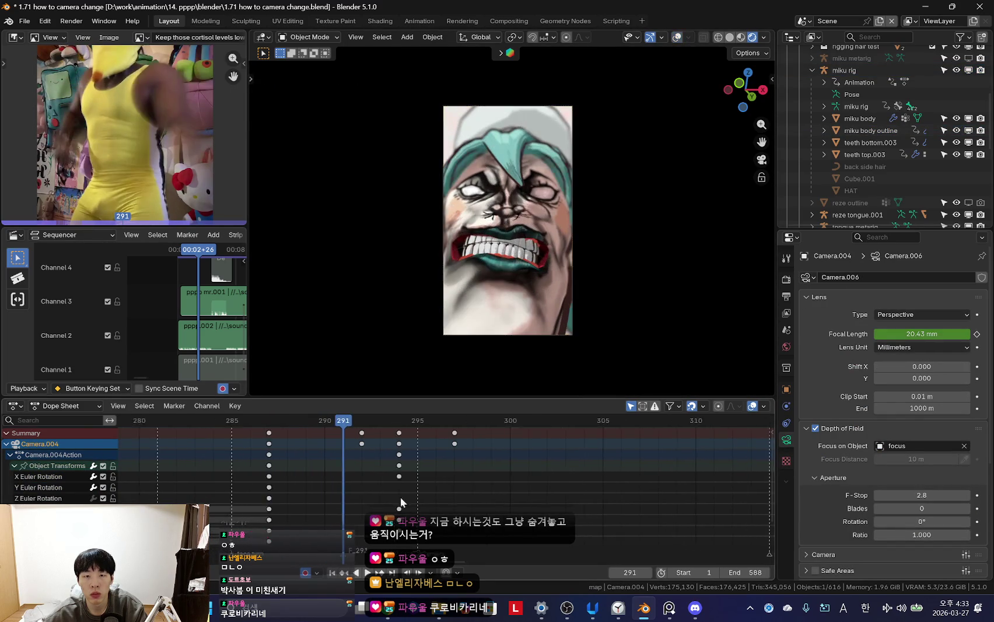
key("space")
mouse_move(383, 494)
left_mouse_down()
mouse_move(327, 490)
mouse_move(343, 495)
left_mouse_up()
middle_click_drag(343, 495, 384, 434)
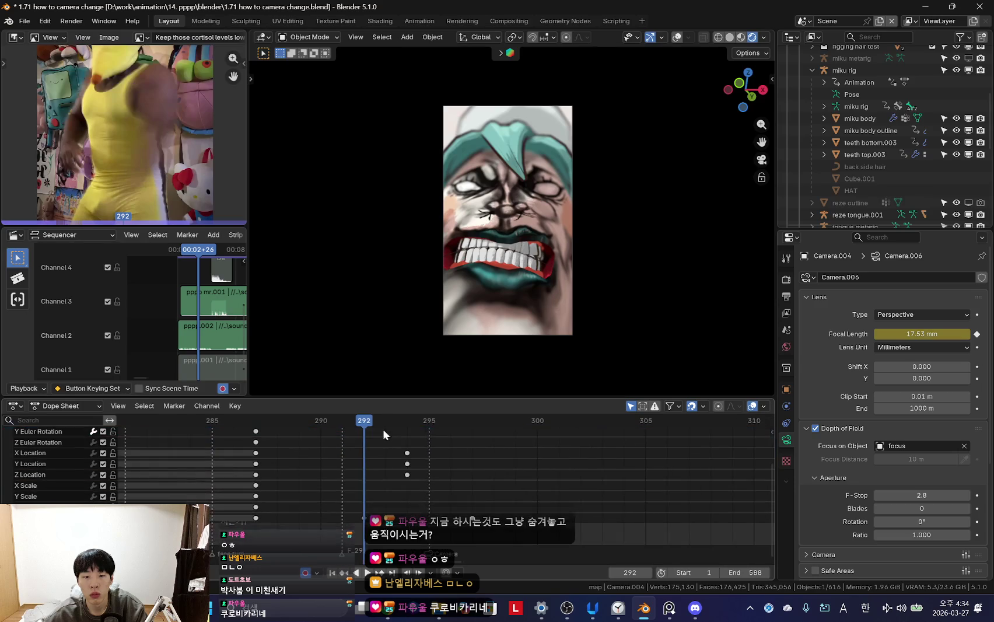
- Lower Camera.004's focal length to about 13.4 mm and play the zoom back to frame 294
left_click_drag(922, 333, 901, 334)
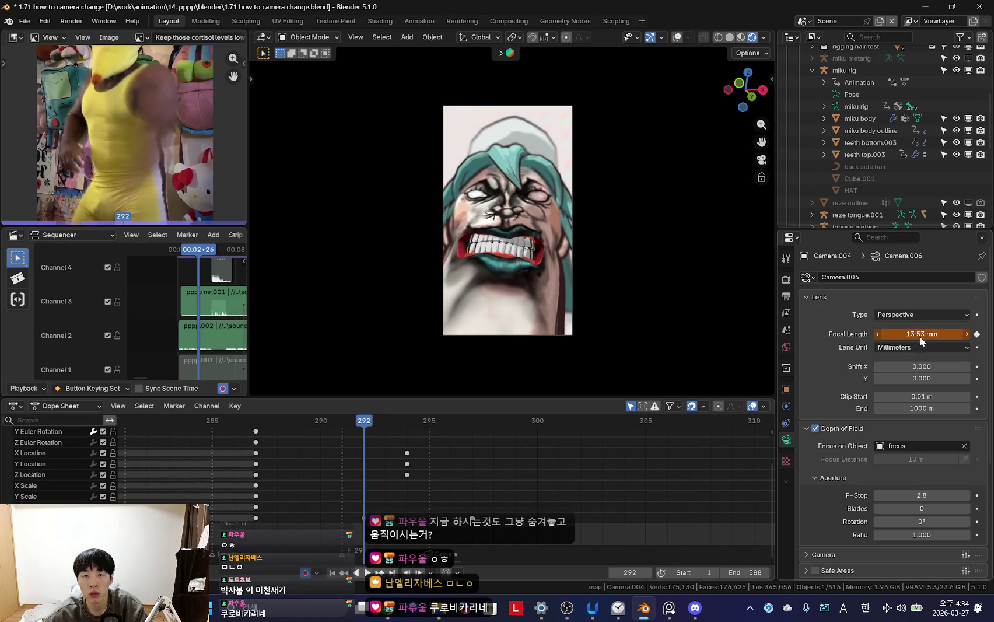
middle_click_drag(350, 476, 354, 499)
left_click_drag(362, 508, 519, 502)
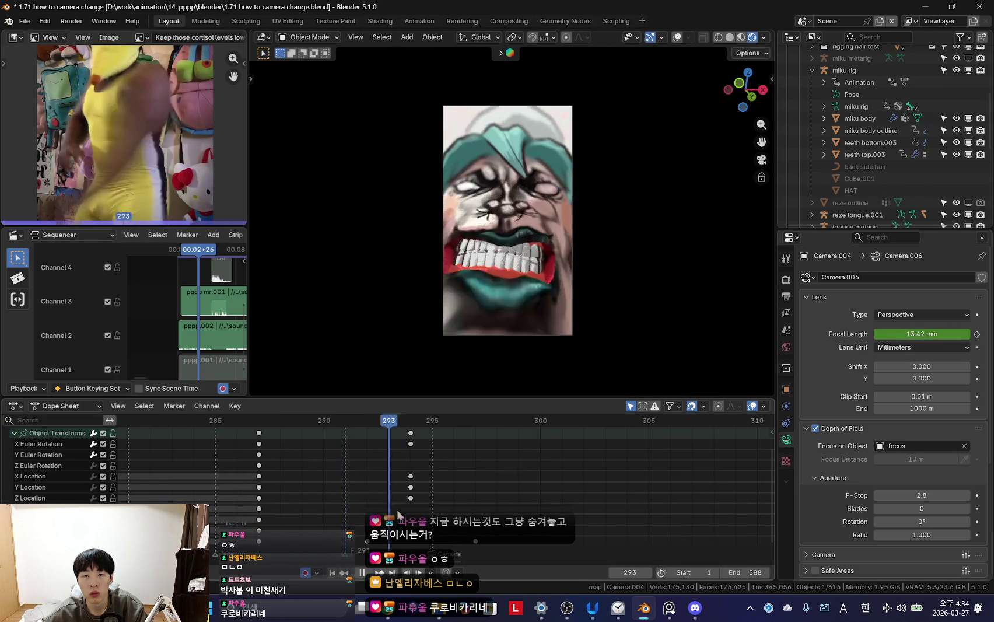
left_click_drag(354, 499, 407, 512)
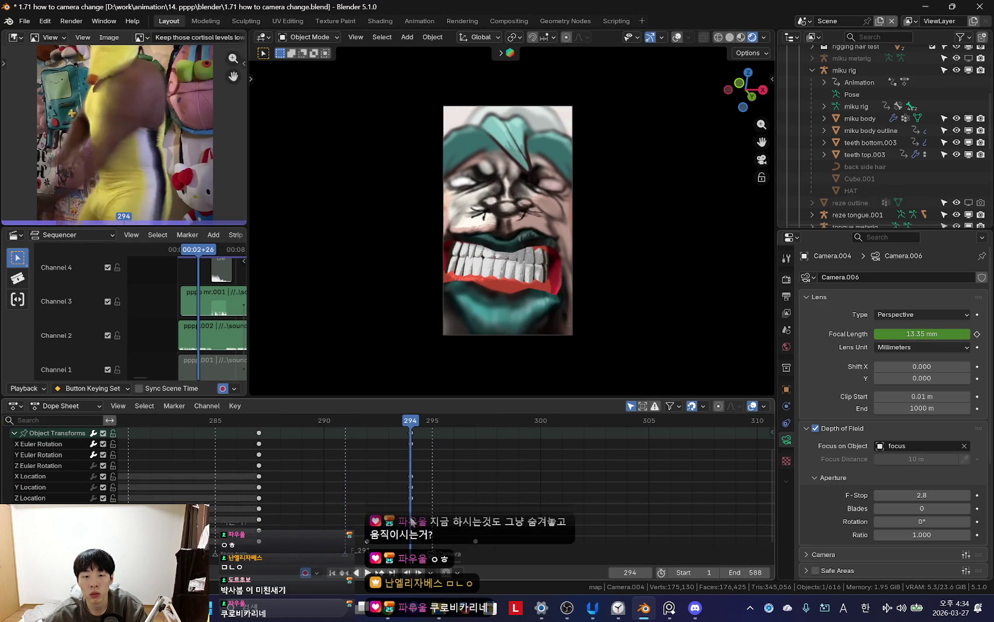
scroll(421, 491, "up", 1)
key("space")
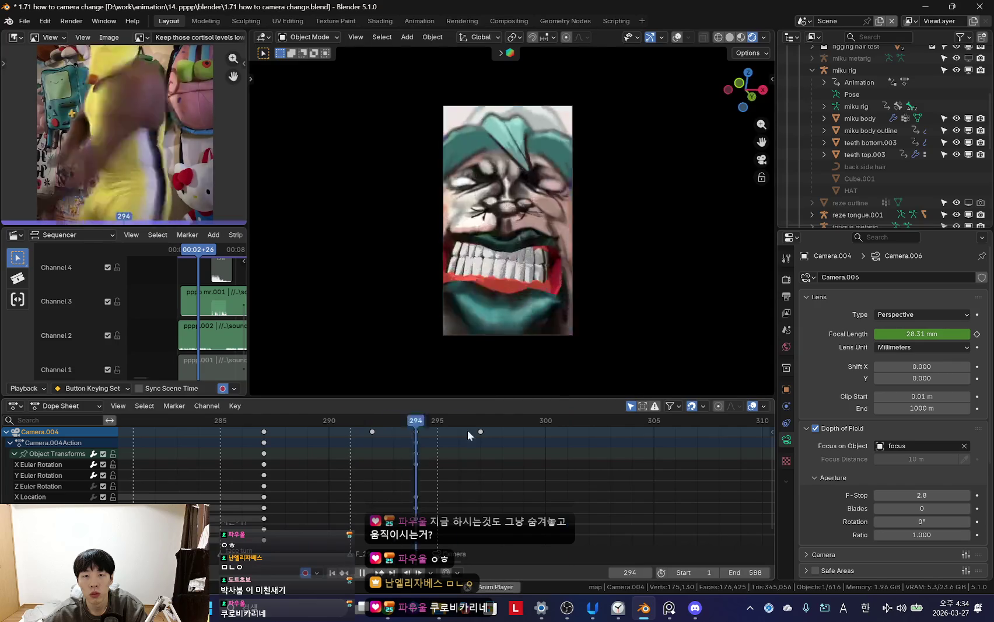
scroll(299, 469, "down", 3)
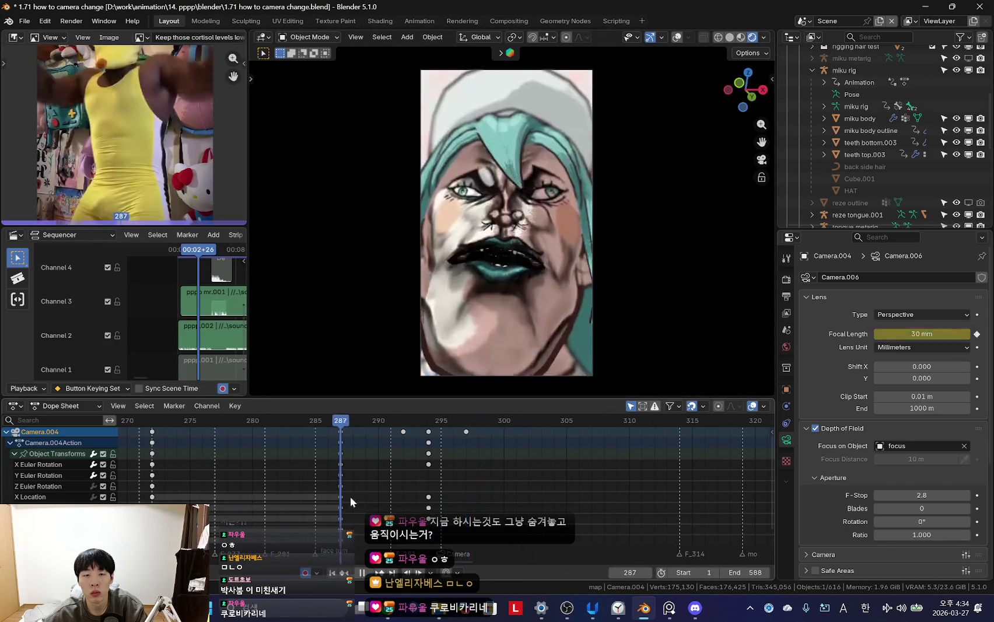
scroll(420, 499, "down", 2)
scroll(420, 499, "down", 2, "shift")
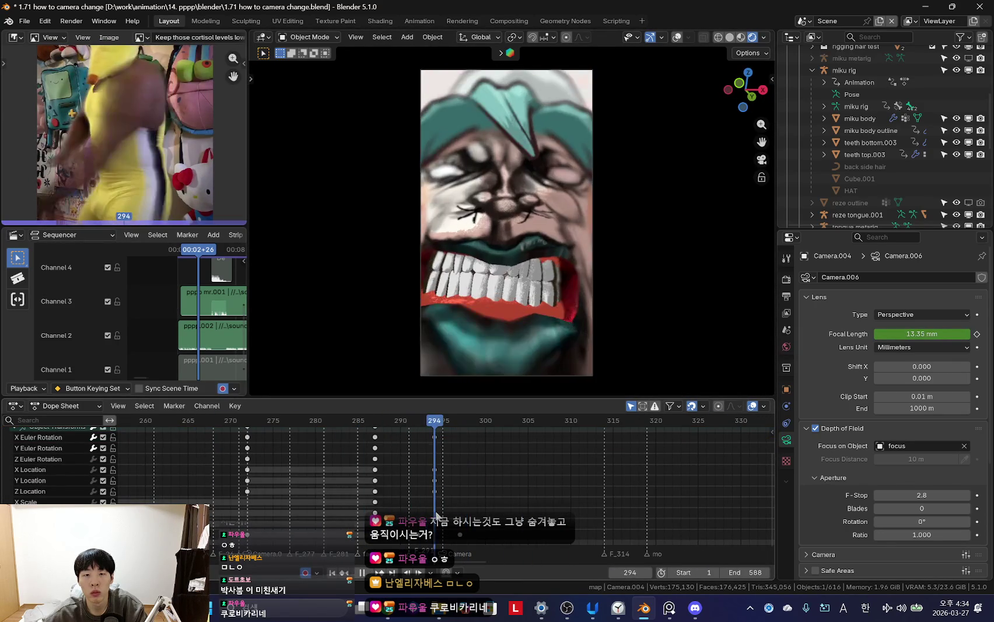
scroll(436, 515, "up", 2)
key("space")
- Insert camera keyframes at frame 293 and preview the change, stopping at frame 295
key("ctrl+shift+space")
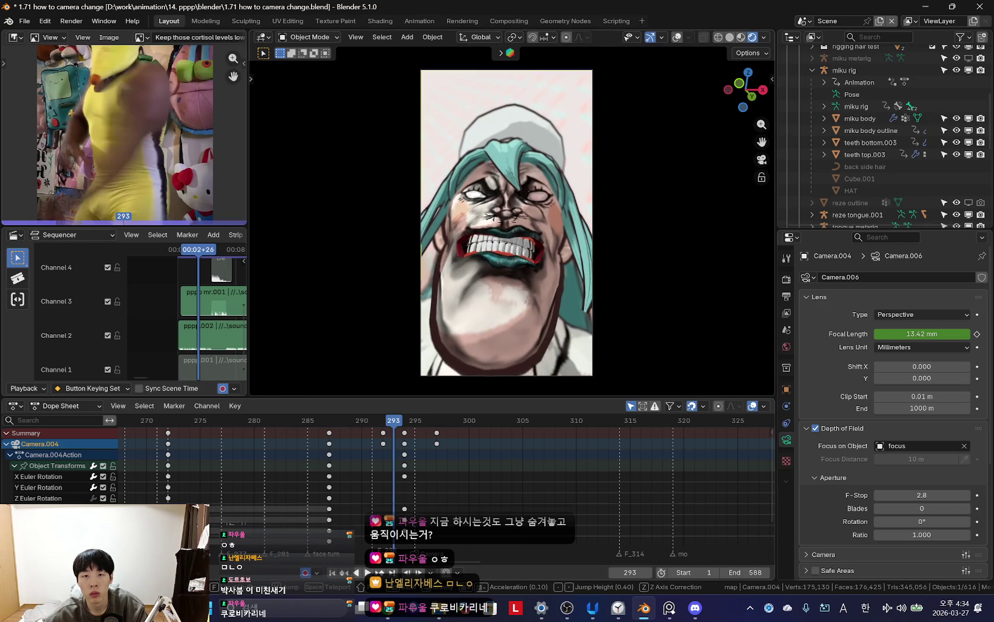
key("i")
key("space")
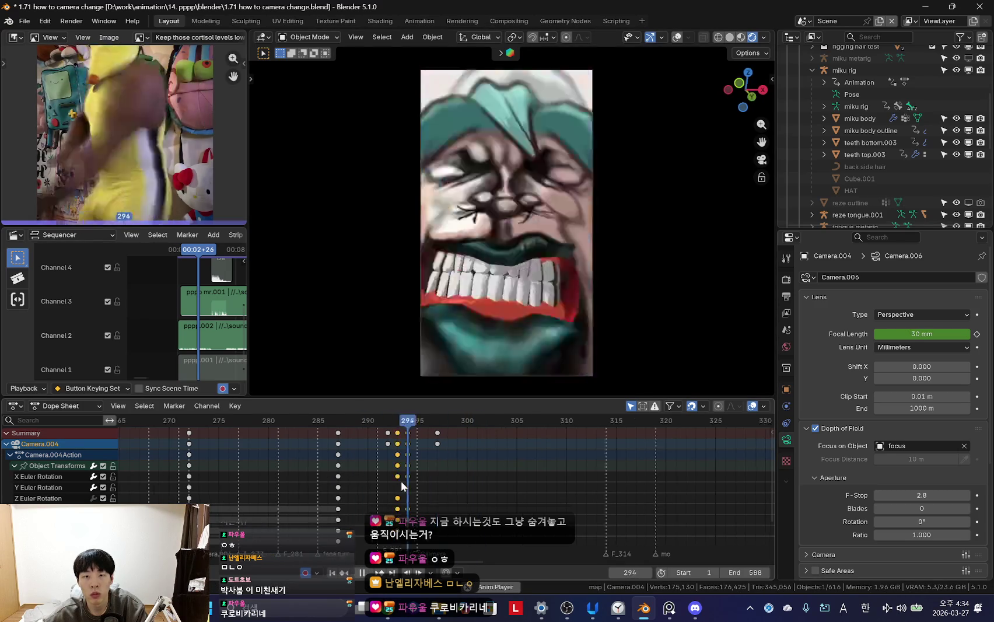
scroll(388, 480, "down", 4)
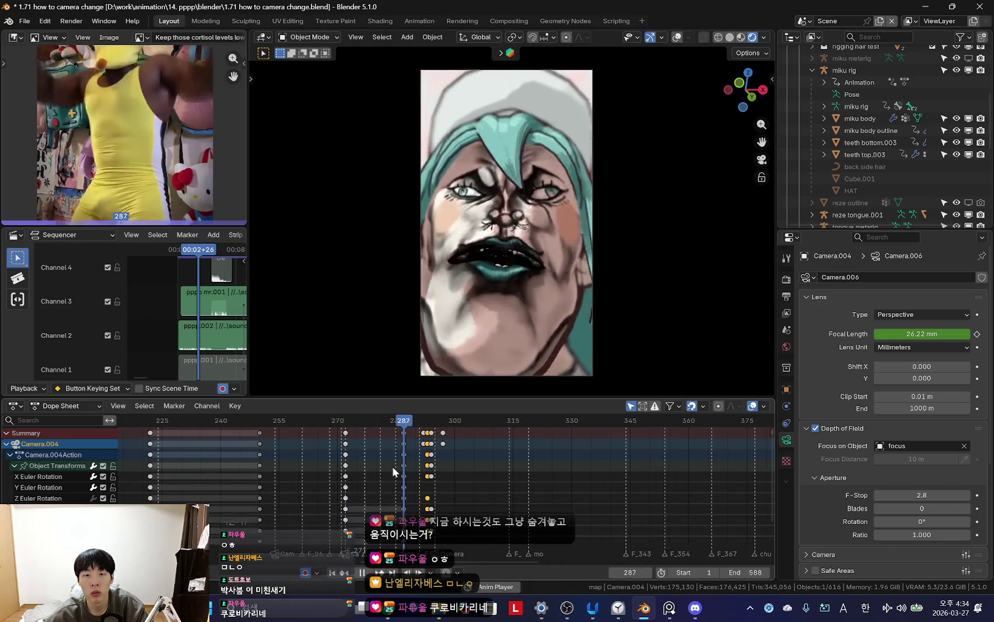
scroll(410, 469, "up", 2)
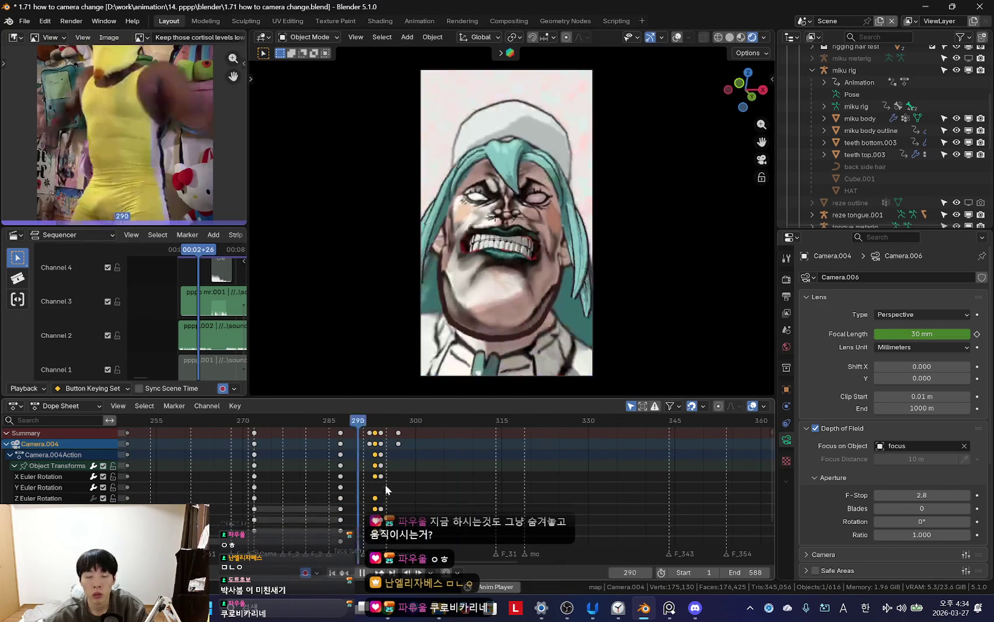
left_click(386, 464)
key("space")
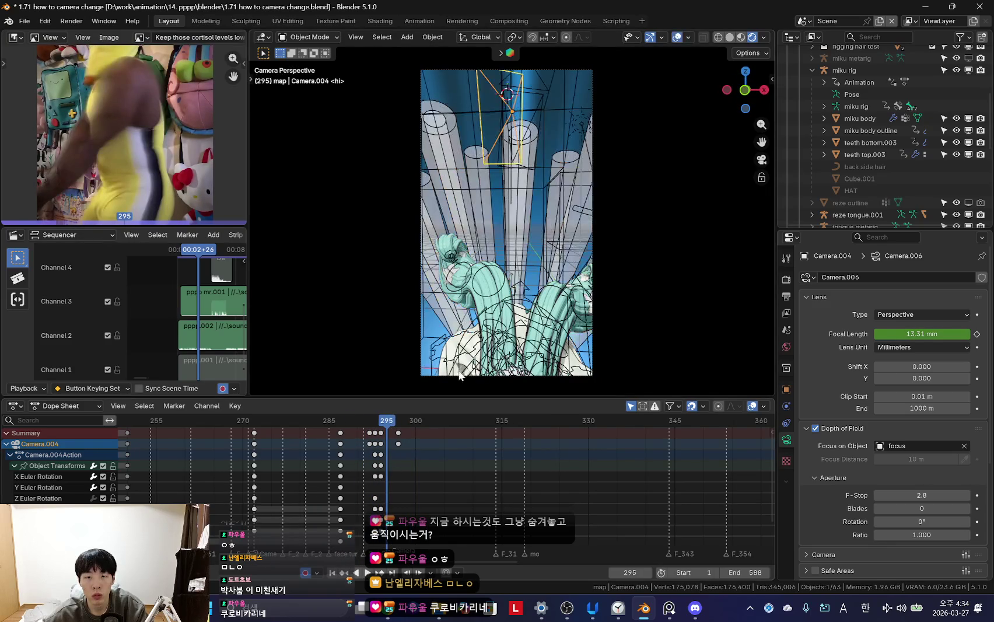
- Select Camera and key its focal length lowered to 14.45 mm at frame 295
left_click(437, 374)
scroll(437, 467, "up", 3)
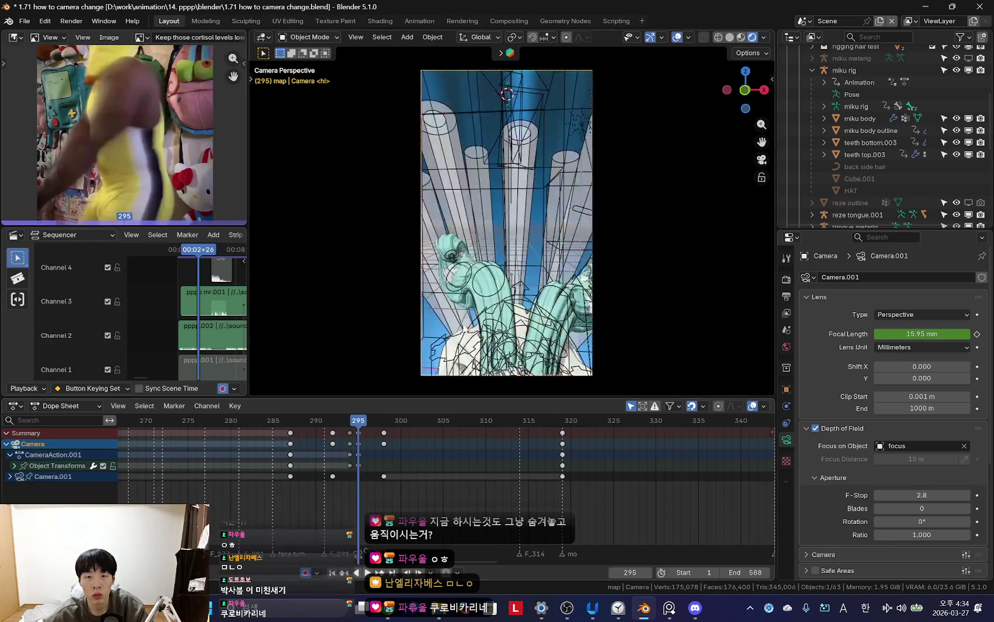
scroll(356, 486, "up", 2)
key("Right")
key("Right")
key("Right")
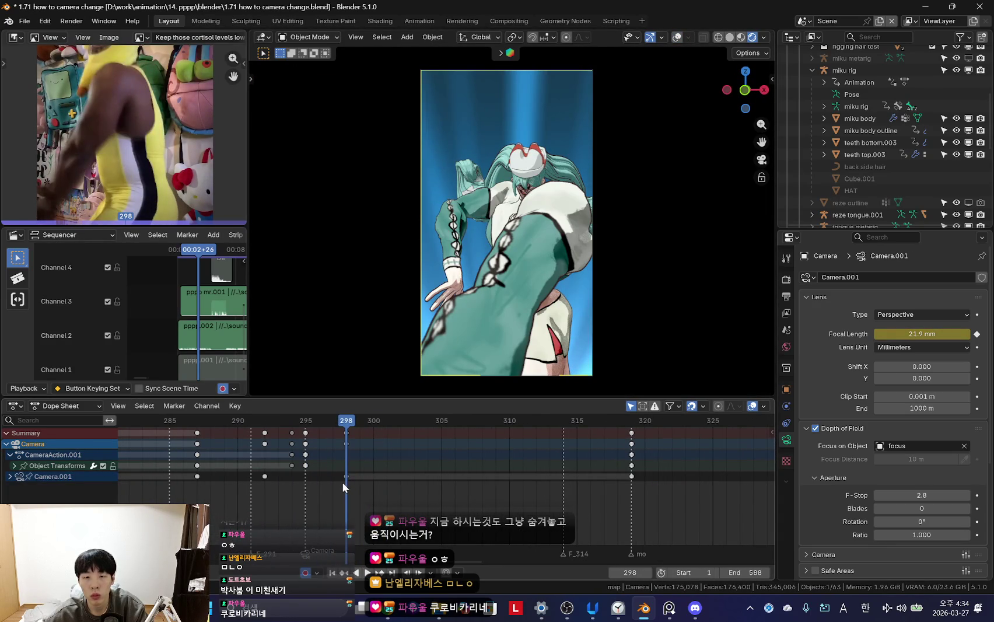
left_click(347, 477)
key("Left")
key("Left")
key("Left")
left_click_drag(922, 334, 904, 333)
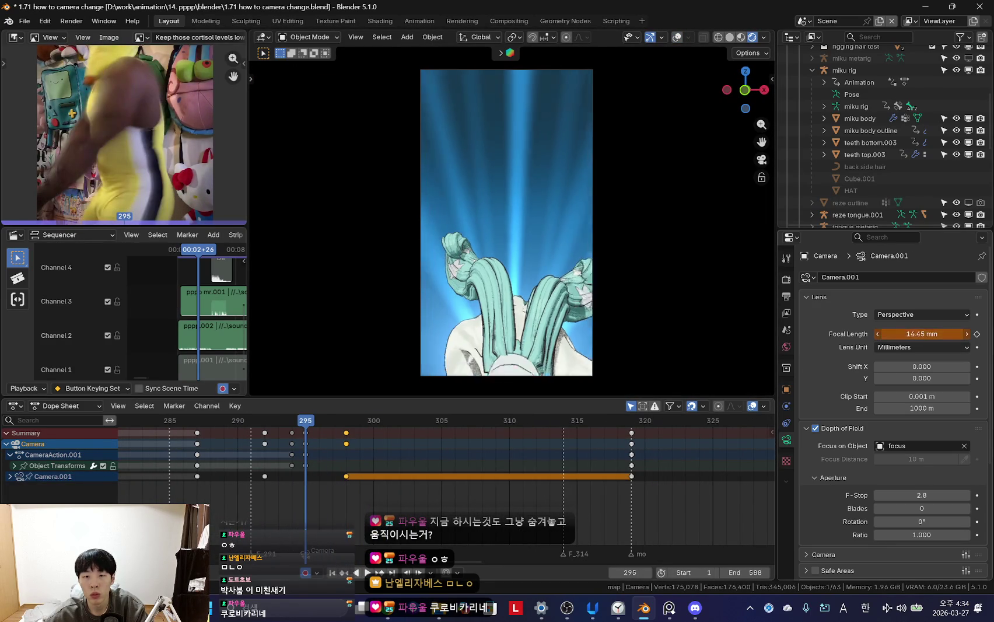
key("i")
- Play back the new zoom from frame 295, pausing around frame 297 to check it
key("space")
scroll(347, 470, "down", 2)
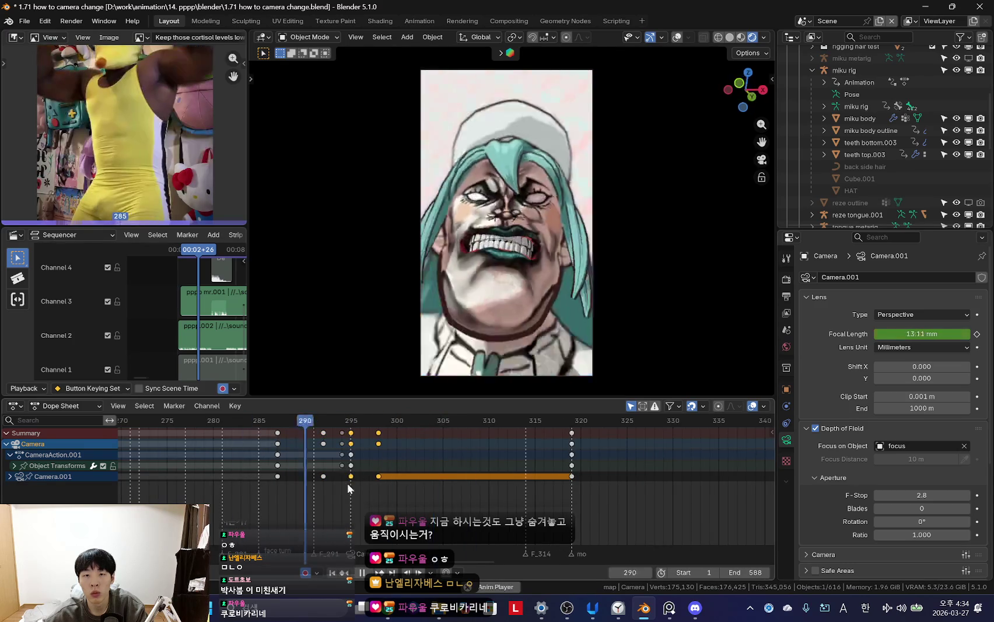
scroll(356, 472, "up", 2)
left_click(359, 467)
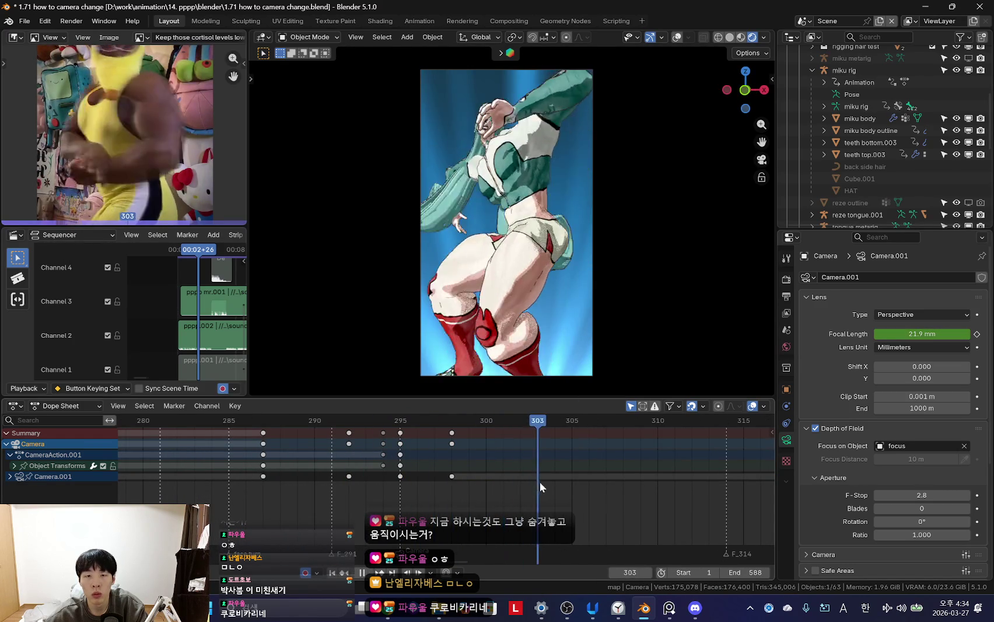
scroll(389, 474, "down", 3)
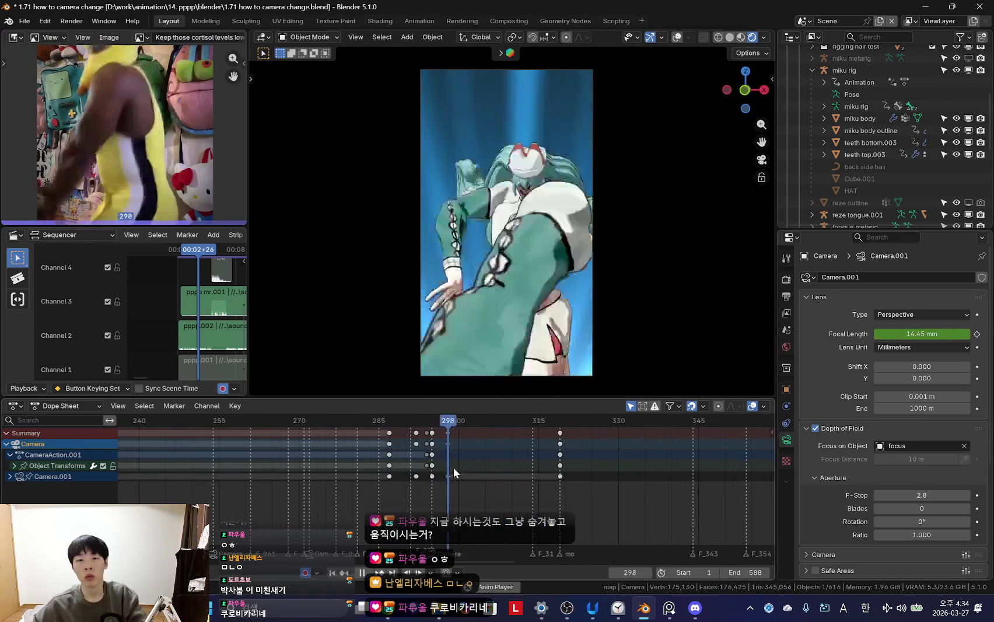
scroll(459, 474, "down", 3)
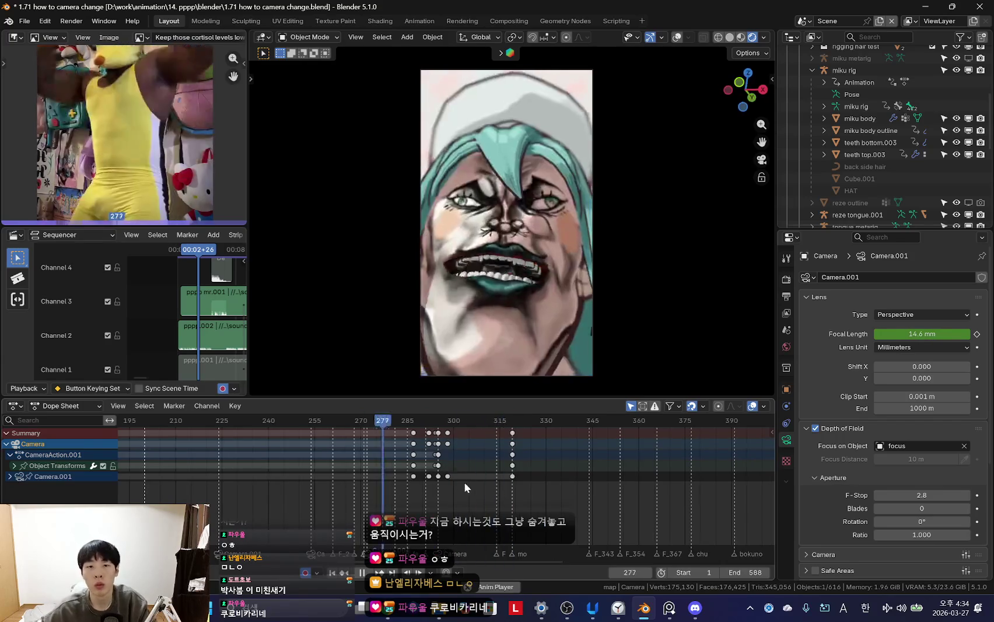
scroll(452, 483, "up", 3)
key("space")
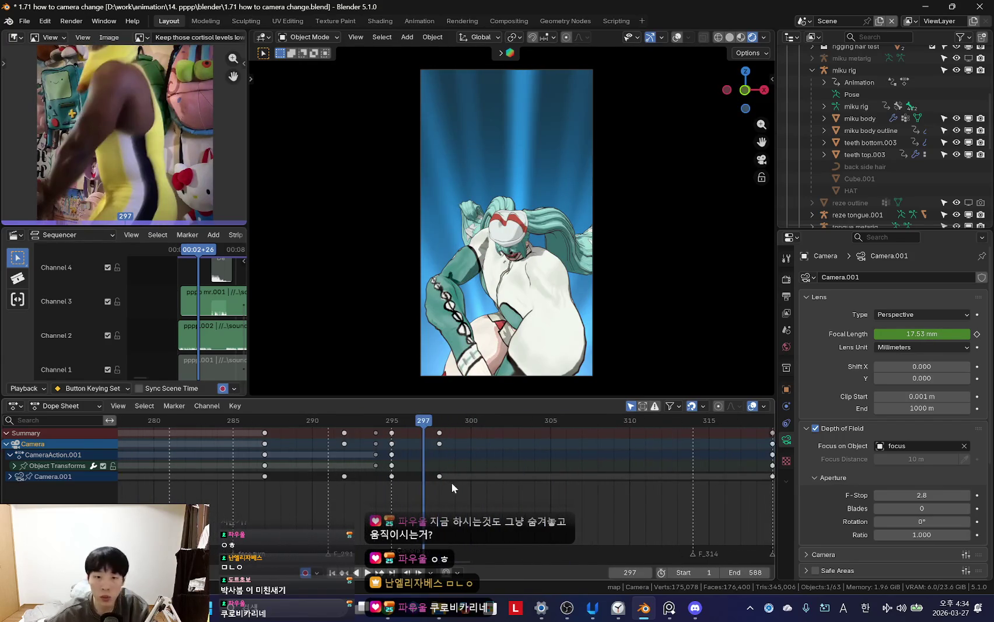
key("space")
left_click_drag(449, 476, 385, 472)
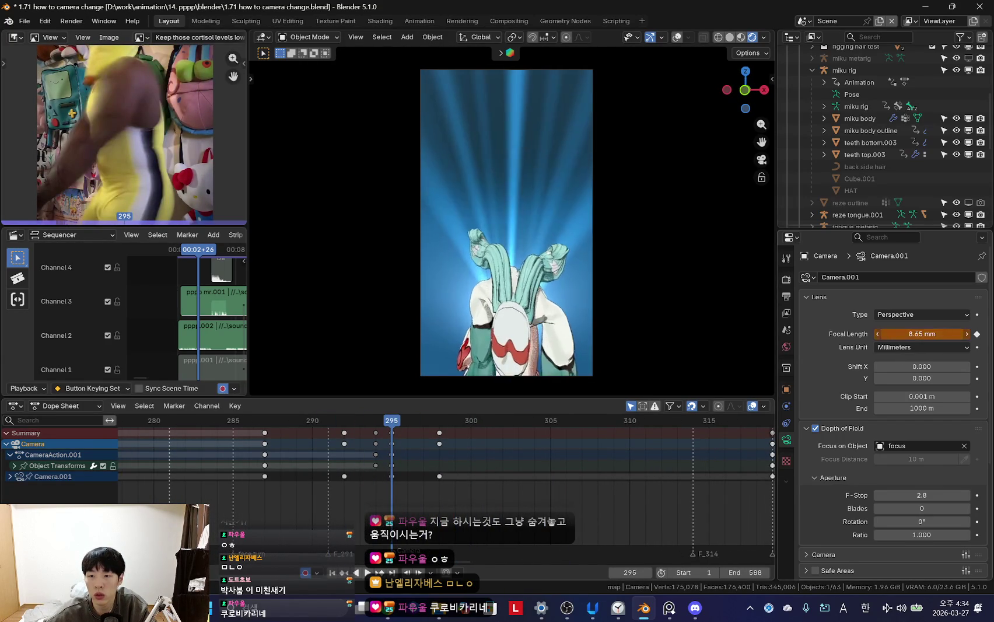
key("space")
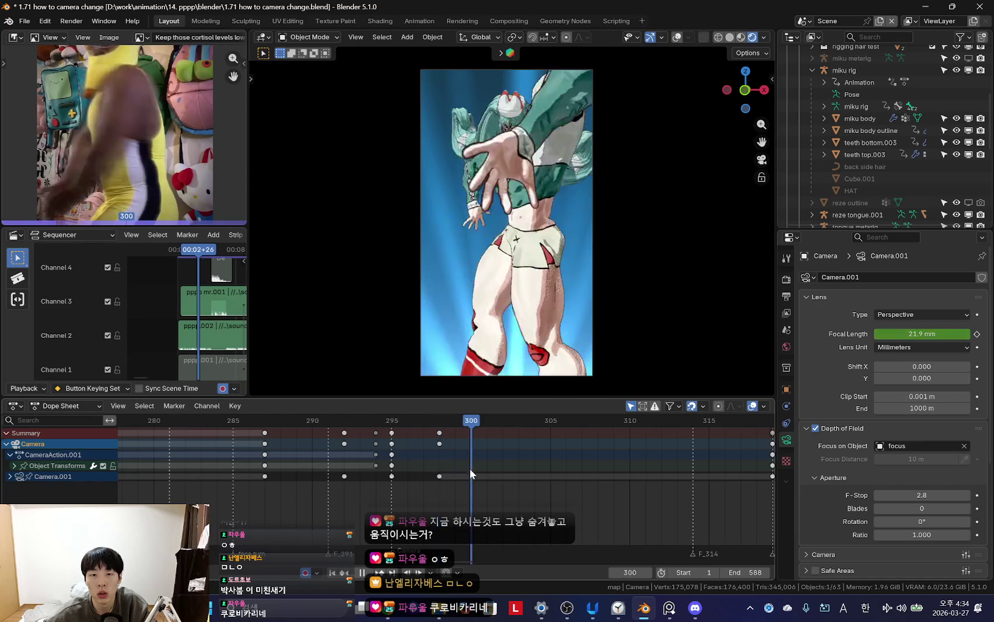
- Select the camera keys at frame 299, replay the camera move, then put the miku rig into Pose Mode
key("bracketright")
left_click_drag(438, 474, 439, 477)
scroll(446, 488, "down", 2)
key("space")
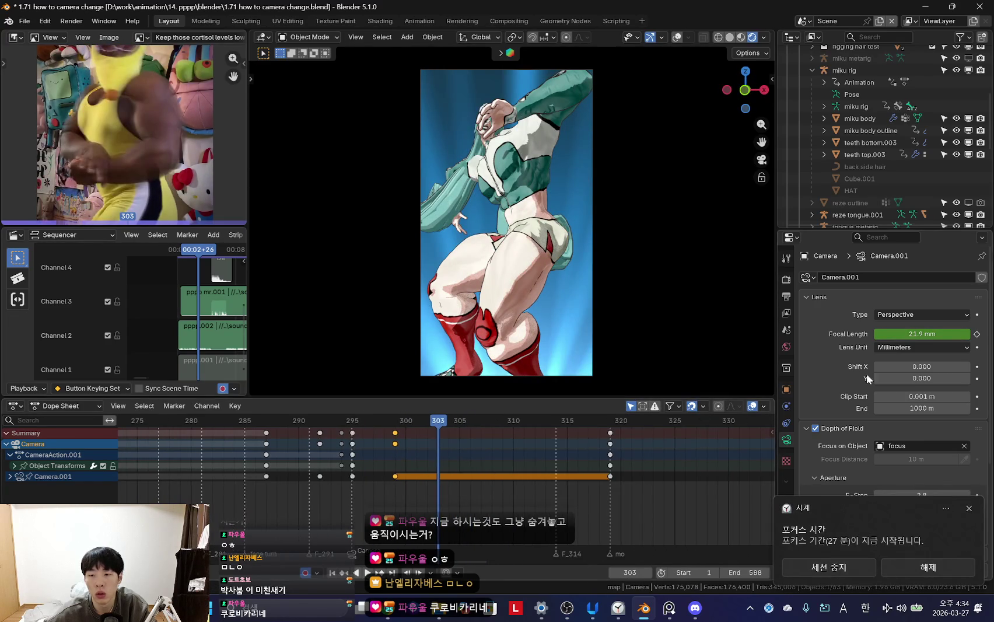
key("Down")
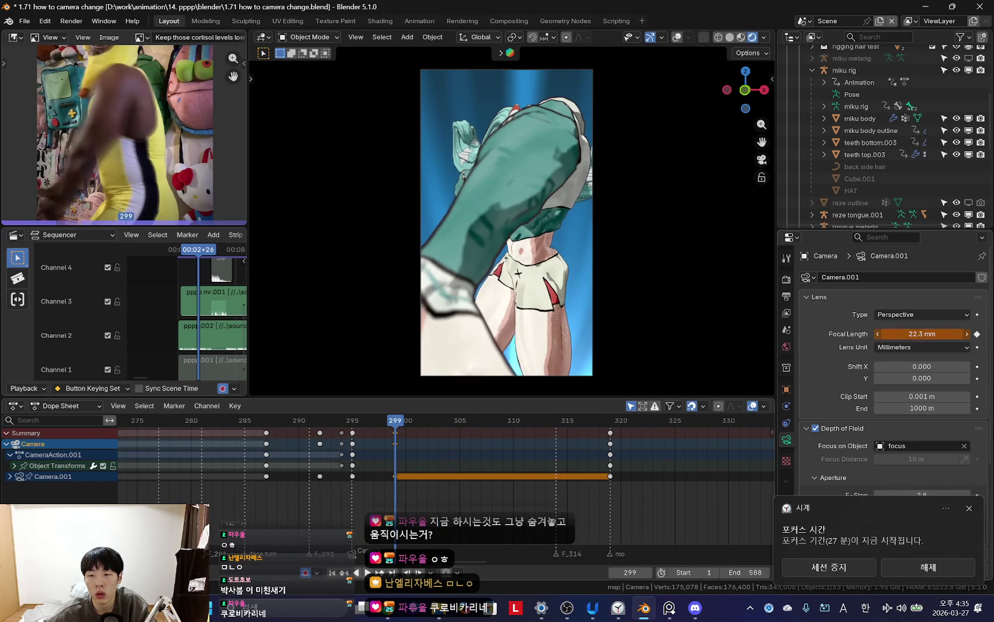
key("space")
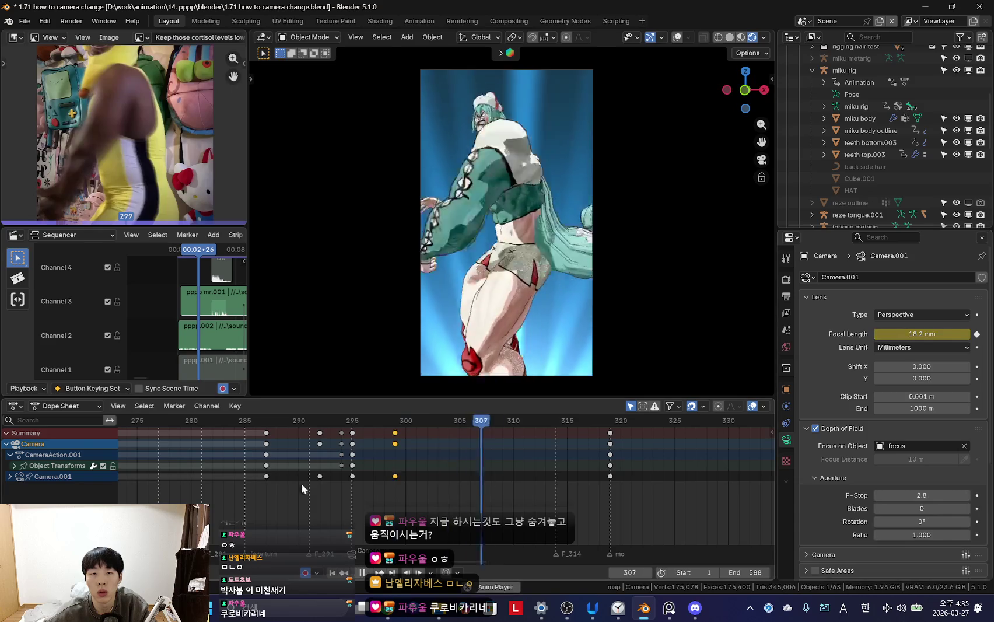
scroll(302, 483, "down", 3)
scroll(429, 467, "up", 3)
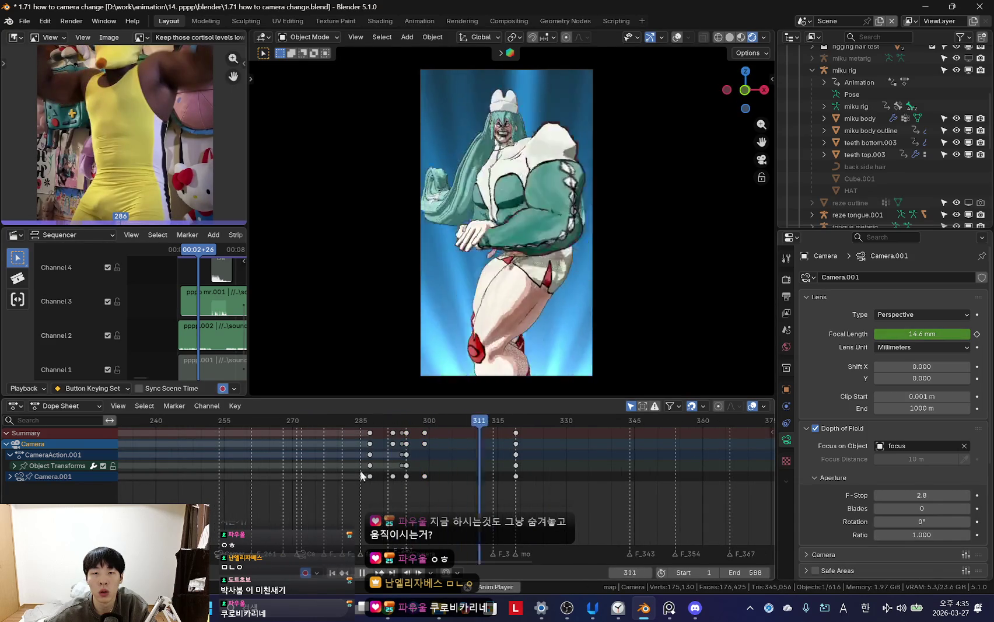
left_click_drag(433, 465, 398, 476)
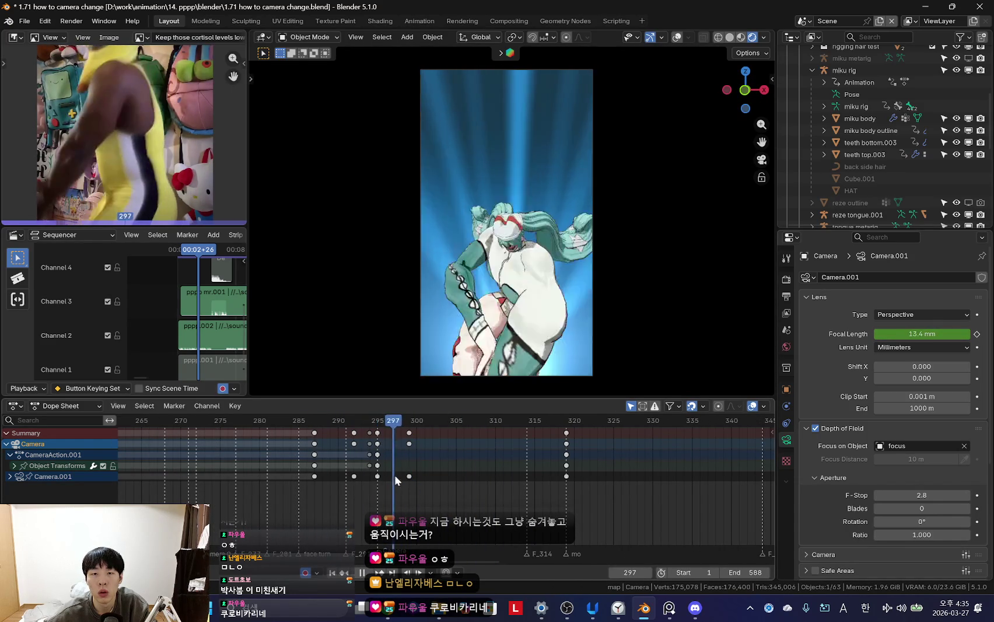
key("space")
key("shift+alt+z")
key("ctrl+Tab")
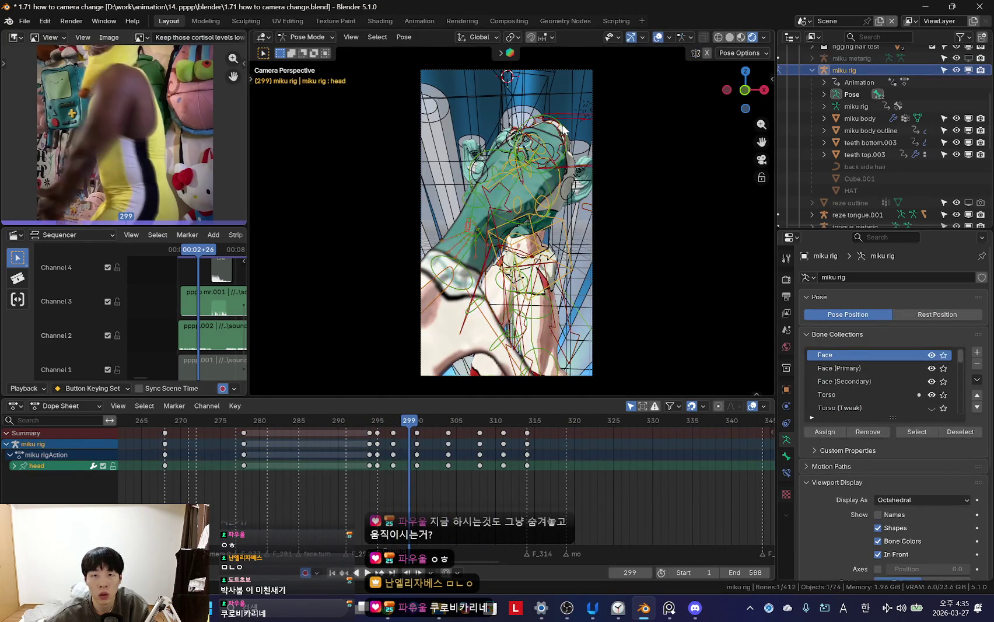
key("shift+alt+z")
scroll(477, 479, "up", 3)
key("Right")
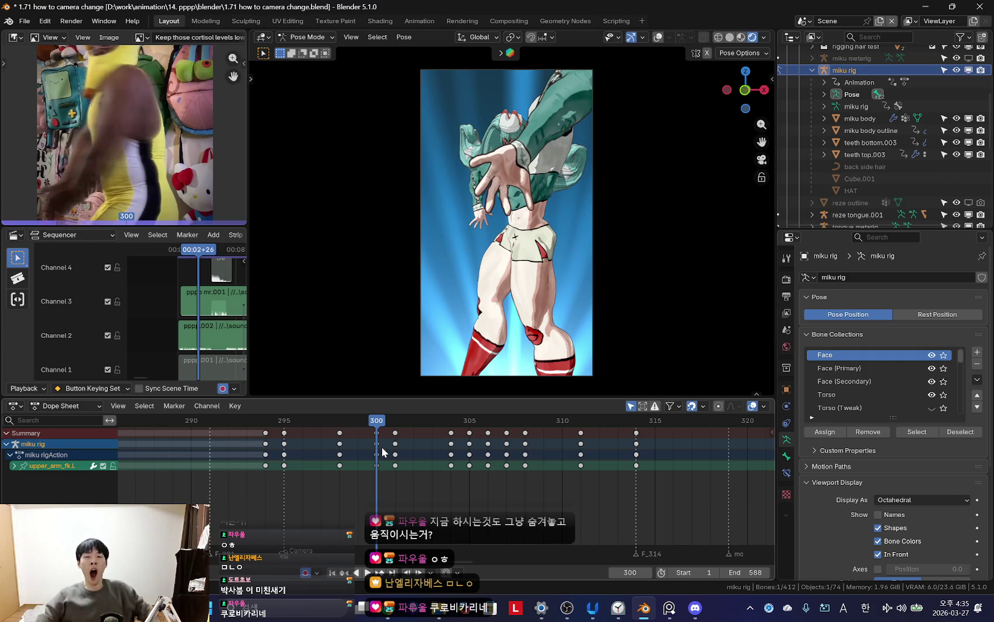
left_click_drag(327, 466, 270, 467)
key("space")
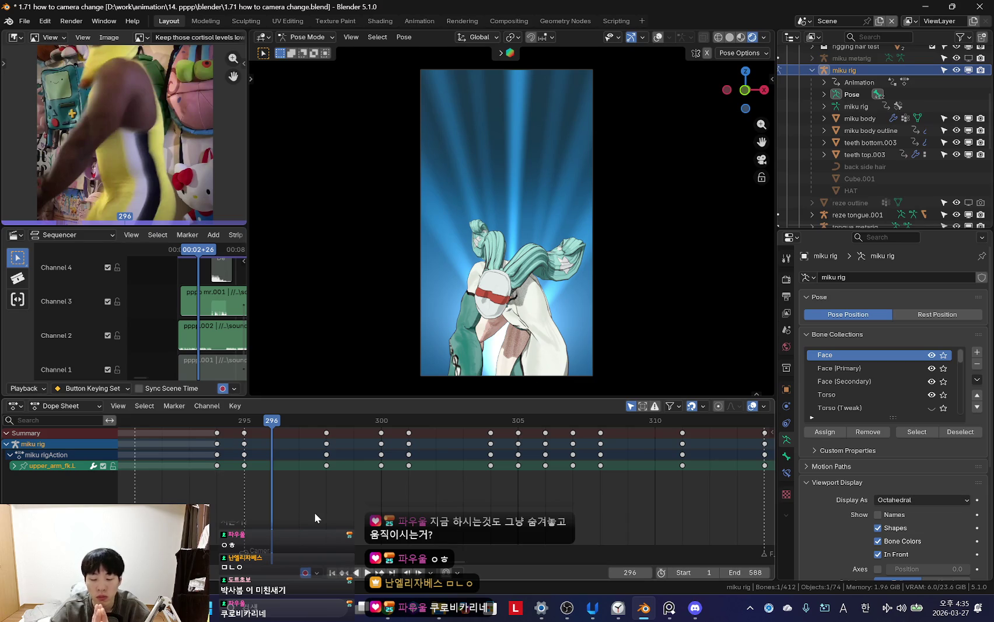
scroll(302, 513, "down", 2)
scroll(350, 484, "down", 8, "alt")
key("space")
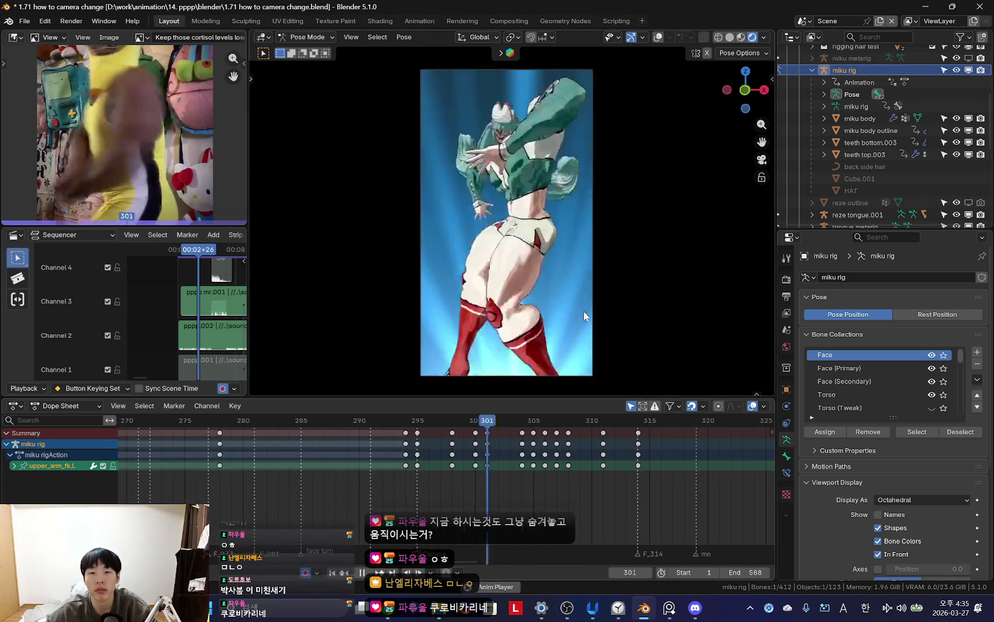
scroll(269, 473, "down", 3)
scroll(258, 470, "down", 3)
scroll(257, 470, "down", 5)
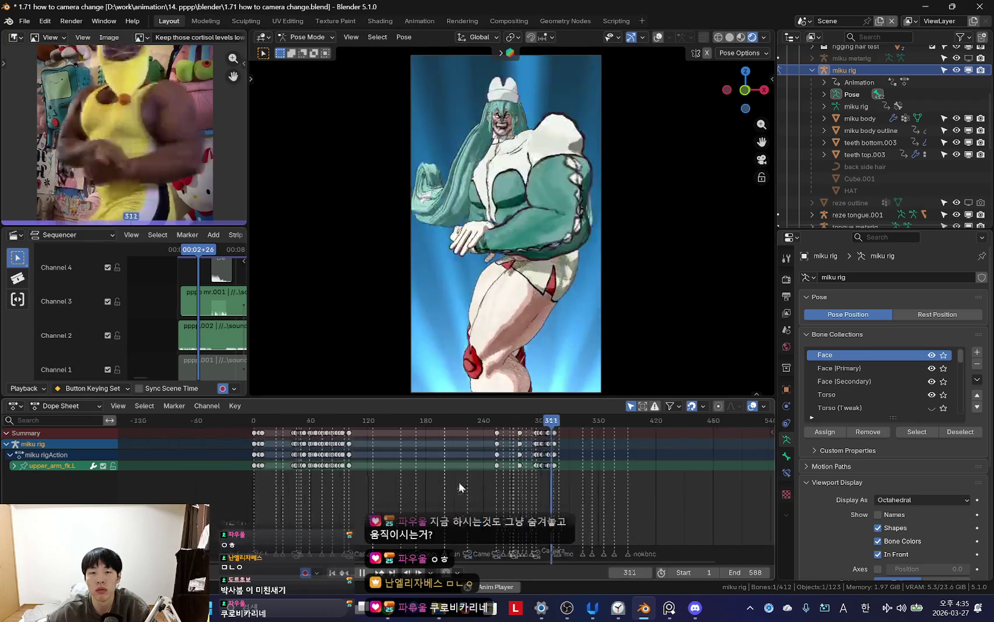
key("shift+Left")
scroll(379, 467, "down", 3)
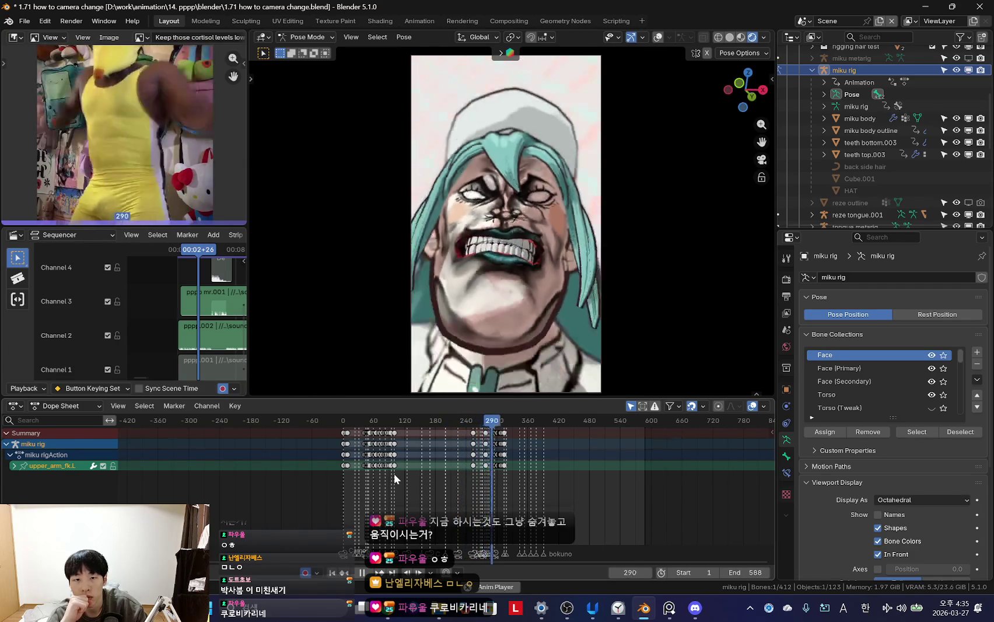
scroll(625, 467, "up", 3)
scroll(373, 449, "up", 3)
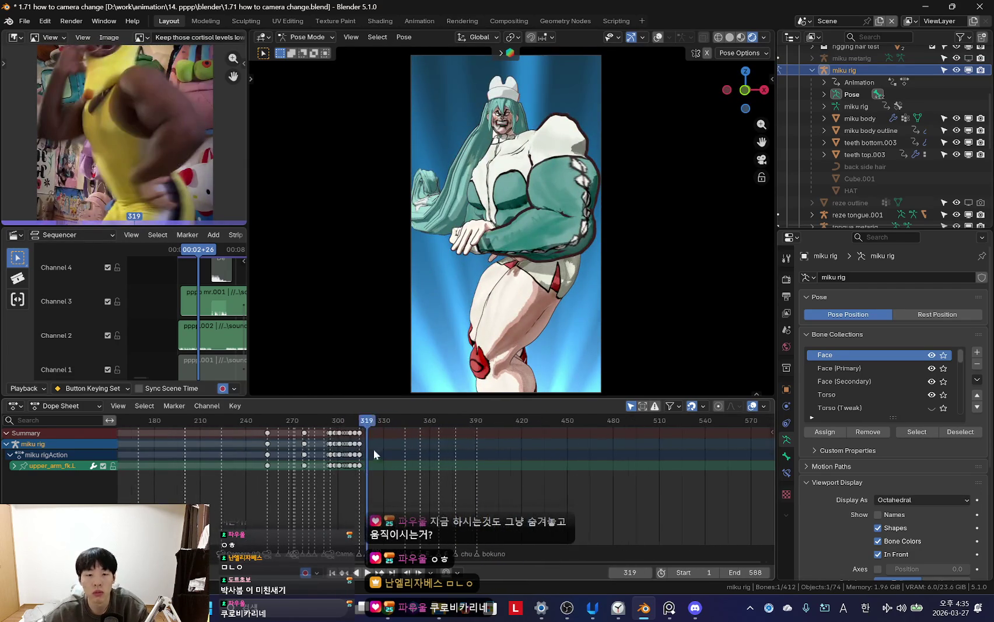
scroll(458, 468, "up", 3)
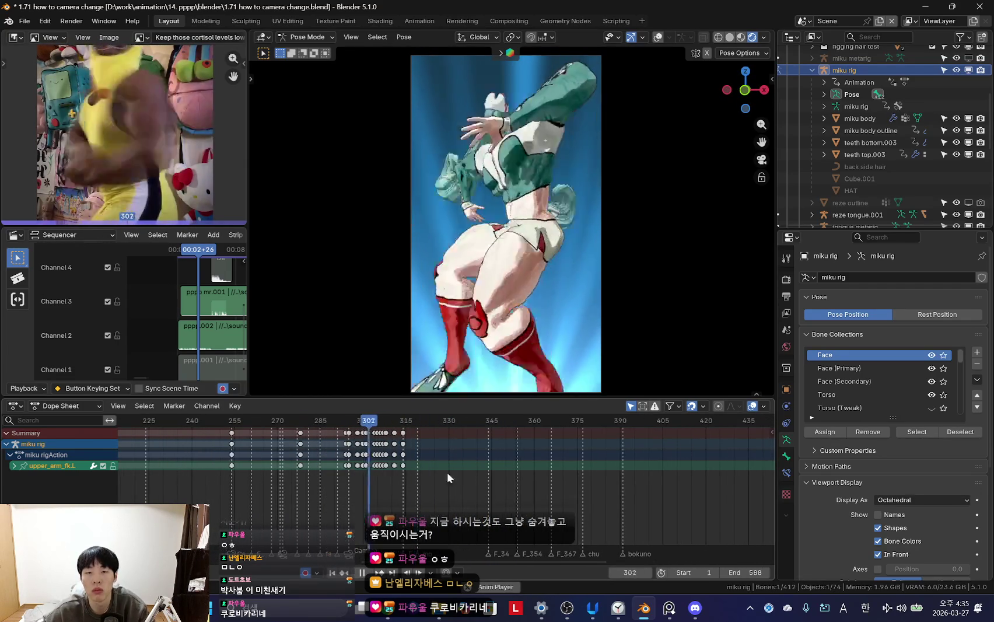
scroll(534, 481, "up", 4)
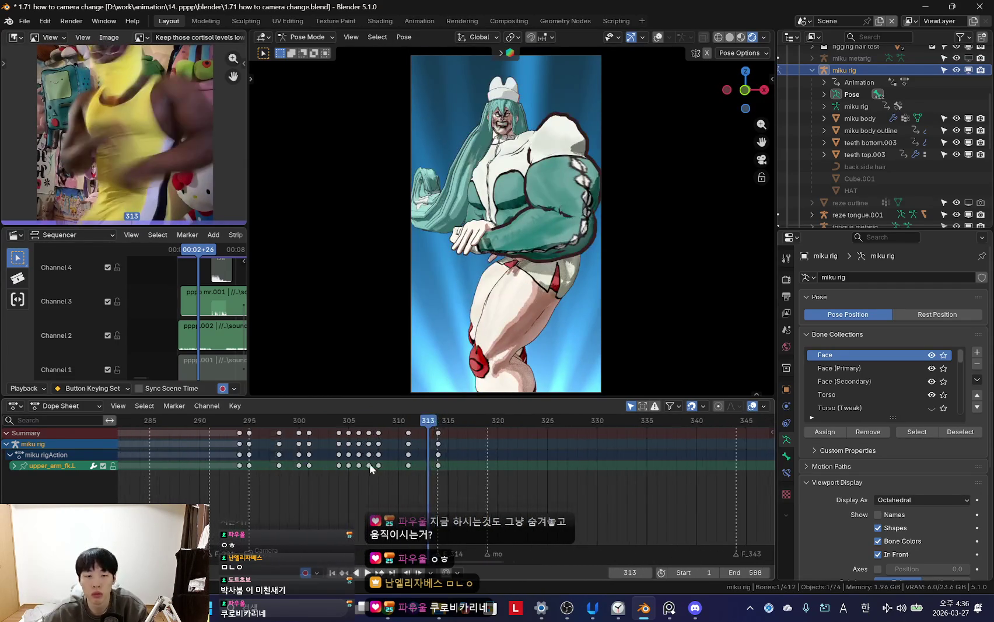
mouse_move(304, 438)
left_mouse_down()
mouse_move(438, 458)
mouse_move(404, 461)
mouse_move(427, 458)
left_mouse_up()
scroll(439, 458, "up", 2)
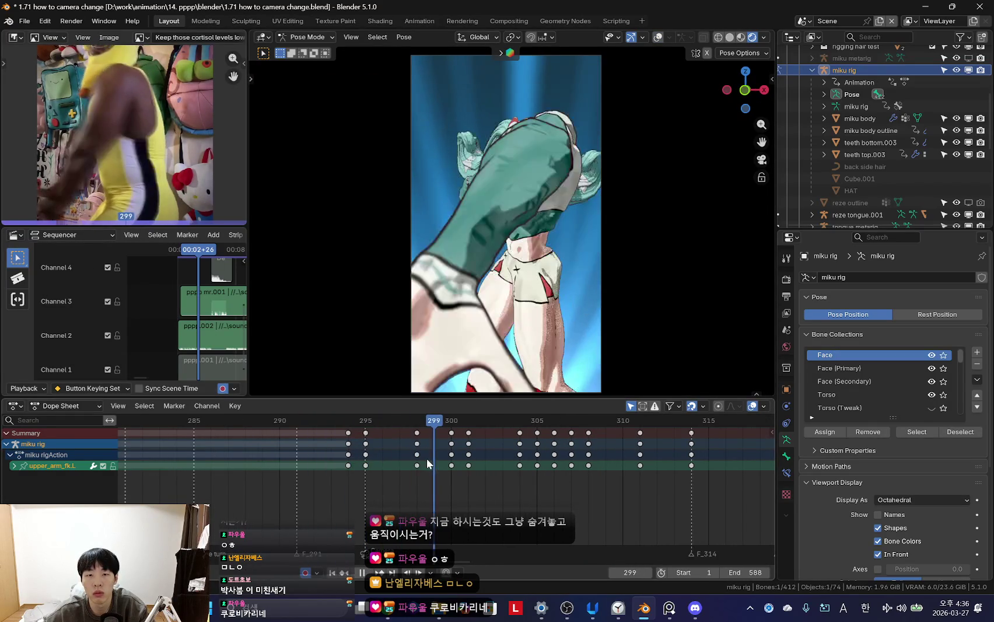
- Trackball-rotate the left upper arm across the body and play back the new swing
key("r")
key("r")
left_click(440, 453)
key("space")
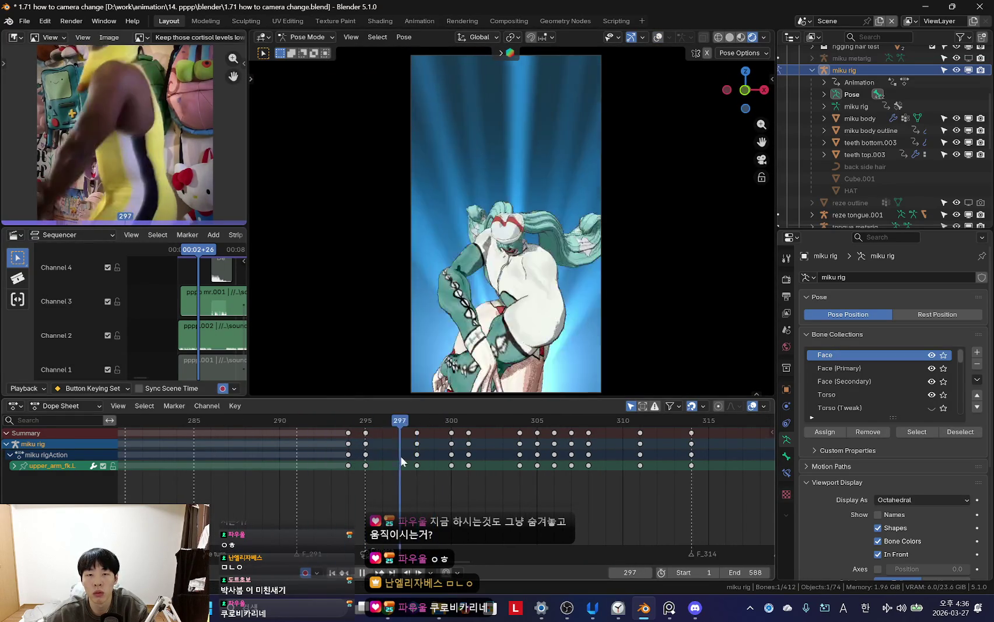
key("r")
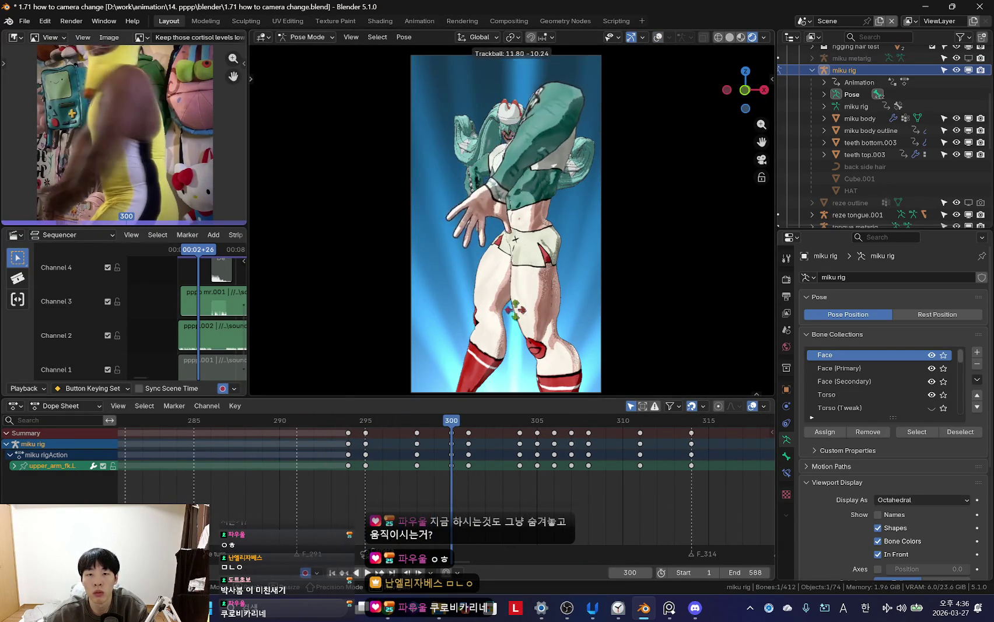
key("space")
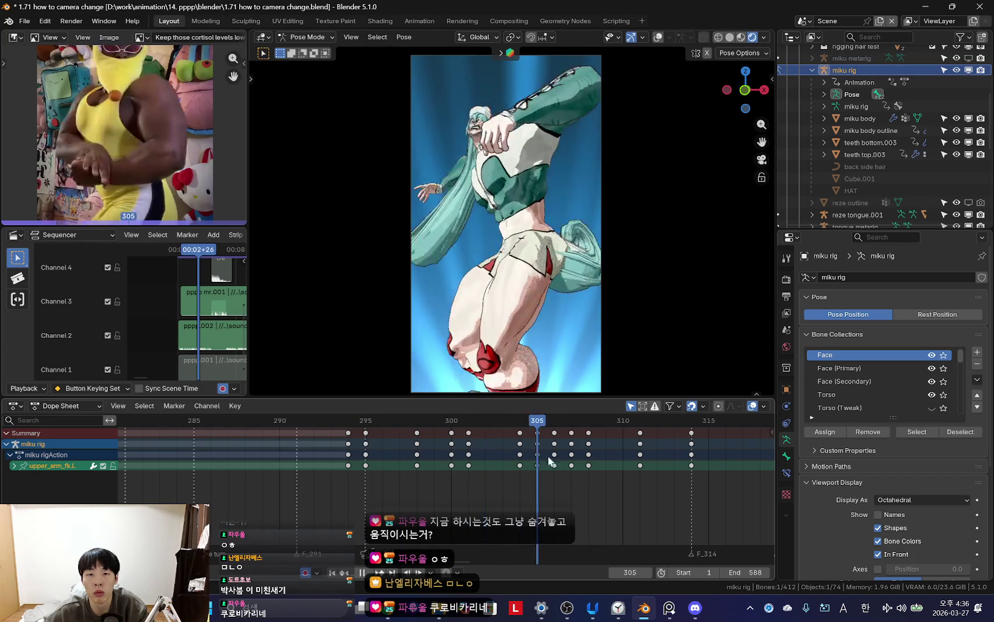
- Review the left arm swing around frame 301, briefly showing the rig bones
scroll(445, 461, "down", 4)
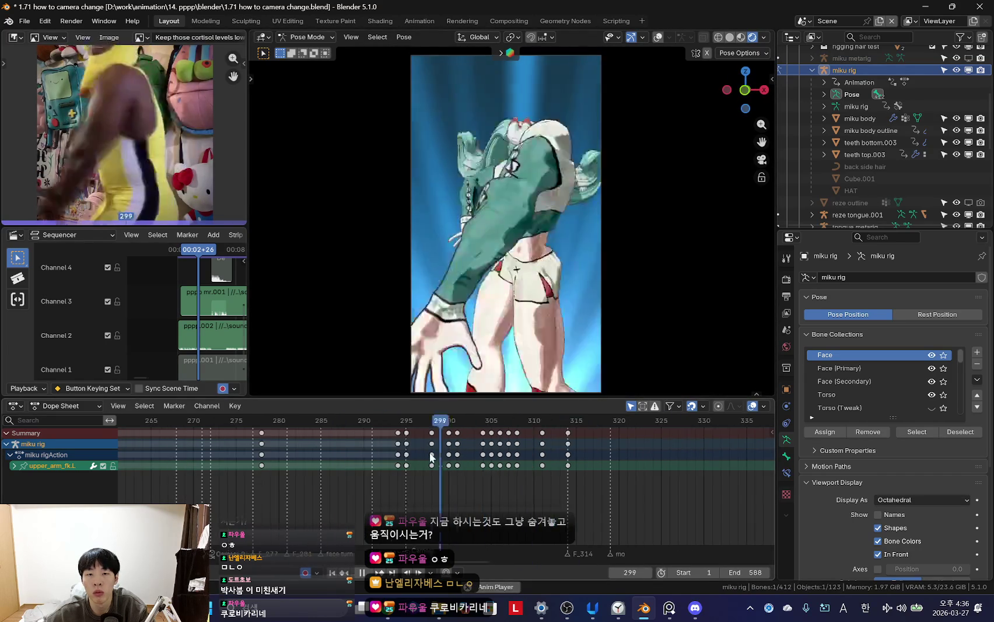
scroll(446, 461, "down", 1)
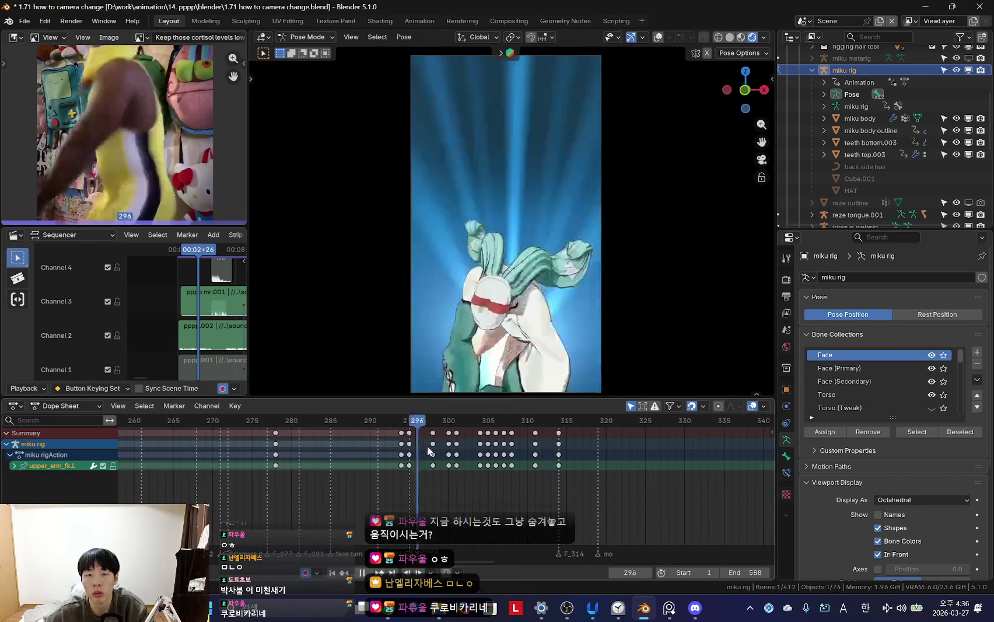
scroll(461, 459, "up", 2)
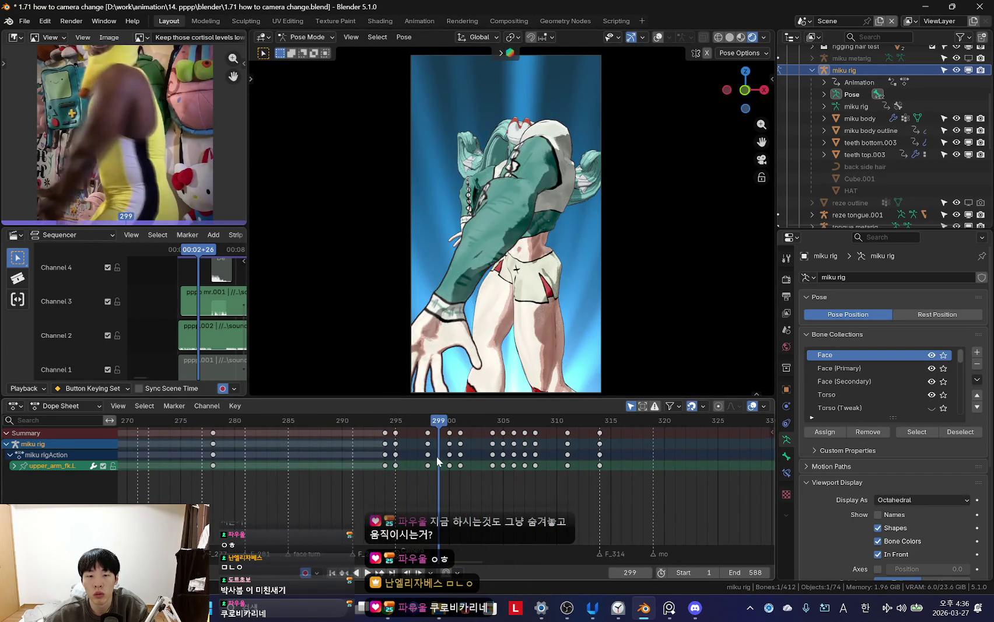
left_click_drag(437, 461, 459, 458)
key("shift+alt+z")
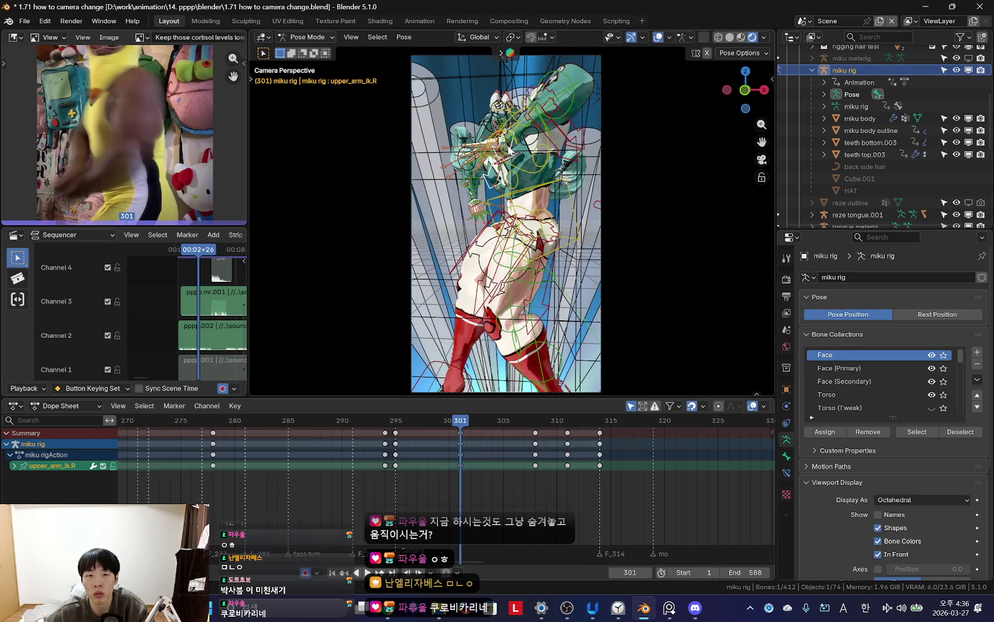
key("shift+alt+z")
key("space")
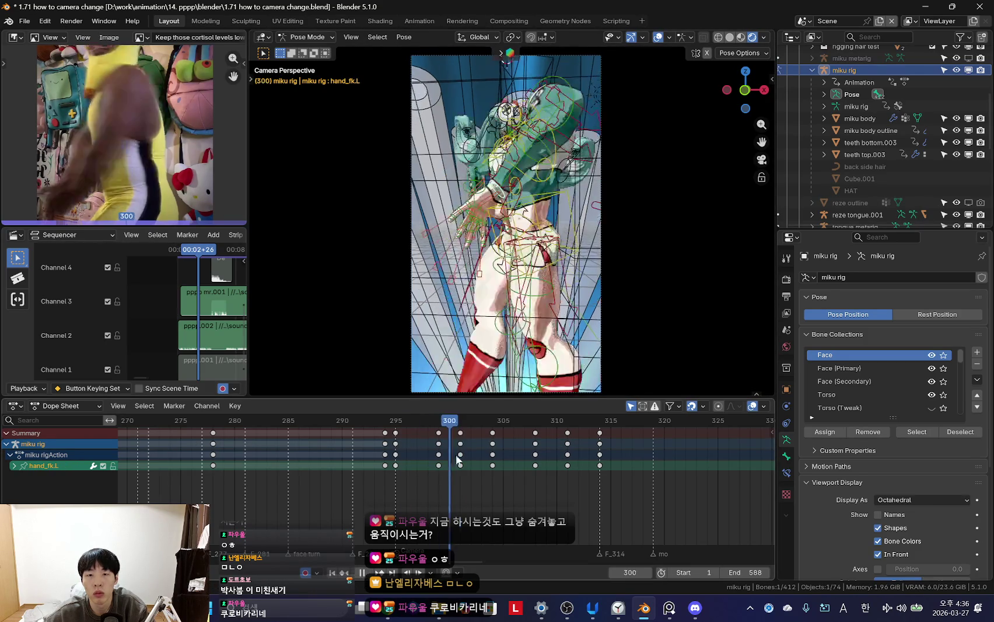
- Check the fist thrust at frame 307, scrubbing frames 304–307 with the bones shown
mouse_move(386, 466)
left_mouse_down()
mouse_move(532, 467)
mouse_move(517, 450)
left_mouse_up()
key("shift+alt+z")
key("shift+alt+z")
key("space")
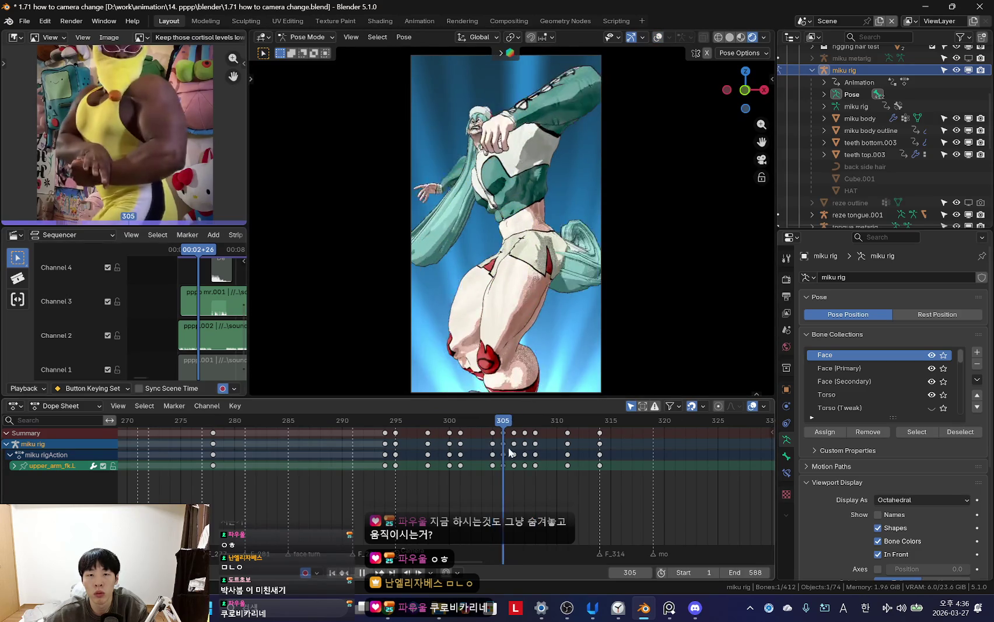
key("space")
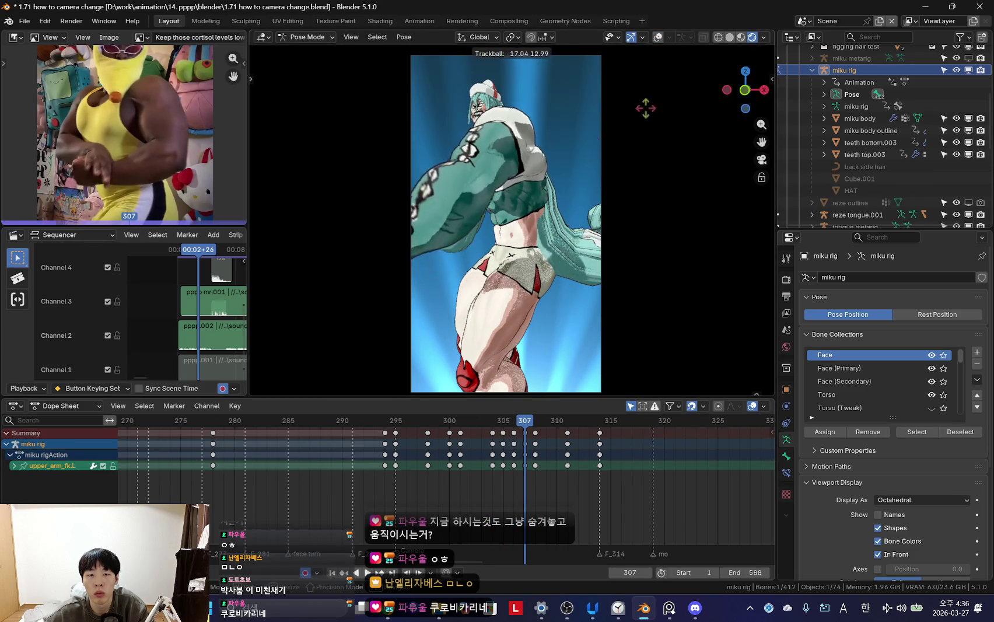
key("Escape")
mouse_move(525, 466)
left_mouse_down()
mouse_move(462, 461)
mouse_move(505, 464)
left_mouse_up()
scroll(535, 431, "down", 2)
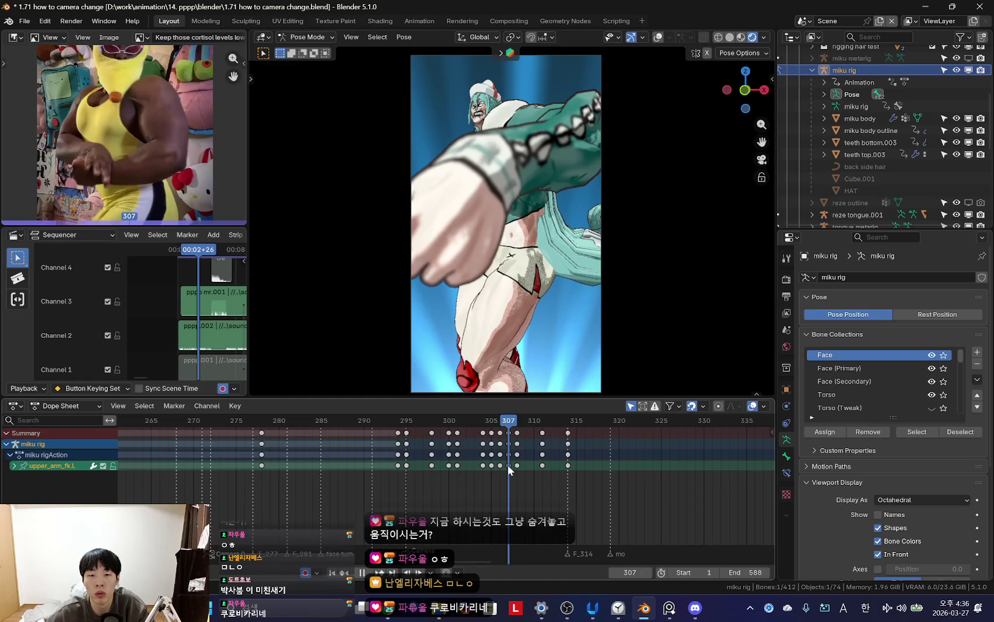
left_click(484, 276)
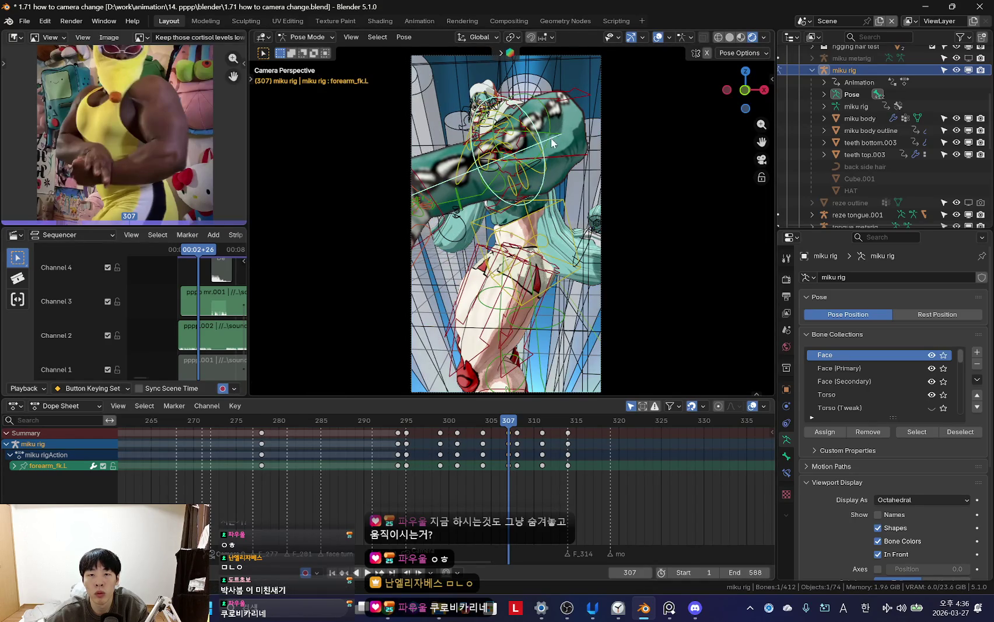
left_click(550, 137)
key("r")
left_click(559, 102)
key("shift+alt+z")
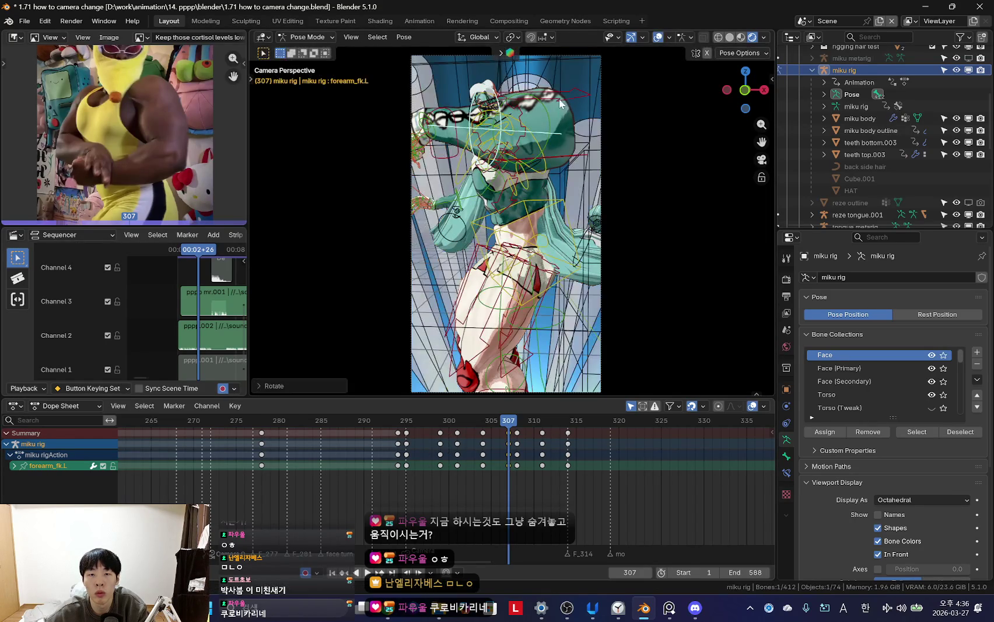
key("shift+alt+z")
key("r")
key("r")
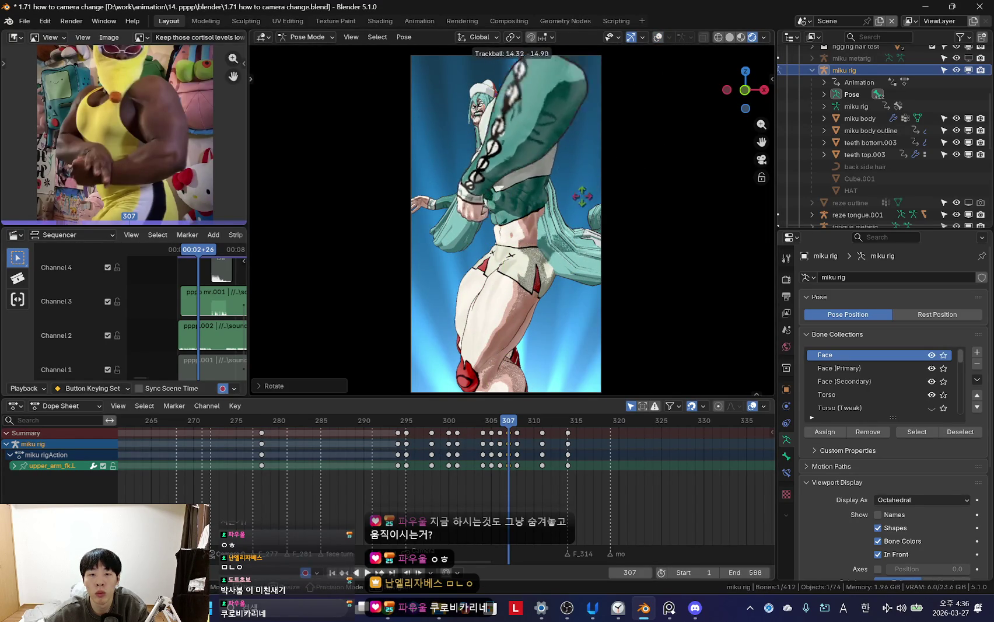
left_click(619, 78)
key("r")
left_click(610, 233)
key("r")
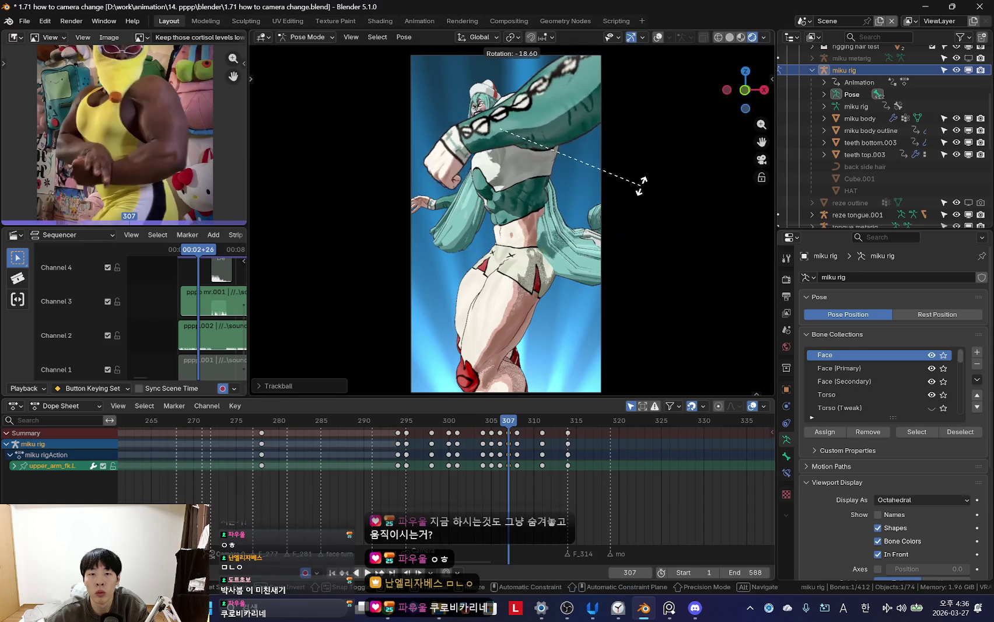
left_click(587, 207)
key("space")
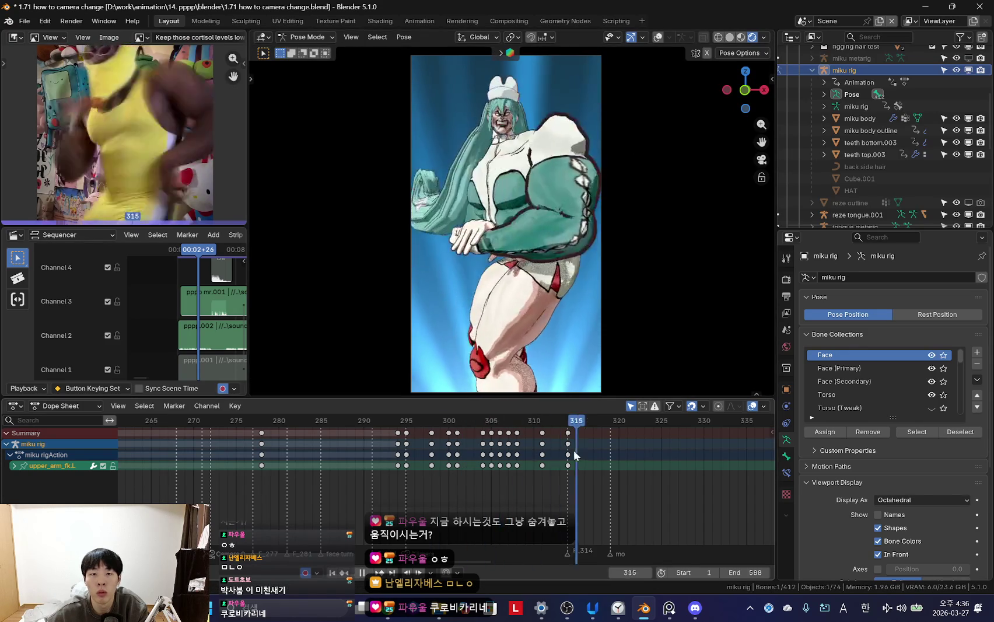
left_click(489, 415)
scroll(451, 446, "down", 4)
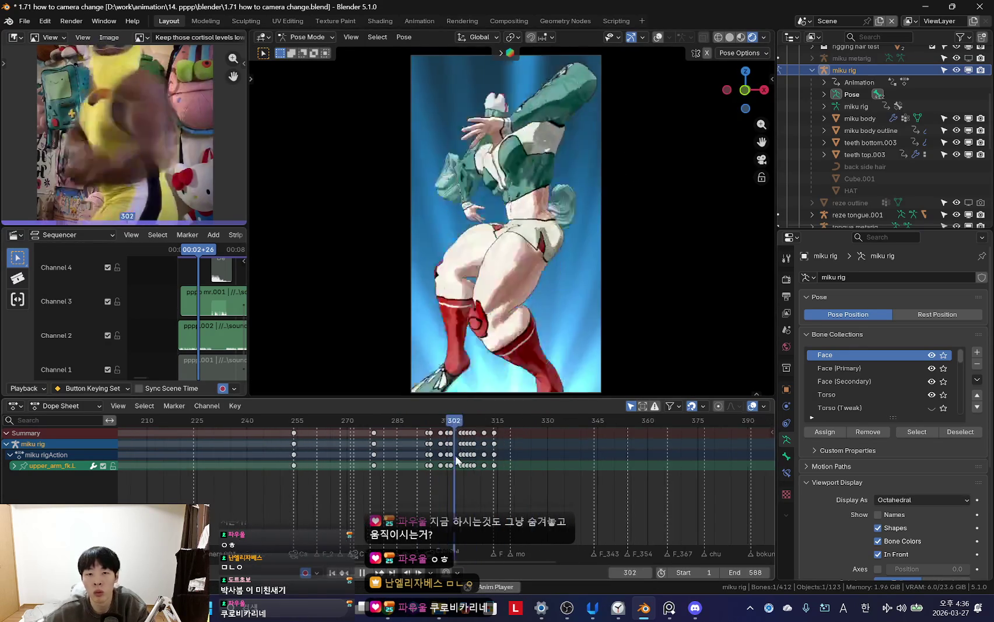
scroll(450, 447, "up", 3)
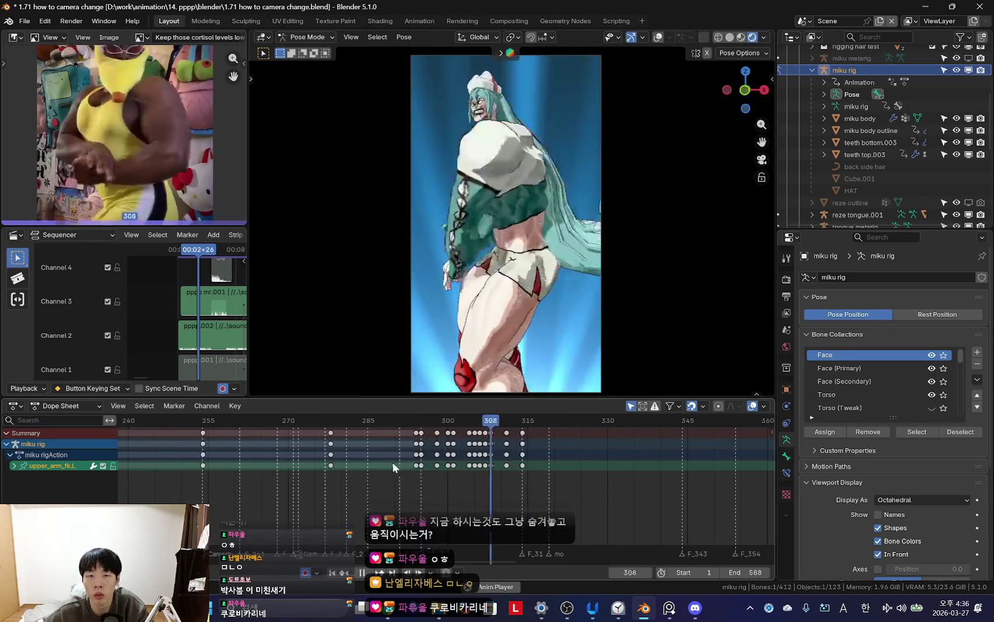
key("space")
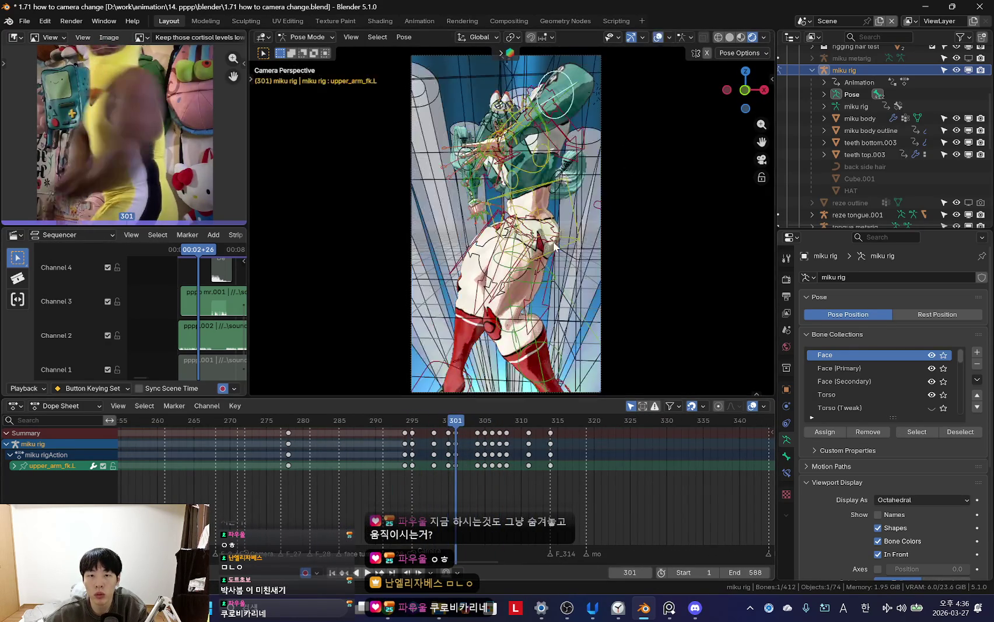
left_click(510, 150)
left_click_drag(451, 504, 430, 461)
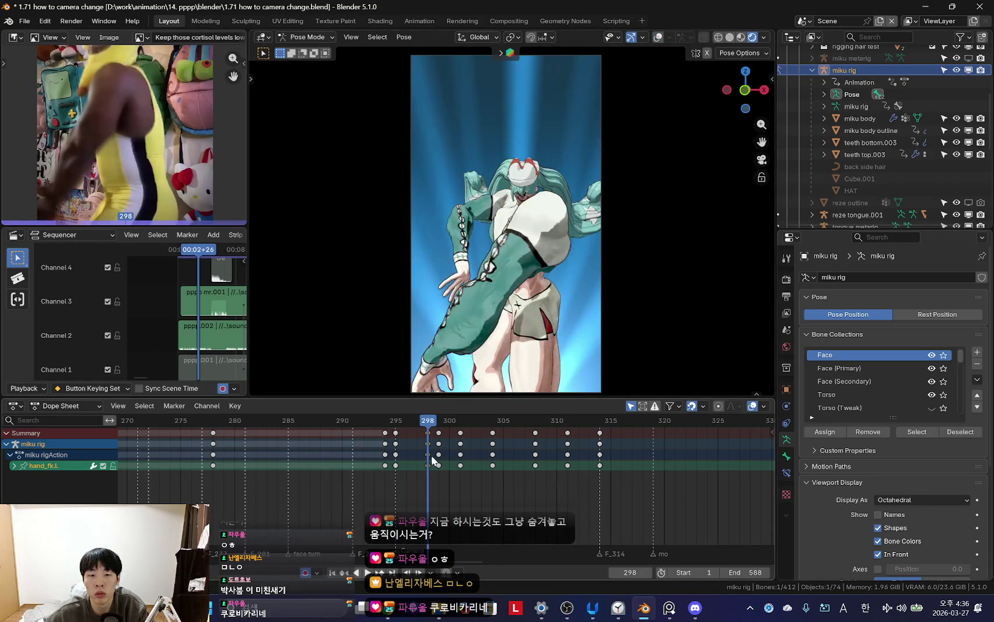
key("Right")
key("space")
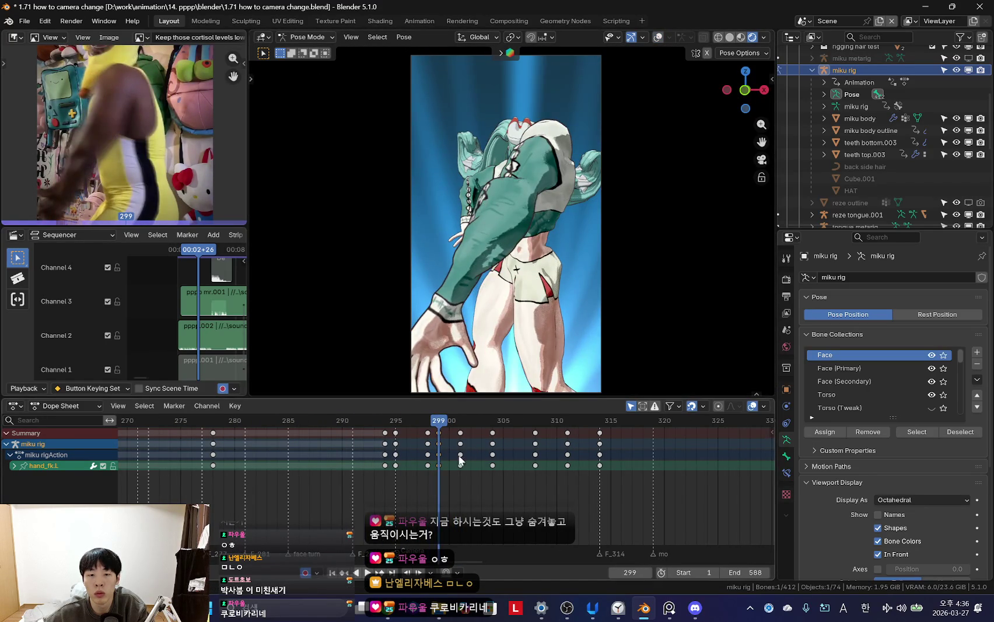
key("Escape")
key("space")
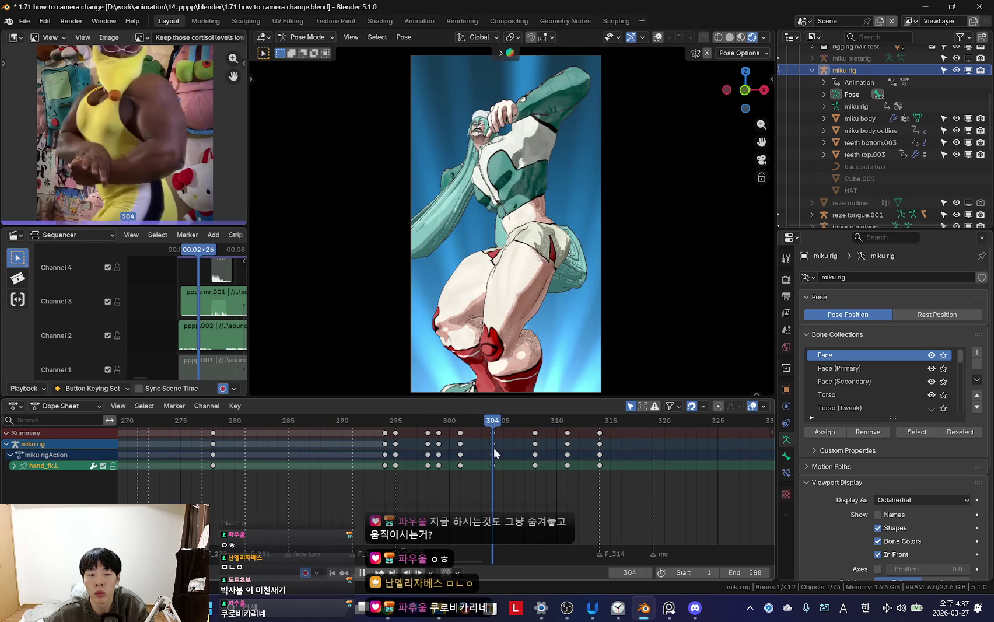
- Re-pose the raised left upper arm at frame 304 and play the short loop
key("Escape")
key("r")
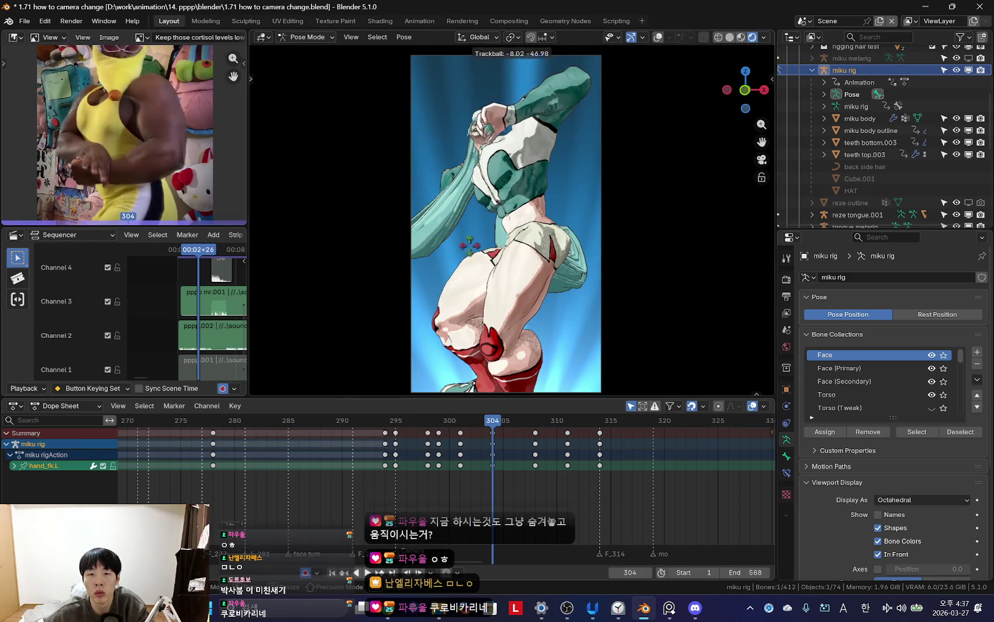
left_click(477, 246)
key("r")
left_click(578, 306)
key("space")
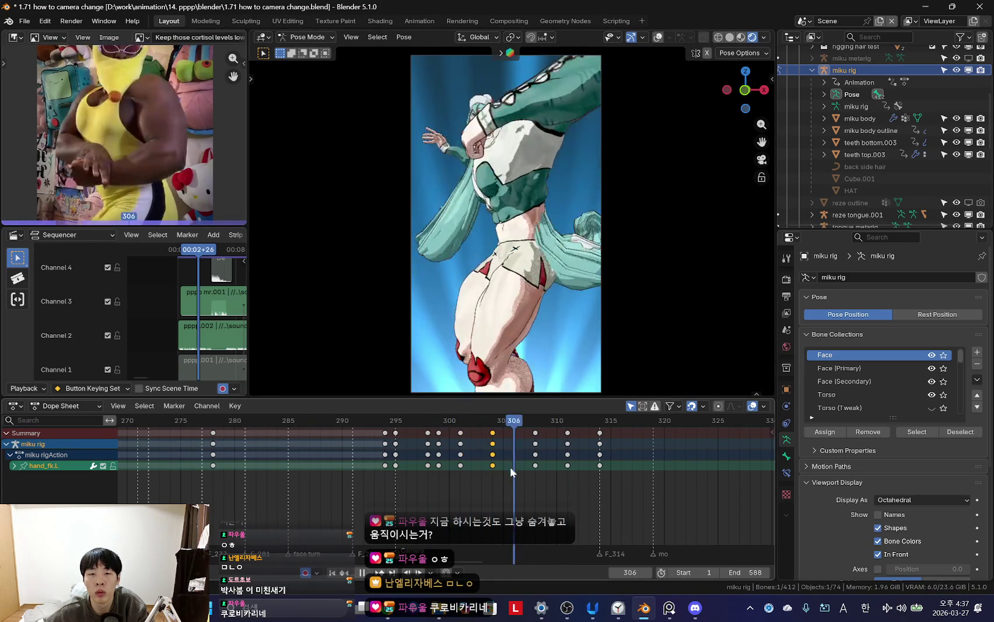
key("space")
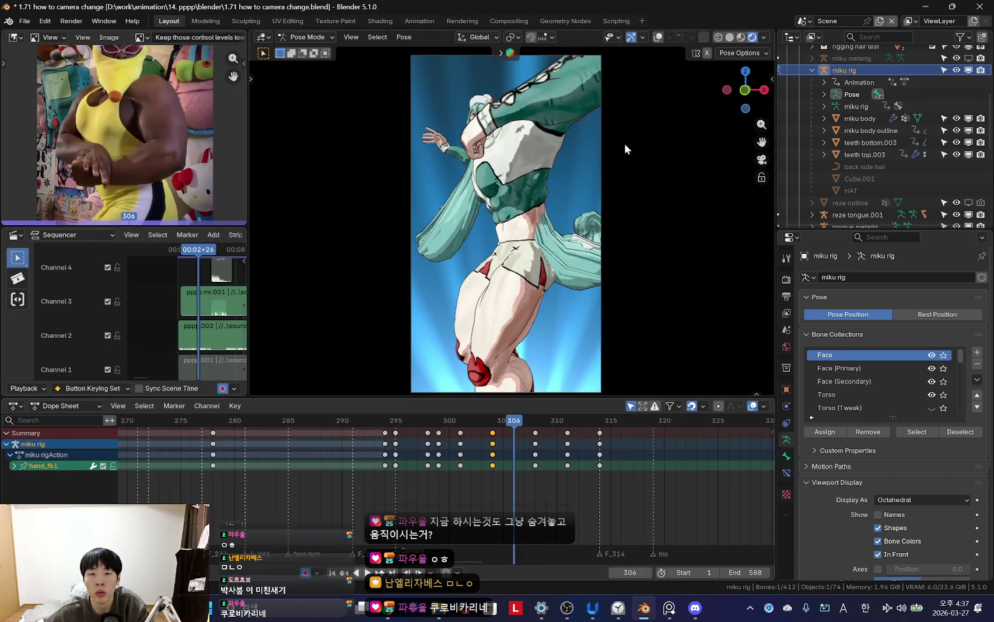
- Refine the left arm rotation at frame 306 and compare it with frame 308
key("r")
left_click(628, 148)
key("r")
left_click(591, 219)
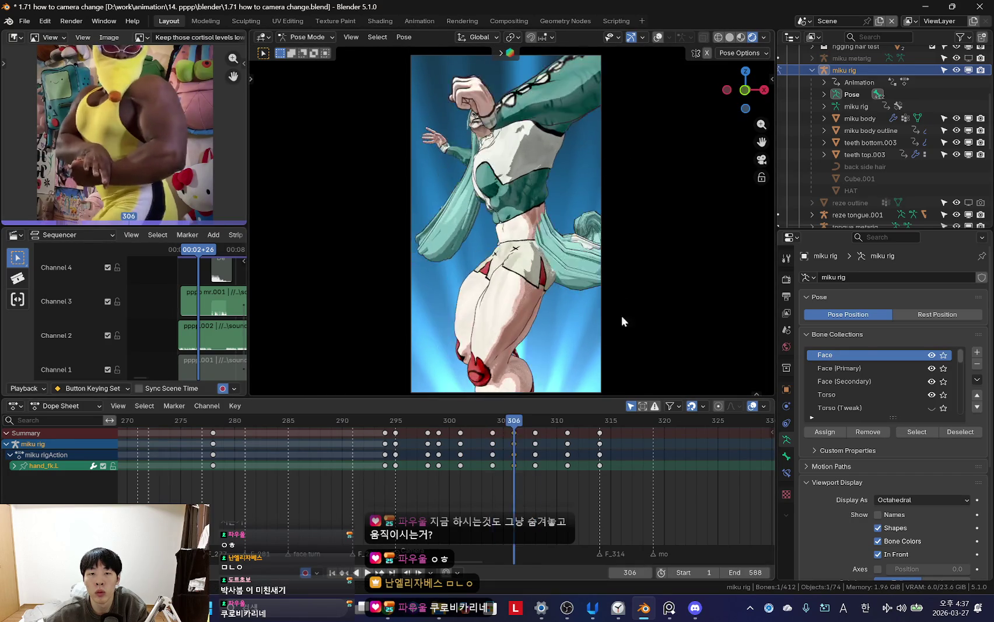
left_click_drag(483, 444, 531, 455)
- Select the left hand FK bone at the fist, rotate it, then undo the rotation
key("shift+alt+z")
left_click(515, 465)
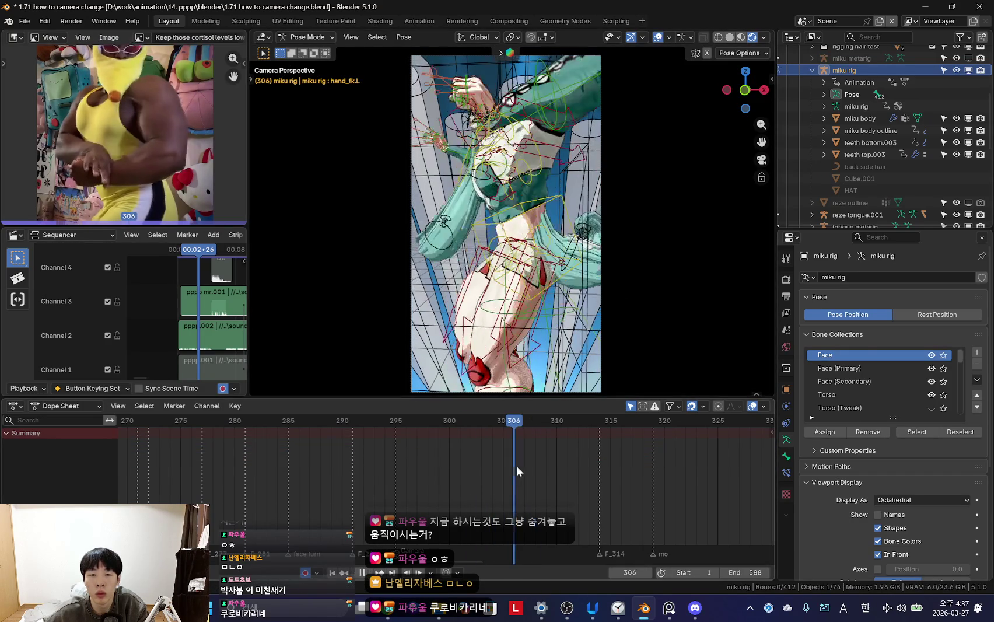
left_click(498, 118)
scroll(488, 126, "up", 3)
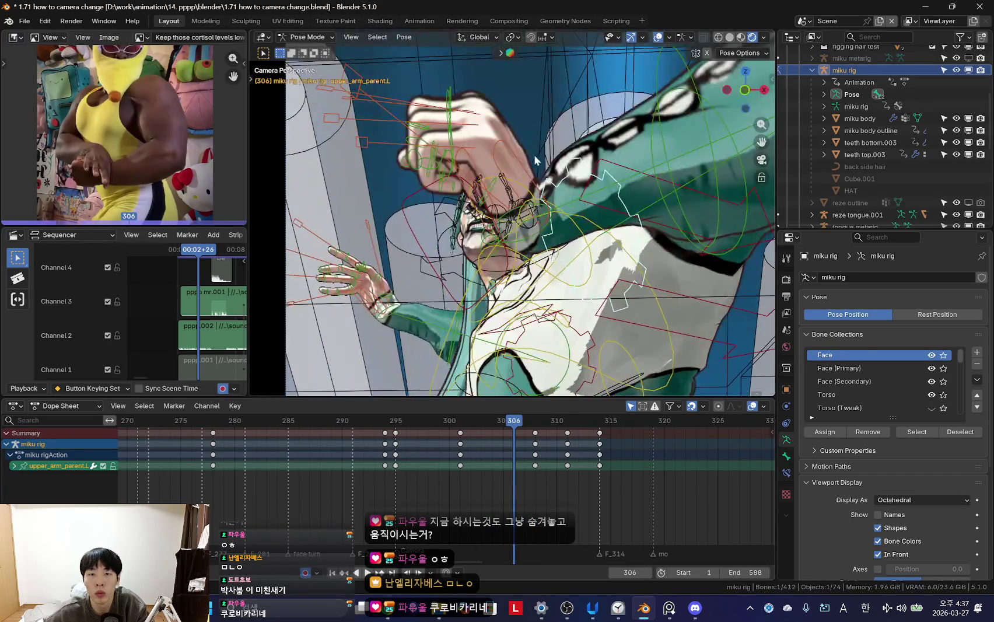
left_click(528, 217)
key("shift+alt+z")
scroll(551, 293, "down", 3)
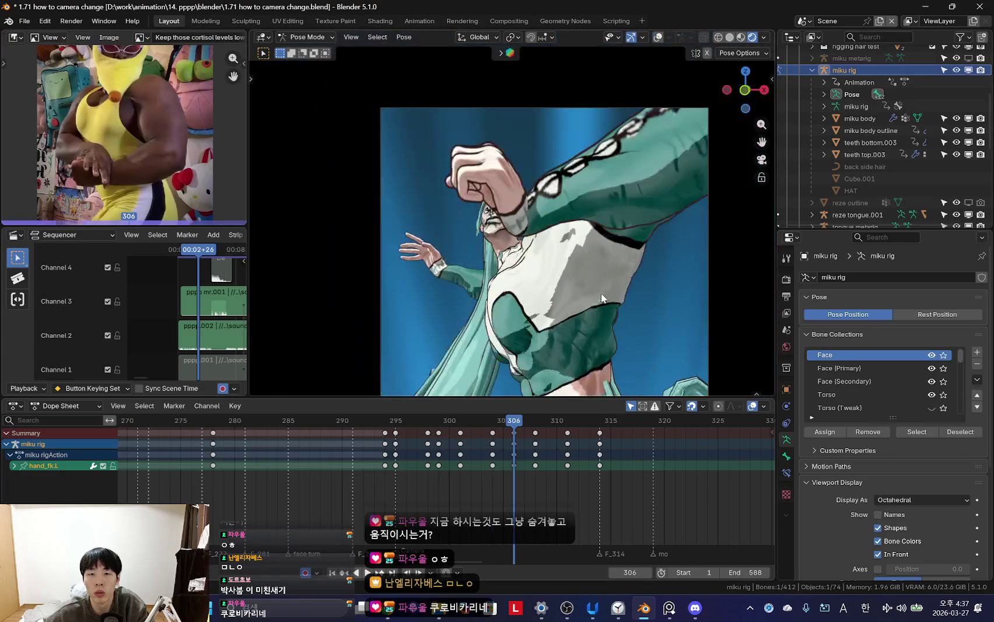
key("r")
key("r")
left_click(564, 239)
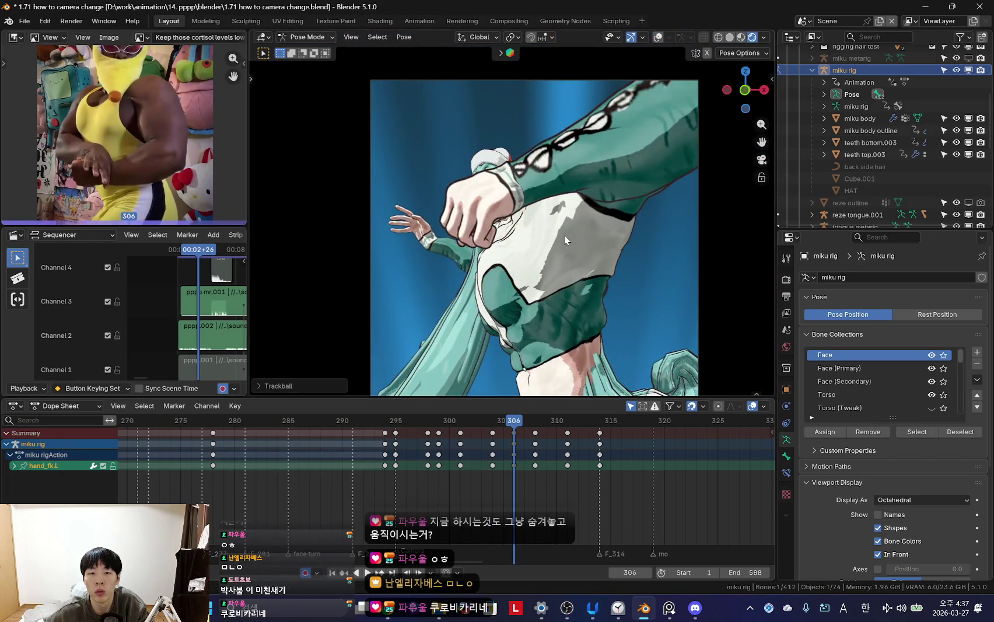
key("ctrl+z")
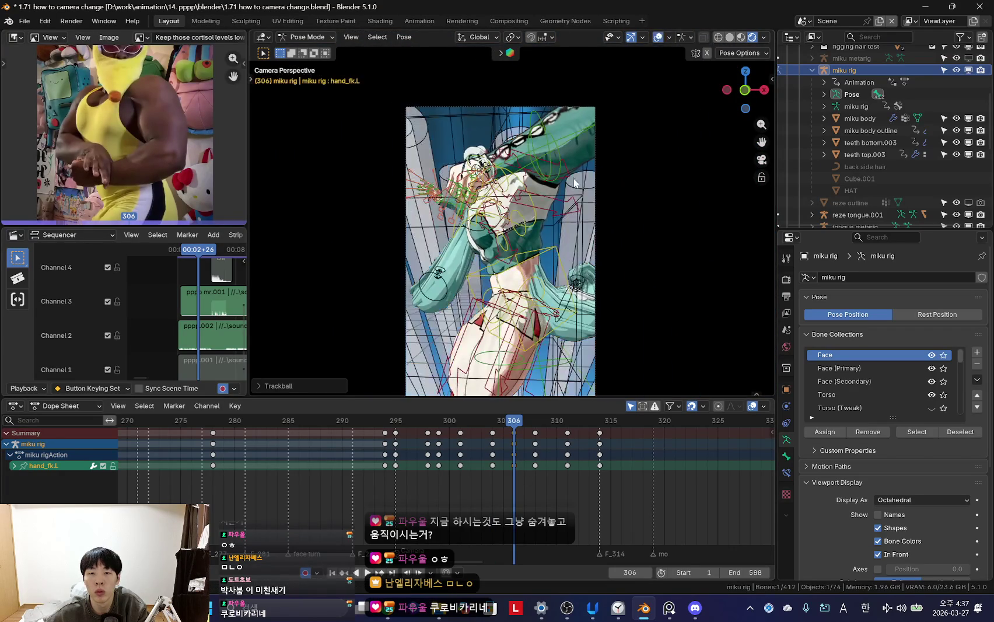
- Replay frames 294–304 and rotate the left arm again at frame 304
key("shift+alt+z")
key("space")
mouse_move(393, 474)
left_mouse_down()
mouse_move(477, 471)
mouse_move(488, 467)
mouse_move(395, 469)
mouse_move(489, 455)
mouse_move(506, 472)
left_mouse_up()
key("r")
key("r")
left_click(581, 249)
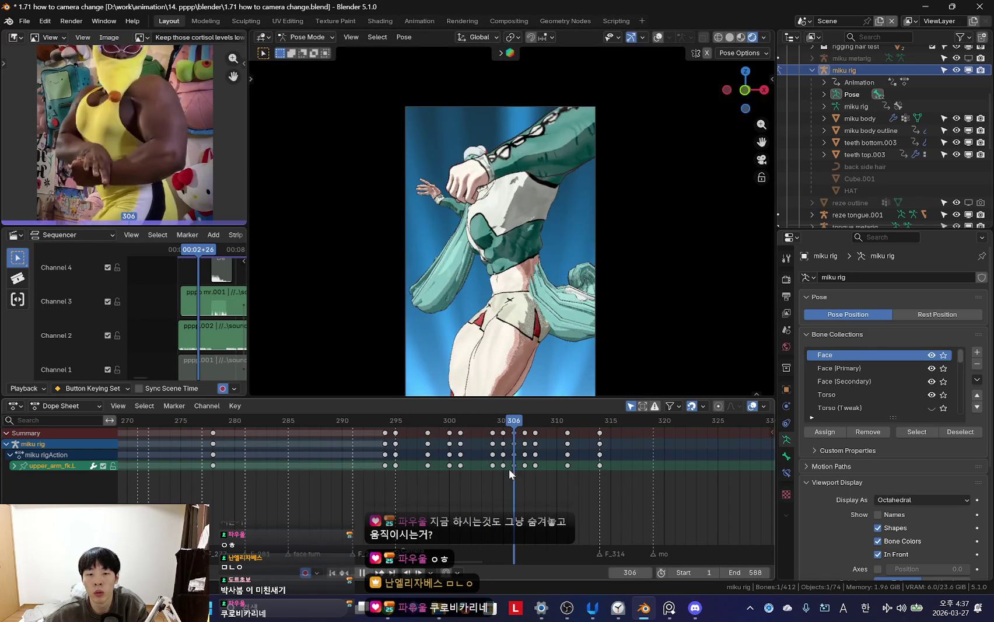
- Rotate the arm at frame 305 and delete the arm keys at frames 306 and 307
key("Escape")
key("r")
key("r")
left_click(585, 342)
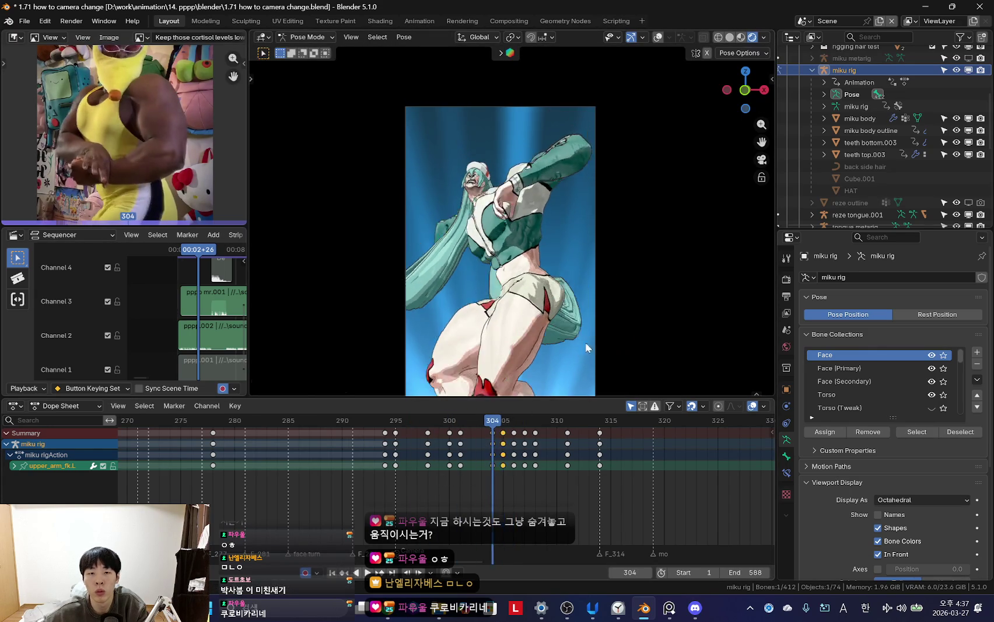
key("Right")
left_click(515, 435)
key("Delete")
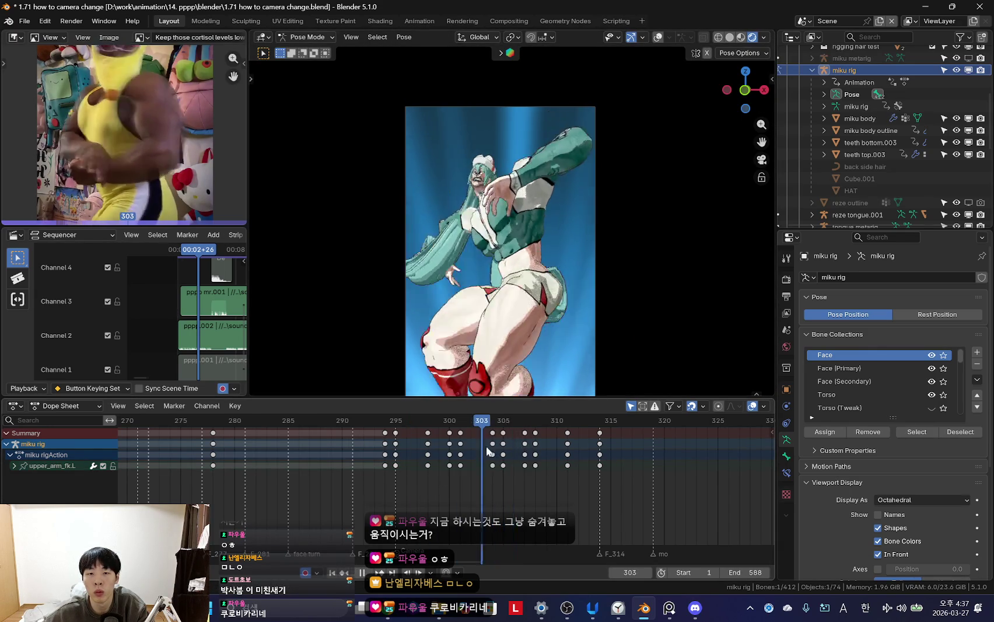
key("Right")
key("Delete")
- Key a new left upper arm rotation at frame 307
key("Left")
key("Left")
key("Right")
key("Right")
key("Right")
key("Left")
key("Left")
key("i")
key("r")
key("r")
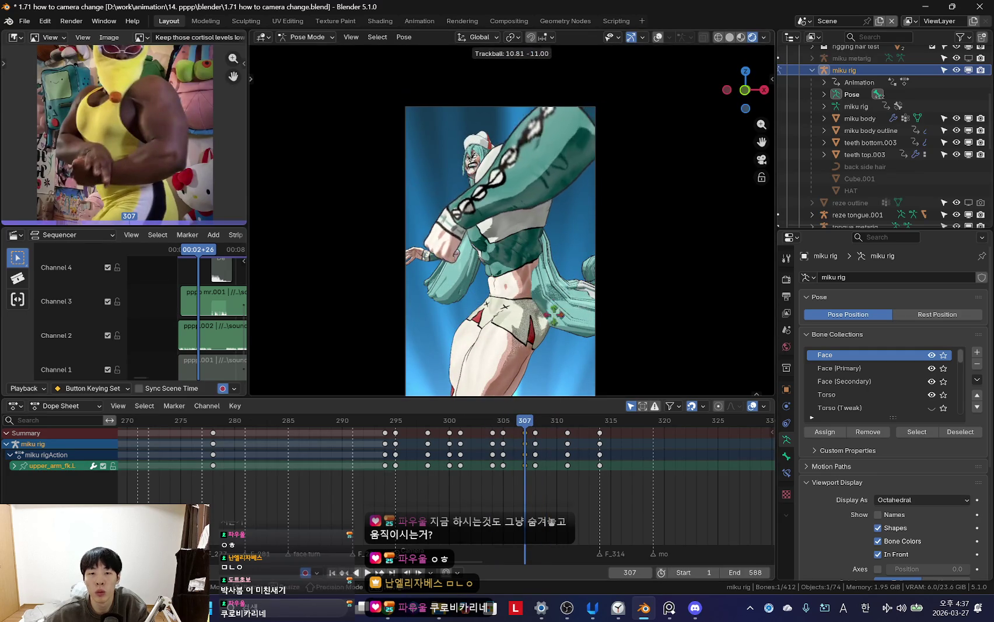
left_click(540, 397)
key("Left")
key("Left")
- Review frames 303–311, selecting the left palm and forearm FK bones, stopping at frame 302
mouse_move(509, 462)
left_mouse_down()
mouse_move(568, 465)
mouse_move(472, 439)
mouse_move(568, 443)
mouse_move(515, 461)
mouse_move(455, 461)
mouse_move(552, 466)
mouse_move(461, 476)
mouse_move(477, 473)
left_mouse_up()
scroll(553, 467, "up", 2)
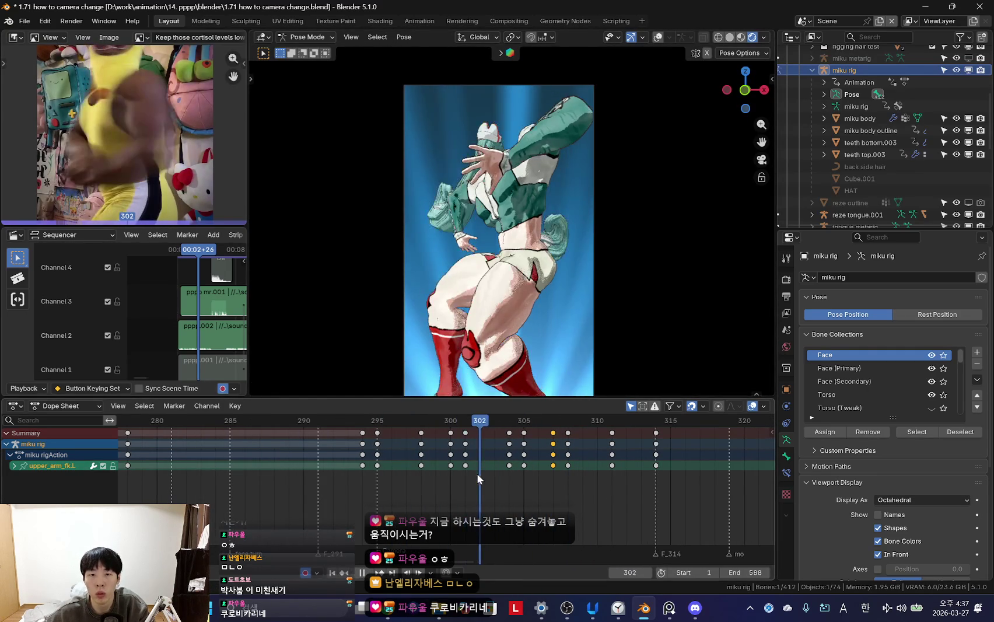
key("shift+alt+z")
left_click(516, 169)
key("shift+alt+z")
key("shift+alt+z")
left_click(543, 149)
key("shift+alt+z")
key("space")
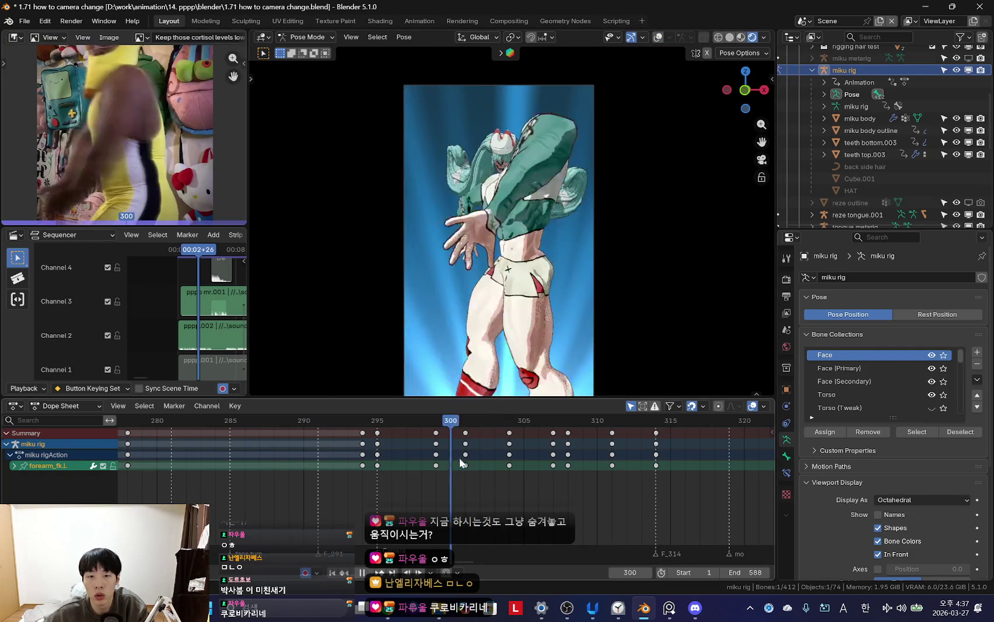
mouse_move(487, 471)
left_mouse_down()
mouse_move(509, 470)
mouse_move(447, 463)
mouse_move(478, 465)
left_mouse_up()
key("space")
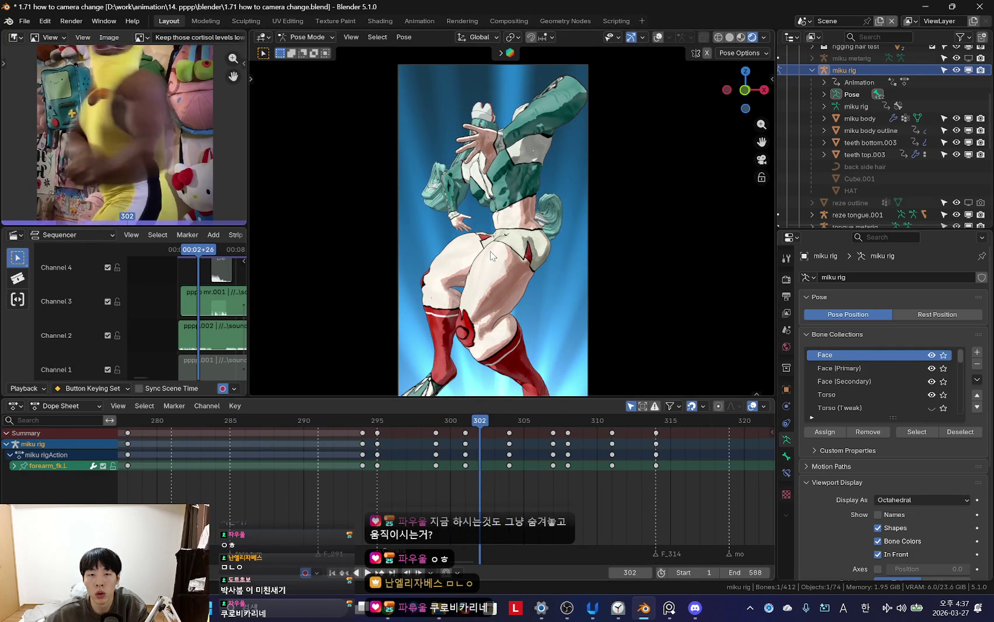
- Rotate the left upper arm FK bone at frame 302
key("shift+alt+z")
left_click(553, 123)
key("shift+alt+z")
key("r")
left_click(606, 208)
- Check frames 297–306, then rotate the left hand FK bone at frame 301
key("space")
mouse_move(462, 469)
left_mouse_down()
mouse_move(542, 457)
mouse_move(435, 460)
mouse_move(503, 452)
mouse_move(597, 464)
left_mouse_up()
key("space")
mouse_move(524, 461)
left_mouse_down()
mouse_move(413, 452)
mouse_move(457, 462)
left_mouse_up()
key("space")
left_click(499, 146)
key("r")
left_click(577, 145)
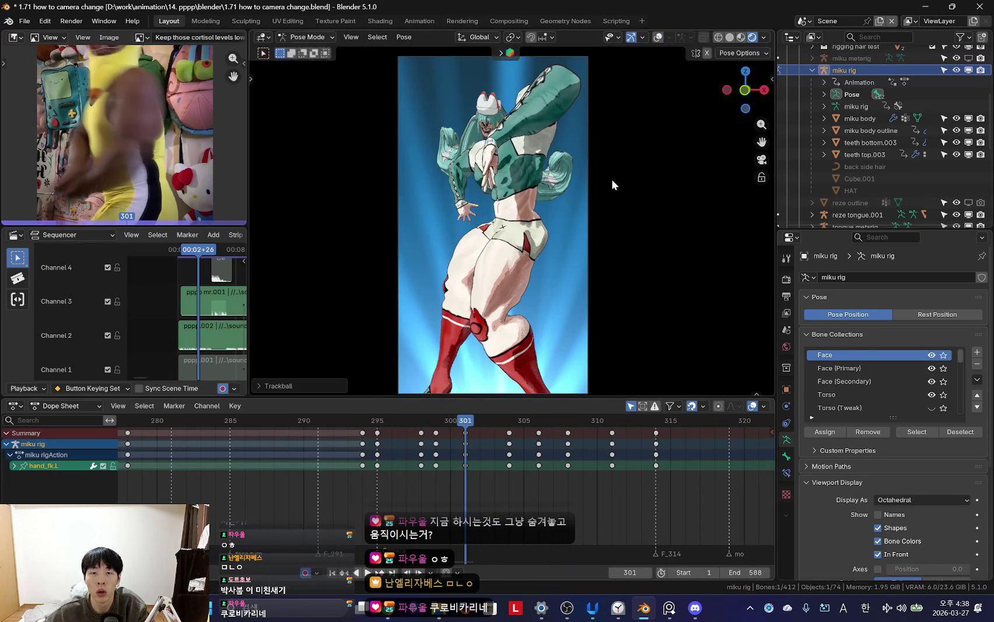
- Play from frame 295 and key a new left hand rotation at frame 306
left_click_drag(461, 455, 392, 471)
key("space")
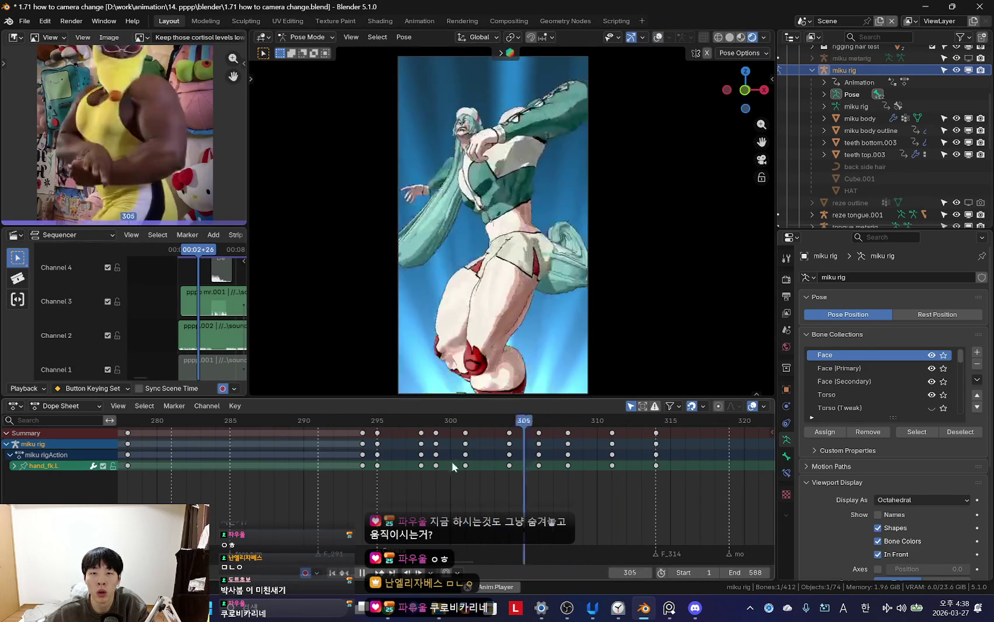
mouse_move(459, 447)
left_mouse_down()
mouse_move(450, 454)
mouse_move(554, 454)
left_mouse_up()
scroll(450, 455, "up", 1)
key("space")
key("r")
key("r")
left_click(563, 250)
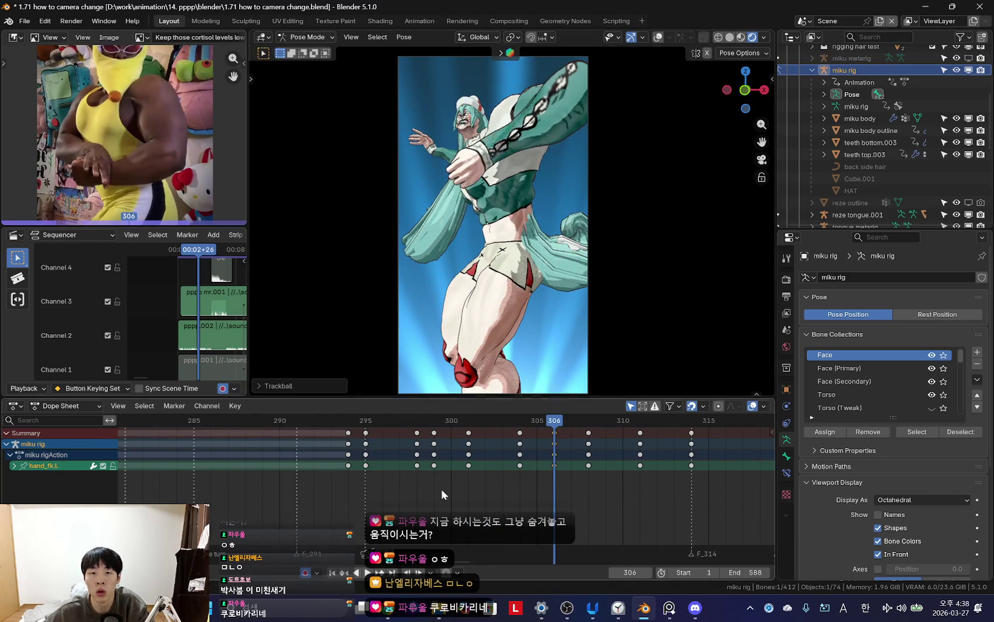
- Play back frames 299–313 to review the hand, then orbit out of the camera
key("space")
mouse_move(685, 464)
left_mouse_down()
mouse_move(570, 483)
mouse_move(614, 476)
mouse_move(478, 435)
left_mouse_up()
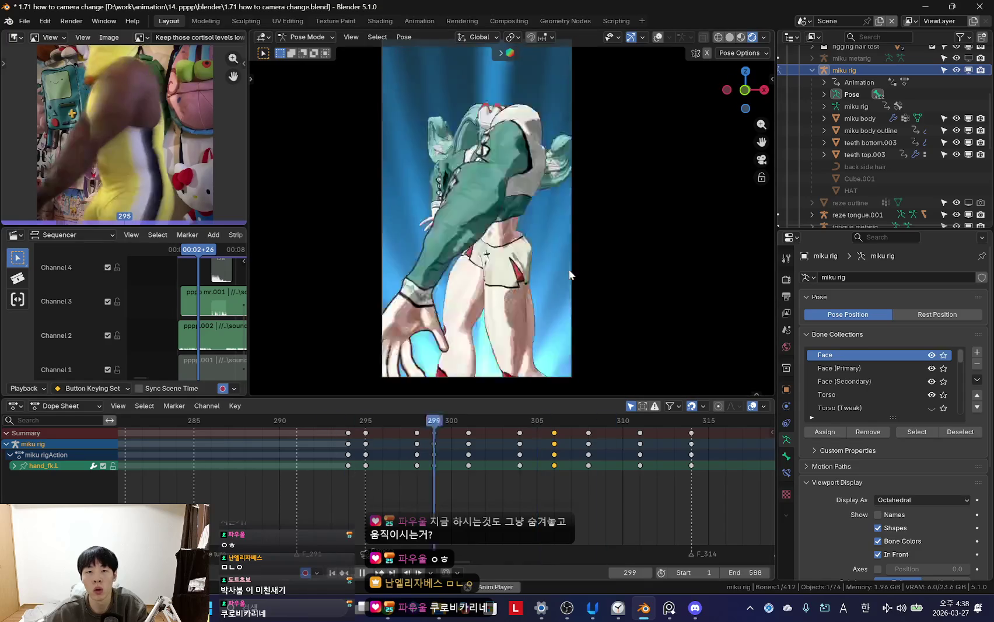
scroll(469, 433, "down", 3)
scroll(407, 484, "up", 2)
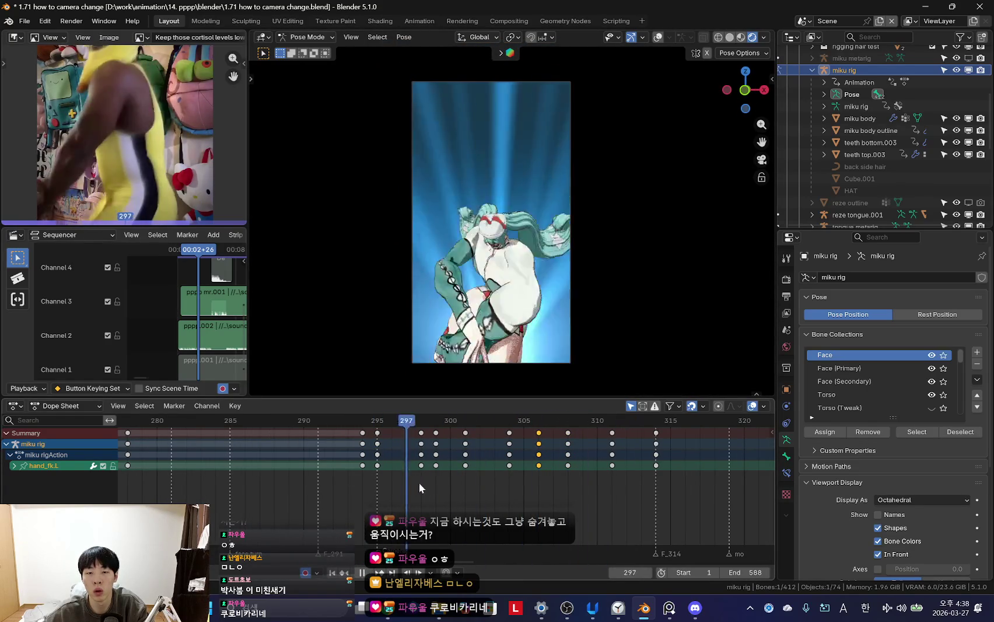
key("space")
middle_click_drag(508, 327, 516, 239)
- Select both foot IK controls and delete their keys after frame 306
scroll(516, 239, "down", 5)
key("shift+alt+z")
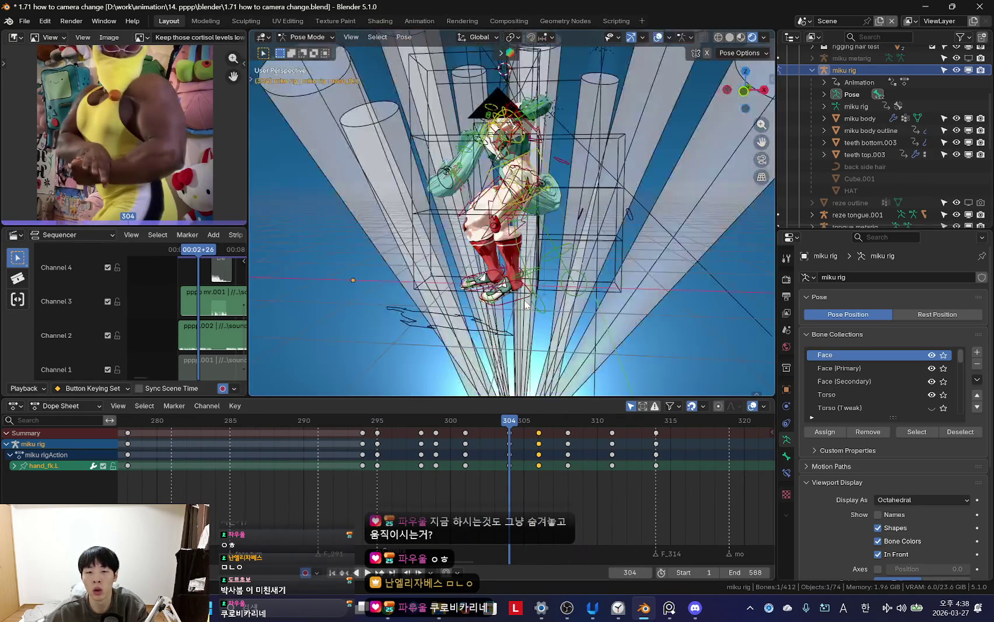
left_click(487, 286)
left_click(513, 291, "shift")
scroll(523, 475, "up", 1)
key("Down")
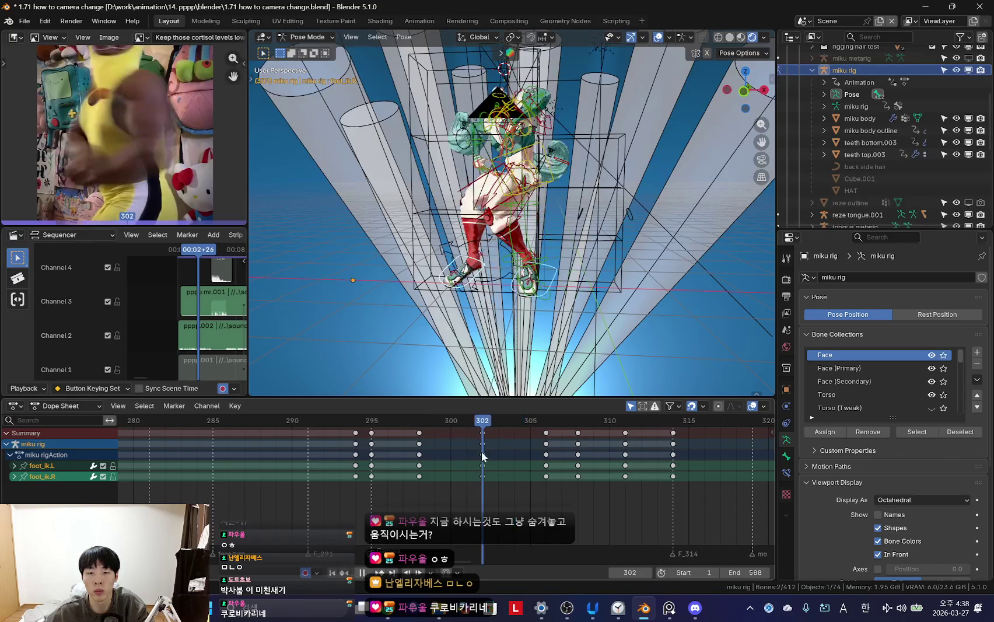
key("Up")
left_click(595, 441, "ctrl")
key("x")
left_click(604, 442)
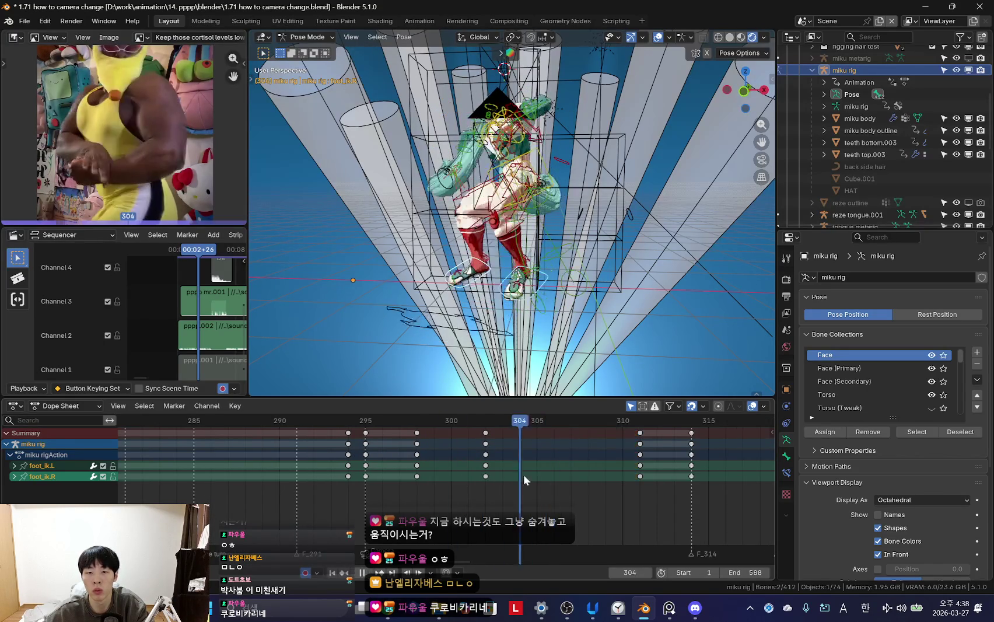
- Review the full-body pose in camera view across frames 300–311 after the deletion
left_click_drag(523, 475, 638, 433)
key("shift+alt+z")
key("shift+ctrl+space")
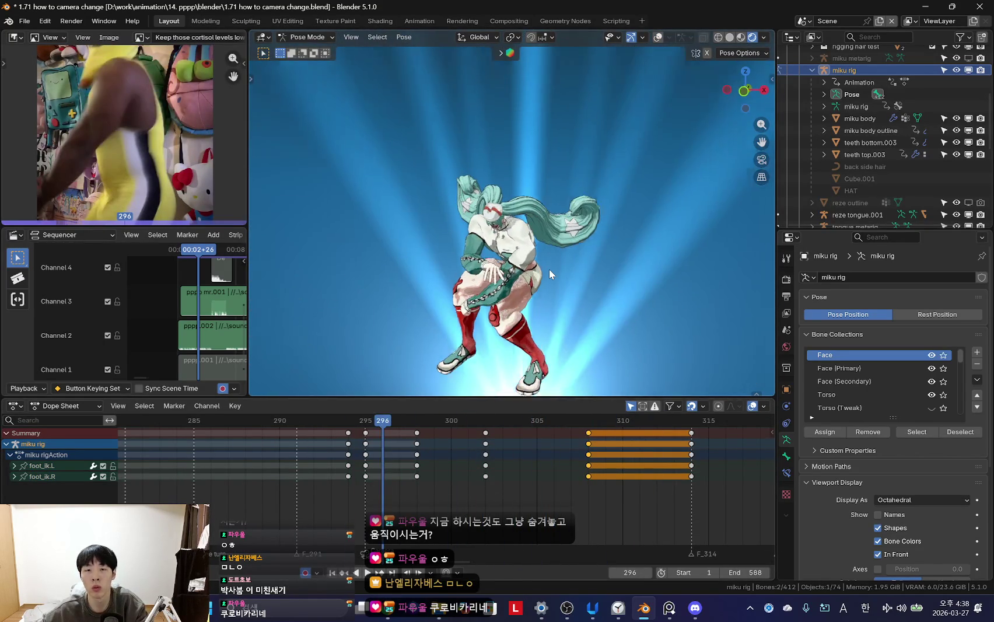
key("KP_0")
left_click_drag(465, 429, 445, 456)
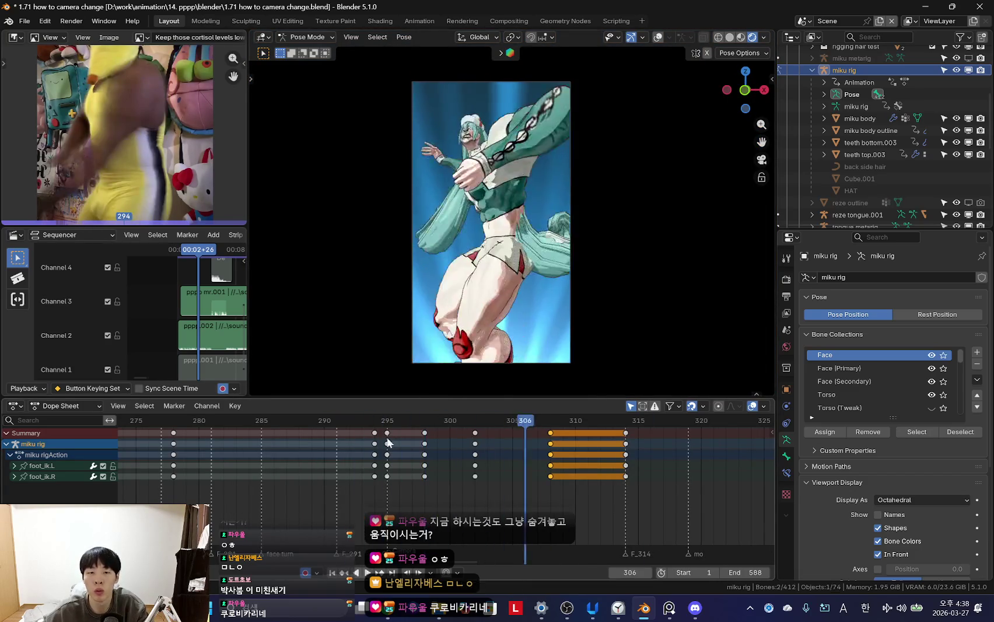
key("space")
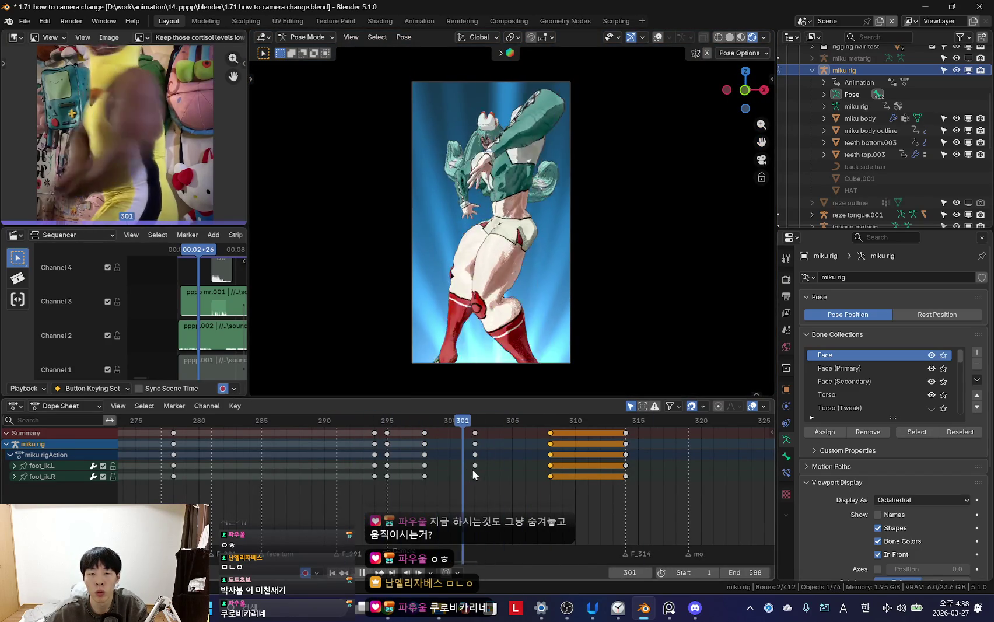
key("Escape")
key("KP_0")
- Lift both feet about 0.22 m into a jump at frame 307 and play it back
left_click_drag(470, 464, 542, 465)
key("g")
left_click(563, 290)
key("Escape")
key("space")
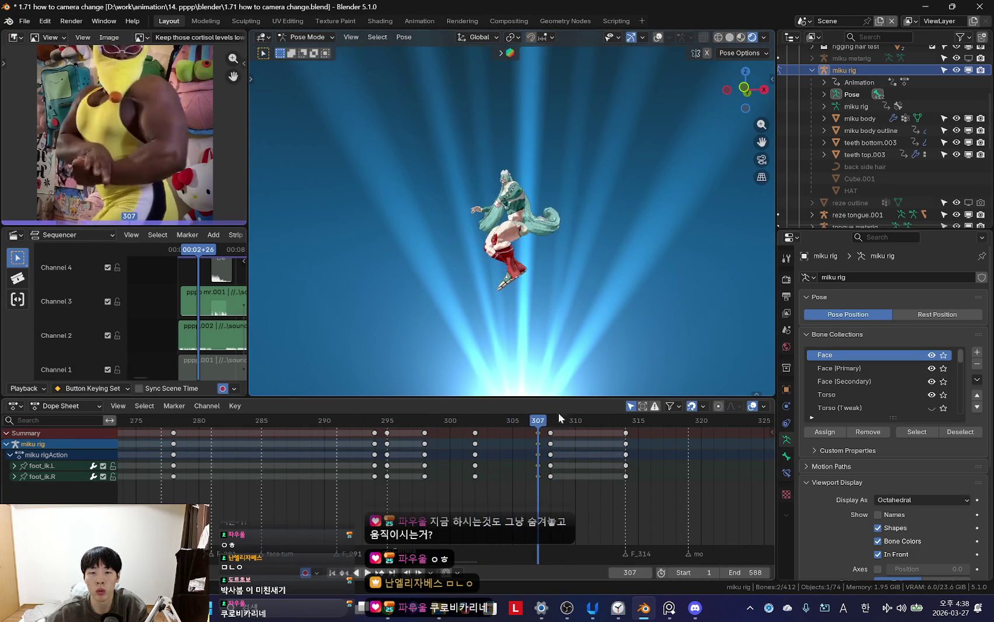
- Move the selected foot controls at frame 302, then view the pose through the scene camera
key("space")
key("g")
left_click(476, 438)
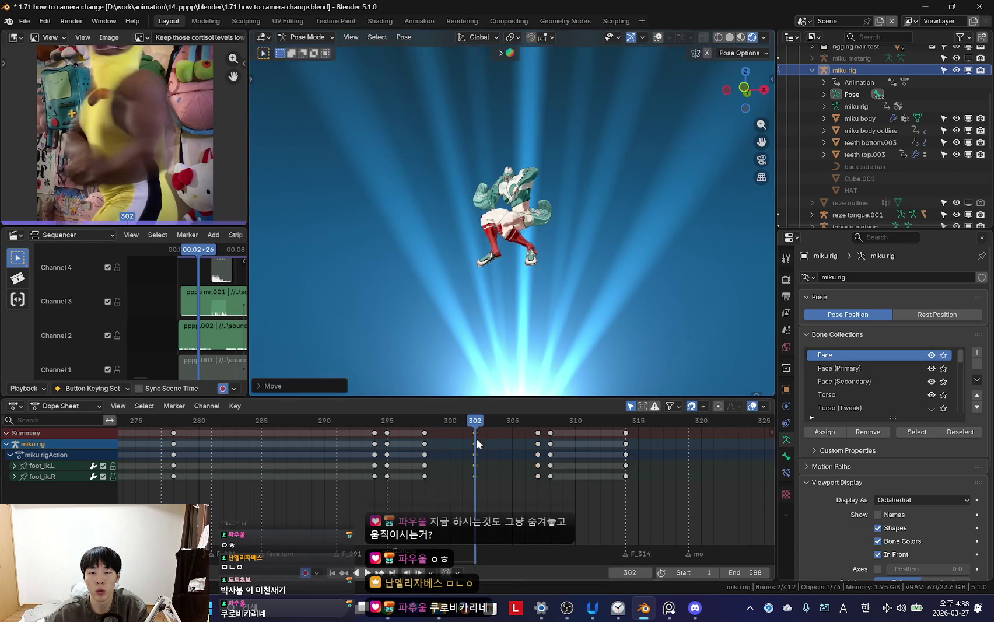
key("space")
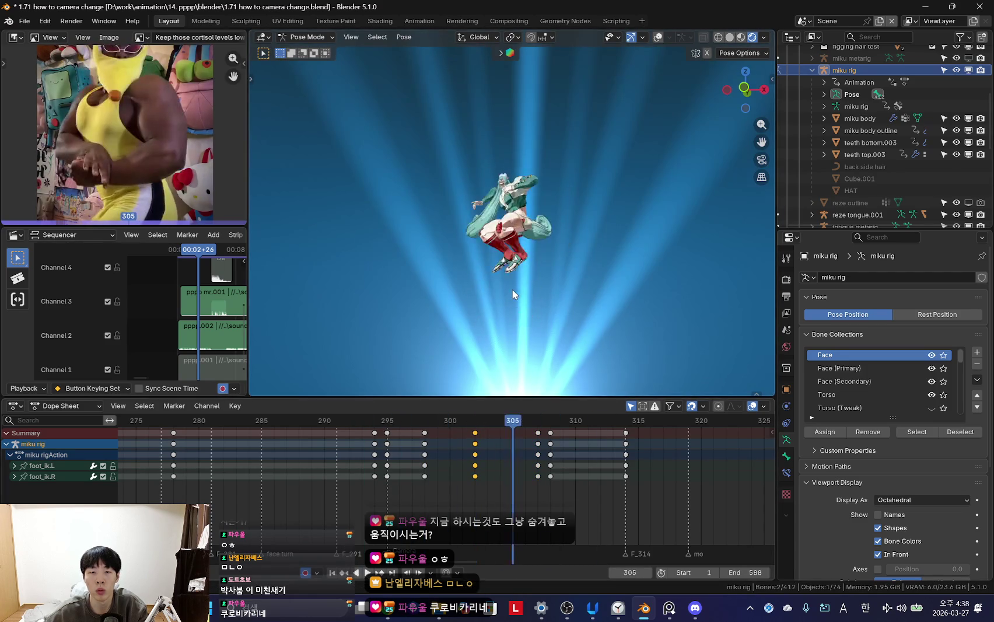
key("KP_0")
scroll(362, 496, "down", 3)
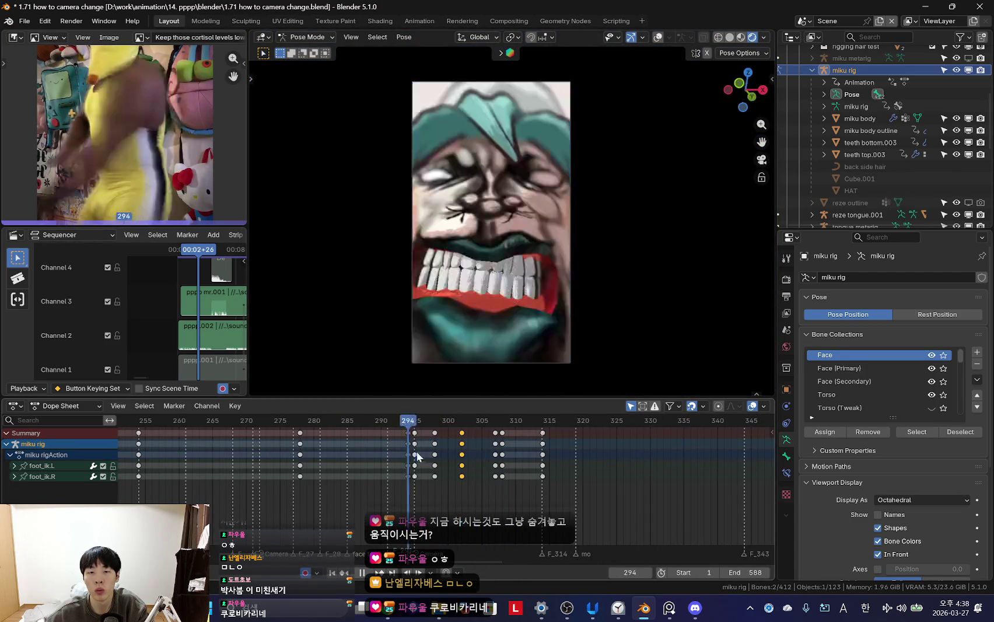
- At frame 302, rotate foot_ik.R and move foot_ik.L to match the reference
key("space")
key("r")
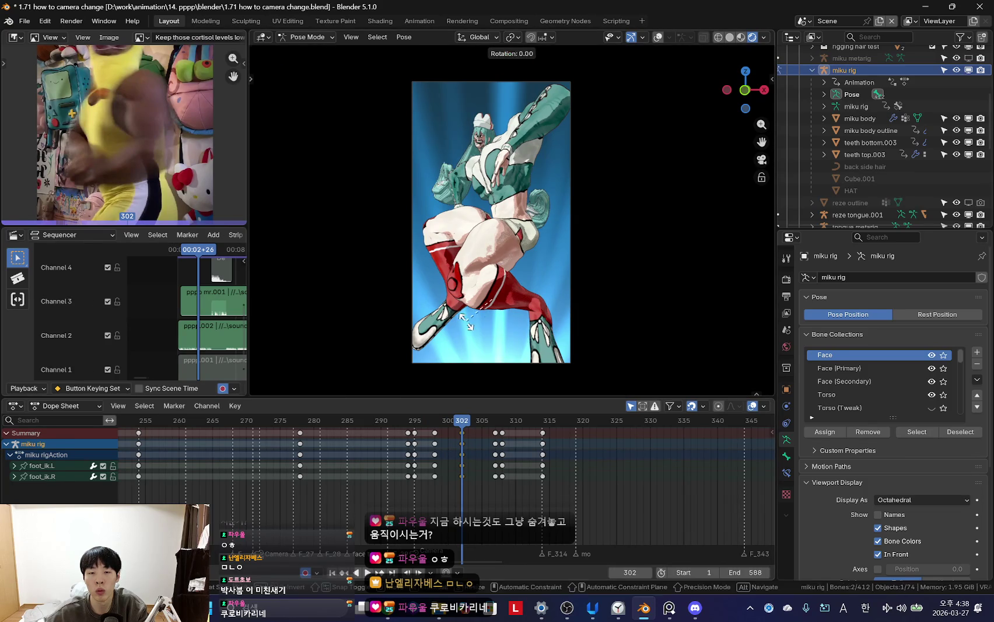
left_click(559, 361)
key("shift+alt+z")
left_click(568, 285)
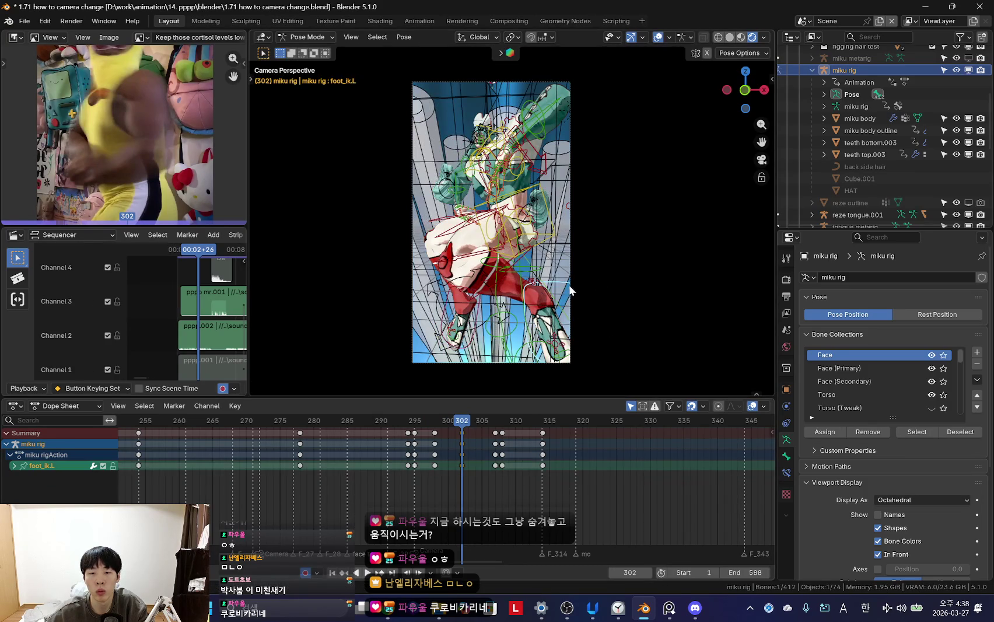
key("shift+alt+z")
key("g")
left_click(515, 365)
- Undo the left-foot move and move both IK feet together, then play to check
key("ctrl+z")
key("shift+alt+z")
key("shift+alt+z")
key("shift+alt+z")
left_click(562, 308, "shift")
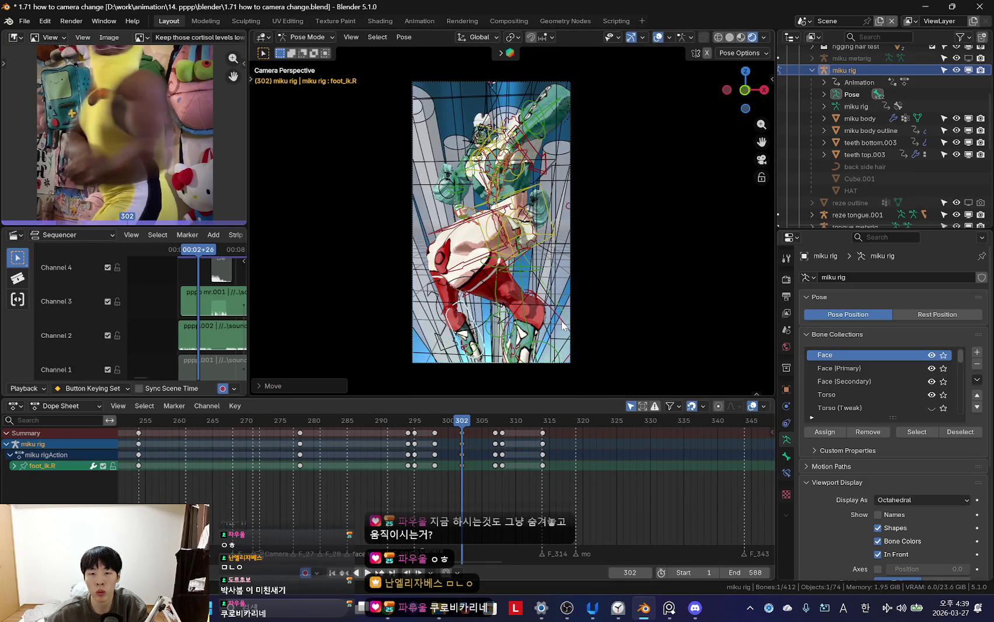
key("shift+alt+z")
key("g")
left_click(565, 338)
key("space")
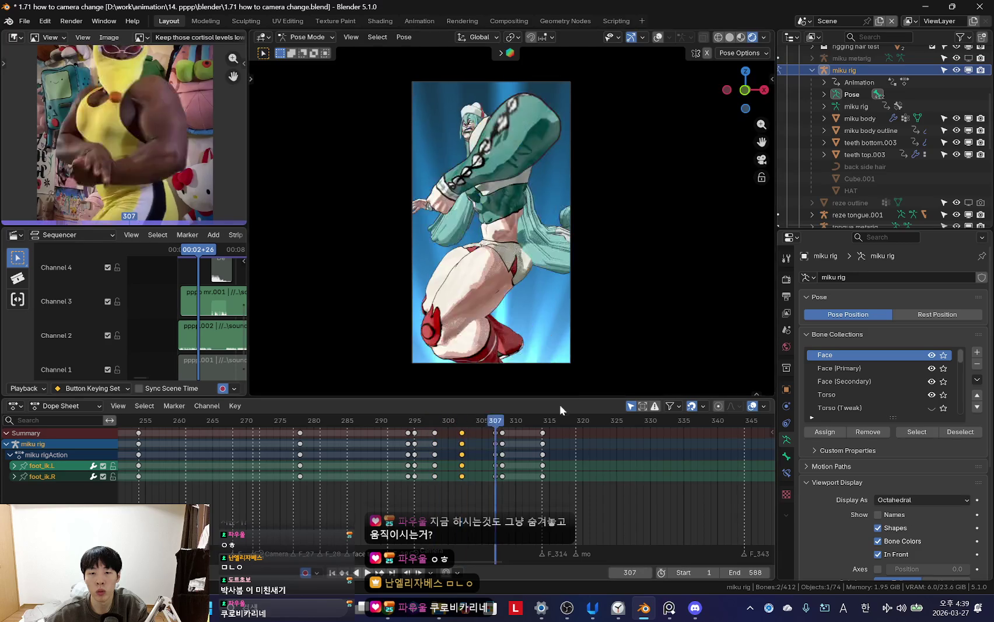
- Delete the leg keyframes near frame 307
left_click(495, 441)
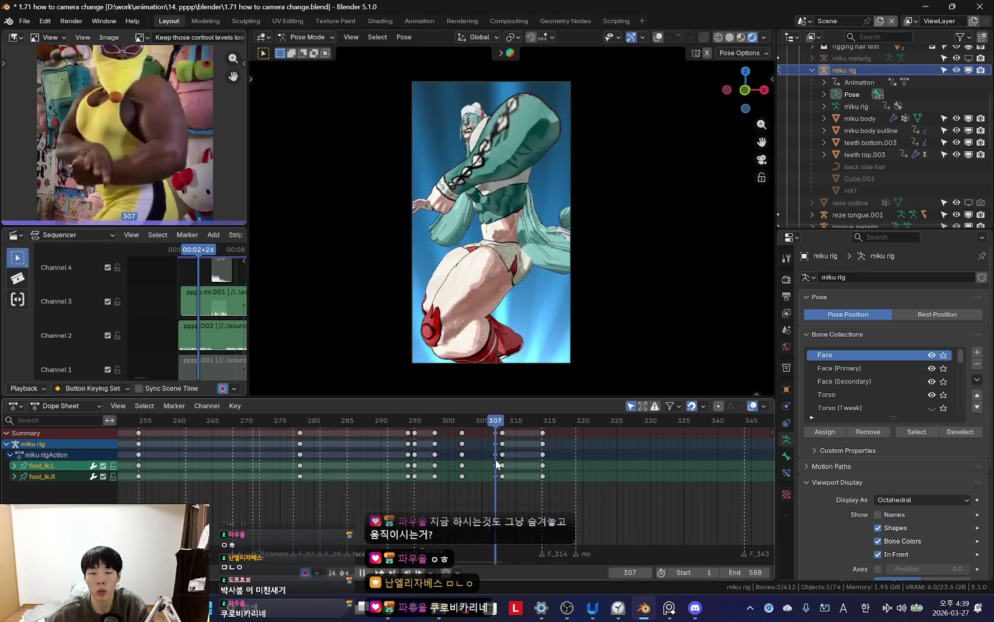
key("x")
left_click(496, 445)
left_click(434, 448)
scroll(434, 448, "down", 3)
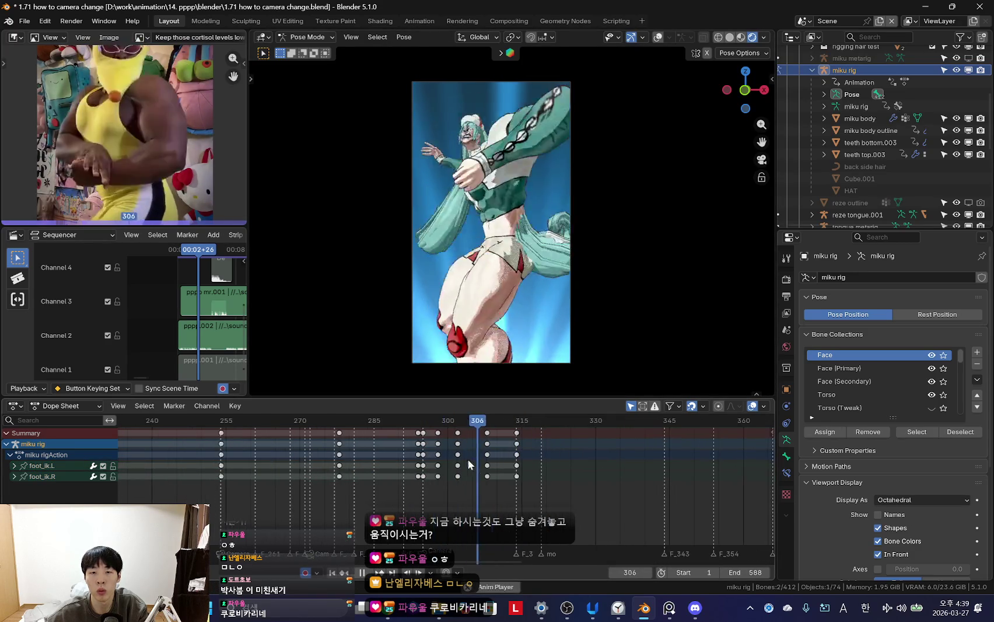
scroll(455, 430, "down", 2)
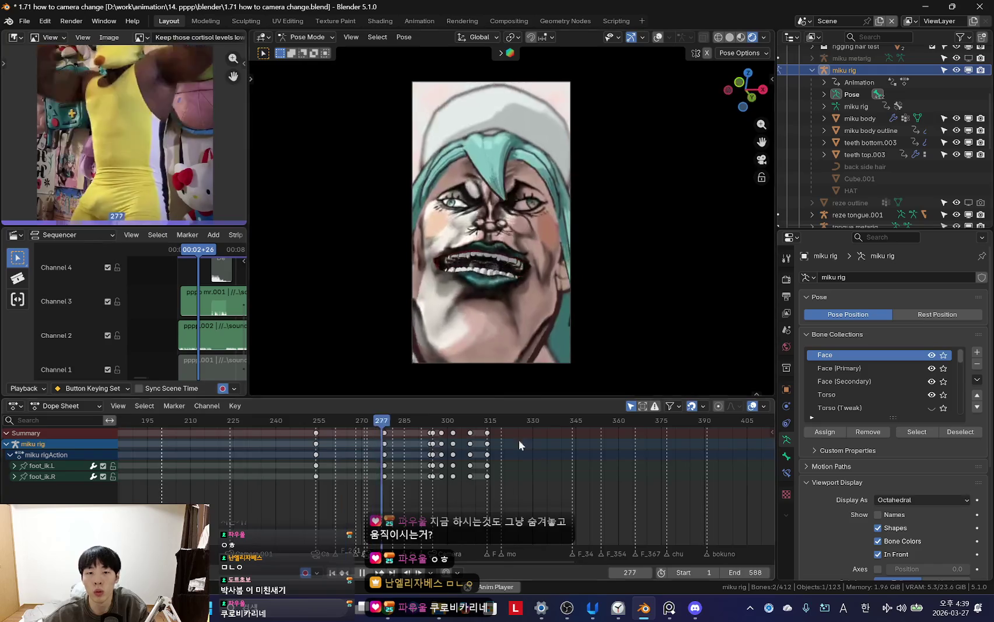
scroll(504, 491, "up", 5)
- Scrub frames 287–304 to review the leg motion
mouse_move(396, 467)
left_mouse_down()
mouse_move(410, 483)
mouse_move(472, 470)
left_mouse_up()
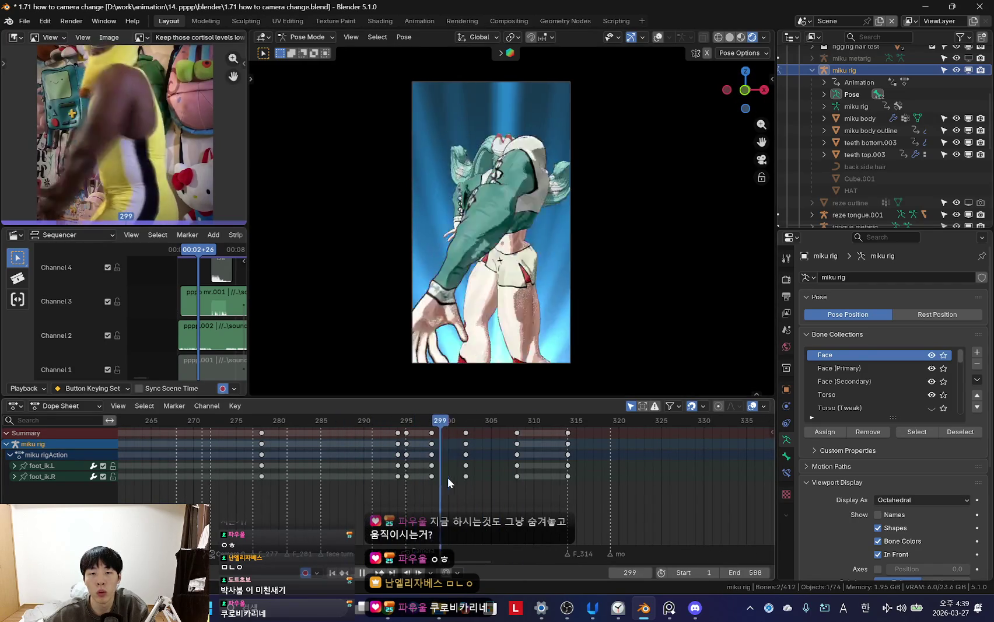
scroll(472, 470, "down", 3)
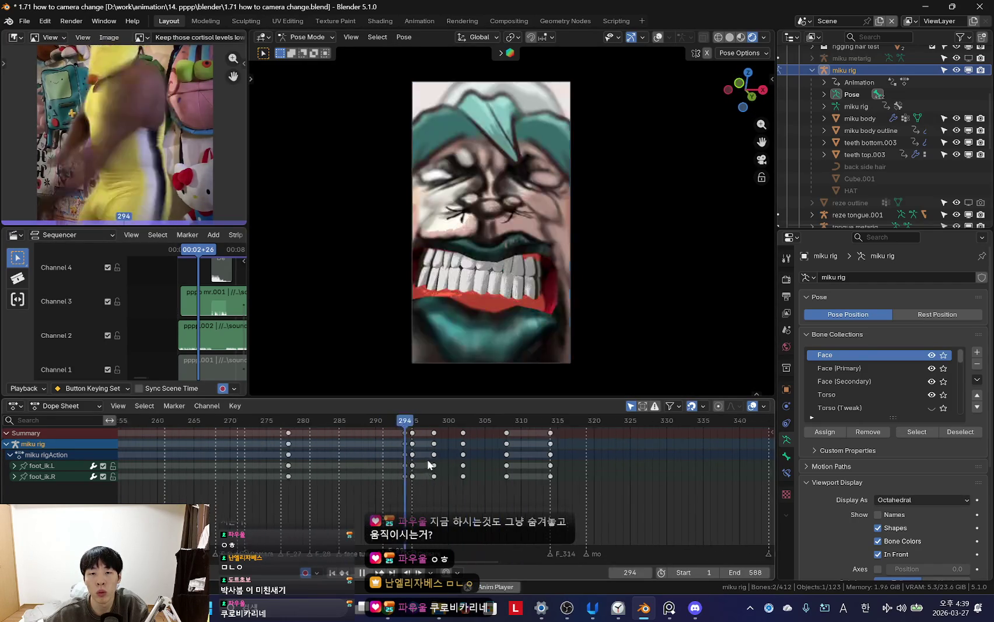
mouse_move(472, 470)
left_mouse_down()
mouse_move(392, 458)
mouse_move(431, 481)
mouse_move(497, 486)
left_mouse_up()
scroll(392, 457, "up", 2)
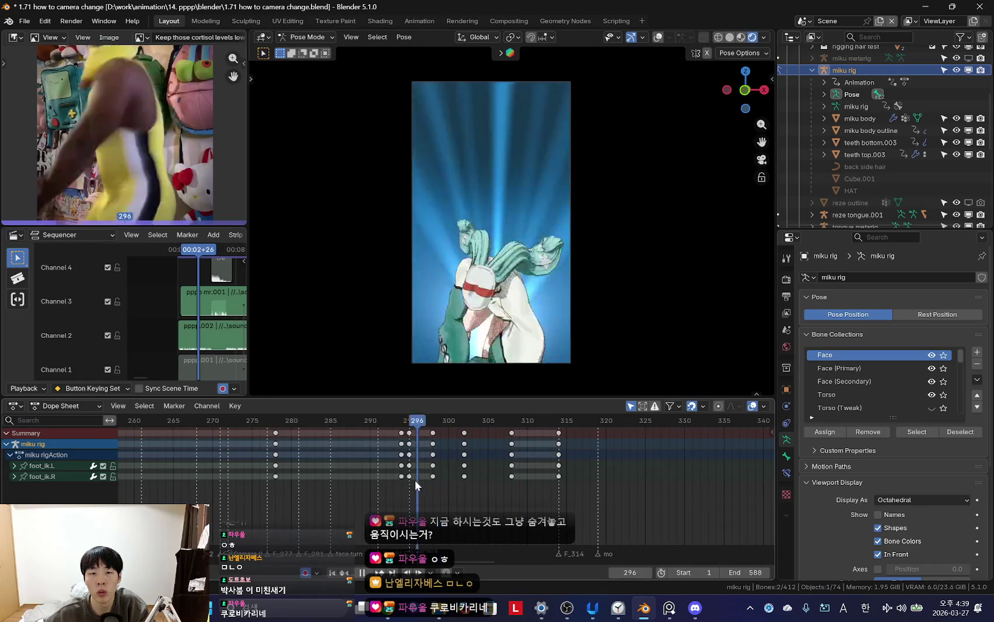
key("shift+alt+z")
- Select the right upper arm control and go to frame 305 in camera view
left_click(487, 175)
key("KP_Decimal")
key("shift+alt+z")
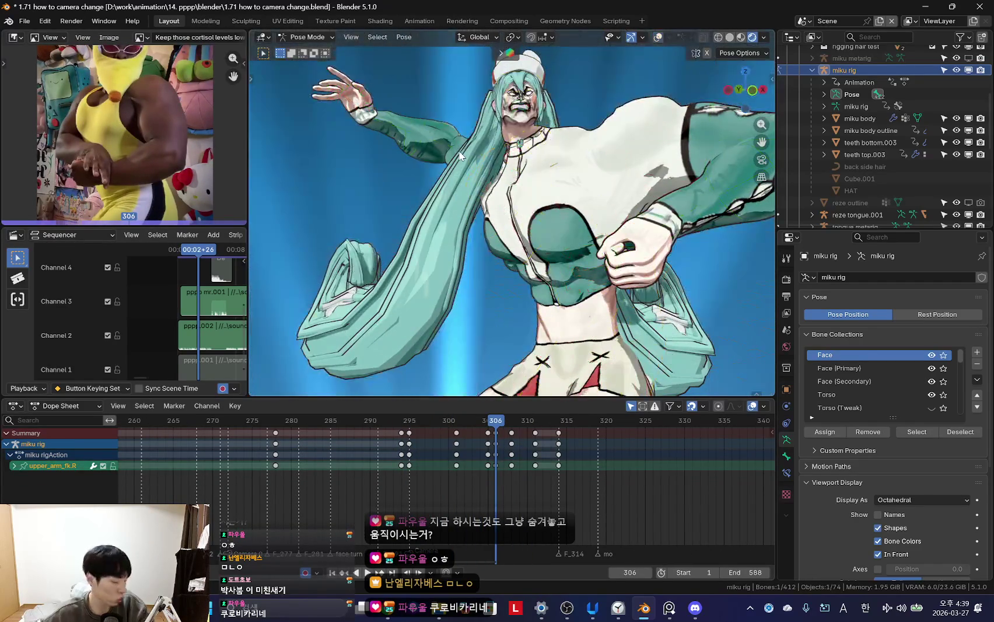
key("KP_0")
key("shift+alt+z")
key("shift+alt+z")
scroll(603, 315, "up", 1)
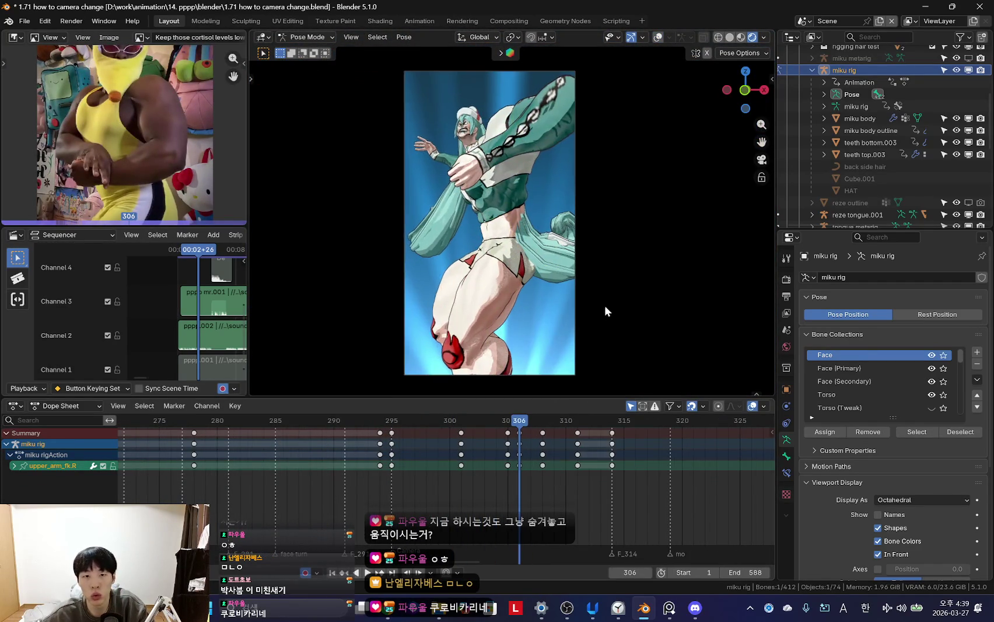
scroll(467, 467, "up", 2)
left_click_drag(457, 467, 517, 470)
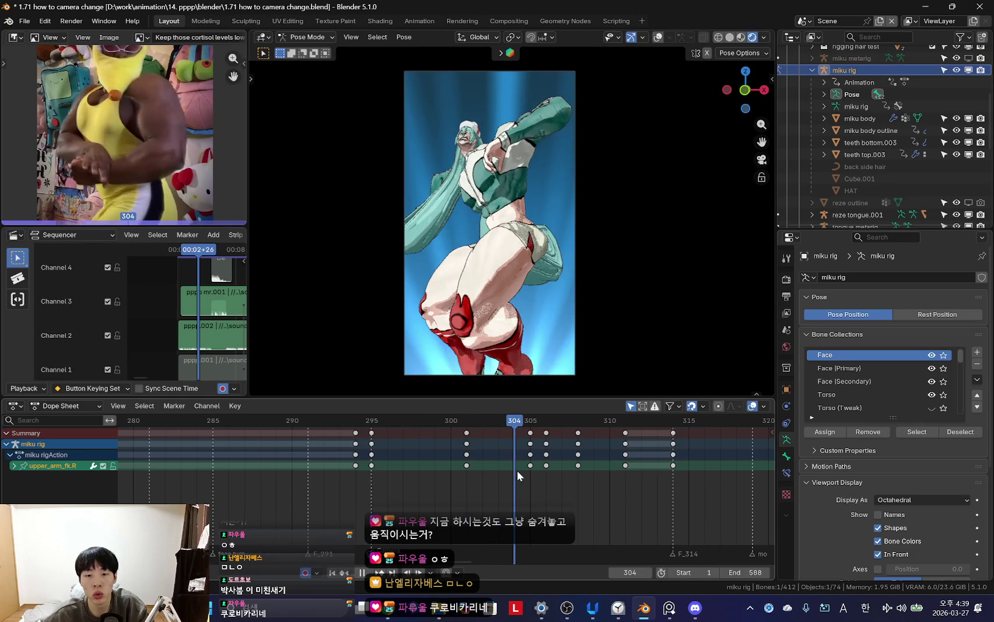
key("Right")
- Rotate the right upper arm with trackball rotation at frames 305 and 306
key("shift+alt+z")
key("r")
key("Return")
key("r")
key("r")
key("Return")
key("shift+alt+z")
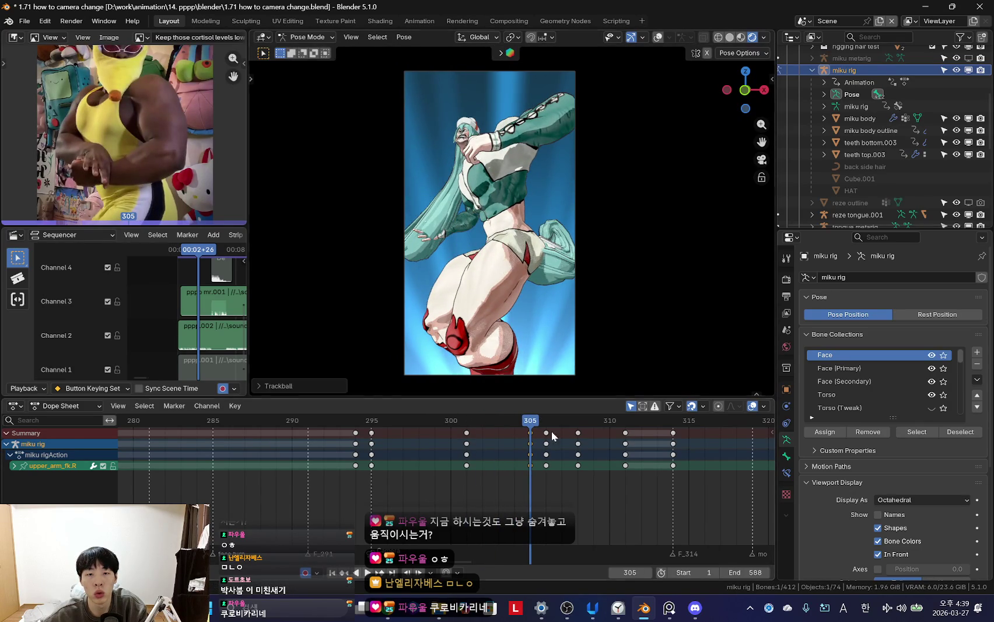
left_click_drag(551, 431, 548, 472)
key("r")
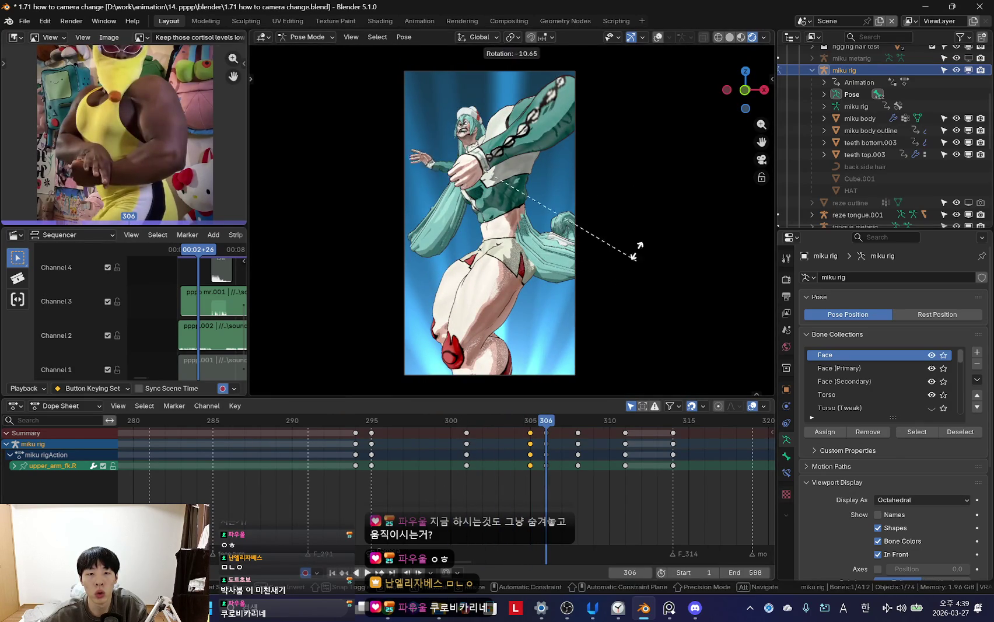
key("Return")
- Raise the right forearm around its local X axis at frame 306
key("shift+alt+z")
key("bracketright")
key("shift+alt+z")
key("r")
key("x")
key("x")
key("Return")
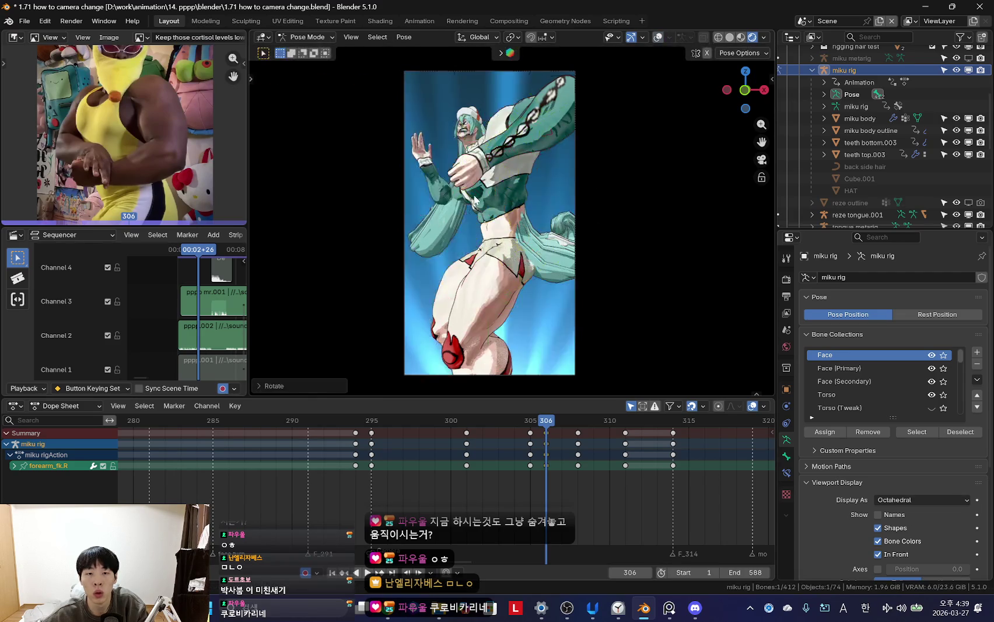
- Scrub frames 296–310 to review the arm swing, stopping at frame 306
key("shift+alt+z")
key("shift+ctrl+space")
key("shift+alt+z")
mouse_move(500, 479)
left_mouse_down()
mouse_move(623, 481)
mouse_move(398, 471)
left_mouse_up()
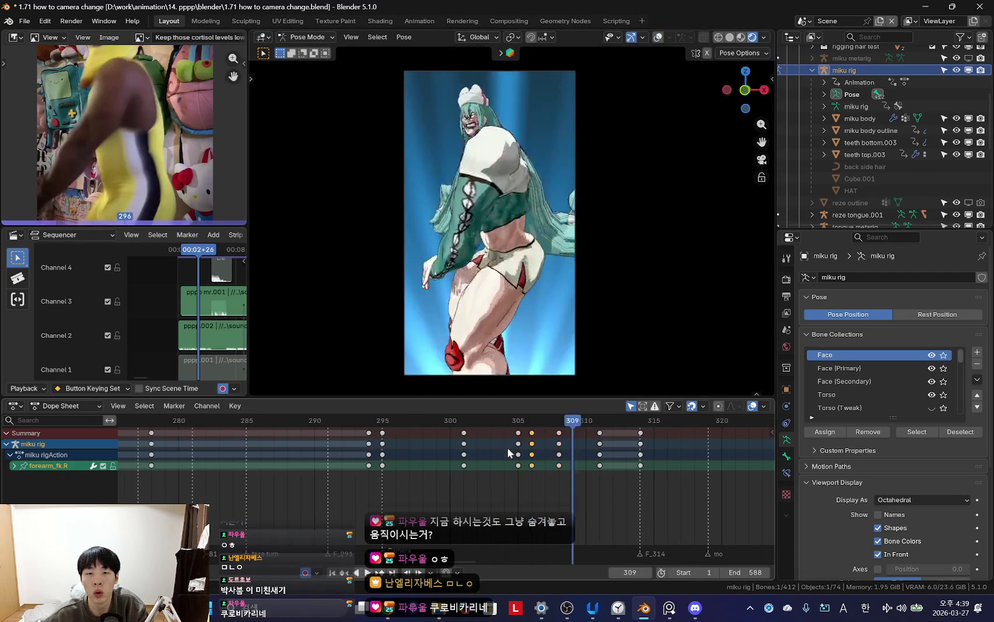
key("Escape")
scroll(543, 455, "down", 1)
- Reselect the right upper arm and adjust its rotation at frame 306
key("shift+alt+z")
left_click(467, 198)
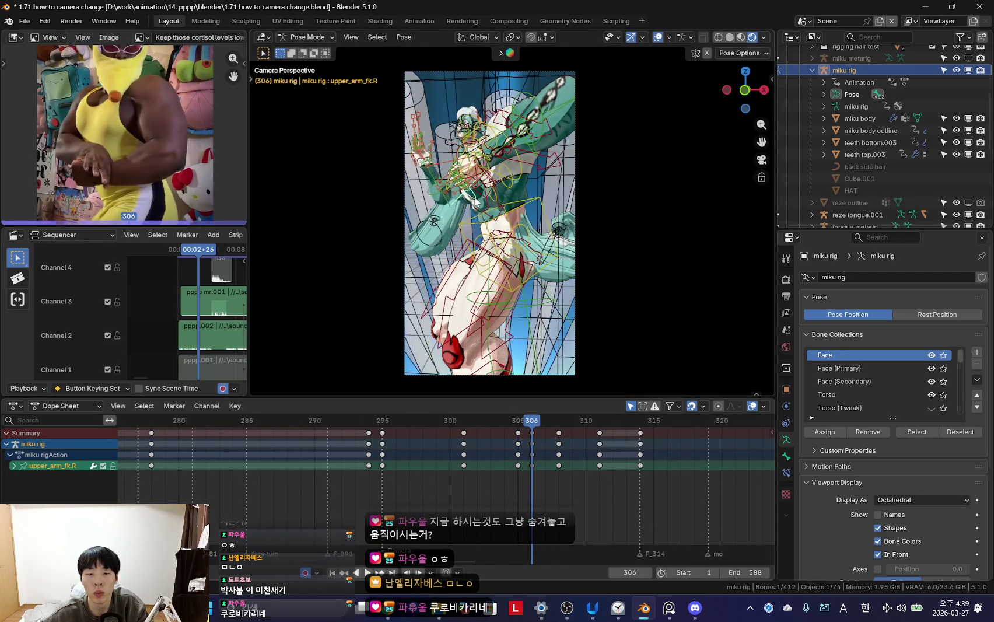
key("shift+alt+z")
key("r")
key("r")
left_click(567, 232)
key("i")
- Review frames 296–309, then rotate the right forearm at frame 301
key("space")
mouse_move(572, 487)
left_mouse_down()
mouse_move(406, 480)
mouse_move(448, 477)
left_mouse_up()
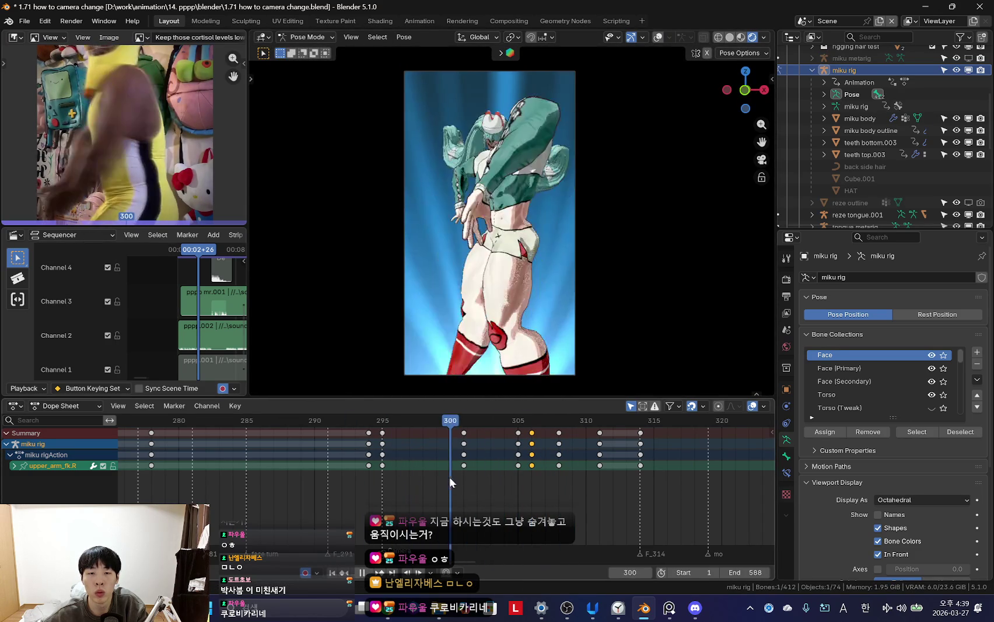
key("space")
key("shift+alt+z")
- Select the right upper arm and review the swing around frames 304–306
key("shift+alt+z")
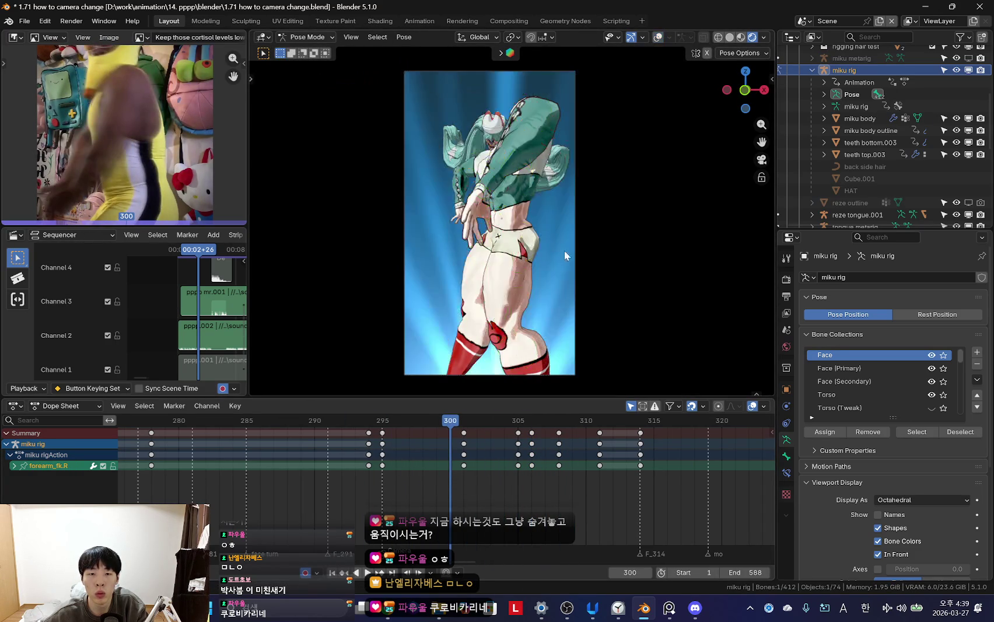
key("Right")
key("r")
left_click(532, 317)
left_click_drag(396, 470, 512, 465)
key("shift+alt+z")
left_click(460, 169)
key("shift+alt+z")
key("Right")
key("space")
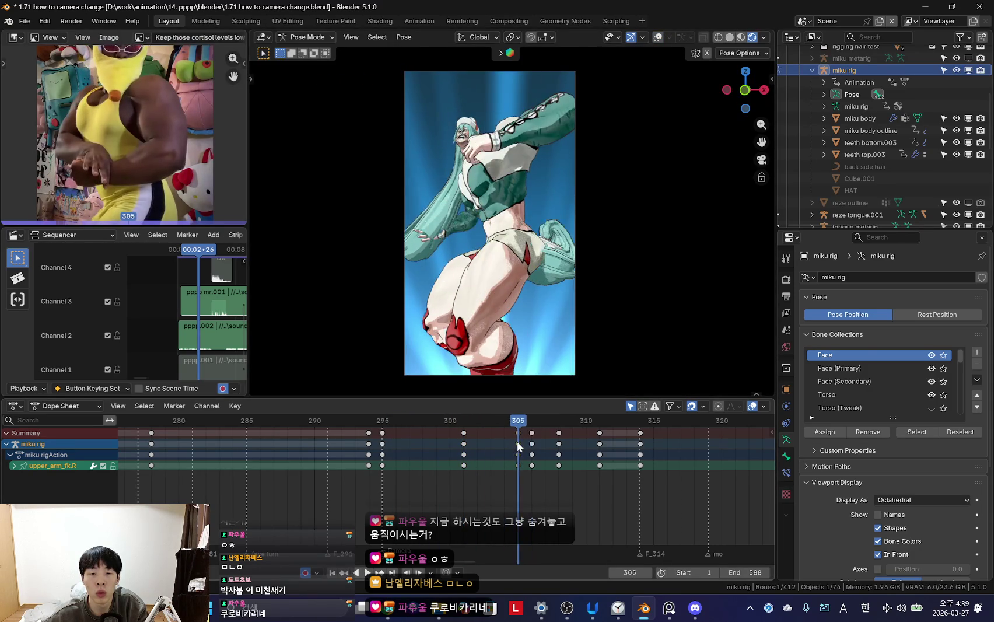
mouse_move(531, 460)
left_mouse_down()
mouse_move(556, 462)
mouse_move(452, 461)
mouse_move(532, 465)
left_mouse_up()
- Rotate the right upper arm freely at frame 306, then move ahead to frame 308
key("r")
key("r")
left_click(574, 286)
key("r")
key("r")
left_click(569, 293)
mouse_move(433, 483)
left_mouse_down()
mouse_move(553, 485)
mouse_move(540, 482)
left_mouse_up()
key("r")
key("r")
left_click(497, 343)
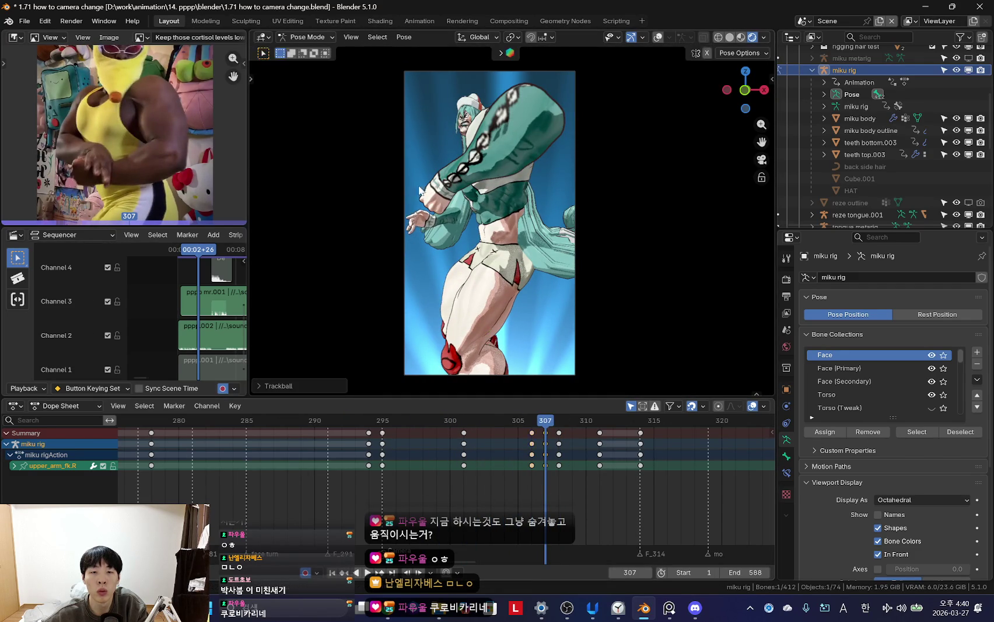
- Rotate the right forearm freely at frame 307
key("shift+alt+z")
left_click(461, 210)
key("shift+alt+z")
key("r")
key("r")
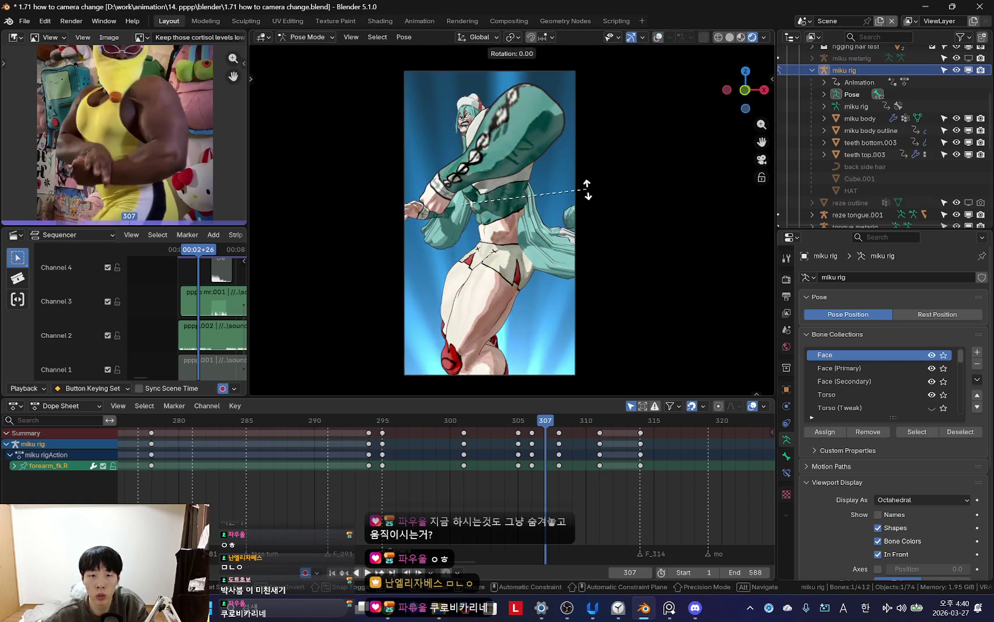
left_click(583, 193)
left_click_drag(532, 458, 538, 457)
- Rotate the right upper arm at frame 307 and play back the arm motion
key("shift+alt+z")
left_click(473, 202)
key("shift+alt+z")
key("Down")
key("Down")
key("Up")
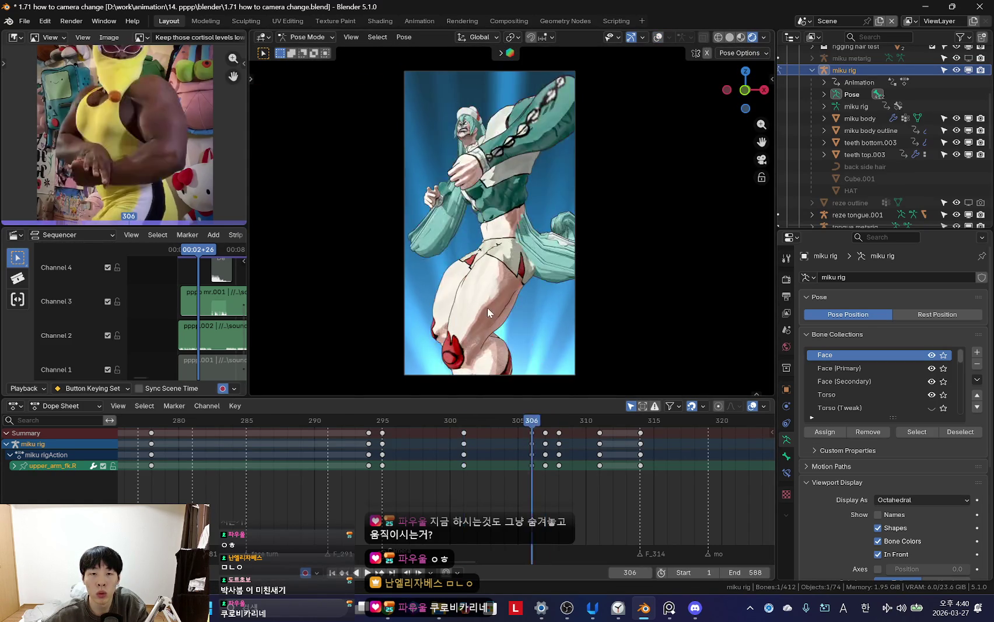
key("Up")
key("r")
key("r")
left_click(592, 283)
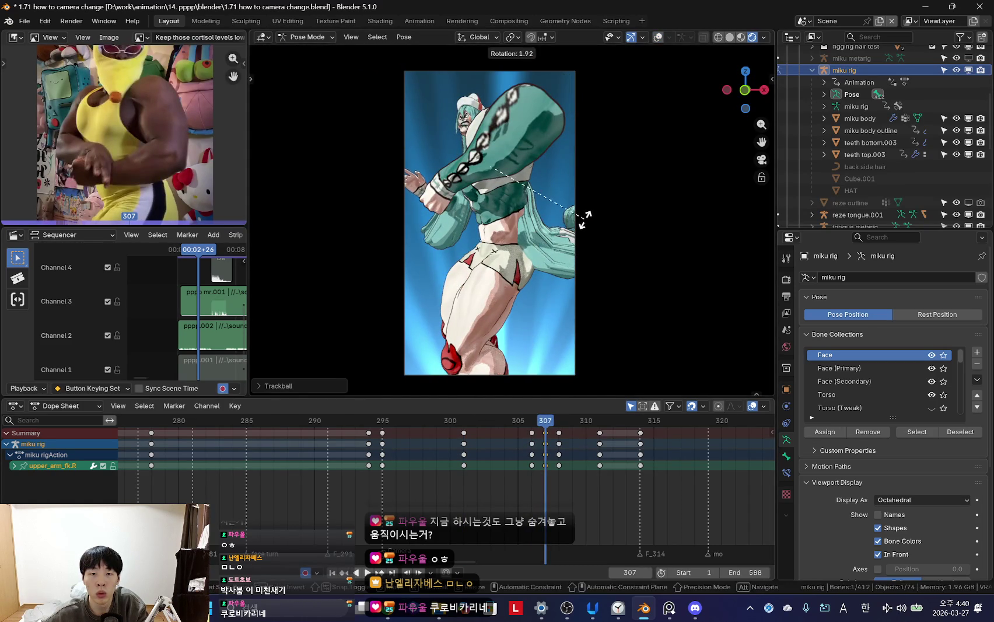
left_click(585, 220)
key("space")
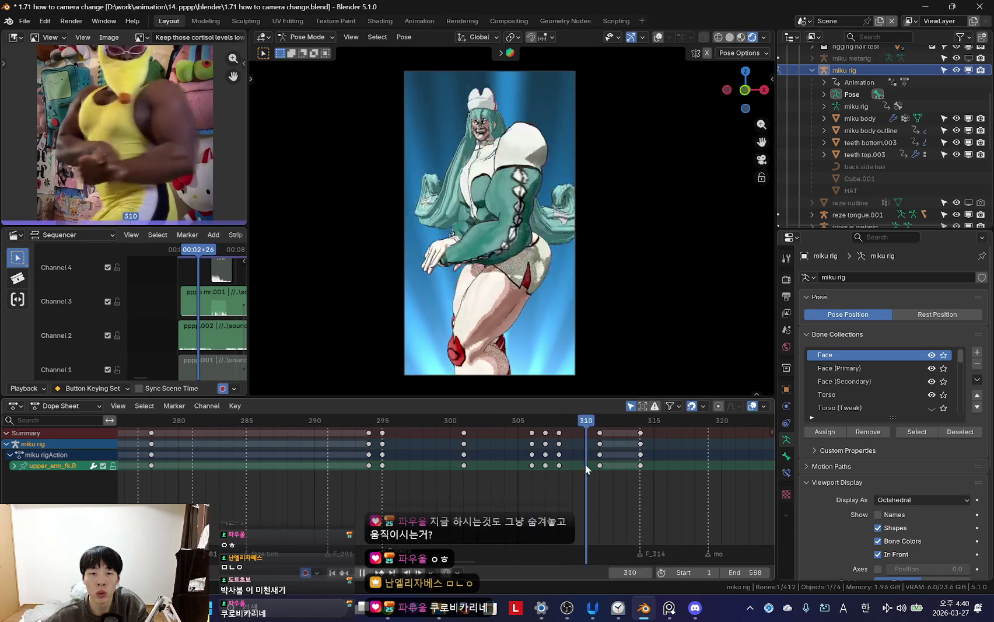
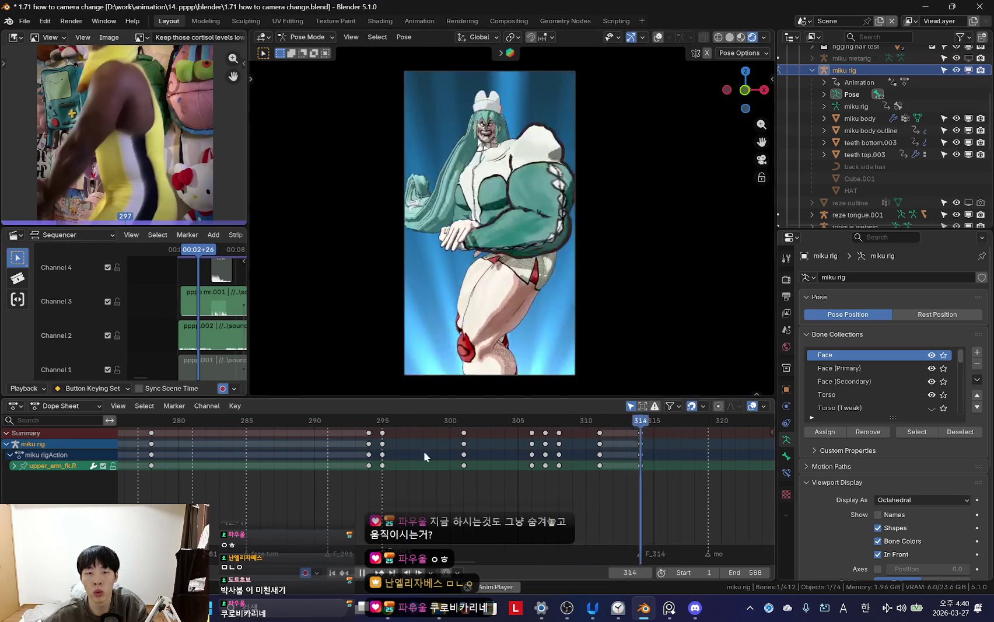
- Inspect the pose around frame 300, selecting the hand_fk.L bone and left pinky control
scroll(424, 451, "down", 4)
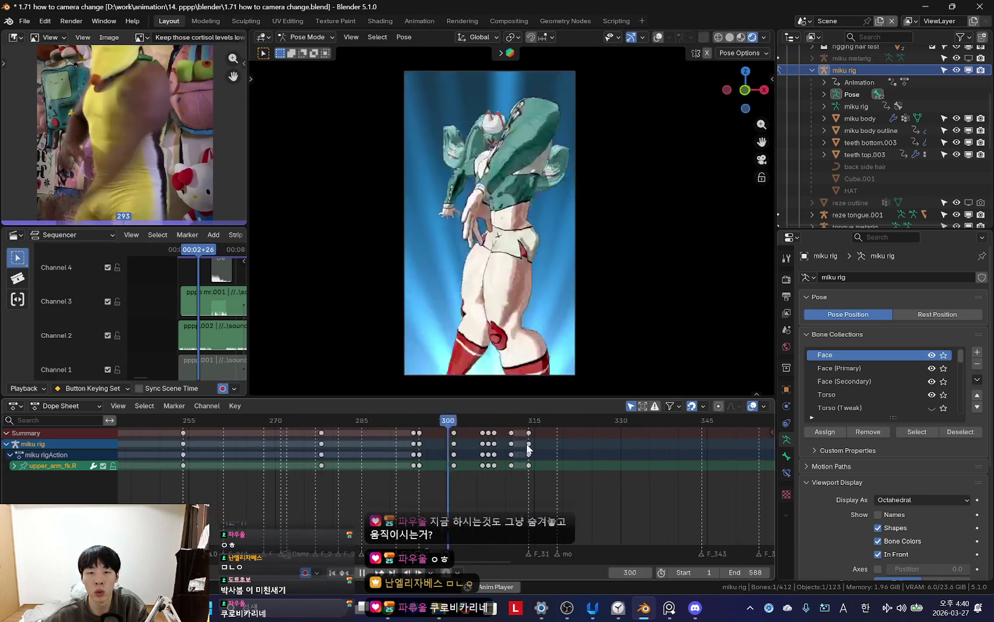
scroll(416, 458, "up", 2)
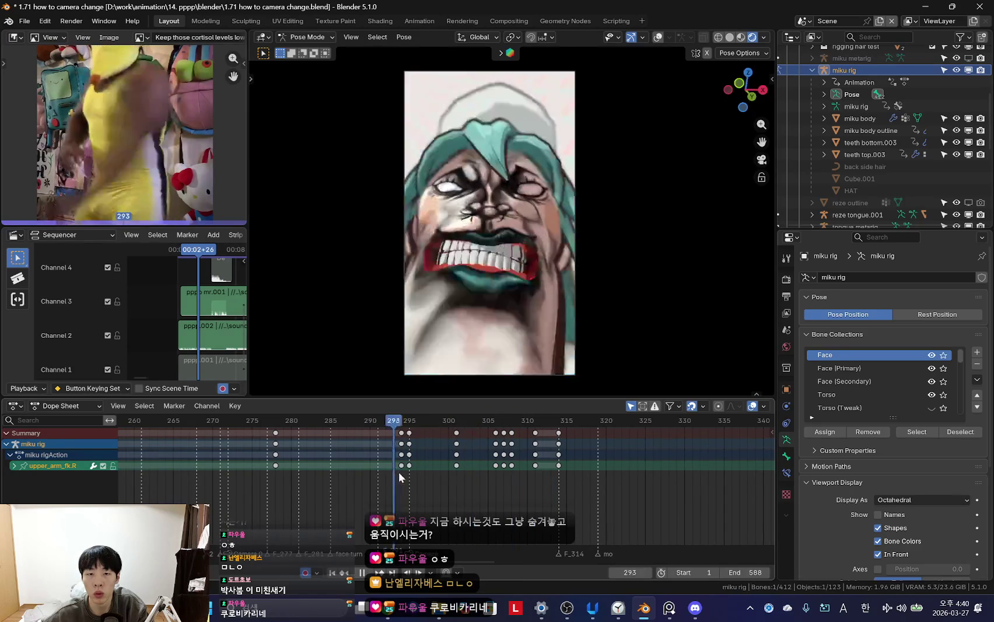
key("space")
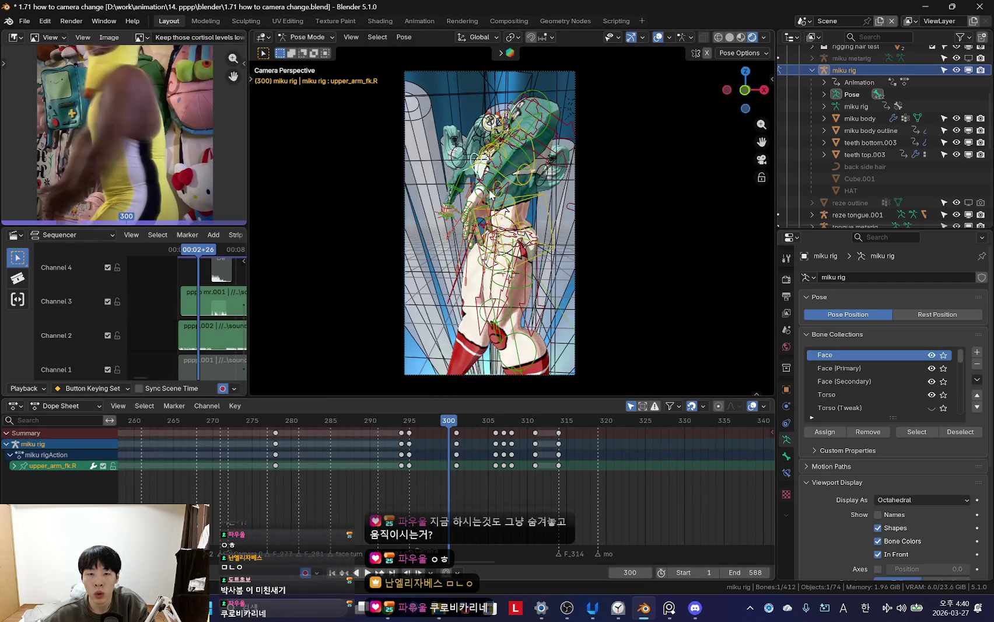
left_click(490, 196)
key("shift+alt+z")
key("space")
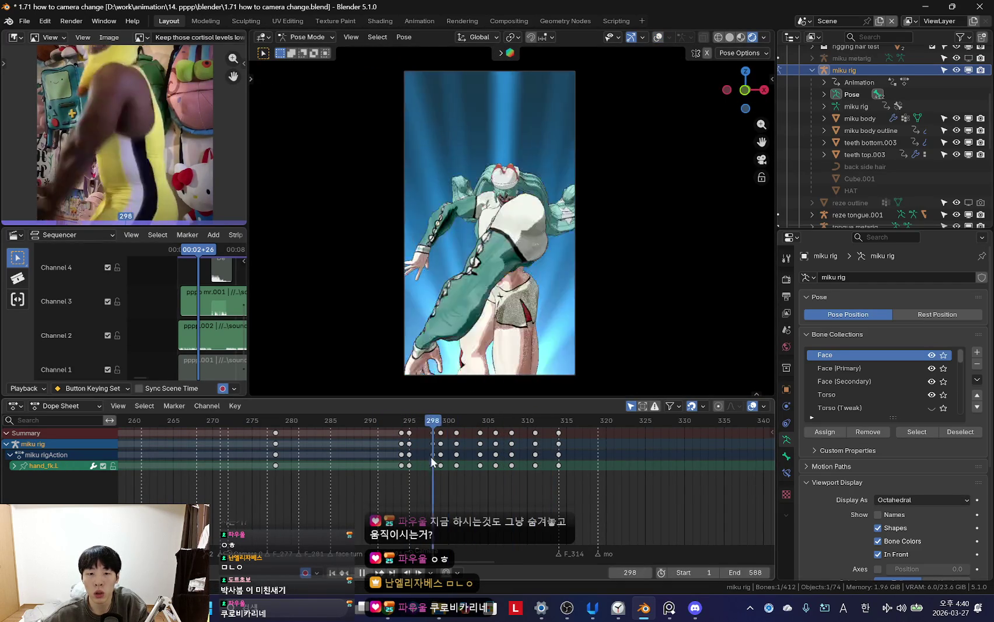
middle_click_drag(466, 280, 479, 273)
key("space")
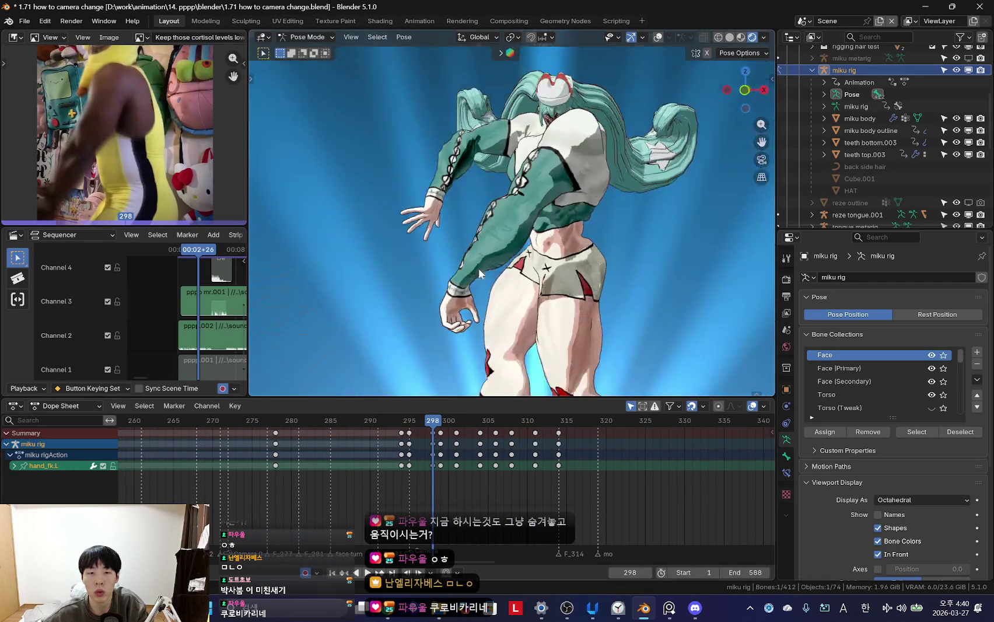
key("shift+alt+z")
left_click(480, 273)
key("KP_0")
key("shift+alt+z")
- Orbit around the torso and legs at frame 295 and select the left hand's finger controls
key("Right")
key("Right")
key("Right")
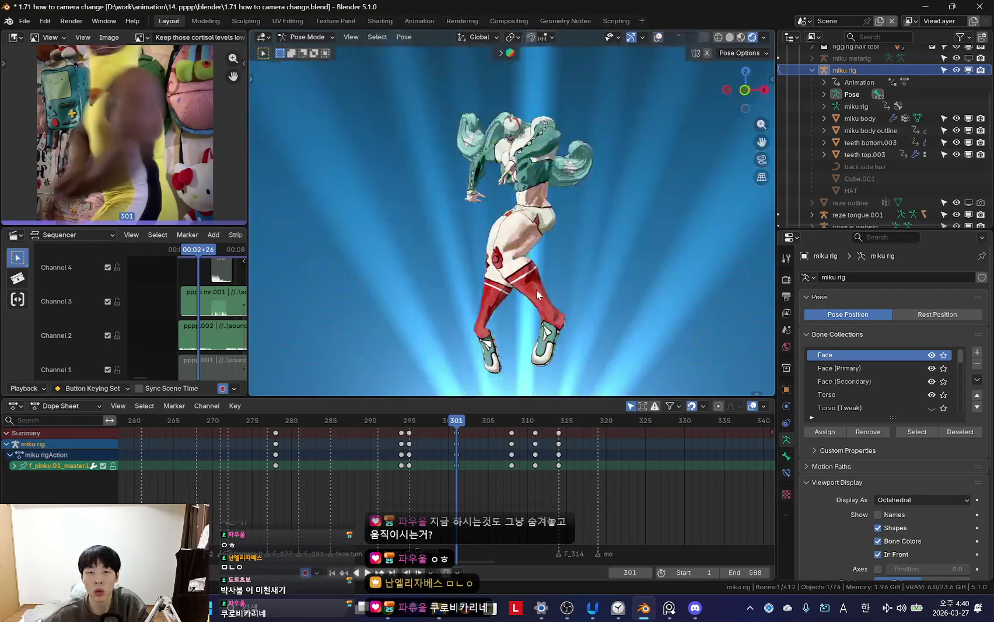
middle_click_drag(538, 294, 549, 304)
scroll(590, 336, "up", 3)
middle_click_drag(589, 336, 635, 319)
scroll(634, 320, "up", 2)
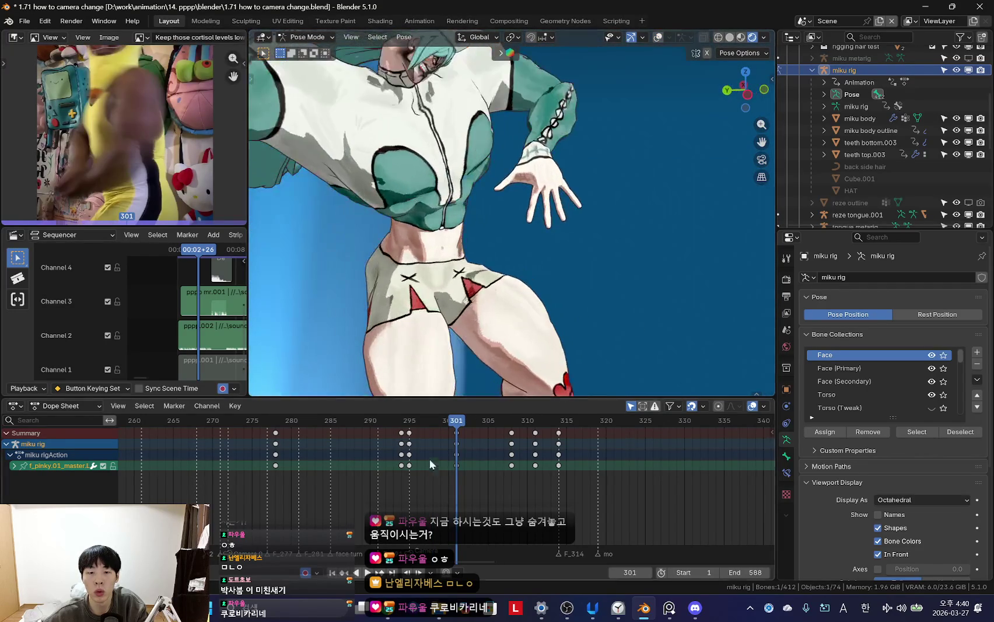
key("Down")
mouse_move(537, 162)
middle_mouse_down()
mouse_move(513, 210)
mouse_move(536, 279)
mouse_move(490, 274)
middle_mouse_up()
key("shift+alt+z")
scroll(536, 279, "up", 2)
left_click(471, 258, "shift")
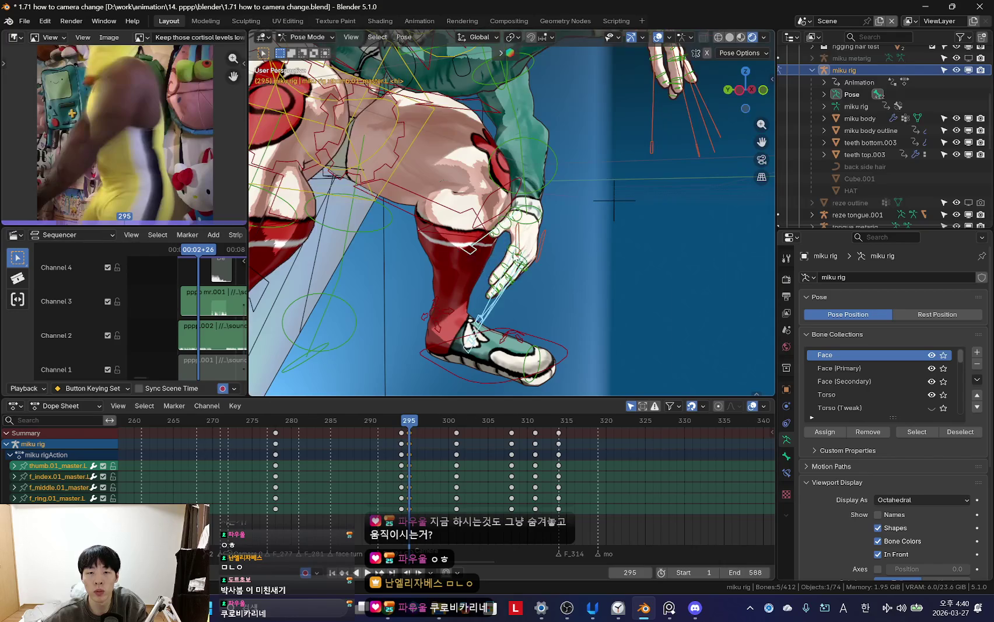
key("shift+alt+z")
key("KP_0")
key("KP_0")
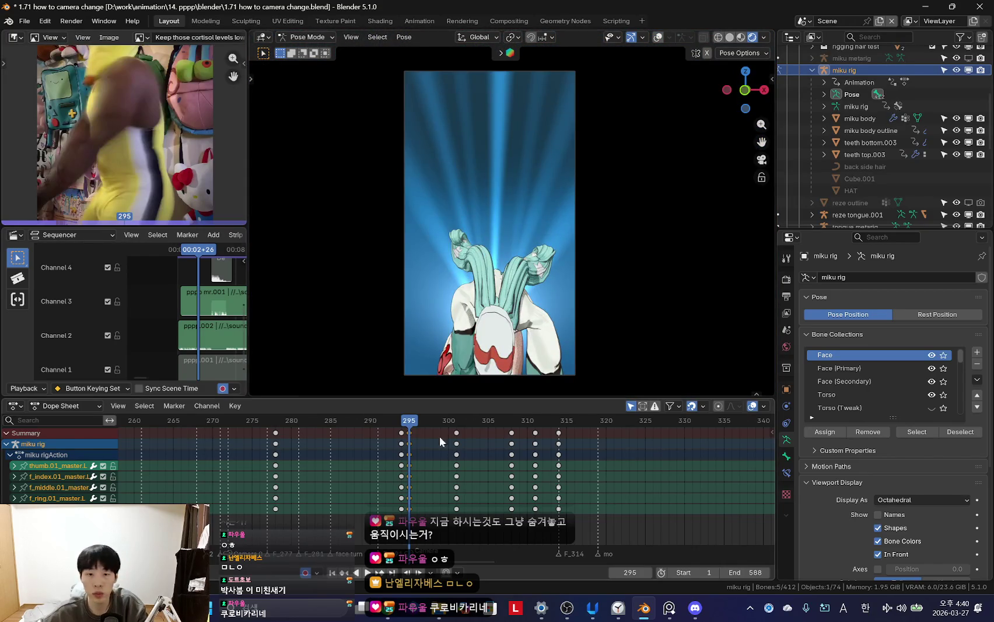
- Play back frames 295–300 against the reference, reselecting hand_fk.L, to review the left-hand motion
key("space")
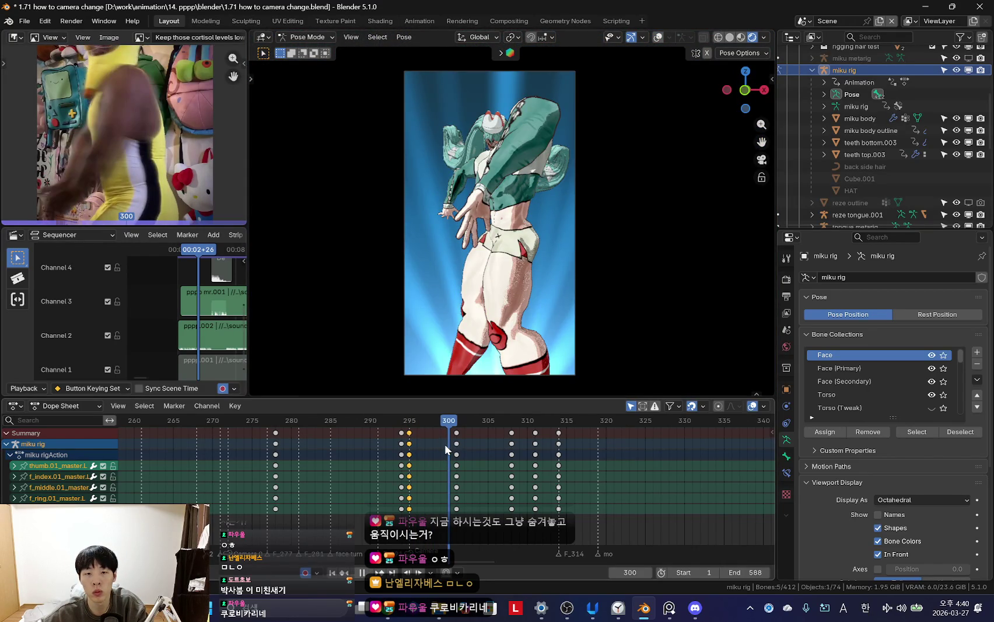
key("space")
key("Left")
left_click(484, 435)
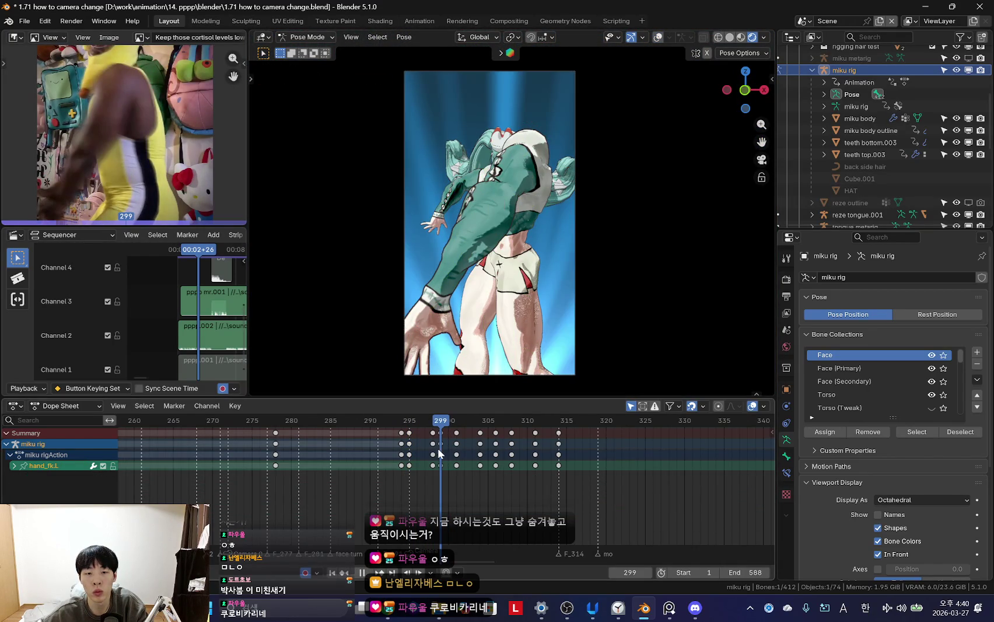
key("Left")
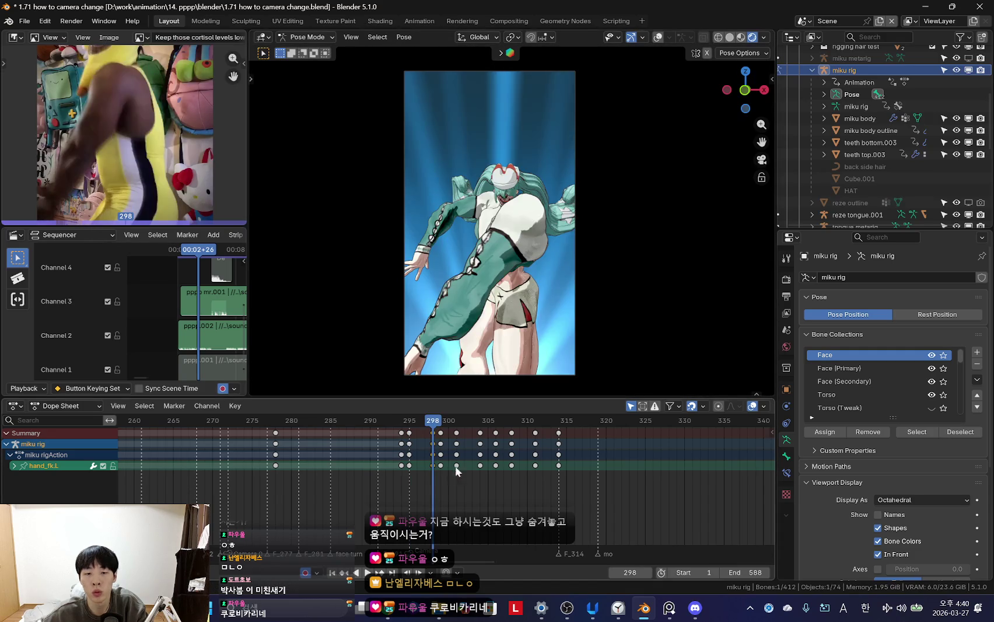
key("space")
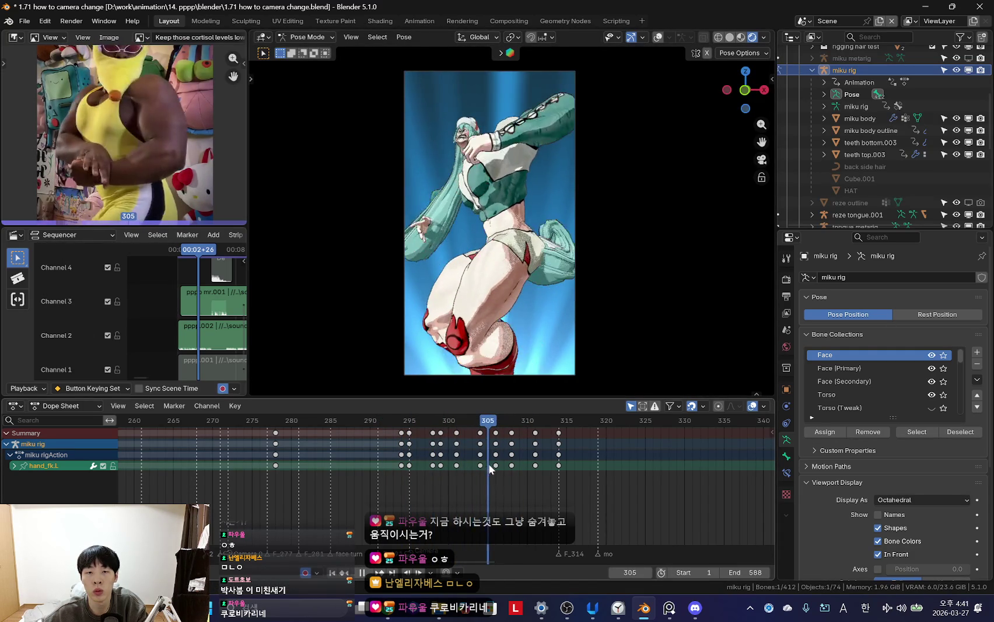
key("shift+Left")
key("space")
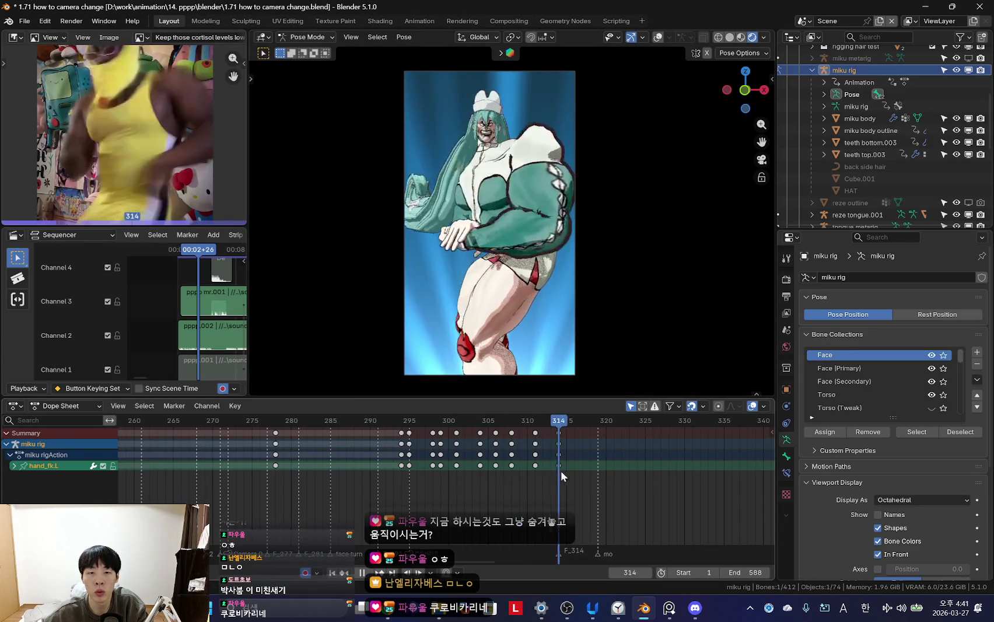
key("space")
scroll(456, 459, "up", 15, "alt")
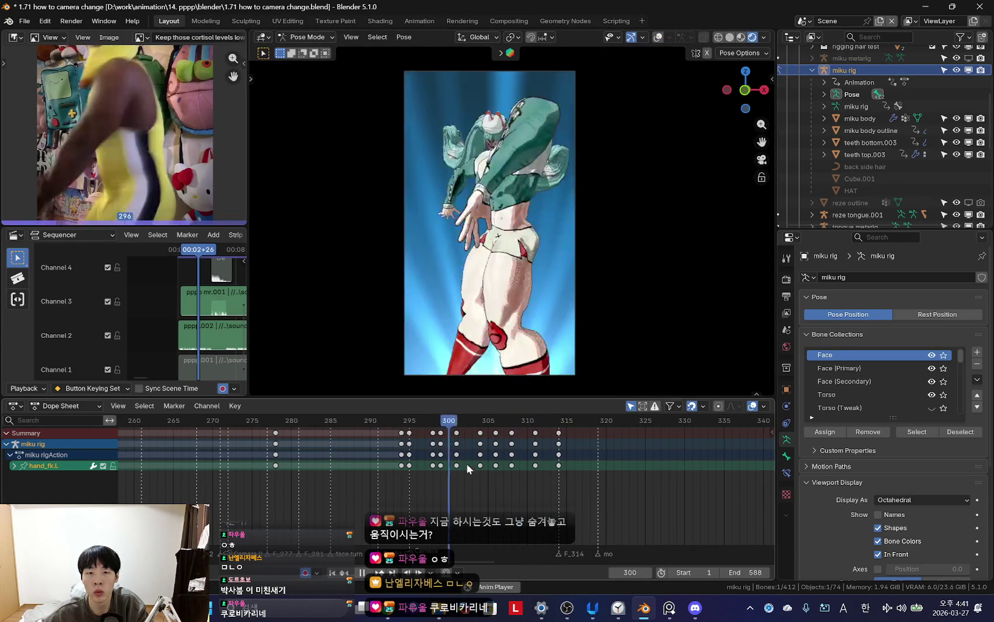
scroll(462, 472, "down", 7, "alt")
scroll(461, 466, "up", 5, "alt")
scroll(484, 467, "down", 5, "alt")
scroll(483, 467, "down", 1, "alt")
scroll(552, 126, "up", 3)
- Toggle the rig overlays and scrub frames 296–307, stopping at frame 305
key("shift+alt+z")
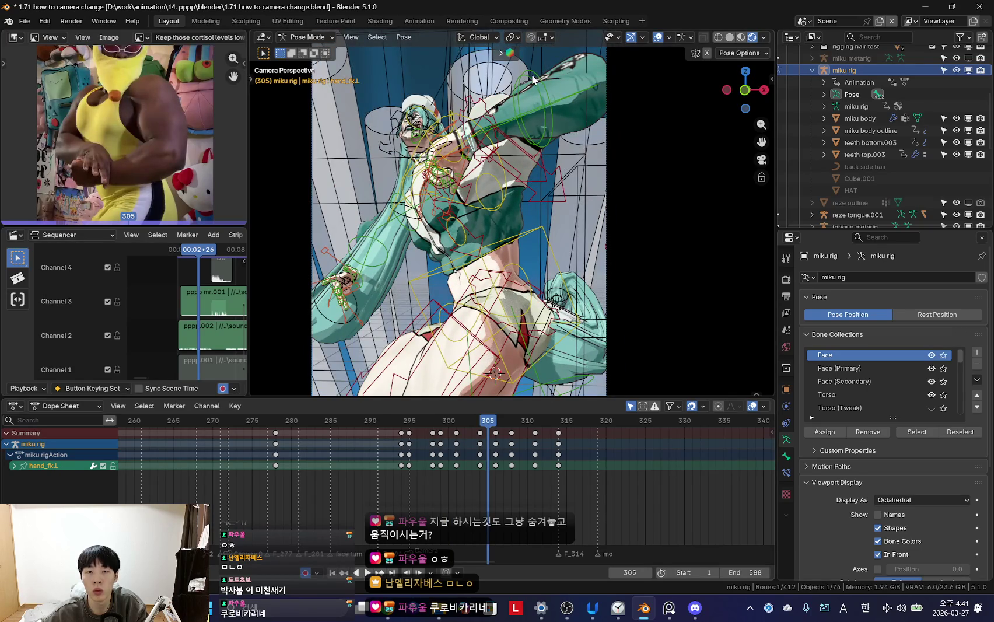
key("shift+alt+z")
scroll(569, 271, "down", 3)
scroll(464, 463, "up", 3, "alt")
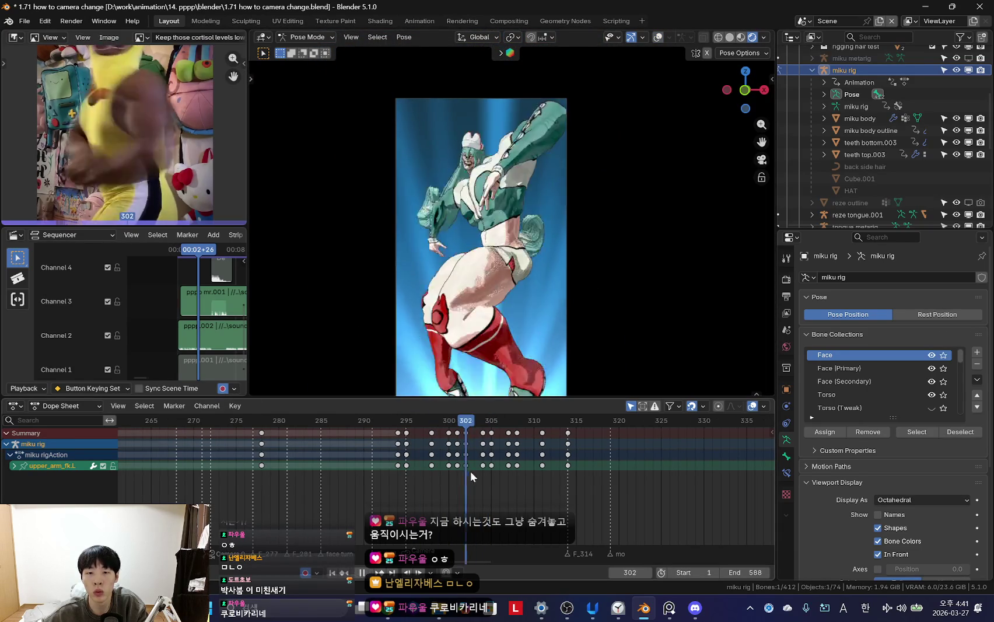
scroll(469, 470, "down", 2, "alt")
key("shift+alt+z")
key("shift+alt+z")
key("shift+ctrl+space")
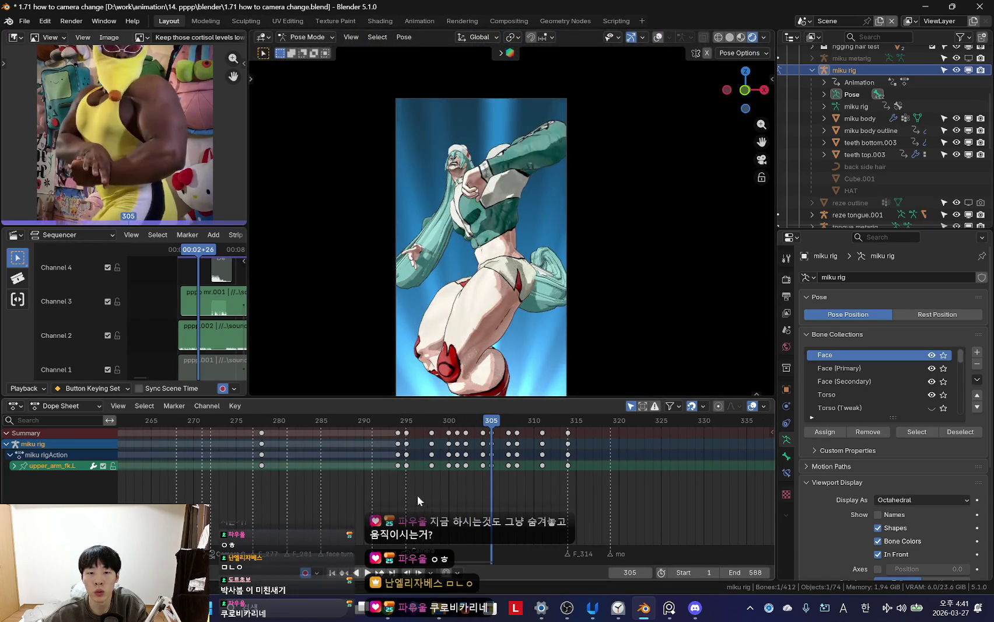
mouse_move(472, 481)
left_mouse_down()
mouse_move(510, 490)
mouse_move(415, 471)
mouse_move(489, 479)
left_mouse_up()
key("space")
- Rotate and key the left upper arm at frame 305, then play back to check it
key("r")
left_click(639, 257)
key("space")
mouse_move(433, 497)
left_mouse_down()
mouse_move(495, 493)
mouse_move(411, 469)
left_mouse_up()
scroll(508, 481, "down", 2)
key("space")
scroll(412, 469, "up", 2)
left_click_drag(486, 471, 459, 468)
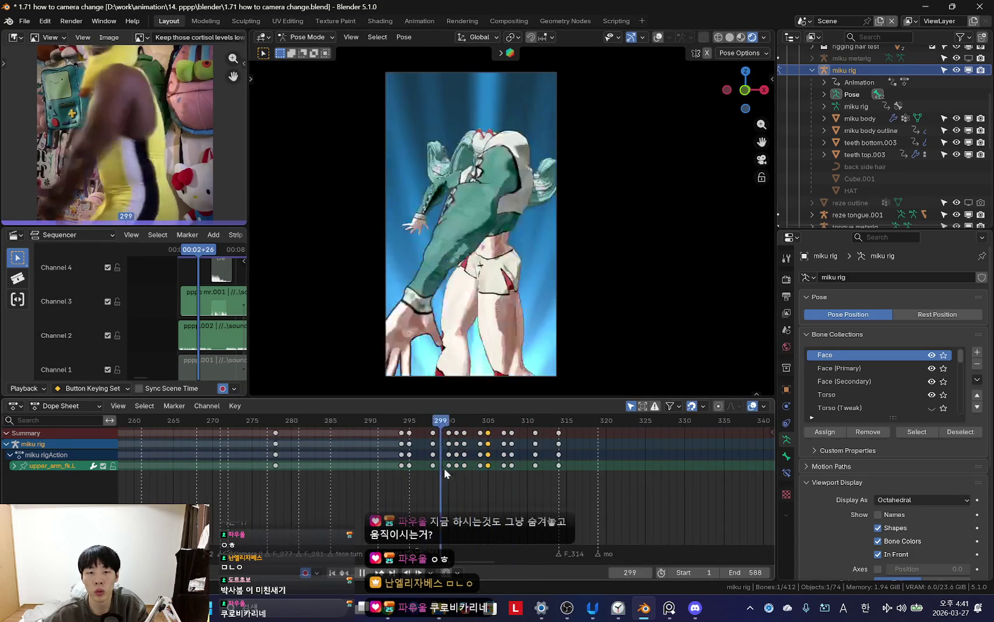
key("space")
- At frame 301, rotate forearm_fk.L around its local X axis
key("shift+alt+z")
left_click(532, 106)
key("shift+alt+z")
key("space")
left_click_drag(442, 453, 452, 455)
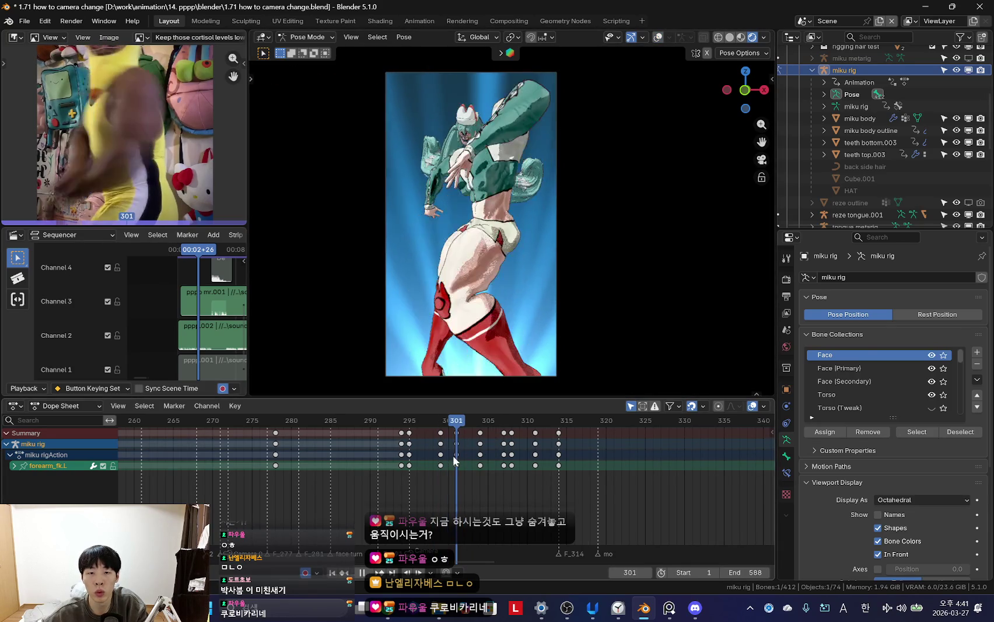
key("r")
key("x")
key("x")
left_click(603, 220)
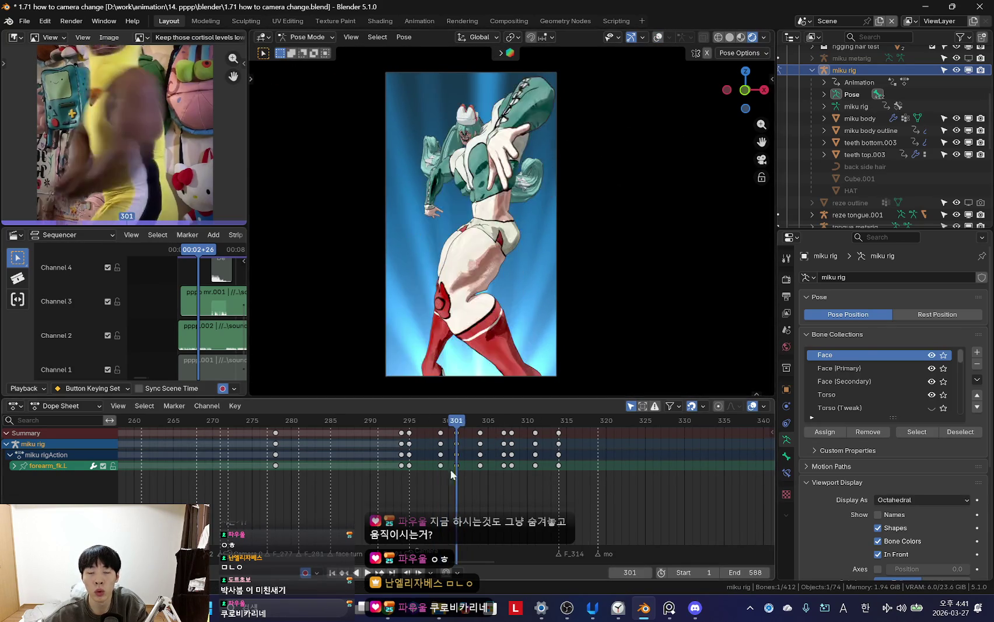
- Play back frames 292–307 to review the new forearm pose, stopping at frame 304
key("space")
left_click_drag(453, 416, 403, 419)
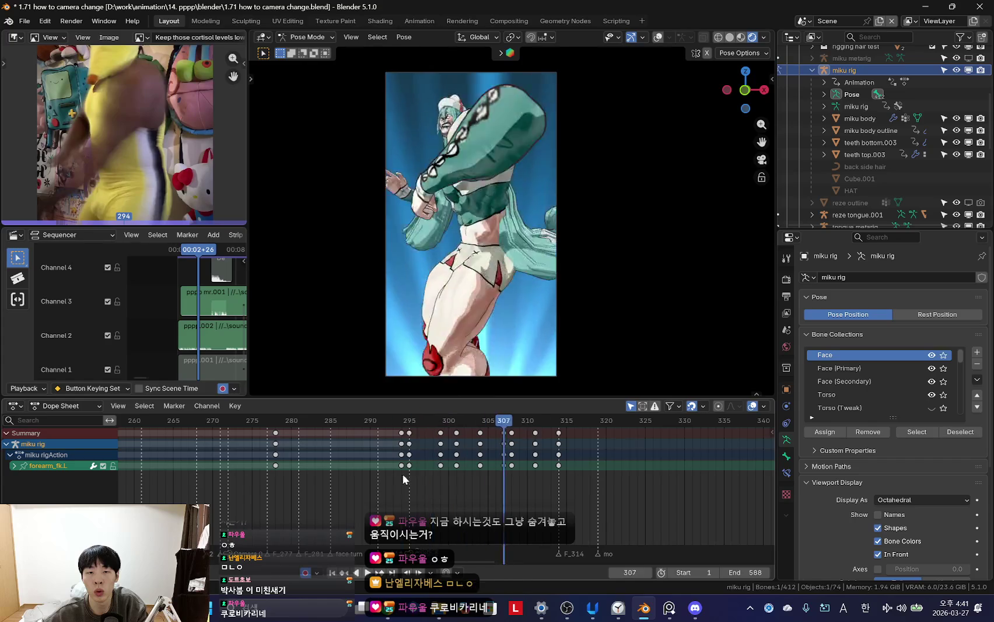
key("space")
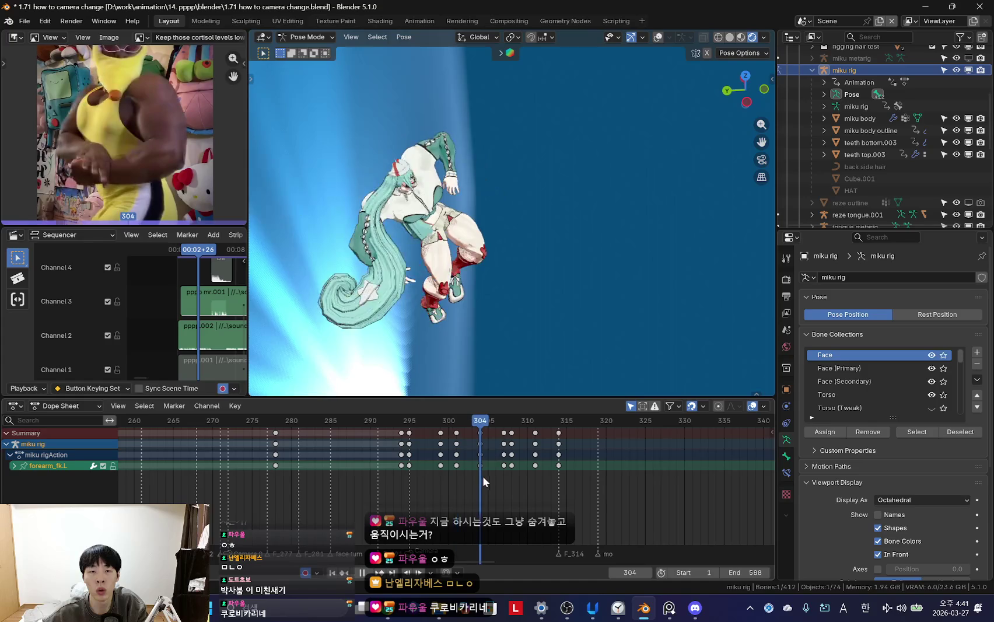
key("space")
key("space")
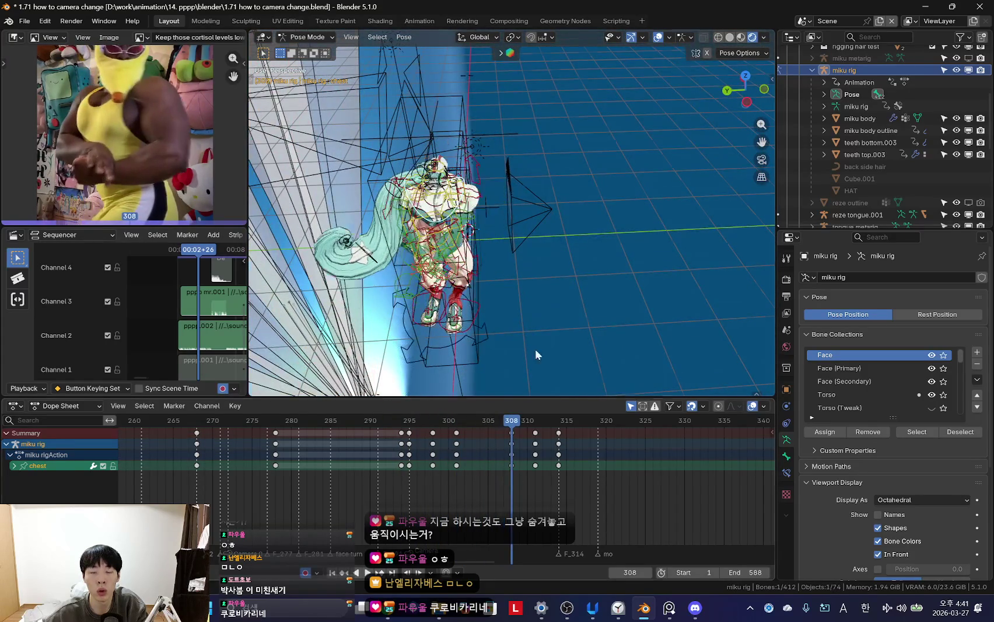
- Switch to the camera view (Numpad 0) with rig overlays hidden and zoom the Dope Sheet
key("KP_0")
key("space")
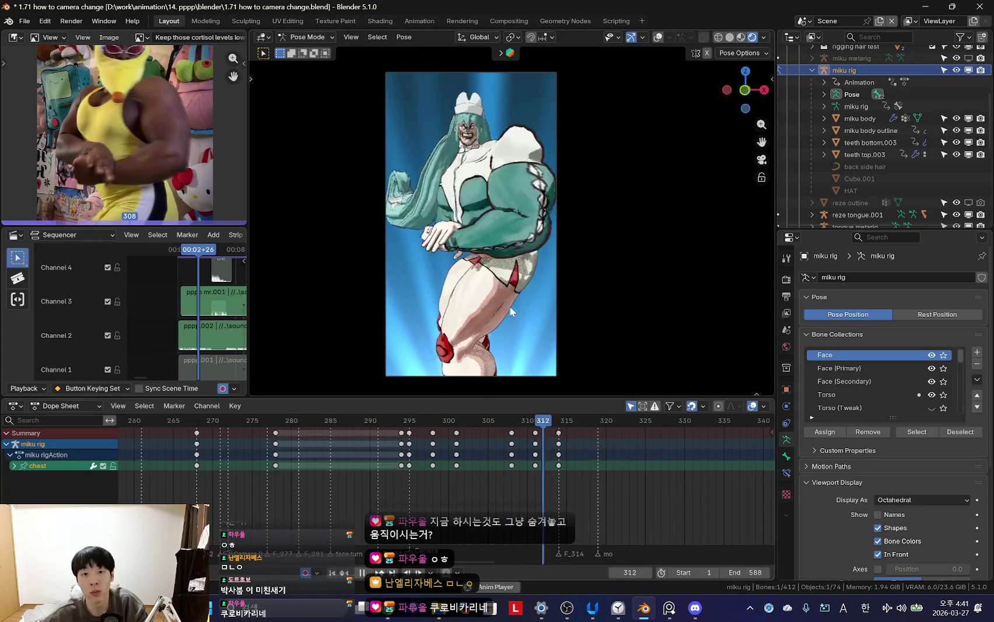
scroll(446, 433, "down", 2)
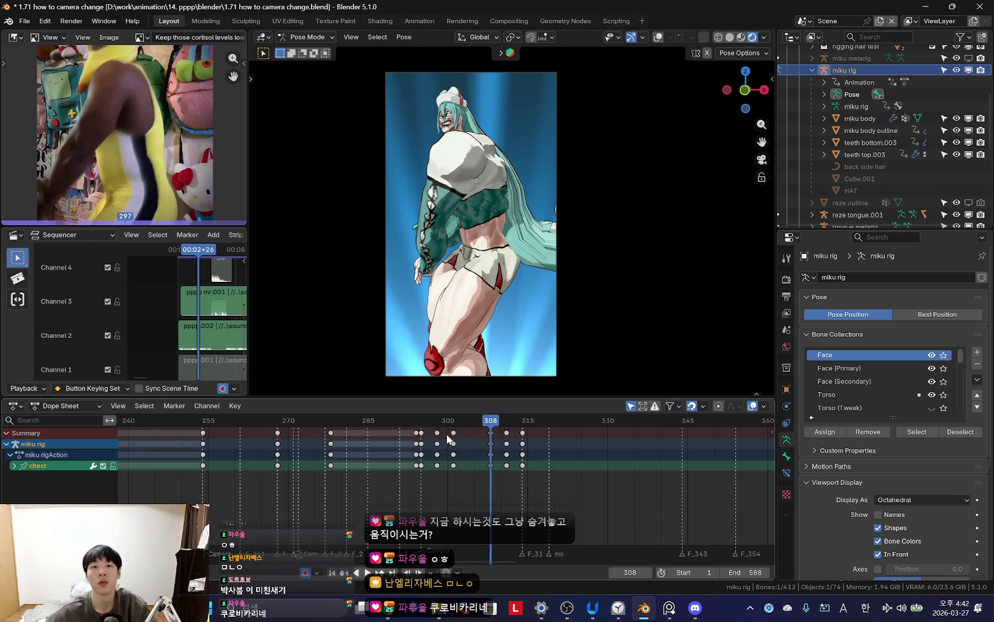
scroll(460, 479, "up", 2)
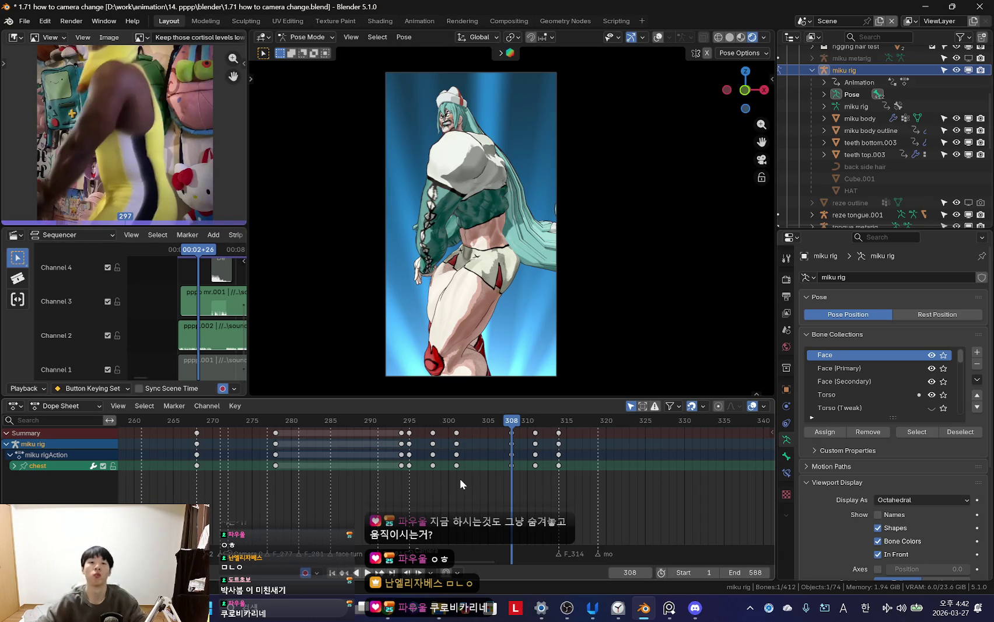
- Play to frame 304, select the left forearm bone, and move to frame 296
key("space")
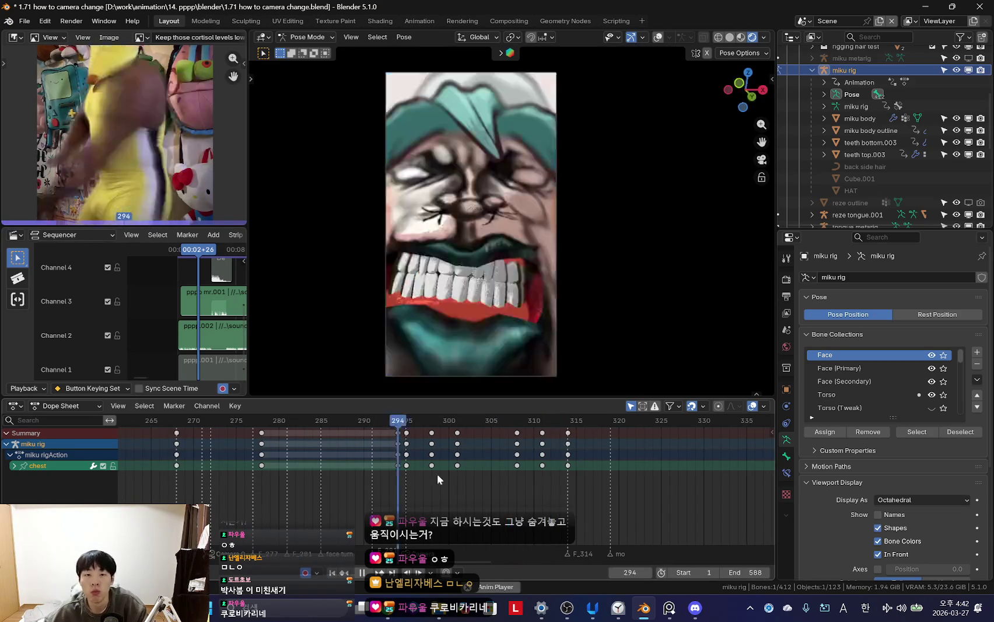
key("space")
left_click_drag(412, 459, 479, 470)
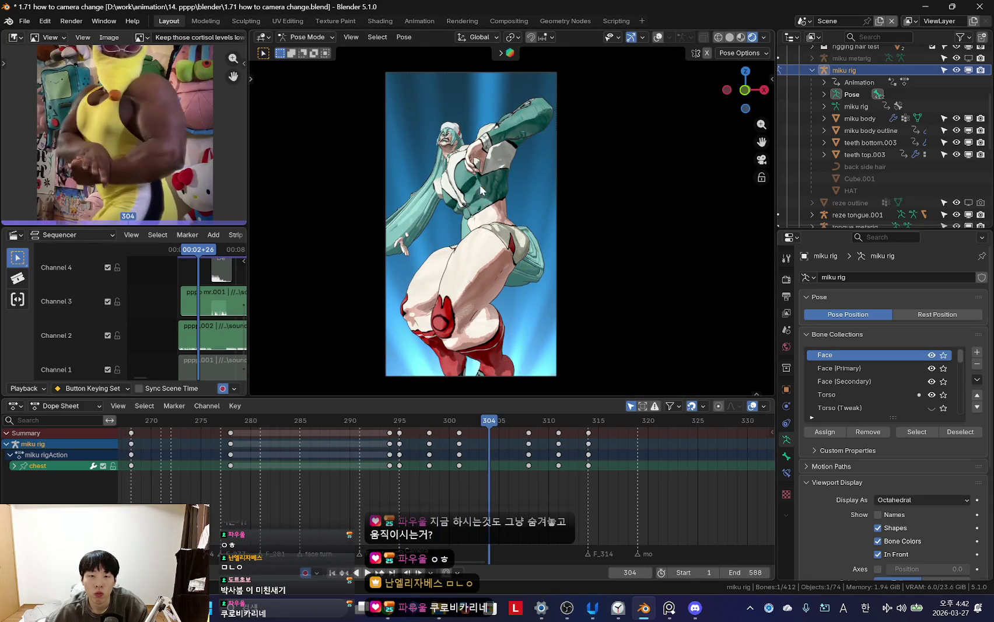
key("shift+alt+z")
left_click(502, 113)
key("shift+alt+z")
mouse_move(432, 487)
left_mouse_down()
mouse_move(396, 457)
mouse_move(408, 461)
left_mouse_up()
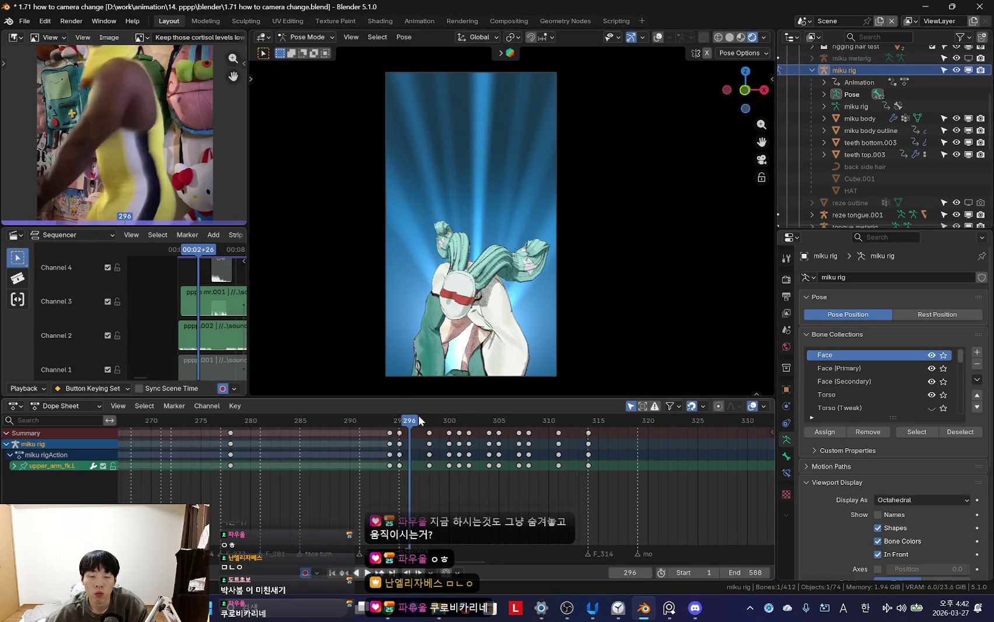
- Rotate the chest bone at frame 295 and review frames 294–301 in playback
key("shift+alt+z")
key("shift+alt+z")
key("Left")
key("shift+alt+z")
key("shift+alt+z")
key("r")
key("r")
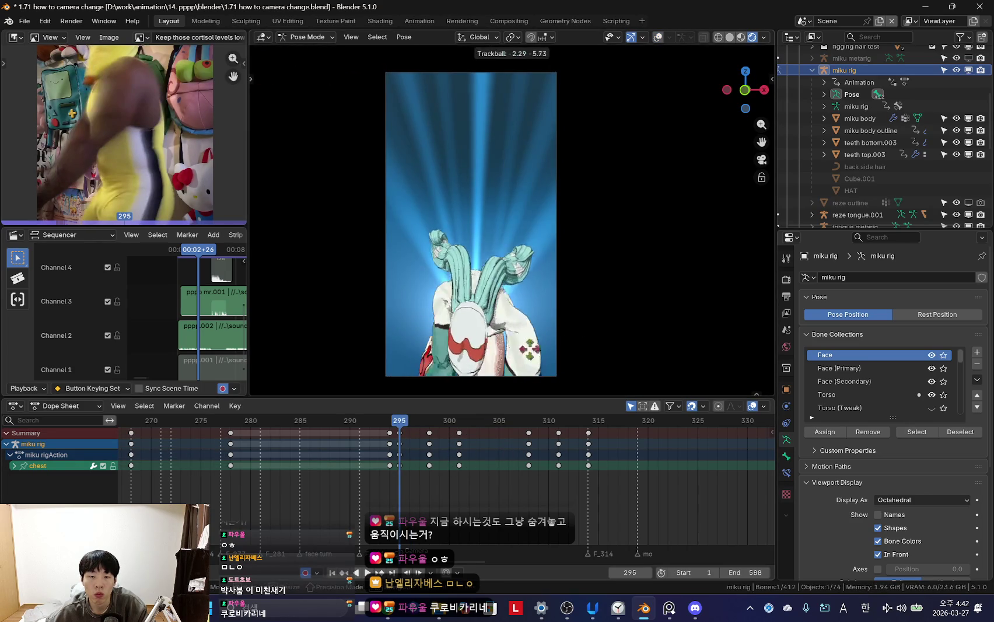
left_click(717, 309)
key("space")
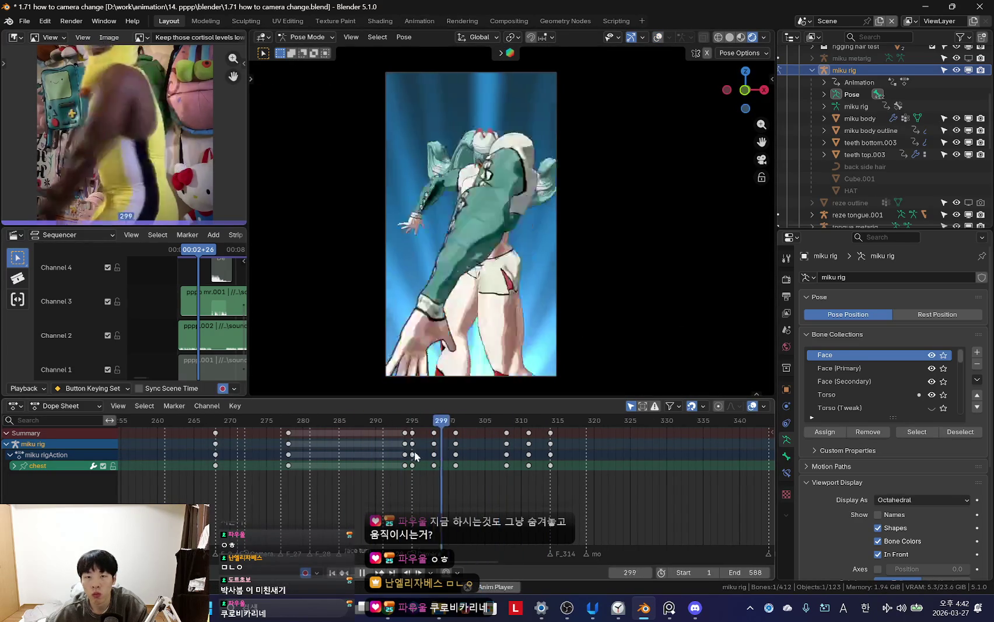
scroll(407, 458, "down", 2)
left_click_drag(413, 453, 452, 462)
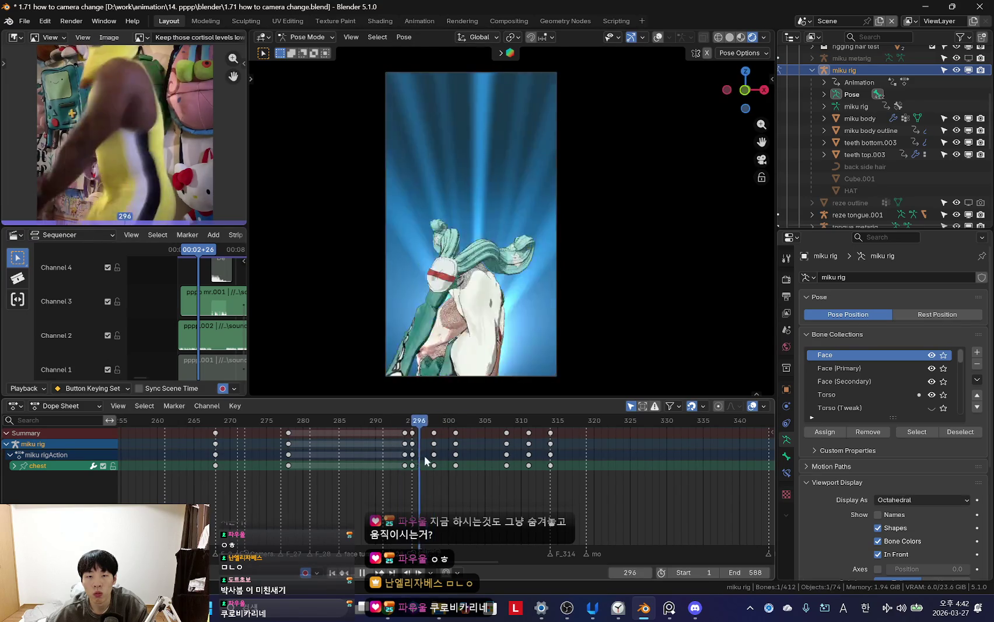
key("space")
- Select the left upper arm and try a free rotation at frame 300
key("shift+alt+z")
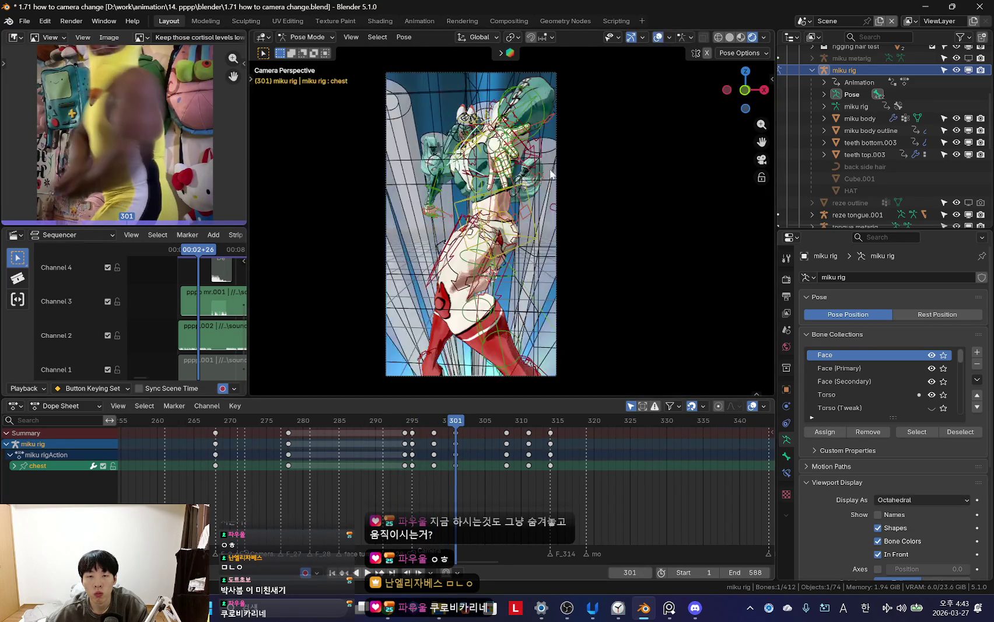
left_click(434, 461)
scroll(455, 445, "up", 2)
key("shift+alt+z")
key("space")
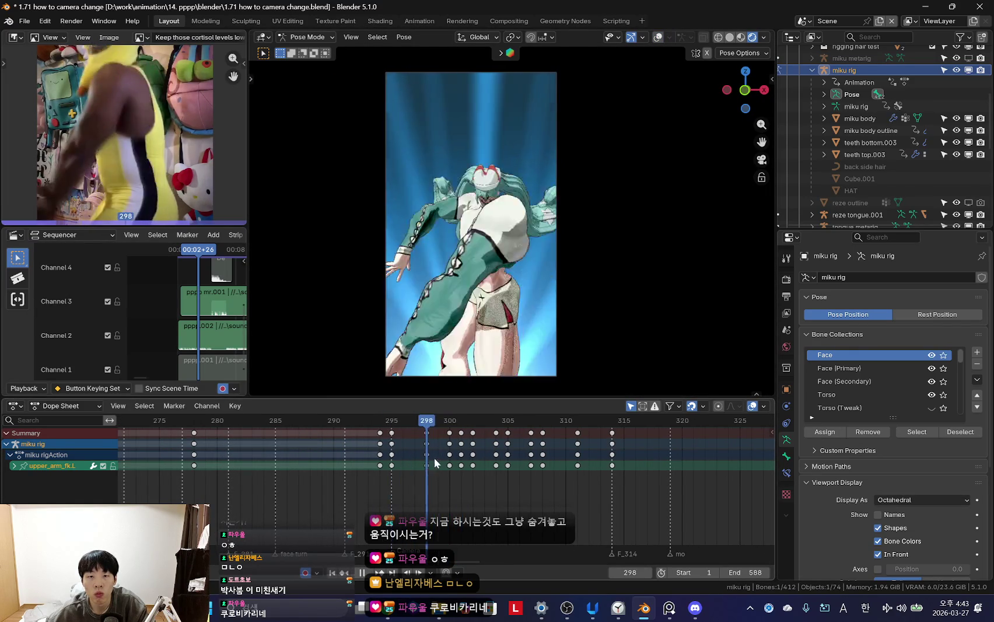
key("space")
key("r")
key("r")
key("Escape")
key("space")
left_click(402, 462)
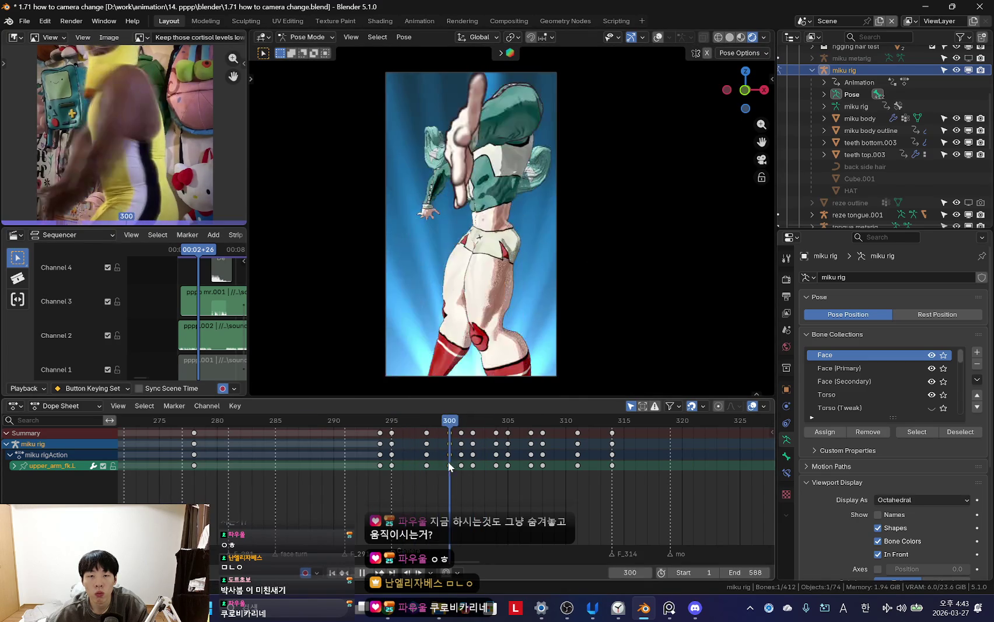
left_click_drag(452, 467, 449, 453)
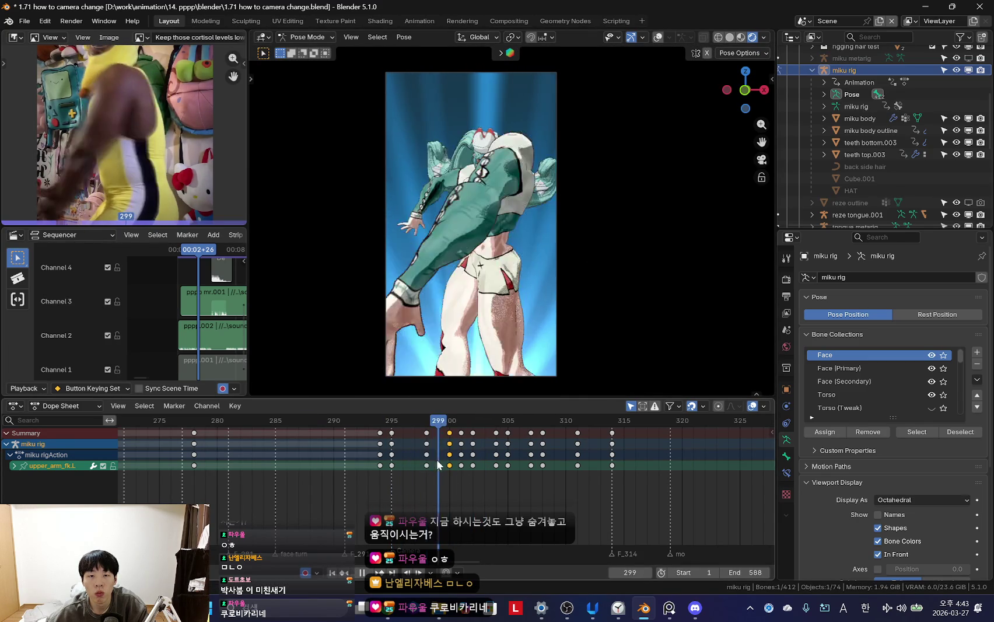
- Rotate the left upper arm again and review frames 295–302
key("r")
key("r")
key("Escape")
key("space")
left_click(385, 471)
left_click_drag(385, 471, 474, 465)
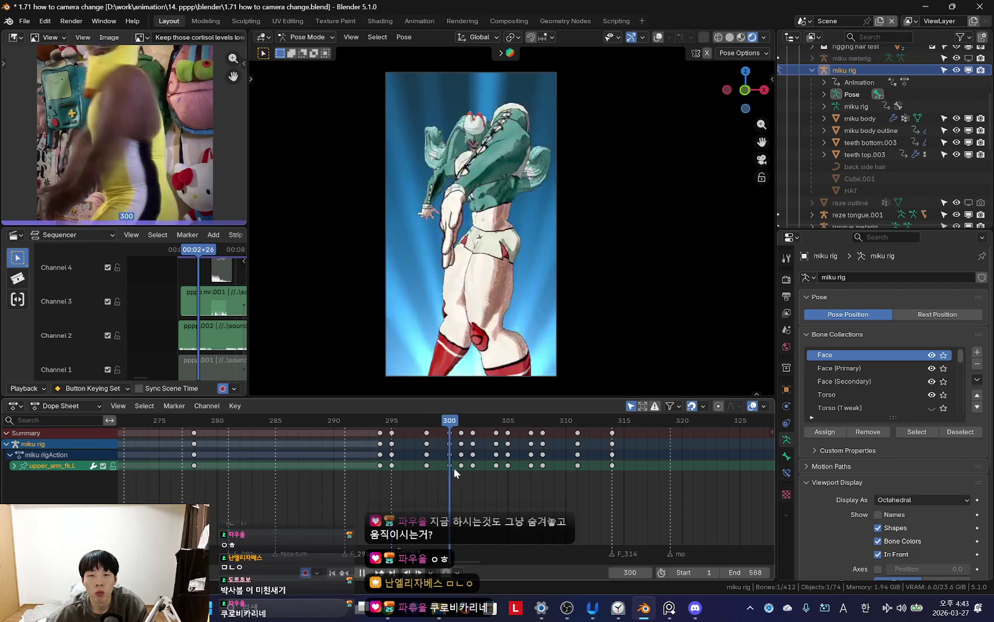
key("space")
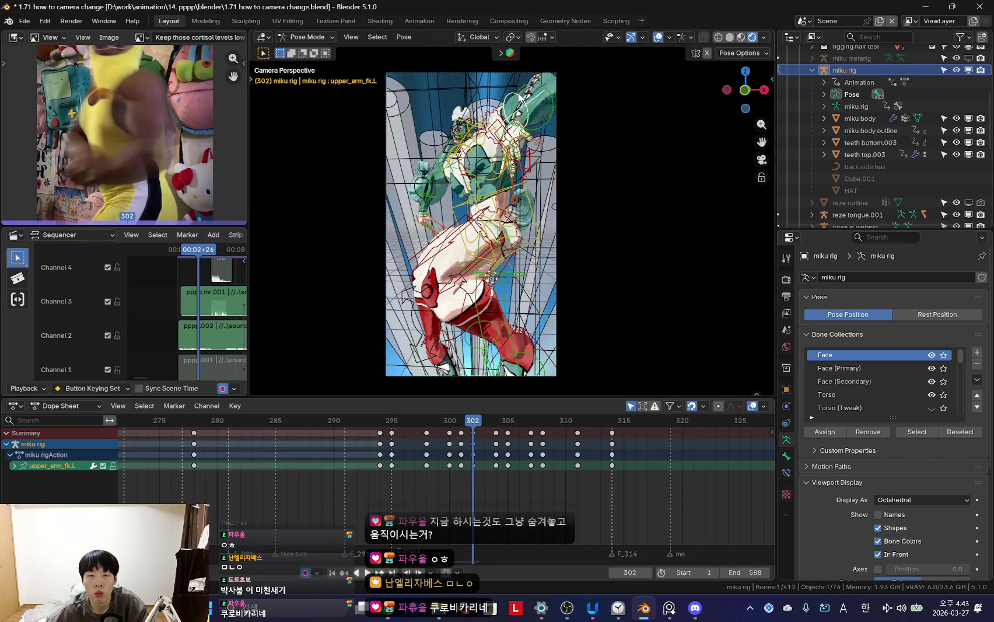
- Rotate the left hand bone at frame 301 to cross in front of the chest
key("space")
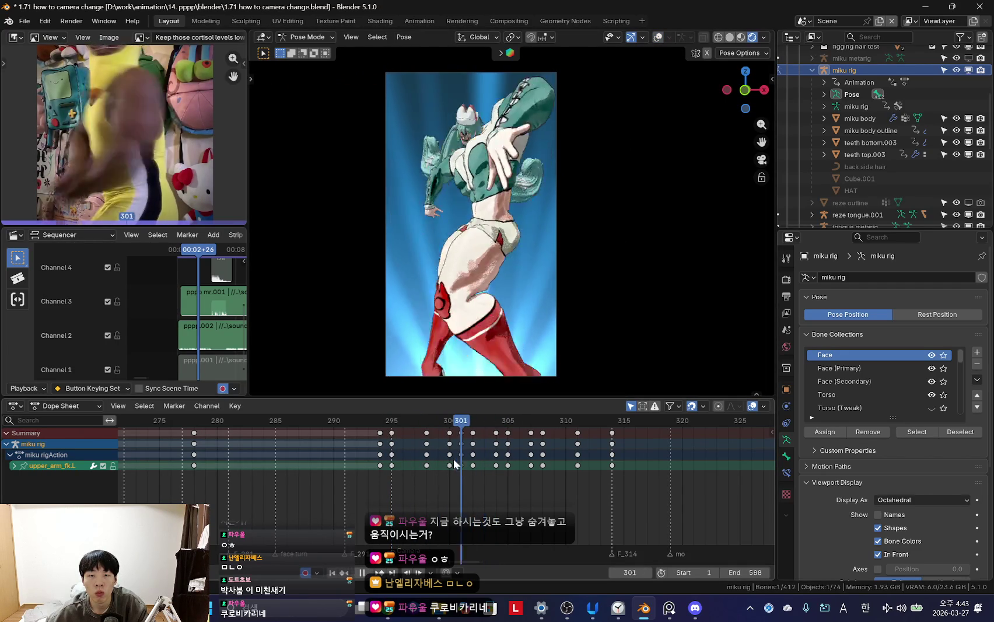
key("space")
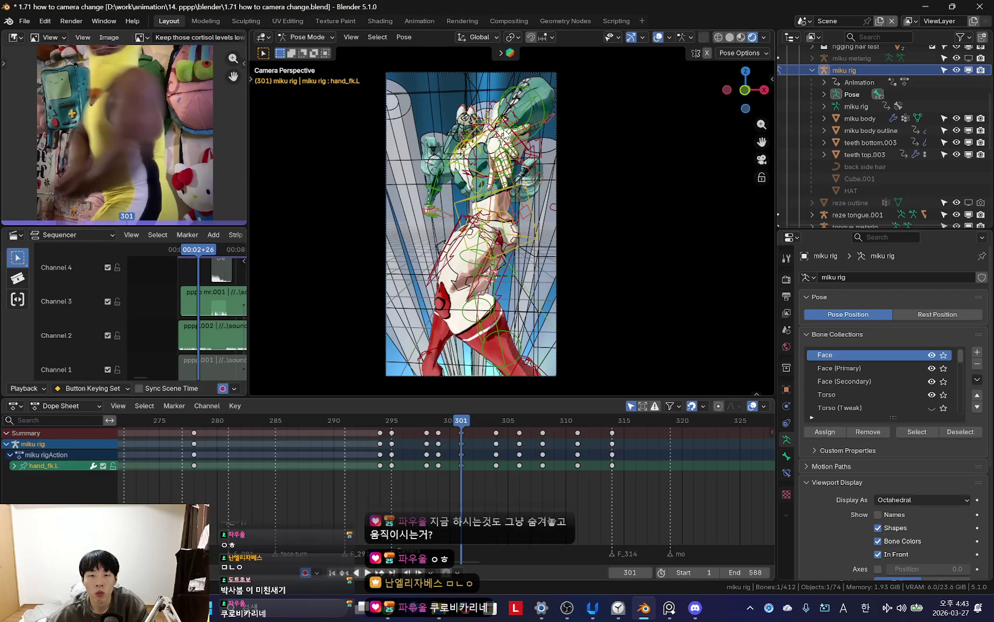
key("shift+alt+z")
key("r")
key("space")
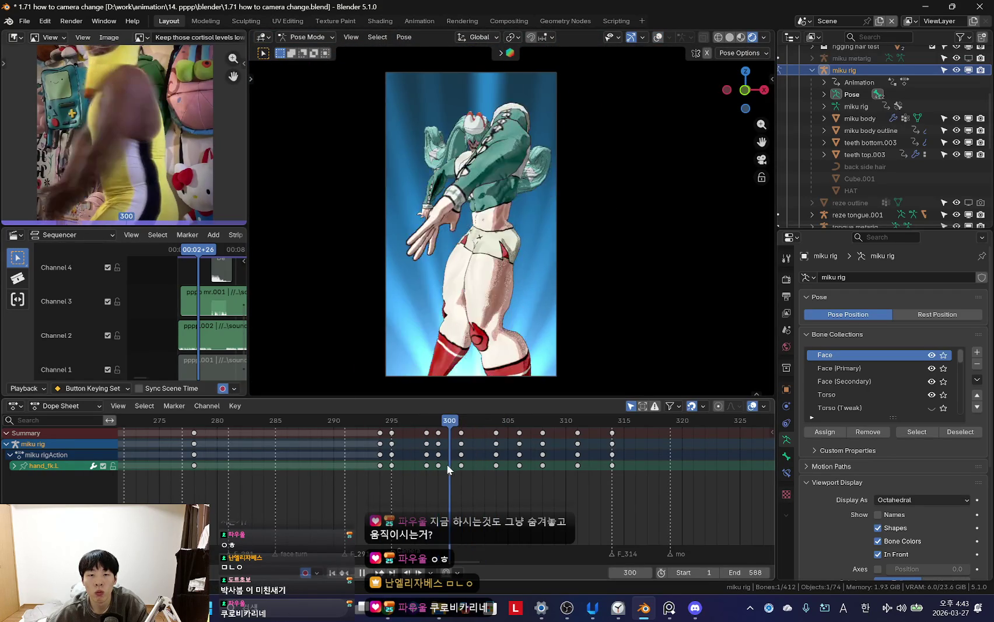
- Select f_pinky.01_master.L and rotate the left pinky at frame 301
key("space")
key("shift+alt+z")
left_click(415, 243)
key("shift+alt+z")
key("Right")
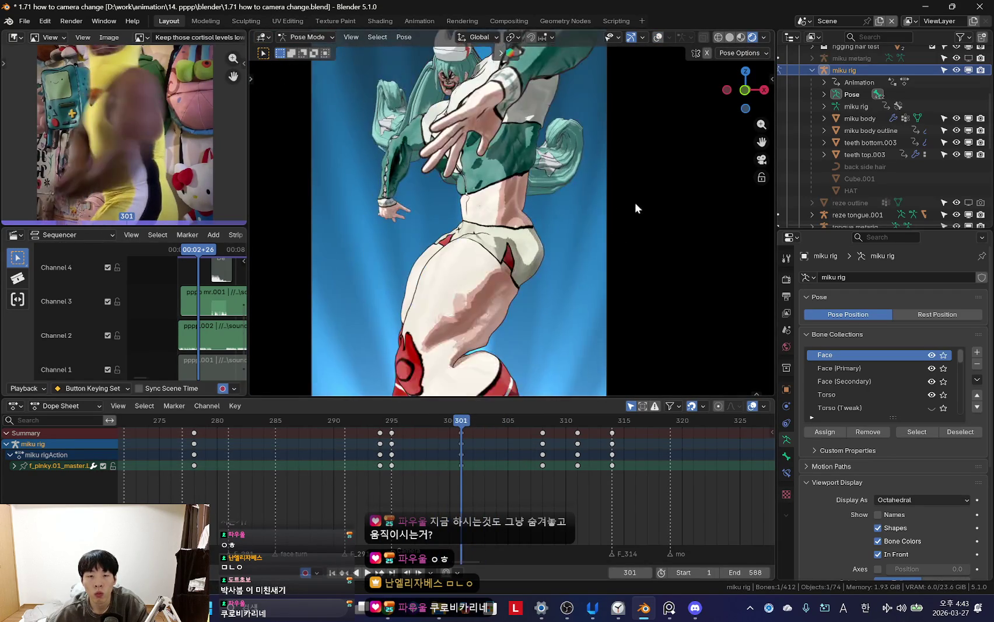
key("r")
left_click(644, 240)
- At frame 304, add the ring, middle, index and thumb controls, then bring up keyframe options
left_click(496, 448)
key("shift+alt+z")
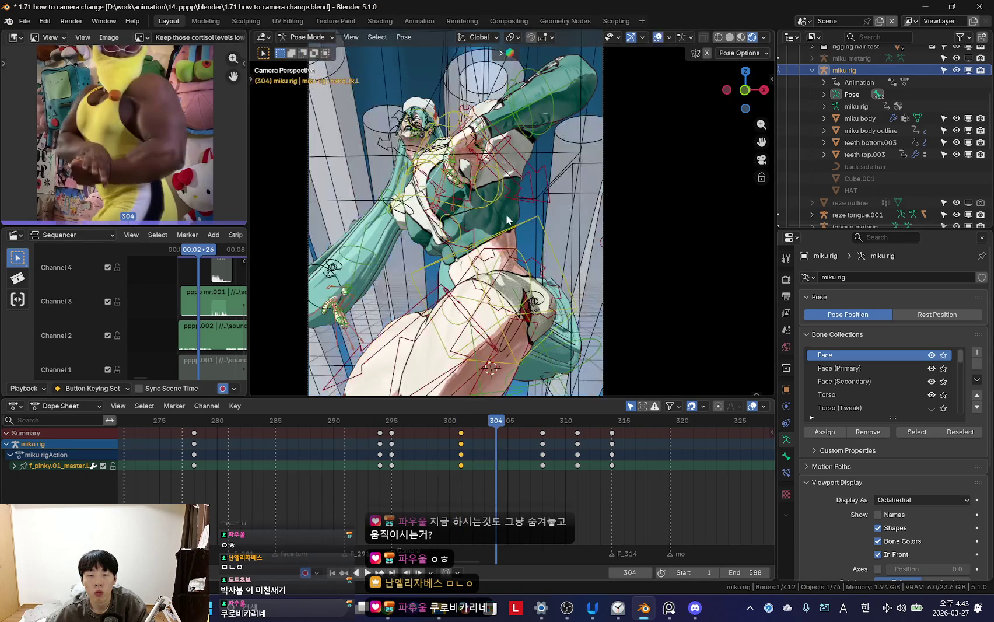
left_click(438, 195, "shift")
left_click(448, 193, "shift")
left_click(458, 211, "shift")
left_click(468, 207, "shift")
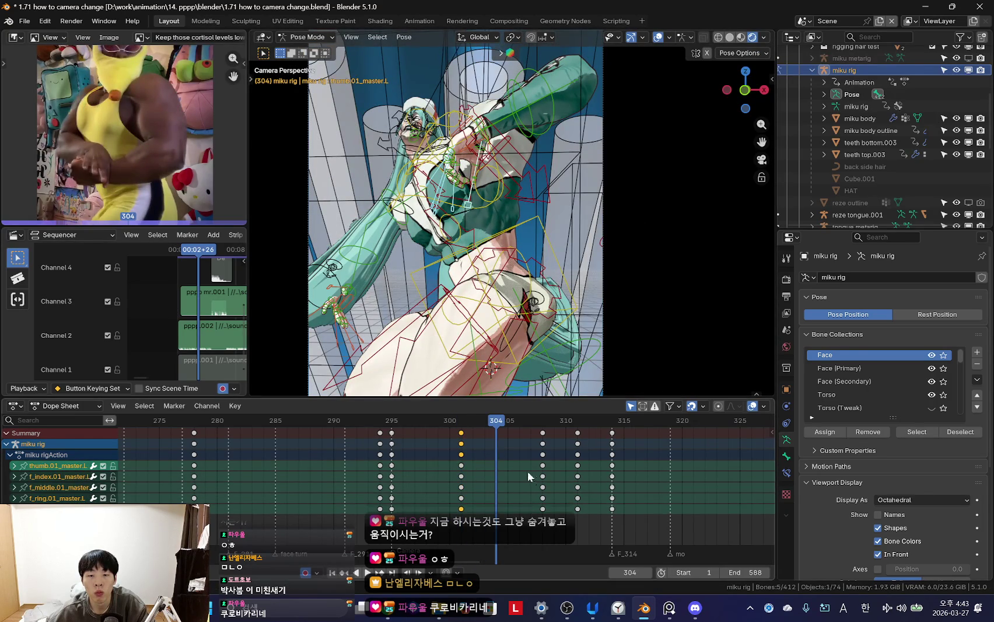
key("Right")
key("Right")
mouse_move(485, 418)
left_mouse_down()
mouse_move(497, 485)
mouse_move(561, 471)
mouse_move(546, 304)
left_mouse_up()
scroll(545, 302, "down", 2)
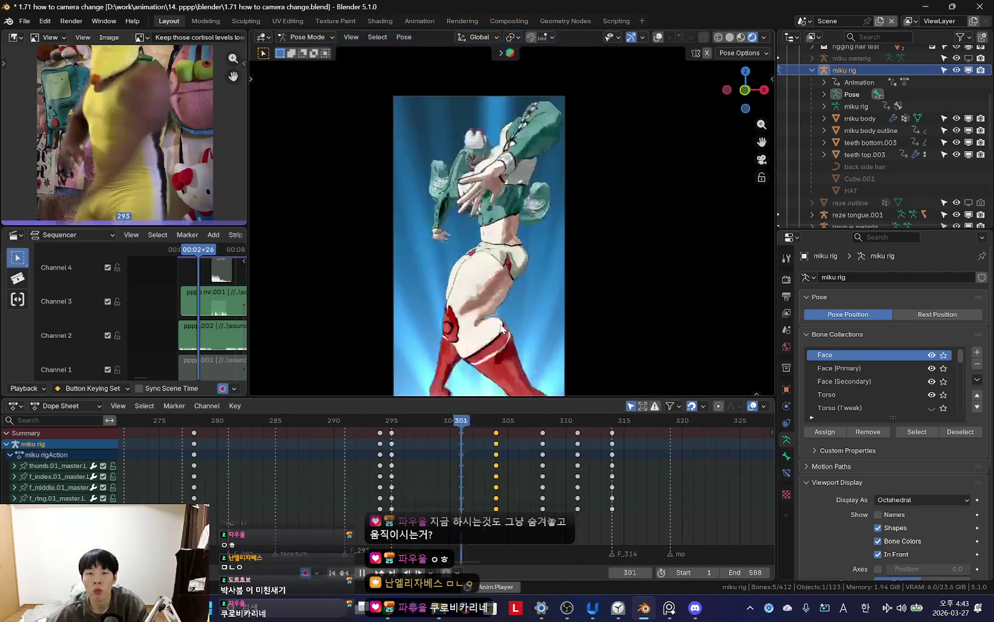
left_click_drag(461, 470, 448, 471)
right_click(379, 473)
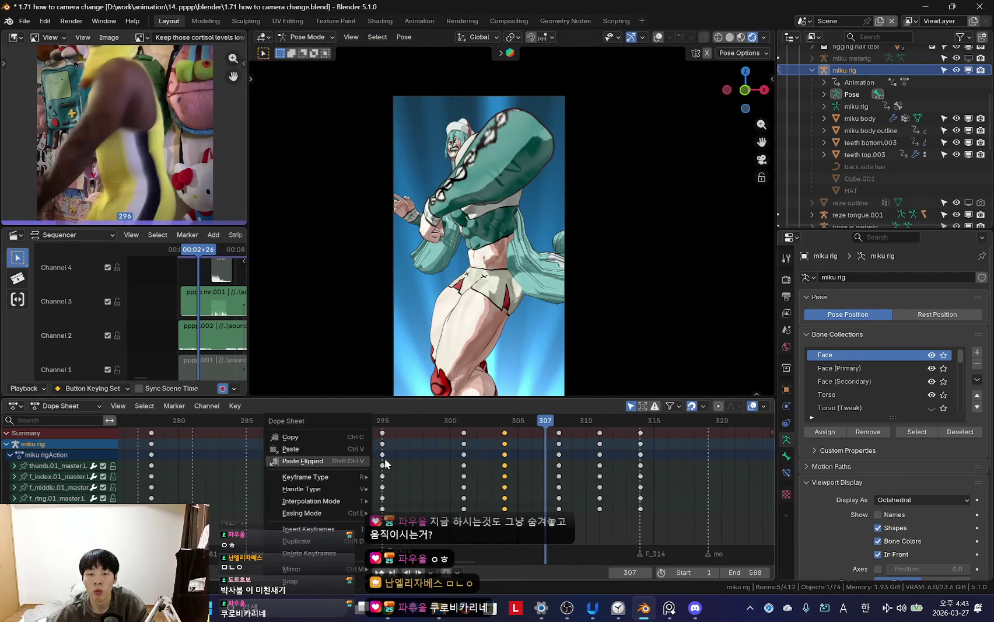
- Dismiss the keyframe menu and select the left upper arm bone (upper_arm_fk.L) near frame 297
left_click(385, 461)
mouse_move(364, 472)
left_mouse_down()
mouse_move(488, 475)
mouse_move(390, 472)
mouse_move(464, 476)
left_mouse_up()
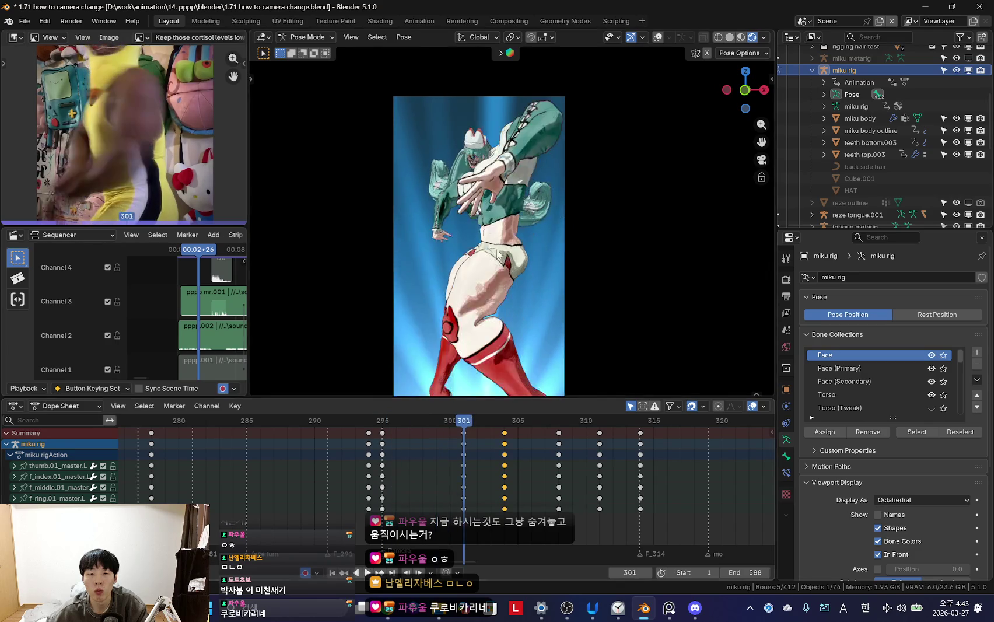
key("shift+alt+z")
left_click(528, 140)
key("shift+alt+z")
- Play the animation, go to frame 302, and rotate the left upper arm to follow the reference
middle_click_drag(627, 265, 606, 256, "shift")
key("F3")
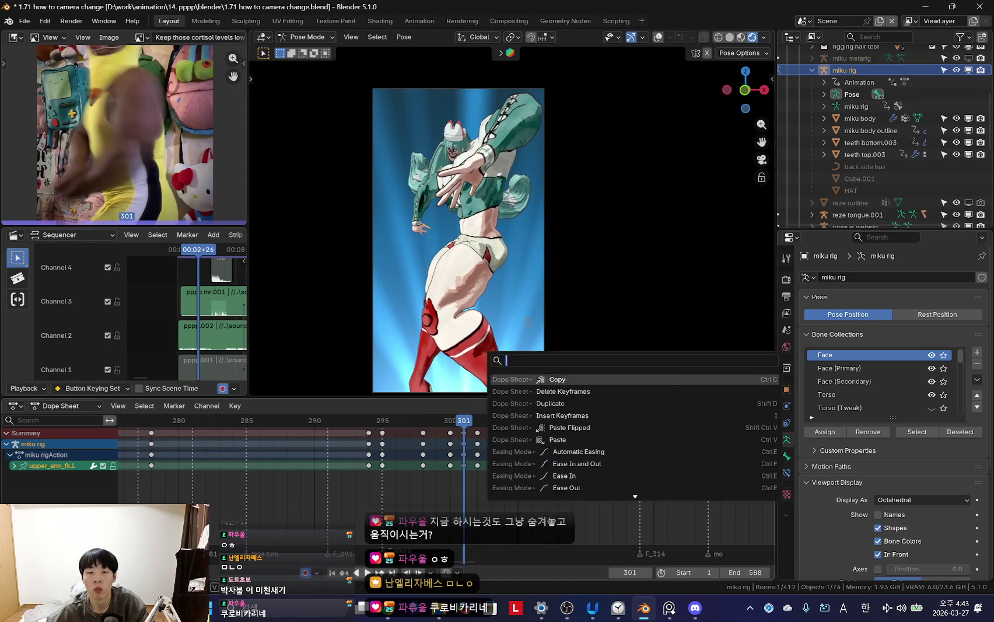
scroll(536, 271, "down", 3)
key("space")
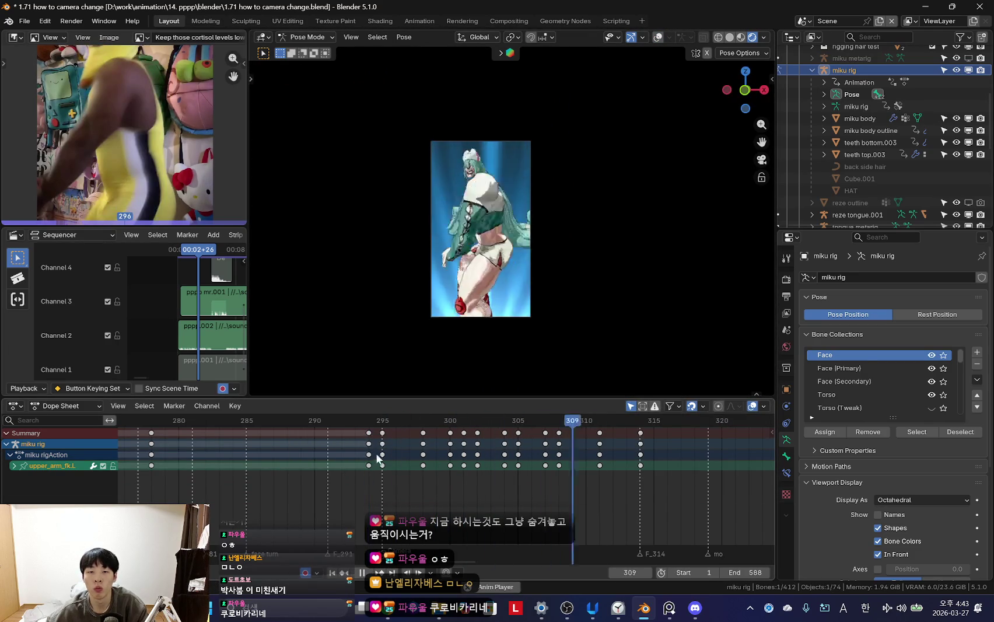
scroll(519, 350, "up", 3)
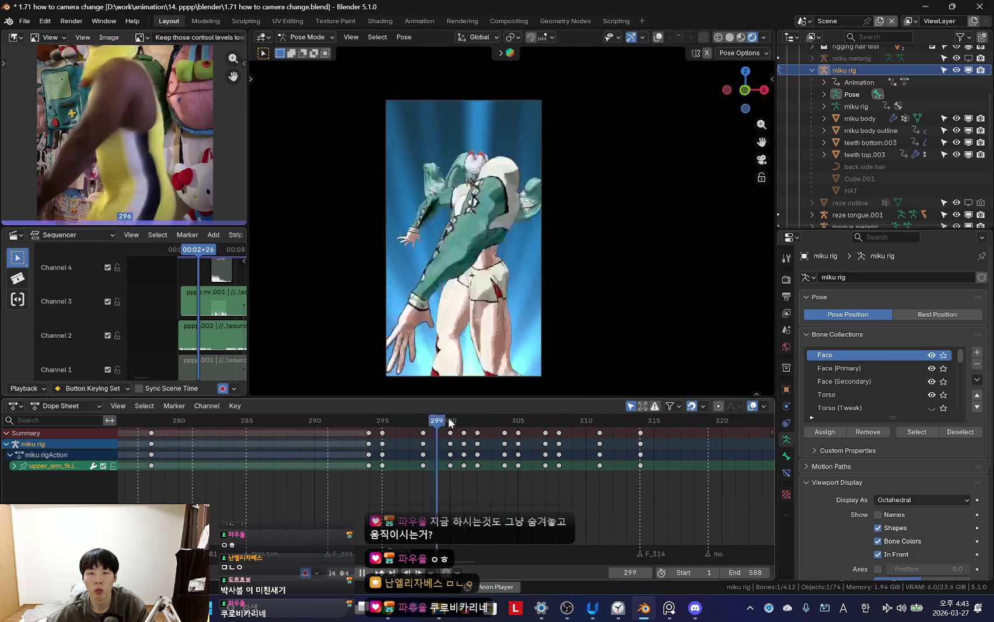
scroll(385, 465, "up", 3)
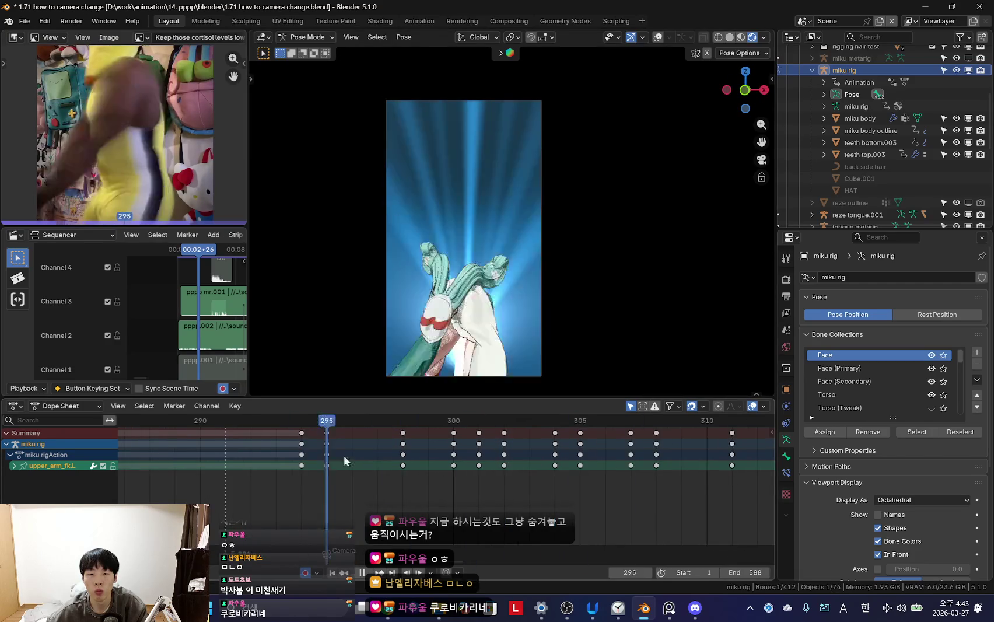
left_click_drag(343, 455, 508, 459)
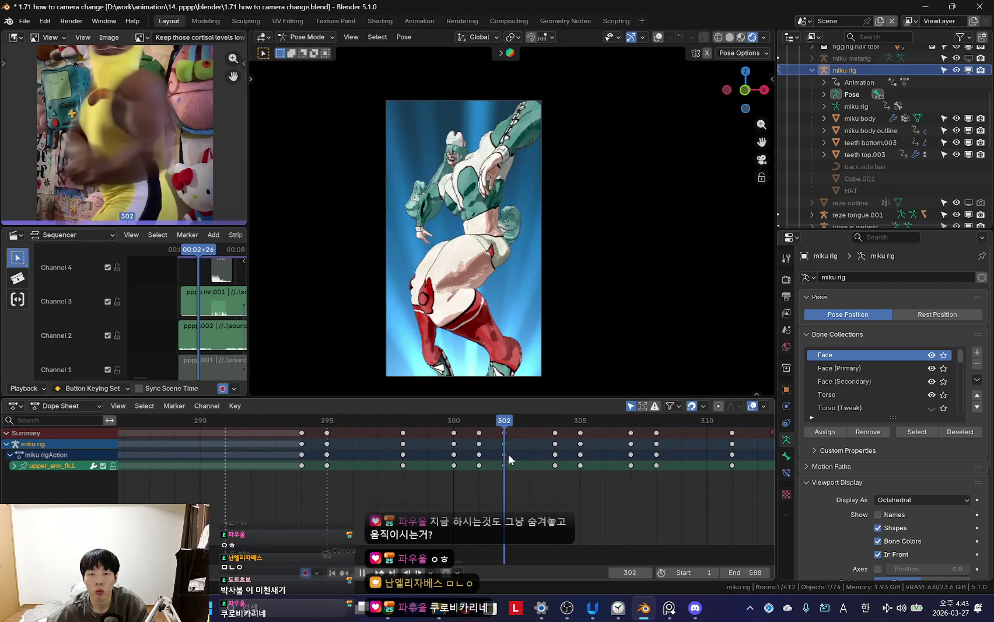
key("r")
left_click(624, 207)
- At frame 306, select the right upper arm (upper_arm_fk.R) and rotate it up to match the dancer
mouse_move(510, 463)
left_mouse_down()
mouse_move(630, 460)
mouse_move(500, 476)
mouse_move(598, 473)
mouse_move(559, 481)
left_mouse_up()
key("shift+alt+z")
key("shift+alt+z")
key("Right")
key("r")
key("r")
left_click(572, 330)
key("r")
key("r")
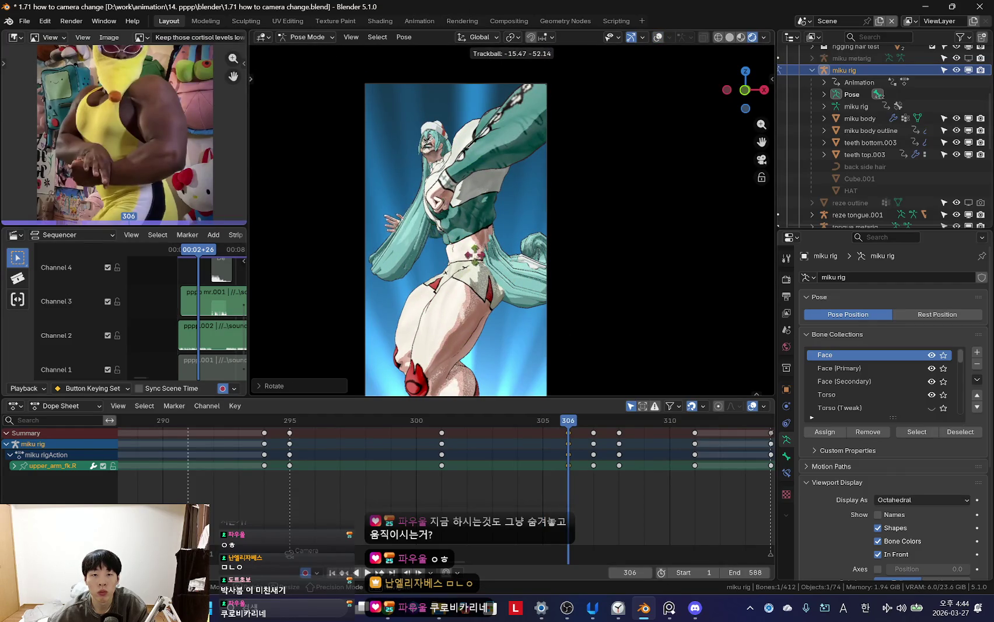
left_click(527, 362)
- Rotate the right upper arm again at frame 307 to key it, then play back to frame 310
mouse_move(508, 482)
left_mouse_down()
mouse_move(662, 471)
mouse_move(543, 466)
left_mouse_up()
key("r")
left_click(560, 456)
key("space")
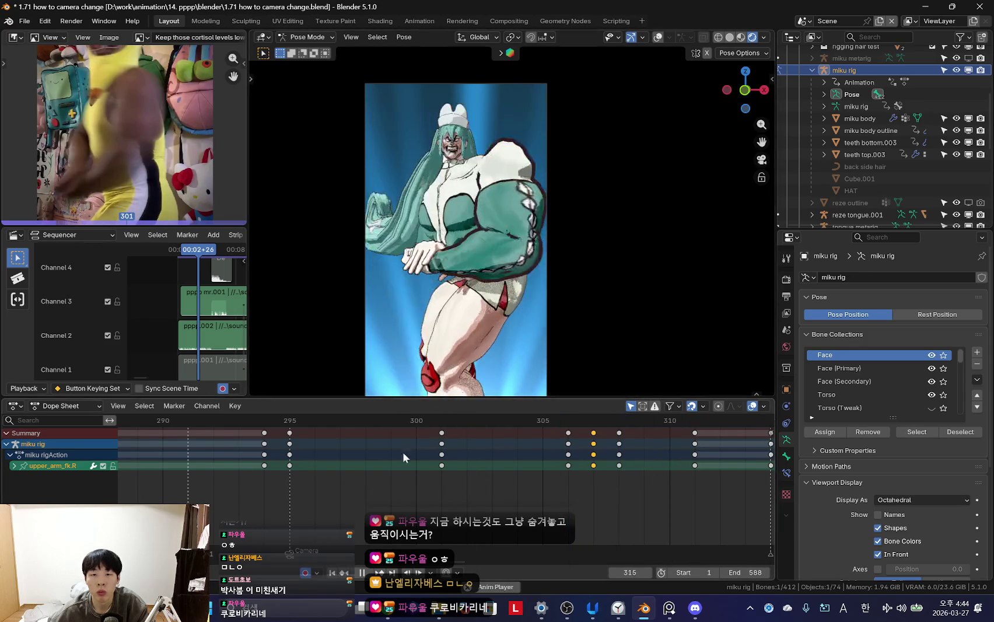
scroll(553, 225, "down", 3)
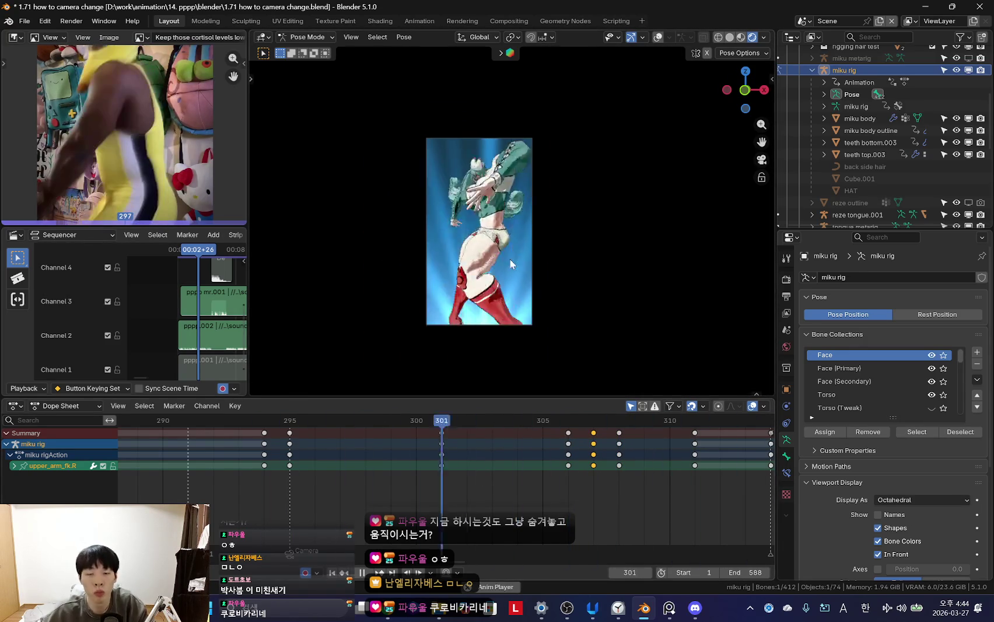
scroll(511, 264, "up", 3)
key("shift+alt+z")
key("space")
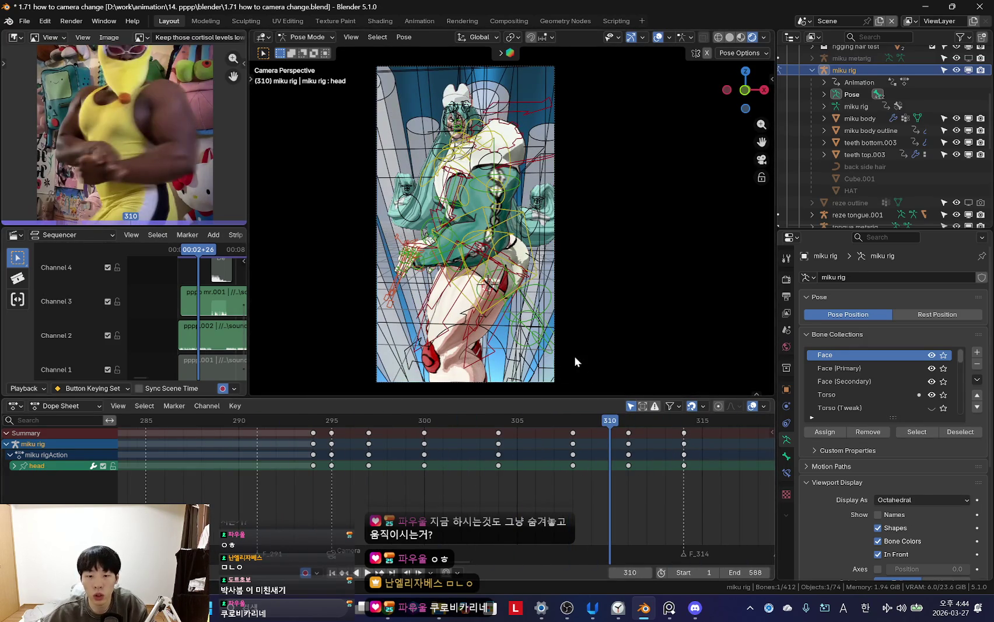
- Return to Blender and play the dance section with viewport overlays hidden, stopping at frame 313
left_click(621, 614)
left_click(567, 79)
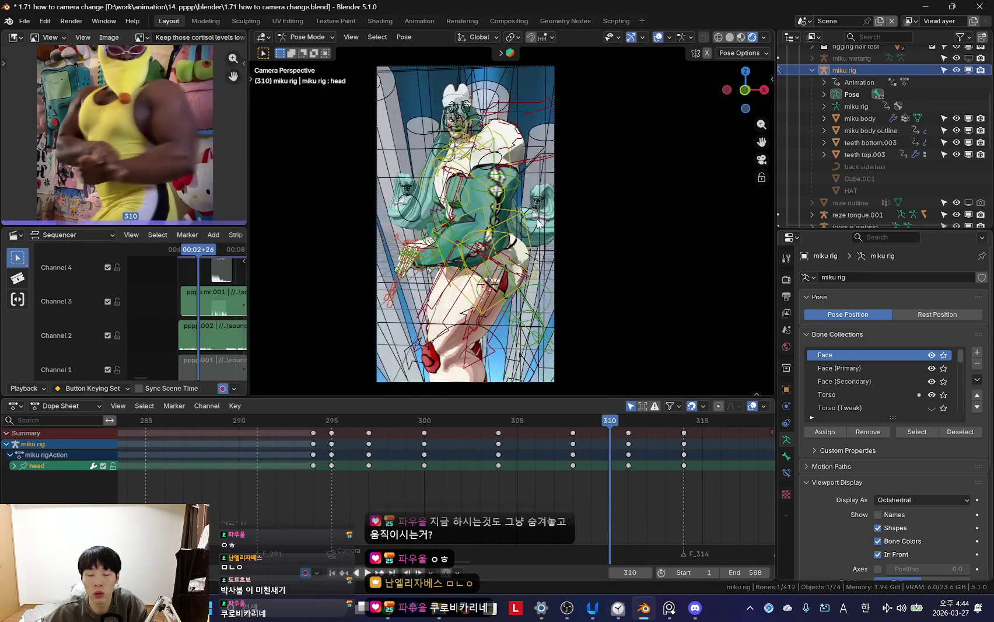
key("space")
key("shift+alt+z")
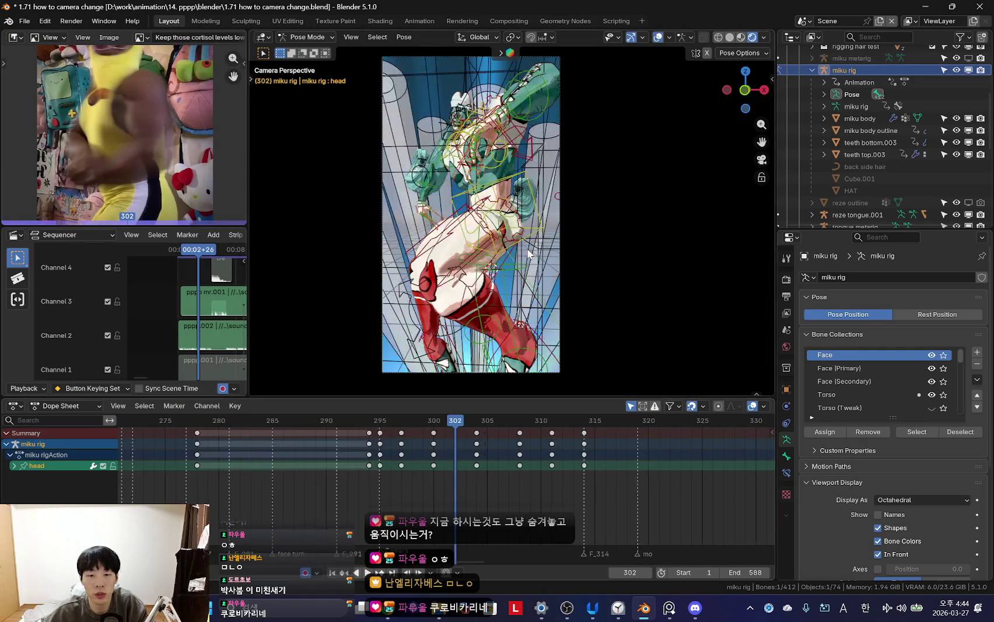
key("ctrl+z")
key("shift+alt+z")
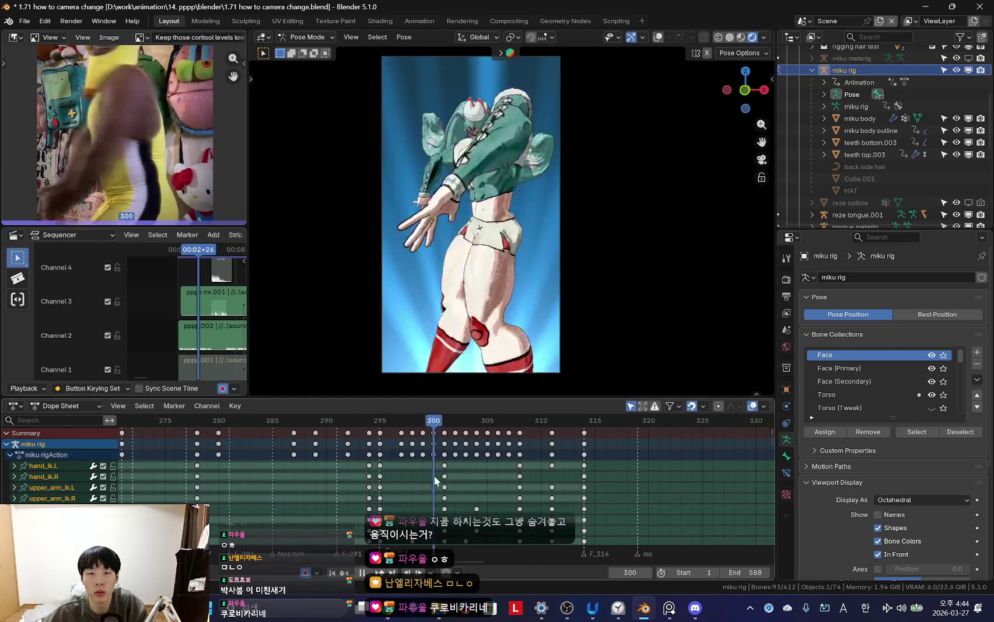
key("space")
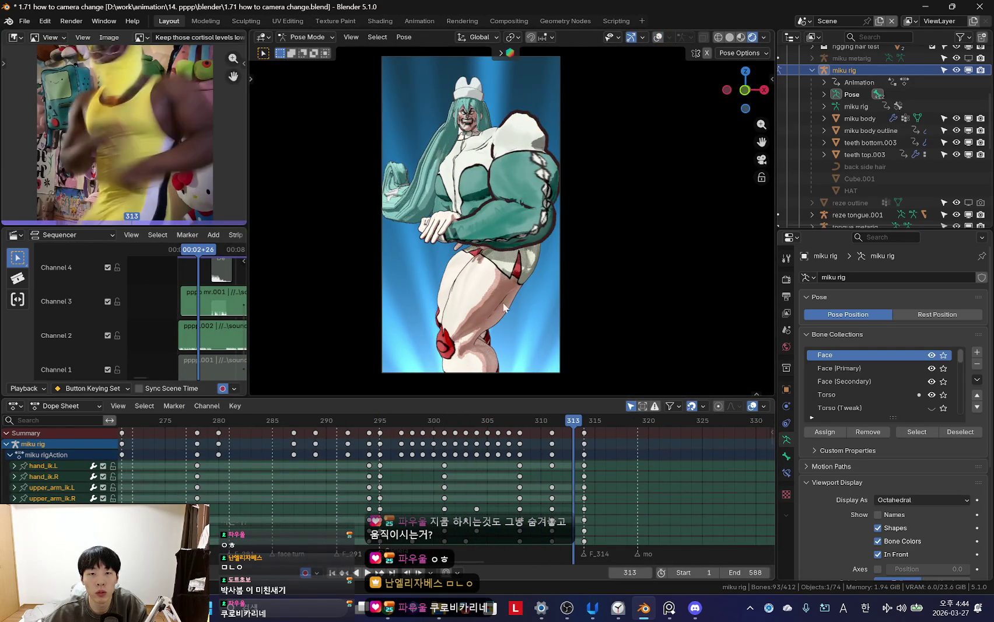
- Select only the head bone to filter the Dope Sheet, then resume playback with overlays hidden
key("shift+alt+z")
left_click(477, 101)
key("shift+alt+z")
key("space")
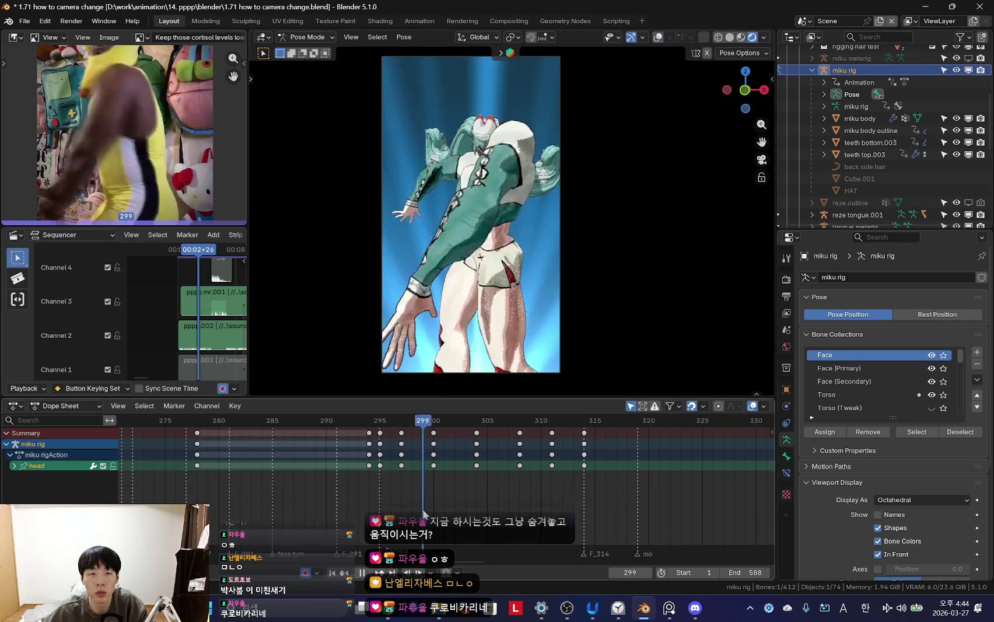
scroll(612, 479, "down", 3)
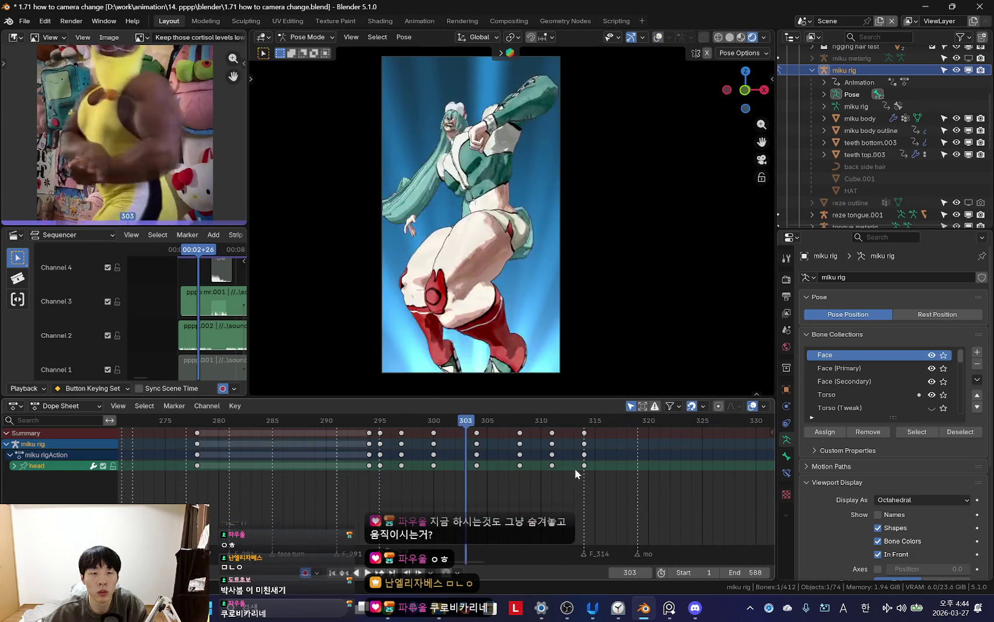
- Move the playhead onto the marker near frame 343 and rename it 'ka'
scroll(504, 468, "down", 2)
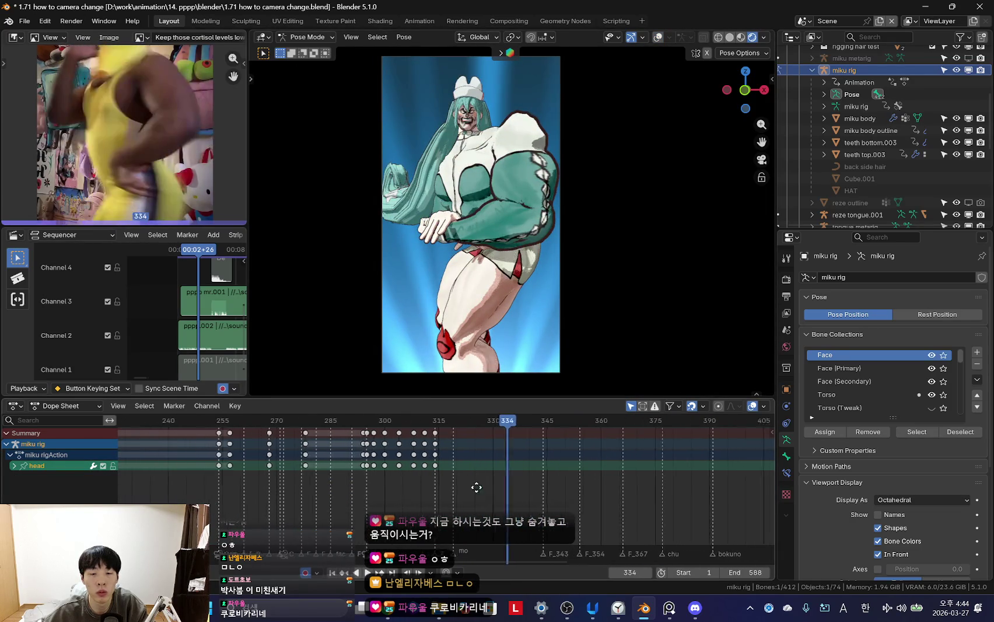
scroll(392, 451, "up", 2)
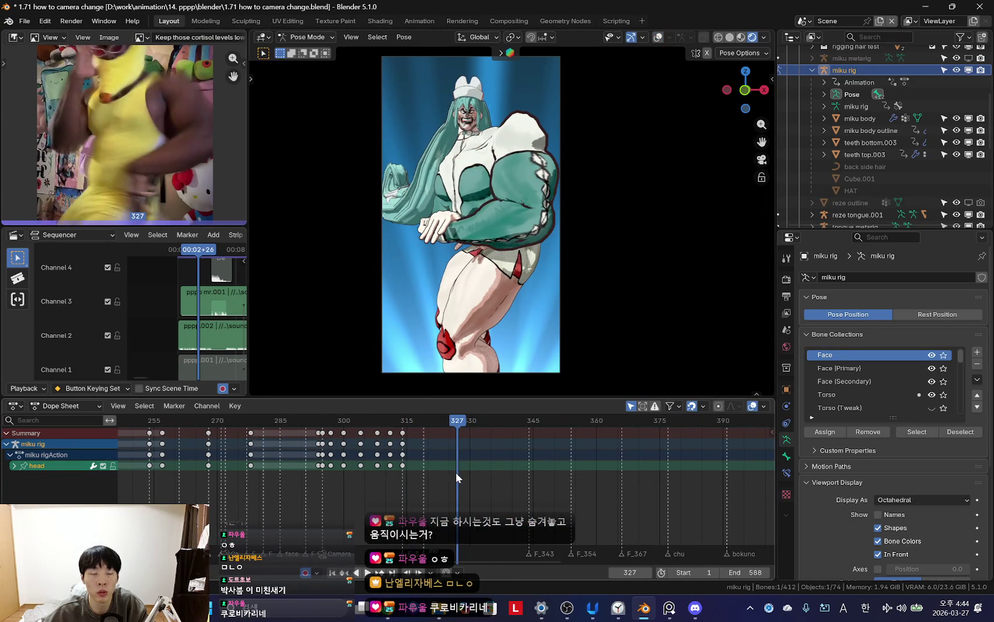
scroll(490, 489, "up", 1)
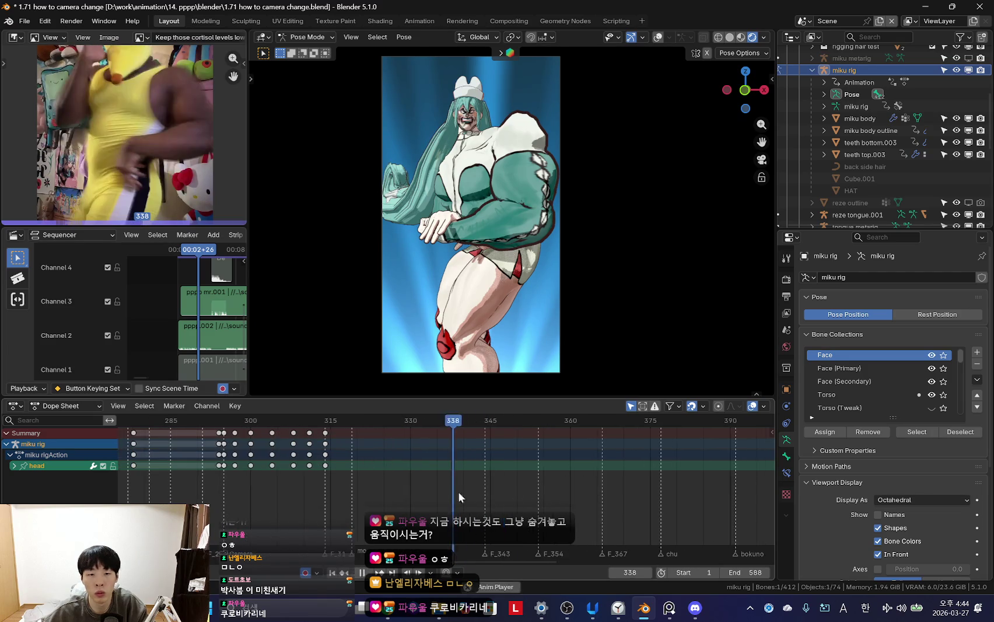
scroll(433, 486, "up", 2)
key("space")
left_click_drag(303, 489, 355, 505)
key("space")
key("Escape")
key("F2")
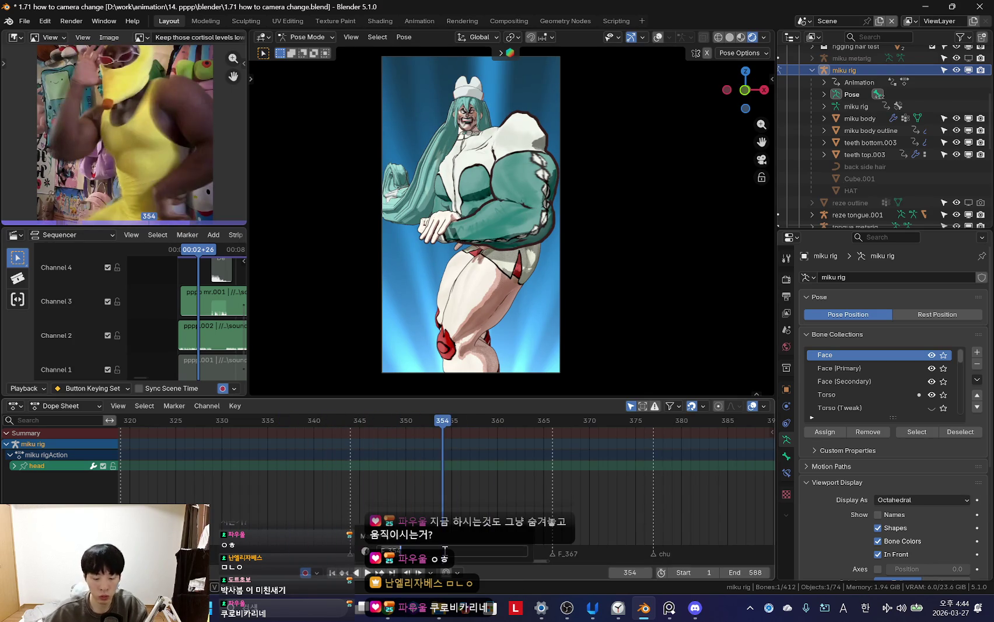
type("ka")
key("Return")
key("space")
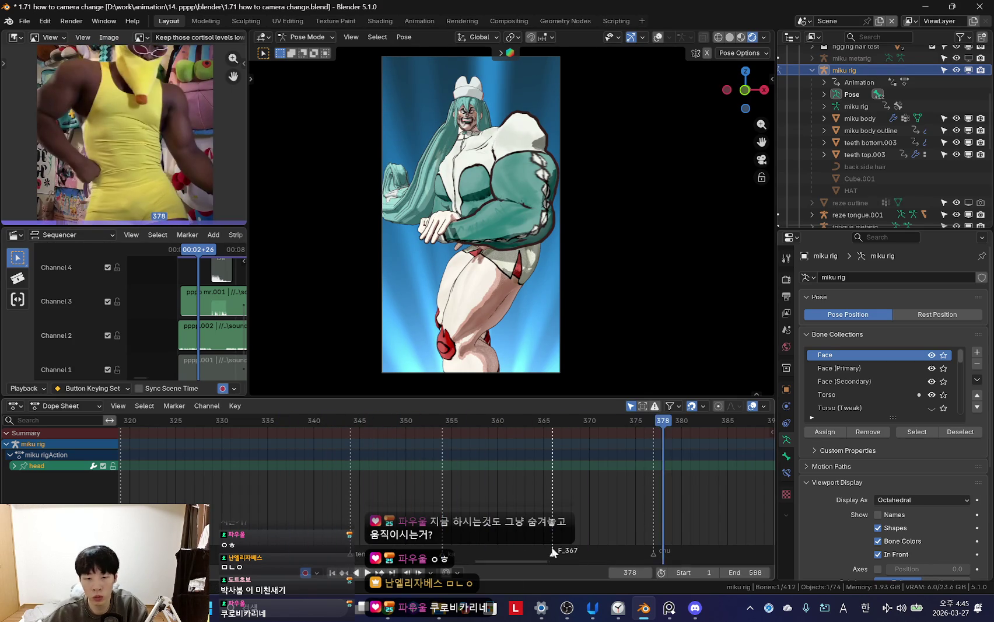
- Replay the section and scrub through frames 308–315 to check the pose
key("Escape")
key("space")
scroll(548, 504, "down", 2)
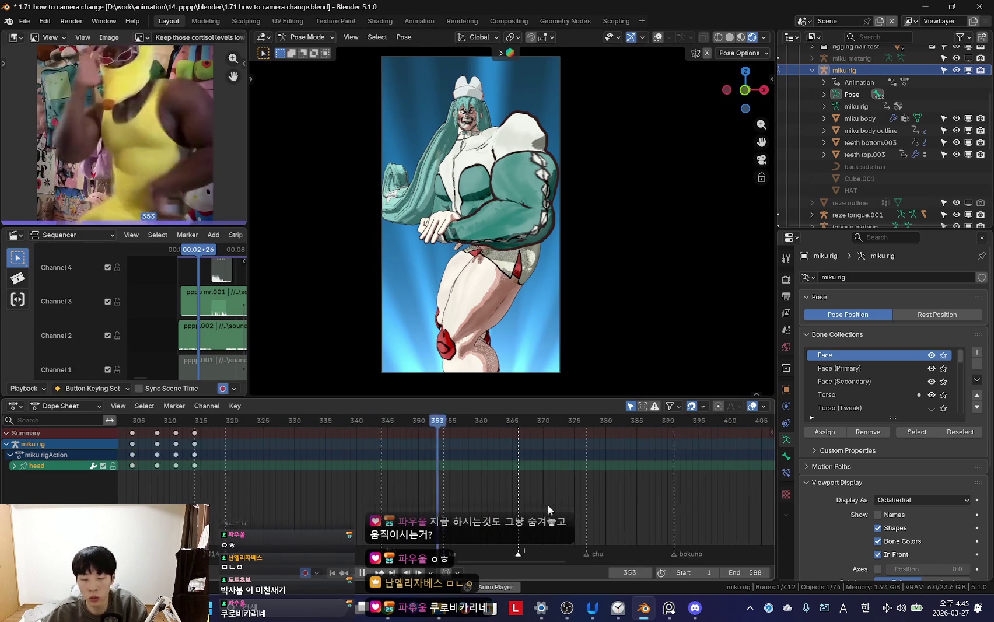
scroll(327, 487, "up", 2)
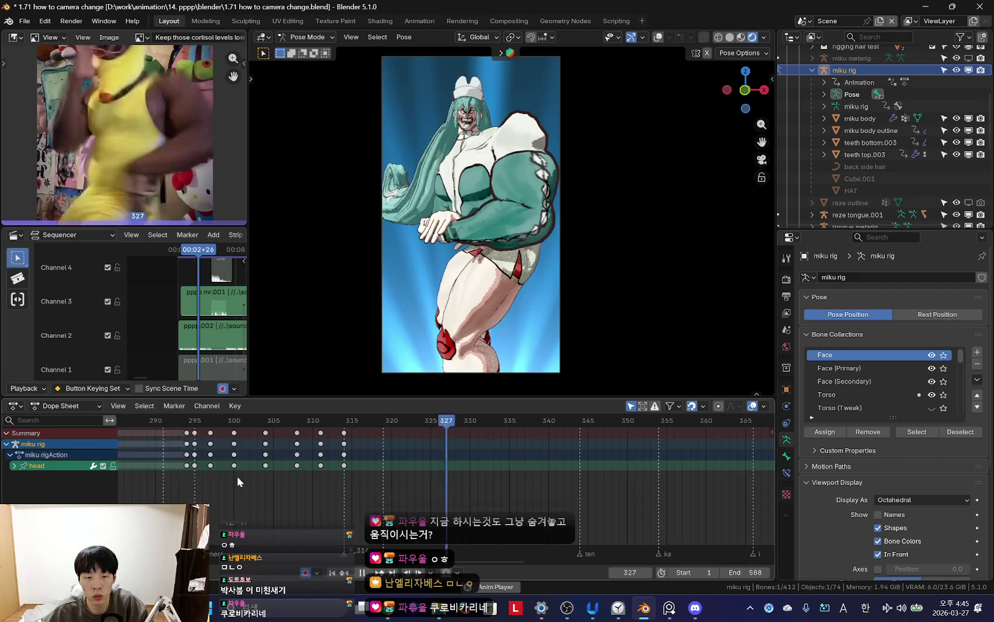
mouse_move(333, 479)
left_mouse_down()
mouse_move(362, 477)
mouse_move(348, 469)
left_mouse_up()
scroll(405, 467, "down", 1)
scroll(405, 467, "up", 2)
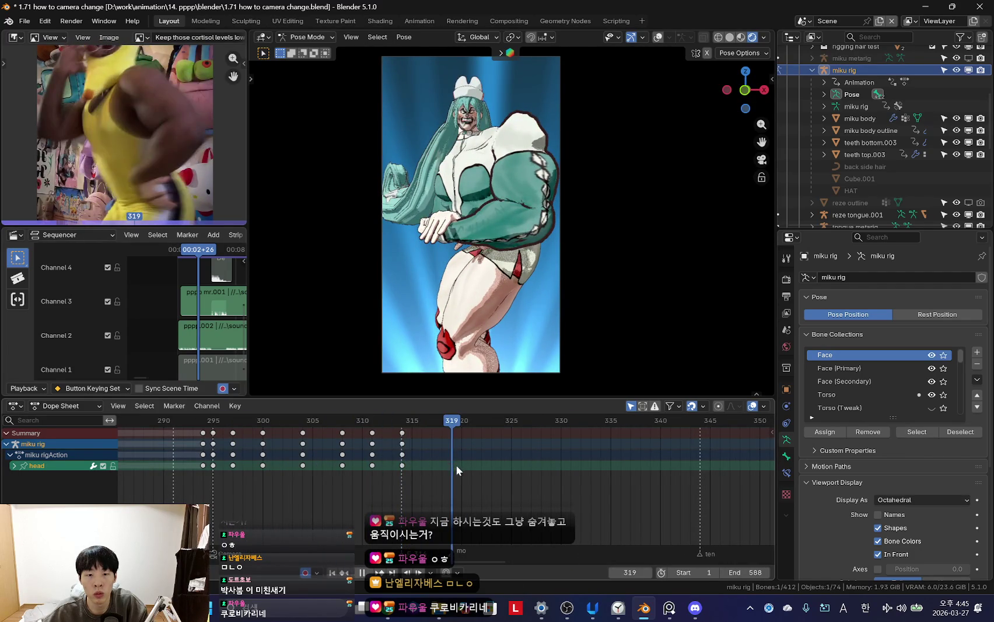
left_click(394, 456)
left_click(373, 465)
mouse_move(373, 465)
left_mouse_down()
mouse_move(431, 474)
mouse_move(374, 467)
mouse_move(426, 481)
mouse_move(364, 476)
mouse_move(409, 469)
mouse_move(367, 472)
mouse_move(411, 480)
left_mouse_up()
- Scrub back through frames 304 and 301, replay, then jump to around frame 252
mouse_move(351, 472)
left_mouse_down()
mouse_move(446, 490)
mouse_move(359, 460)
mouse_move(306, 469)
left_mouse_up()
scroll(348, 479, "down", 3)
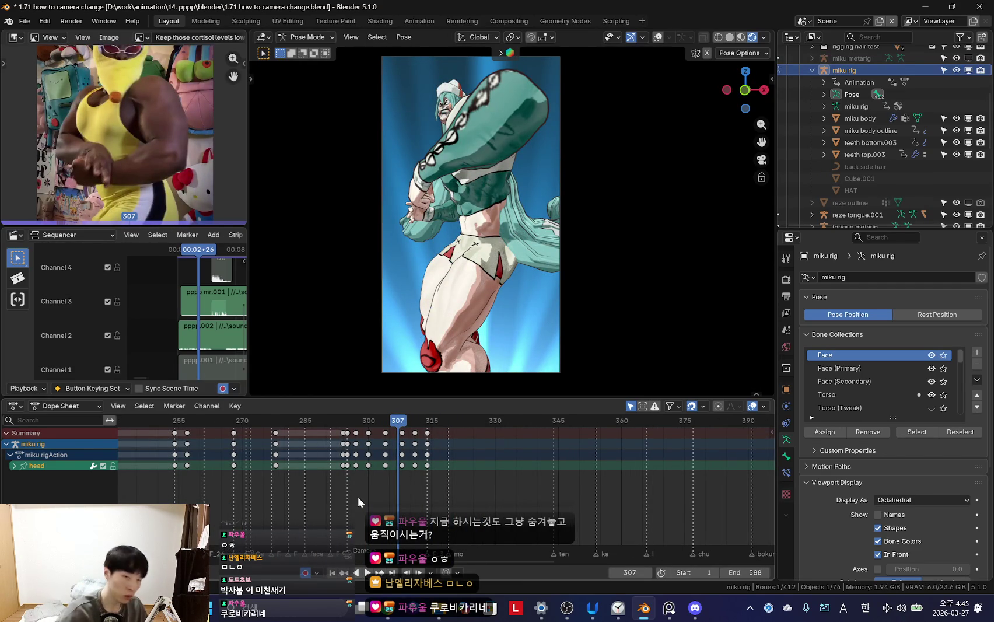
scroll(488, 268, "up", 1)
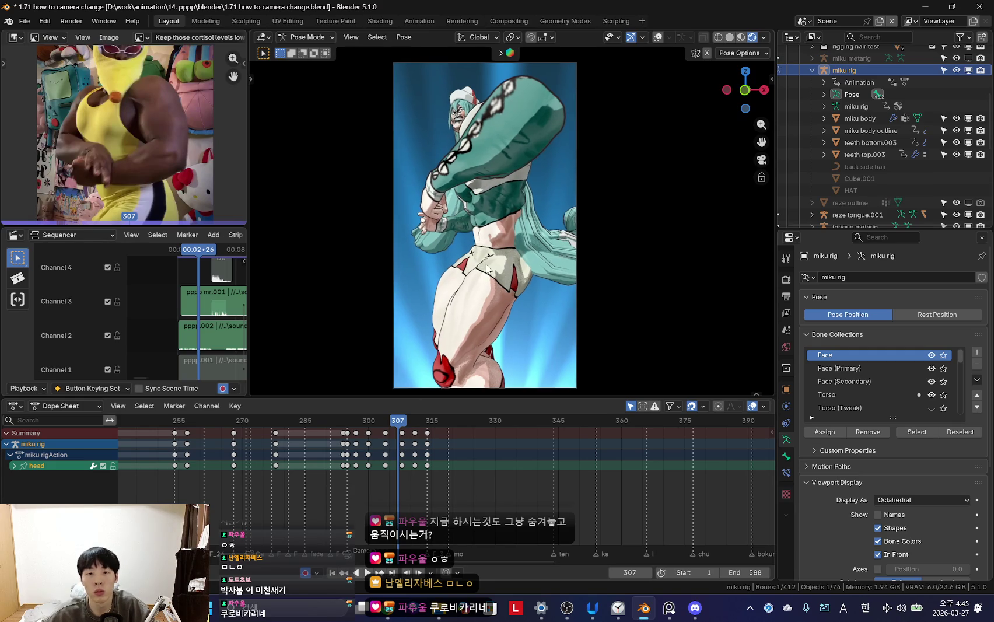
scroll(489, 273, "down", 1, "shift")
key("space")
mouse_move(404, 460)
left_mouse_down()
mouse_move(311, 452)
mouse_move(430, 464)
left_mouse_up()
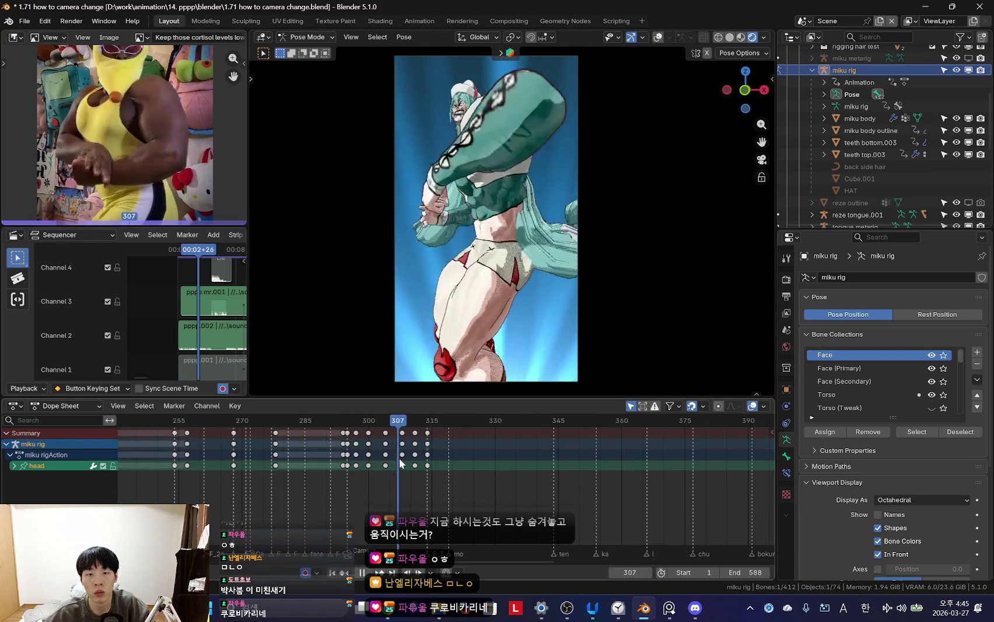
scroll(385, 455, "down", 3)
key("space")
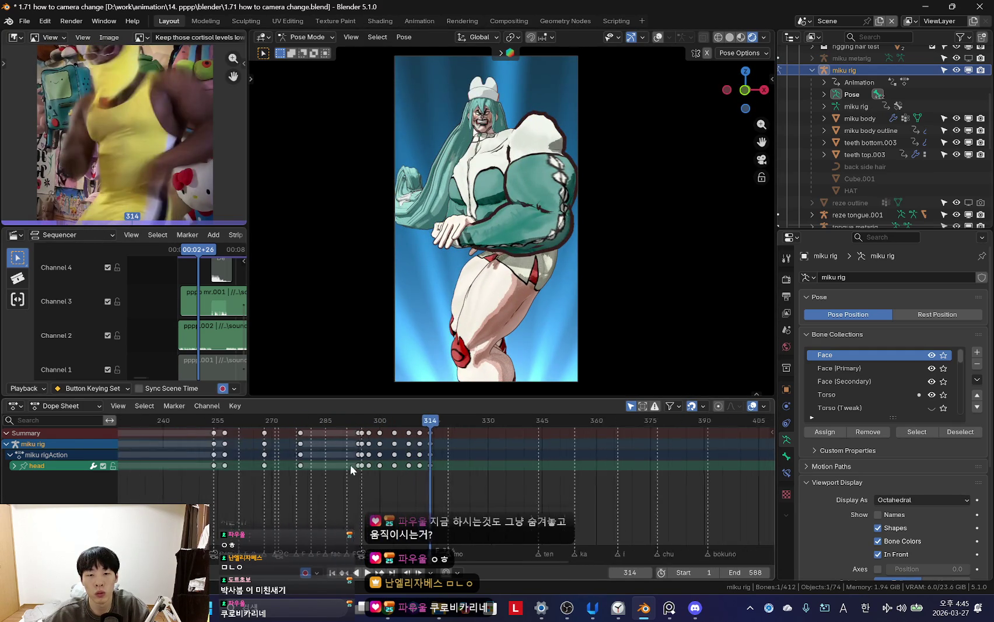
left_click(340, 464)
scroll(389, 468, "down", 5)
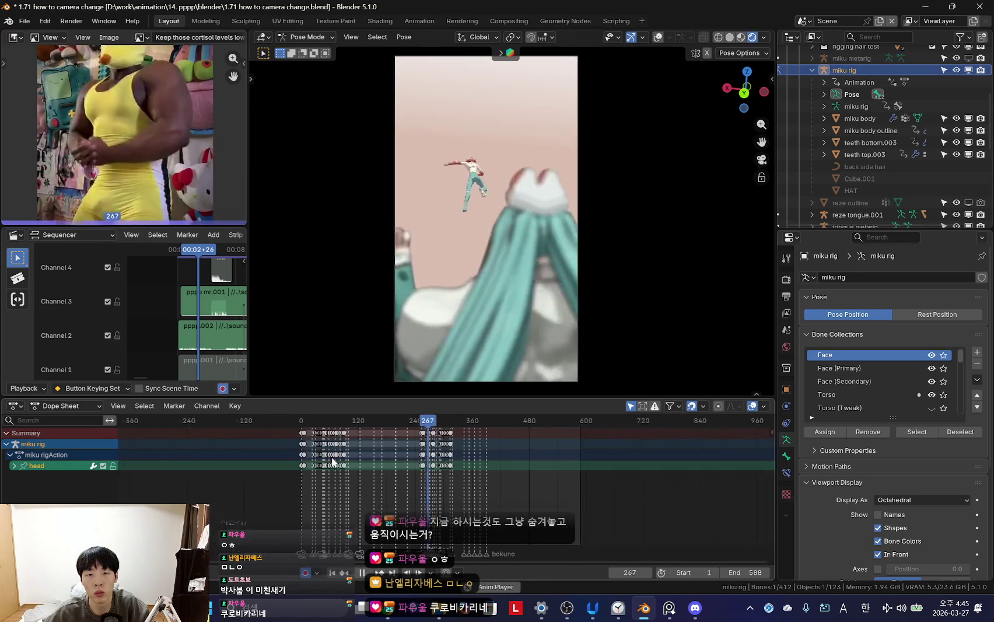
left_click(308, 461)
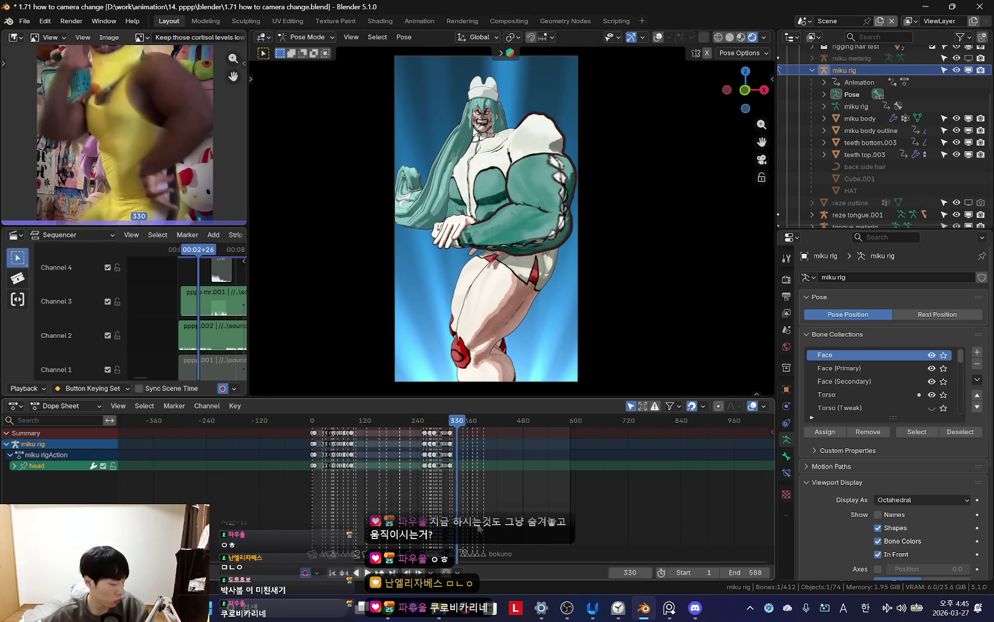
scroll(426, 508, "up", 8)
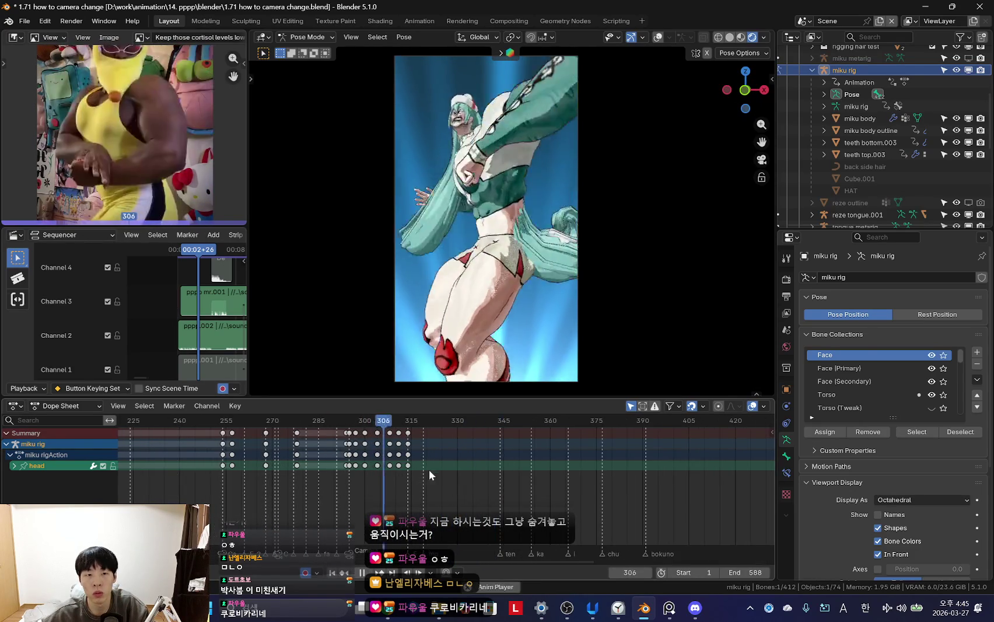
scroll(429, 469, "up", 4)
key("shift+ctrl+space")
scroll(493, 462, "down", 2)
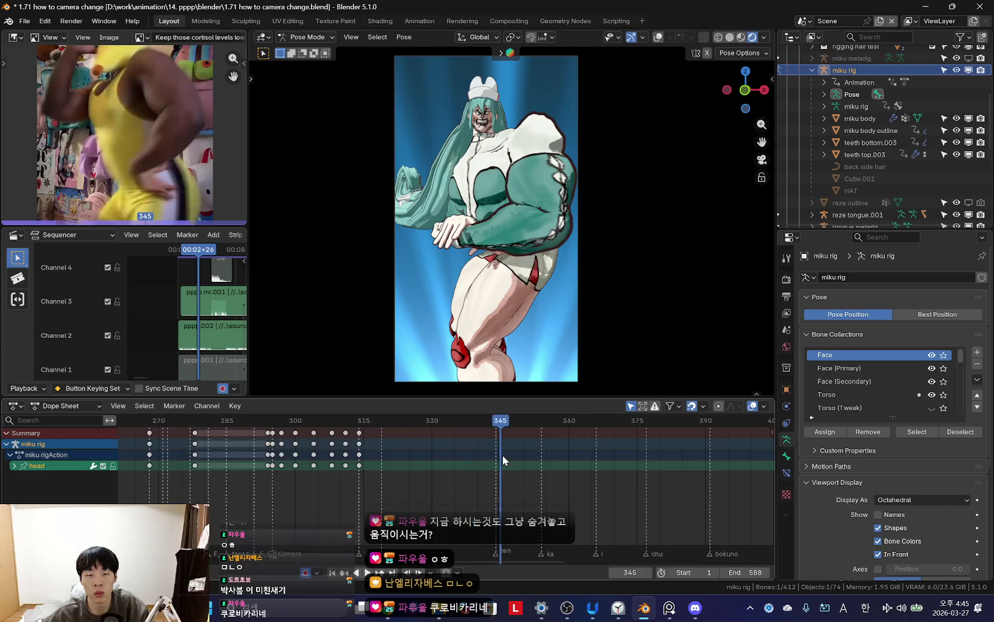
scroll(544, 457, "down", 1)
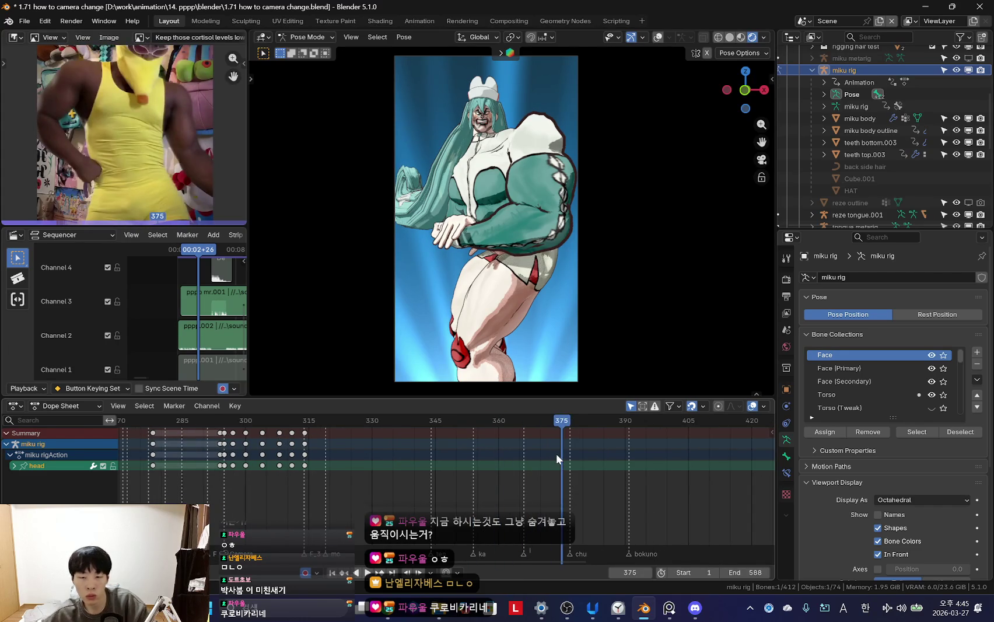
key("Escape")
key("space")
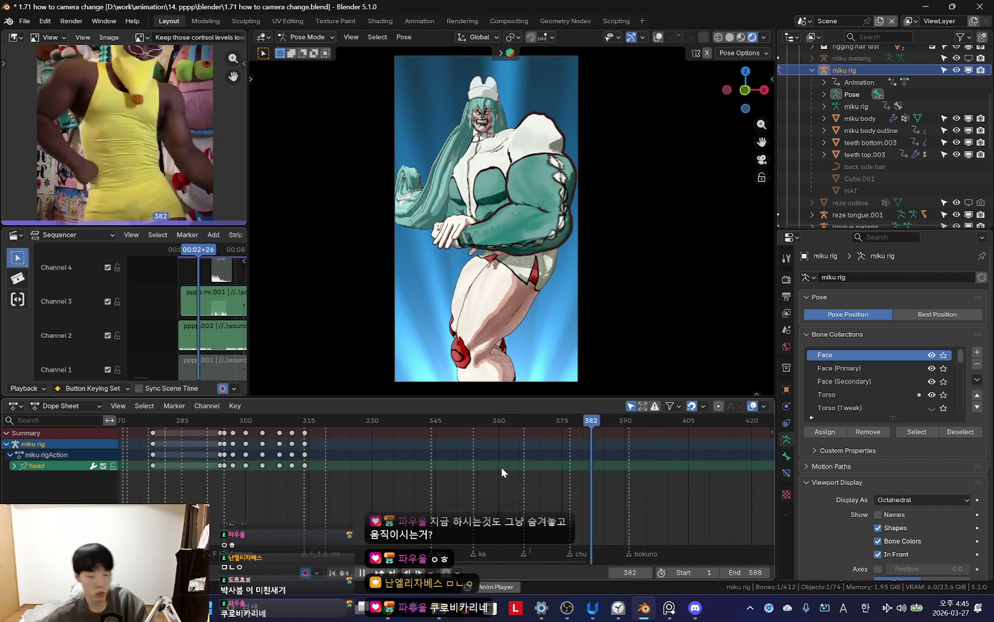
scroll(368, 460, "up", 1)
scroll(405, 467, "up", 1)
scroll(425, 467, "up", 1)
left_click(460, 460)
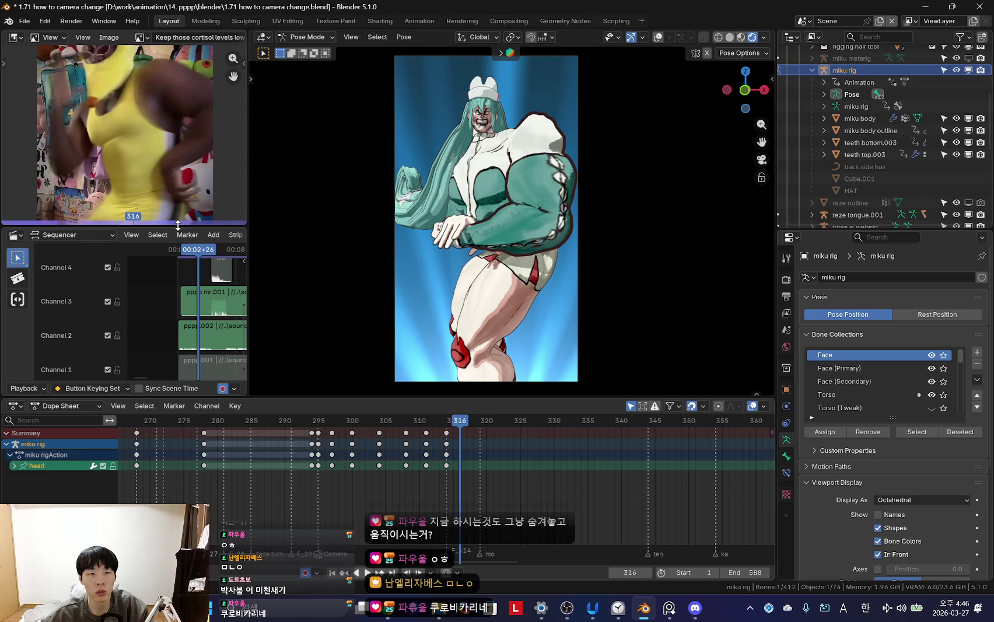
- Enlarge the reference video preview and scrub the pose between frames 308 and 314
left_click_drag(178, 224, 178, 273)
left_click_drag(245, 200, 279, 200)
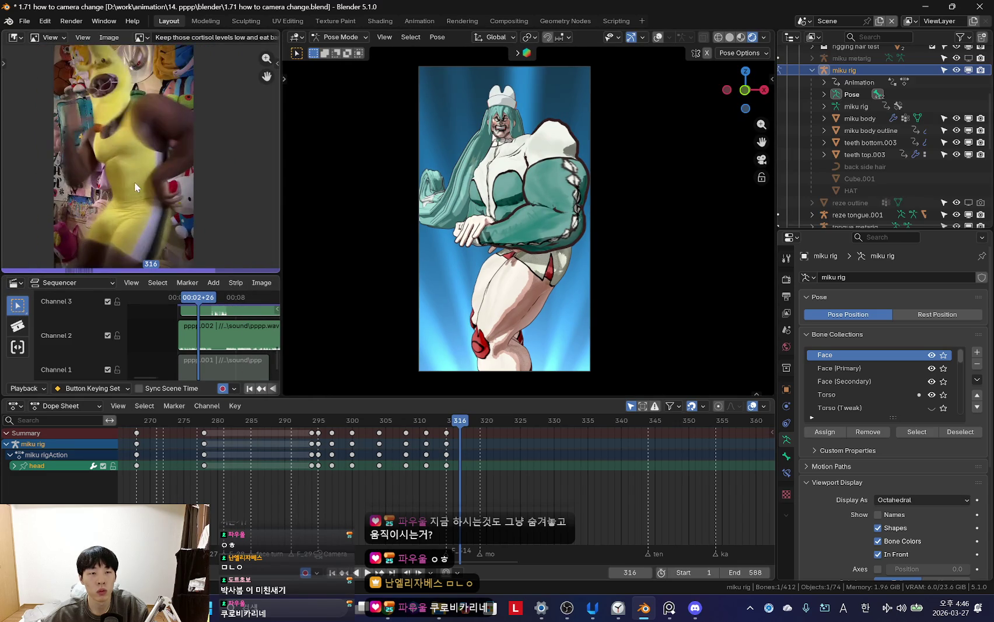
scroll(299, 461, "up", 2)
key("shift+ctrl+space")
mouse_move(299, 459)
left_mouse_down()
mouse_move(356, 473)
mouse_move(307, 465)
left_mouse_up()
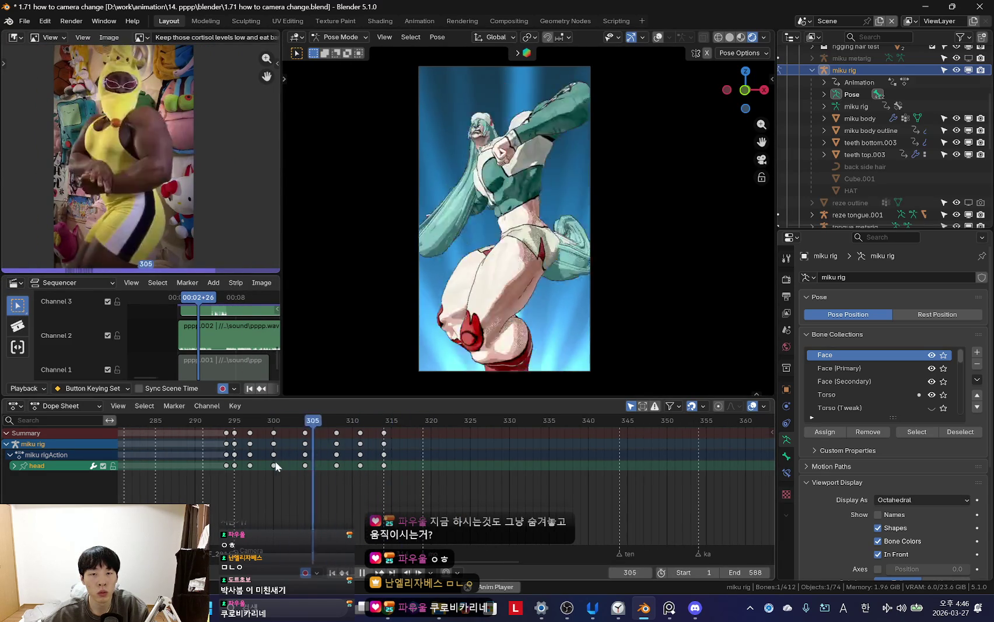
- Select all of the rig's bones and stop playback at frame 314, bringing up the File menu
scroll(292, 467, "down", 3)
scroll(255, 463, "up", 3)
key("a")
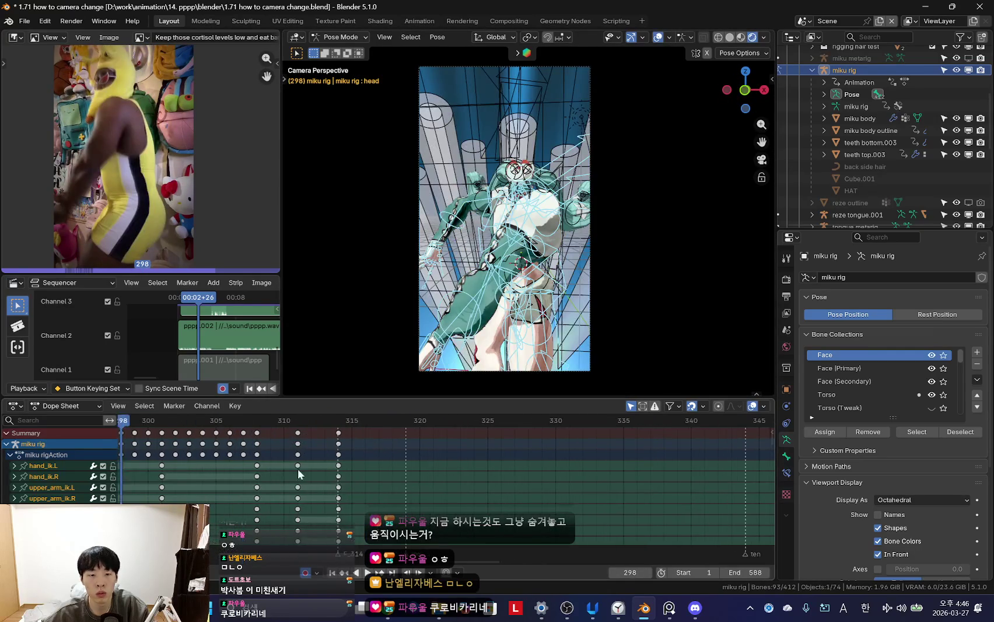
scroll(326, 493, "up", 2)
key("space")
left_click(25, 21)
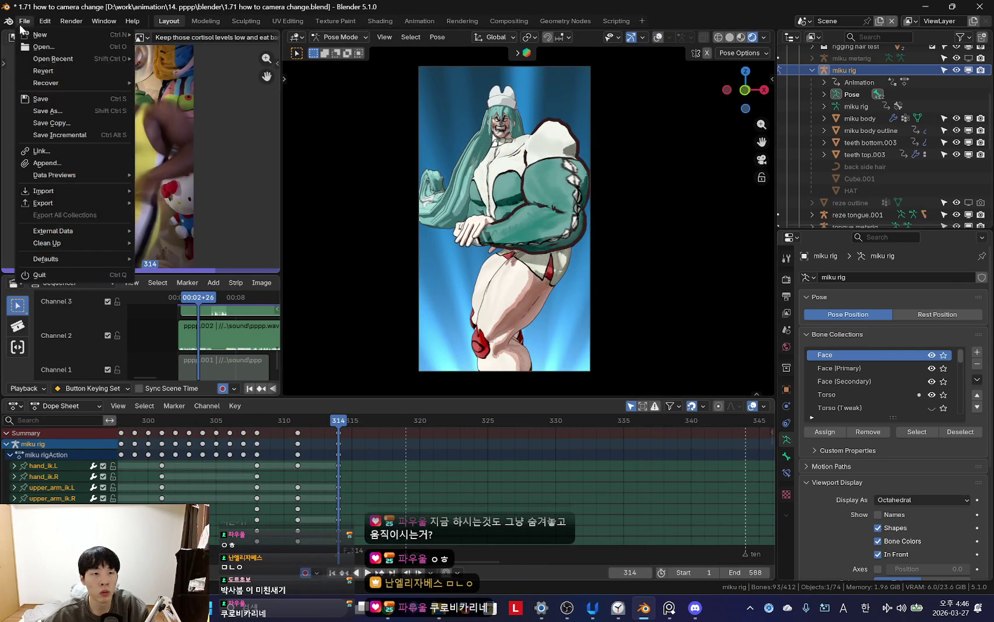
- Save the project as '1.72 lets make continued move.blend' using Save As
left_click(52, 110)
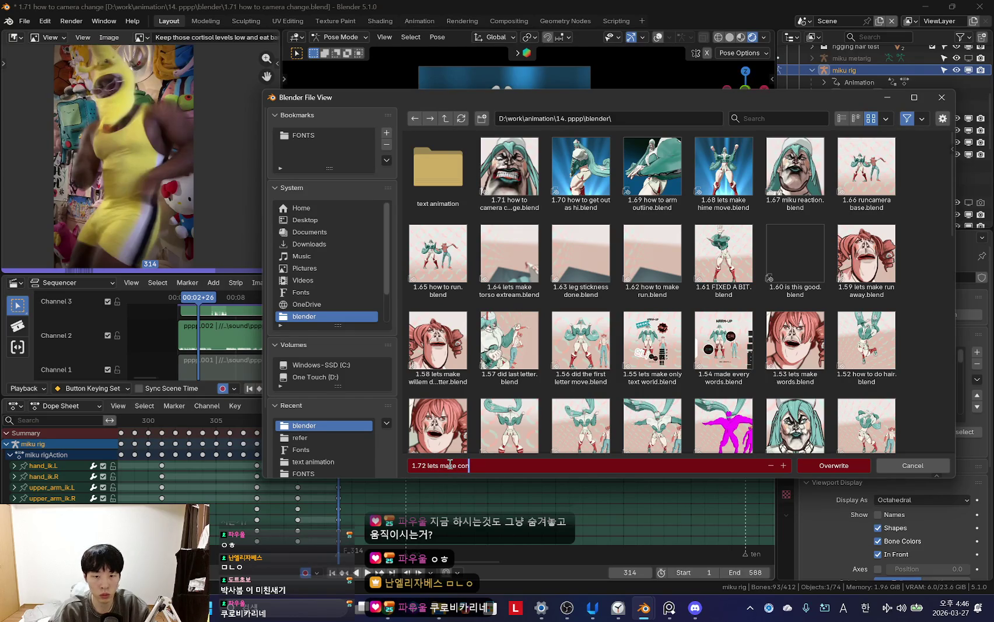
type("1.72 lets make continued move.blend")
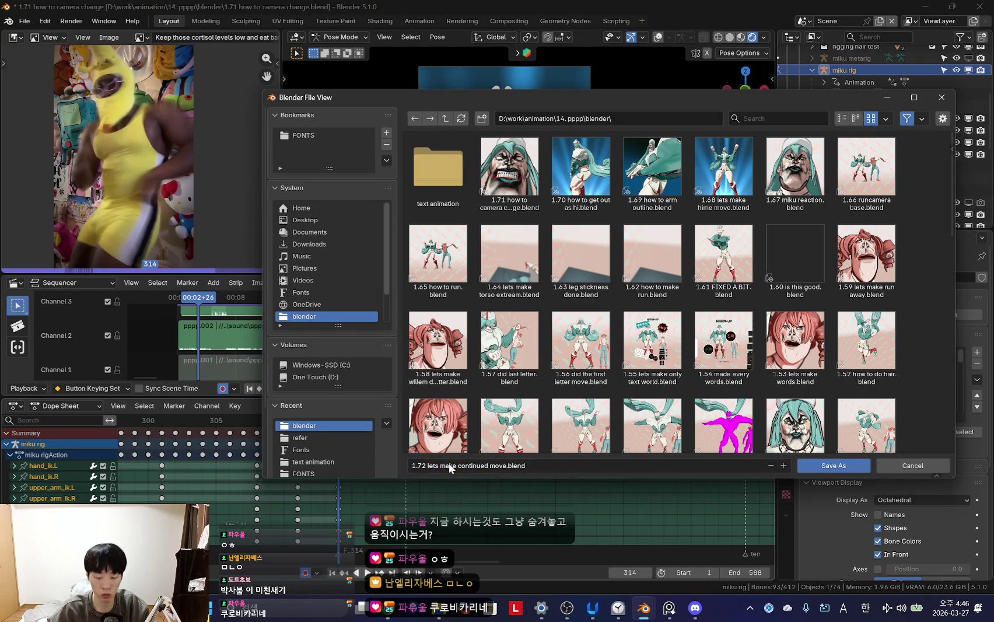
key("Return")
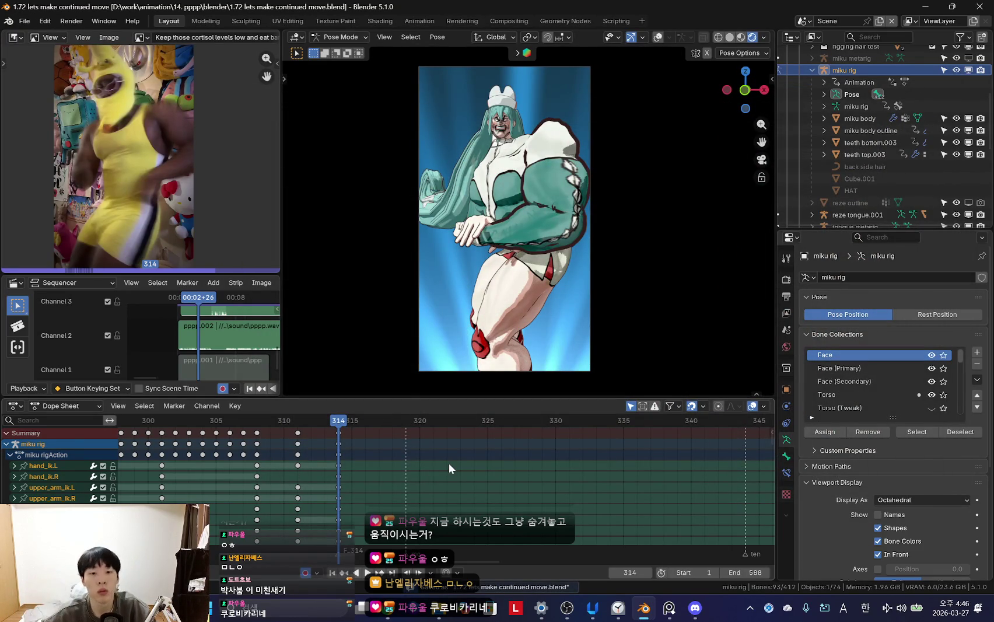
- Make the Dope Sheet taller, then play and scrub frames 308–320, landing on frame 315
left_click_drag(390, 397, 394, 416)
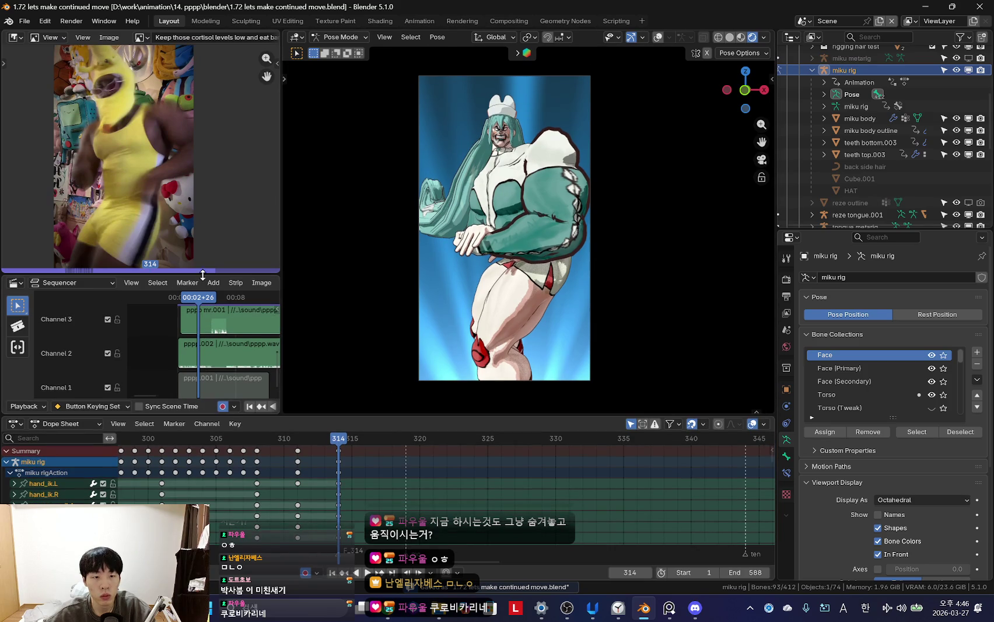
scroll(343, 467, "up", 3)
key("shift+ctrl+space")
mouse_move(233, 476)
left_mouse_down()
mouse_move(639, 491)
mouse_move(336, 497)
mouse_move(494, 503)
mouse_move(692, 480)
mouse_move(289, 506)
mouse_move(455, 521)
mouse_move(701, 491)
left_mouse_up()
scroll(344, 475, "down", 2)
mouse_move(344, 476)
left_mouse_down()
mouse_move(451, 493)
mouse_move(308, 486)
mouse_move(382, 487)
left_mouse_up()
- Toggle overlays and the reference video's N-panel, scrub frames 314–321, and stop at 314
key("shift+alt+z")
key("shift+alt+z")
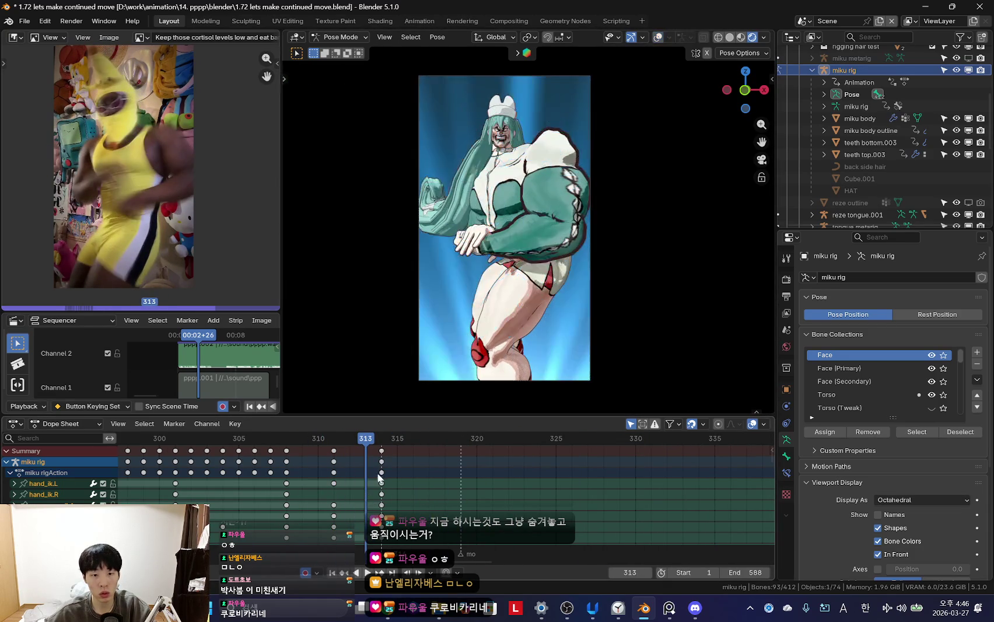
key("n")
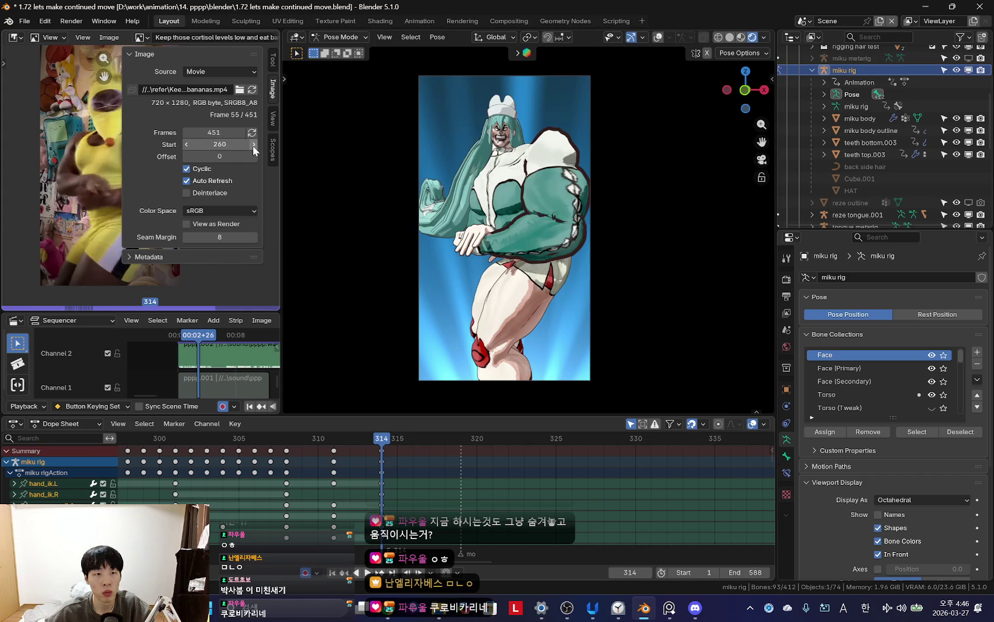
key("n")
left_click_drag(378, 495, 466, 501)
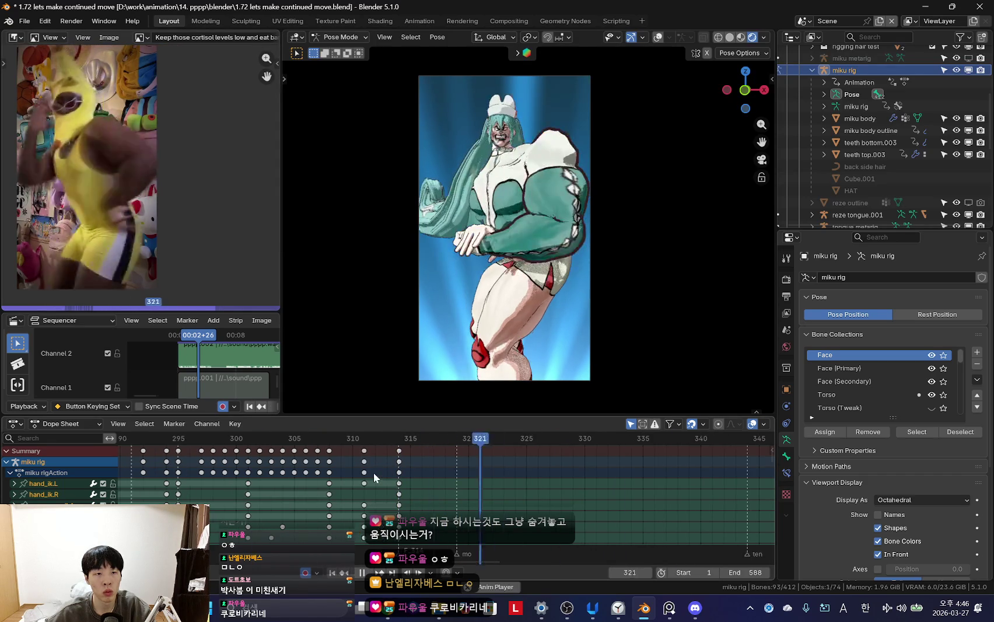
scroll(290, 470, "down", 5)
scroll(426, 482, "up", 2)
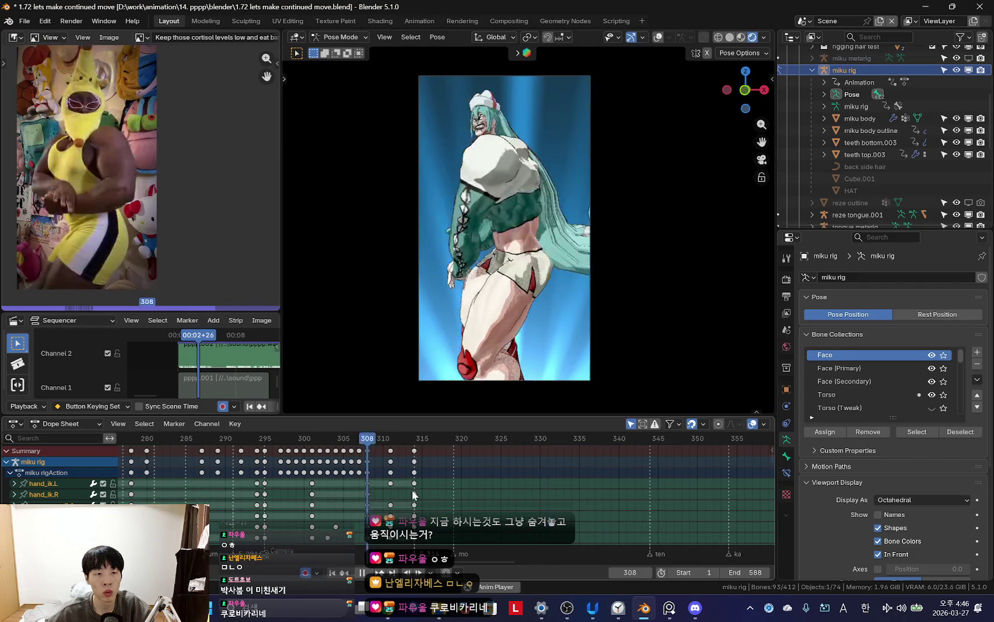
scroll(432, 511, "down", 1)
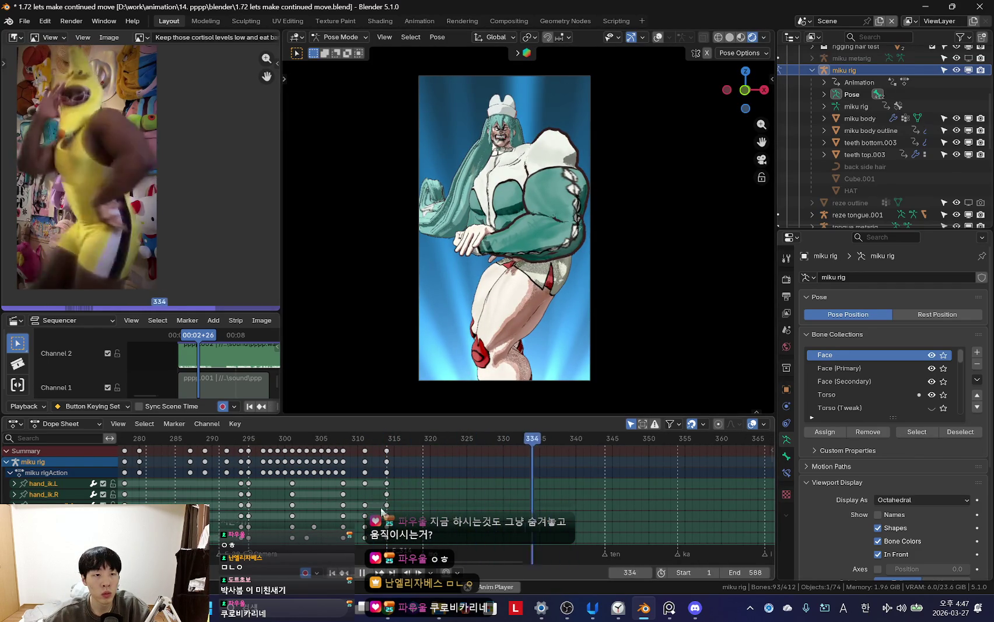
scroll(400, 495, "down", 2)
scroll(409, 495, "up", 2)
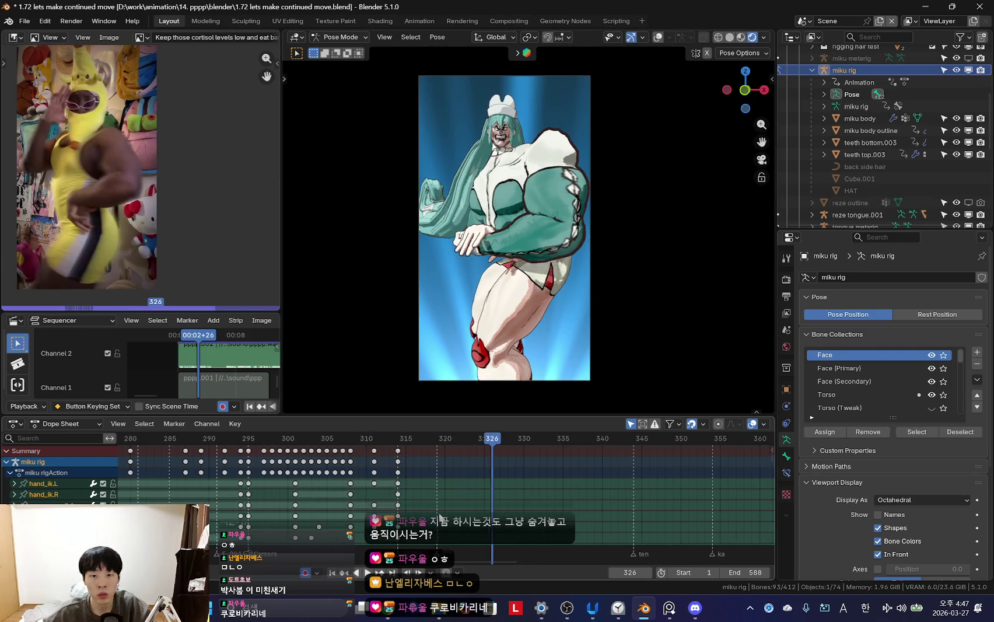
left_click(398, 483)
mouse_move(432, 490)
left_mouse_down()
mouse_move(404, 492)
mouse_move(442, 495)
mouse_move(403, 492)
mouse_move(447, 499)
mouse_move(413, 493)
left_mouse_up()
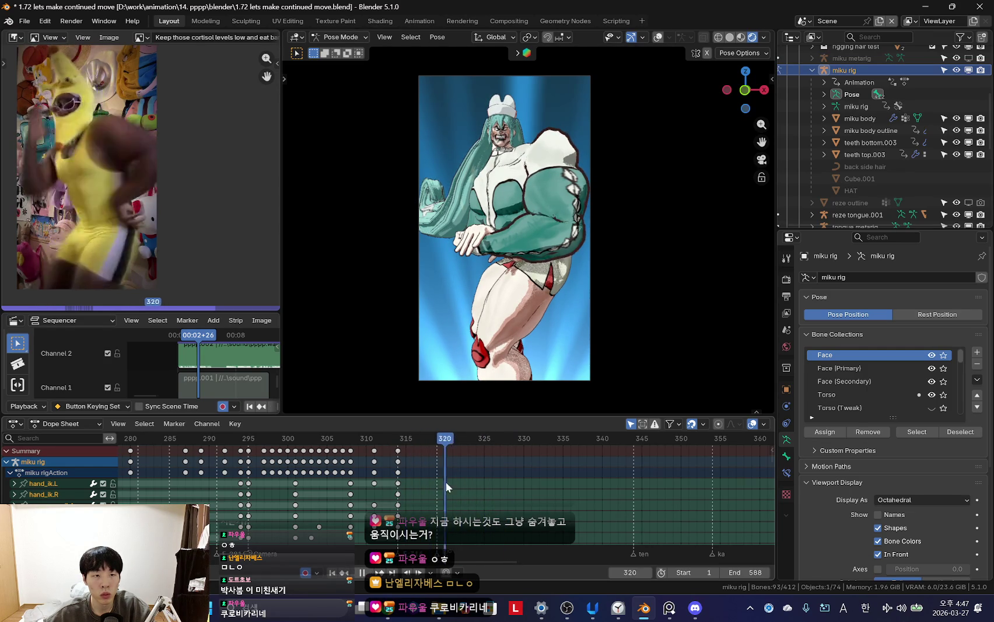
- Replay the animation, open the timeline keyframe menu, and stop at frame 303 with bones shown
key("shift+ctrl+space")
scroll(384, 483, "down", 3)
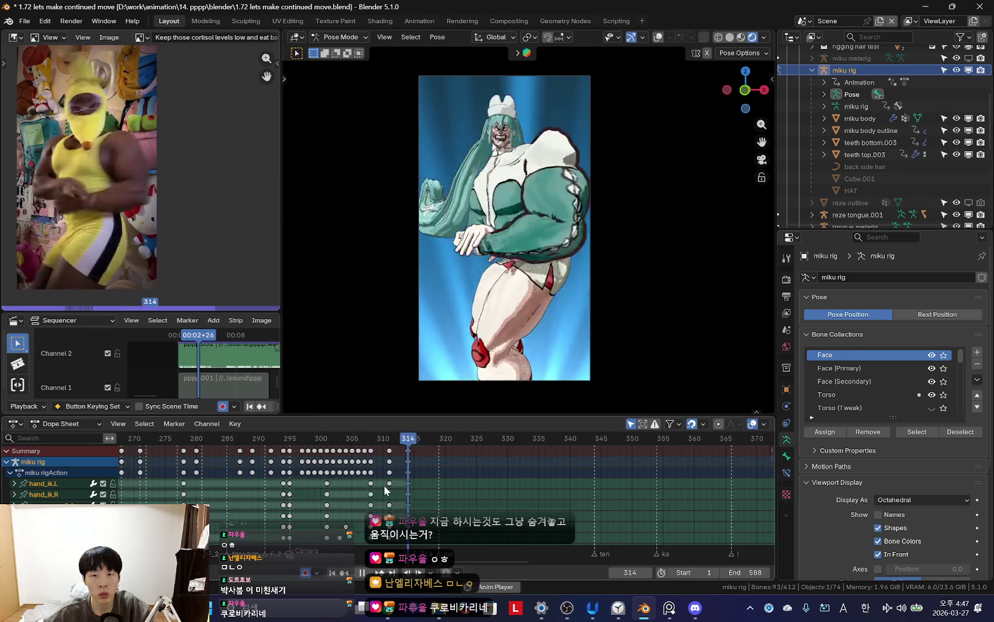
scroll(361, 483, "down", 2)
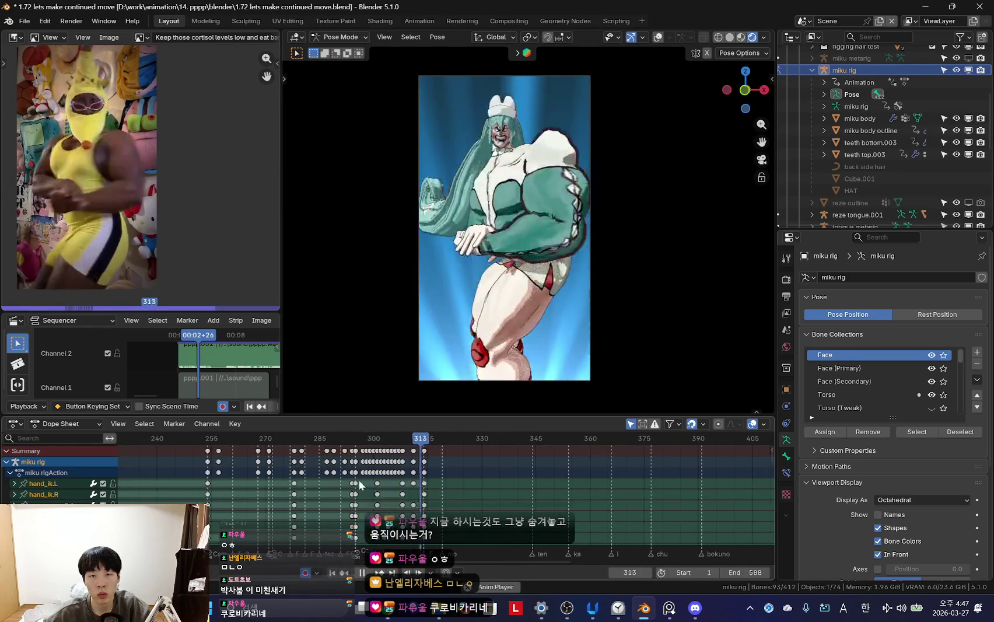
scroll(402, 484, "down", 2)
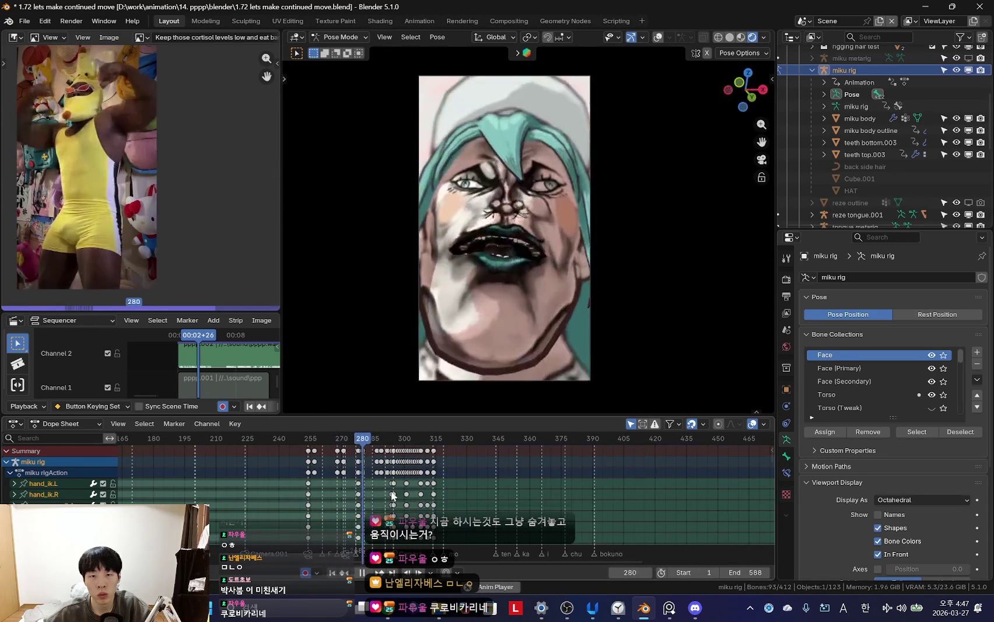
scroll(408, 481, "up", 2)
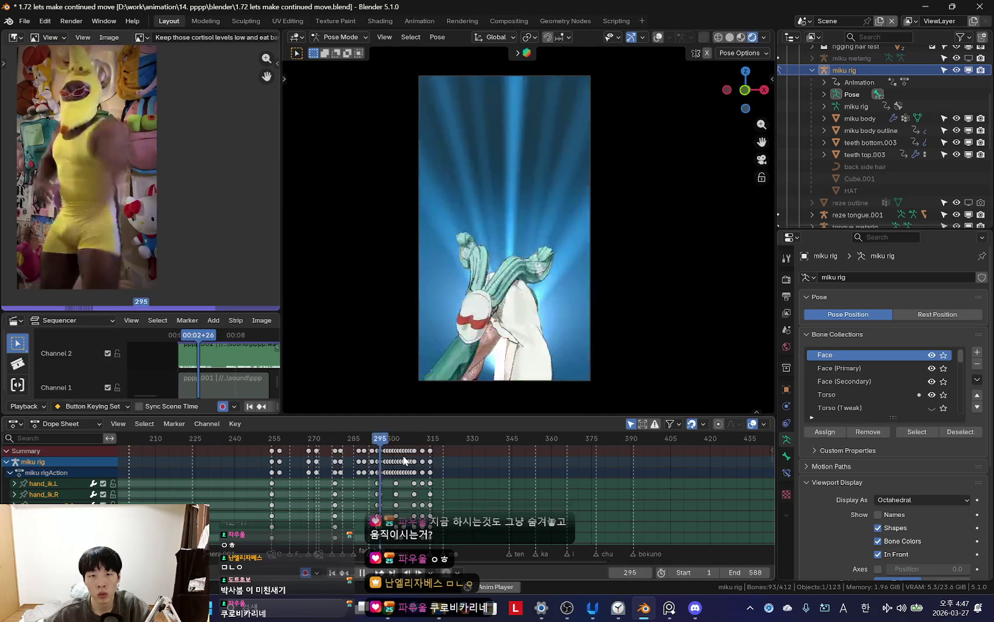
right_click(359, 477)
scroll(617, 459, "up", 1)
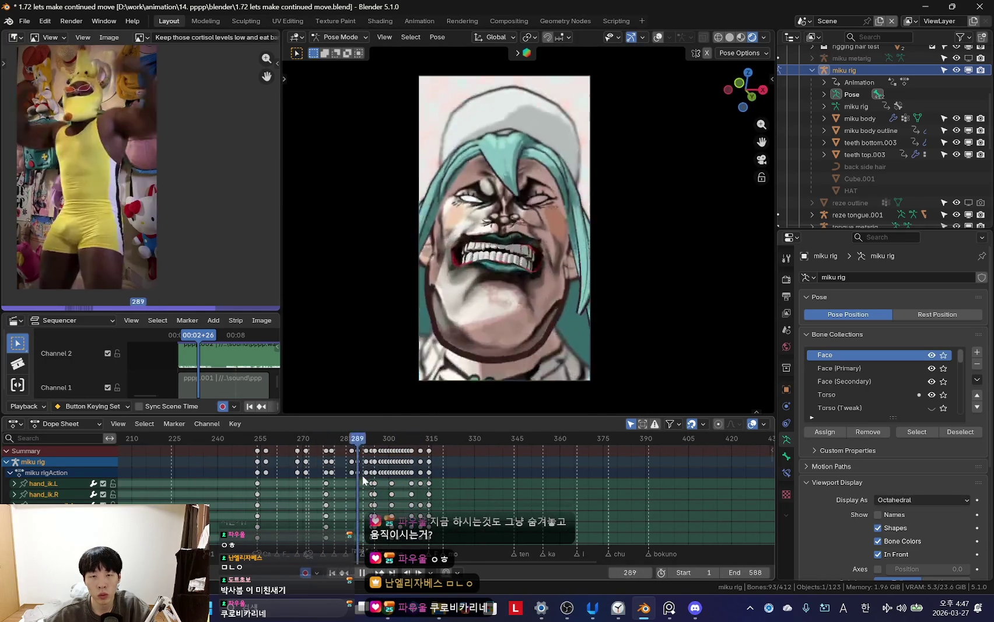
key("space")
key("shift+alt+z")
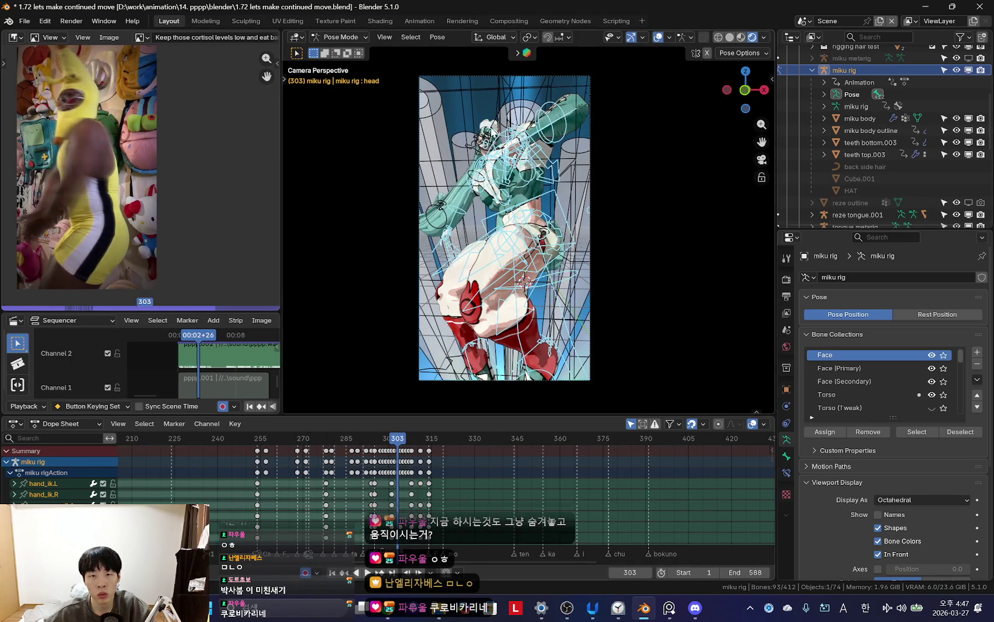
- Select the head bone and play the head motion through to frame 305
left_click(514, 141)
scroll(423, 471, "up", 4)
key("shift+alt+z")
key("space")
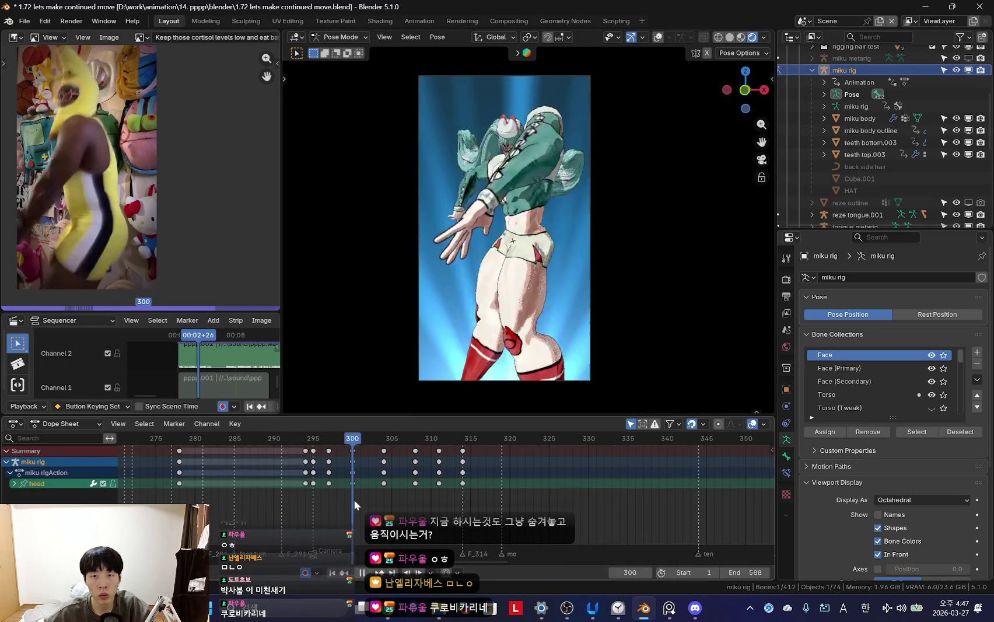
key("space")
key("shift+alt+z")
left_click(497, 133)
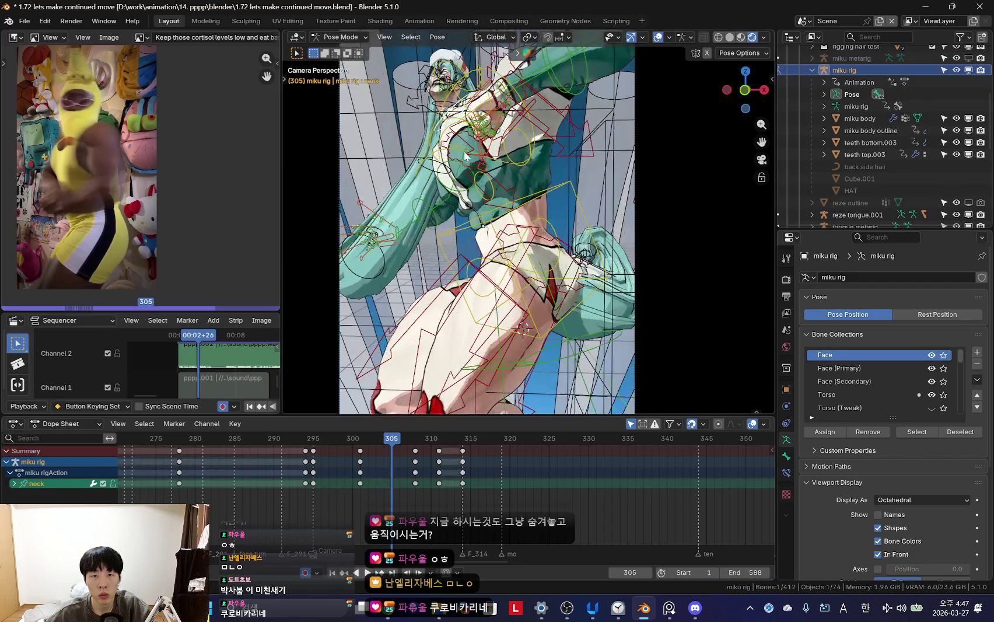
scroll(502, 233, "up", 3)
- Review the neck motion between frames 299 and 304 with forward and reverse playback
scroll(410, 438, "up", 1)
key("shift+alt+z")
scroll(541, 338, "down", 3)
key("Down")
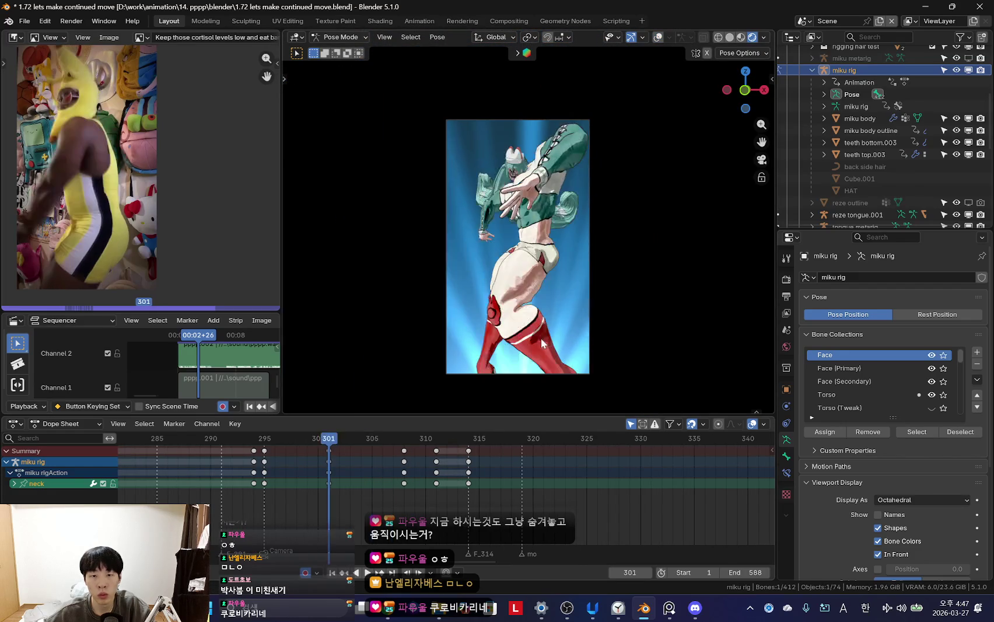
scroll(307, 474, "up", 2)
key("space")
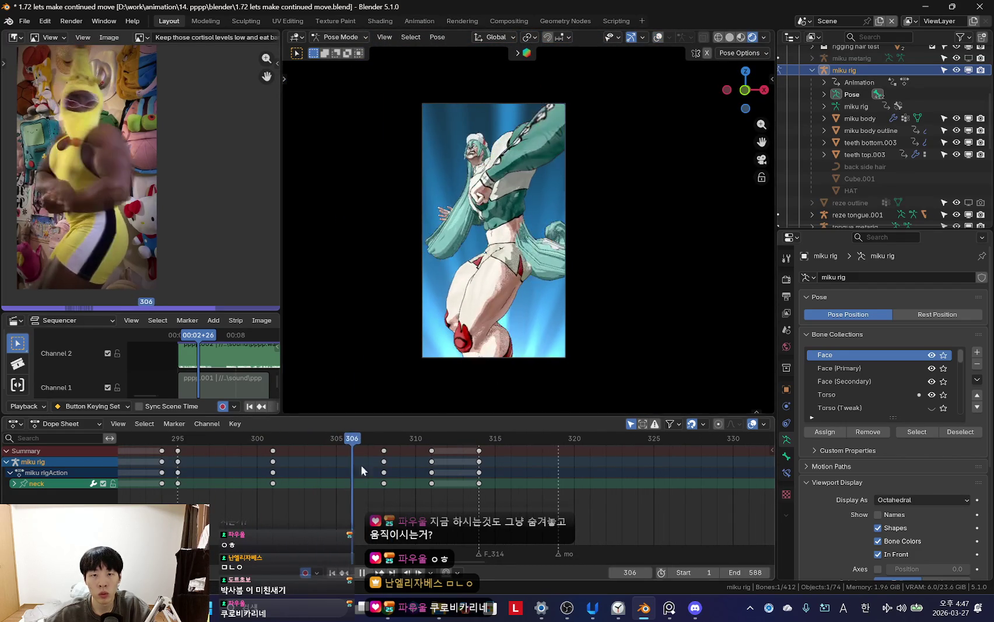
left_click_drag(273, 474, 494, 484)
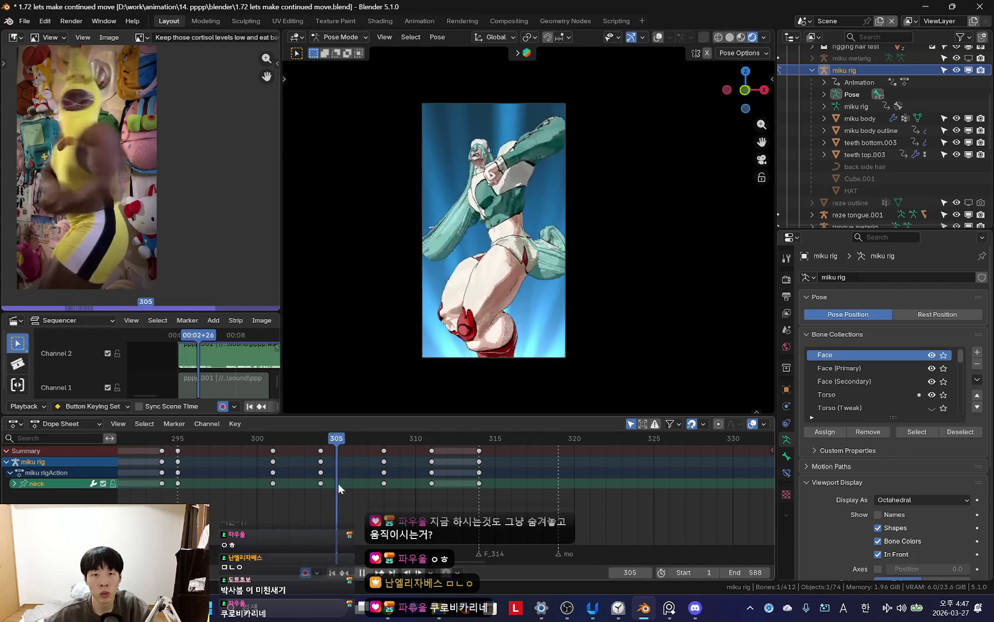
scroll(379, 467, "down", 3)
key("ctrl+shift+space")
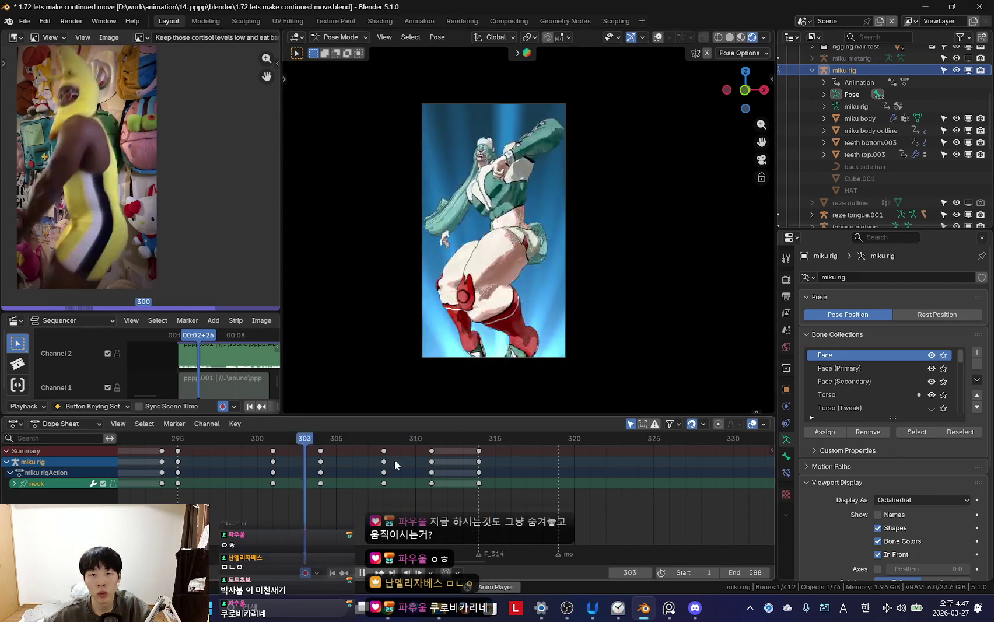
mouse_move(394, 441)
left_mouse_down()
mouse_move(352, 492)
mouse_move(337, 486)
left_mouse_up()
scroll(501, 149, "up", 4)
key("shift+alt+z")
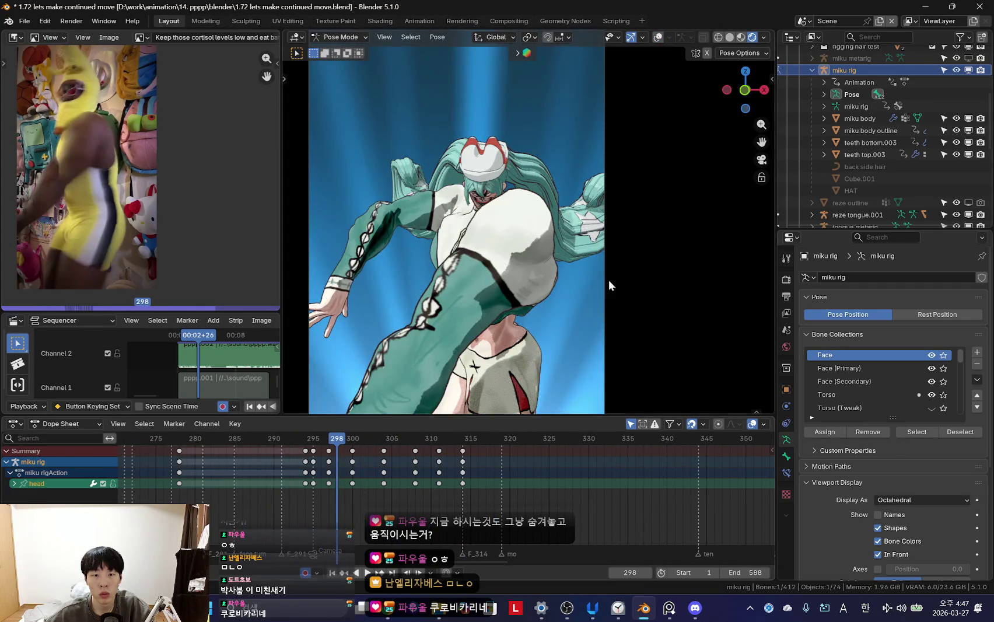
- Re-angle the head with trackball rotation, keying new poses at frames 297 and 307
key("Left")
key("r")
key("r")
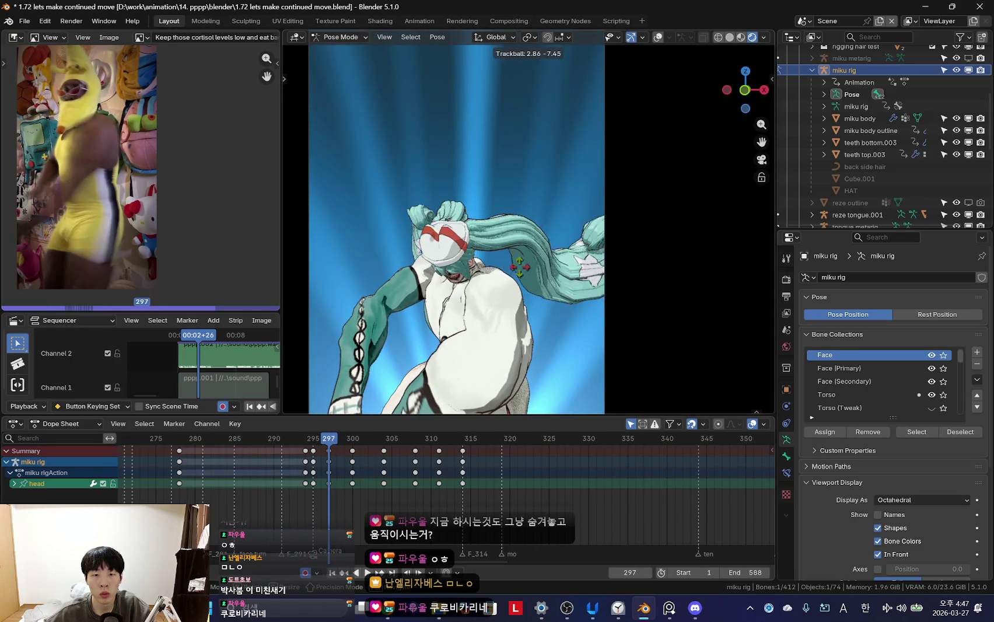
left_click(537, 290)
key("space")
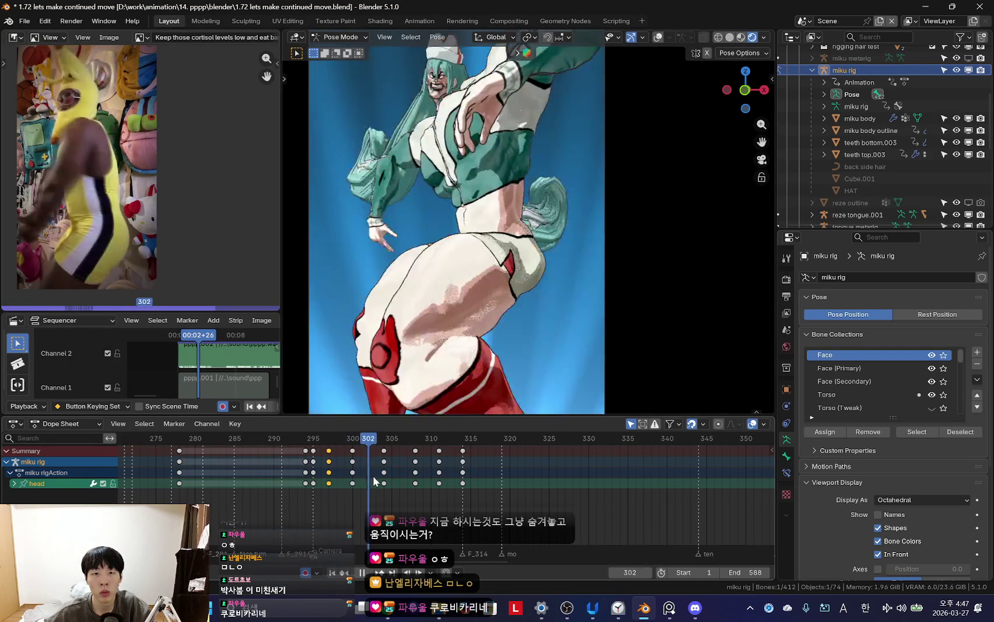
key("space")
key("r")
key("r")
left_click(374, 488)
- Play back the revised head motion, then jump to frame 314
key("Left")
key("space")
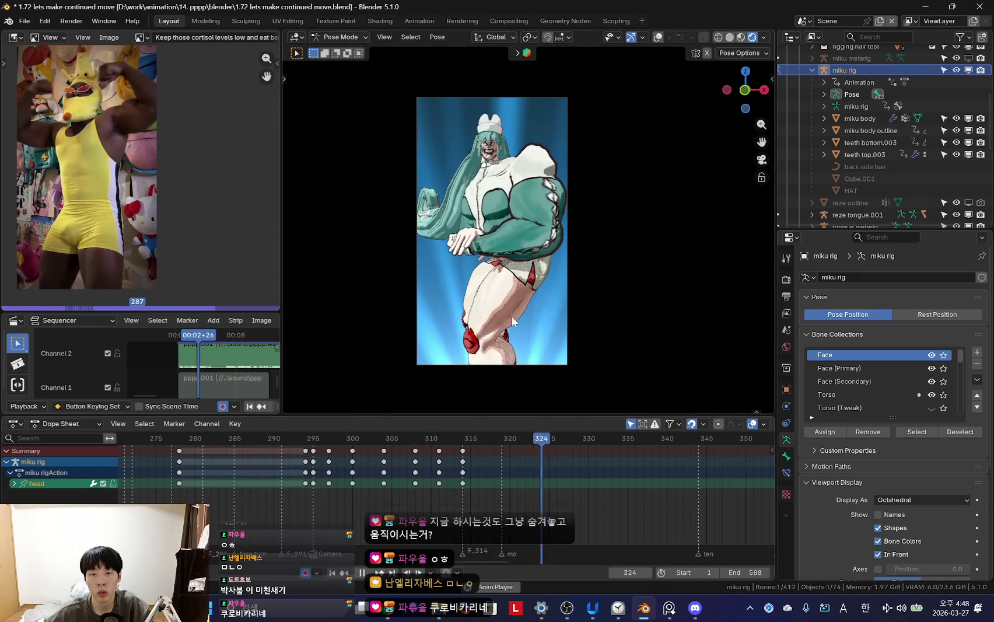
key("Escape")
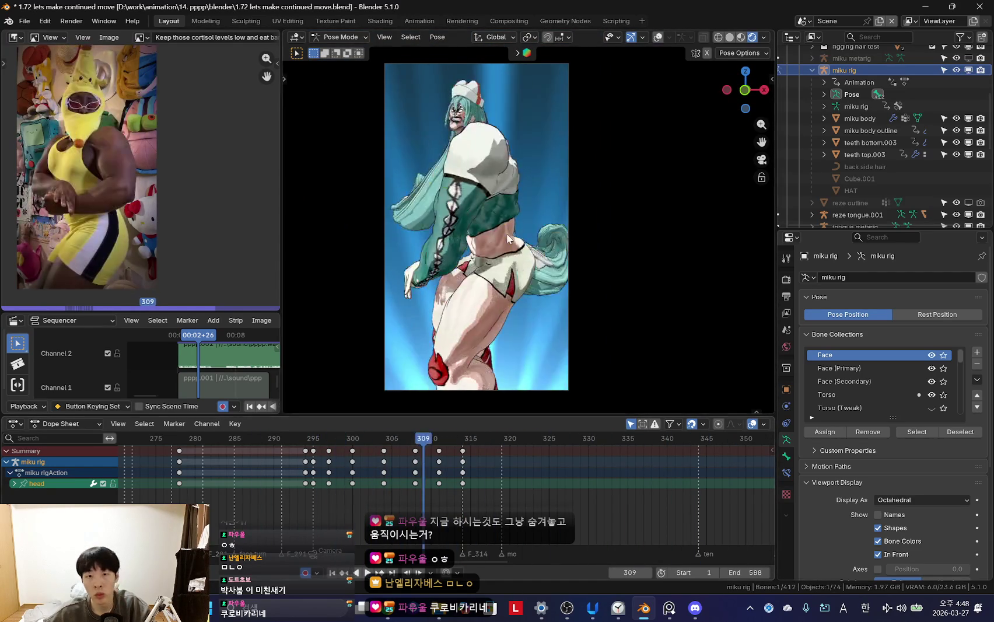
left_click(469, 482)
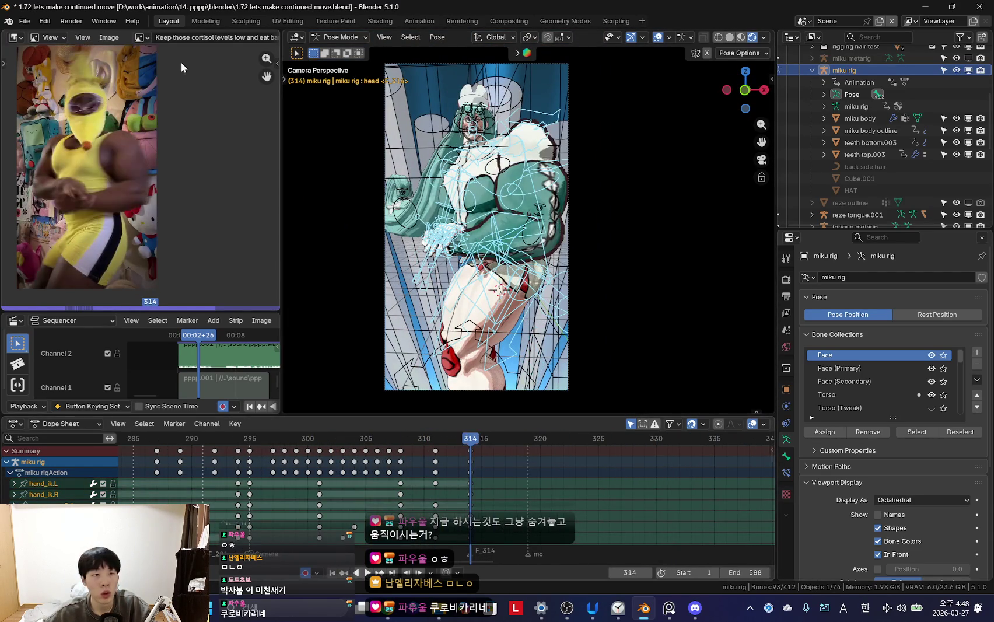
- Save the file and play the animation from frame 314
left_click(25, 21)
left_click(48, 95)
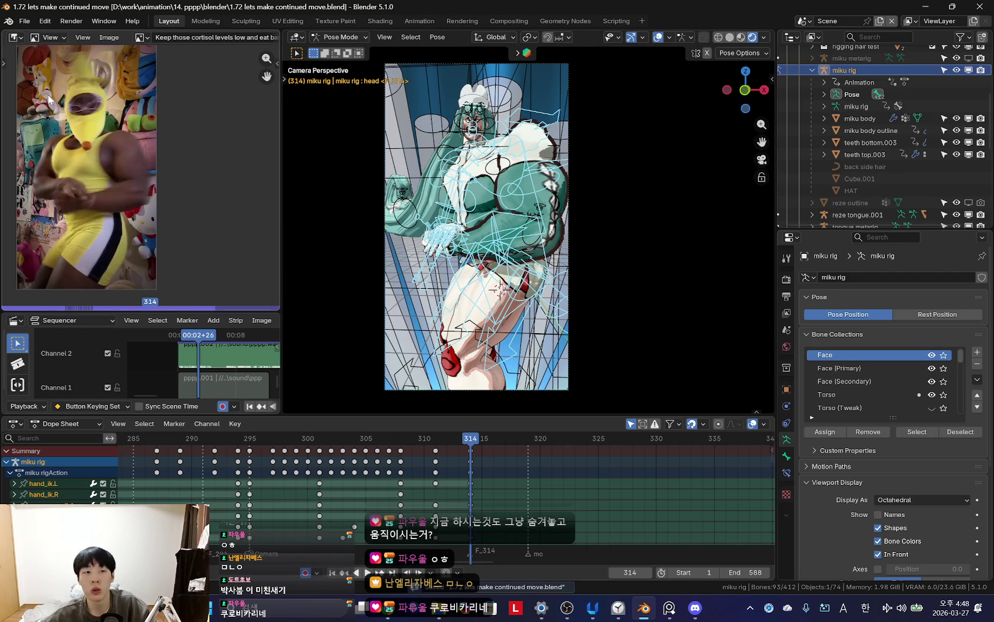
key("space")
scroll(462, 474, "up", 1)
key("space")
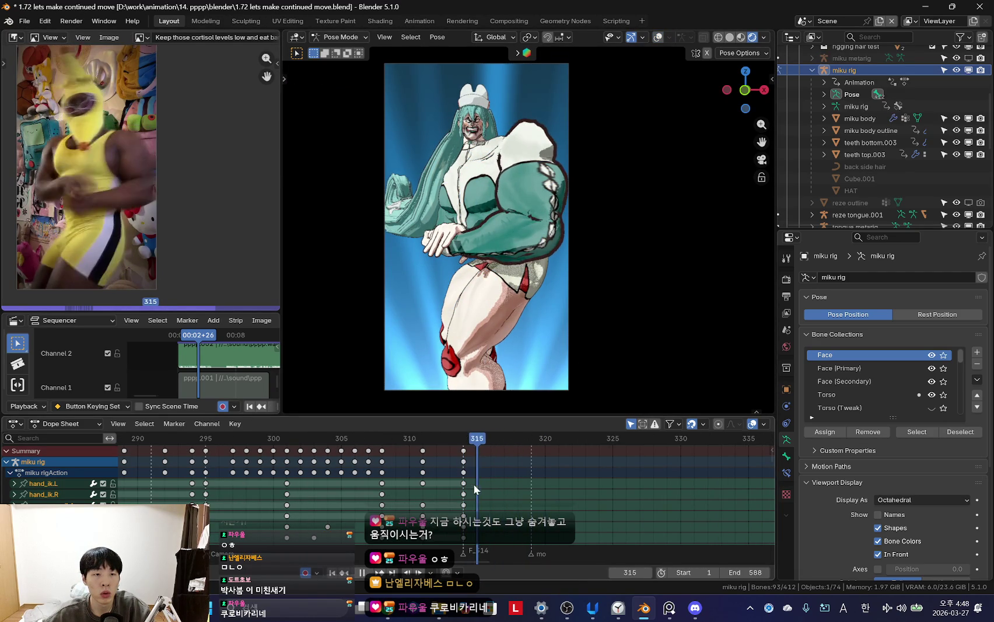
key("space")
- Select all bones and key the whole pose at frame 319
key("shift+alt+z")
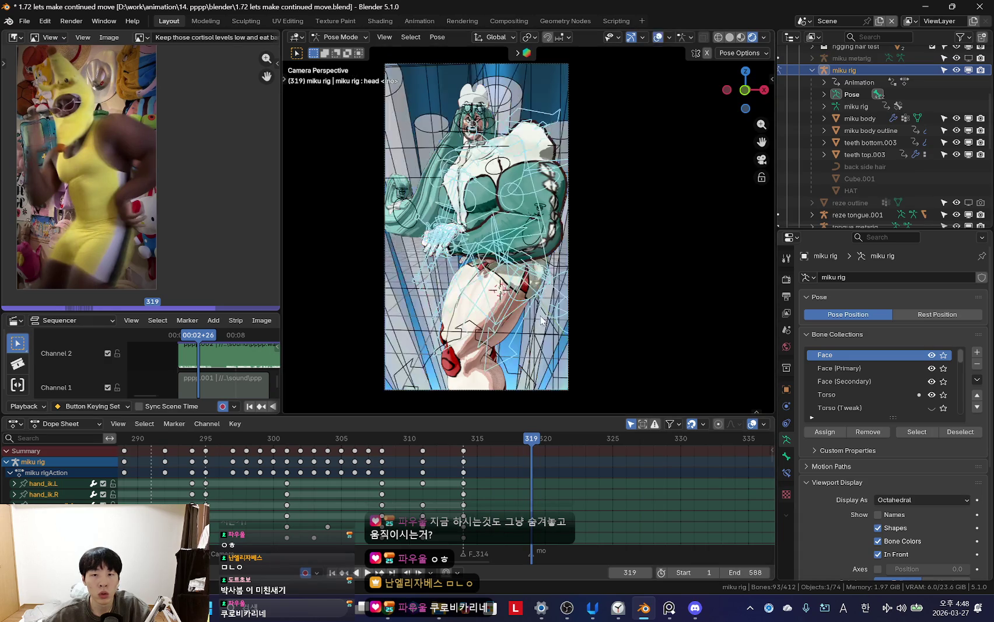
left_click(543, 238)
key("shift+alt+z")
key("a")
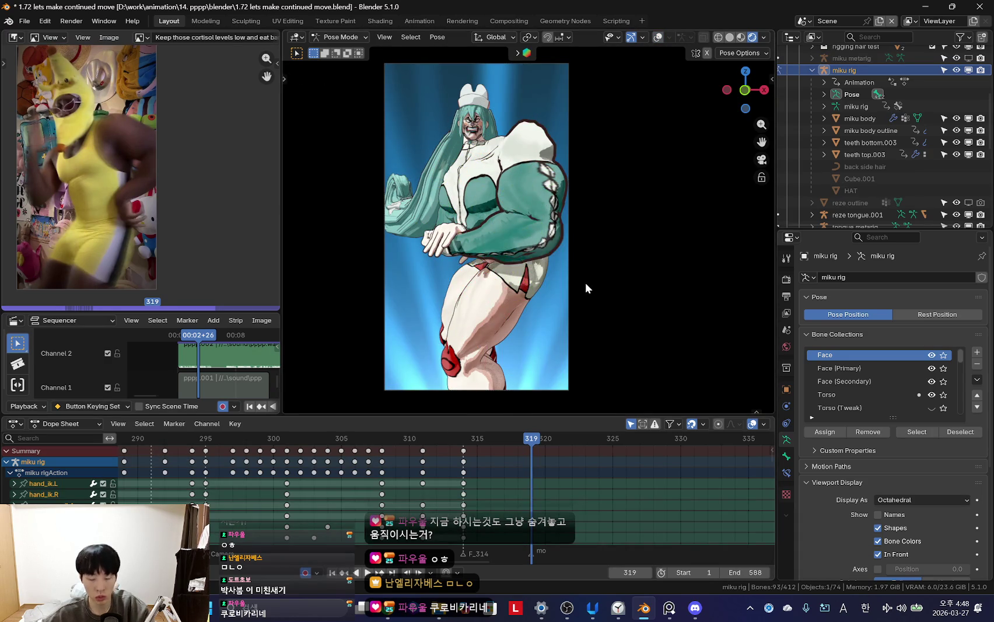
key("i")
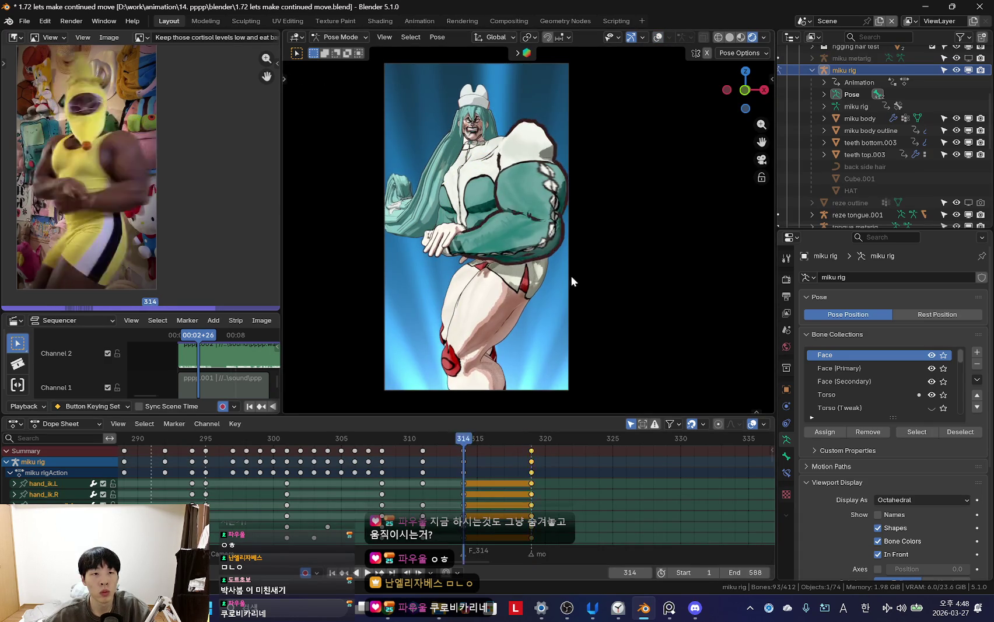
key("shift+alt+z")
- Play back the move from frame 314 to 319 with all bones selected
left_click(533, 222)
key("Down")
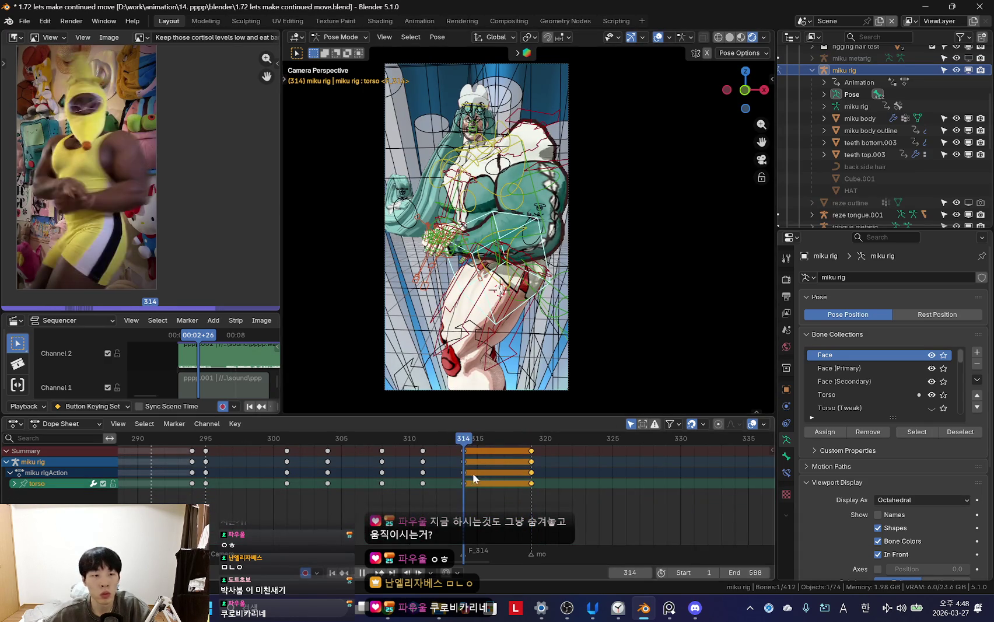
key("space")
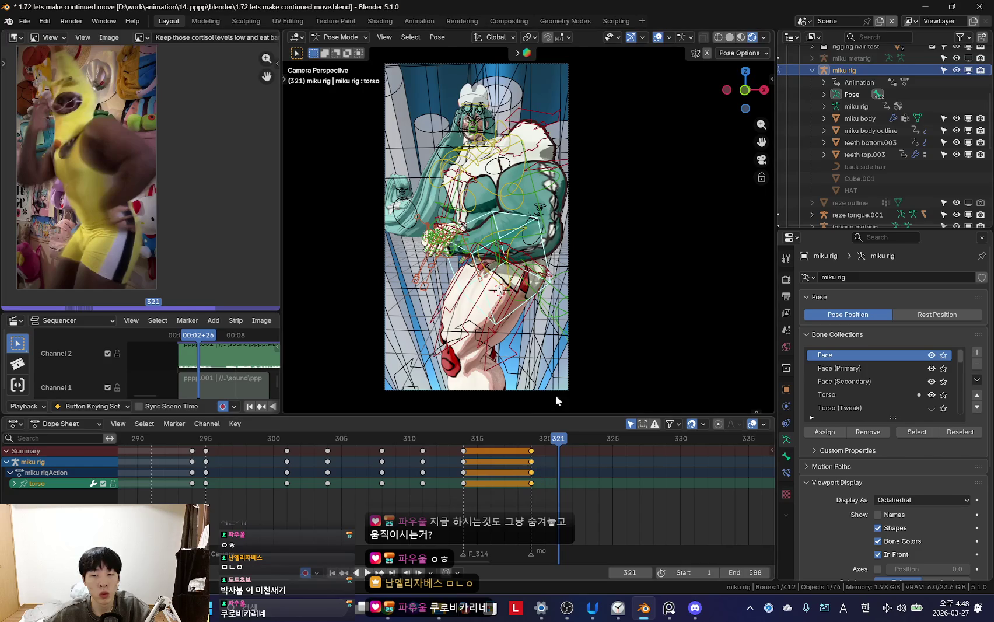
key("a")
key("space")
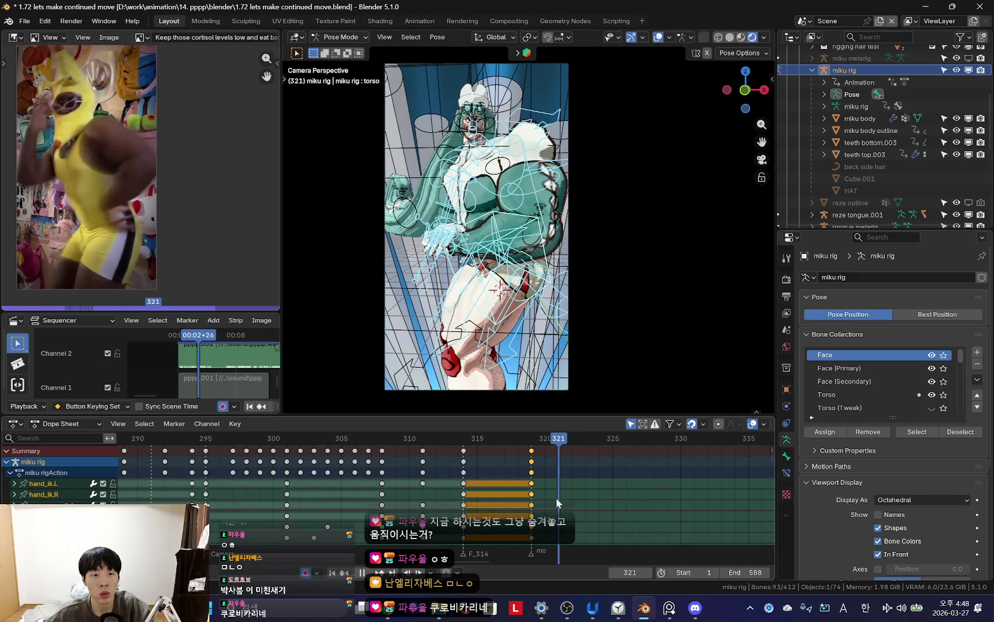
key("Down")
key("Down")
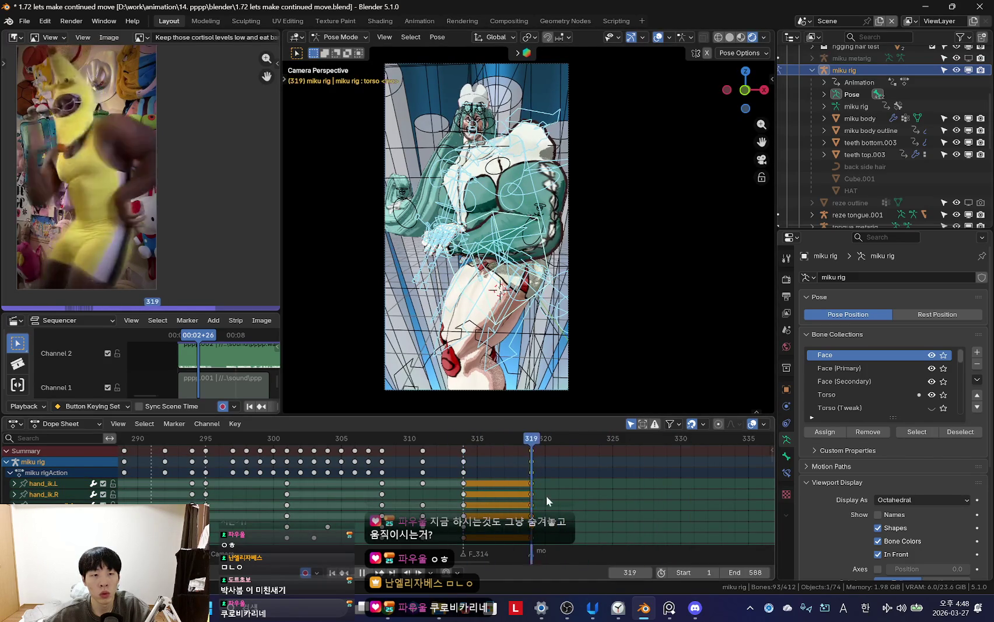
key("space")
- Shift the frame-319 keys two frames later to frame 321
key("g")
key("2")
key("Return")
key("Down")
key("shift+alt+z")
key("Up")
key("shift+alt+z")
- Tilt the torso at frame 321 and compare it against the frame 314 pose
left_click(547, 257)
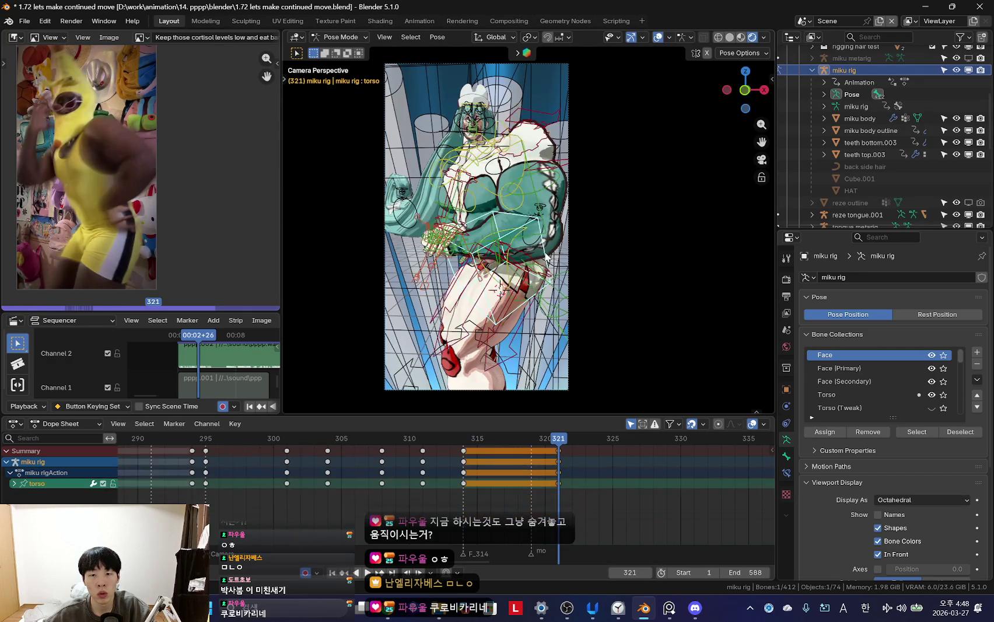
key("shift+alt+z")
key("r")
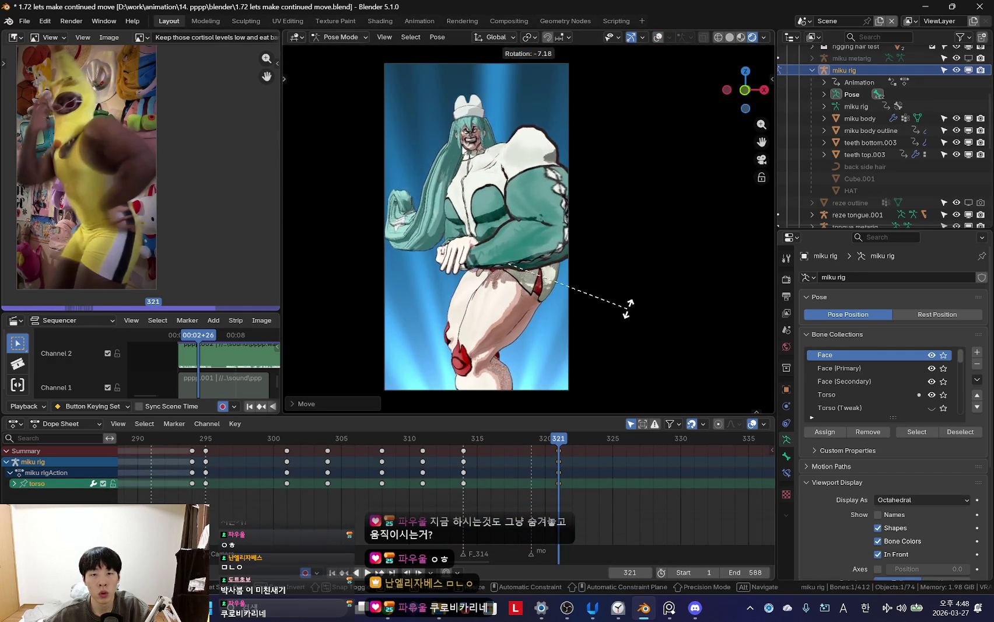
left_click(581, 282)
key("Down")
key("Up")
key("Down")
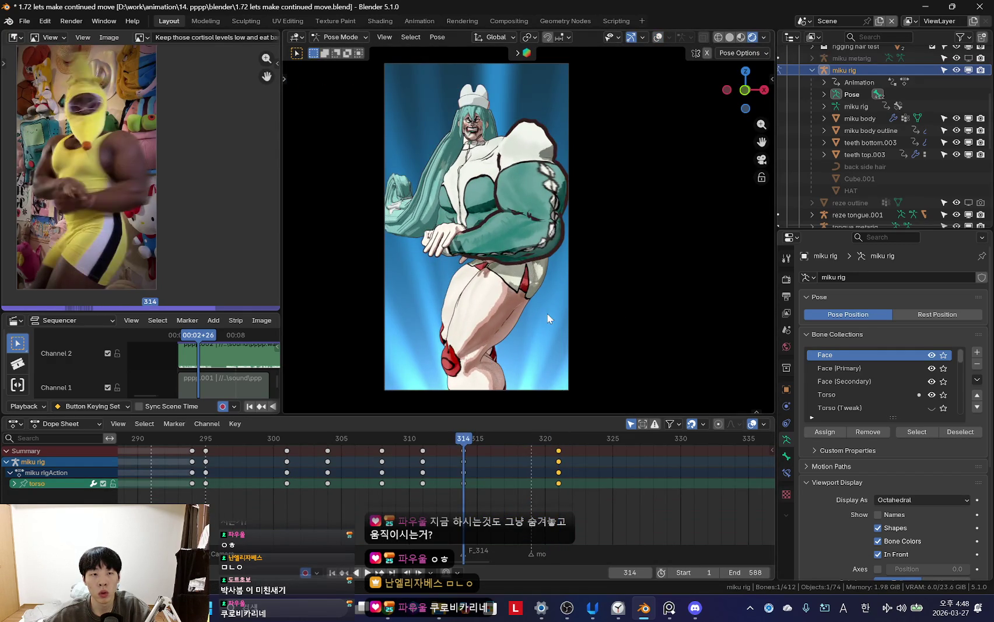
key("Up")
key("Down")
key("Up")
- Review the 314–321 torso move in playback and select the right upper arm FK bone
key("g")
key("Escape")
key("Down")
key("Up")
key("g")
key("Escape")
key("space")
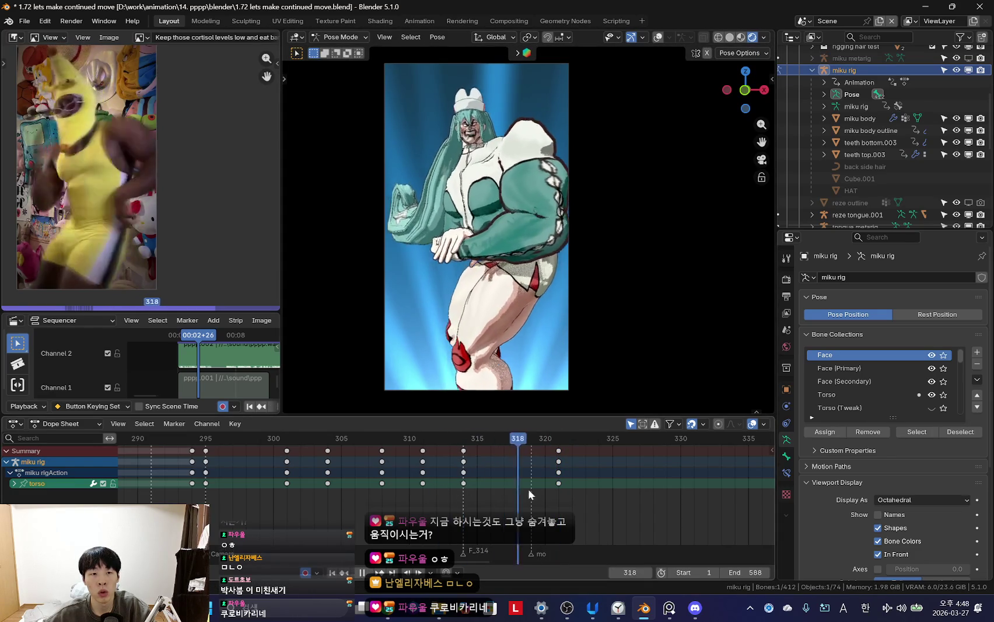
key("space")
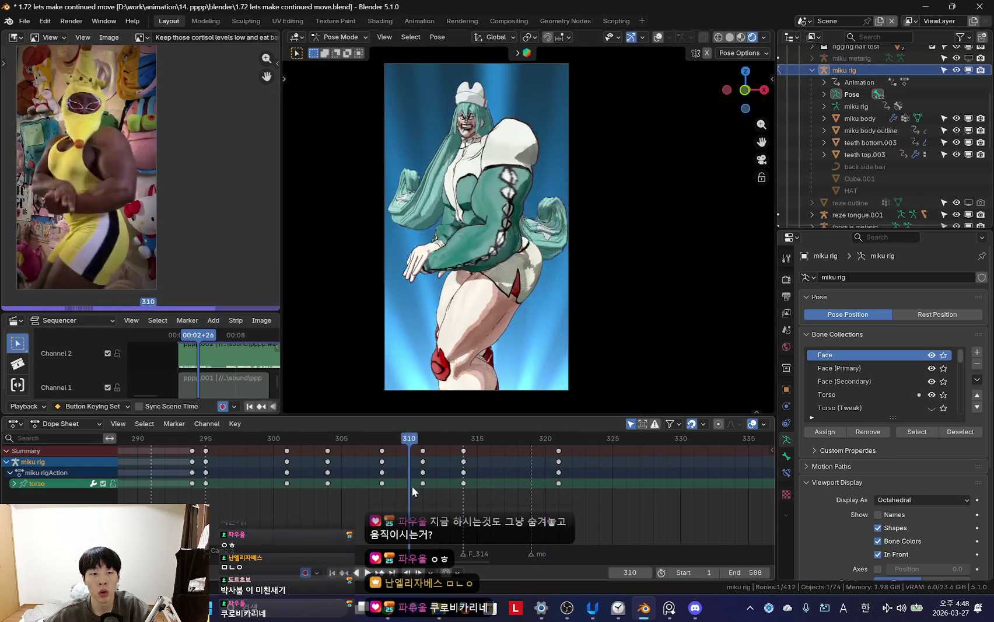
key("space")
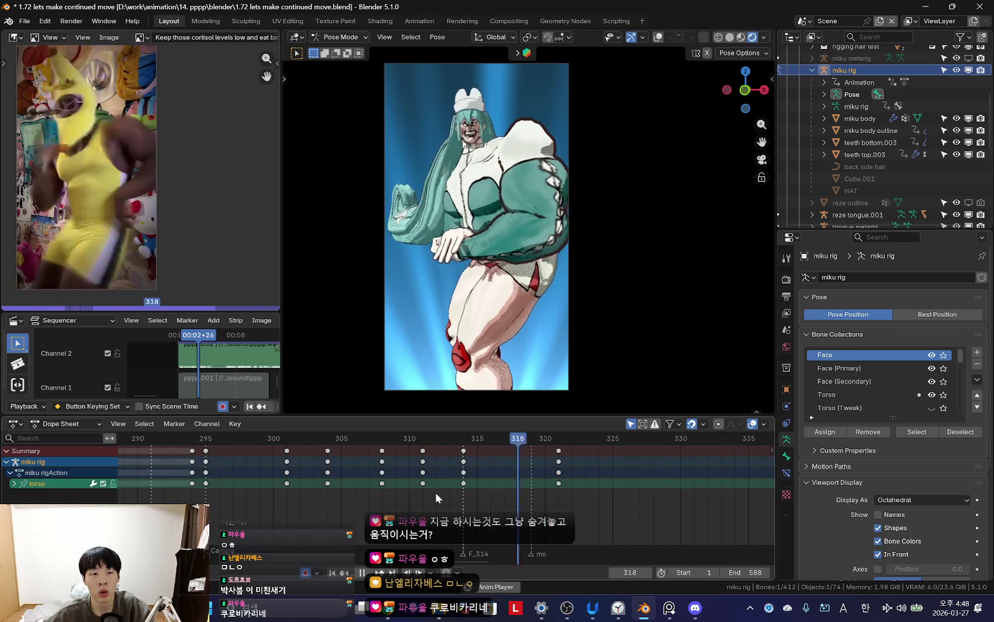
key("space")
key("Left")
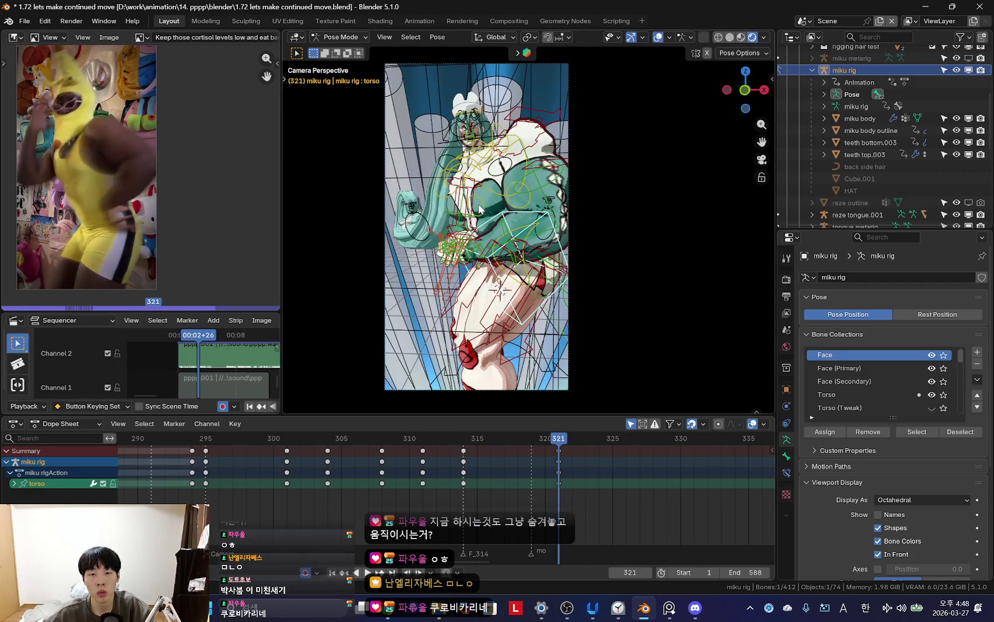
left_click(551, 209)
key("shift+alt+z")
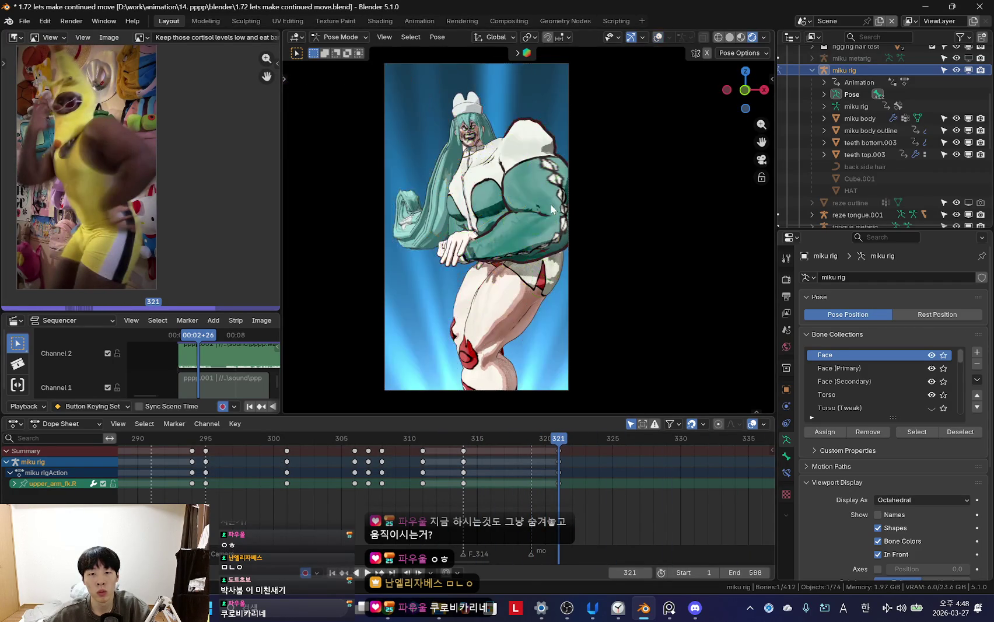
- Snap the right arm's FK chain to the IK pose at frame 314 with FK->IK (hand.R)
left_click(499, 256)
left_click(478, 244)
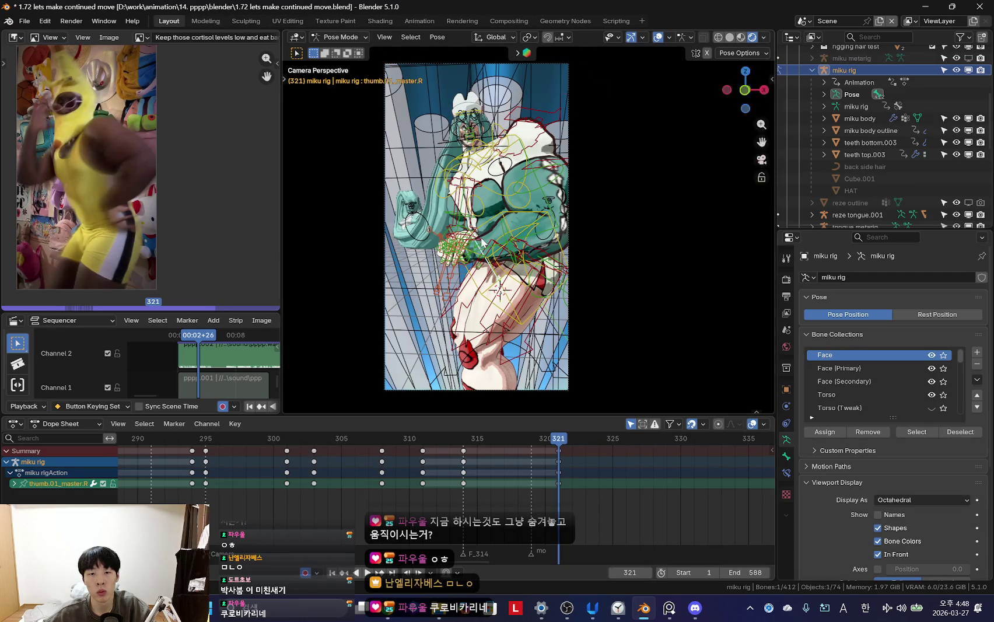
key("n")
key("Down")
left_click(683, 353)
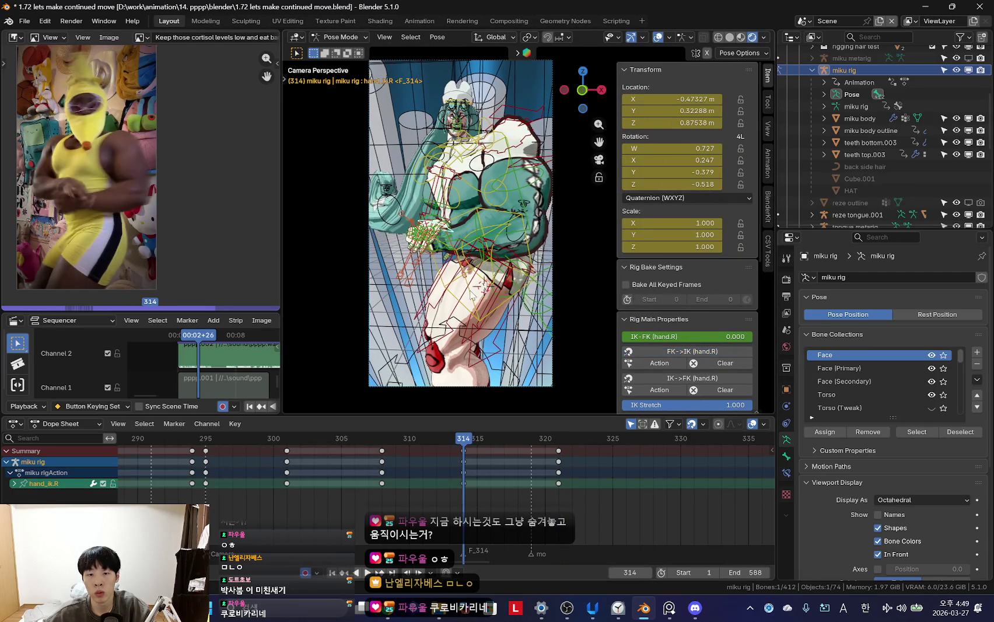
key("Left")
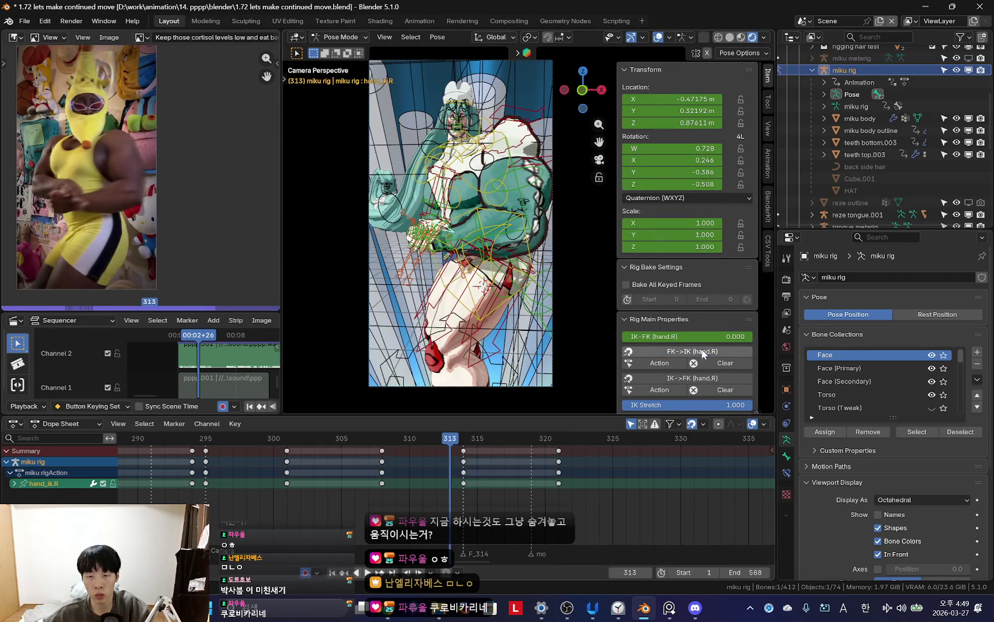
key("Right")
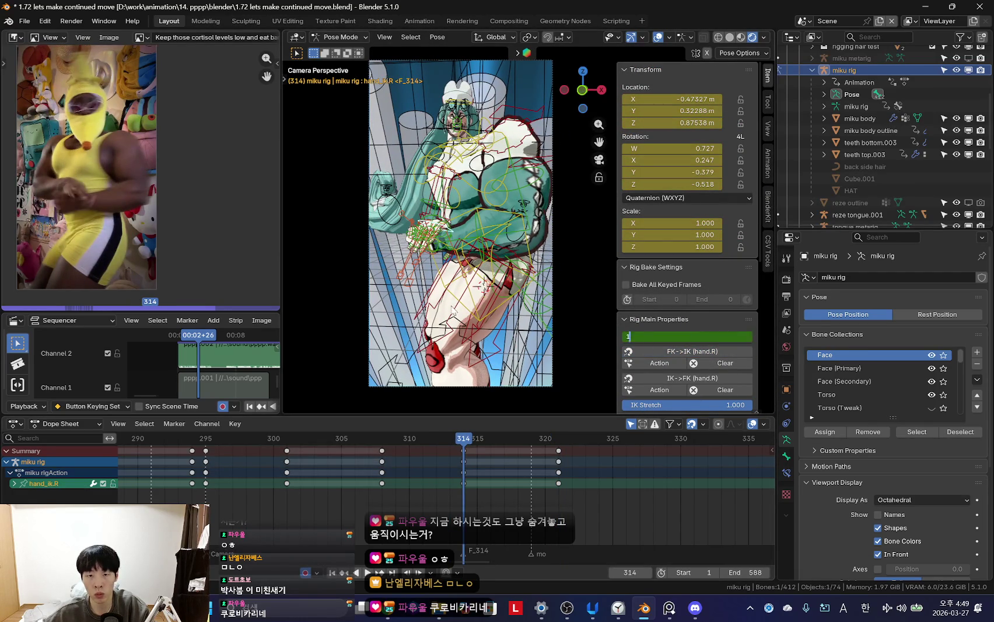
key("Left")
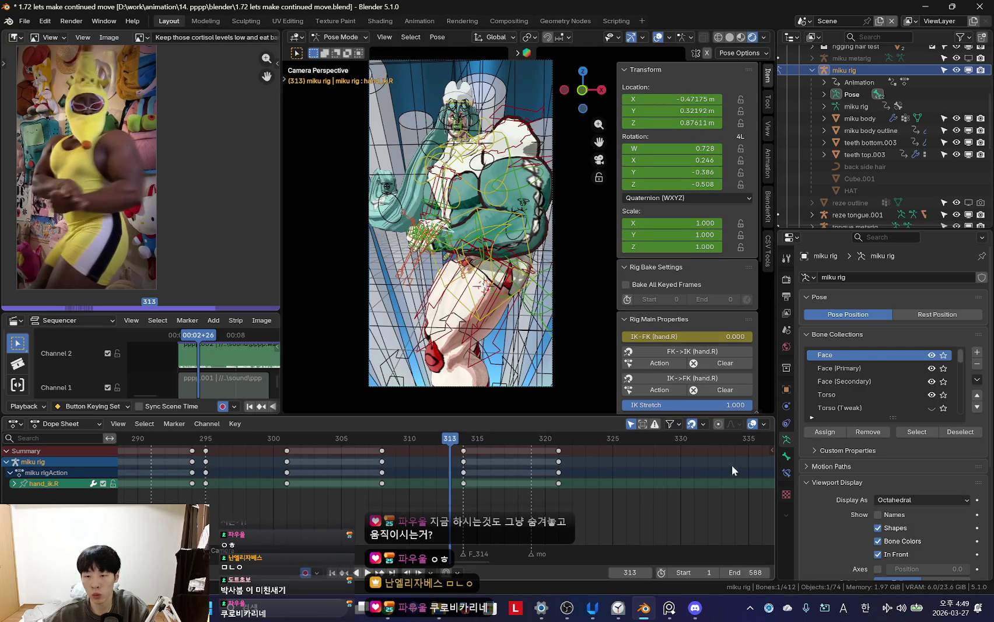
- Key the right hand's Child Of influence at frames 313 and 314
left_click(786, 473)
key("shift+alt+z")
key("i")
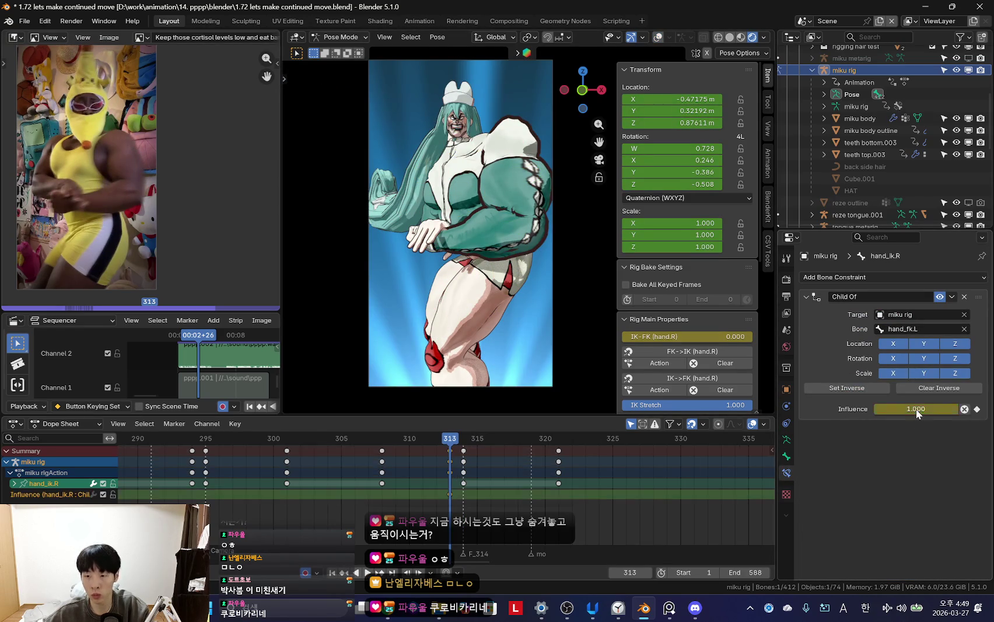
key("Right")
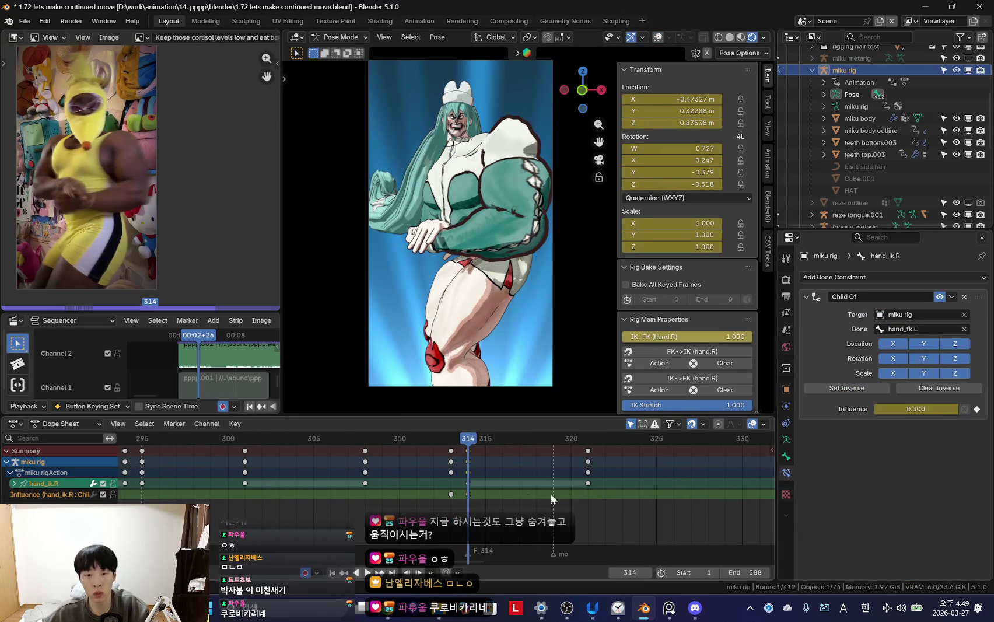
left_click_drag(483, 467, 590, 469)
- Rotate the right upper arm FK bone to new poses at frames 314 and 321
key("shift+alt+z")
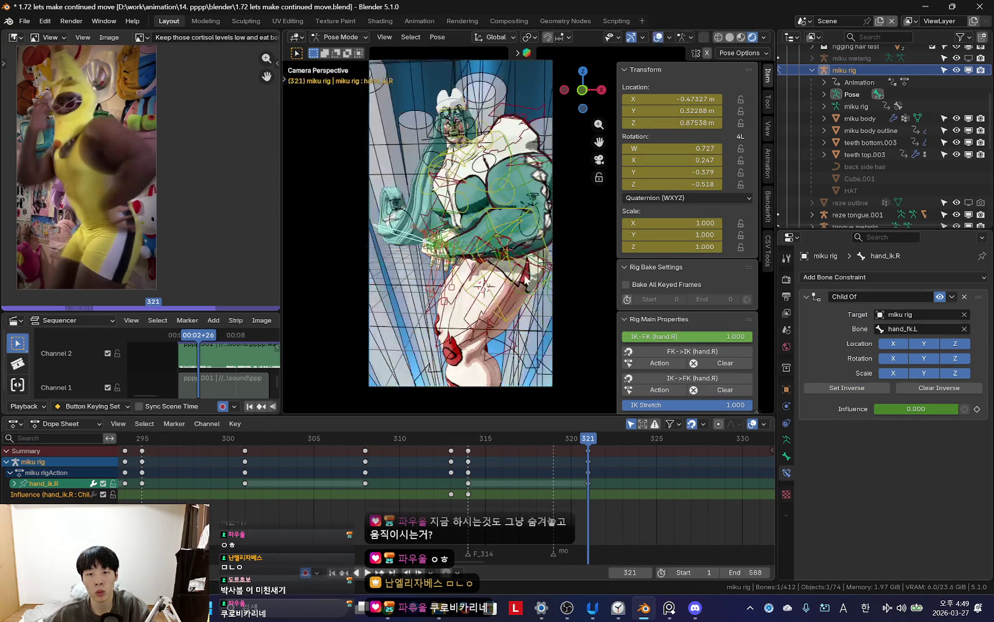
left_click(454, 216)
key("space")
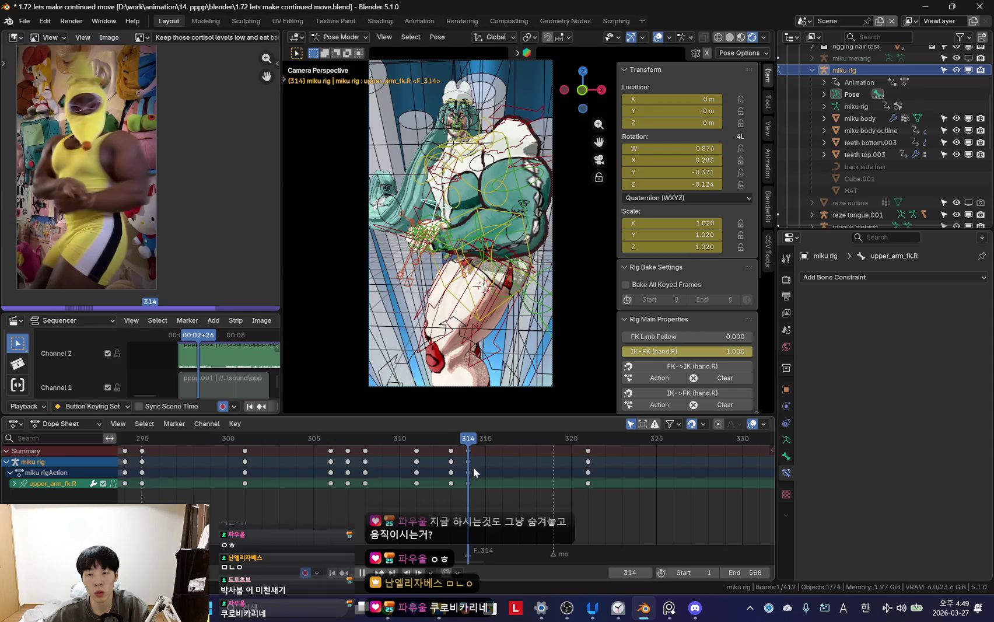
key("Escape")
key("shift+alt+z")
key("r")
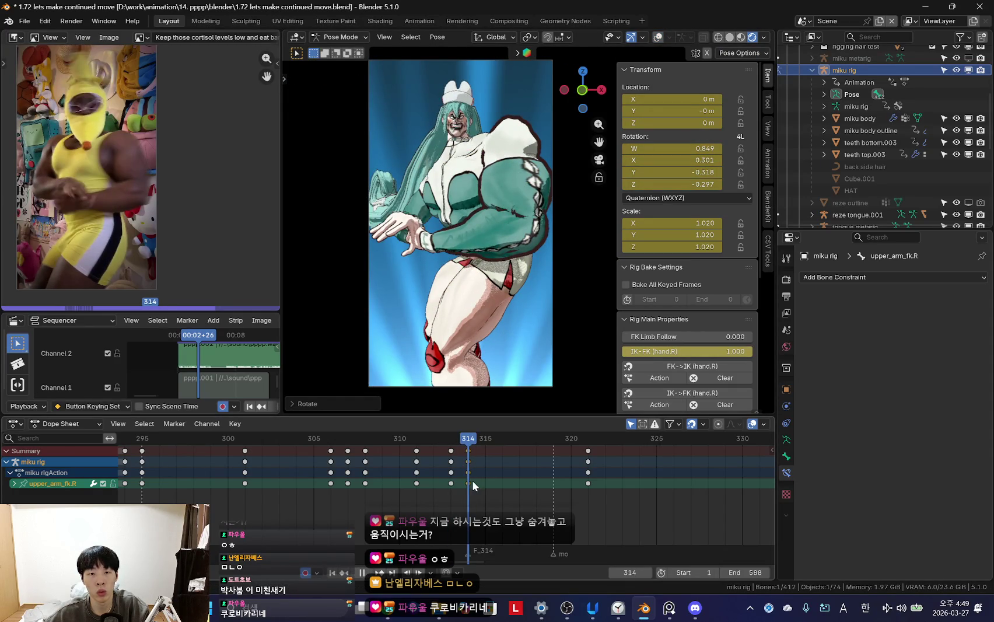
left_click(497, 250)
key("Up")
key("r")
key("r")
left_click(476, 273)
- Rotate the right shoulder bone to raise the arm
key("shift+alt+z")
left_click(467, 166)
key("alt+r")
key("shift+alt+z")
key("shift+alt+z")
key("r")
left_click(531, 197)
- Rotate the right forearm FK bone to bring the hand across the body
left_click(398, 215)
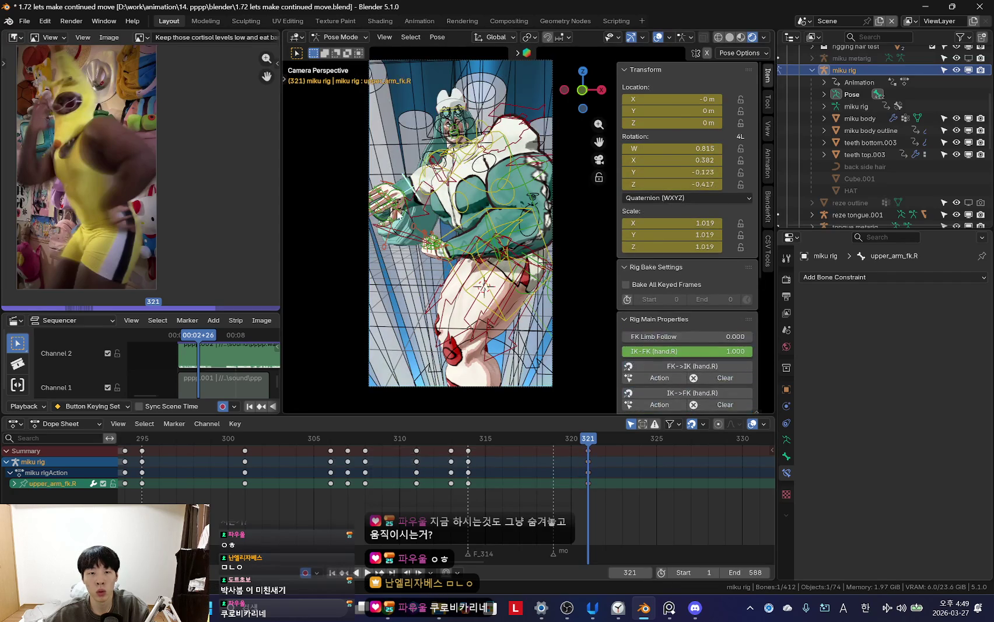
key("KP_Decimal")
mouse_move(414, 191)
middle_mouse_down()
mouse_move(482, 220)
mouse_move(444, 231)
middle_mouse_up()
left_click(443, 231)
key("shift+alt+z")
mouse_move(515, 312)
middle_mouse_down()
mouse_move(494, 247)
mouse_move(502, 252)
mouse_move(420, 245)
middle_mouse_up()
key("shift+alt+z")
left_click(408, 274)
key("r")
left_click(422, 239)
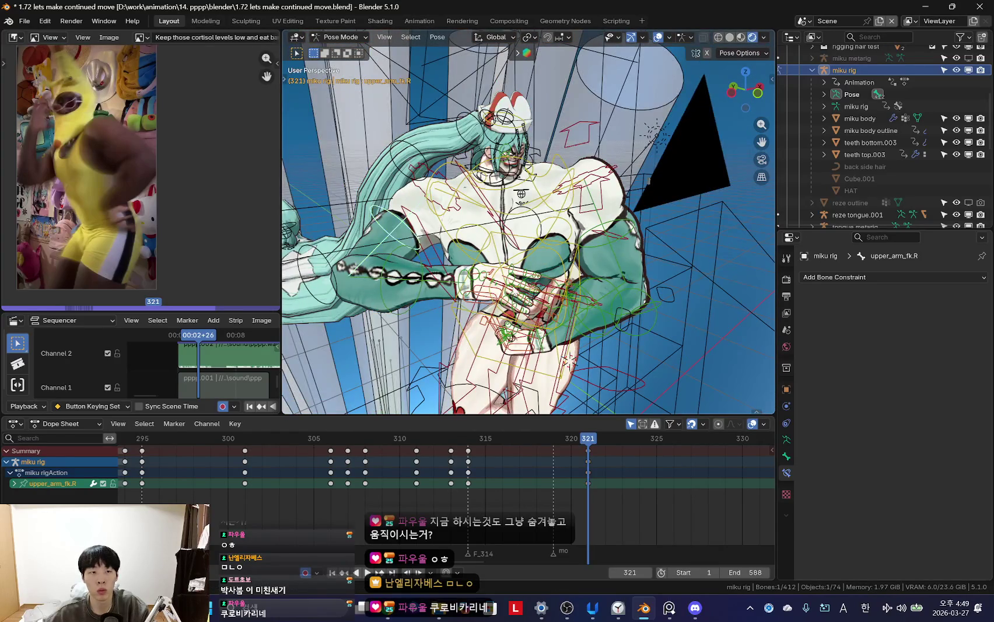
- From the front view, rotate the right arm up so the hand reaches the head
key("shift+alt+z")
key("KP_0")
key("r")
key("r")
left_click(532, 257)
key("shift+alt+z")
key("shift+alt+z")
key("r")
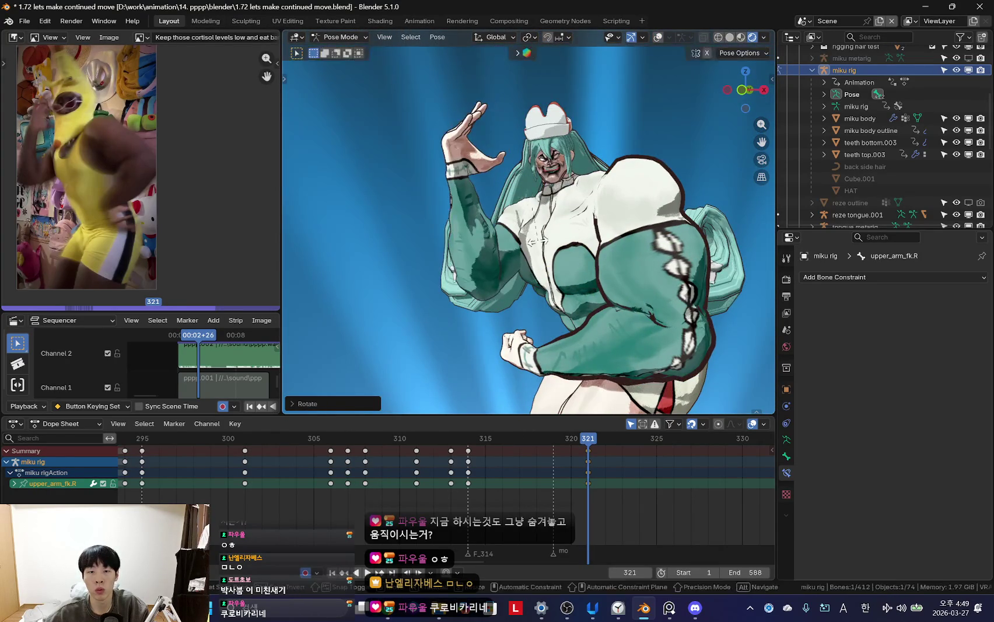
key("r")
left_click(499, 171)
key("shift+alt+z")
- Scale the right thumb control and rotate the raised right hand toward the forehead
key("shift+alt+z")
scroll(501, 190, "up", 3)
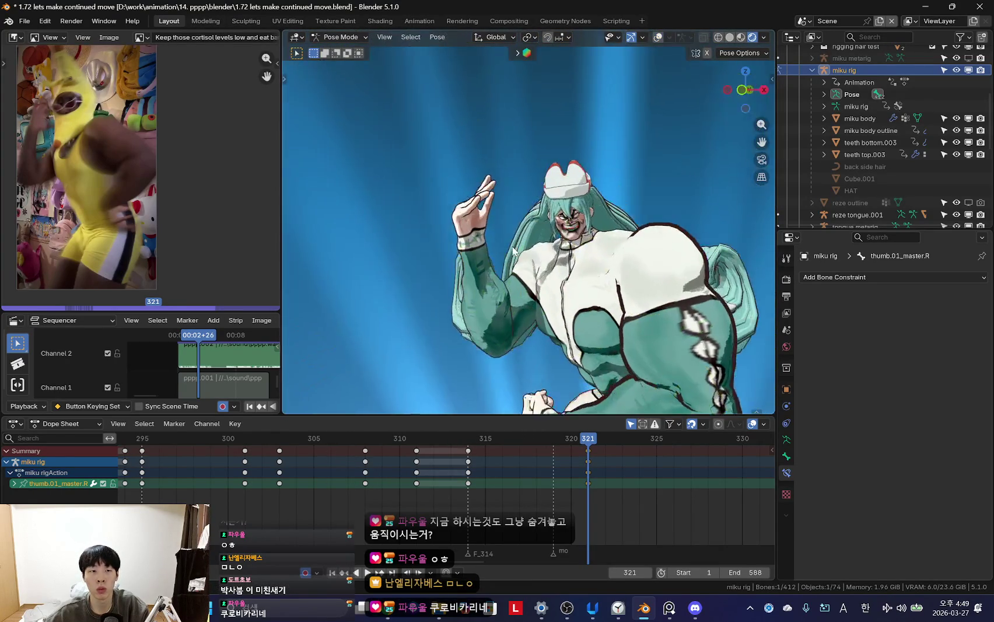
key("s")
left_click(501, 189)
key("shift+alt+z")
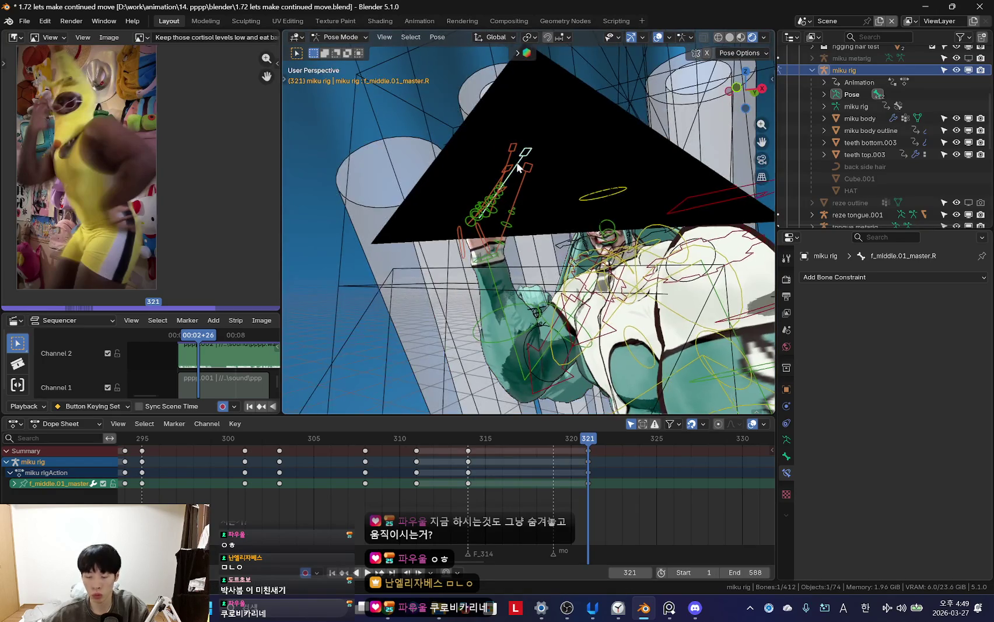
key("shift+alt+z")
key("r")
left_click(567, 183)
key("shift+alt+z")
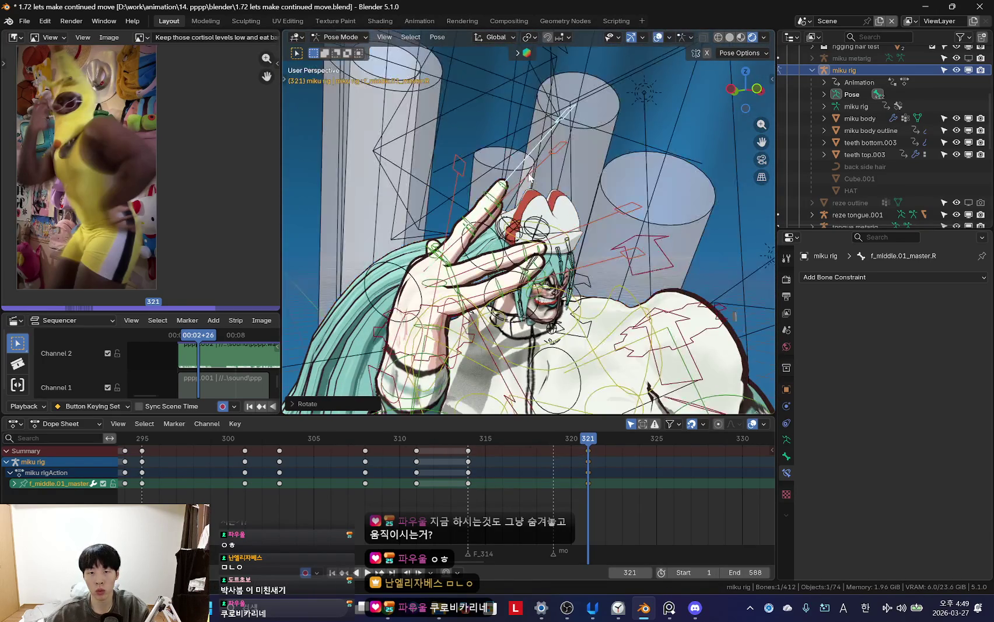
- Rotate the right index, middle and ring finger controls upright
left_click(529, 177)
middle_click_drag(530, 177, 560, 192)
key("shift+alt+z")
key("shift+alt+z")
left_click(535, 158)
key("shift+alt+z")
key("r")
left_click(528, 137)
key("shift+alt+z")
left_click(557, 229)
key("shift+alt+z")
key("r")
left_click(584, 161)
middle_click_drag(584, 161, 528, 204)
- Rotate the right pinky upright beside the others, then recheck the ring, index and thumb controls
key("shift+alt+z")
key("shift+alt+z")
key("r")
left_click(529, 147)
scroll(528, 205, "up", 2)
key("shift+alt+z")
left_click(527, 136)
key("shift+alt+z")
key("shift+alt+z")
left_click(547, 140)
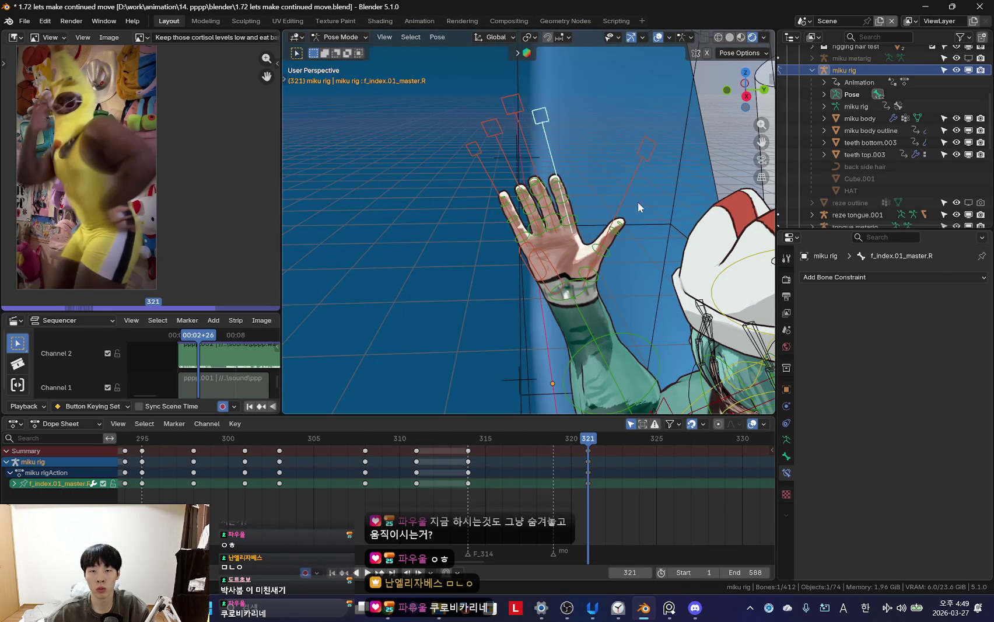
left_click(606, 200)
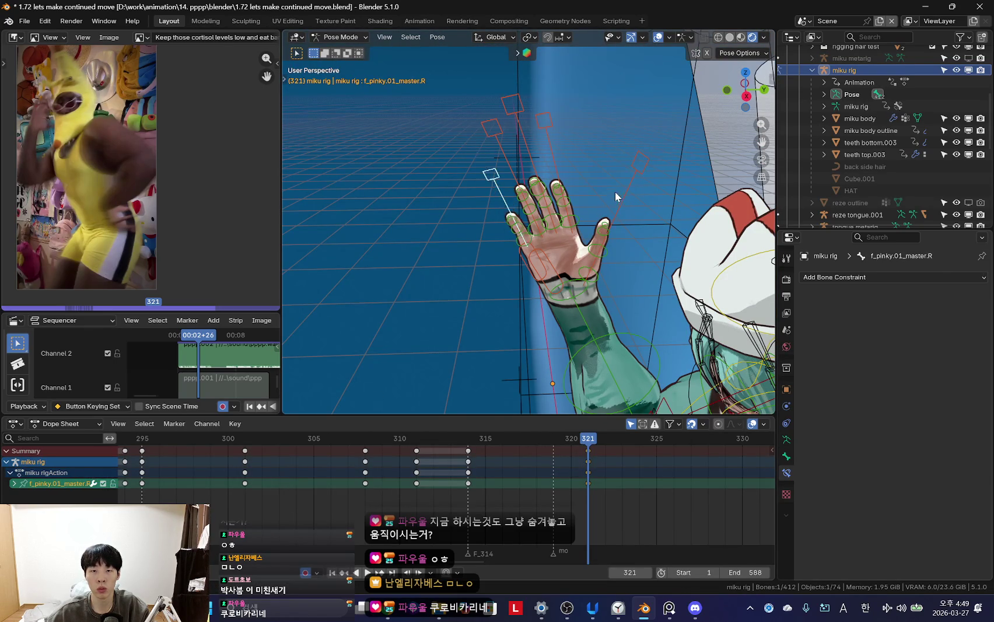
middle_click_drag(617, 197, 534, 287)
- Check the pose through the scene camera and confirm the right hand tilt
key("shift+alt+z")
key("KP_0")
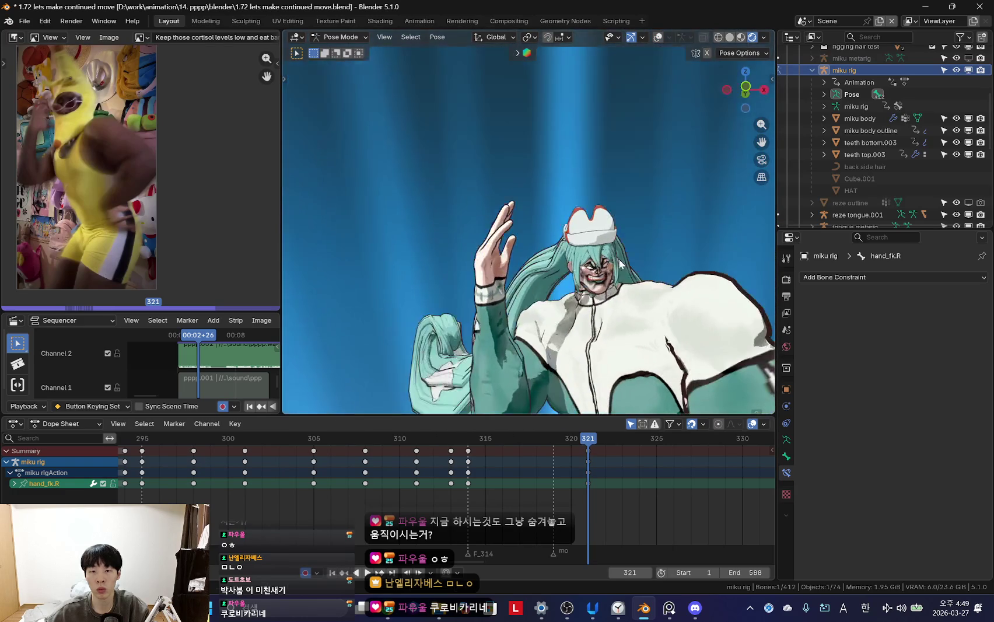
key("Return")
key("shift+alt+z")
key("KP_0")
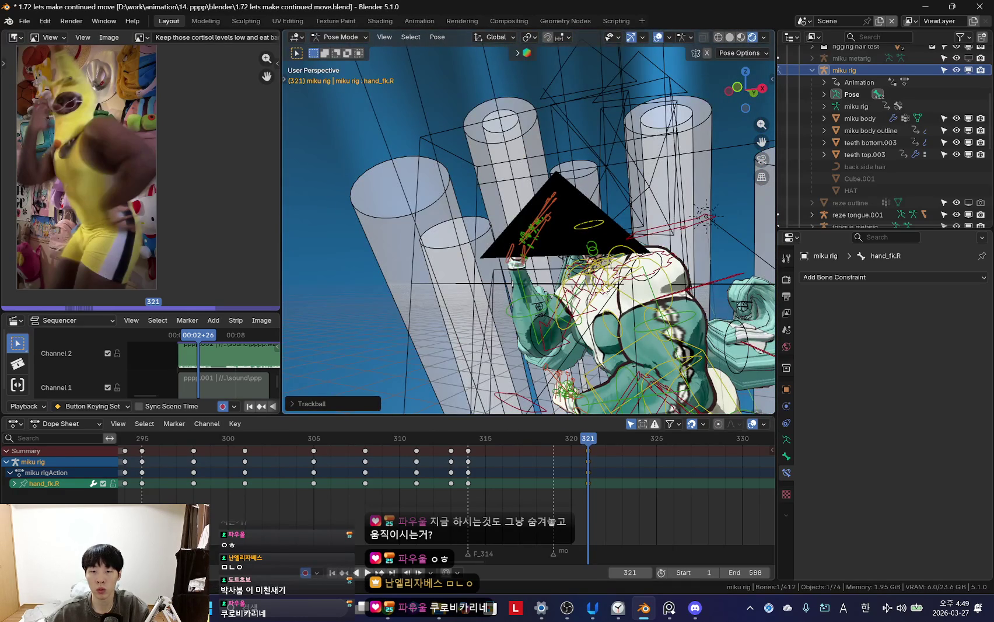
- Rotate the right upper arm control, judging it from the camera view
left_click(586, 328)
key("shift+alt+z")
key("KP_0")
key("r")
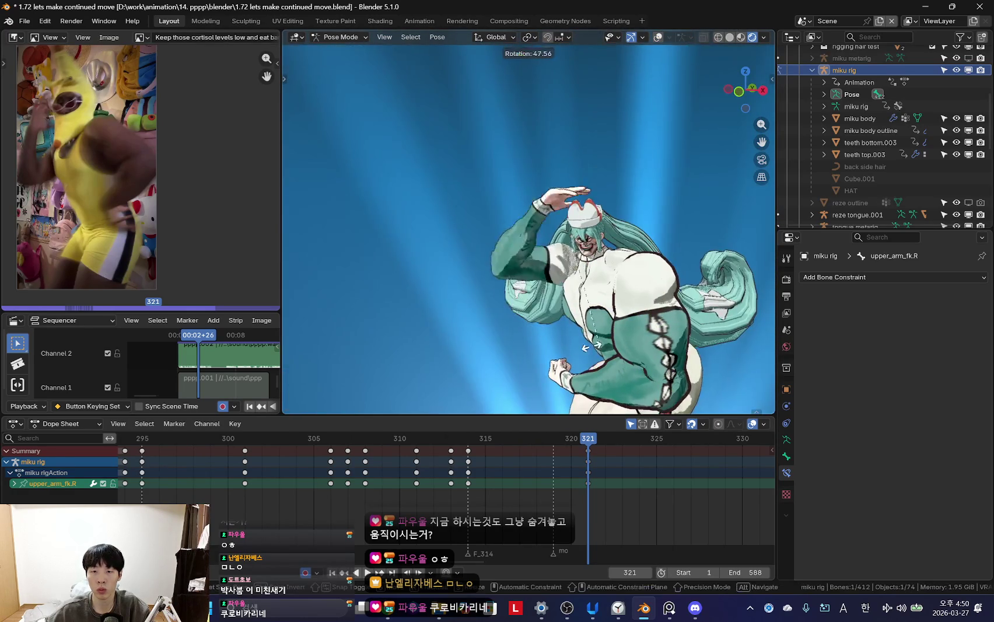
key("KP_0")
key("shift+alt+z")
- Rotate the right forearm control and orbit to check the finished right-arm pose
left_click(552, 244)
key("shift+alt+z")
key("Return")
middle_click_drag(653, 229, 584, 309)
key("shift+alt+z")
key("shift+alt+z")
key("shift+alt+z")
left_click(618, 265)
key("shift+alt+z")
key("shift+alt+z")
- Tilt the left hand control freely, viewed through the scene camera
left_click(581, 312)
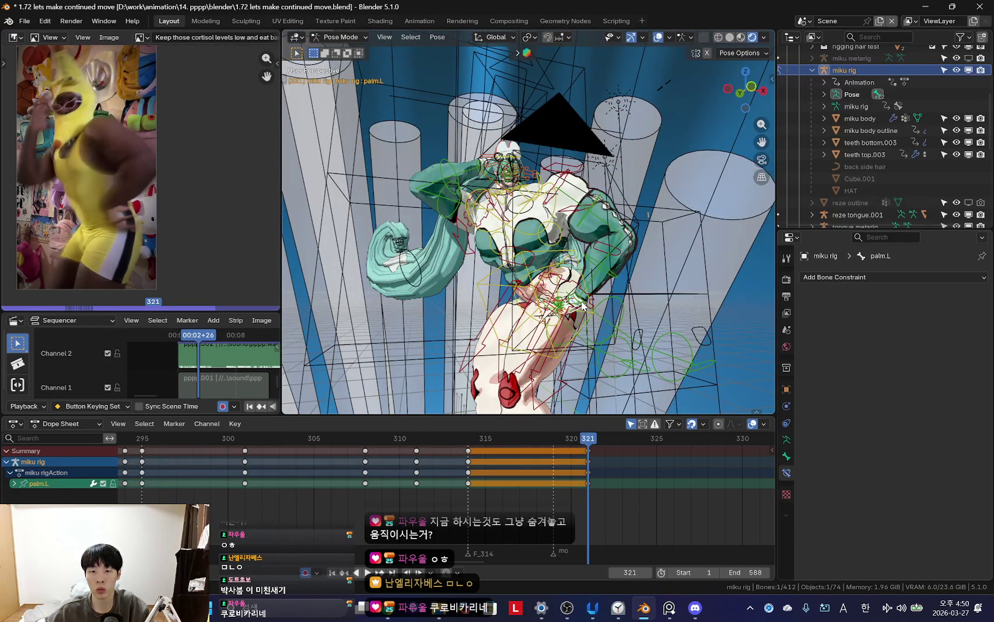
left_click(582, 306)
key("shift+alt+z")
key("KP_0")
key("r")
key("r")
key("shift+alt+z")
- Rotate the left arm using the left upper arm parent control
left_click(609, 210)
key("shift+alt+z")
key("shift+alt+z")
left_click(548, 198)
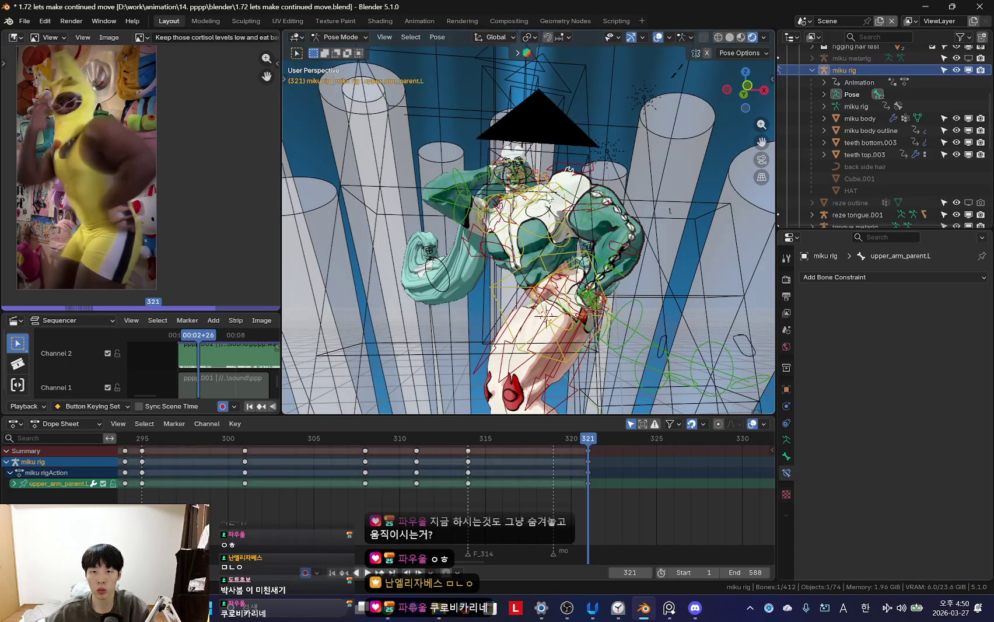
key("shift+alt+z")
key("KP_0")
left_click(640, 264)
mouse_move(640, 264)
middle_mouse_down()
mouse_move(553, 268)
mouse_move(589, 326)
mouse_move(618, 340)
middle_mouse_up()
- Rotate the left upper arm control to bring the arm toward the hip
key("shift+alt+z")
left_click(541, 258)
key("shift+alt+z")
key("r")
left_click(589, 326)
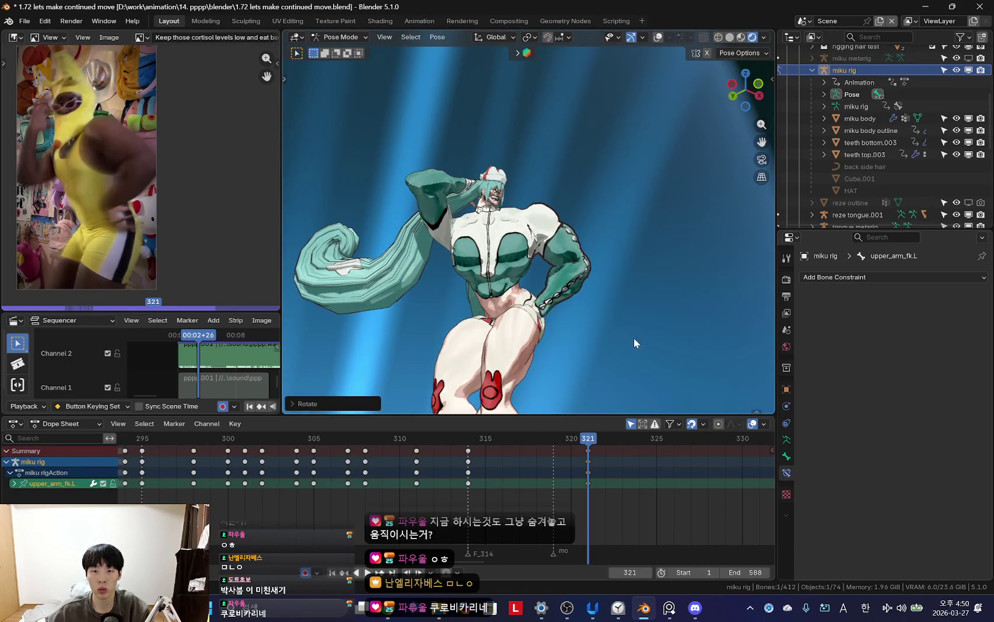
scroll(618, 350, "up", 3)
key("shift+alt+z")
- Rotate the left hand so it rests on the hip, checking from a low rear view
left_click(528, 321)
key("shift+alt+z")
key("r")
key("r")
left_click(542, 349)
mouse_move(543, 349)
middle_mouse_down()
mouse_move(386, 331)
mouse_move(617, 289)
middle_mouse_up()
left_click(664, 304)
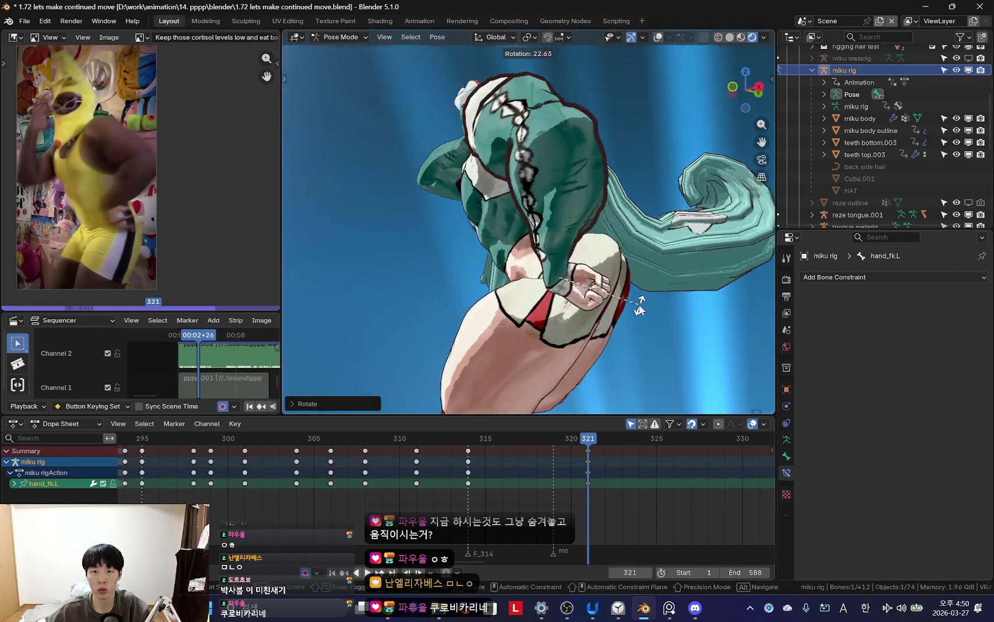
mouse_move(663, 303)
middle_mouse_down()
mouse_move(607, 255)
mouse_move(543, 295)
middle_mouse_up()
key("shift+alt+z")
- Rotate the left index finger control into place against the hip
middle_click_drag(494, 272, 485, 229)
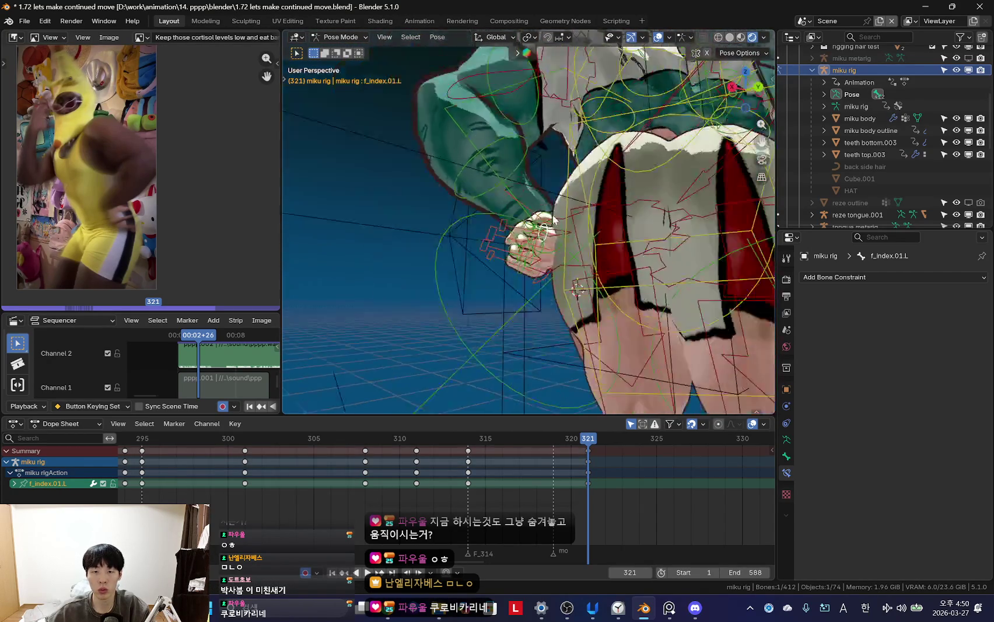
left_click(486, 230)
left_click(479, 162)
mouse_move(479, 162)
middle_mouse_down()
mouse_move(522, 218)
mouse_move(650, 252)
middle_mouse_up()
left_click(694, 252)
key("shift+alt+z")
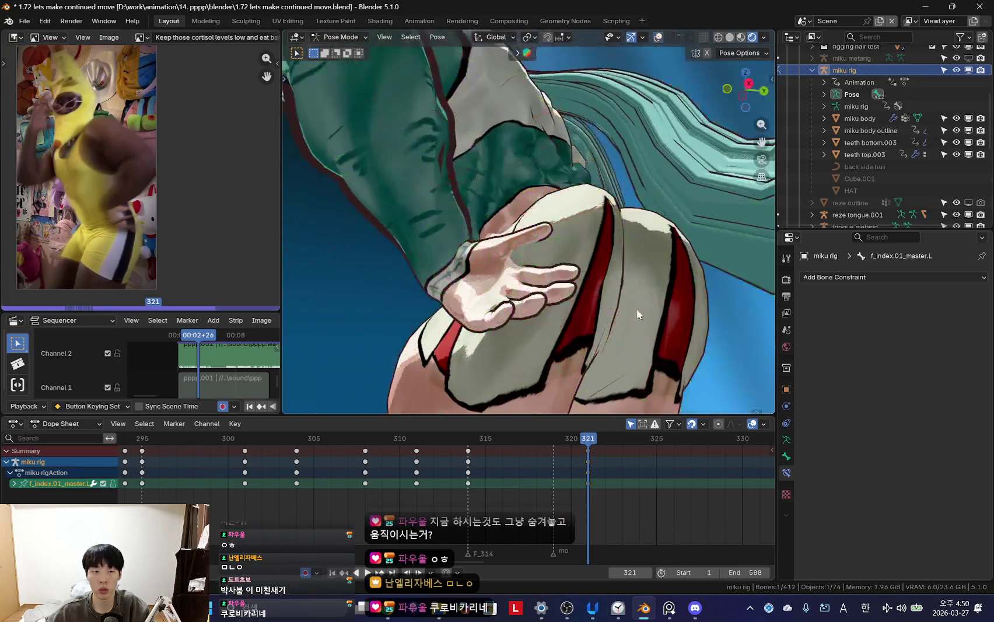
middle_click_drag(637, 308, 683, 267)
key("r")
- Rotate the left ring finger control and scale the left pinky to spread the fingers
key("r")
left_click(673, 231)
mouse_move(541, 275)
middle_mouse_down()
mouse_move(547, 232)
mouse_move(570, 296)
mouse_move(617, 278)
mouse_move(655, 237)
mouse_move(471, 284)
mouse_move(629, 226)
mouse_move(593, 276)
mouse_move(625, 261)
mouse_move(565, 309)
mouse_move(587, 369)
mouse_move(648, 309)
mouse_move(639, 244)
middle_mouse_up()
key("shift+alt+z")
- Scale down the left middle finger control
key("shift+alt+z")
key("shift+alt+z")
left_click(617, 278)
key("shift+alt+z")
key("s")
left_click(649, 241)
key("shift+alt+z")
left_click(593, 276)
key("shift+alt+z")
key("shift+alt+z")
left_click(557, 291)
key("shift+alt+z")
key("r")
left_click(626, 261)
key("shift+alt+z")
left_click(565, 309)
key("shift+alt+z")
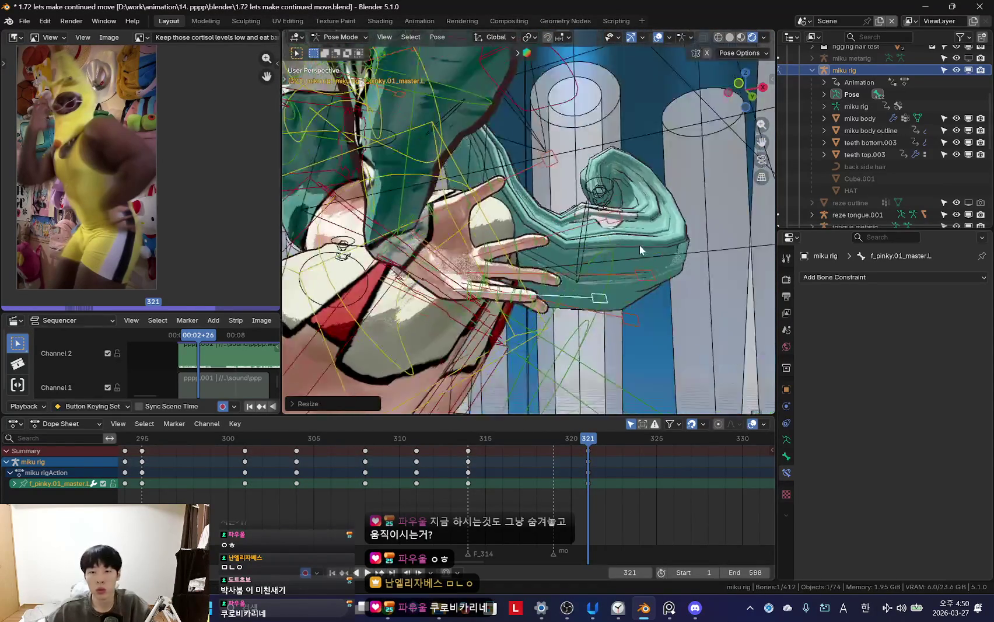
key("s")
left_click(635, 310)
mouse_move(634, 310)
middle_mouse_down()
mouse_move(600, 324)
mouse_move(570, 246)
mouse_move(527, 247)
mouse_move(547, 272)
middle_mouse_up()
- Rotate the left upper arm again and compare the pose between keyframes 314 and 321
key("shift+alt+z")
key("r")
left_click(579, 236)
left_click(579, 237)
key("shift+alt+z")
key("Down")
scroll(527, 247, "down", 3)
key("Up")
key("shift+alt+z")
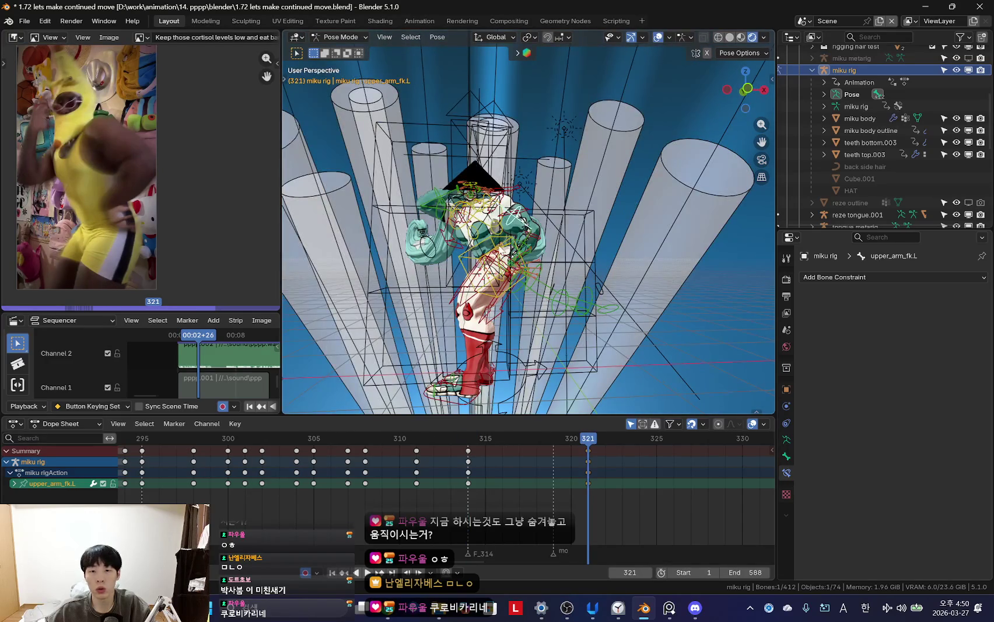
- Select the torso control, view it from a low angle, and go to frame 321
left_click(523, 270)
key("shift+alt+z")
key("shift+alt+z")
scroll(523, 270, "up", 3)
middle_click_drag(523, 271, 456, 214)
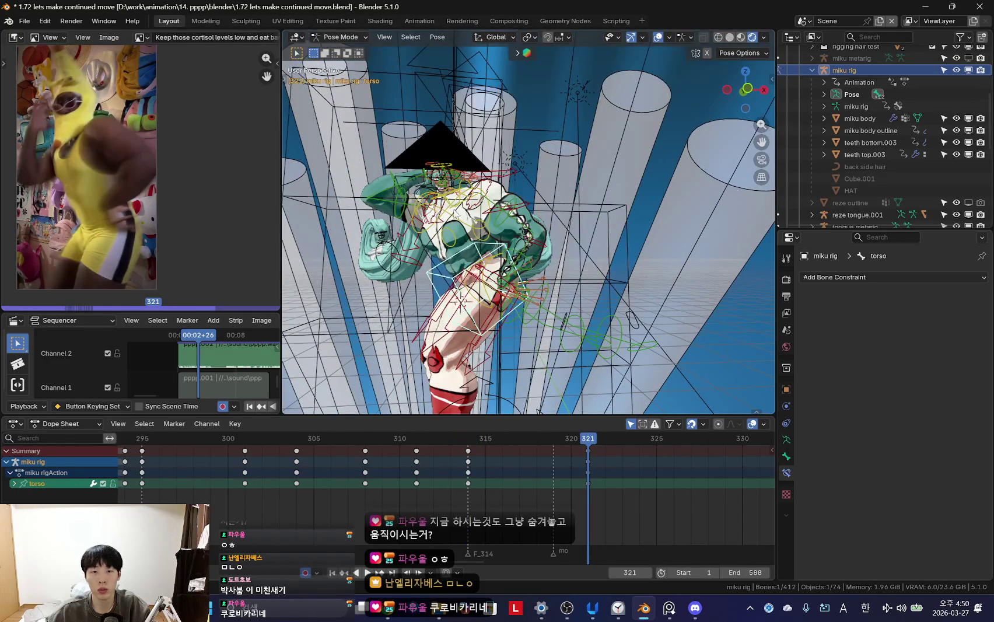
- Lean the chest at frame 321 with three successive rotations
key("shift+alt+z")
- Rotate the right upper arm and key every bone's pose at frame 321
key("shift+alt+z")
key("shift+alt+z")
key("Down")
key("Up")
key("r")
left_click(697, 268)
key("r")
left_click(672, 282)
key("r")
left_click(513, 257)
key("shift+alt+z")
key("shift+alt+z")
key("shift+alt+z")
key("shift+alt+z")
key("shift+alt+z")
left_click(413, 222)
key("shift+alt+z")
key("r")
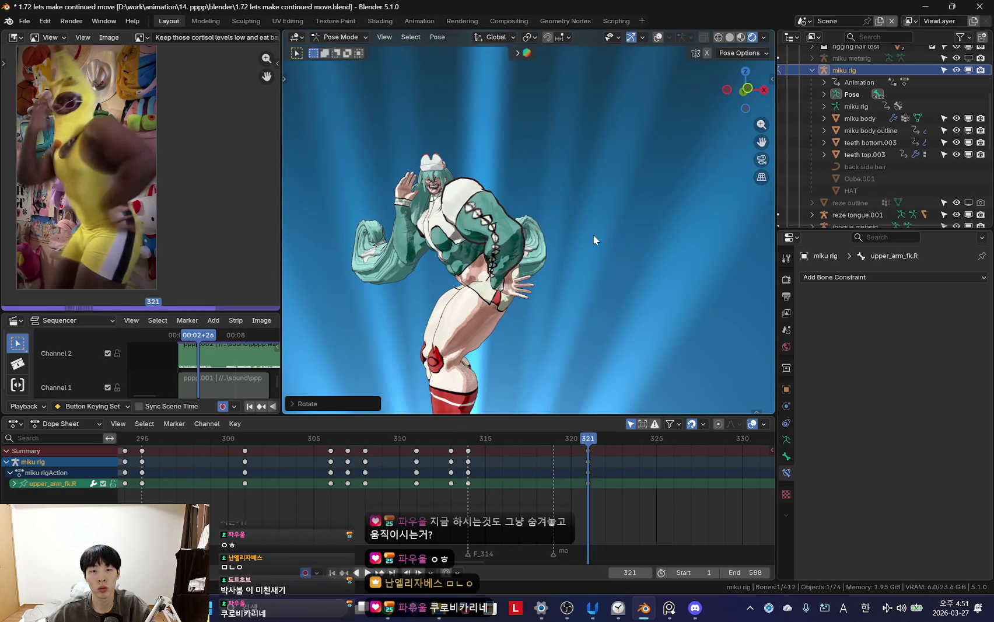
key("a")
key("i")
- Play back from frame 314 and readjust the chest rotation while stepping through frames 314–322
key("Down")
key("shift+alt+z")
key("shift+alt+z")
key("space")
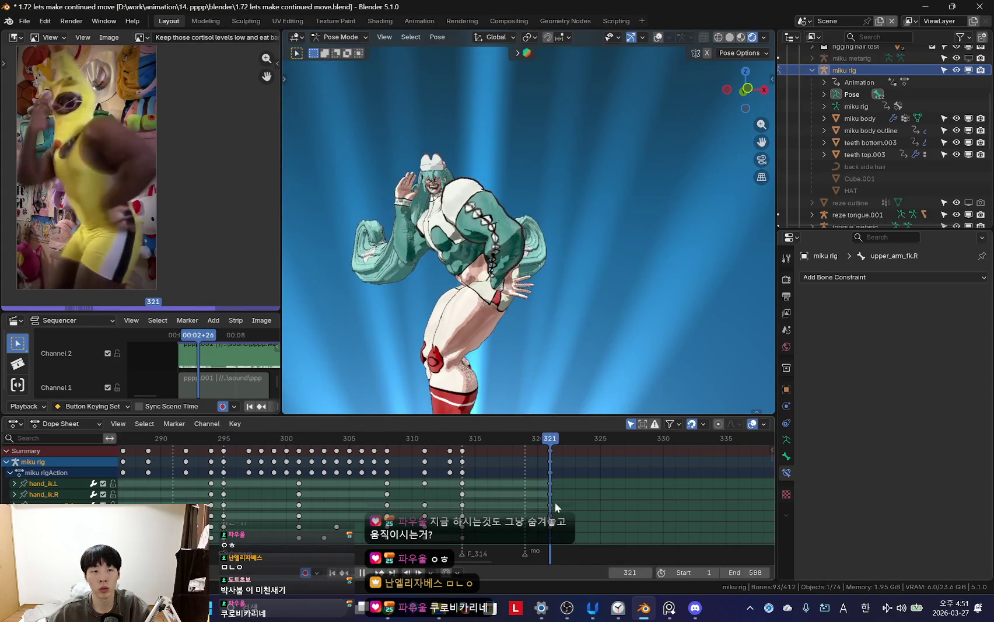
mouse_move(490, 493)
left_mouse_down()
mouse_move(577, 501)
mouse_move(479, 488)
mouse_move(559, 503)
mouse_move(549, 497)
left_mouse_up()
key("shift+alt+z")
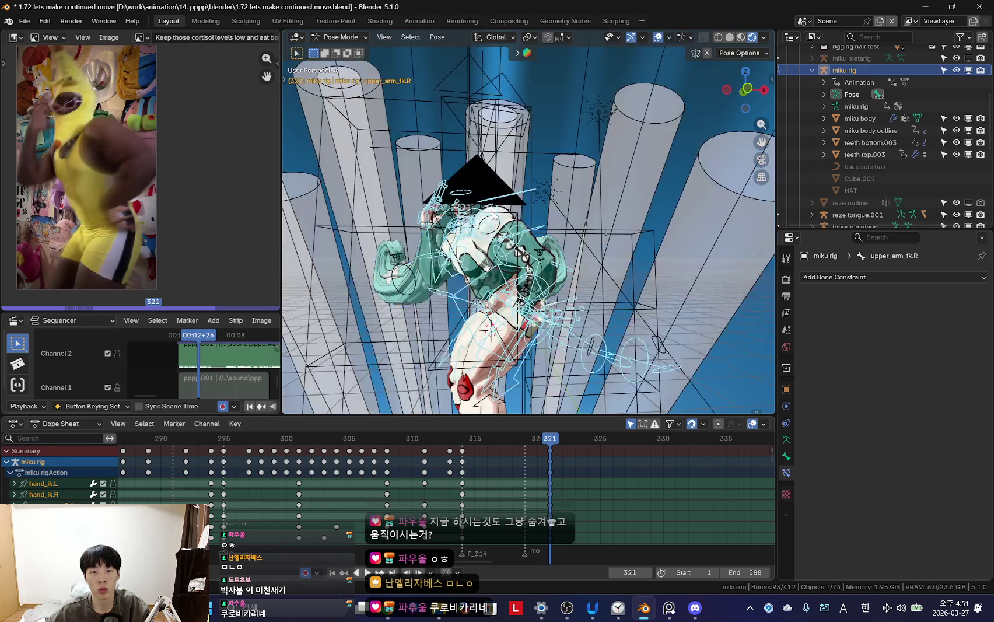
left_click(494, 217)
key("shift+alt+z")
key("shift+alt+z")
key("shift+alt+z")
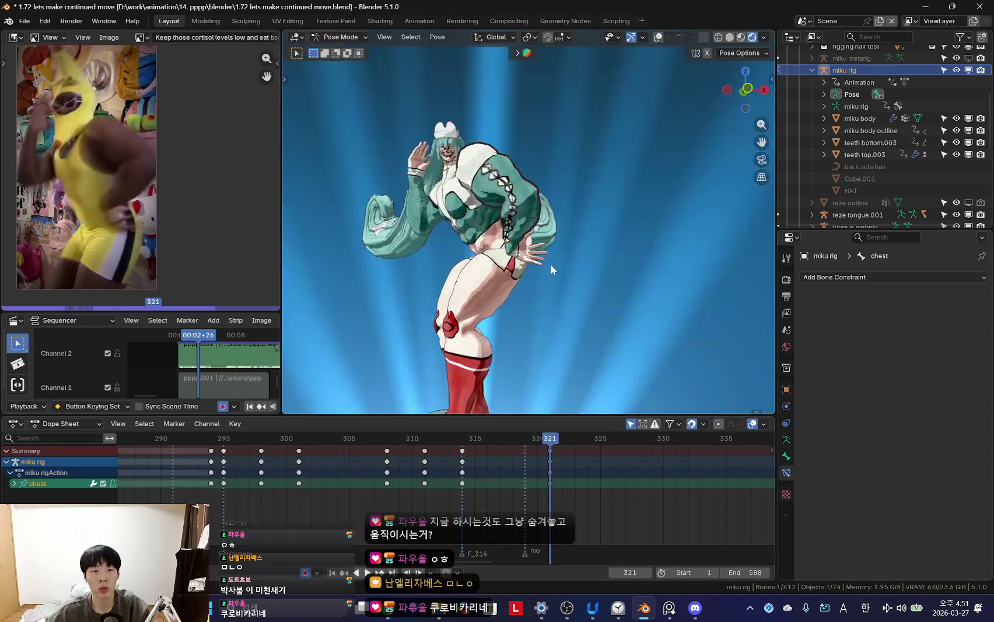
mouse_move(497, 496)
left_mouse_down()
mouse_move(468, 488)
mouse_move(561, 492)
mouse_move(550, 446)
left_mouse_up()
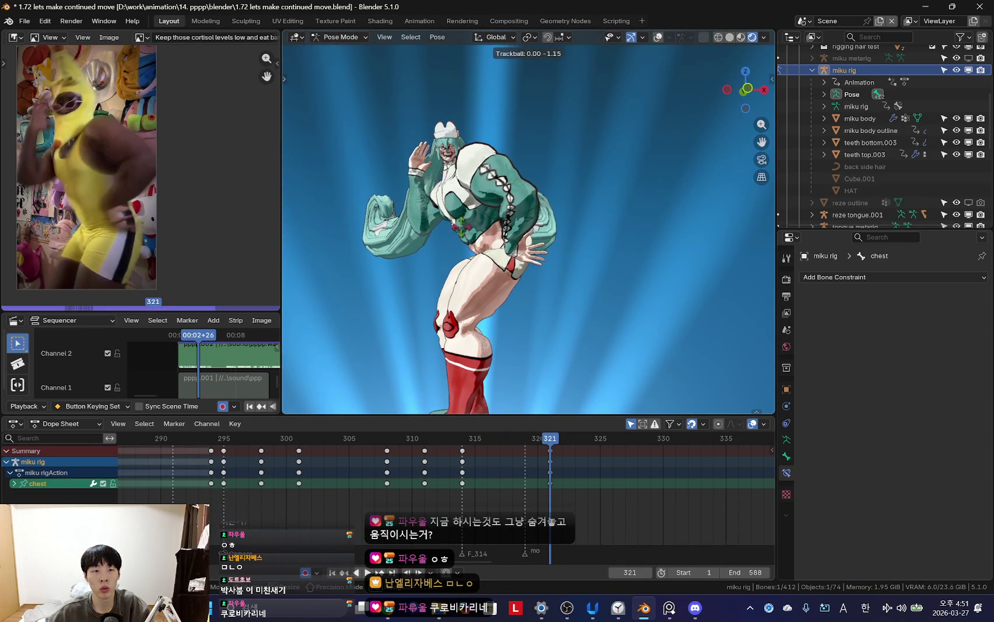
left_click(549, 296)
- Return to frame 321, try a hips rotation but cancel it, and reselect the torso
key("shift+alt+z")
key("shift+alt+z")
key("shift+alt+z")
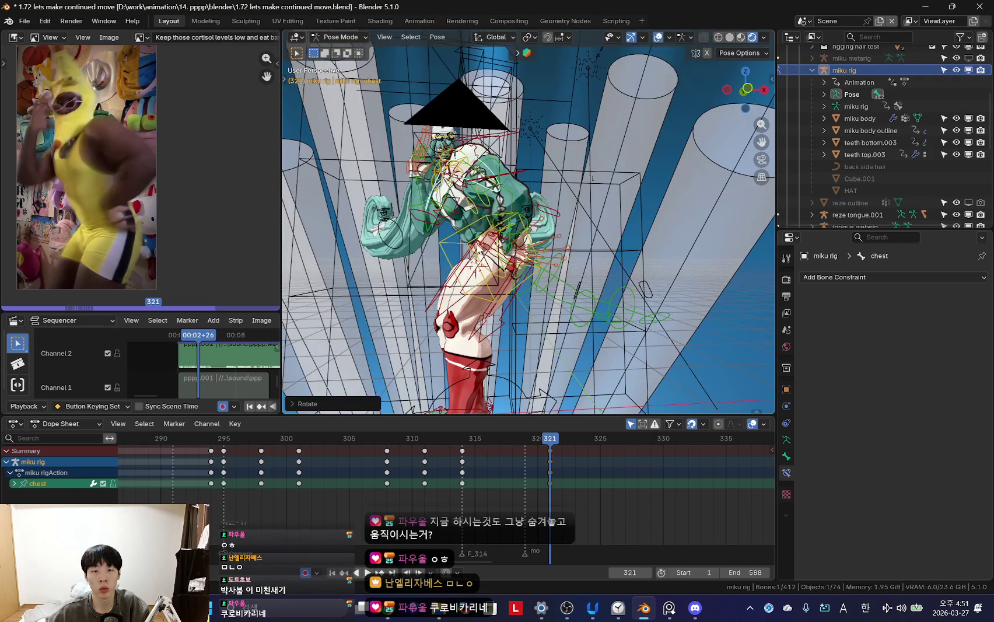
key("shift+alt+z")
key("Down")
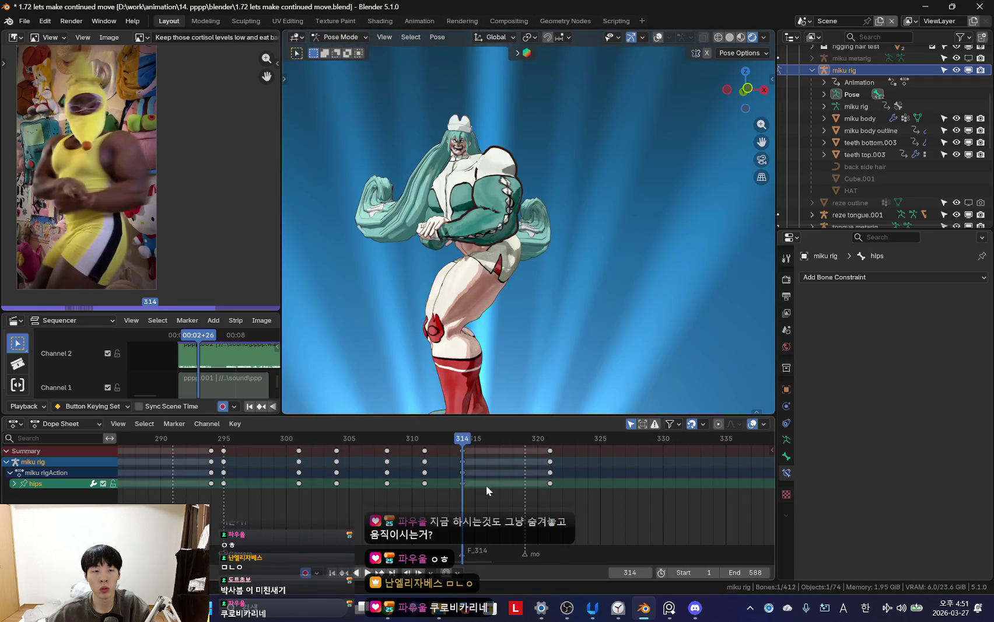
left_click_drag(486, 481, 548, 480)
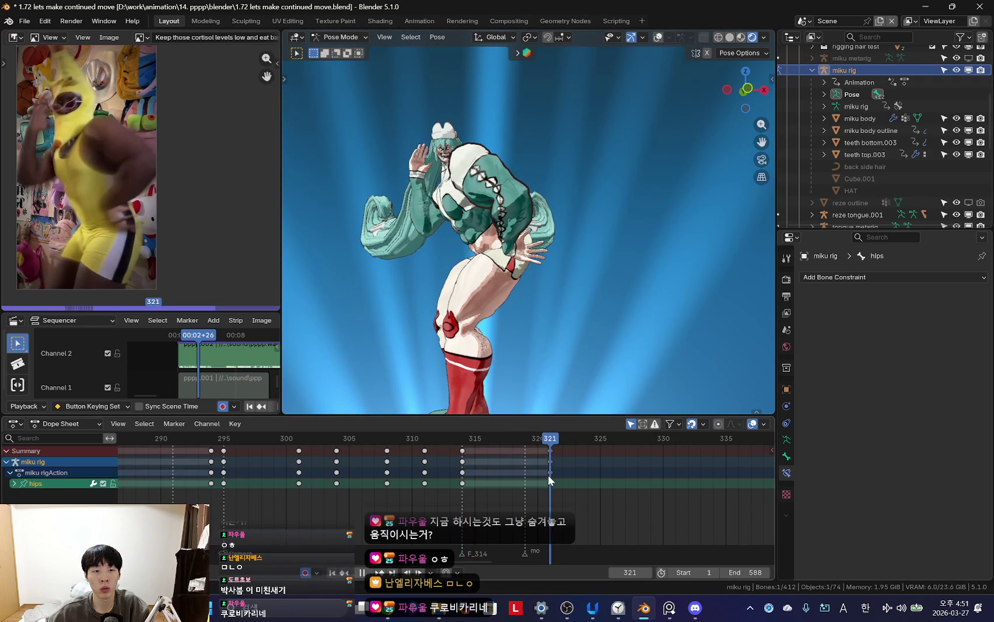
key("r")
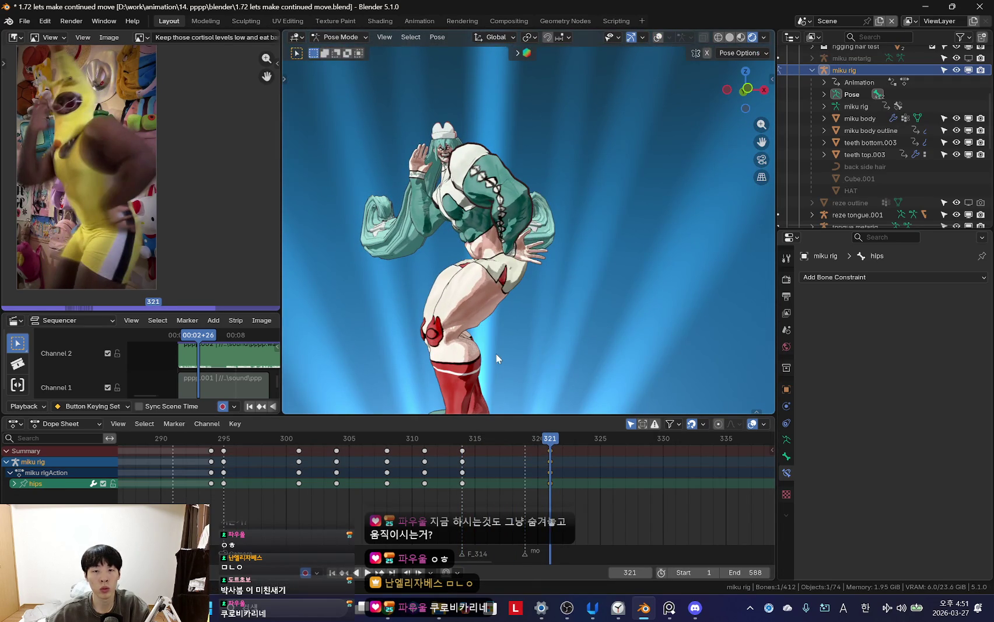
key("Escape")
key("shift+alt+z")
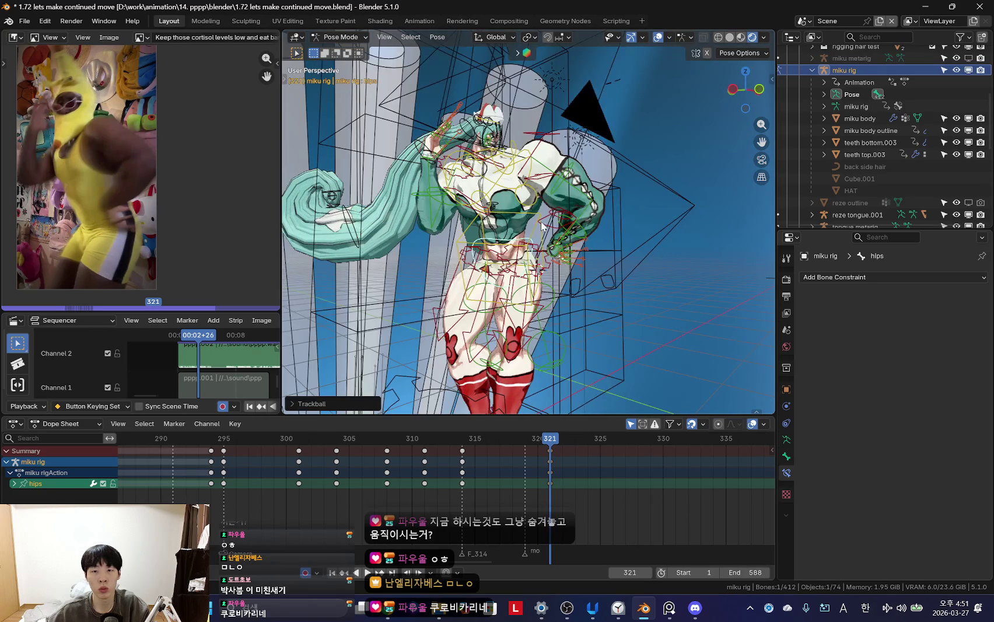
left_click(536, 252)
key("shift+alt+z")
- Flip repeatedly between keyframes 314 and 321 to compare the two poses
key("Down")
middle_click_drag(525, 298, 532, 338)
key("Up")
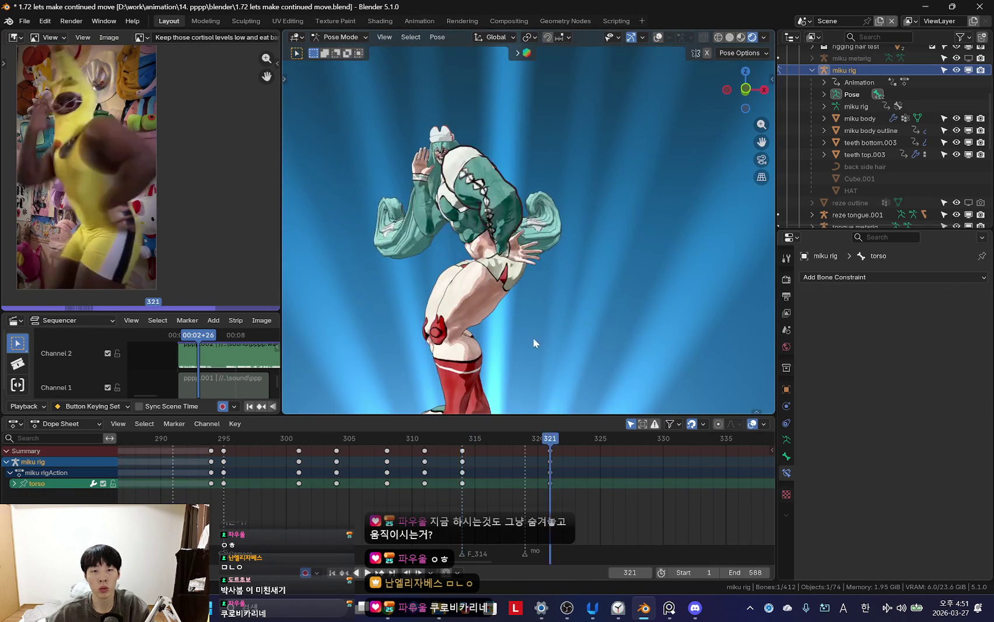
key("Down")
key("Up")
key("Down")
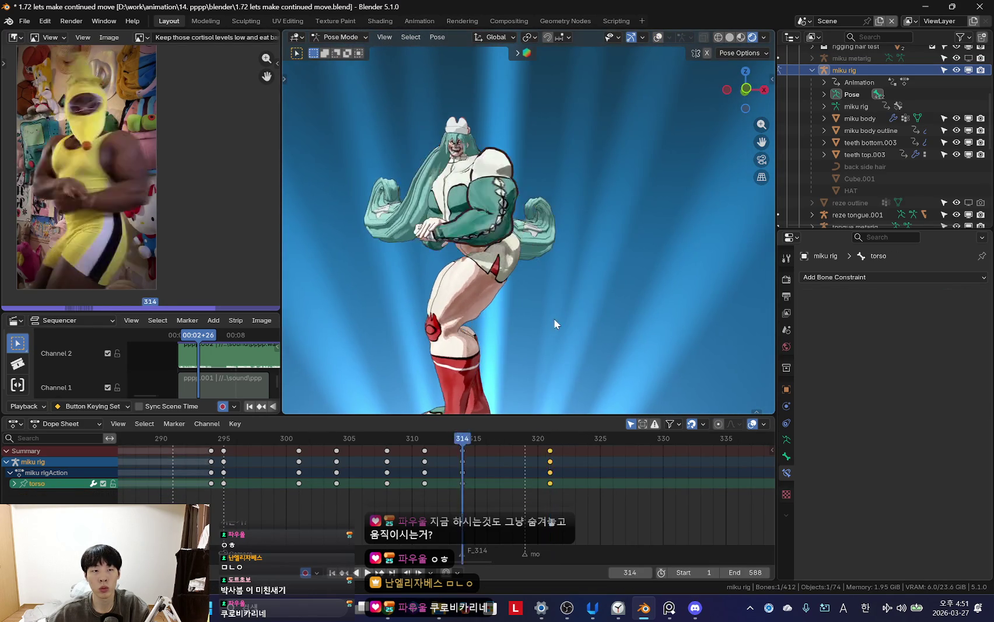
key("Up")
key("Down")
key("Up")
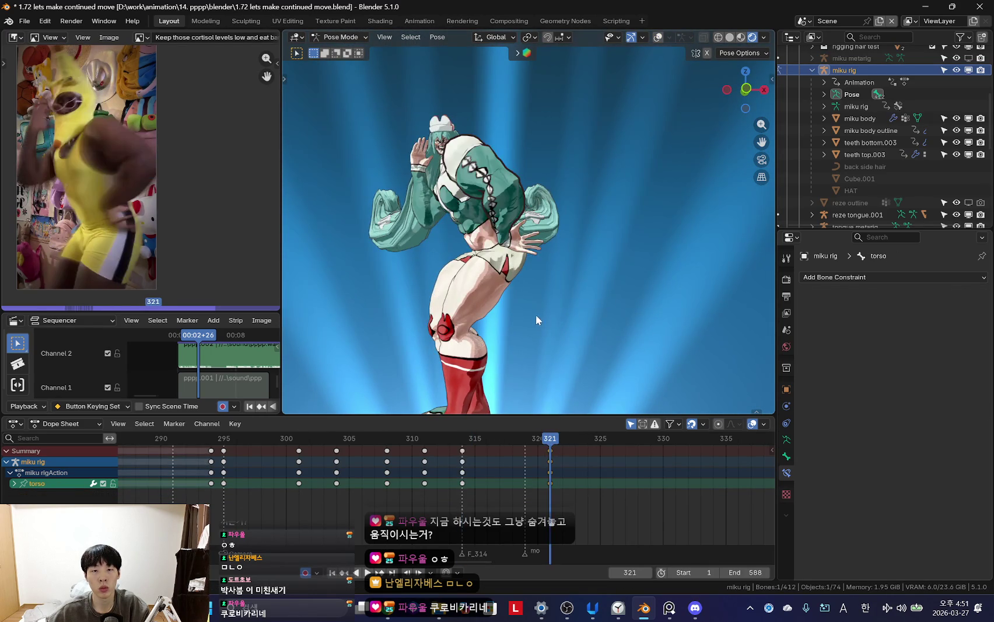
key("Down")
- View through the scene camera and play the animation
key("KP_0")
key("space")
scroll(408, 485, "down", 2)
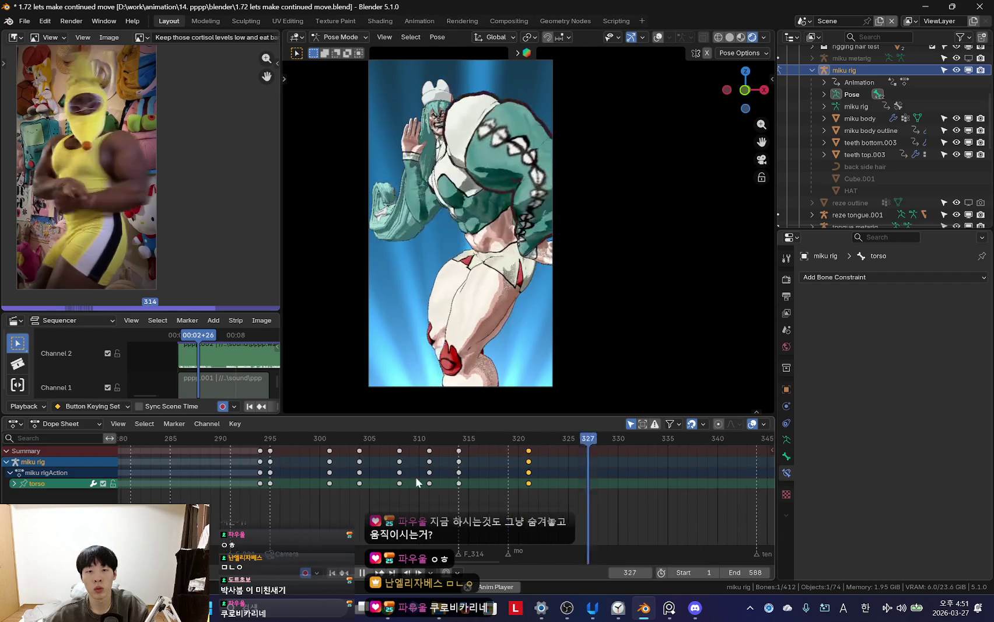
- Select all rig bones and replay the animation from frame 314
scroll(352, 477, "down", 3)
scroll(495, 475, "up", 2)
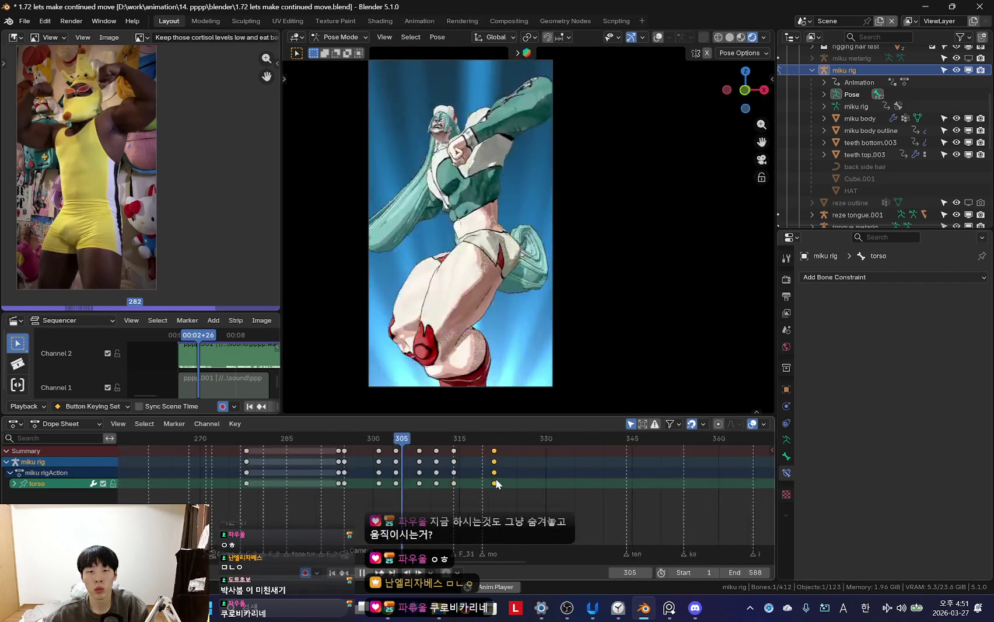
key("space")
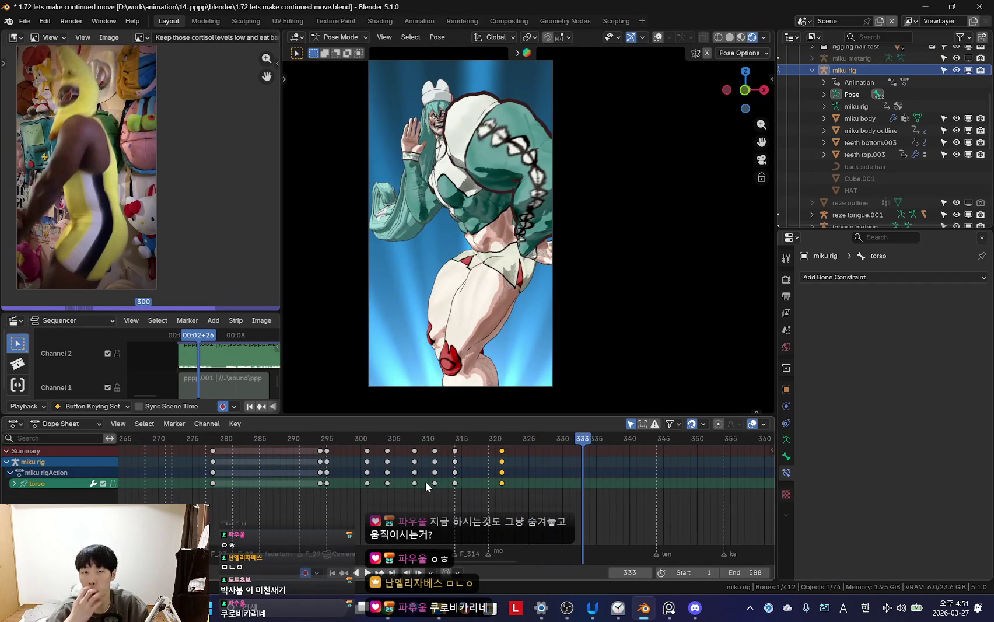
key("shift+alt+z")
key("a")
key("space")
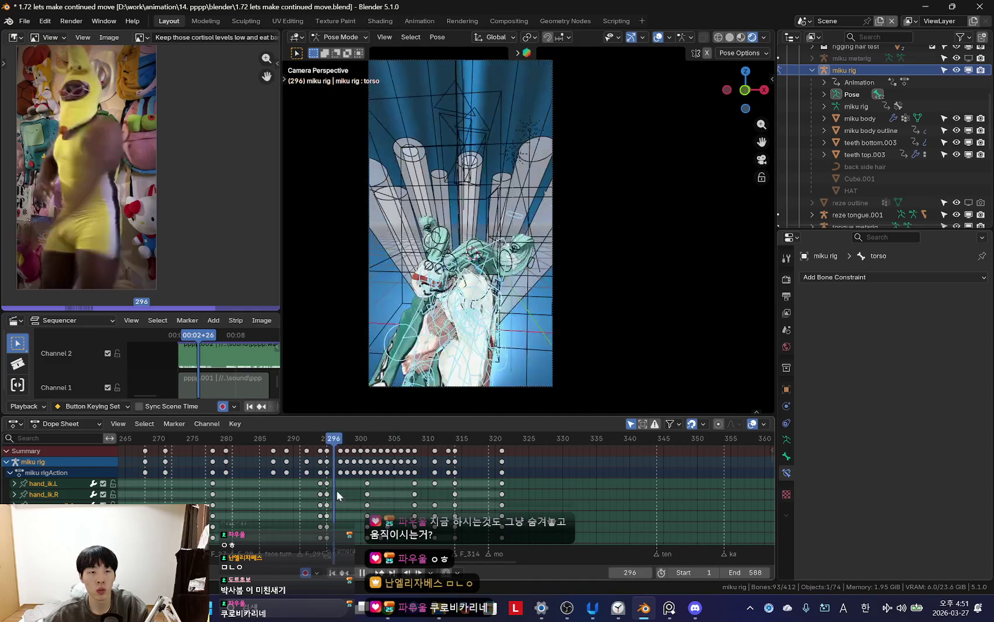
key("space")
scroll(467, 484, "down", 8, "alt")
scroll(479, 479, "up", 3)
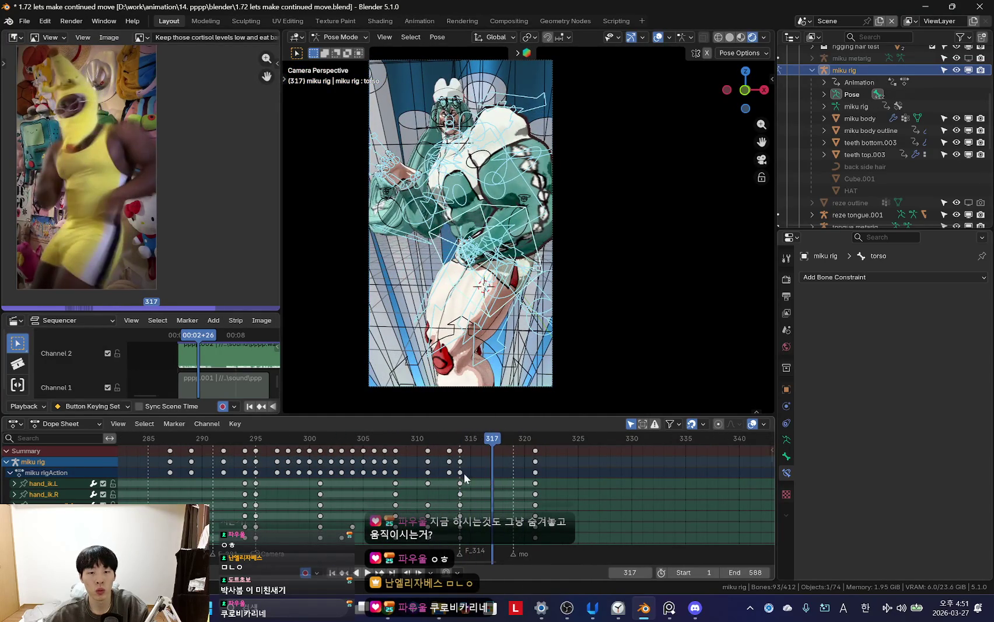
key("Left")
key("shift+alt+z")
key("Left")
key("space")
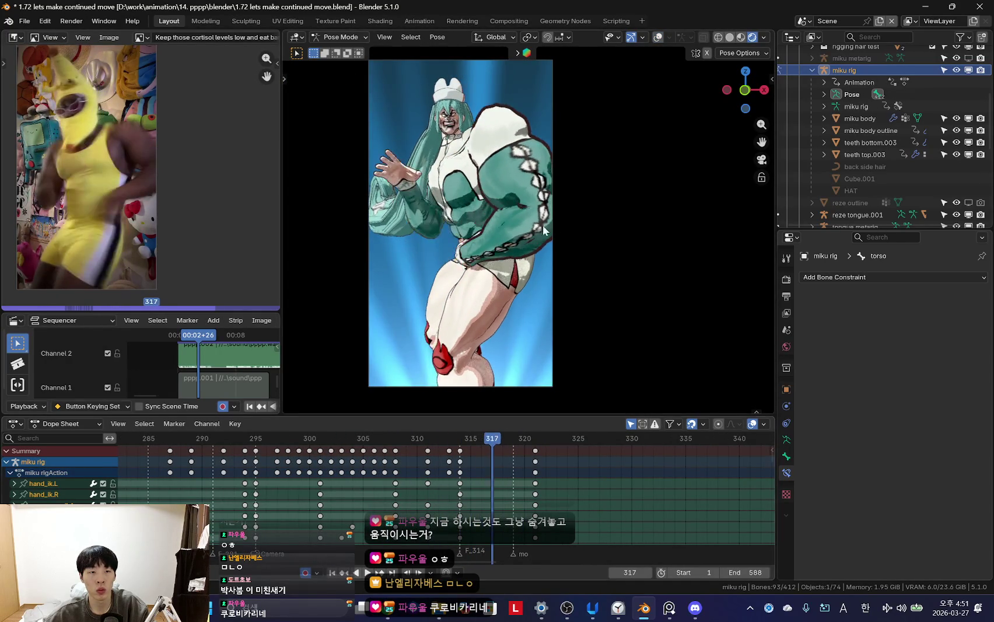
- Select the left upper arm and replay the motion, stopping around frames 317–318
key("shift+alt+z")
left_click(507, 137)
key("space")
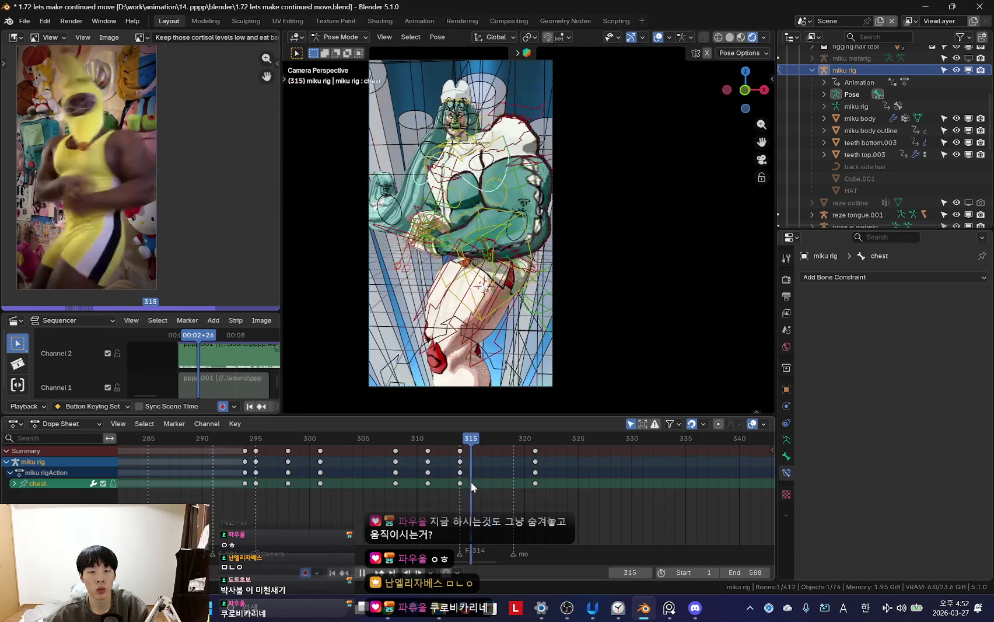
key("Escape")
key("shift+alt+z")
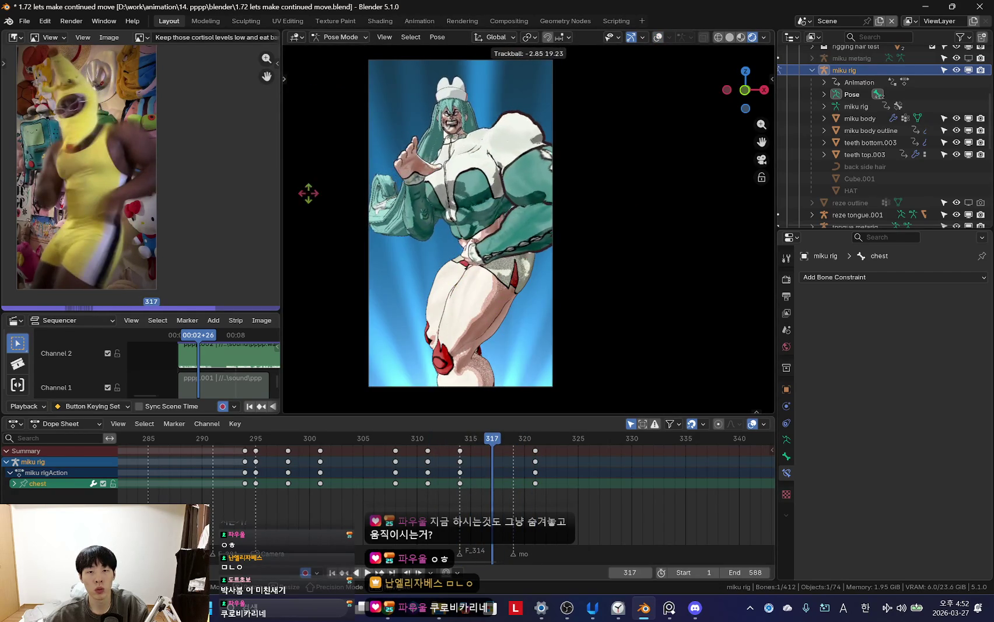
key("space")
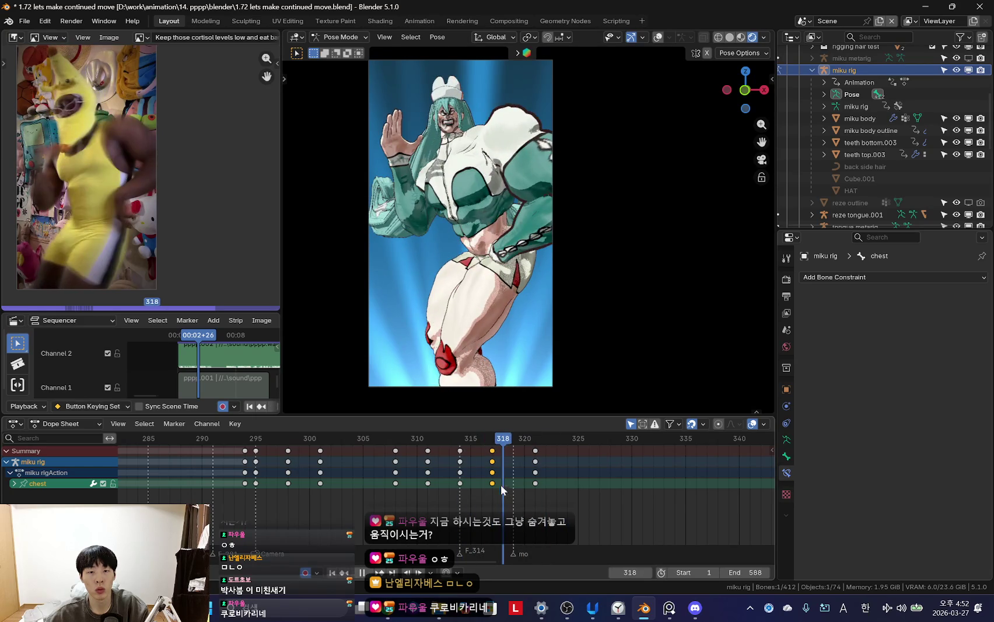
key("space")
key("shift+alt+z")
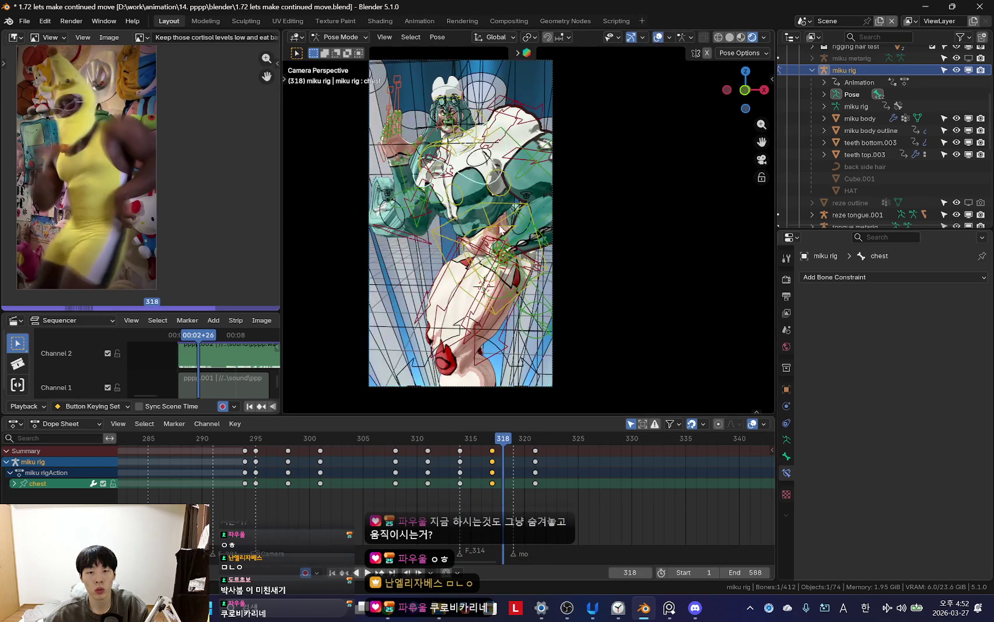
key("space")
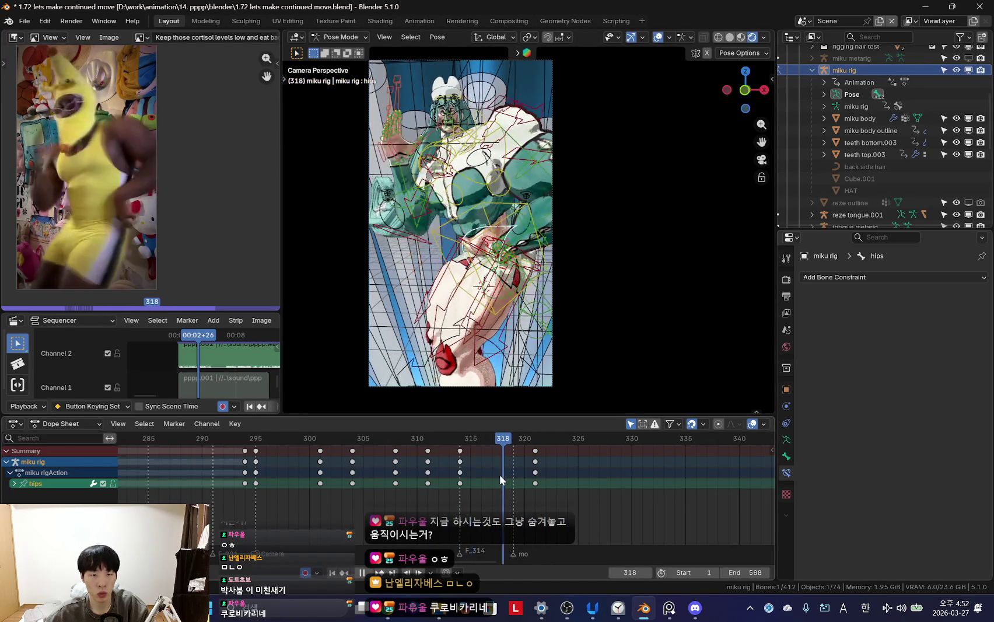
key("space")
key("shift+alt+z")
- Try a hips rotation, undo the frame-318 changes, and scrub to frame 317
key("r")
key("r")
key("r")
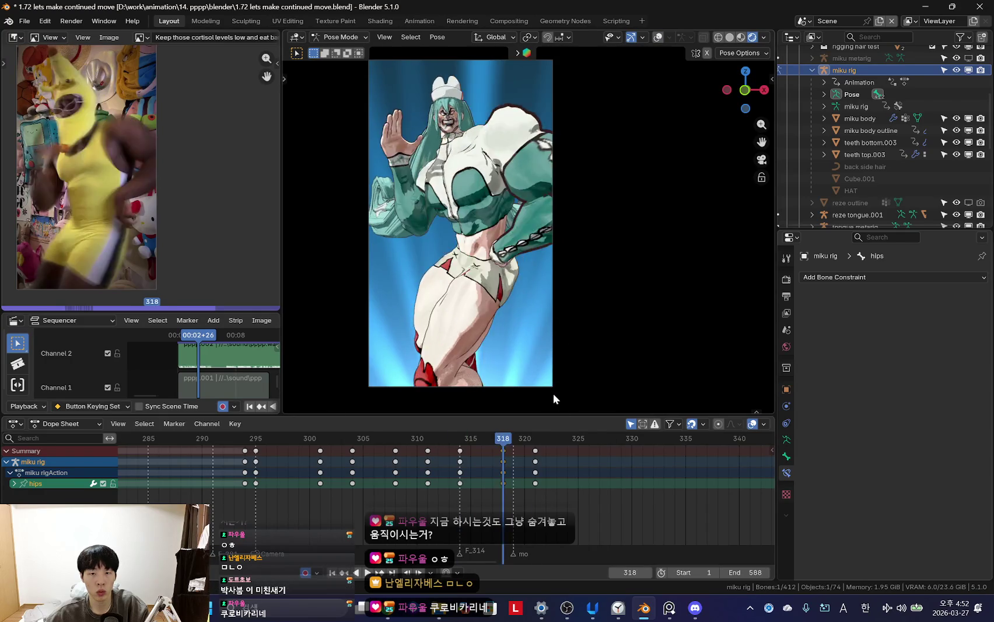
key("space")
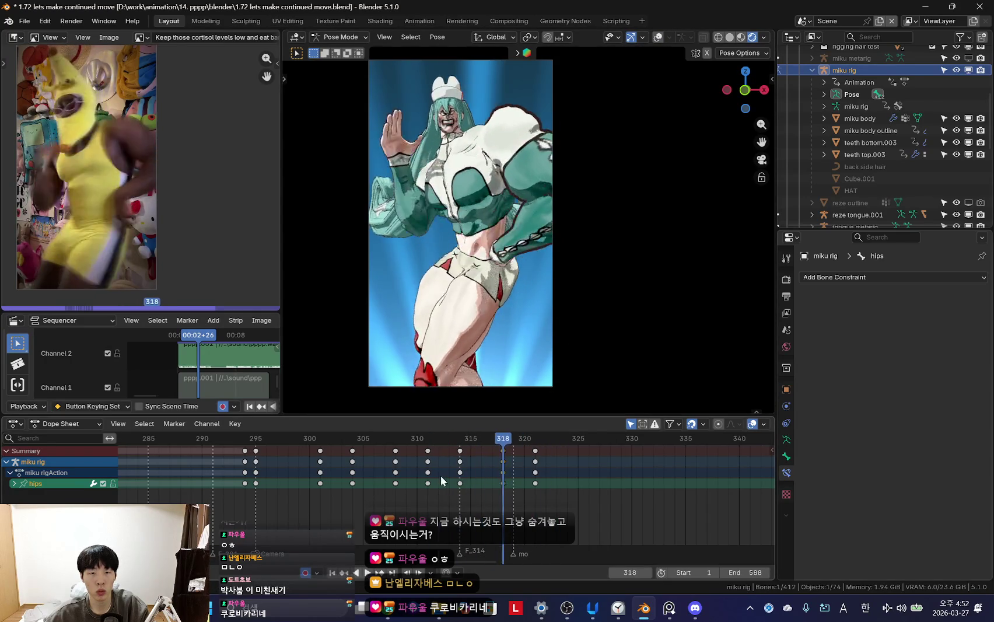
left_click(502, 482)
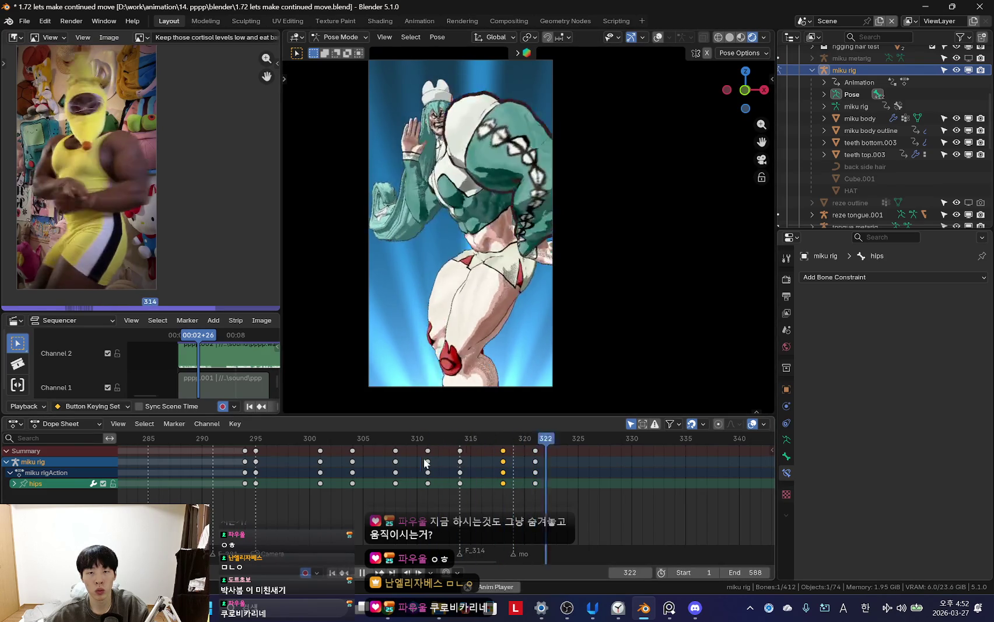
scroll(423, 476, "down", 3)
scroll(487, 478, "up", 3)
key("ctrl+z")
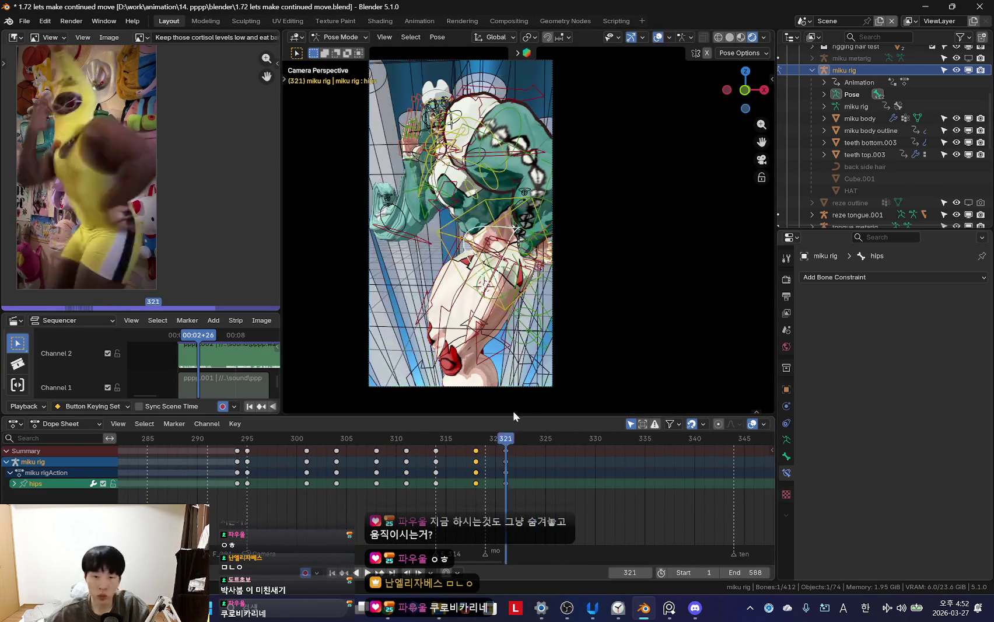
key("ctrl+z")
left_click_drag(433, 483, 436, 471)
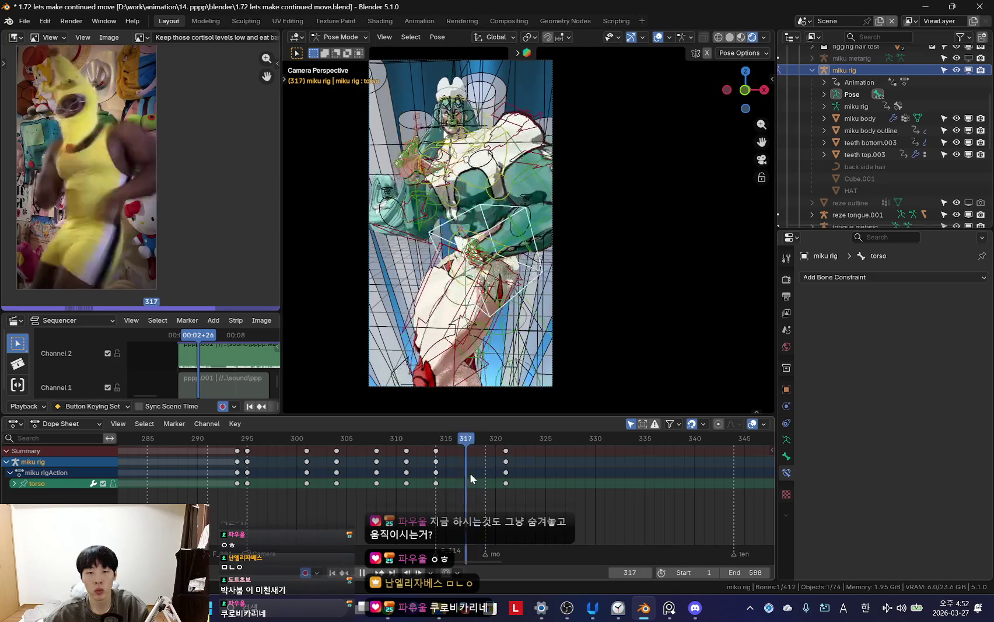
key("shift+alt+z")
key("shift+alt+z")
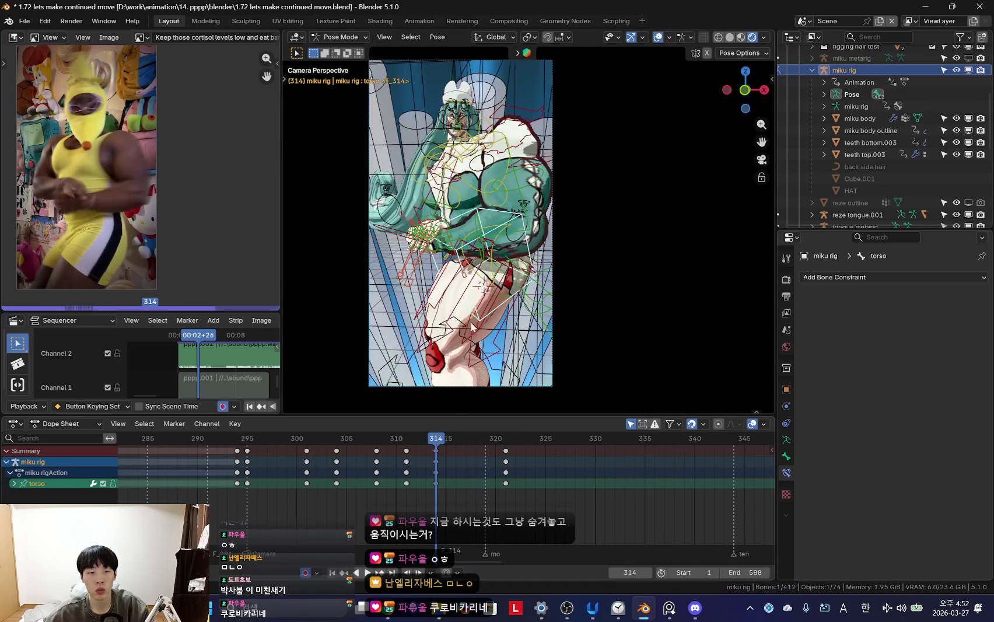
left_click_drag(442, 484, 462, 489)
- Rotate and move the torso bone at frame 317, then play to check it
key("r")
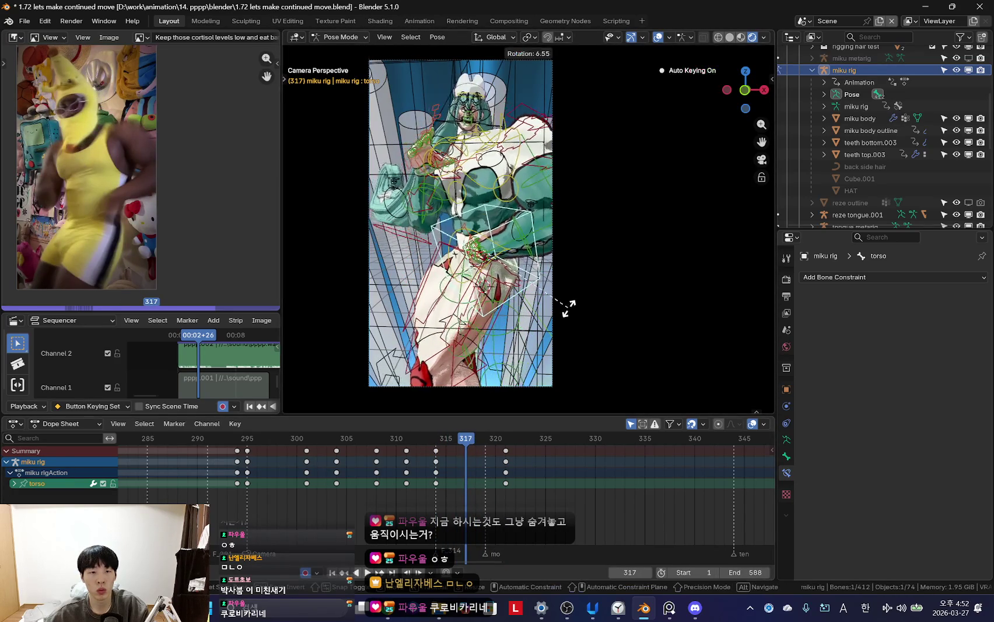
left_click(569, 306)
key("shift+alt+z")
key("g")
key("space")
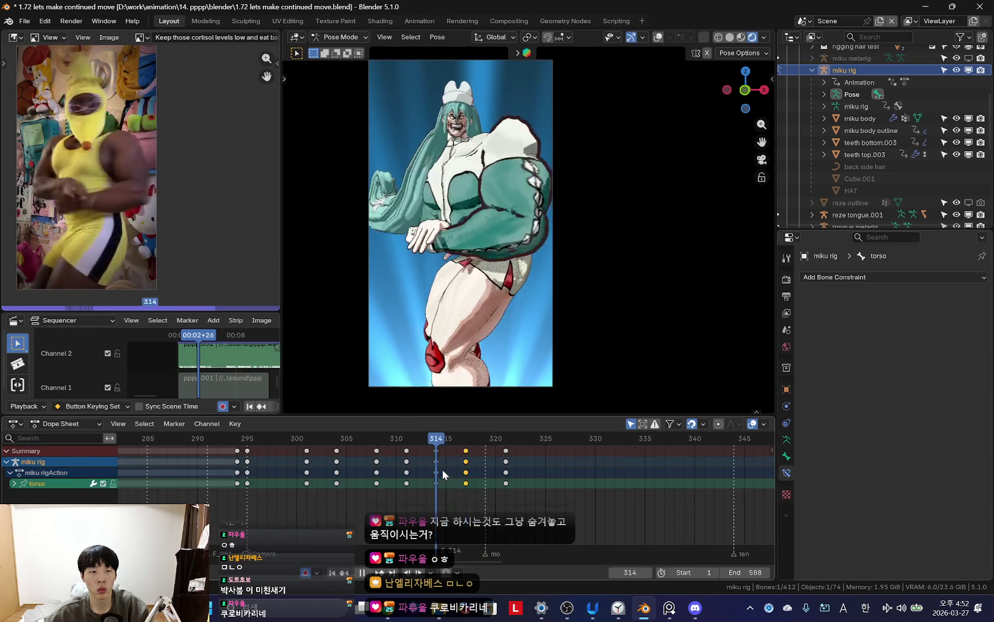
key("space")
key("space")
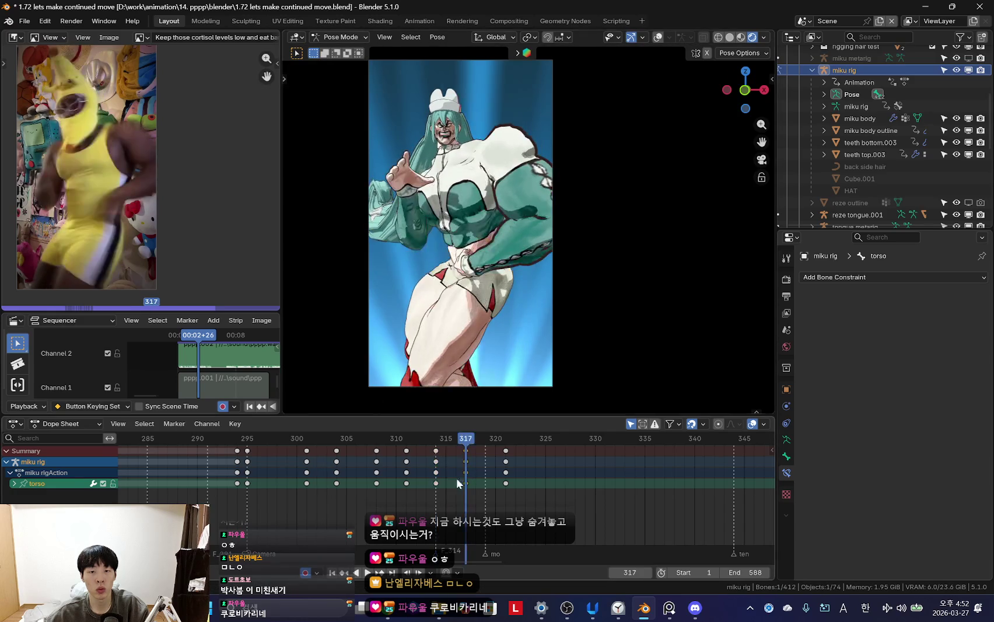
key("space")
- Cancel a further torso rotation, settle on keyframe 317, and replay the motion
key("r")
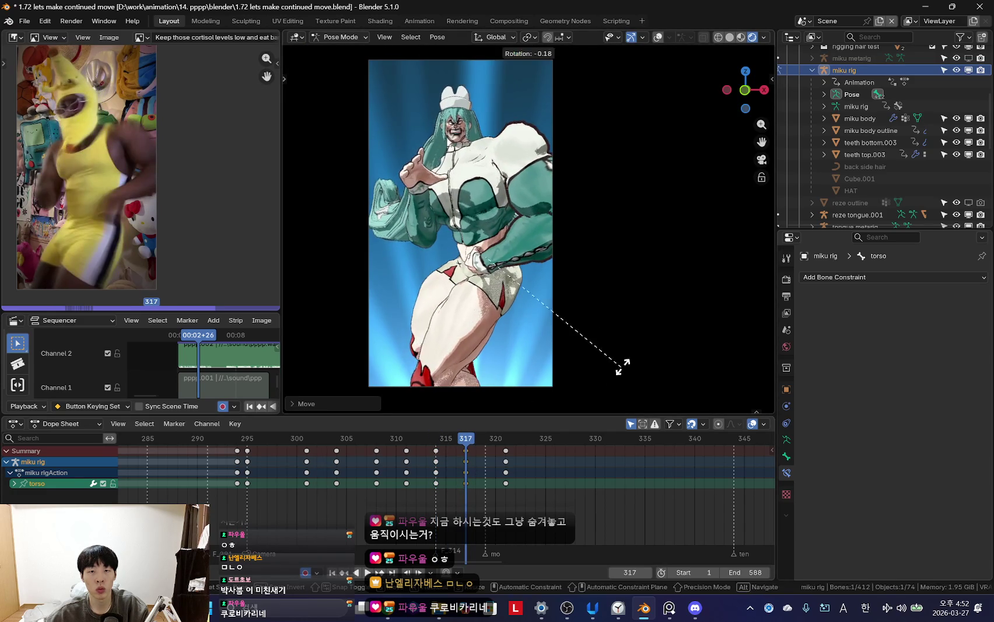
right_click(631, 362)
key("Up")
key("Up")
key("Down")
key("Up")
key("Down")
left_click(464, 462)
key("space")
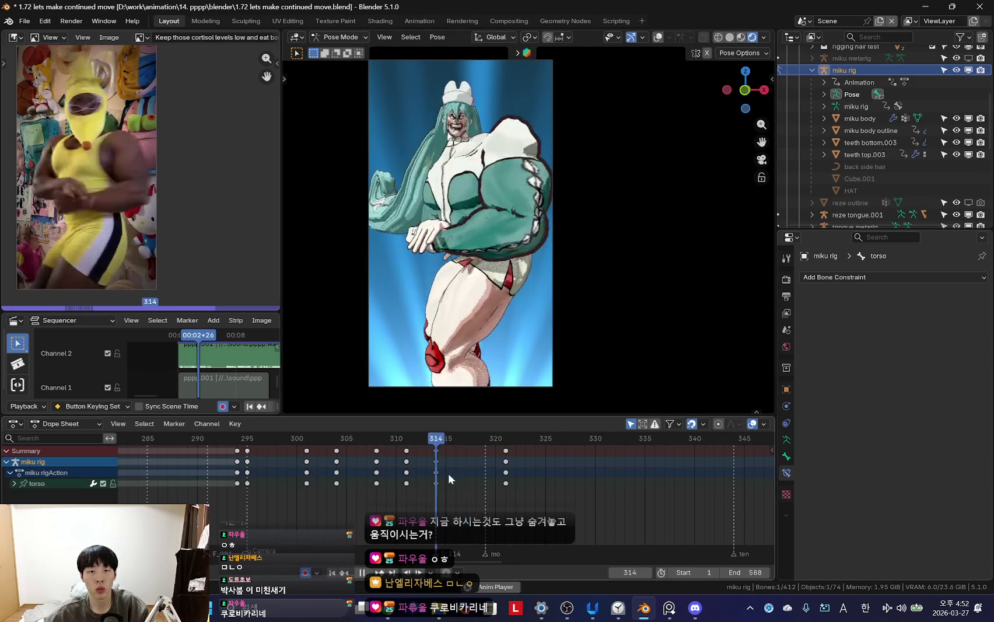
key("space")
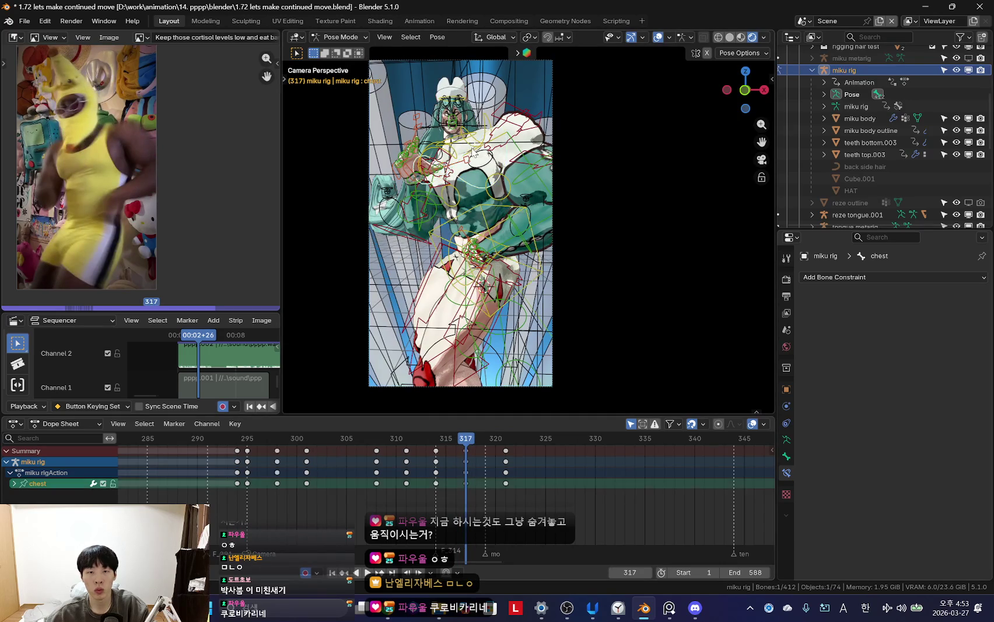
key("space")
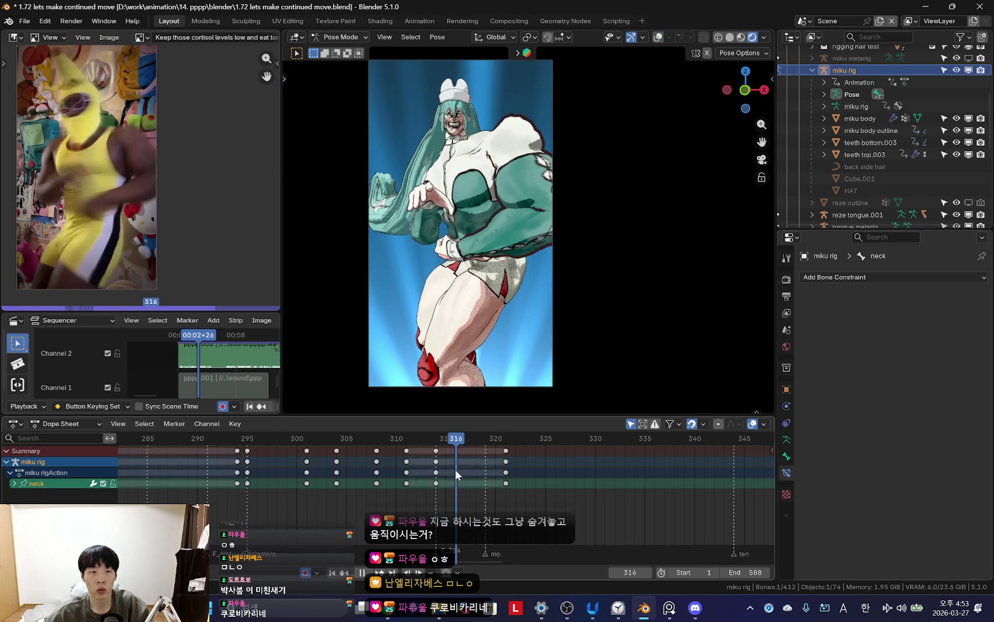
key("Escape")
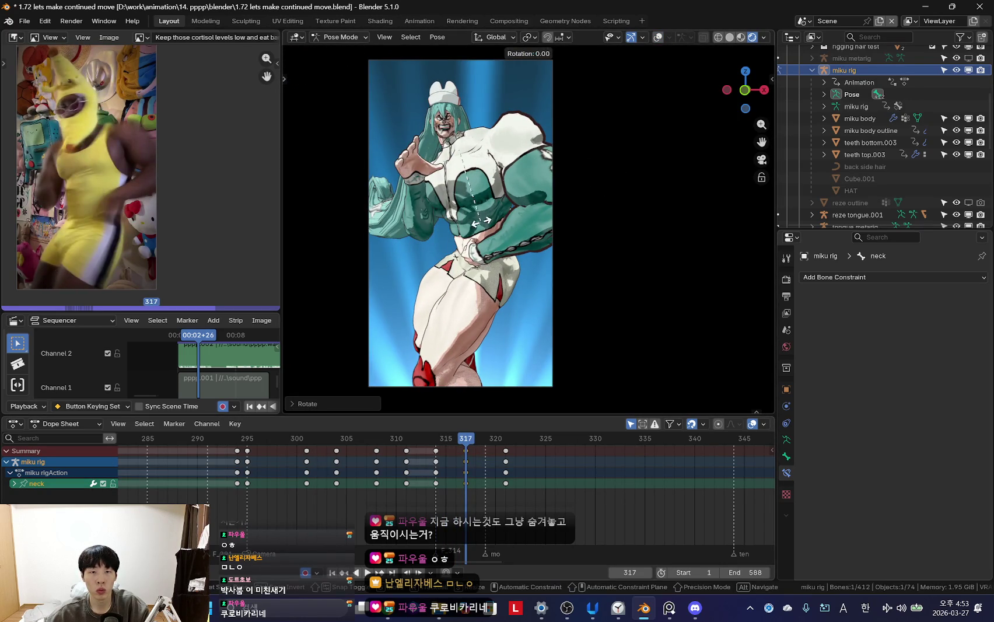
- Adjust the neck at frame 317 and the head at frame 321, replaying after each
left_click(453, 138)
key("space")
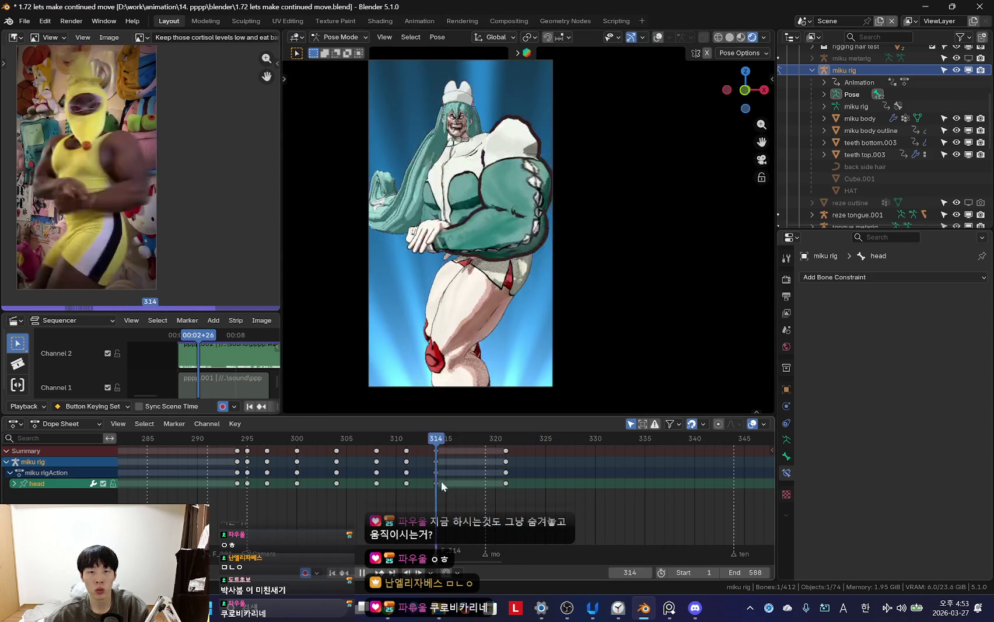
key("Escape")
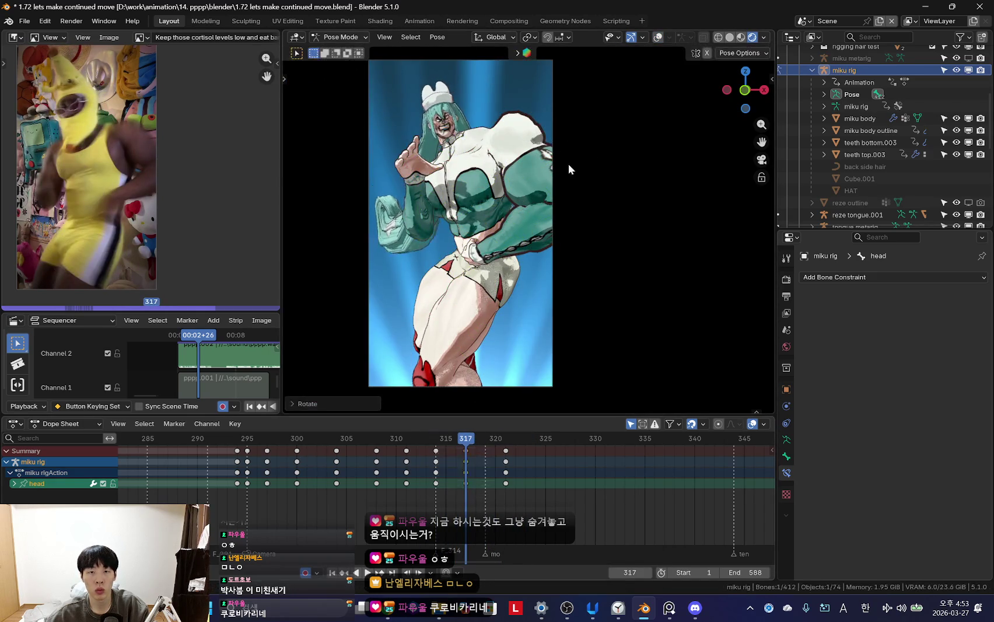
key("space")
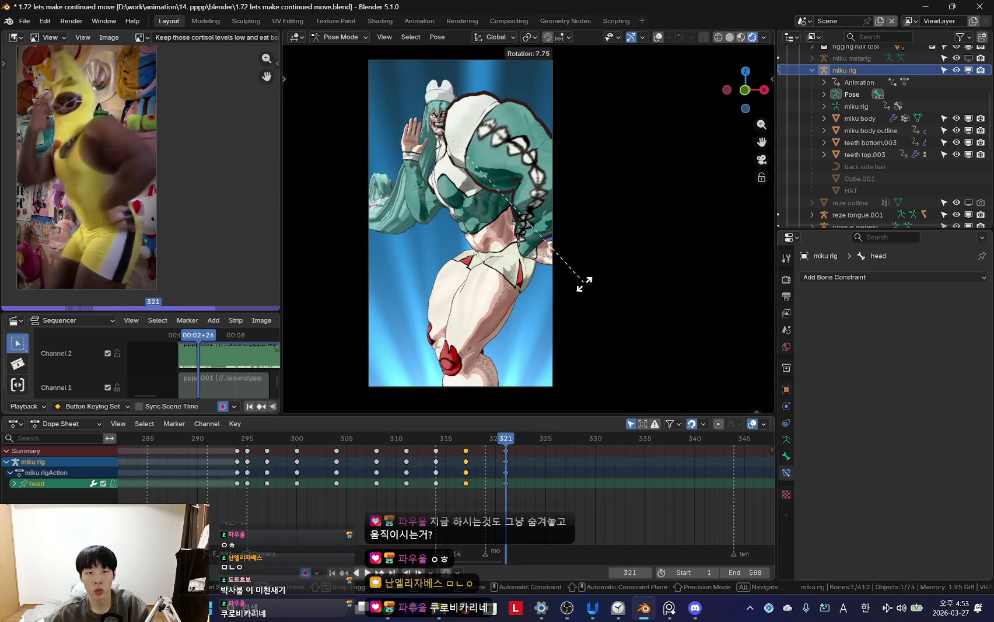
left_click(531, 311)
key("space")
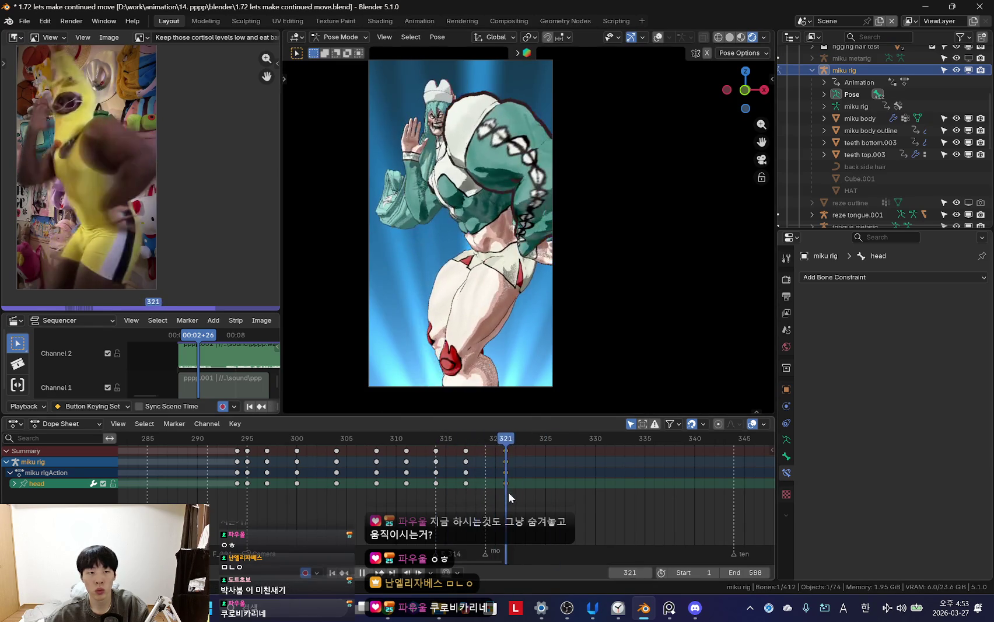
key("space")
- Freely rotate the chest bone and key it at frame 321
left_click(505, 170)
key("shift+alt+z")
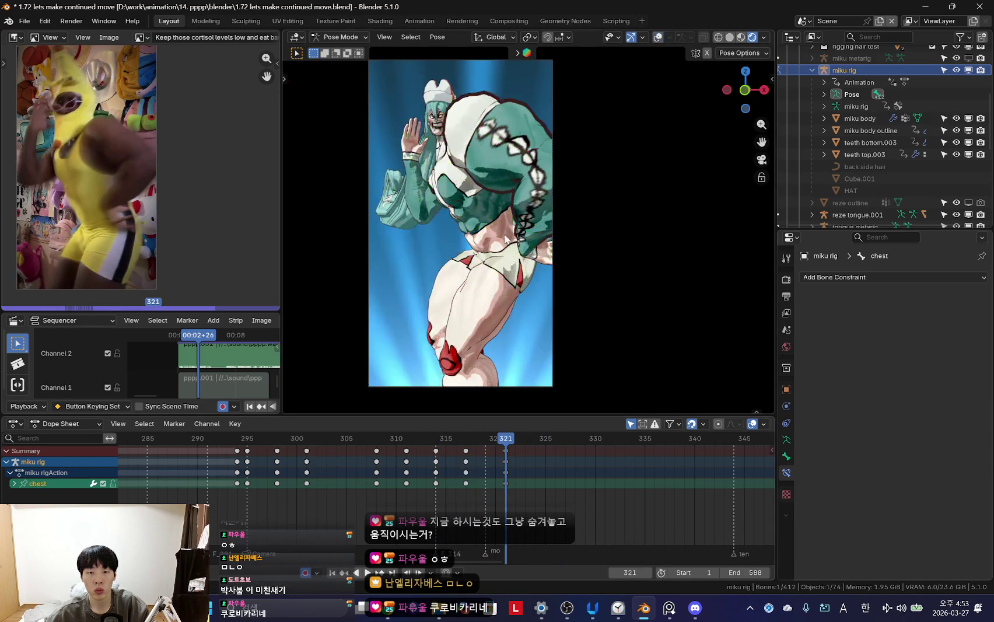
key("r")
key("r")
key("i")
key("space")
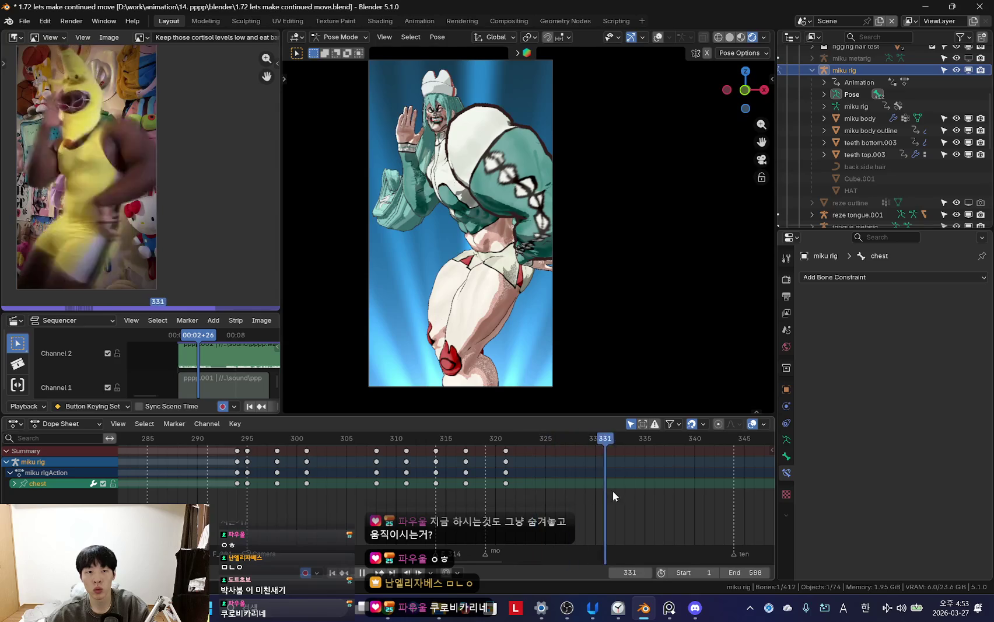
- Zoom out the timeline and scrub back through frames 306 to 300 to compare poses
scroll(612, 491, "down", 5)
mouse_move(436, 492)
middle_mouse_down("ctrl")
mouse_move(490, 494)
mouse_move(313, 495)
middle_mouse_up("ctrl")
left_click_drag(312, 495, 257, 500)
mouse_move(343, 477)
middle_mouse_down("ctrl")
mouse_move(271, 493)
mouse_move(251, 486)
middle_mouse_up("ctrl")
mouse_move(252, 486)
left_mouse_down()
mouse_move(422, 493)
mouse_move(392, 481)
mouse_move(408, 487)
left_mouse_up()
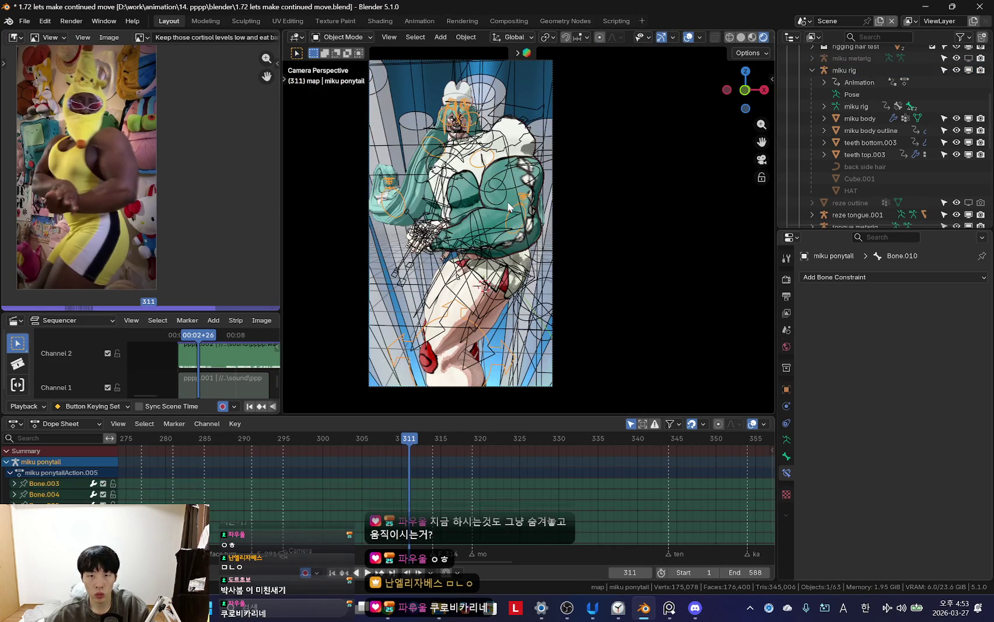
- Put the rig in pose mode and show the left arm and arm tweak bone layers
left_click(508, 202)
key("ctrl+Tab")
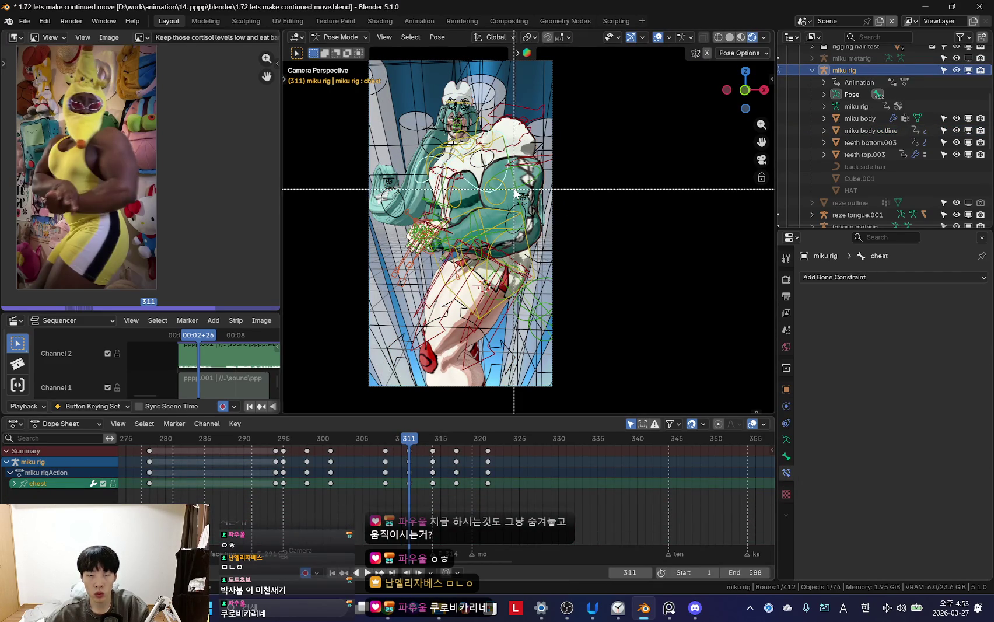
key("n")
scroll(688, 296, "down", 5)
scroll(682, 298, "down", 3)
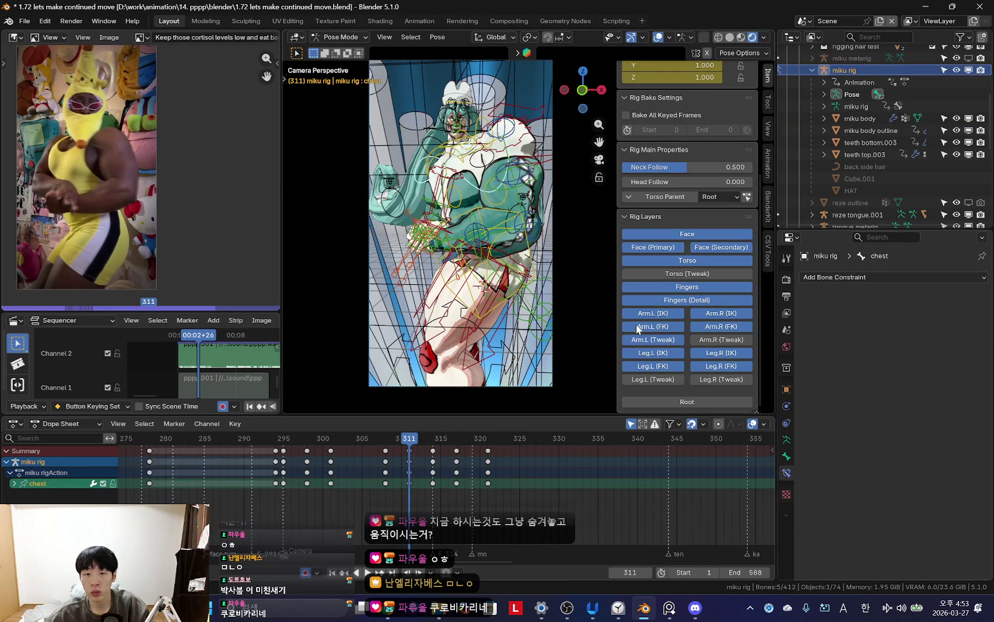
left_click(521, 190)
left_click(533, 213, "shift")
scroll(534, 213, "up", 2)
- Select upper_arm_tweak.L and forearm_tweak.L.001 and shift their keys one frame earlier
left_click(493, 125, "shift")
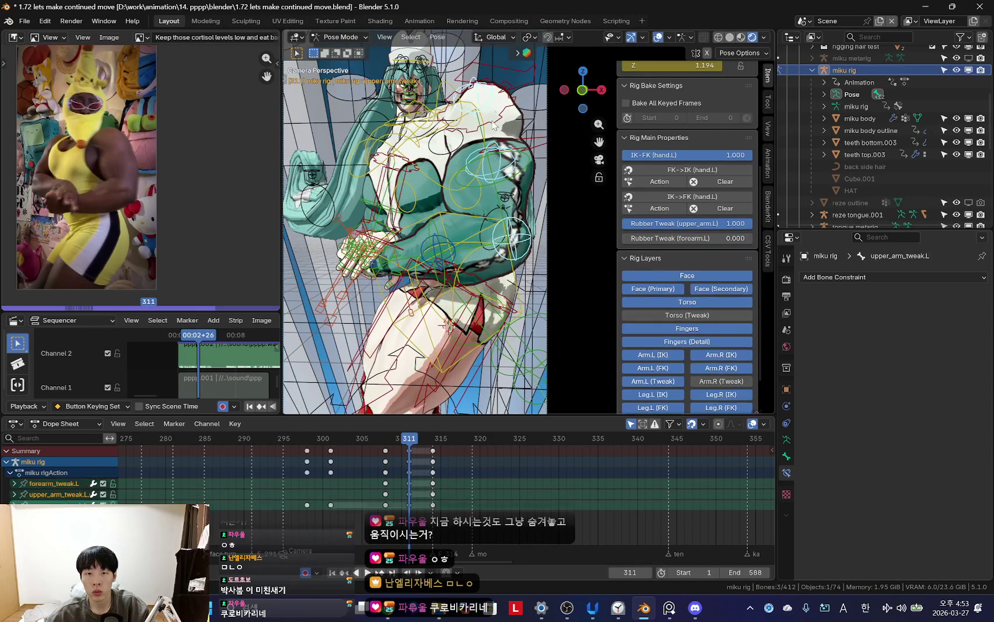
left_click(458, 252, "shift")
left_click(453, 481)
key("Left")
key("Left")
key("Left")
key("Right")
key("Right")
key("Right")
key("Right")
key("Right")
key("Right")
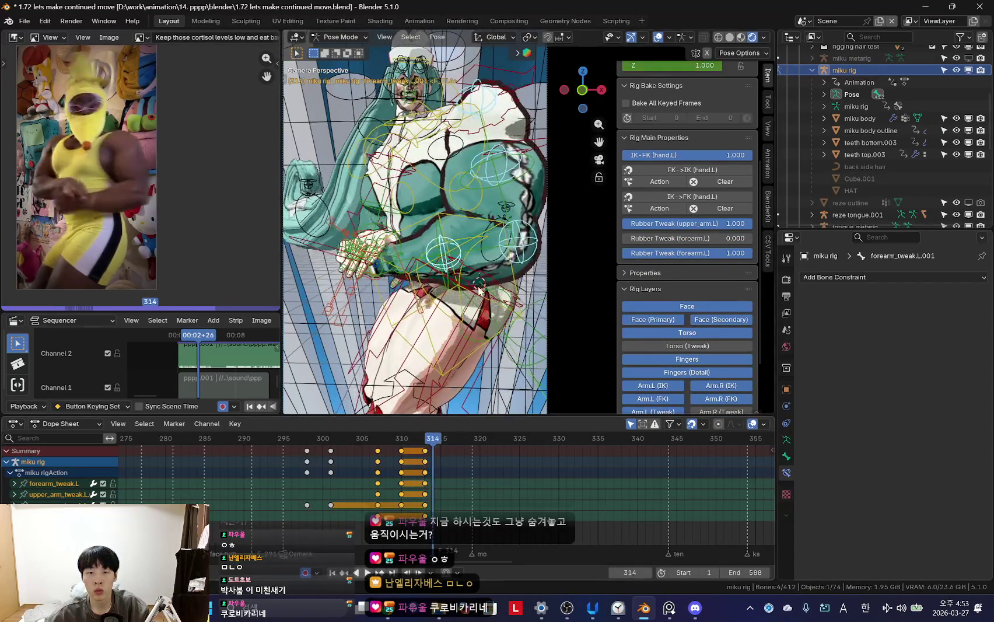
- Play back frames 306–319 in the camera view to check the arm timing
key("space")
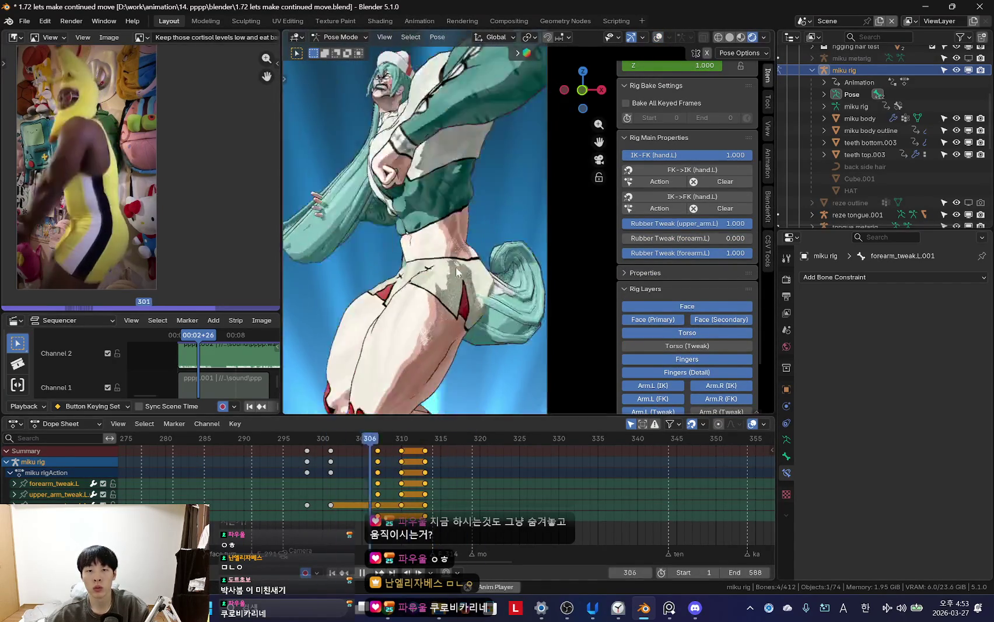
key("n")
key("Home")
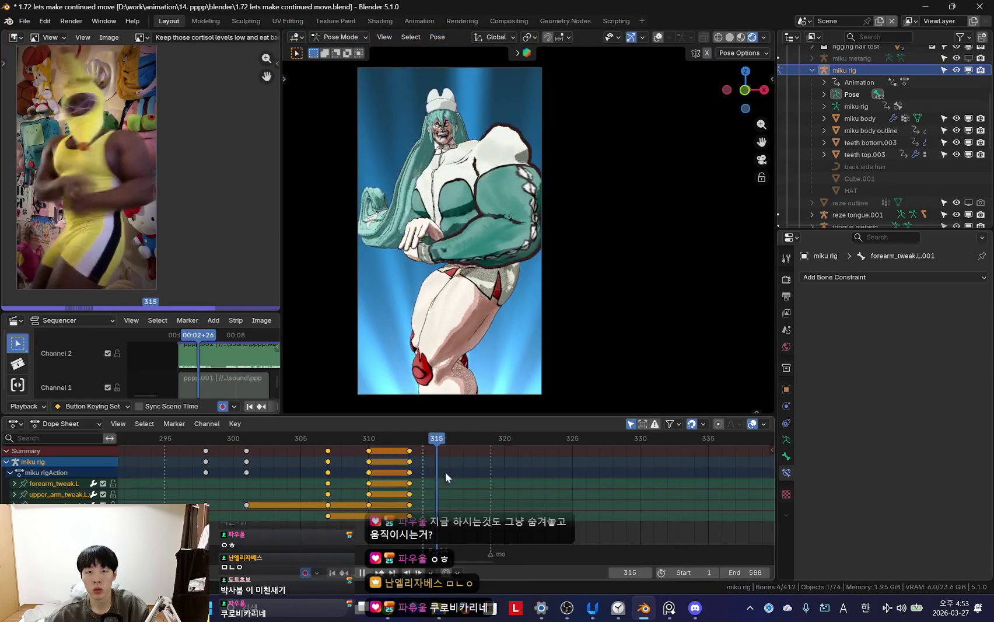
left_click(397, 476)
key("space")
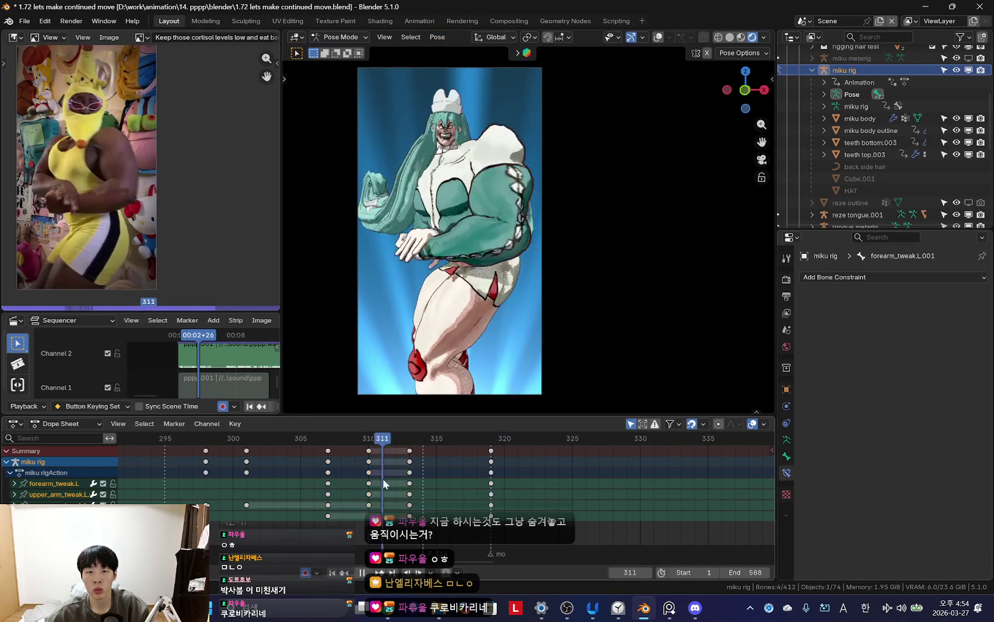
key("space")
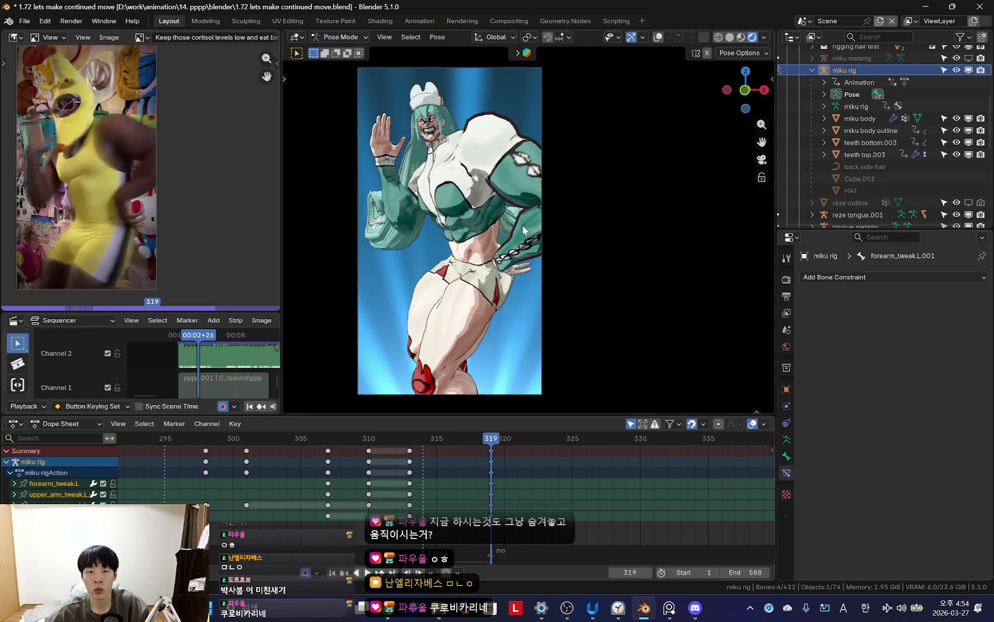
left_click(525, 195)
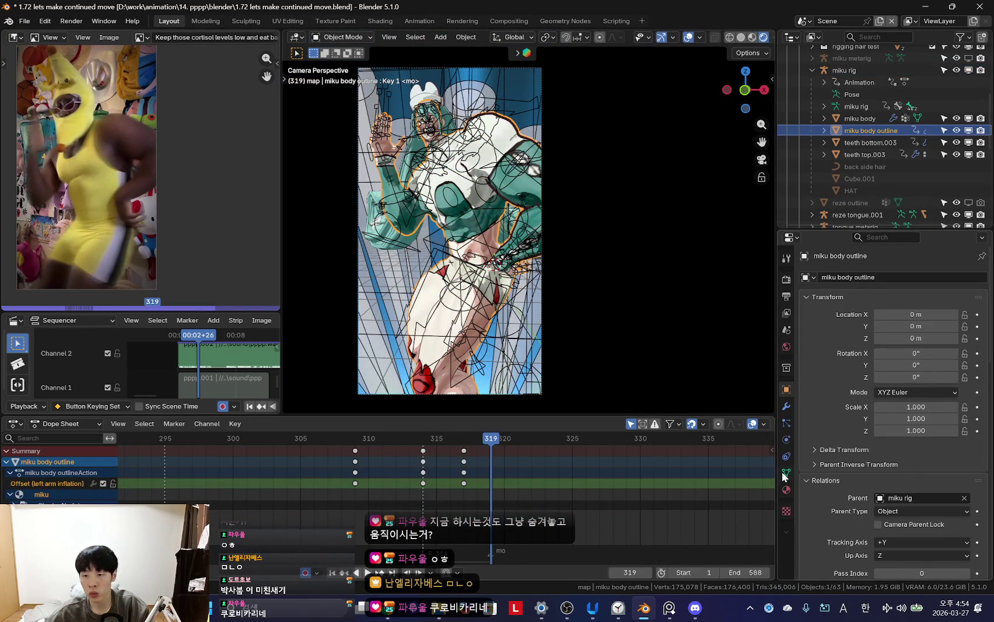
- Select the miku body, show its shape keys and play back without overlays, stopping at frame 319
left_click(860, 119)
left_click(785, 473)
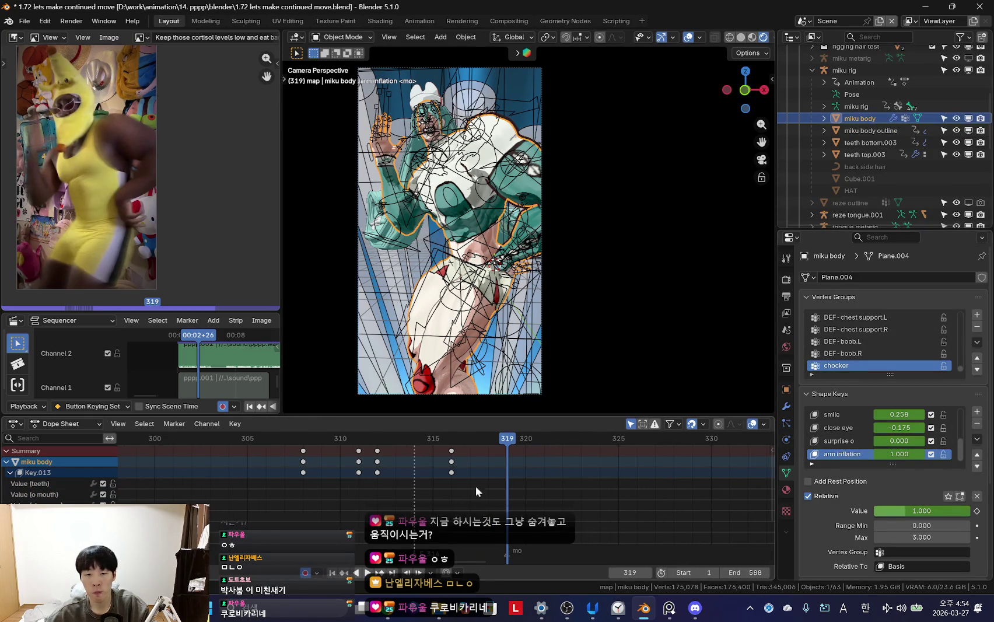
key("space")
key("shift+alt+z")
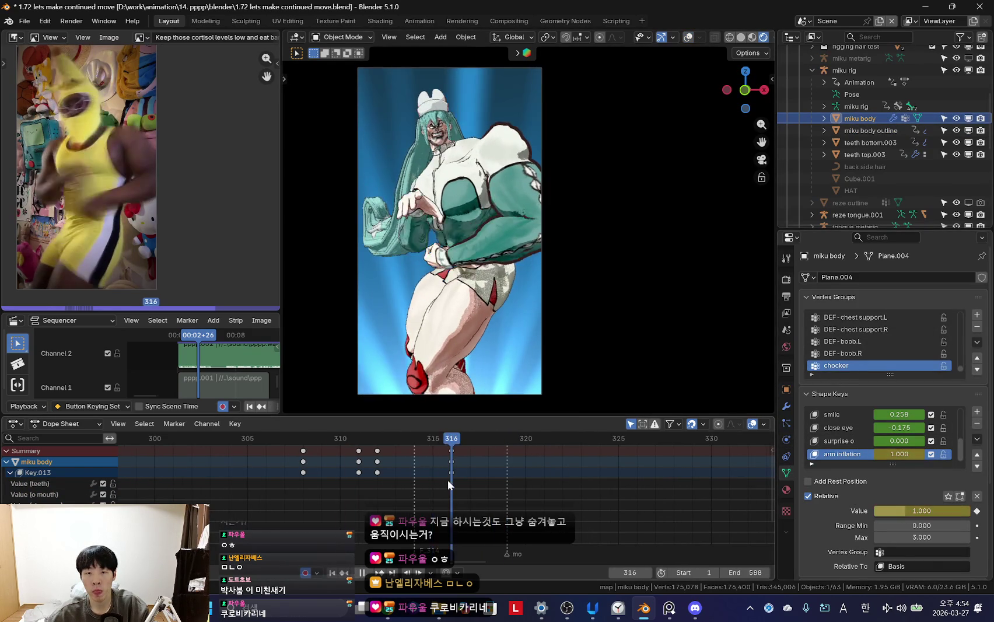
key("space")
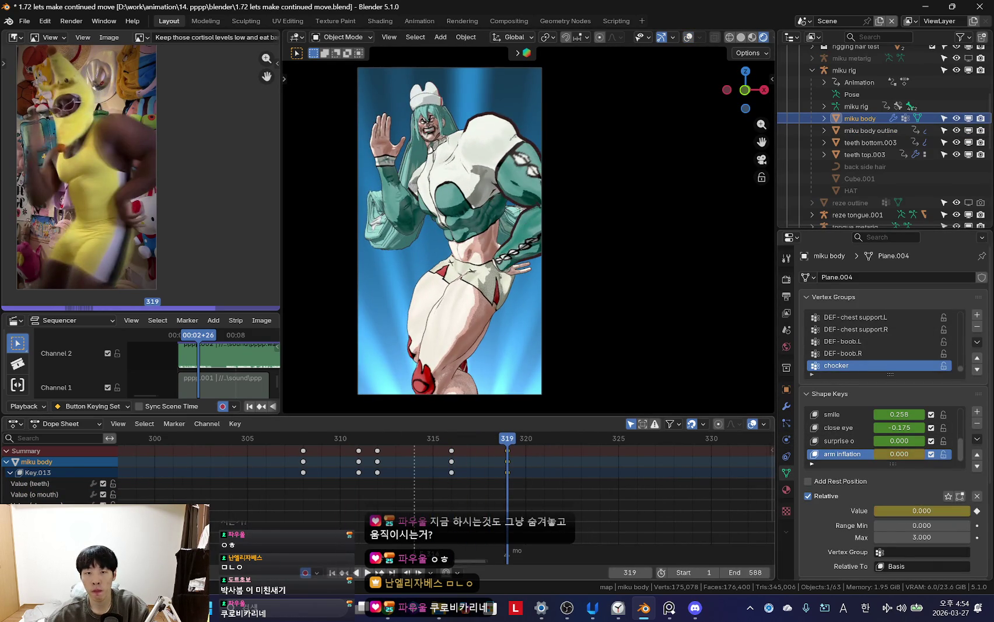
- Check the arm inflation blend around frames 317–318, then restore overlays and put the rig in pose mode
key("space")
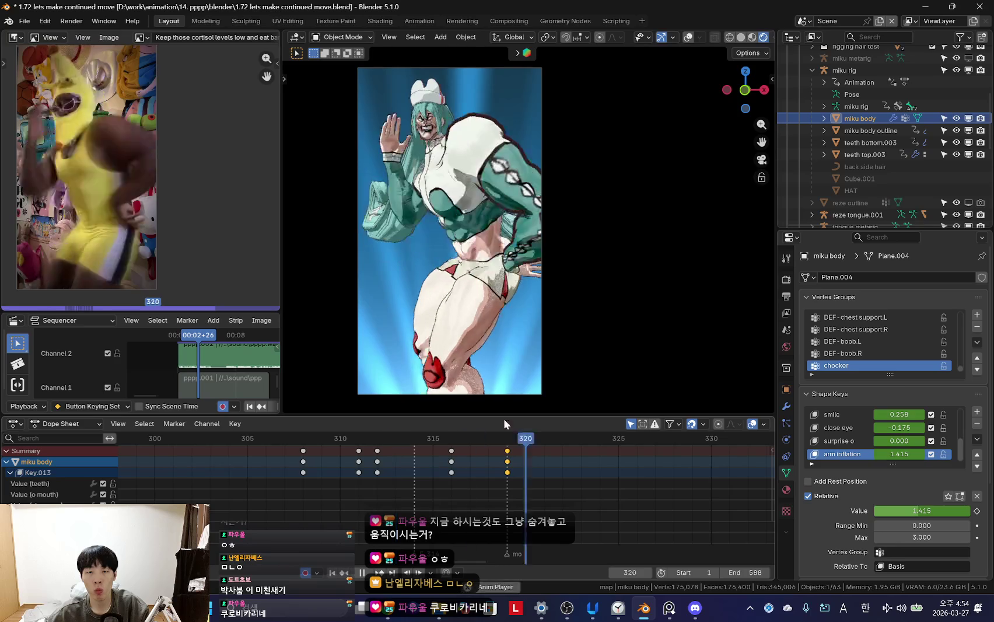
left_click_drag(376, 475, 494, 488)
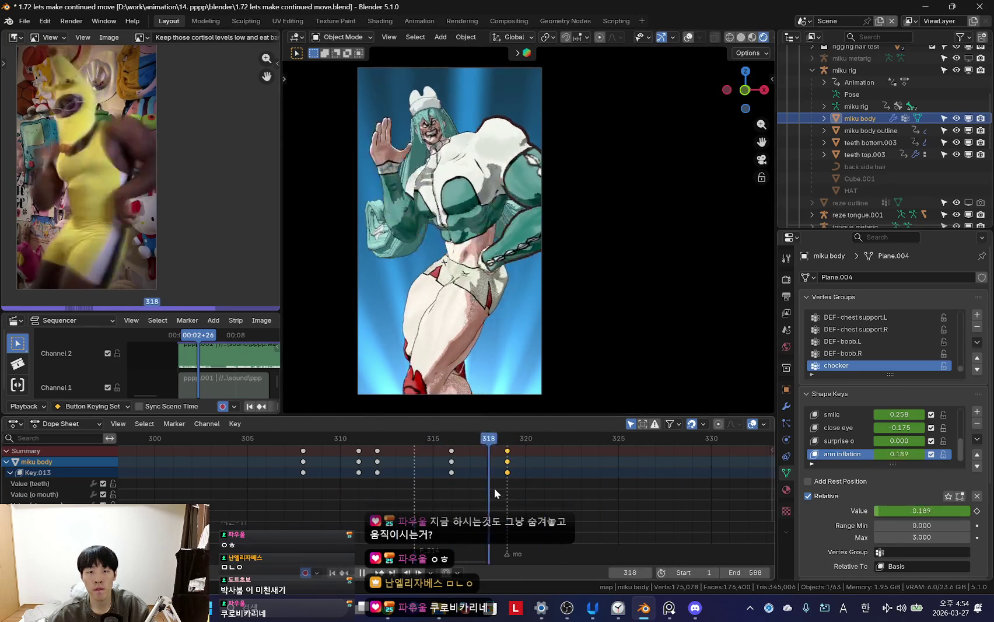
key("space")
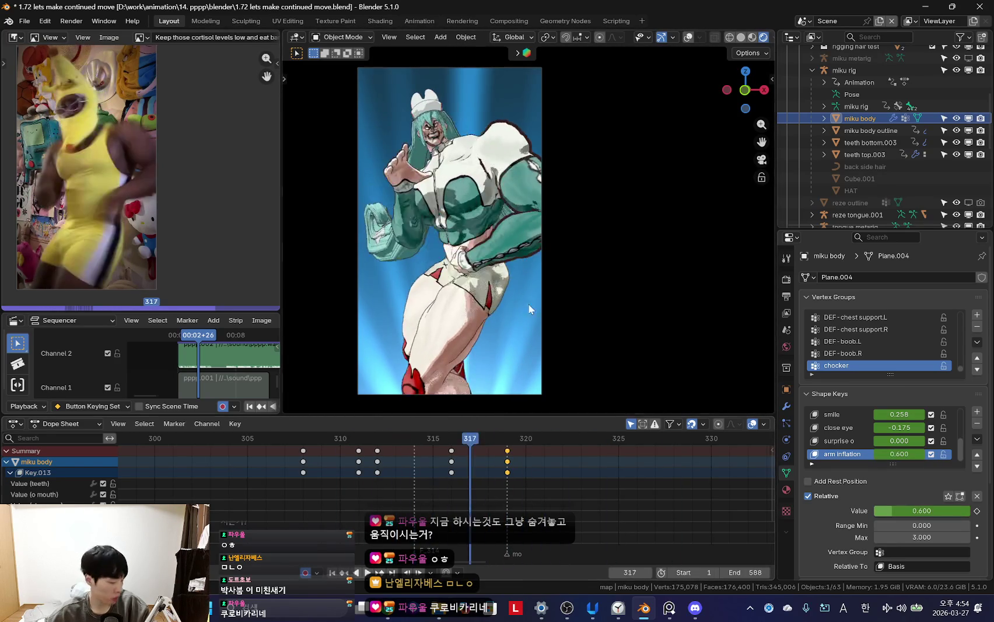
key("shift+alt+z")
left_click(534, 172)
key("ctrl+Tab")
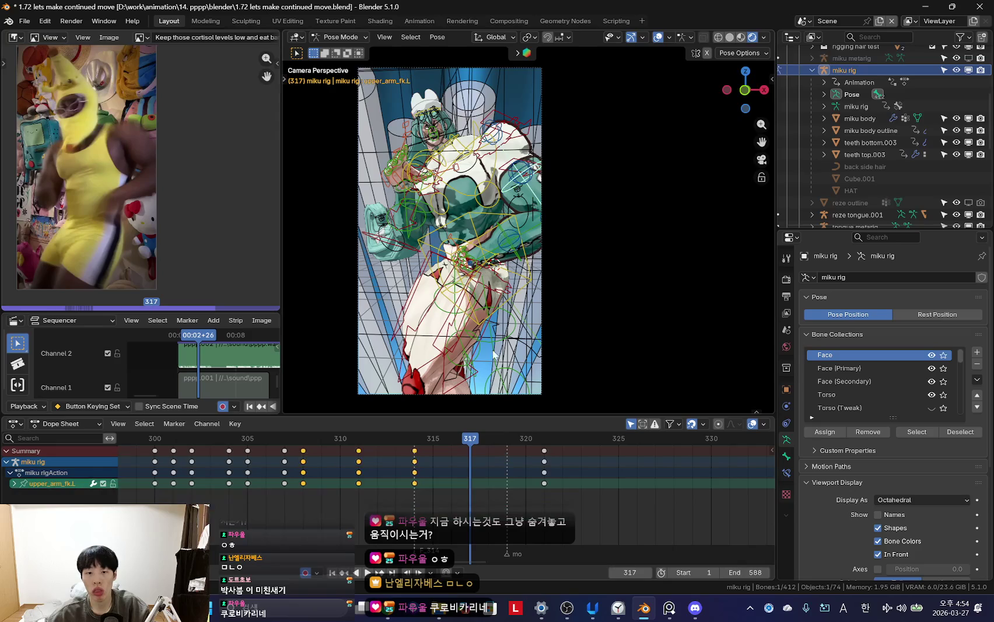
- Deselect the timeline keyframes, make the camera active and scroll through its properties
left_click(449, 482)
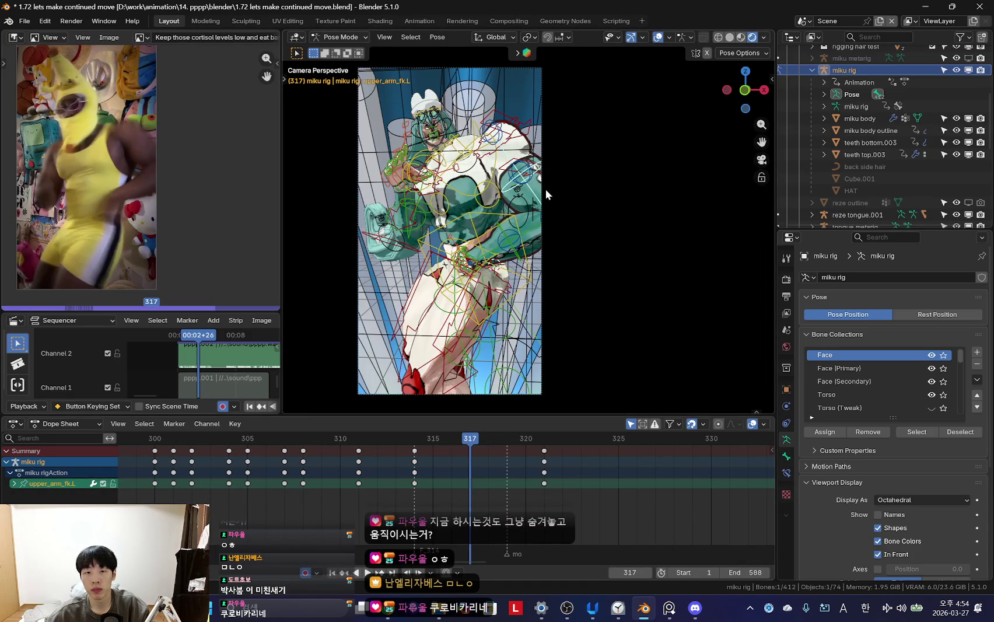
left_click(541, 190)
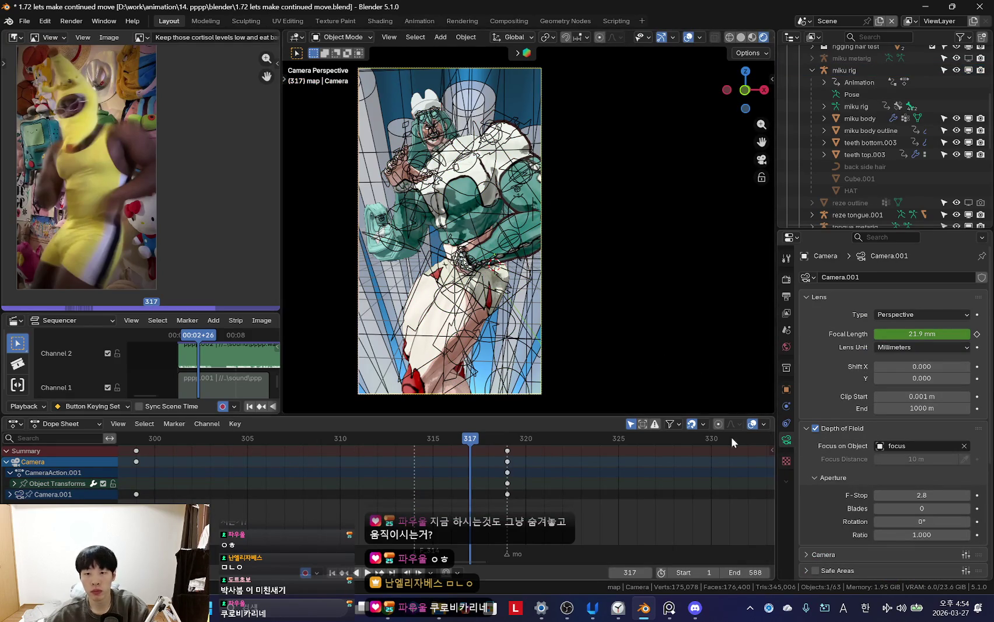
scroll(879, 462, "down", 5)
scroll(868, 469, "down", 2)
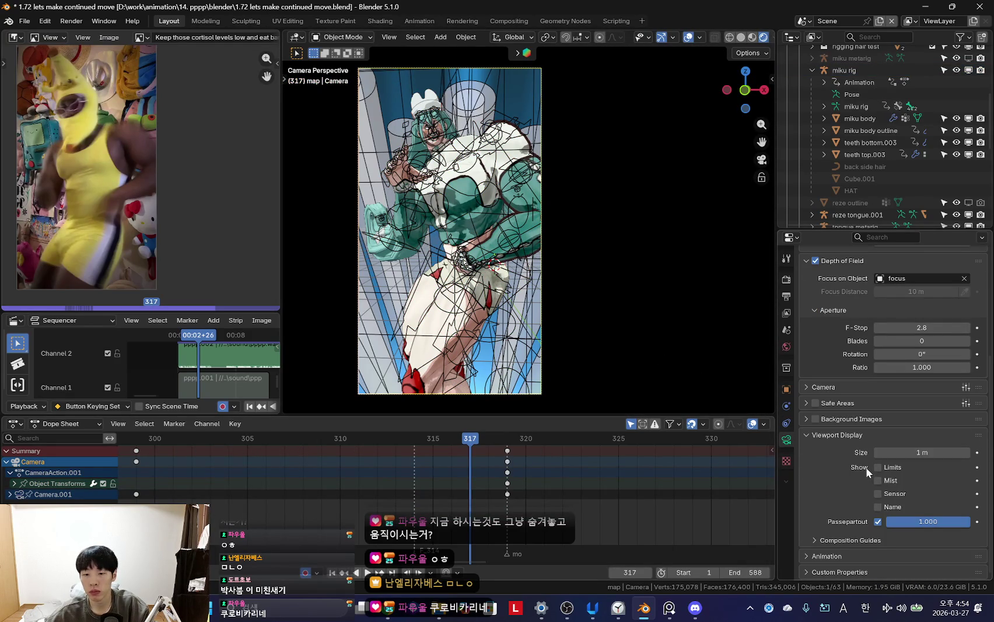
left_click(618, 608)
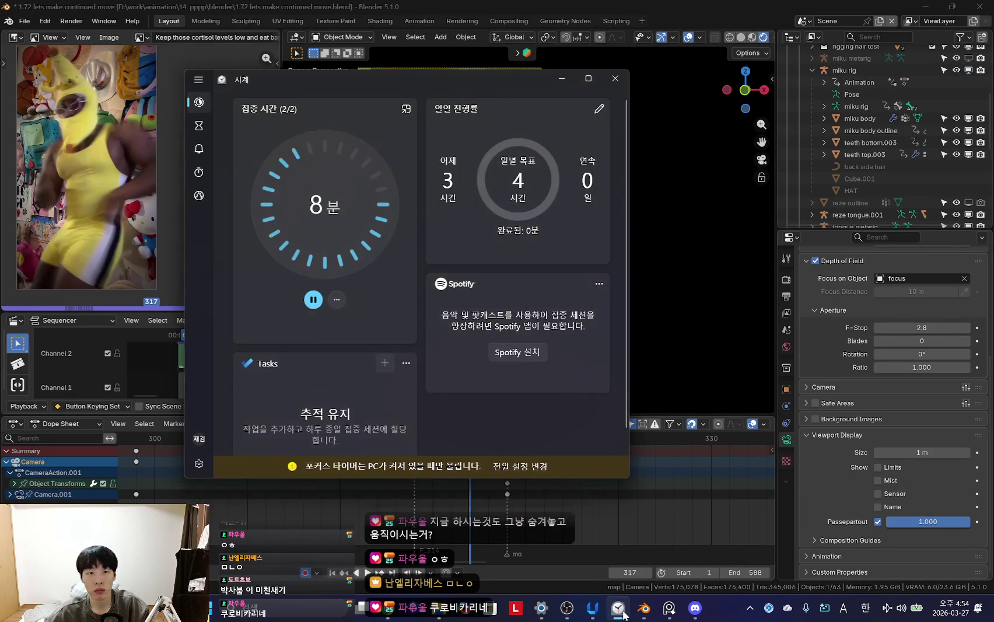
left_click(623, 614)
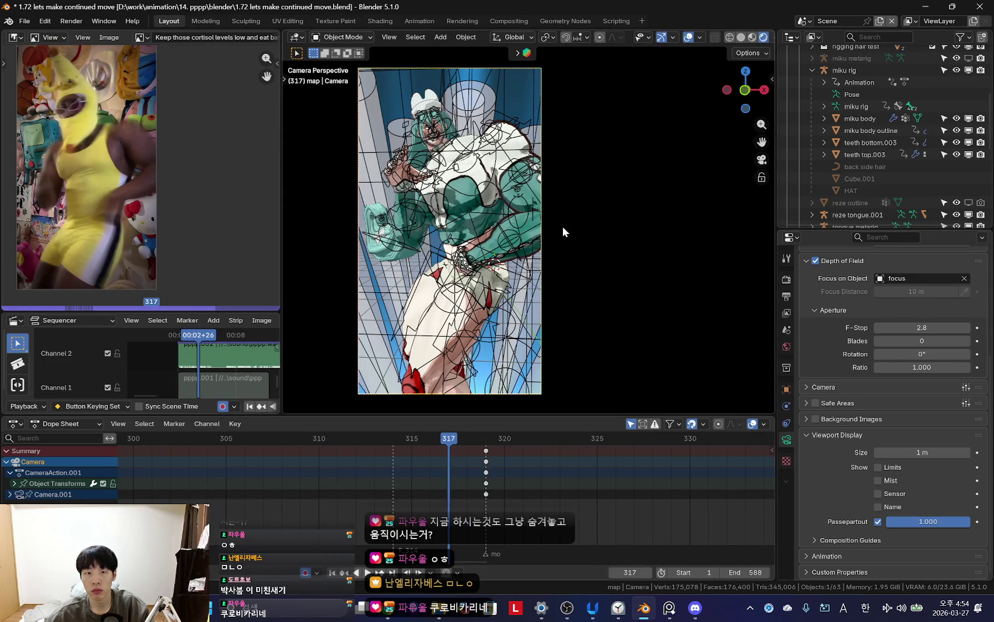
- Shift the camera view right and view the clean camera shot at frame 317 without overlays
middle_click_drag(563, 226, 575, 233, "shift")
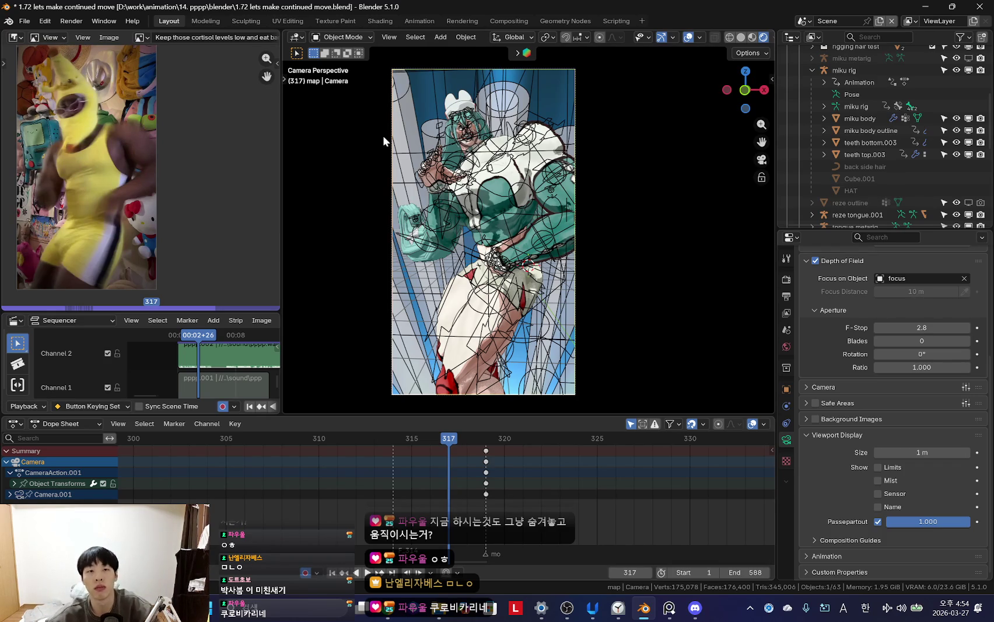
key("shift+alt+z")
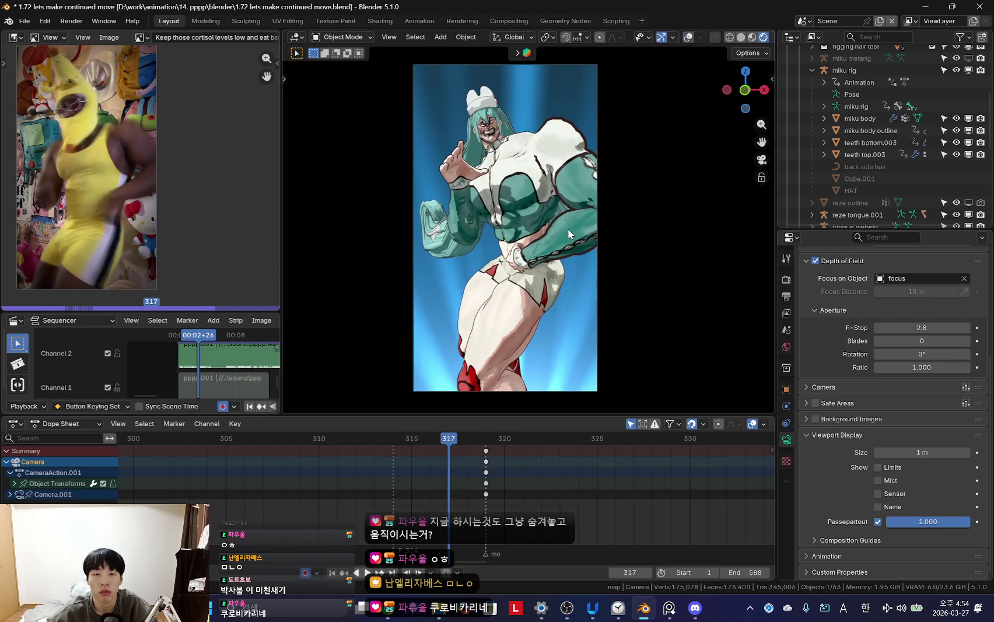
scroll(470, 490, "up", 2)
scroll(514, 366, "up", 1)
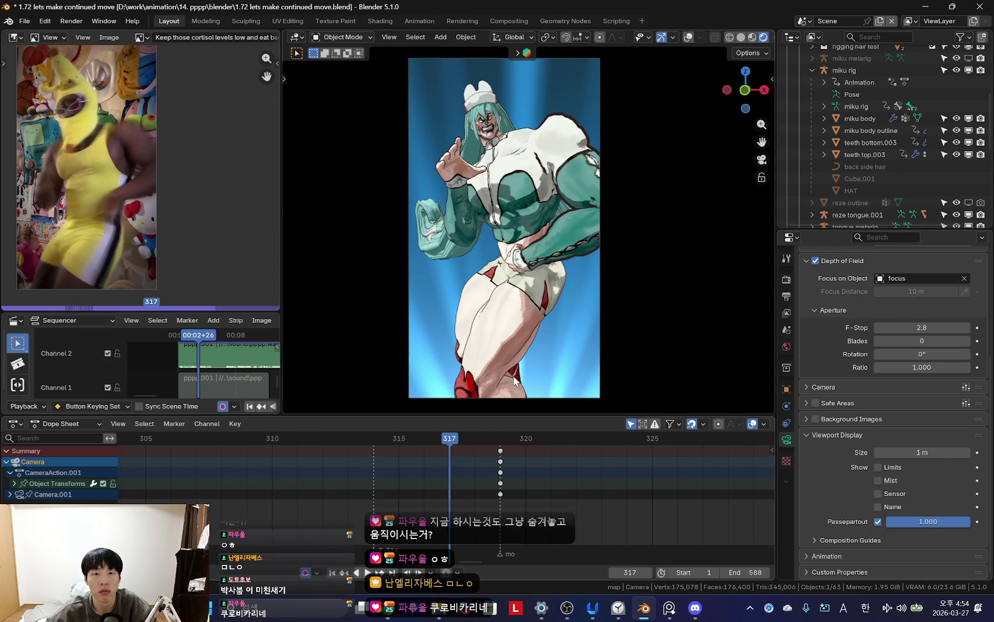
scroll(410, 490, "down", 1)
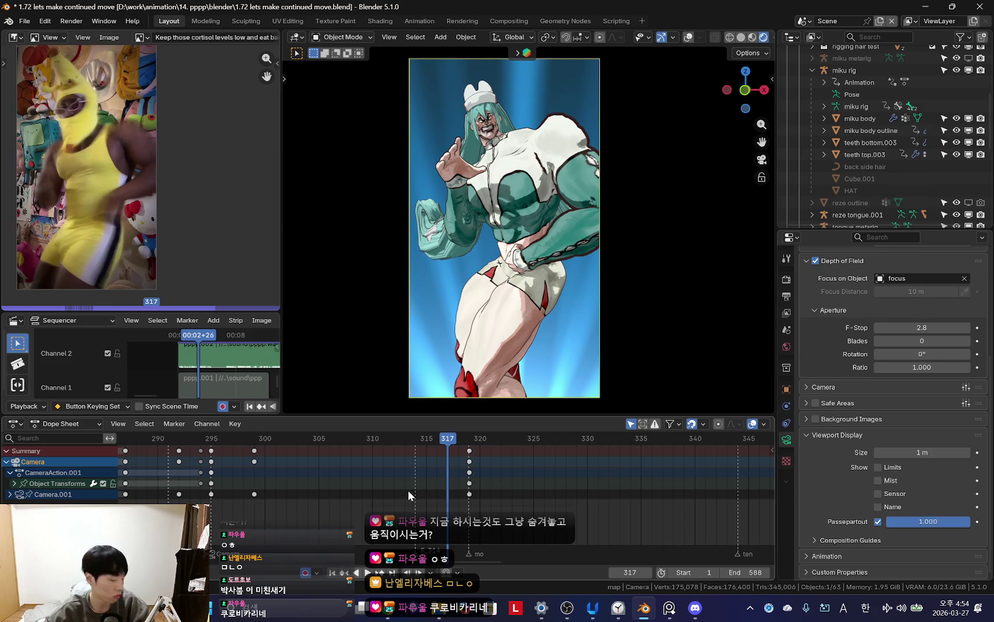
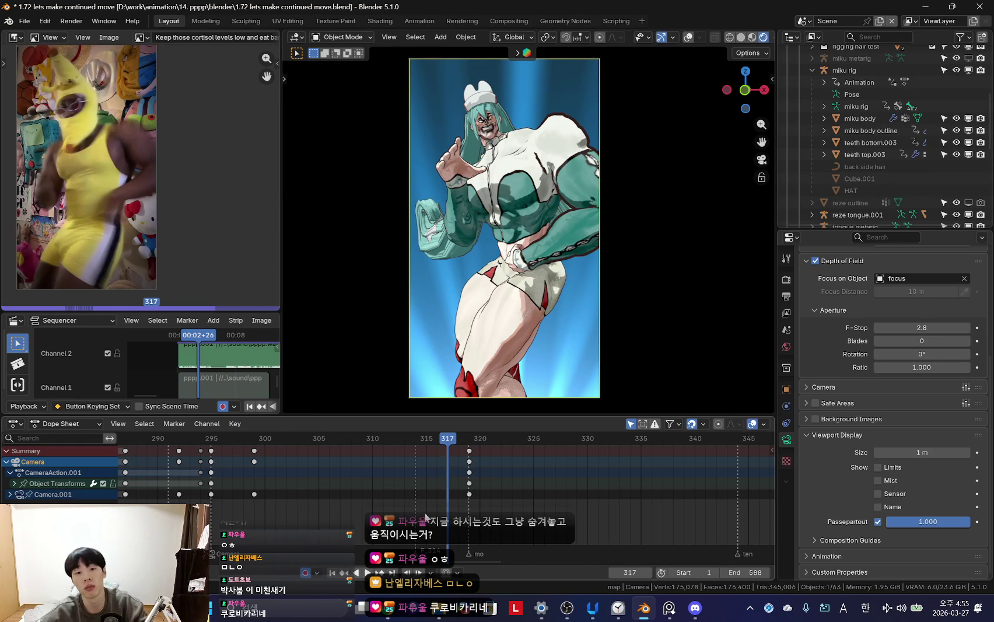
- Shrink the Dope Sheet and reference video panels so the 3D Viewport gets more room
scroll(414, 502, "down", 3)
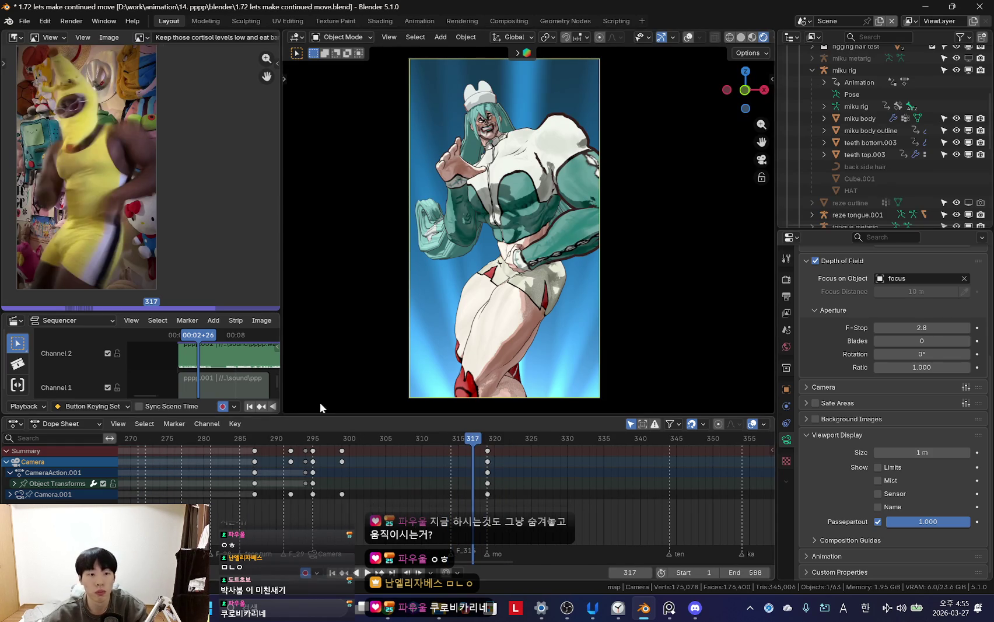
middle_click_drag(149, 250, 183, 259)
left_click_drag(236, 416, 236, 458)
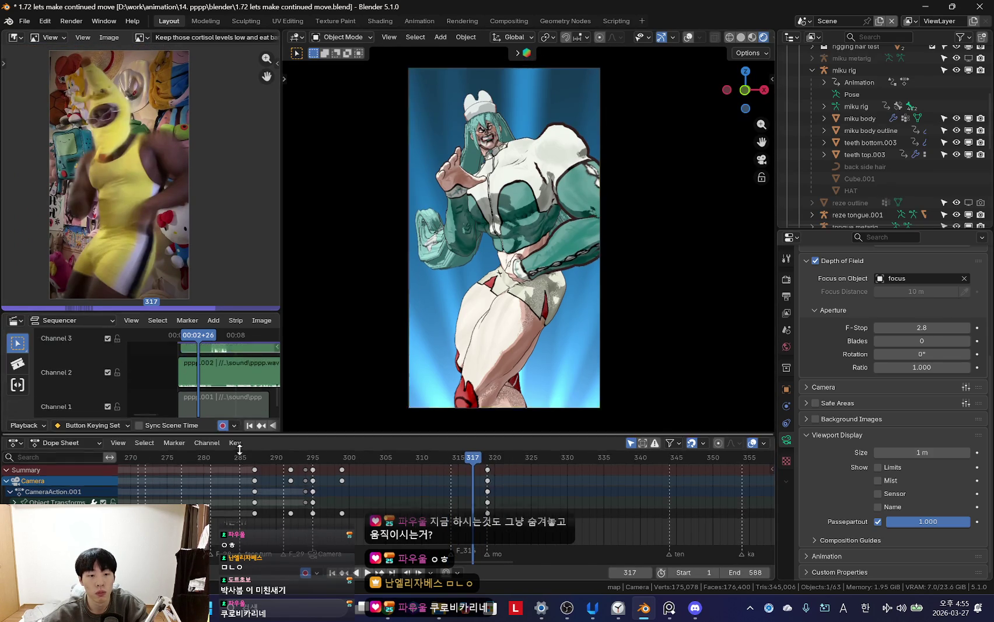
left_click_drag(213, 314, 214, 328)
left_click_drag(281, 271, 268, 271)
scroll(517, 534, "up", 3)
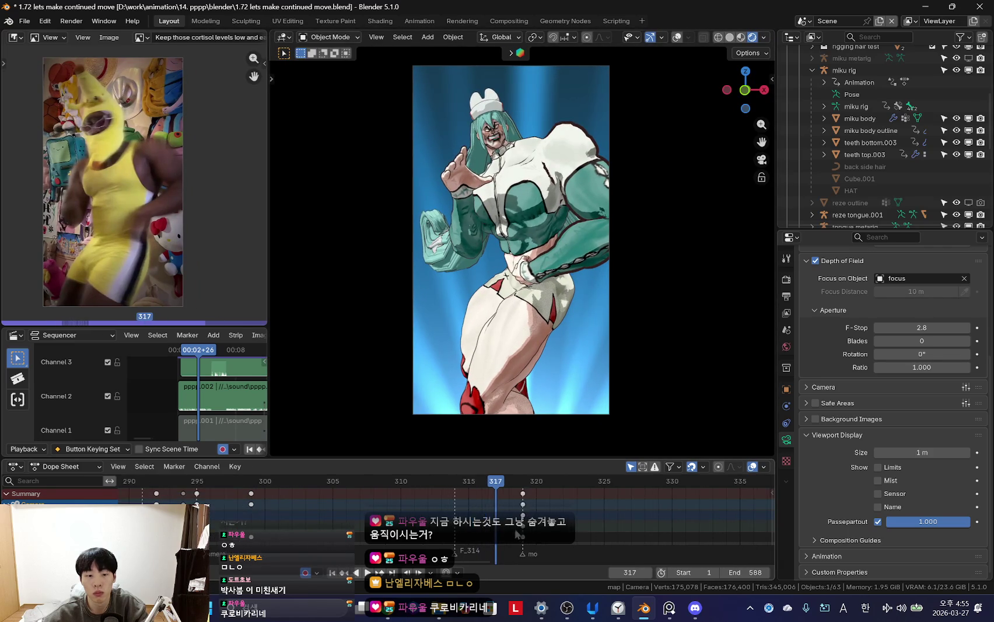
scroll(517, 534, "down", 3)
- Play the dance back from frame 315, stopping around frame 324
left_click_drag(256, 507, 516, 508)
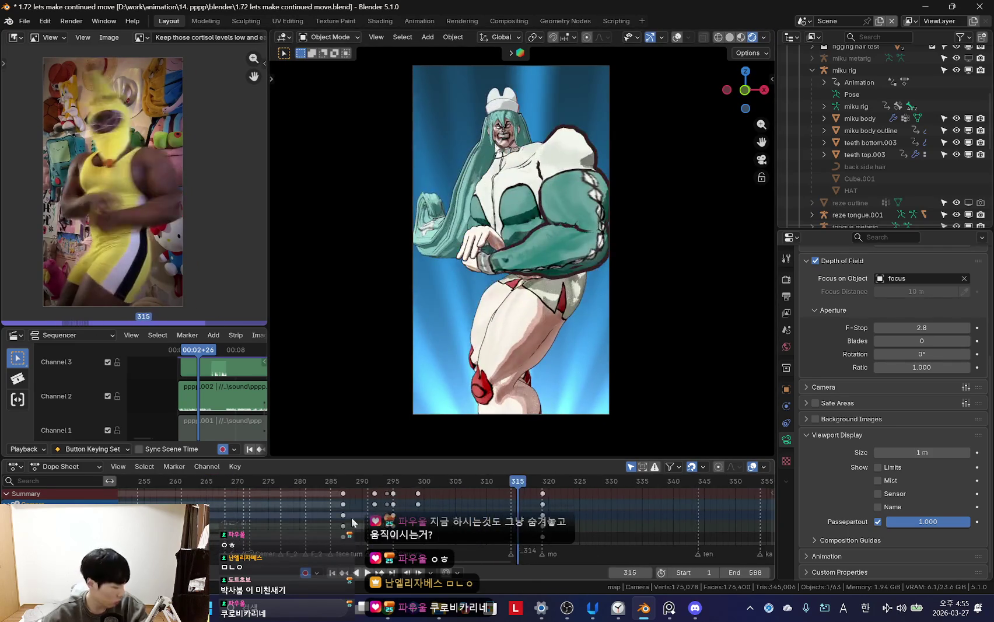
key("shift+ctrl+space")
scroll(356, 519, "down", 4)
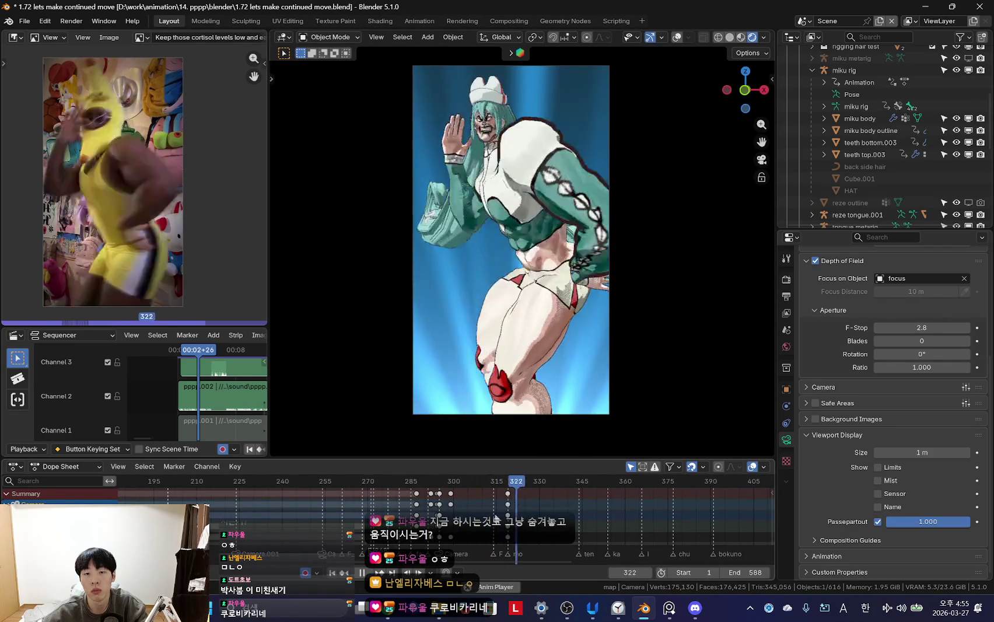
key("space")
- Select the miku body outline, show its modifiers, and retime its keys, stopping at frame 319
left_click(601, 186)
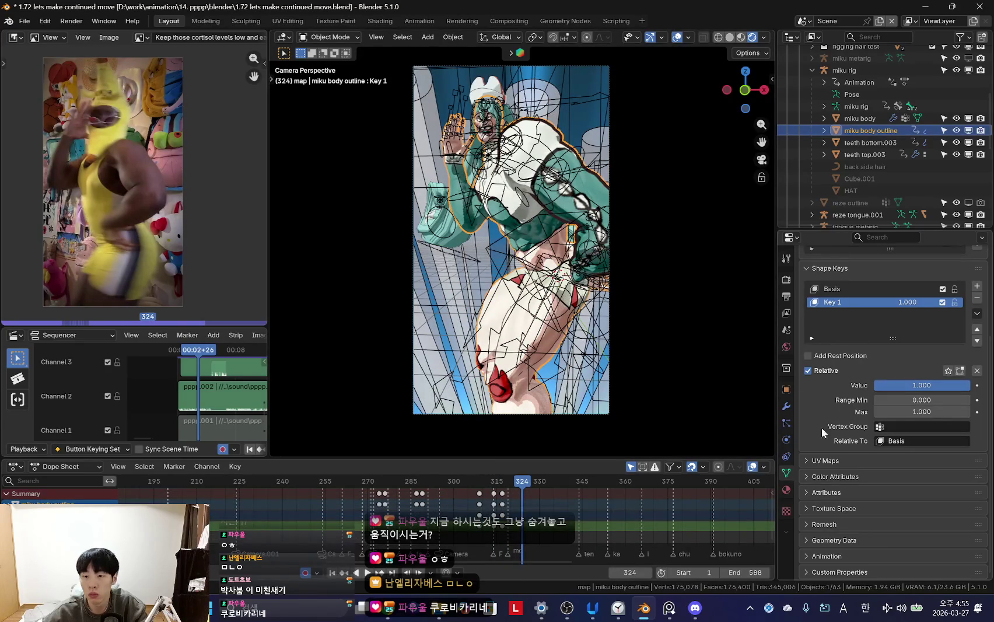
left_click(786, 405)
key("shift+ctrl+space")
scroll(609, 541, "up", 3)
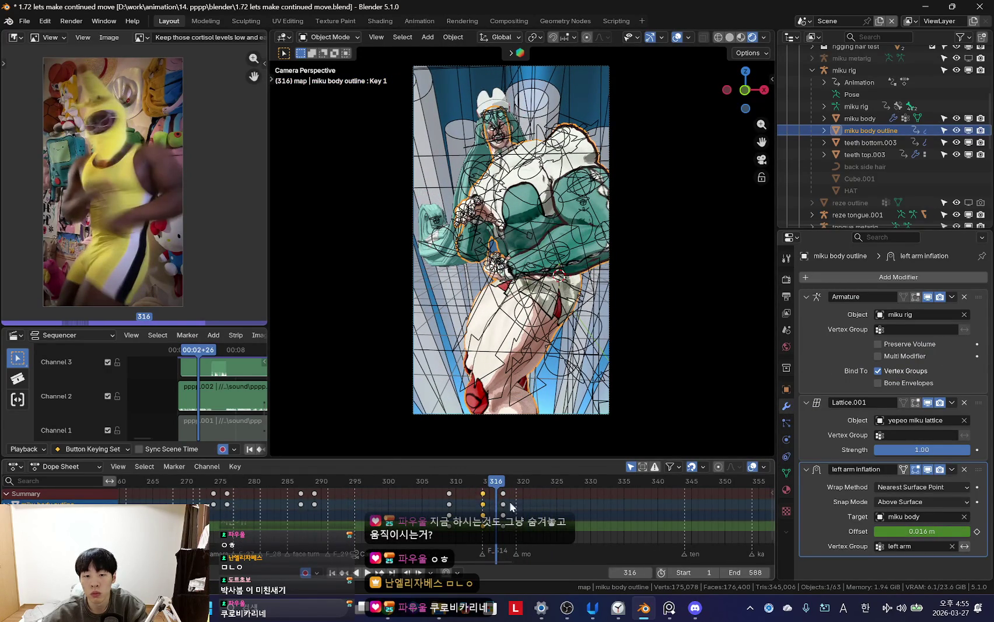
left_click(502, 505)
key("shift+ctrl+space")
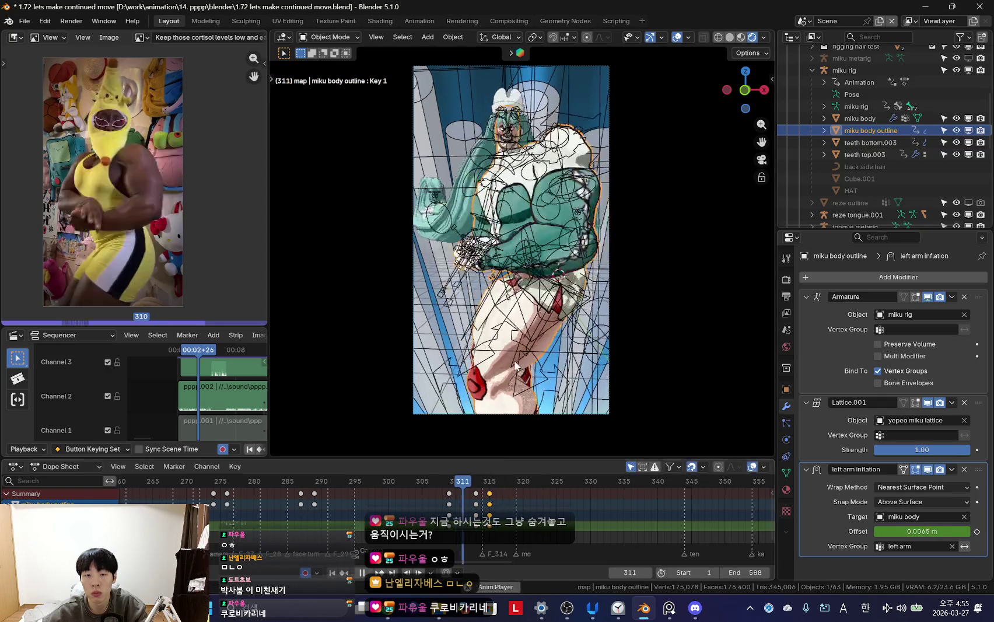
scroll(490, 508, "down", 2)
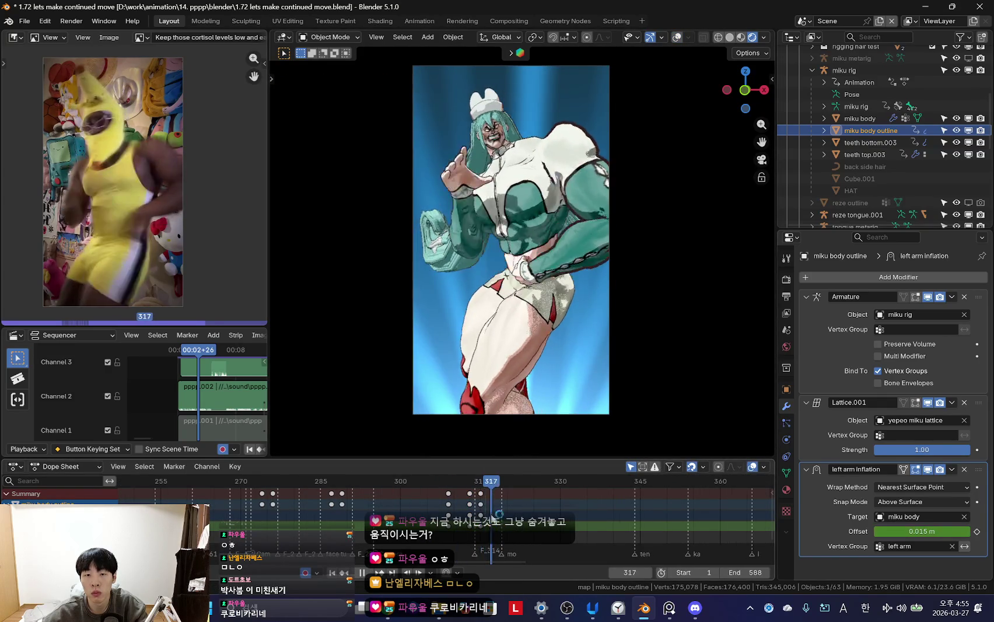
key("space")
- Key the left arm inflation Offset at 0.006 m on frame 319 and review playback
key("BackSpace")
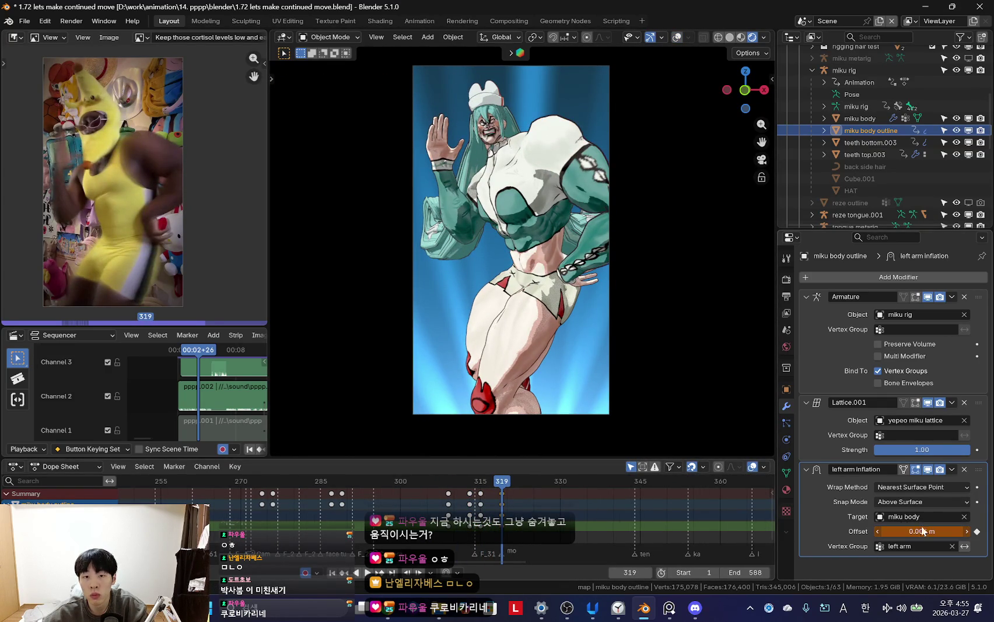
scroll(495, 514, "up", 2)
key("space")
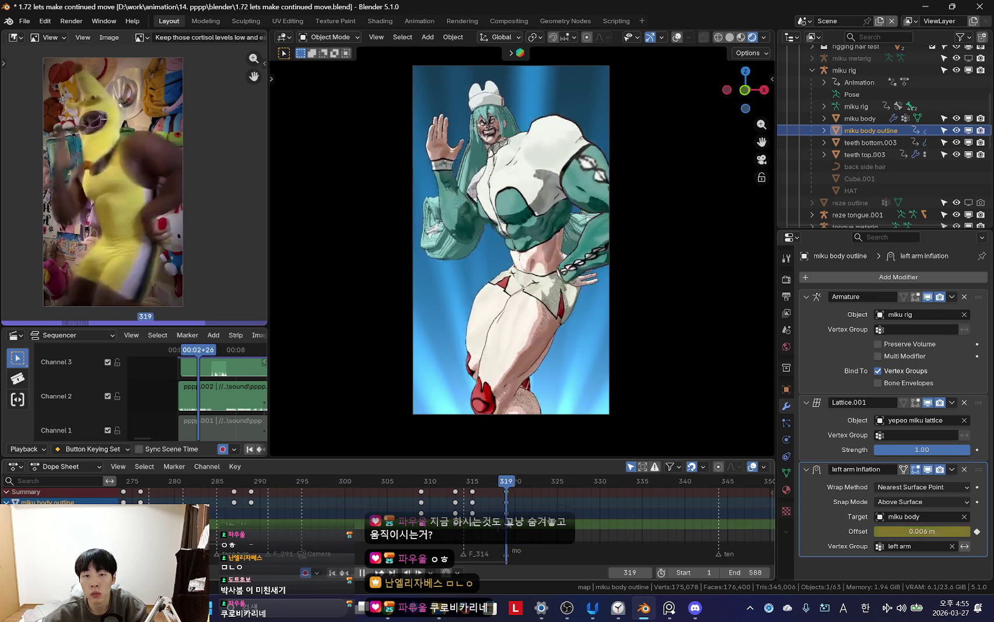
scroll(523, 497, "down", 5)
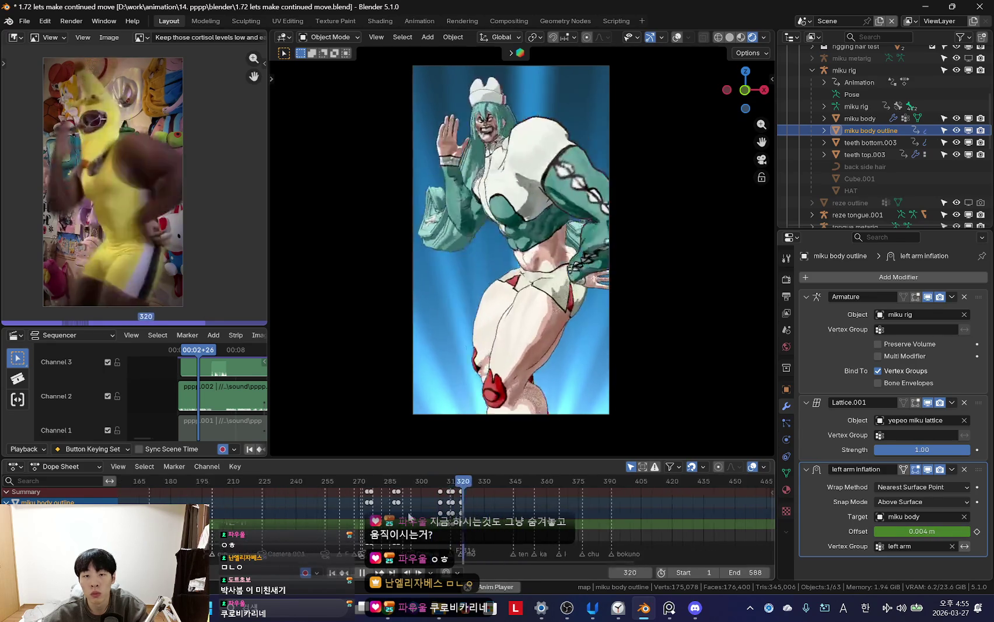
scroll(410, 516, "down", 2)
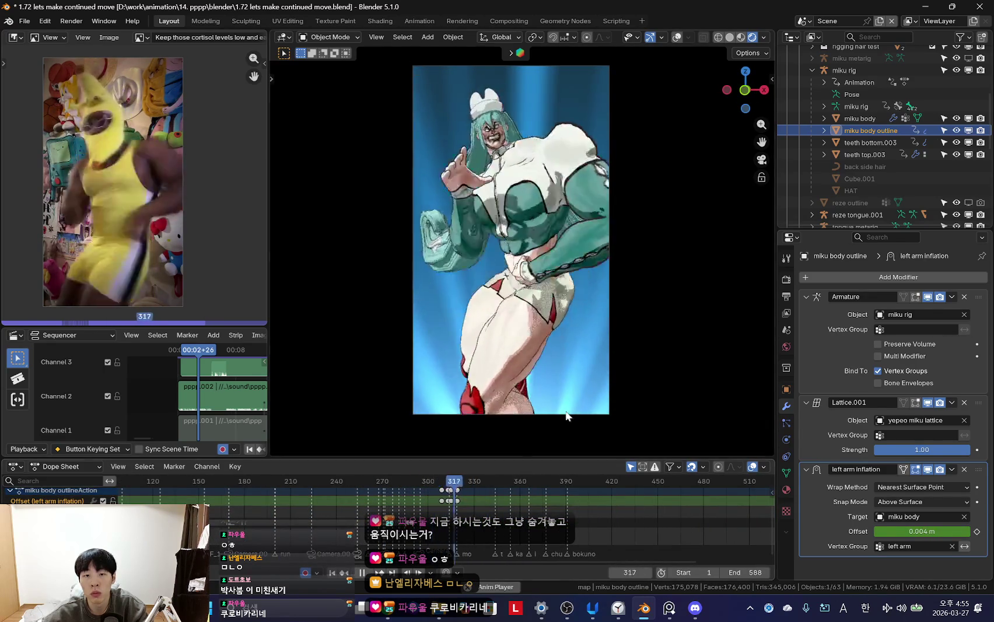
key("Escape")
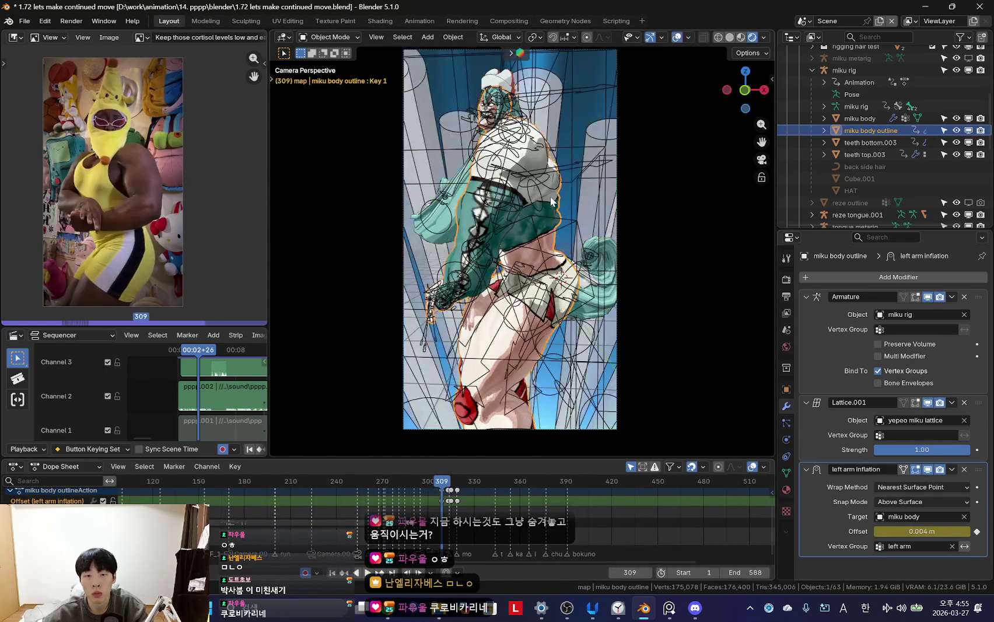
- Put the miku rig in Pose Mode and enlarge the keyframe editor
left_click(559, 184)
key("ctrl+Tab")
scroll(408, 513, "up", 4)
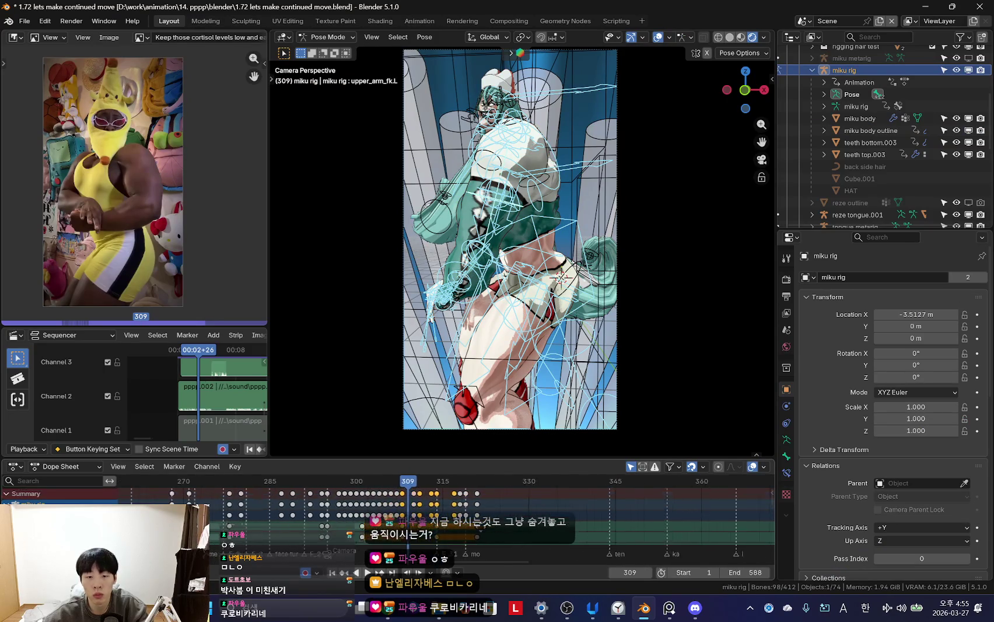
key("space")
left_click_drag(437, 459, 437, 413)
scroll(437, 472, "up", 3)
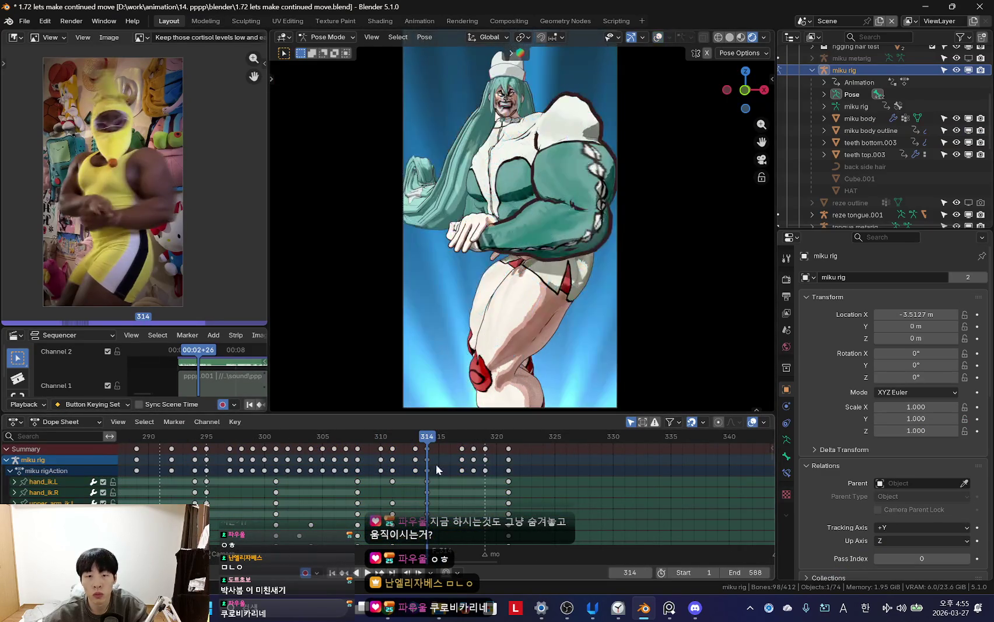
- Mark the rig's keys around frames 317–318 as Extreme keyframes
left_click(509, 448)
left_click_drag(453, 465, 496, 475)
key("r")
left_click(486, 502)
key("ctrl+shift+space")
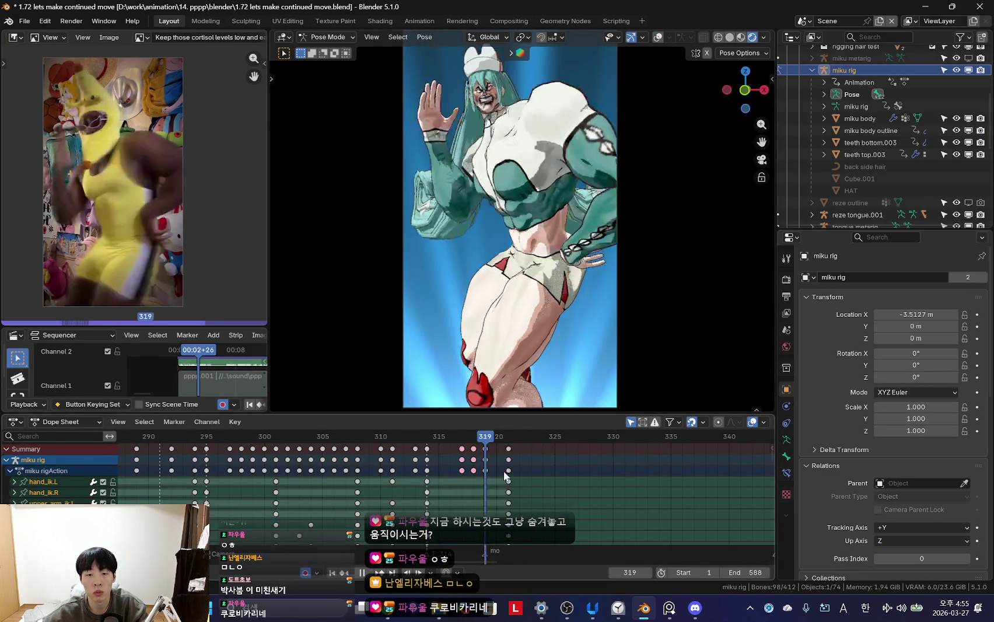
key("Escape")
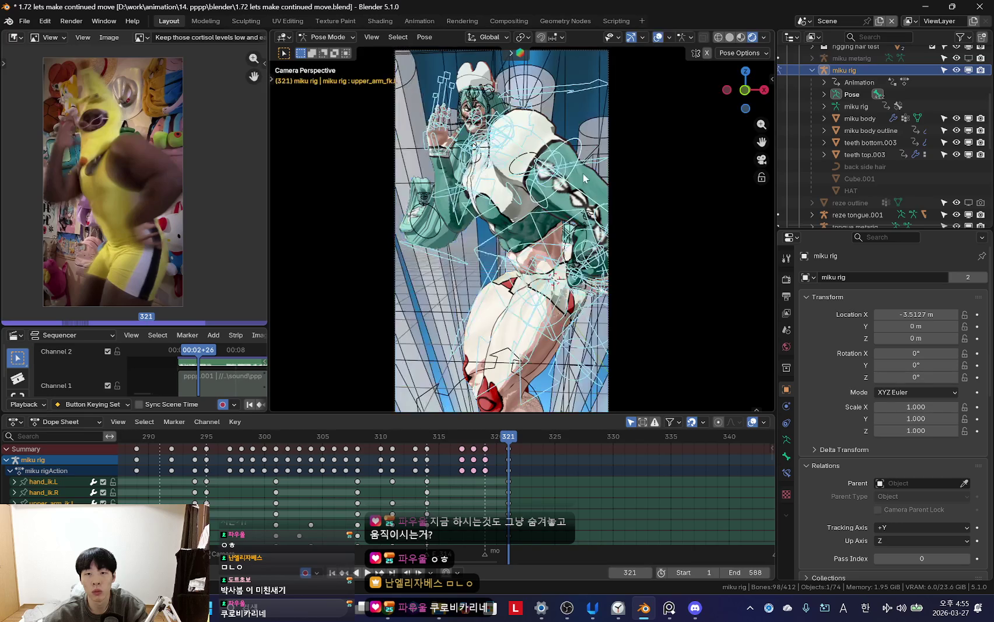
- Rotate upper_arm_fk.L and key its new pose at frame 321
left_click(584, 178)
key("shift+alt+z")
key("r")
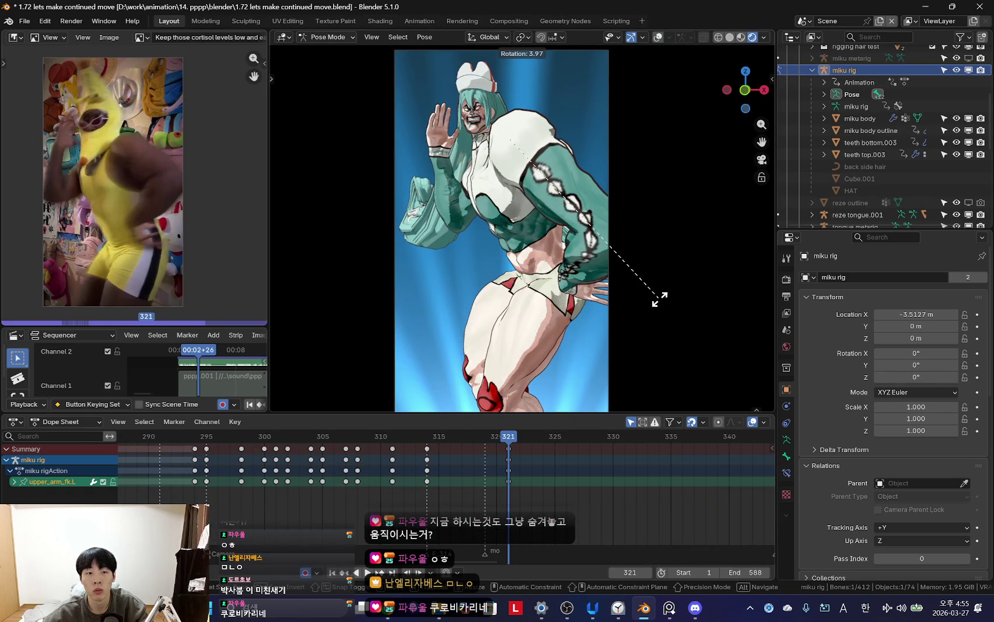
left_click(613, 303)
key("shift+alt+z")
key("Down")
key("space")
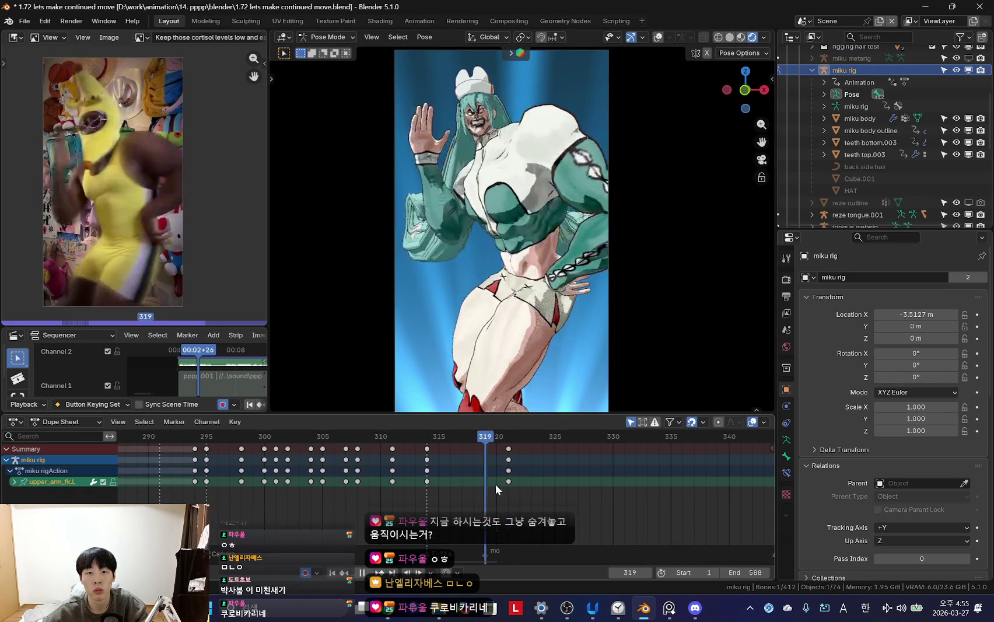
- Rotate upper_arm_fk.R and key its new pose at frame 317
mouse_move(492, 489)
left_mouse_down()
mouse_move(425, 471)
mouse_move(460, 485)
left_mouse_up()
key("shift+alt+z")
key("shift+alt+z")
left_click(462, 258)
key("r")
key("r")
left_click(467, 267)
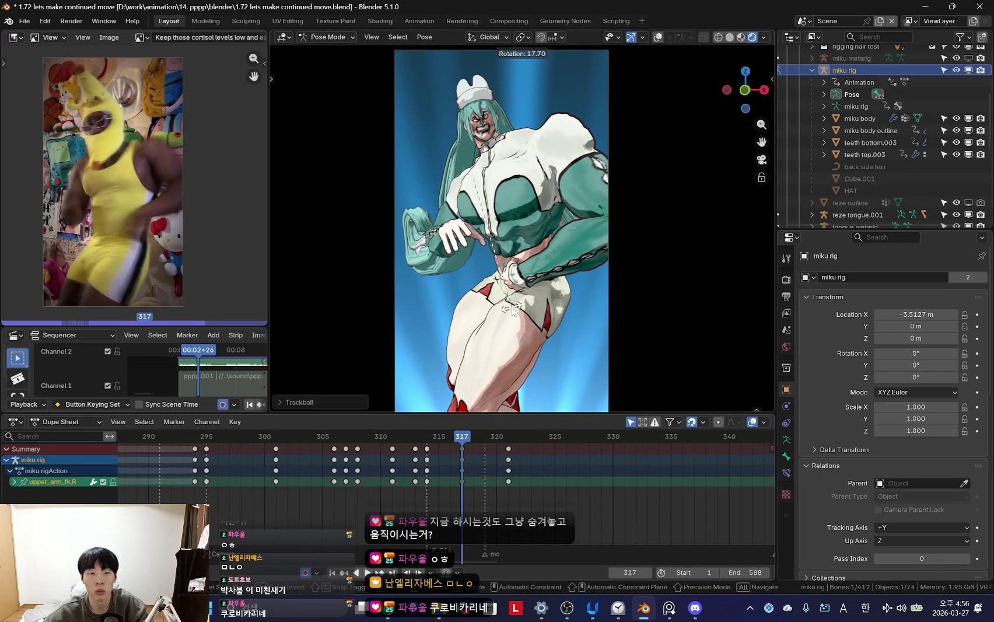
key("Up")
- Play back the revised arm motion and step back to frame 321
left_click(441, 467)
key("space")
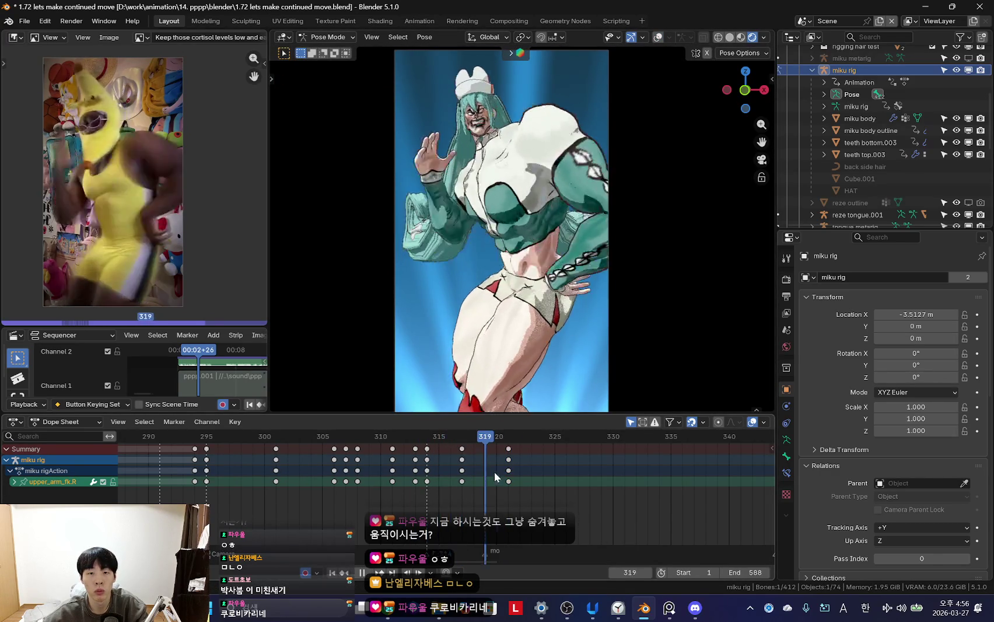
scroll(475, 474, "down", 2)
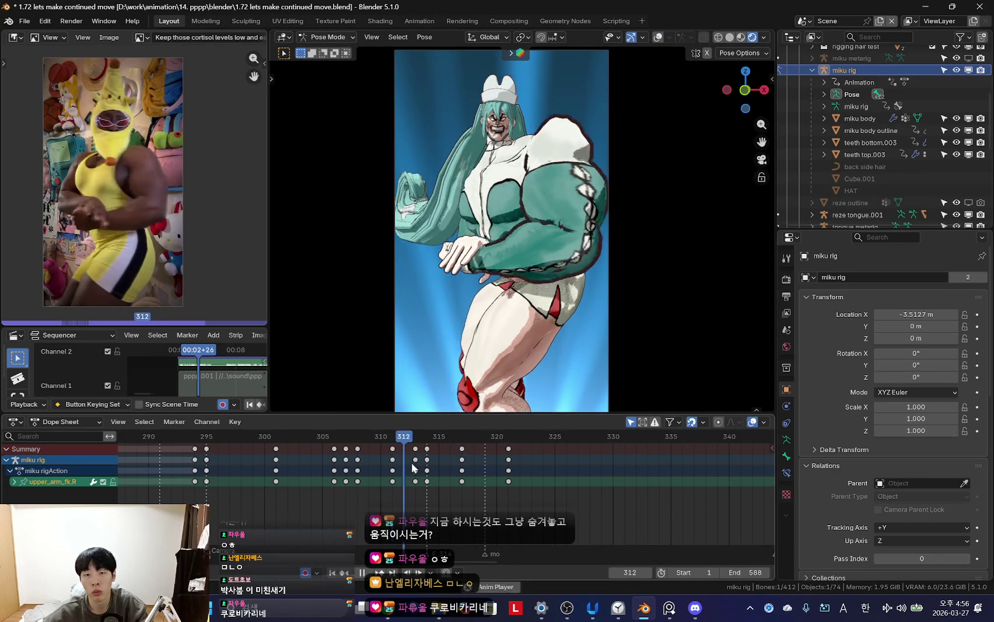
key("space")
key("Left")
key("Left")
key("Left")
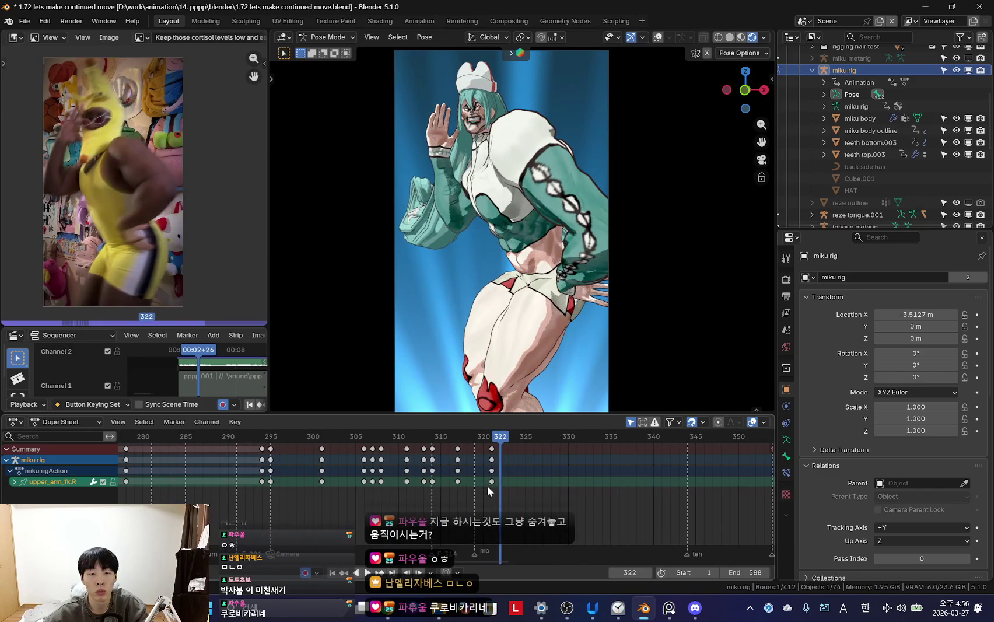
key("Left")
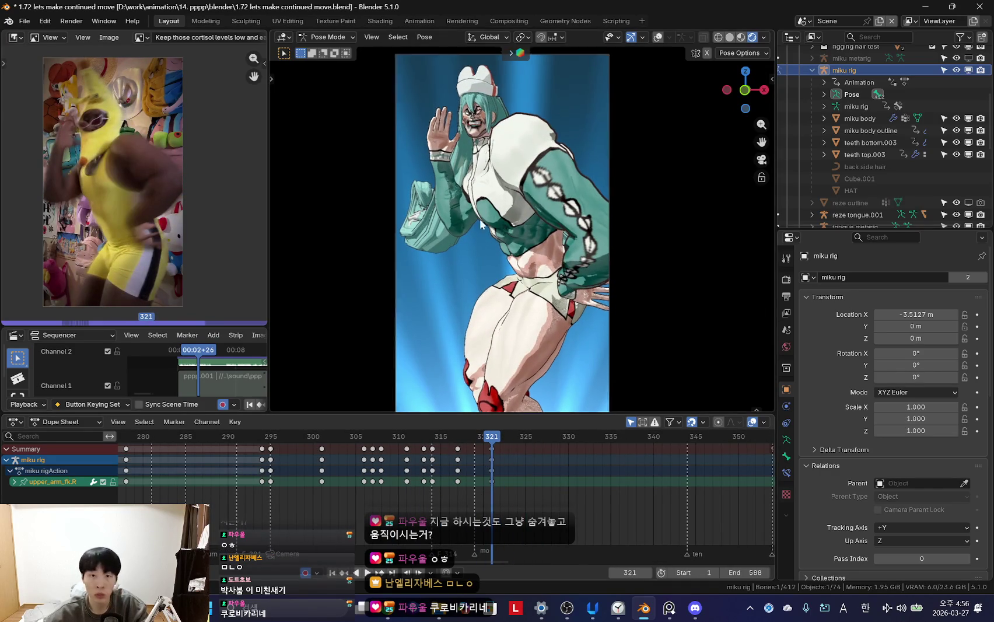
key("shift+alt+z")
scroll(479, 219, "up", 3)
- Rotate the right hand bone to match the reference and key it
left_click(420, 246)
key("shift+alt+z")
key("r")
key("r")
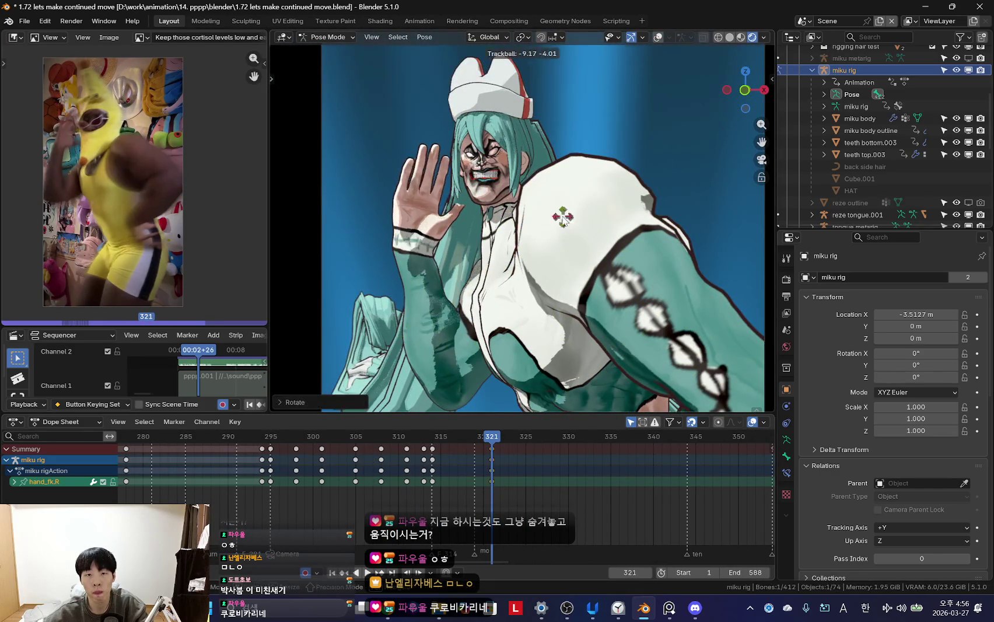
key("Return")
scroll(453, 171, "up", 2)
key("shift+alt+z")
- Curl the right middle and ring fingers
key("shift+alt+z")
key("shift+alt+z")
left_click(449, 140)
key("shift+alt+z")
key("r")
key("Return")
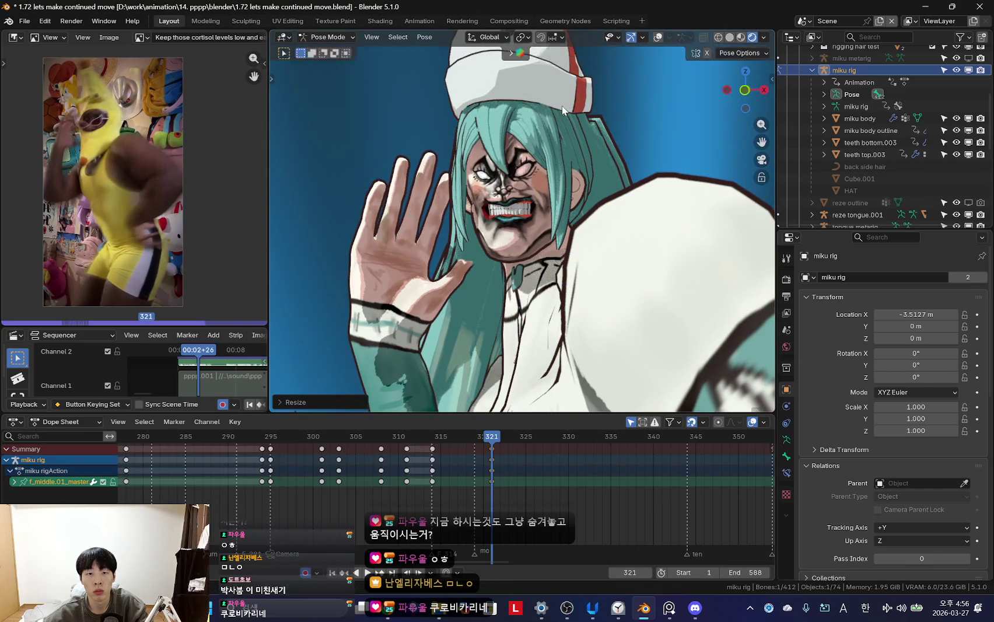
key("shift+alt+z")
left_click(399, 222)
key("shift+alt+z")
key("r")
key("Return")
key("shift+alt+z")
- Rotate the right pinky, scale the right thumb, and key the hand pose at frame 321
left_click(390, 176)
key("shift+alt+z")
key("r")
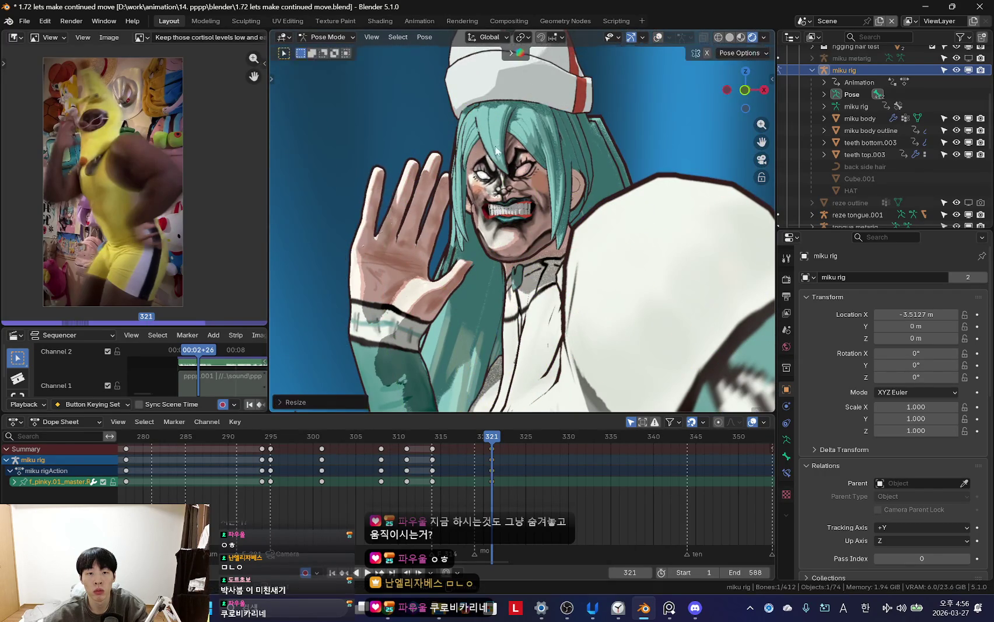
key("Return")
key("shift+alt+z")
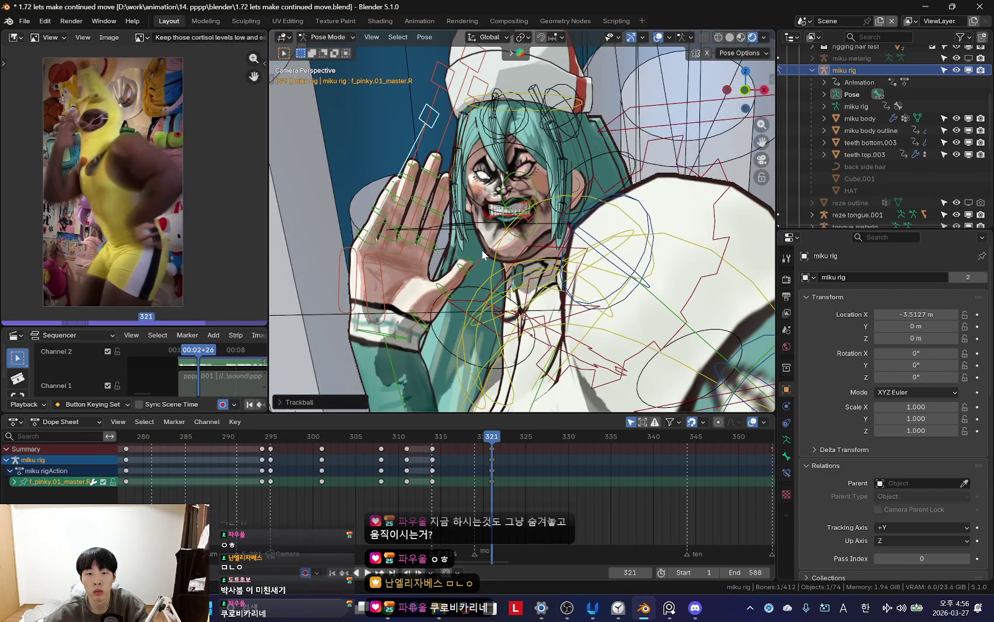
left_click(420, 315)
key("shift+alt+z")
key("s")
key("Return")
key("shift+alt+z")
- Play back the motion, select all bones, and return to the camera view
key("space")
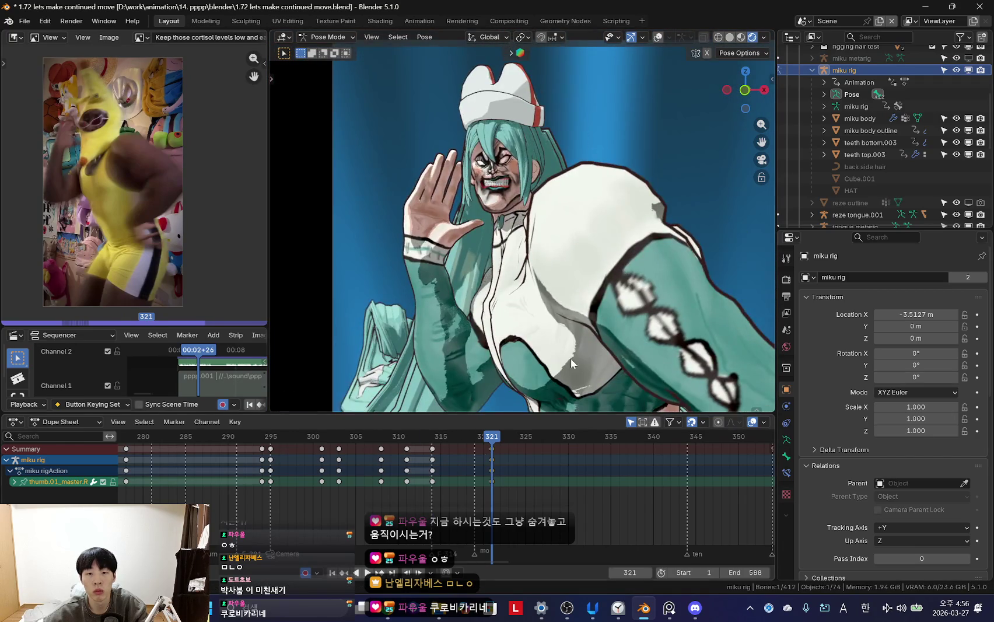
key("Escape")
key("shift+alt+z")
key("a")
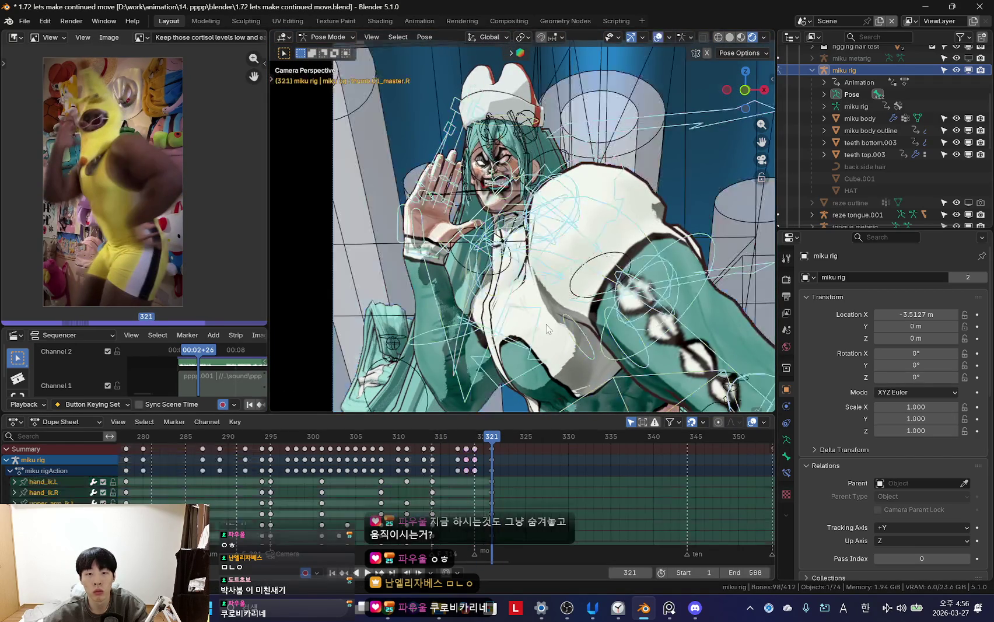
middle_click_drag(546, 324, 525, 356)
key("shift+alt+z")
scroll(531, 304, "down", 5)
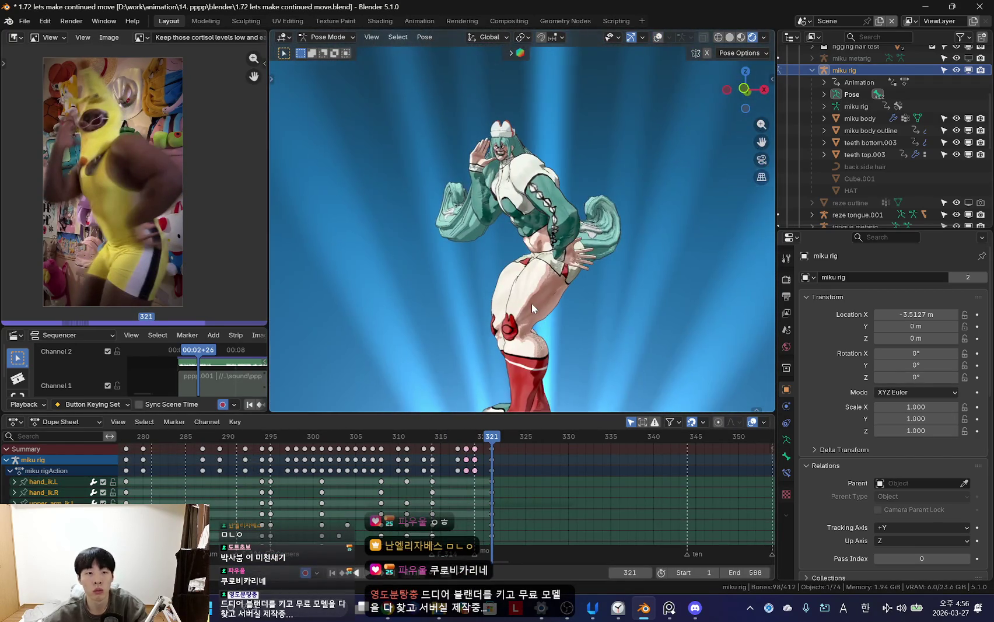
key("KP_0")
key("shift+alt+z")
scroll(565, 292, "up", 3)
- Rotate the left hand to match the reference dancer
left_click(595, 213)
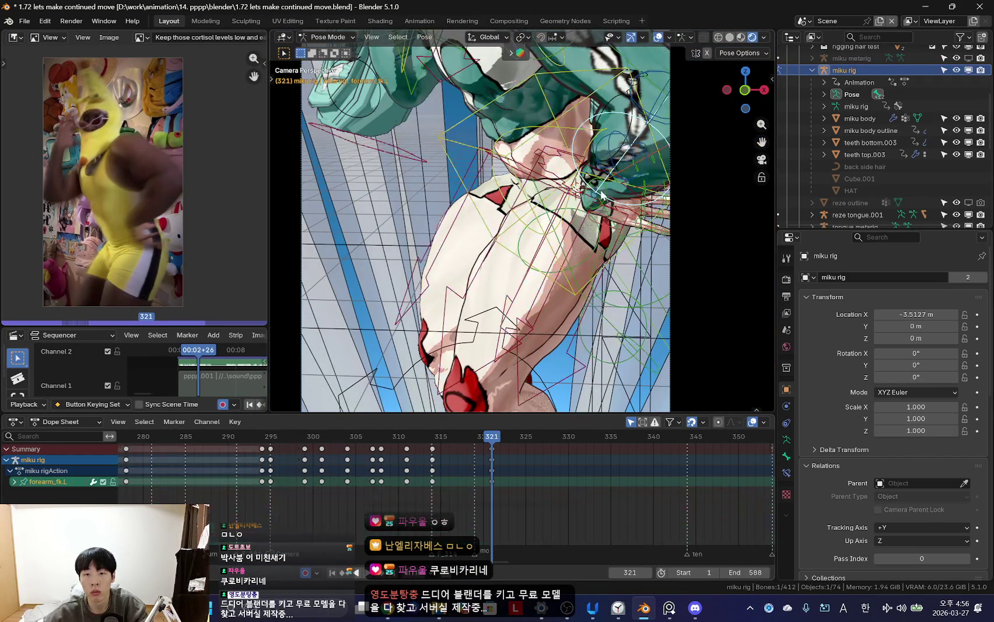
key("r")
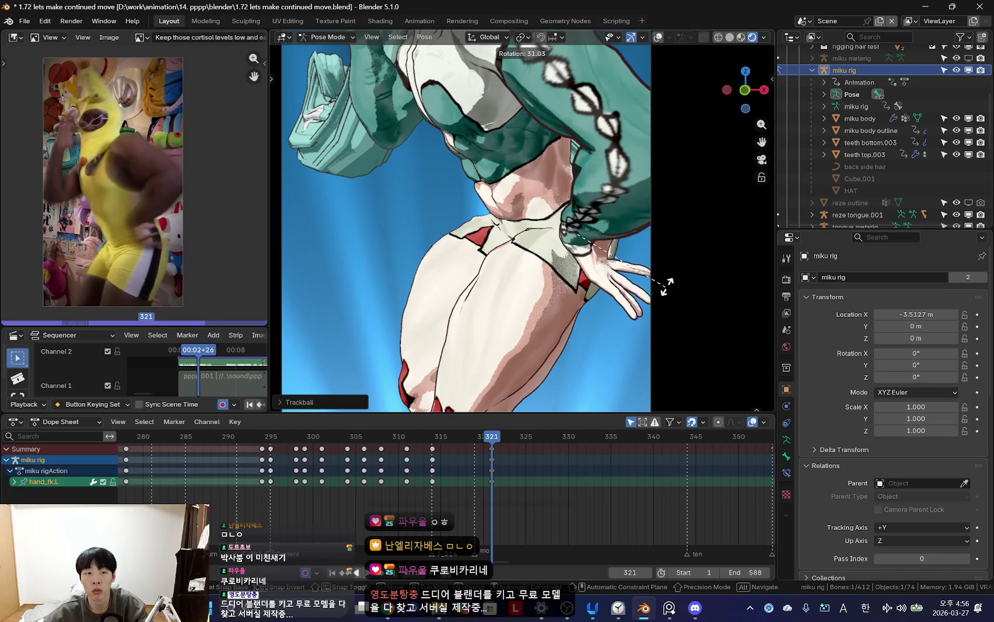
left_click(663, 284)
key("shift+alt+z")
- Adjust the left forearm and rotate and resize the left thumb
key("shift+alt+z")
key("shift+alt+z")
left_click(622, 239)
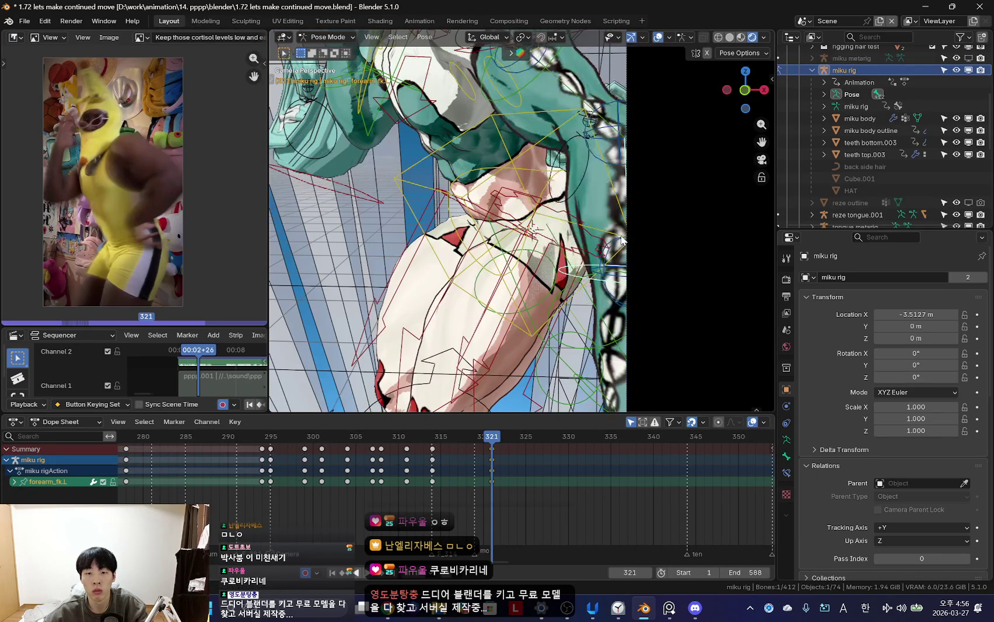
left_click(621, 242)
key("shift+alt+z")
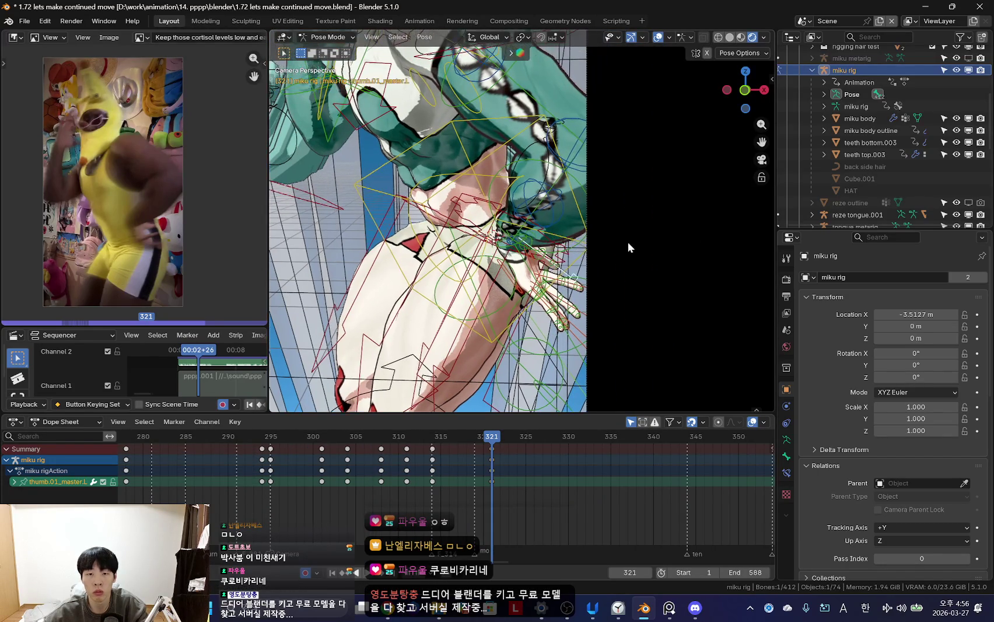
key("r")
left_click(607, 288)
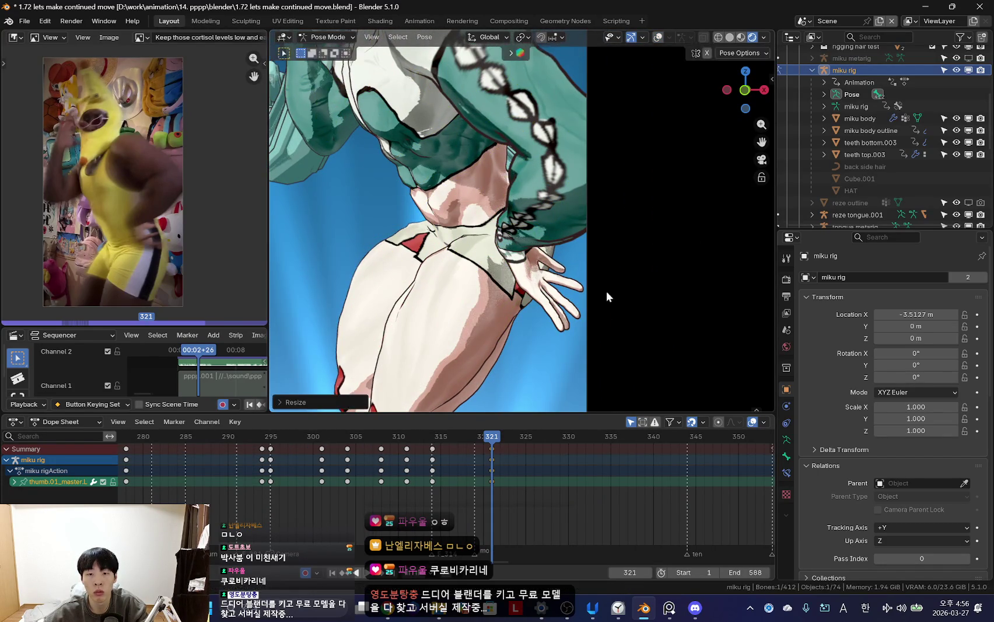
key("shift+alt+z")
key("shift+alt+z")
mouse_move(590, 301)
middle_mouse_down()
mouse_move(565, 268)
mouse_move(660, 353)
mouse_move(550, 296)
mouse_move(599, 322)
middle_mouse_up()
key("s")
key("r")
key("r")
key("Return")
key("shift+alt+z")
key("shift+alt+z")
- Rotate the left pinky and check the fingers from the camera view
key("shift+alt+z")
key("shift+alt+z")
key("r")
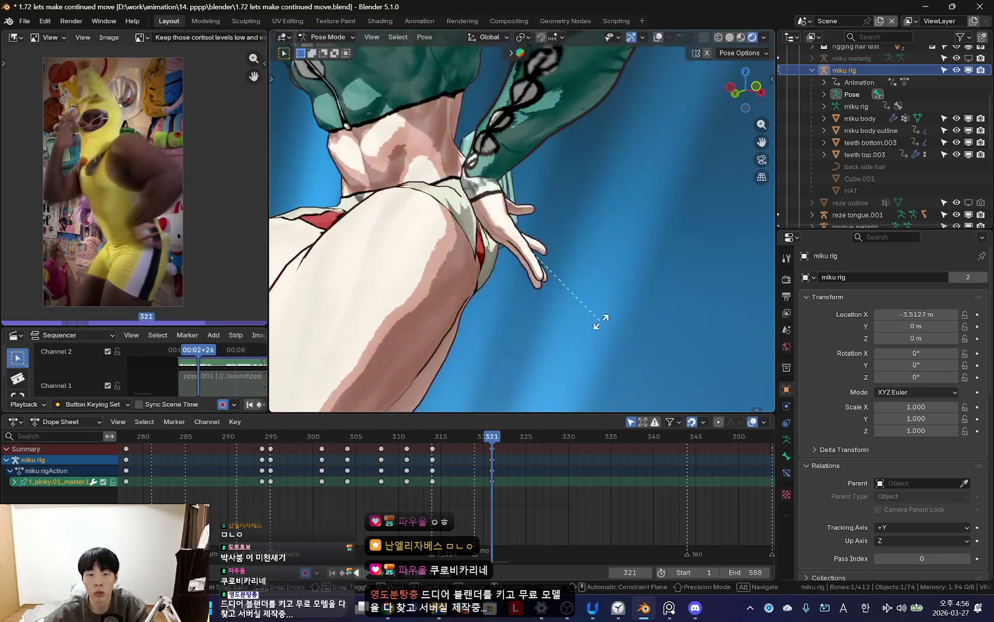
key("shift+alt+z")
key("shift+alt+z")
key("shift+alt+z")
key("shift+alt+z")
left_click(655, 277)
middle_click_drag(654, 278, 544, 290)
key("shift+alt+z")
key("shift+alt+z")
key("KP_0")
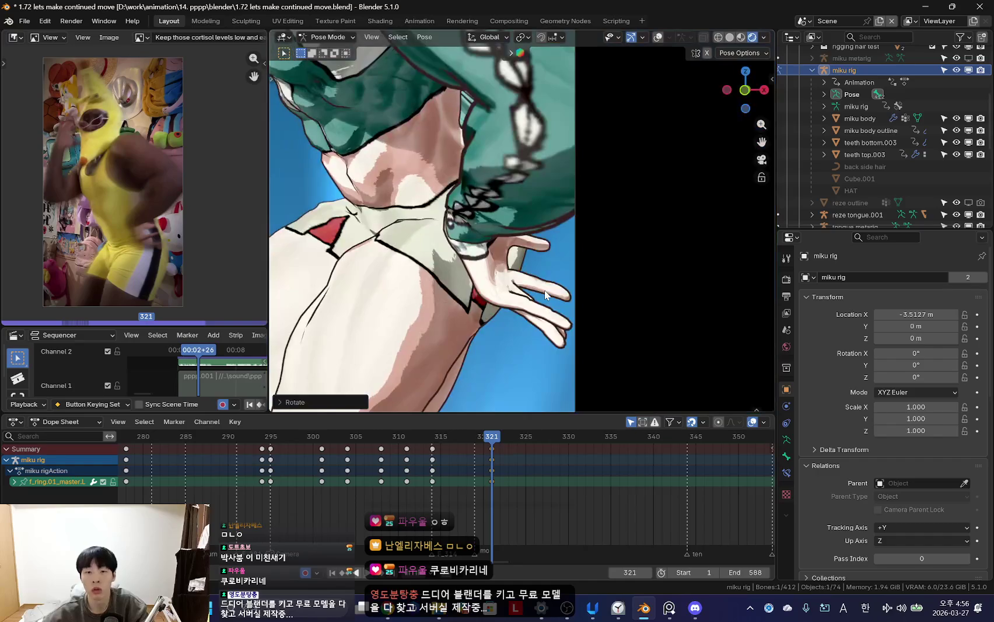
key("Home")
- Key the new hand pose at frame 321 and play it back
key("i")
key("space")
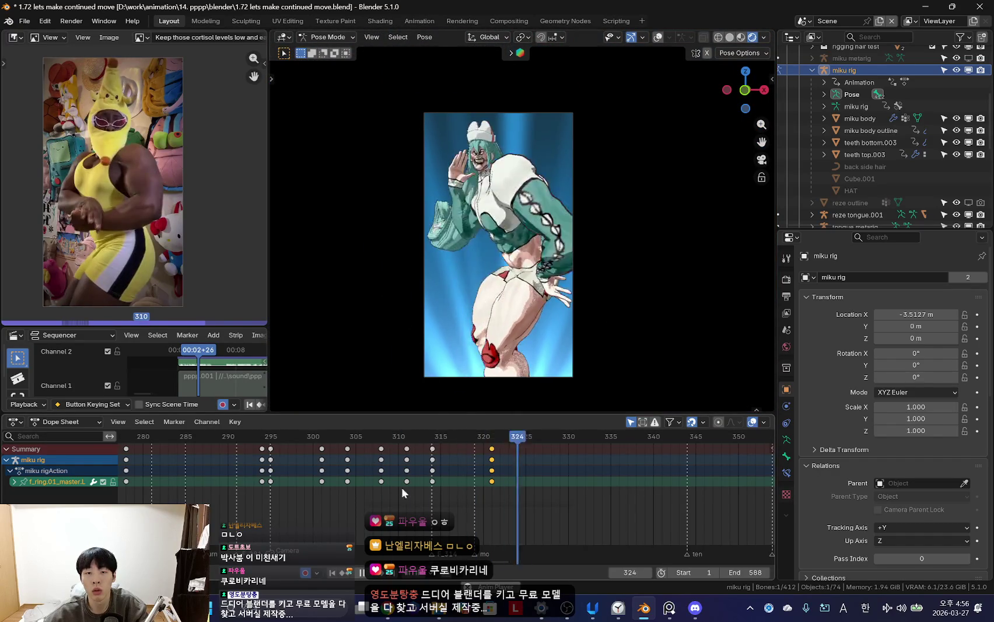
key("shift+alt+z")
key("a")
left_click(513, 436)
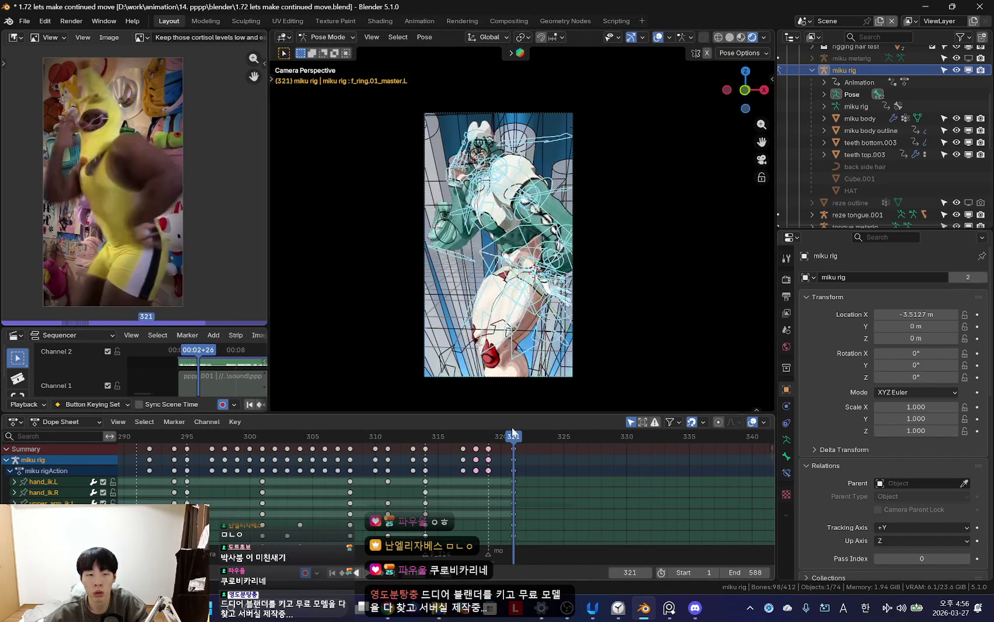
key("shift+alt+z")
middle_click_drag(561, 227, 569, 328, "shift")
- Scrub frames 321–335 against the reference and jump back to the frame 321 key
mouse_move(524, 477)
left_mouse_down()
mouse_move(592, 482)
mouse_move(539, 475)
left_mouse_up()
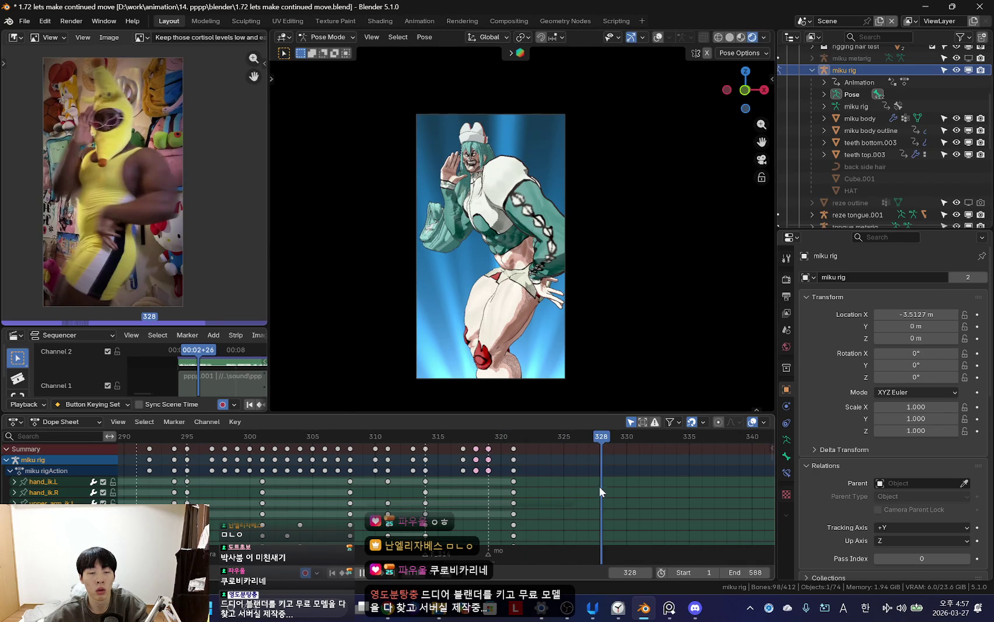
key("shift+alt+z")
left_click(527, 243)
key("shift+alt+z")
key("a")
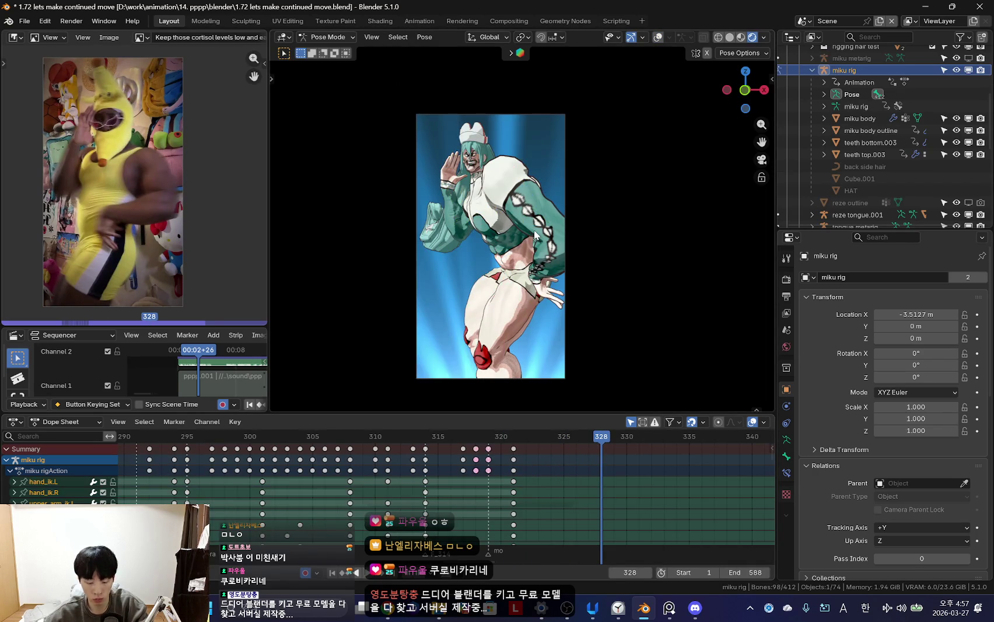
key("Down")
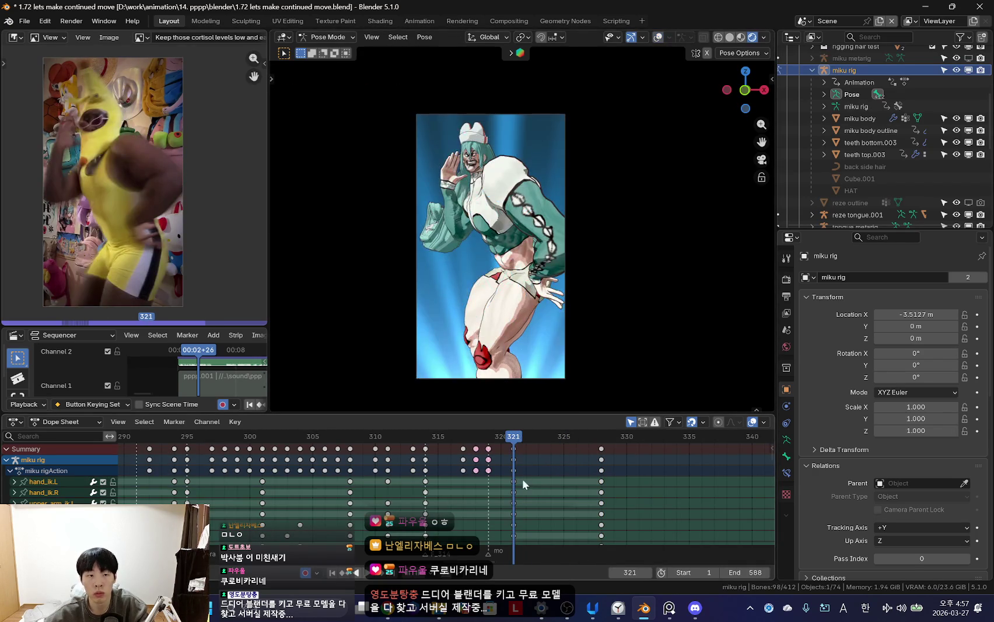
- Play from frame 321 and compare the torso pose at frames 321 and 328
key("space")
left_click_drag(596, 485, 598, 497)
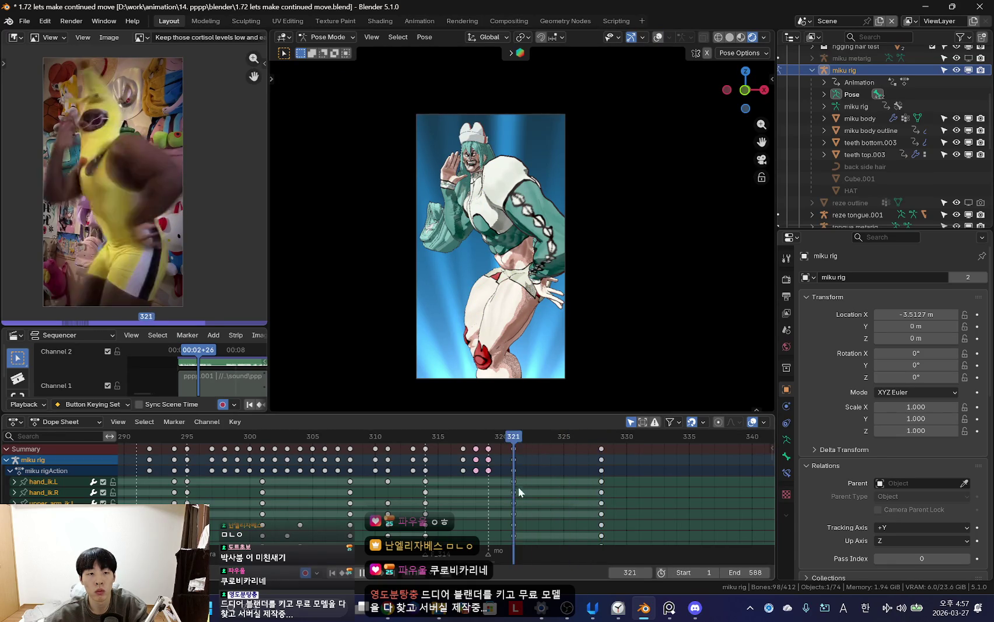
key("shift+alt+z")
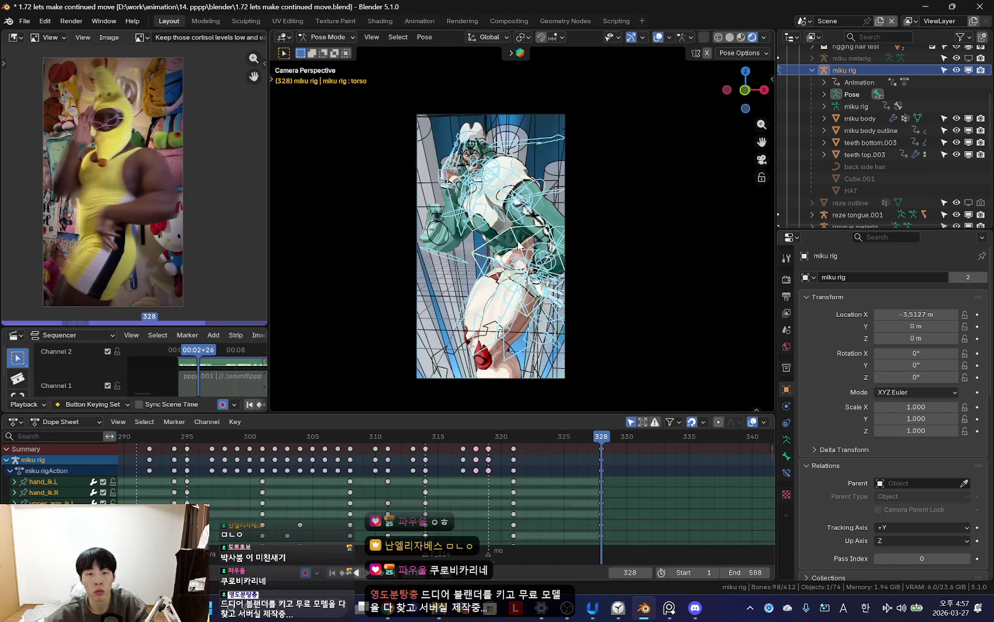
left_click(523, 278)
key("Down")
key("shift+alt+z")
key("Up")
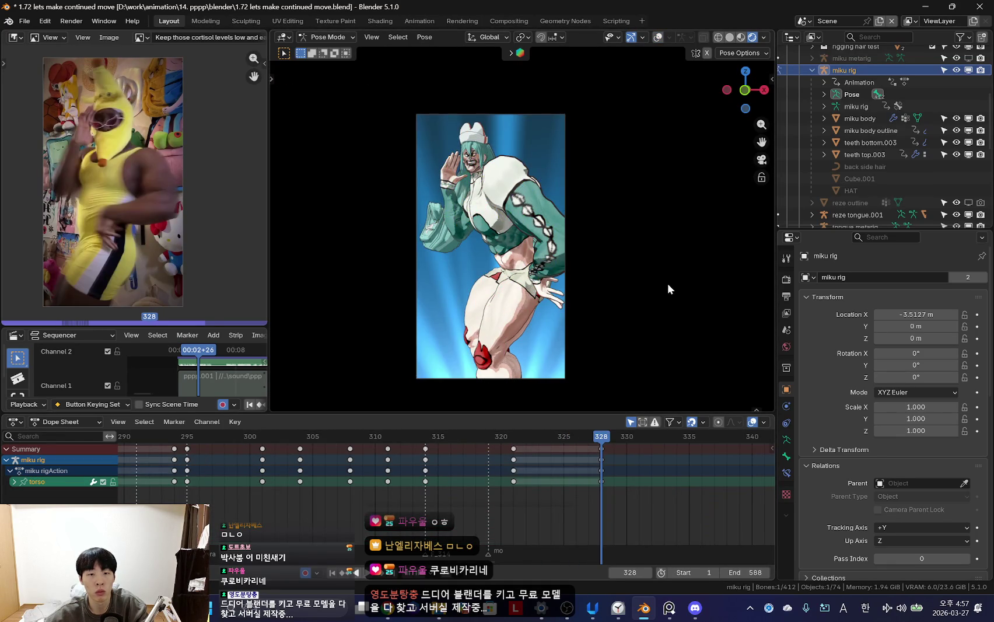
- Rotate and move the torso at frame 328 to adjust the upper body
key("r")
left_click(638, 329)
key("g")
left_click(549, 333)
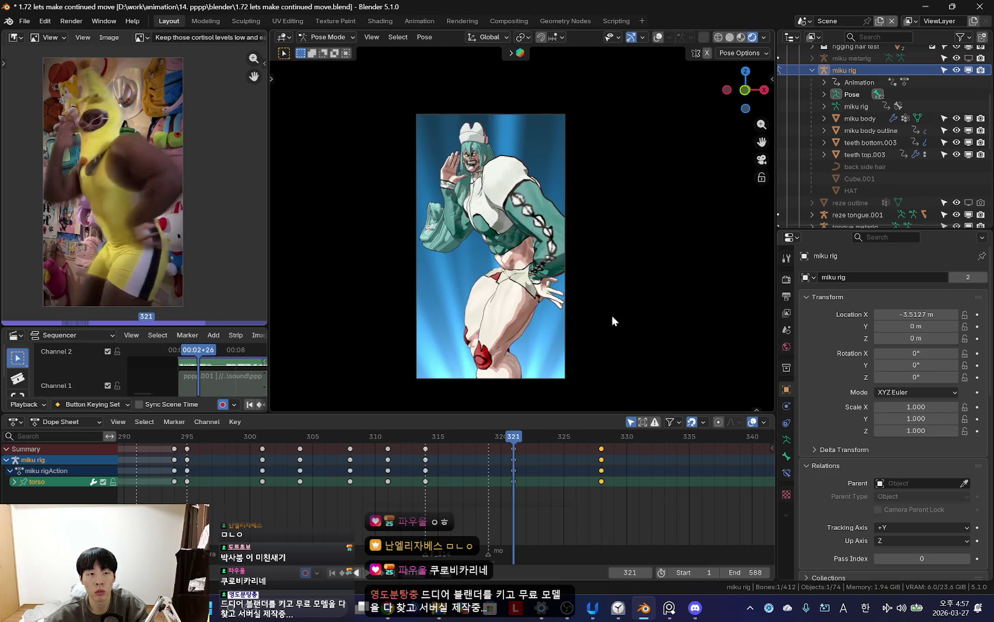
key("shift+alt+z")
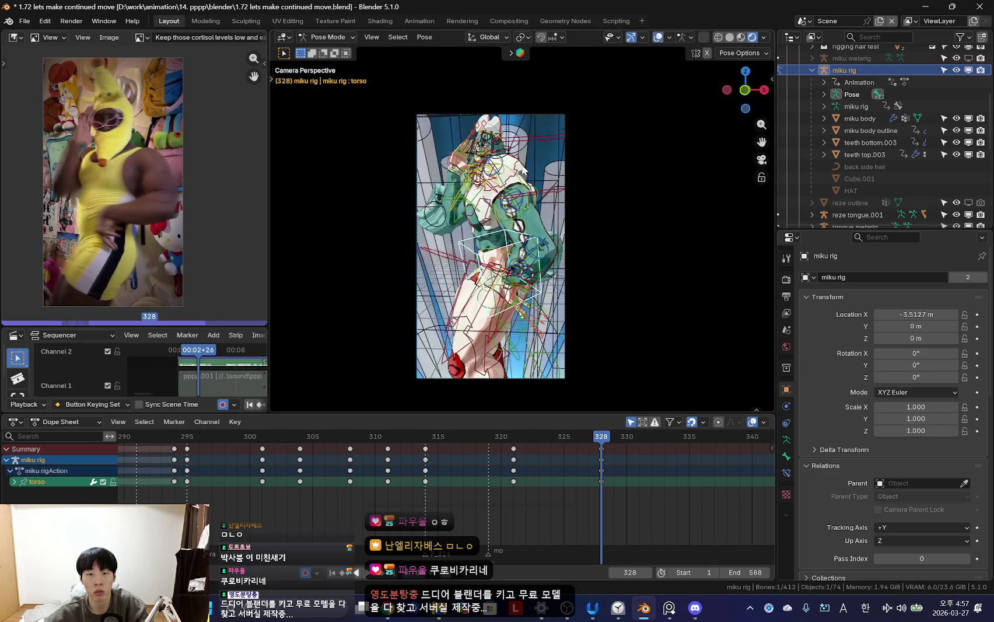
key("shift+alt+z")
key("Down")
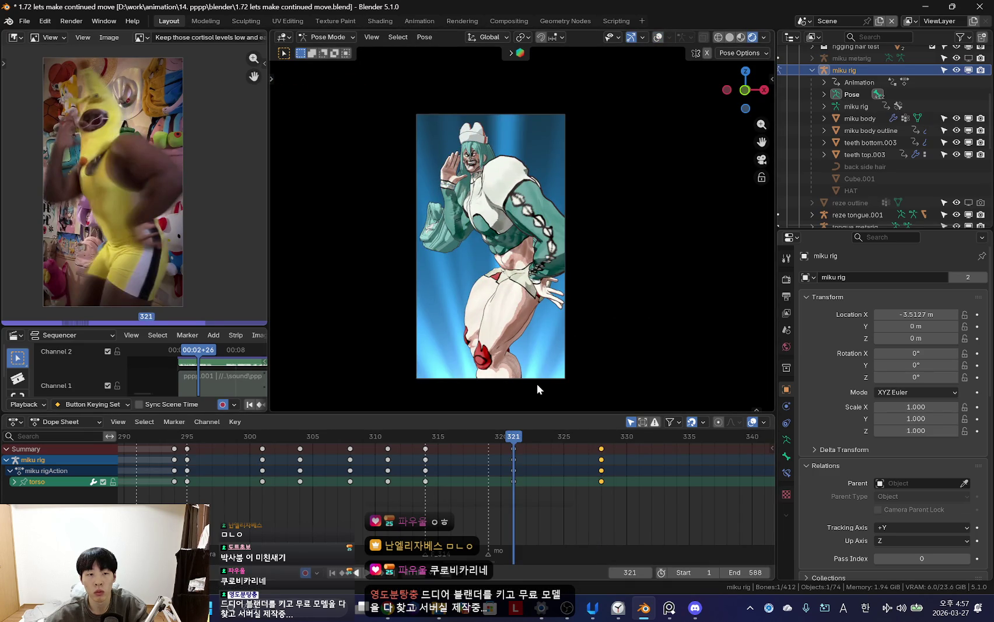
key("Up")
key("r")
key("r")
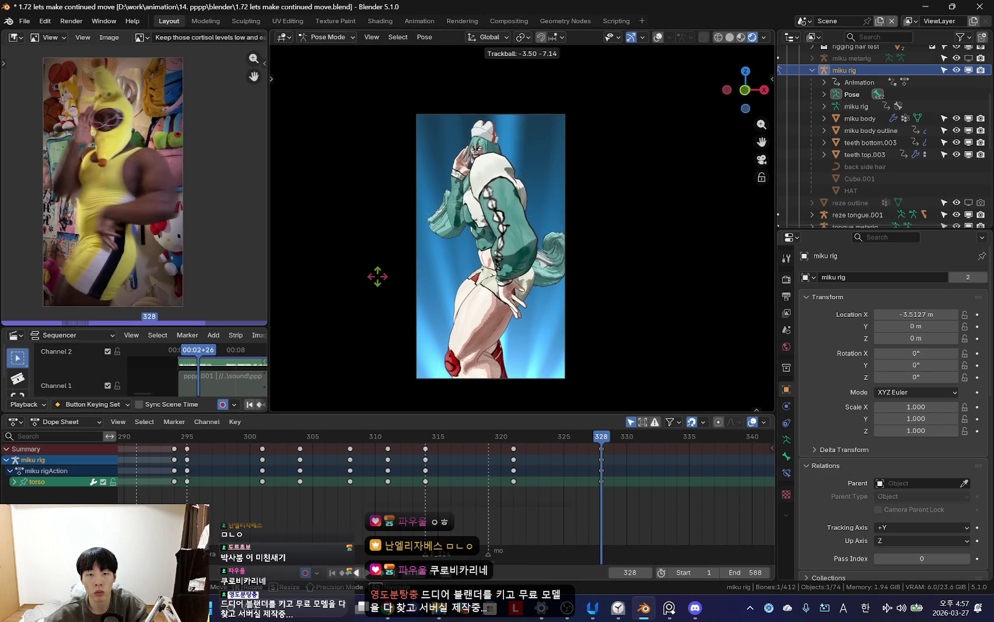
key("Escape")
- Orbit to the character's side and flip between the keys at 321 and 328
key("Down")
scroll(583, 324, "down", 3)
mouse_move(582, 324)
middle_mouse_down()
mouse_move(530, 324)
mouse_move(542, 310)
middle_mouse_up()
key("Up")
key("Down")
key("Up")
key("Down")
key("Up")
key("Down")
key("Up")
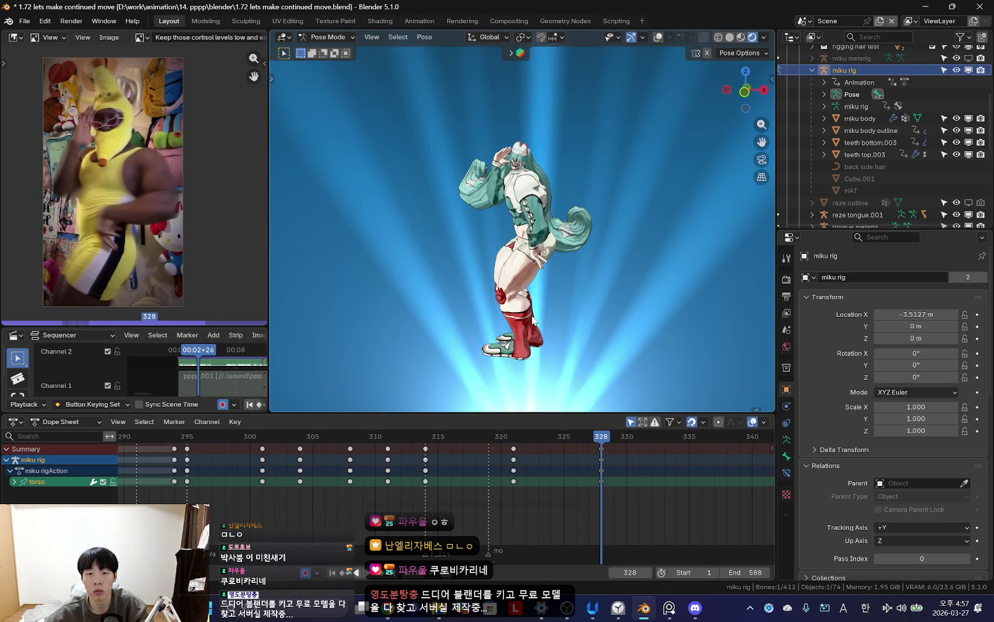
- Adjust the hips rotation at frame 328 from the camera view
left_click(519, 317)
key("ctrl+z")
key("KP_0")
key("shift+alt+z")
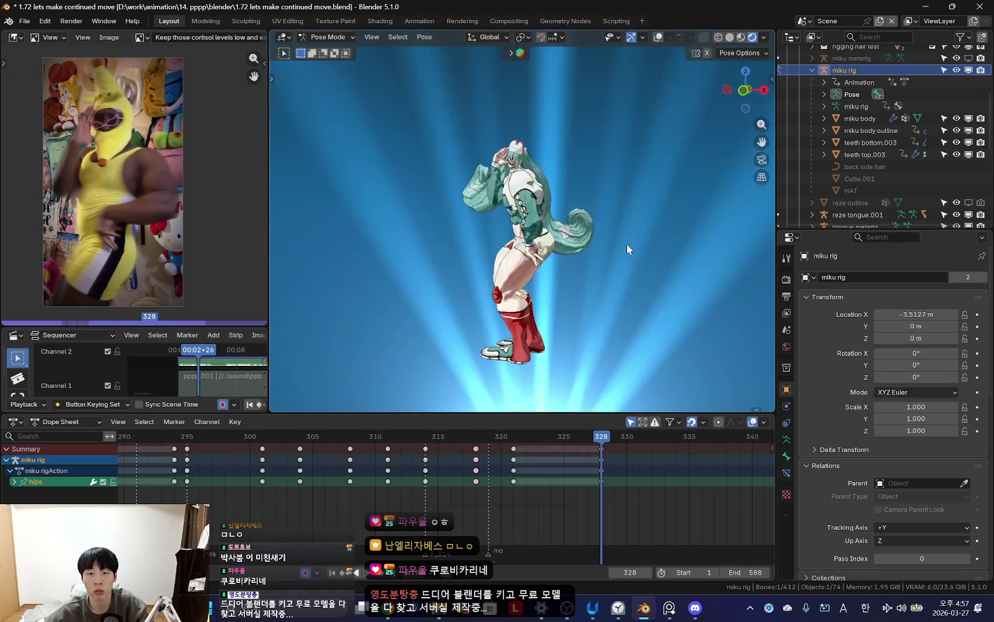
left_click(605, 294)
key("KP_0")
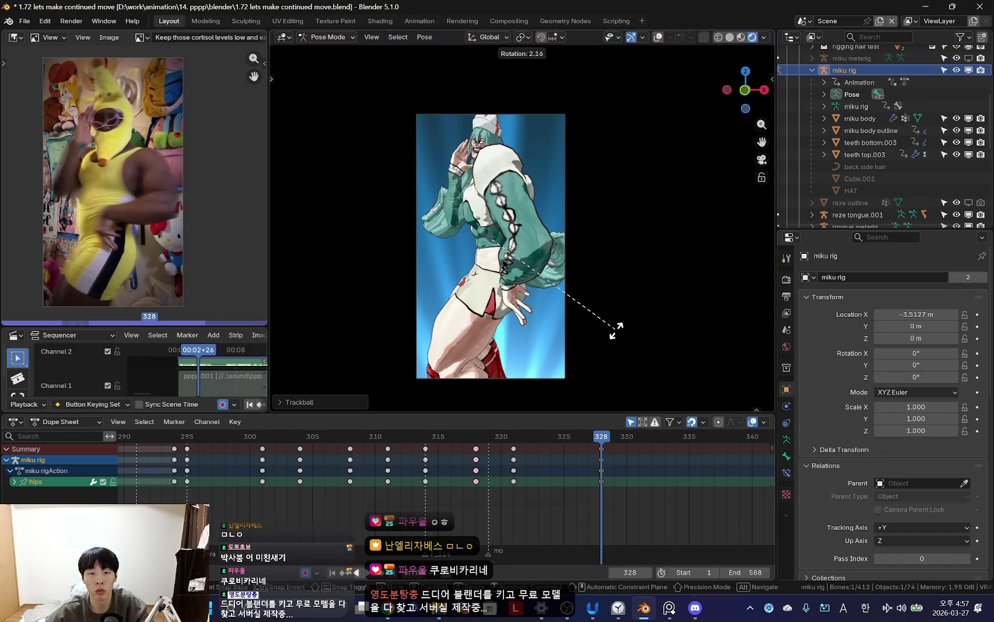
left_click(644, 315)
key("shift+alt+z")
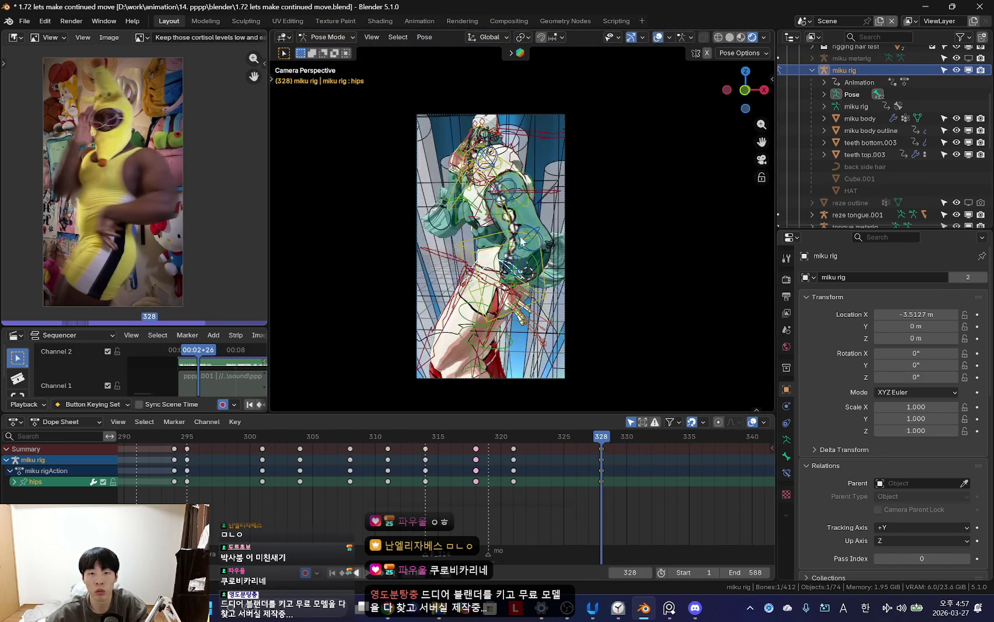
- Scrub frames 320–328 against the reference and rotate the chest, keyed at frame 328
mouse_move(541, 491)
left_mouse_down()
mouse_move(499, 472)
mouse_move(511, 472)
mouse_move(461, 478)
mouse_move(596, 478)
left_mouse_up()
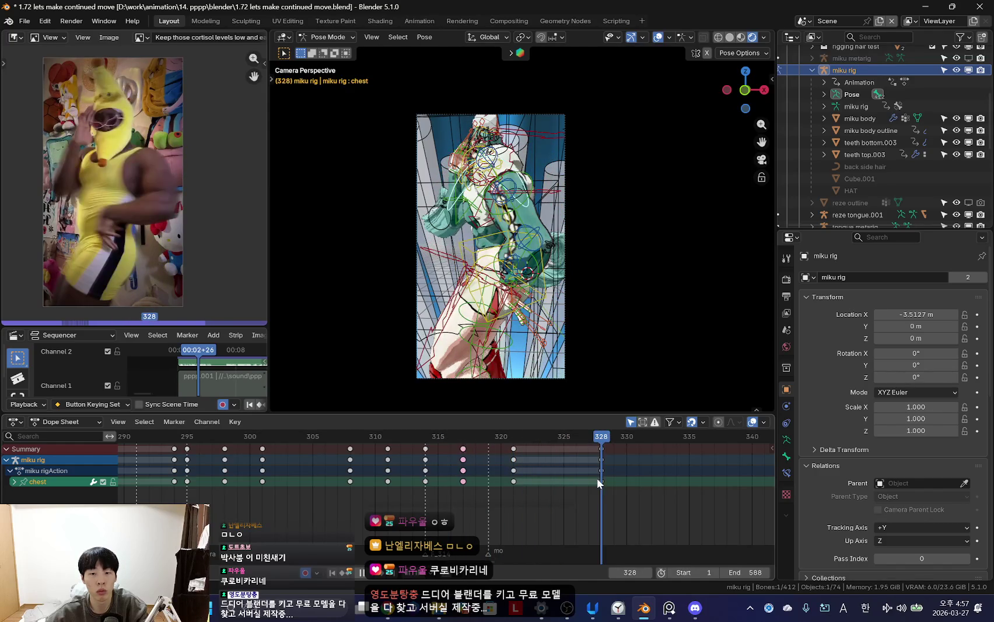
key("shift+alt+z")
key("r")
key("r")
left_click(679, 269)
key("Down")
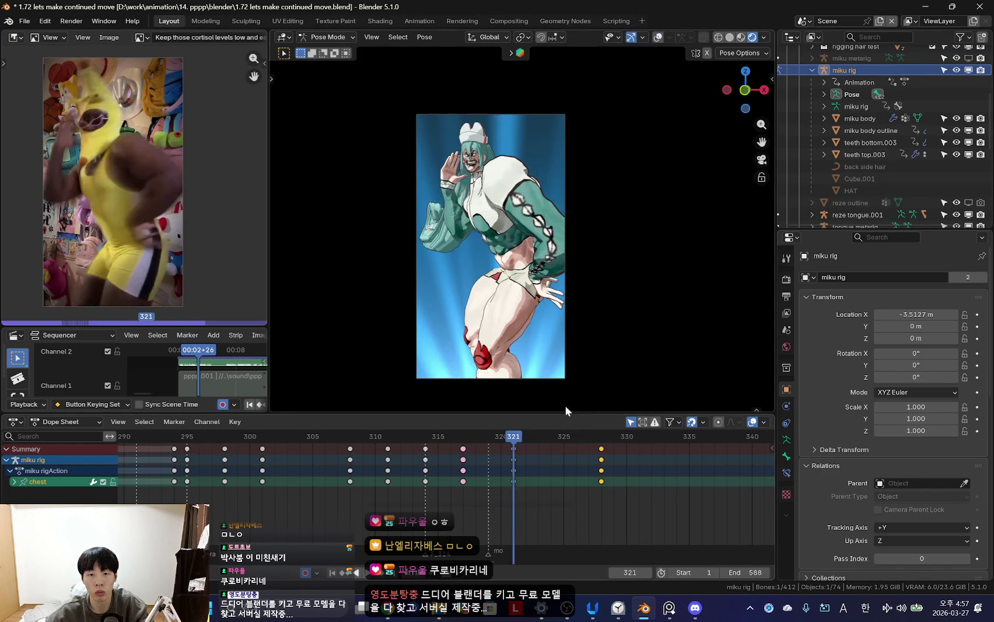
left_click_drag(519, 472, 561, 475)
key("space")
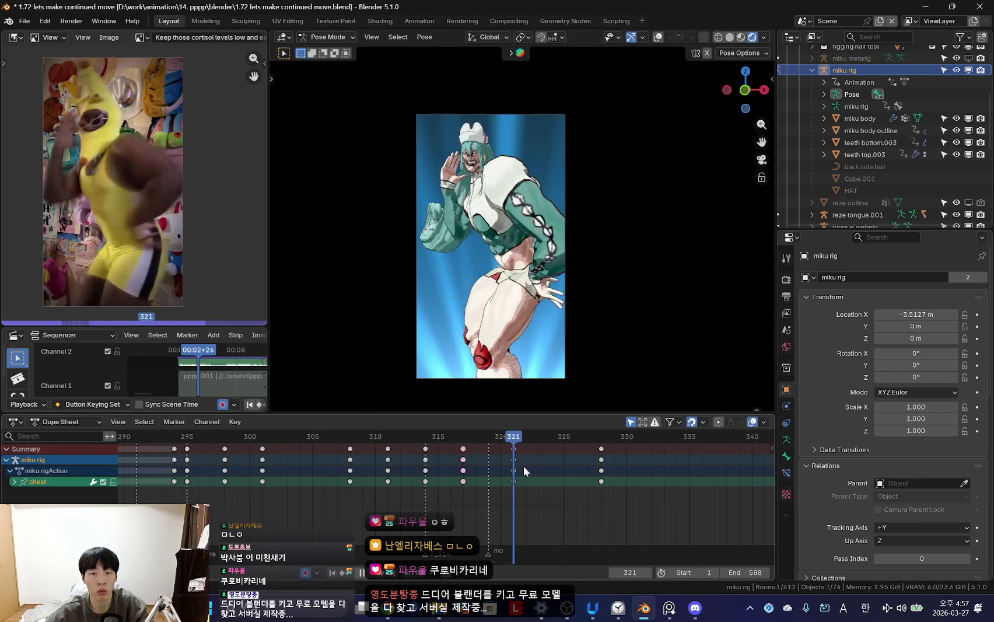
- Try further chest rotations while moving the timeline back toward frames 322–324
key("r")
key("r")
key("Escape")
left_click_drag(426, 466, 548, 470)
key("r")
key("Escape")
left_click_drag(478, 492, 551, 489)
- Rotate the chest at frame 324, keep the new pose, and play back to review
key("r")
key("r")
left_click(455, 265)
left_click(634, 291)
left_click_drag(489, 490, 568, 482)
key("space")
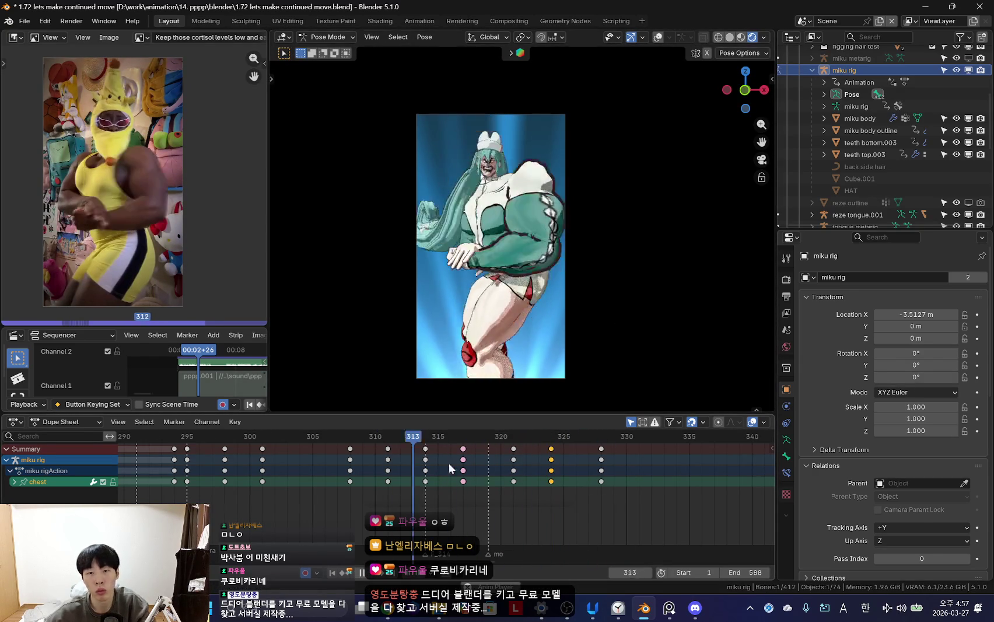
scroll(563, 303, "up", 2)
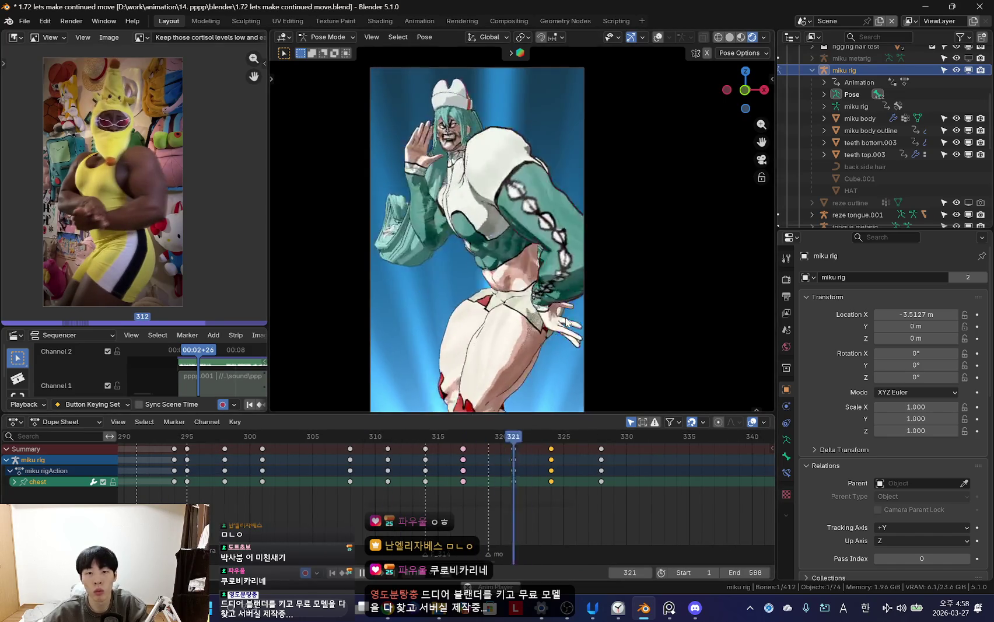
- Insert keyframes for the pose at frame 328 and compare it with frame 321
scroll(548, 478, "up", 2)
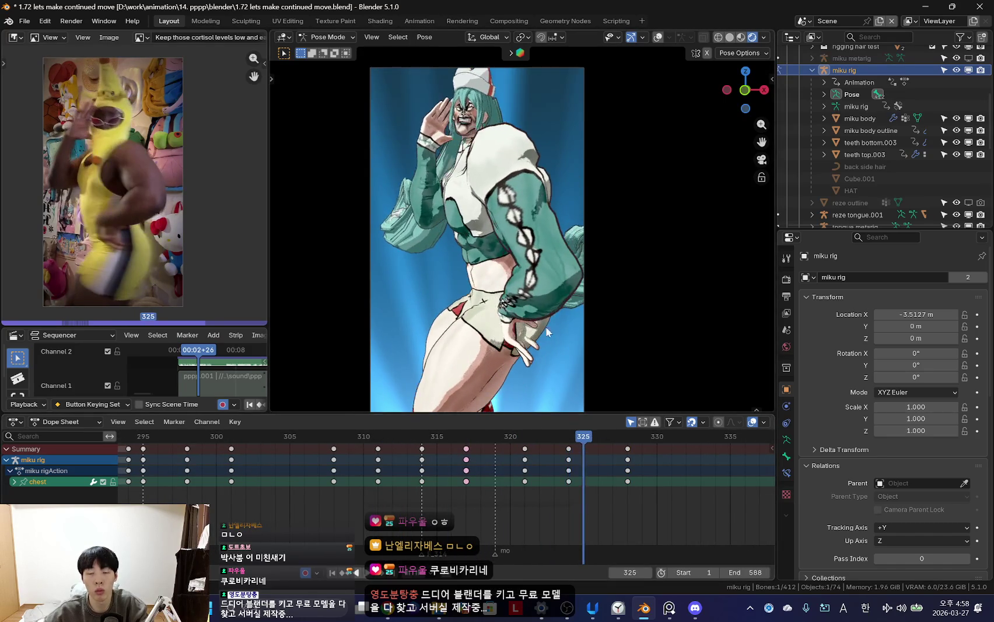
key("shift+alt+z")
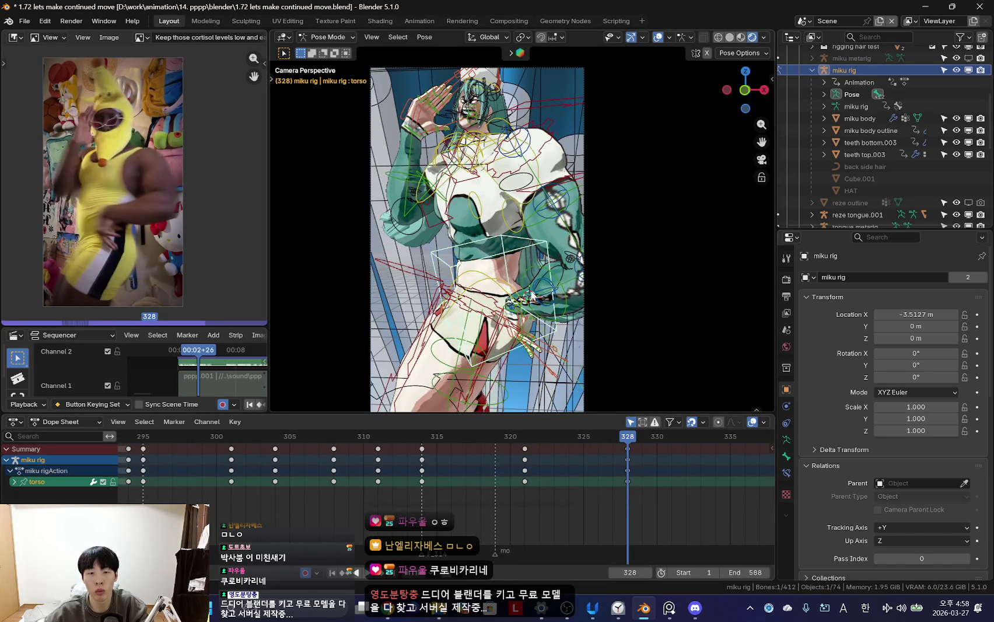
key("shift+alt+z")
key("i")
key("Down")
key("Up")
key("Down")
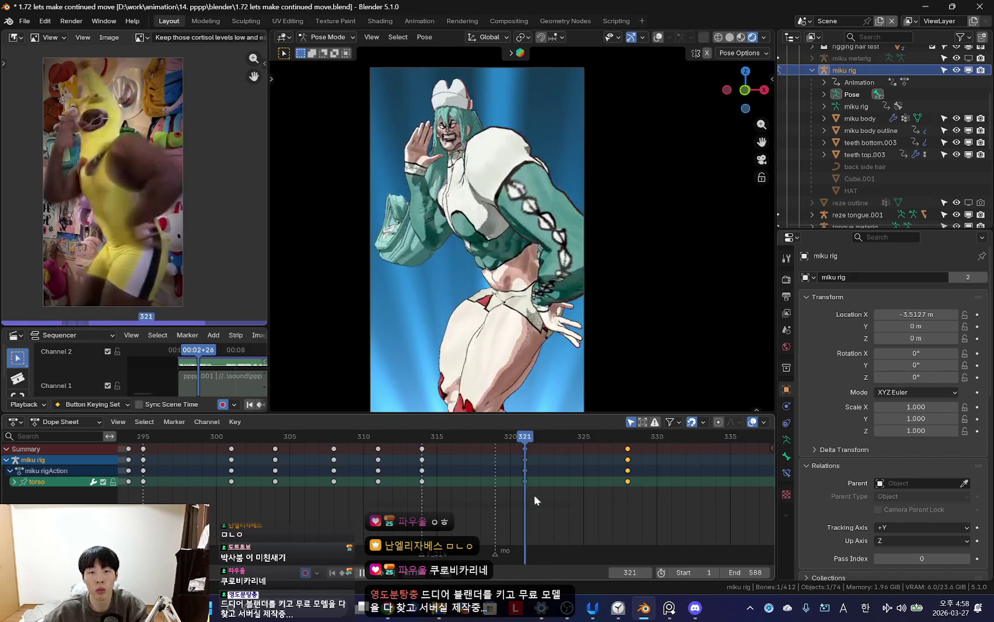
key("space")
- Select the left upper arm and review the loop between frames 321 and 328
key("shift+alt+z")
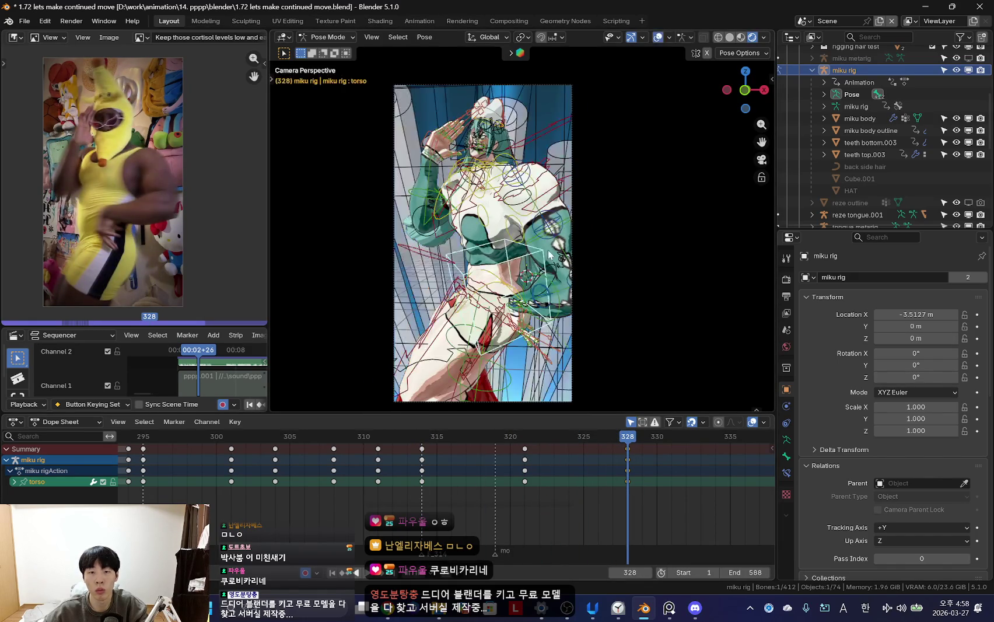
left_click(572, 261)
key("shift+alt+z")
key("Down")
key("Up")
key("space")
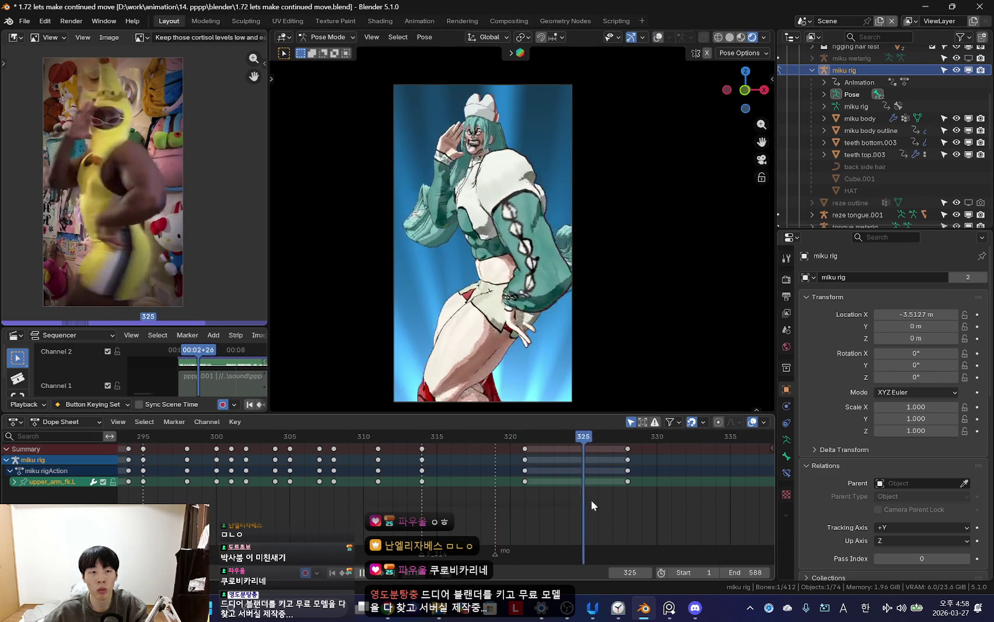
key("r")
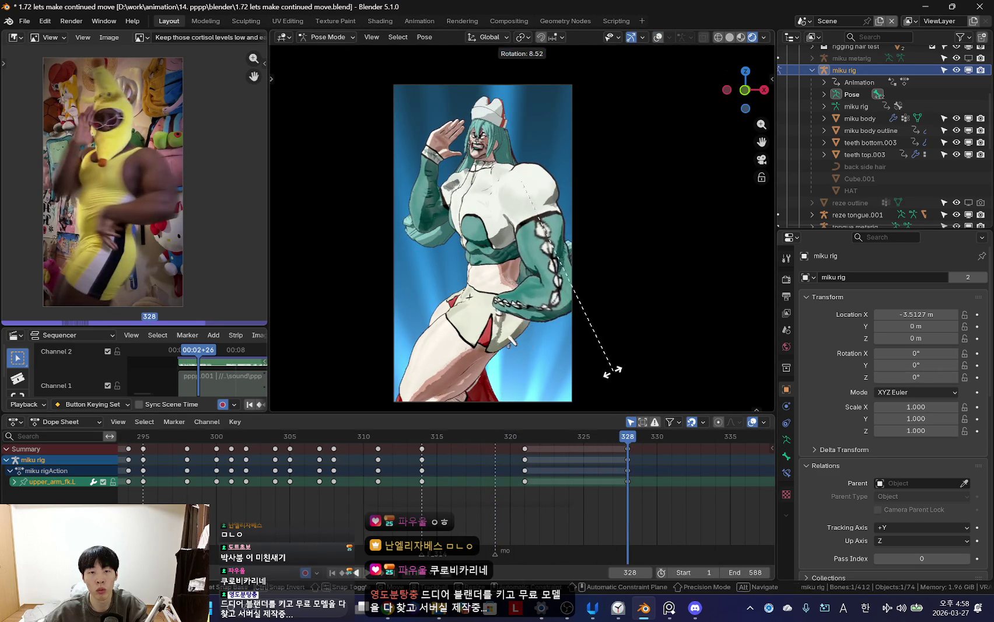
key("Escape")
- Rotate the left shoulder and try rotating the left forearm toward the hip
left_click(511, 156)
key("r")
key("r")
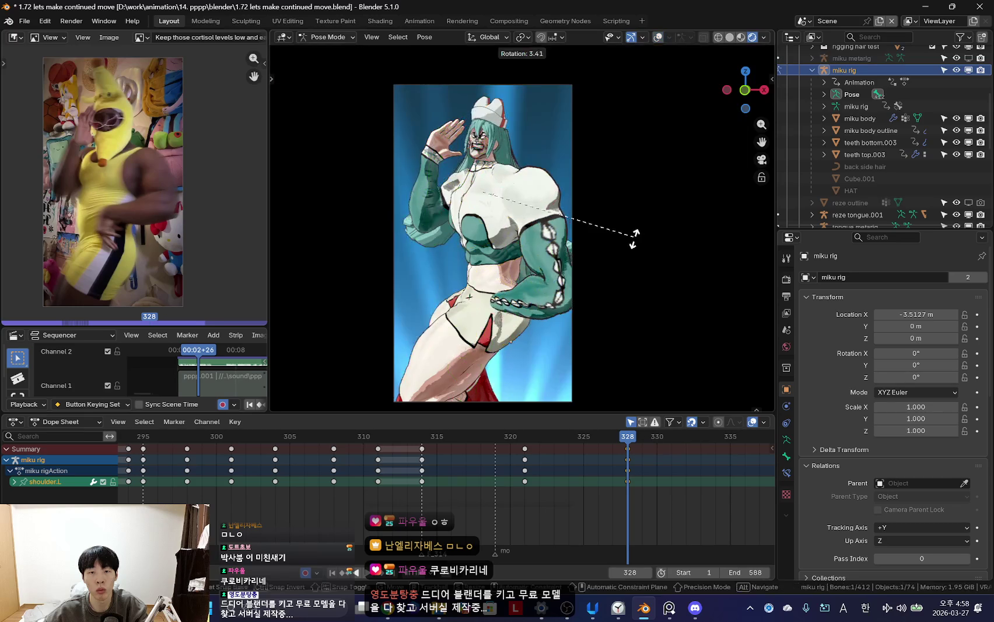
left_click(613, 258)
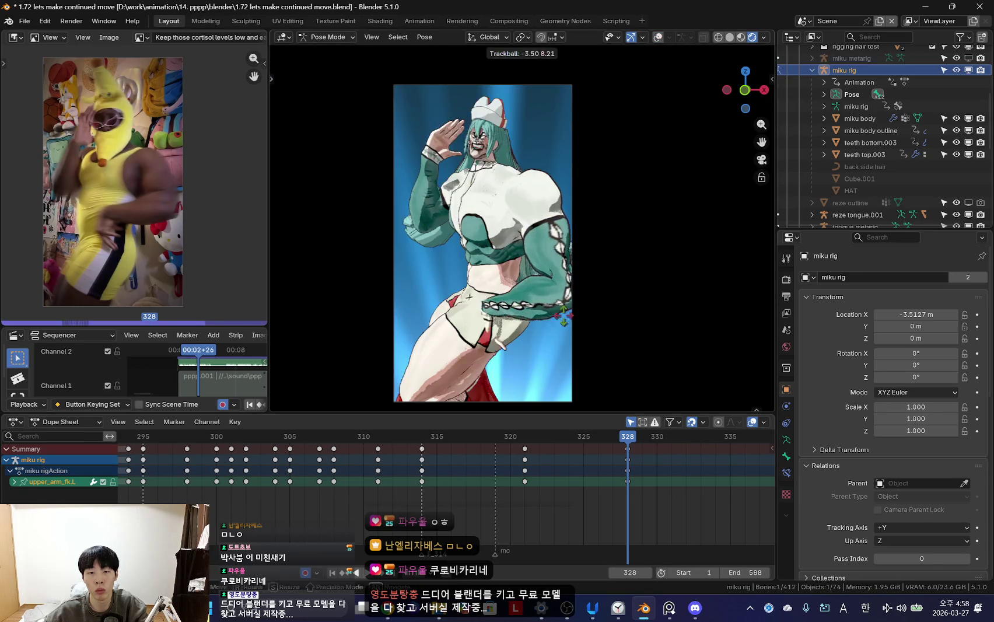
left_click(528, 302)
left_click(554, 298)
key("r")
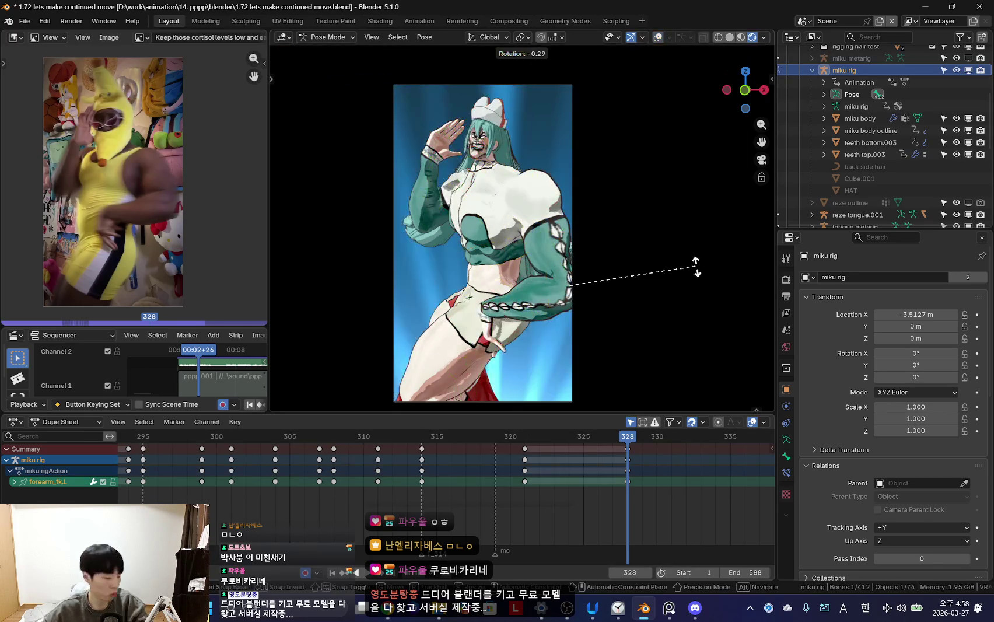
middle_click_drag(692, 276, 621, 261, "shift")
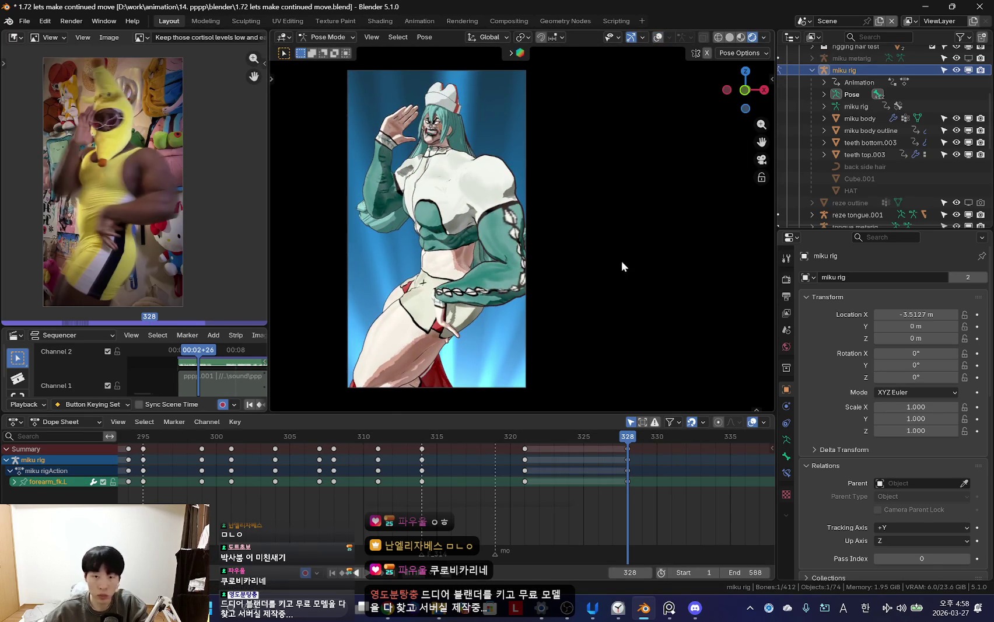
left_click(680, 279)
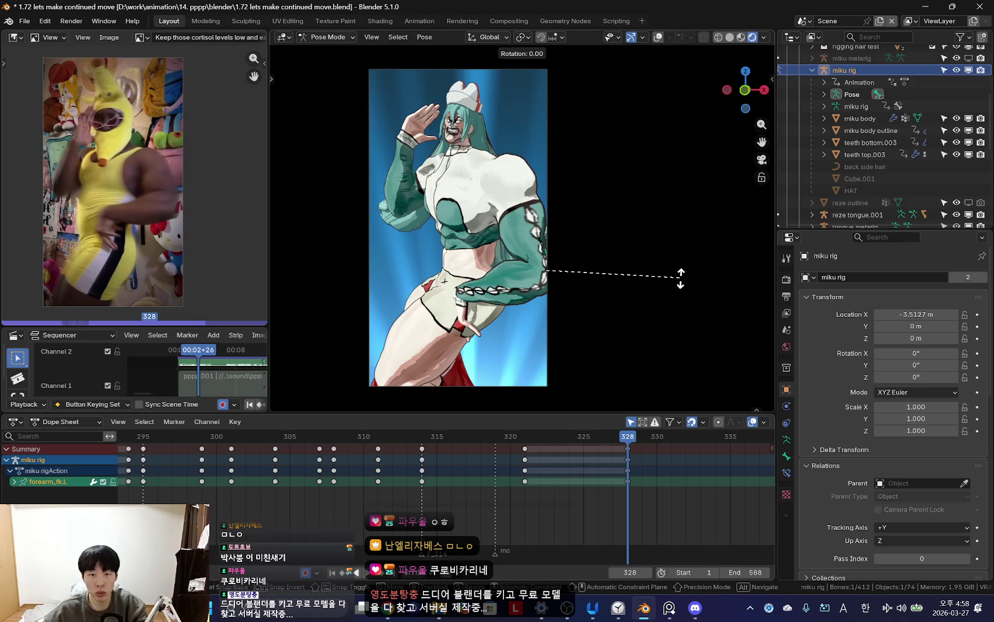
right_click(677, 297)
right_click(677, 300)
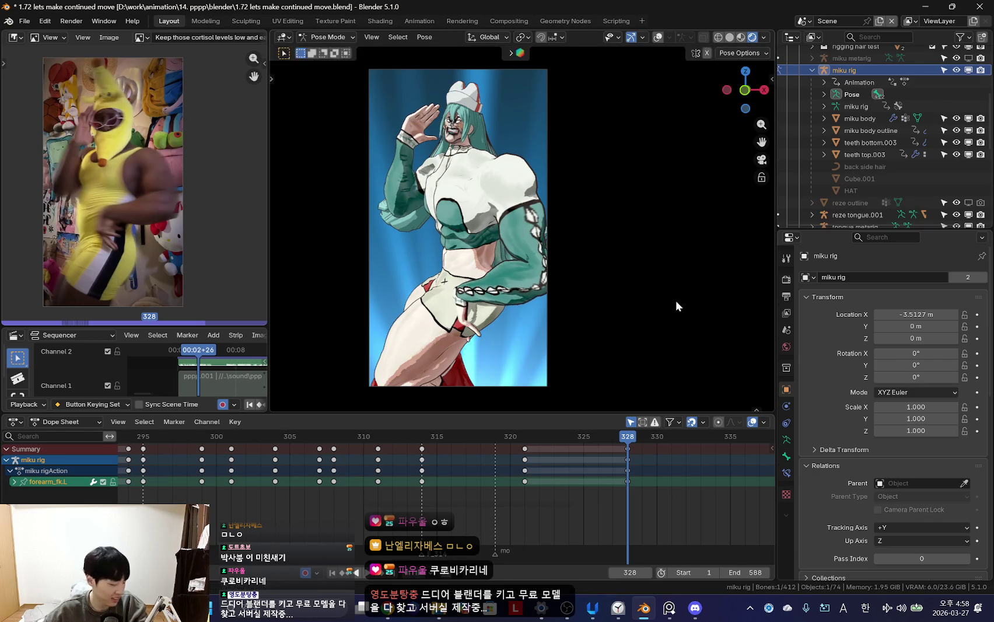
right_click(677, 297)
- Swing the left upper arm in toward the hip at frame 328
left_click(546, 211)
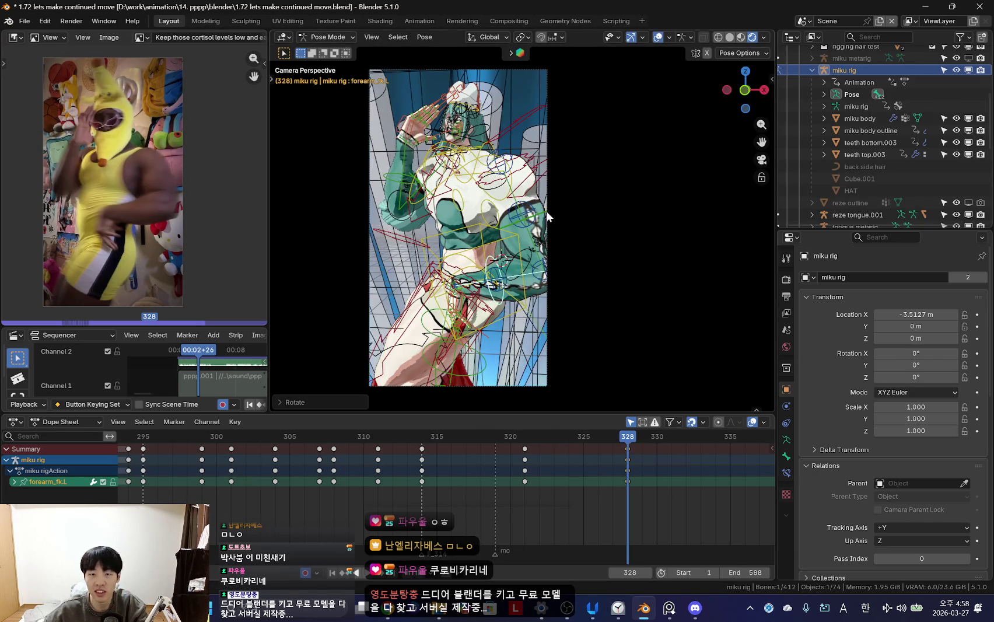
key("Down")
key("Up")
key("r")
left_click(592, 296)
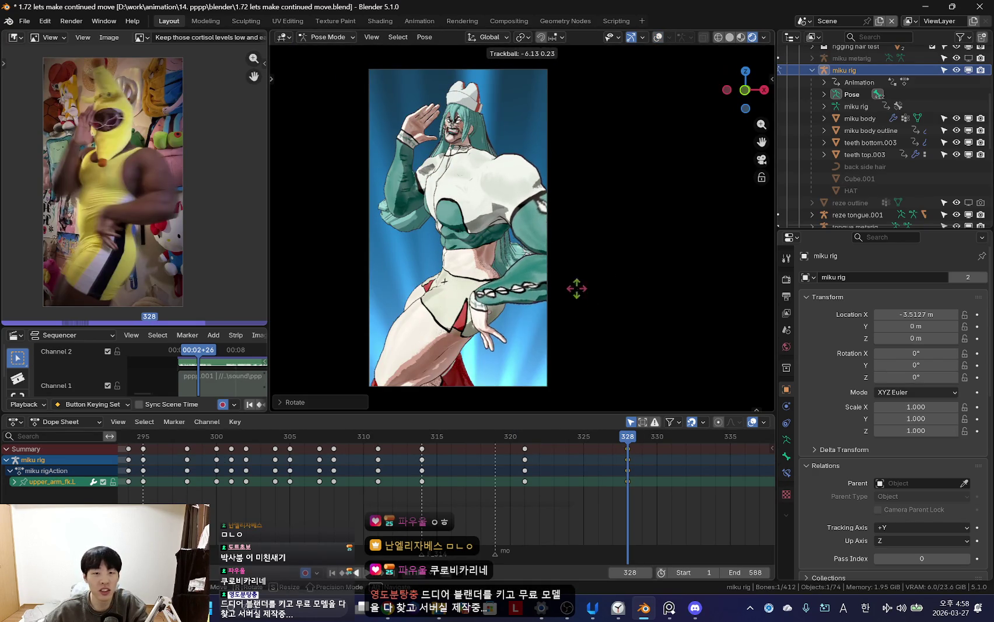
right_click(676, 298)
key("ctrl+z")
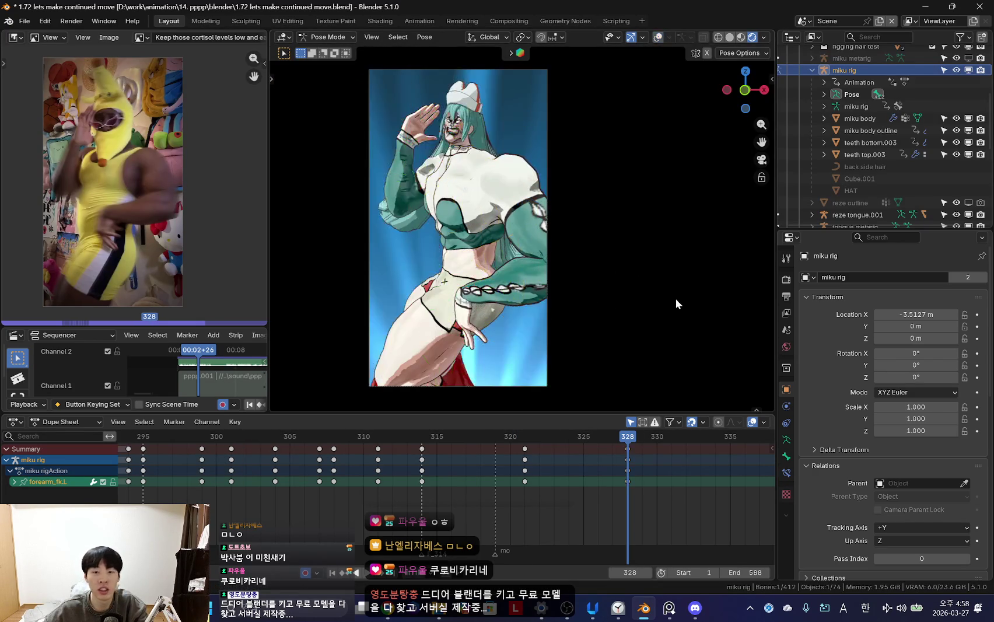
- Rotate the left forearm and refine the upper arm so the hand rests on the hip
key("r")
left_click(673, 318)
key("Down")
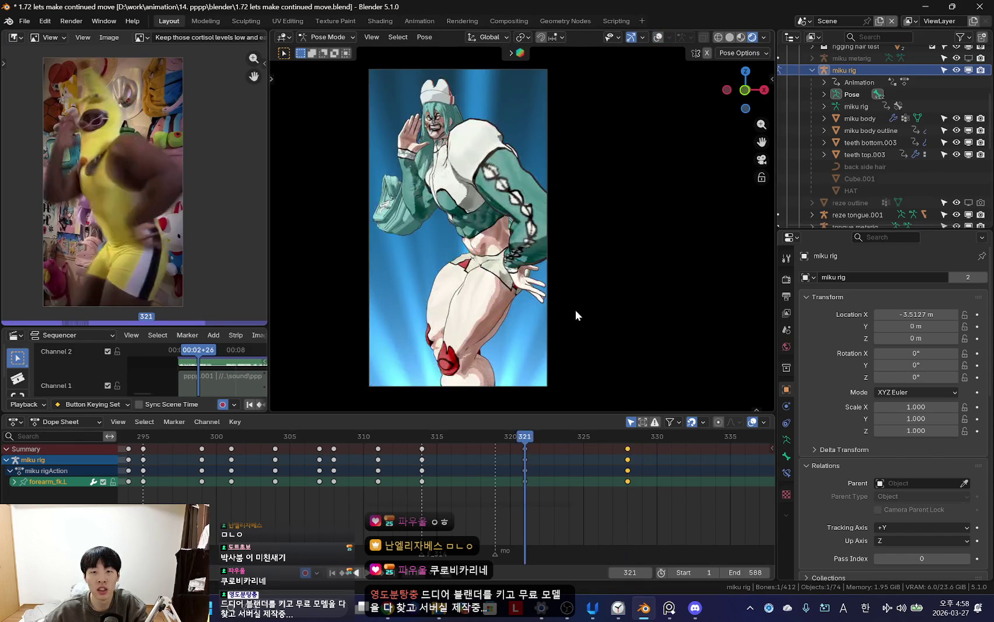
left_click(529, 181)
key("Up")
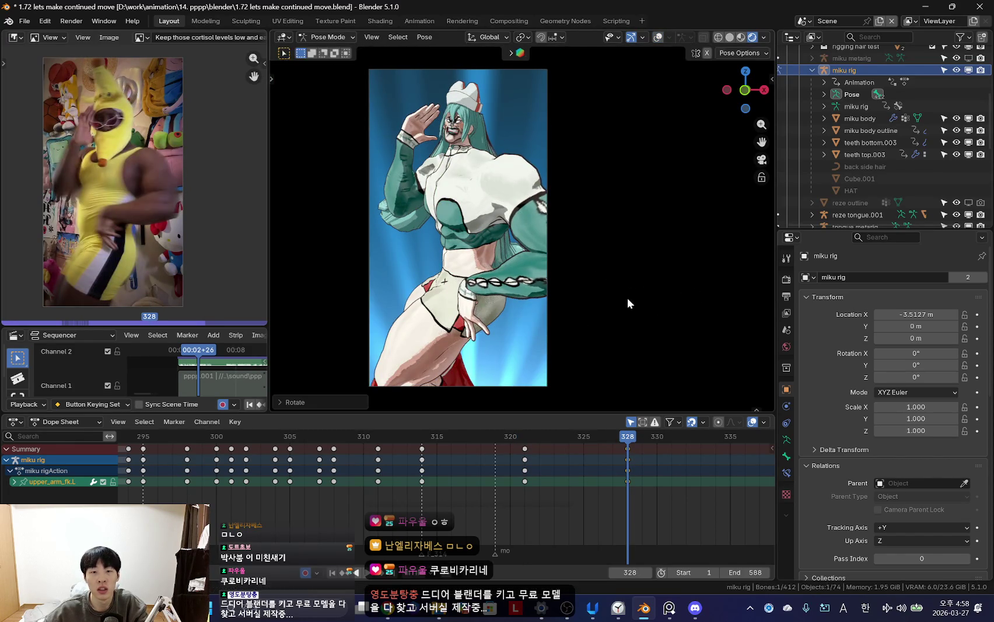
left_click(523, 318)
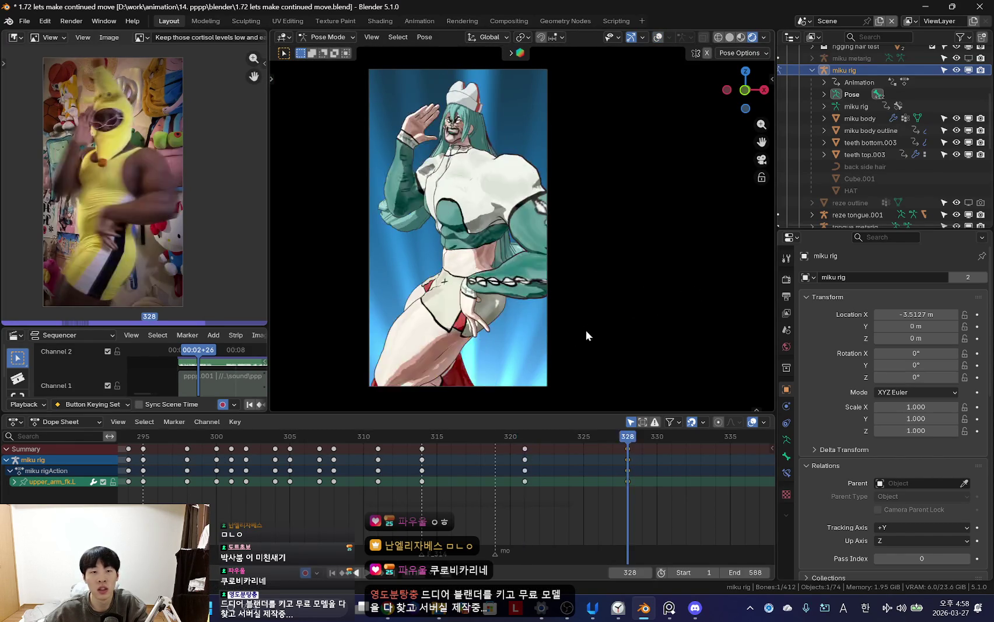
key("shift+alt+z")
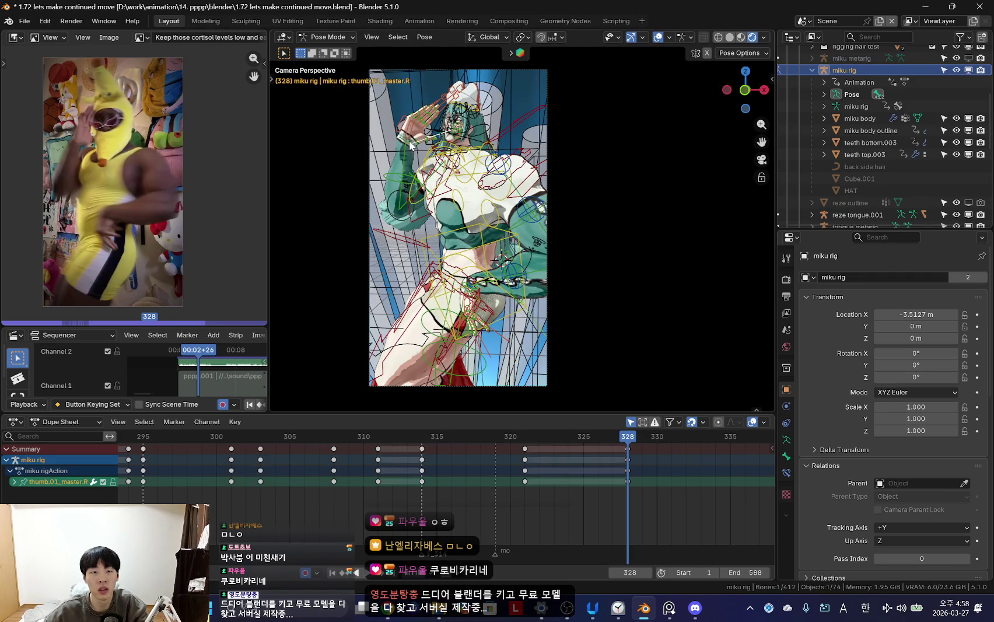
- Rotate the right hand and right forearm freely at frame 328, checking without overlays
key("shift+alt+z")
key("r")
left_click(555, 161)
key("shift+alt+z")
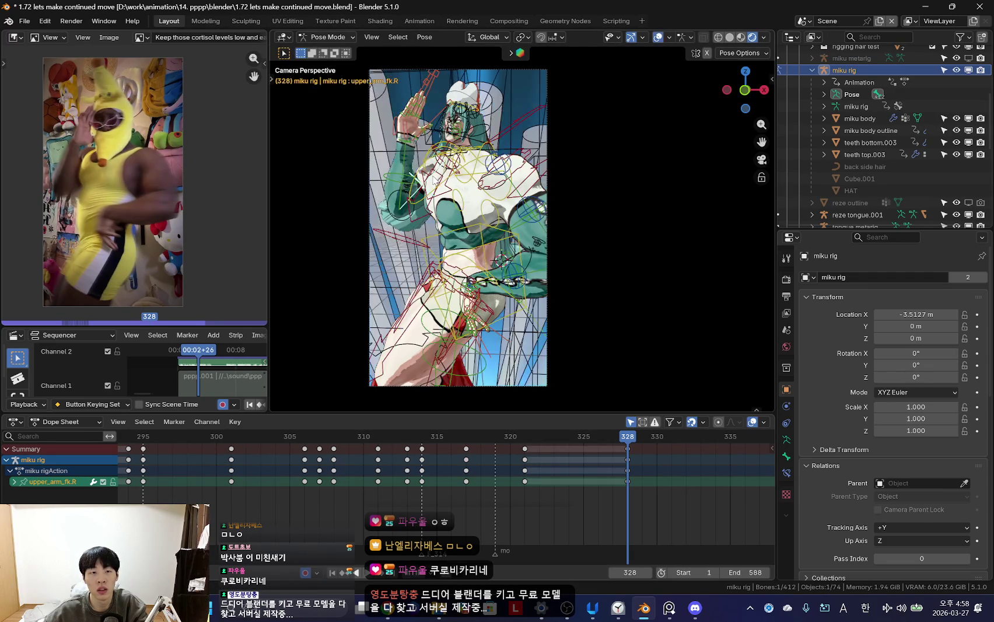
key("bracketright")
key("shift+alt+z")
key("r")
left_click(613, 170)
key("shift+alt+z")
- Select upper_arm_fk.R and rotate the right upper arm
left_click(435, 205)
left_click(434, 198)
left_click(434, 192)
key("shift+alt+z")
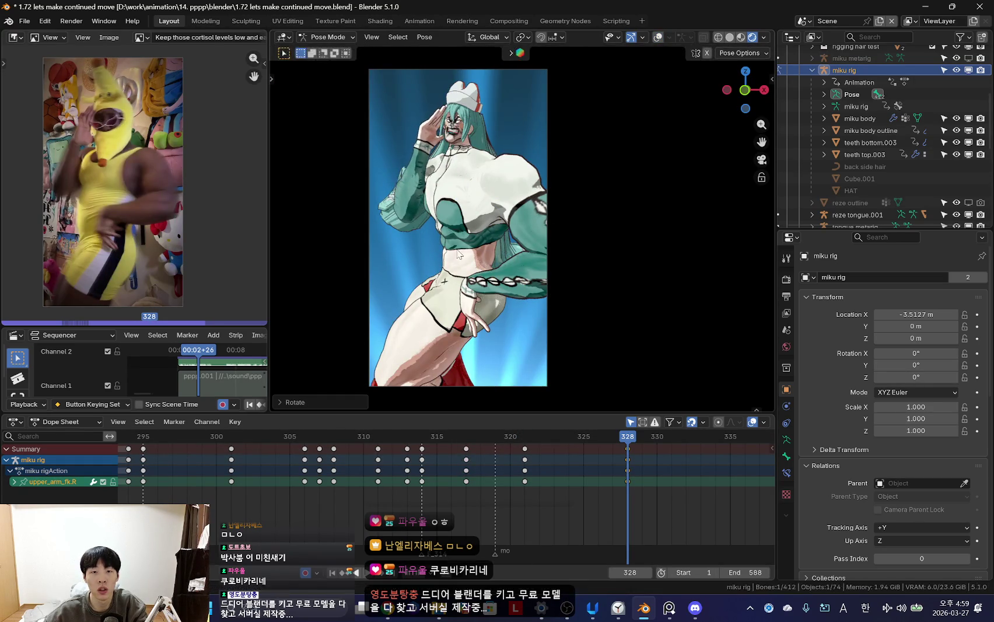
left_click(445, 280)
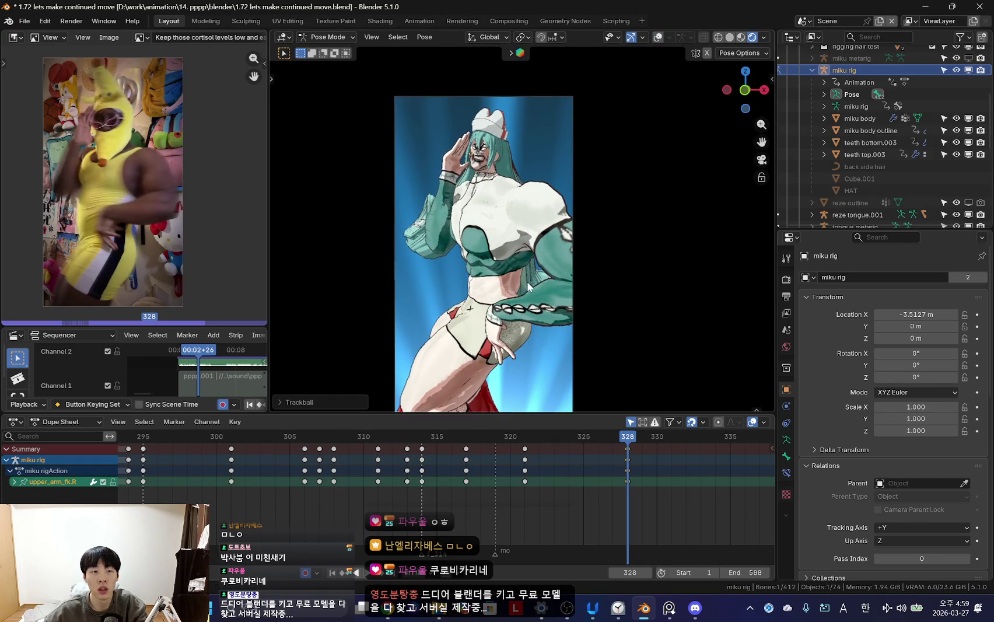
key("shift+alt+z")
- Turn the right hand bone, then adjust the right upper arm again
left_click(451, 189)
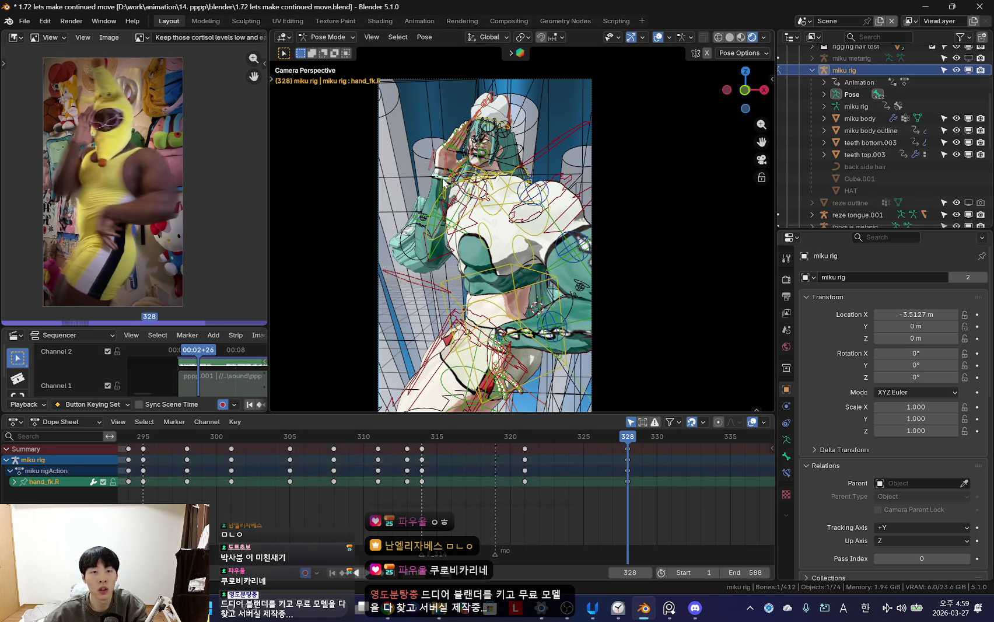
key("shift+alt+z")
key("r")
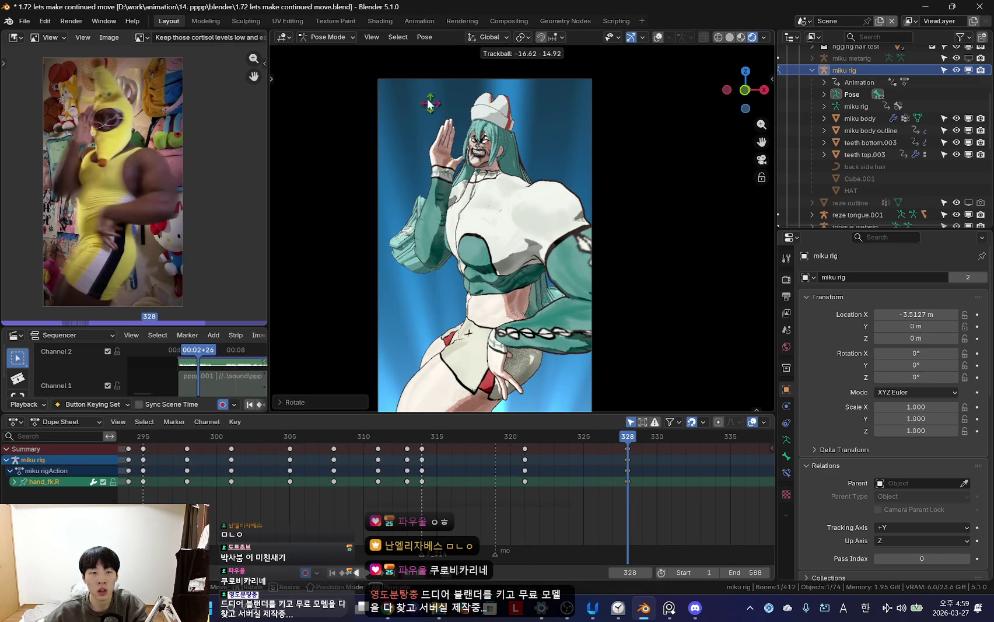
scroll(420, 245, "up", 4)
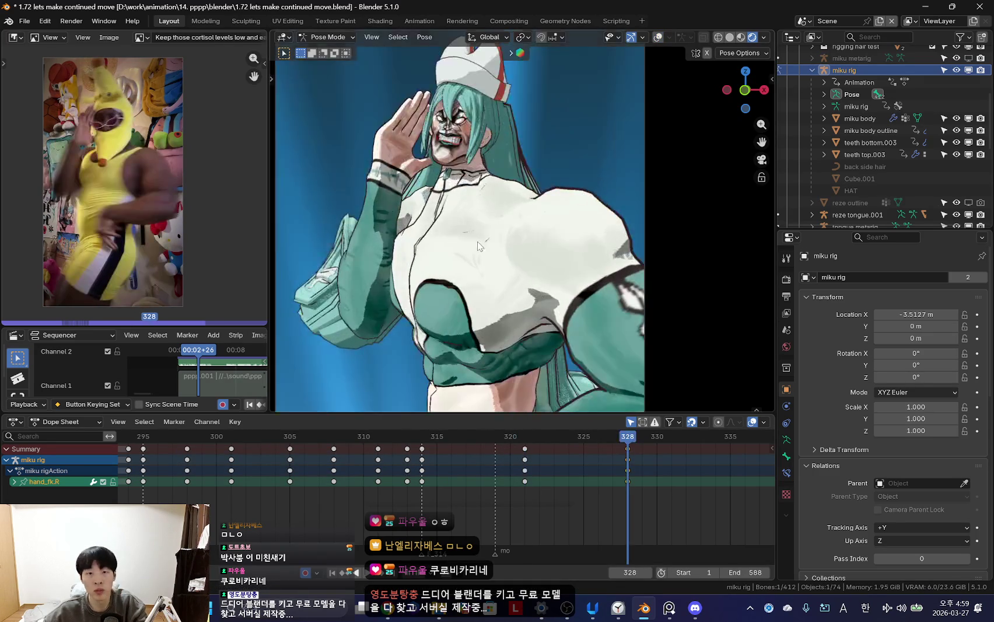
key("shift+alt+z")
key("shift+alt+z")
key("Up")
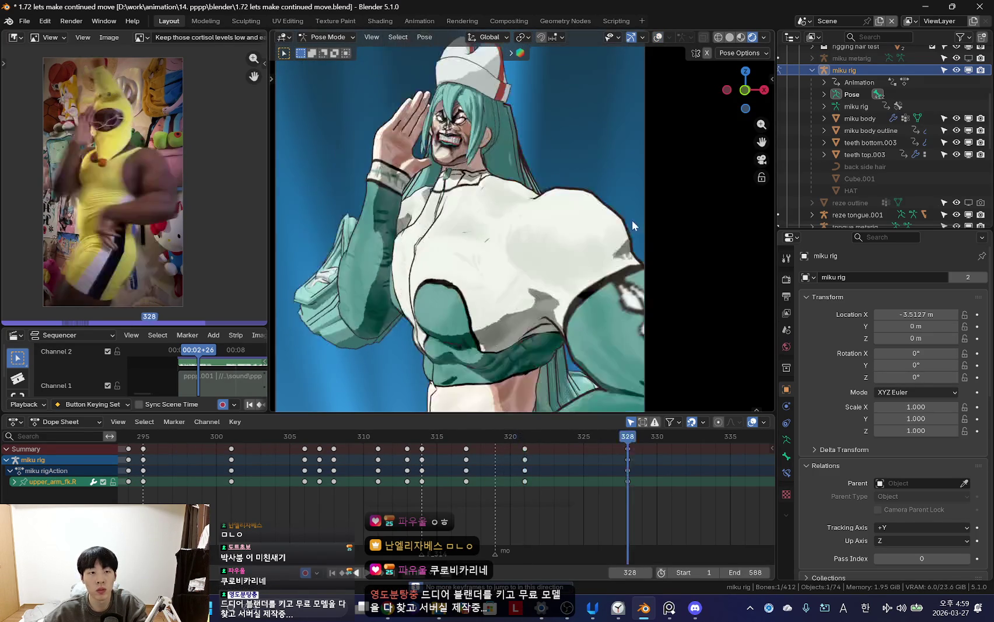
key("r")
left_click(406, 181)
key("shift+alt+z")
- Curl the right pinky and ring fingers with trackball rotations
left_click(433, 94)
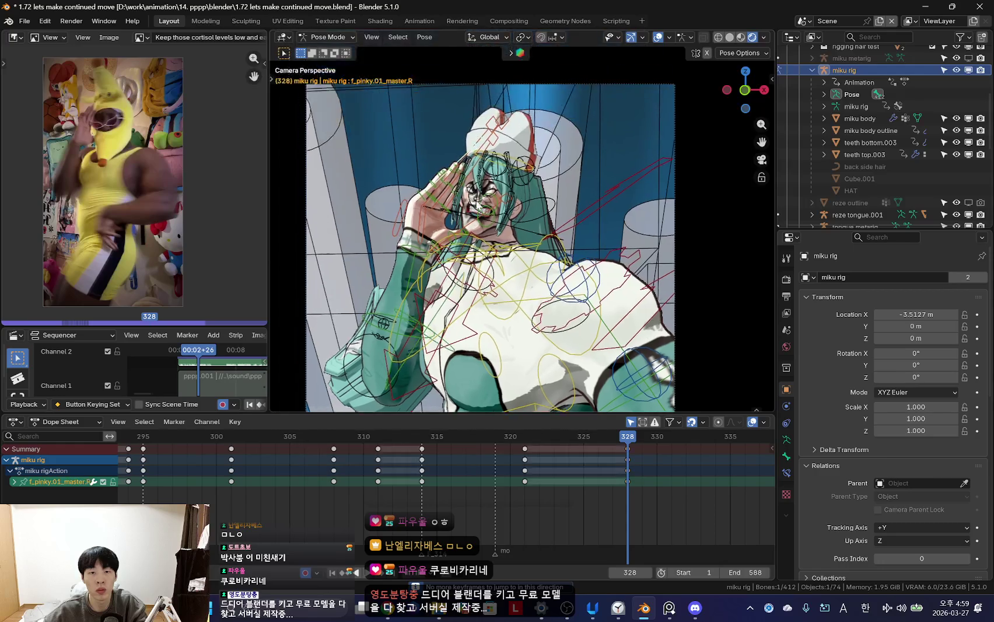
scroll(527, 239, "up", 3)
key("shift+alt+z")
left_click(564, 150)
key("shift+alt+z")
left_click(513, 171)
key("shift+alt+z")
key("r")
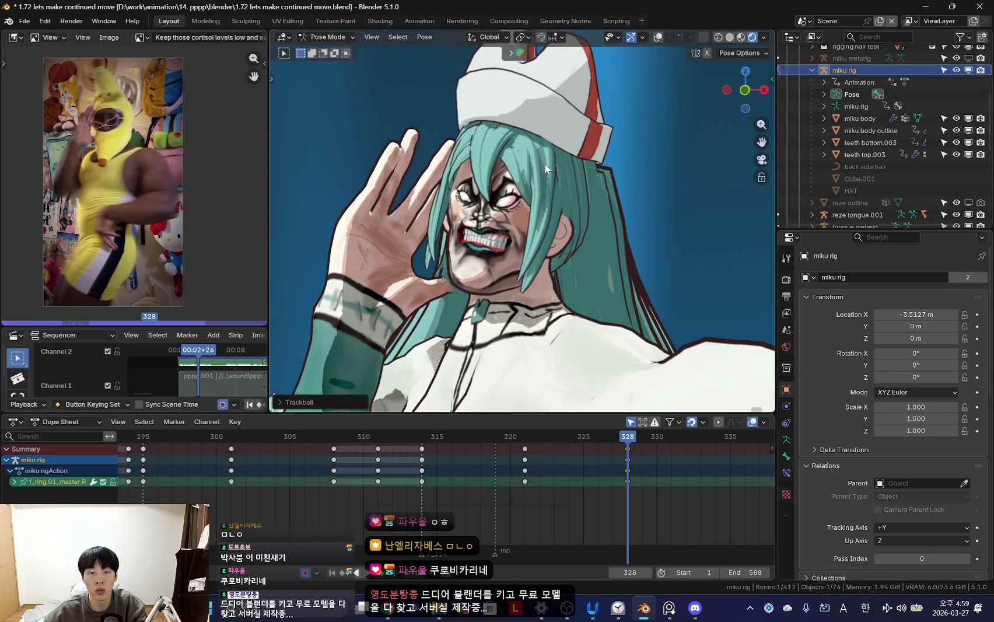
key("r")
left_click(483, 147)
key("shift+alt+z")
- Rotate the right middle and index fingers and adjust the right thumb
key("shift+alt+z")
key("r")
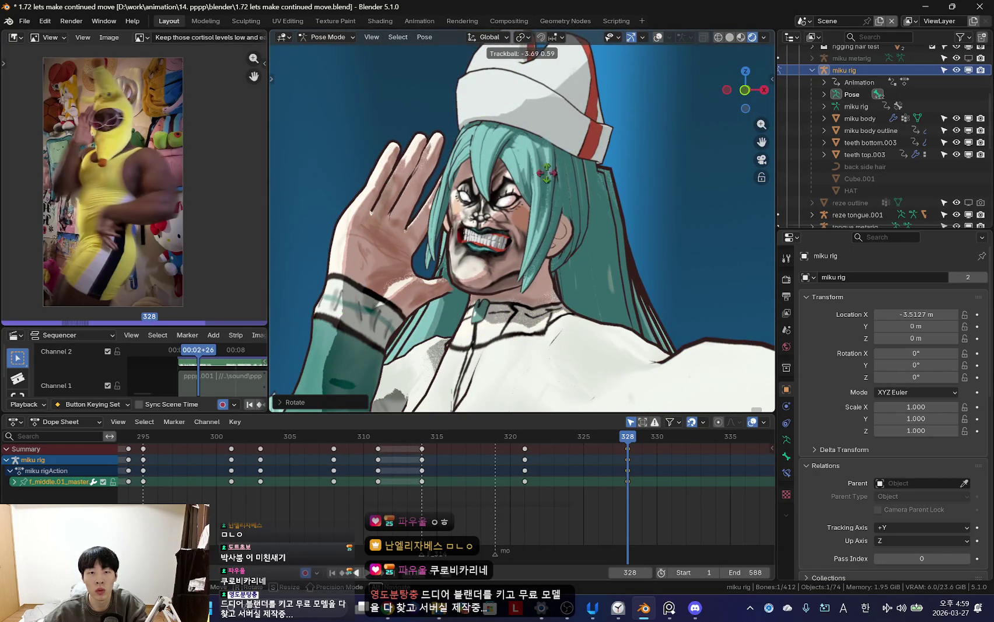
left_click(546, 173)
key("shift+alt+z")
left_click(477, 175)
key("shift+alt+z")
key("shift+alt+z")
left_click(402, 315)
key("shift+alt+z")
key("s")
left_click(411, 341)
key("shift+alt+z")
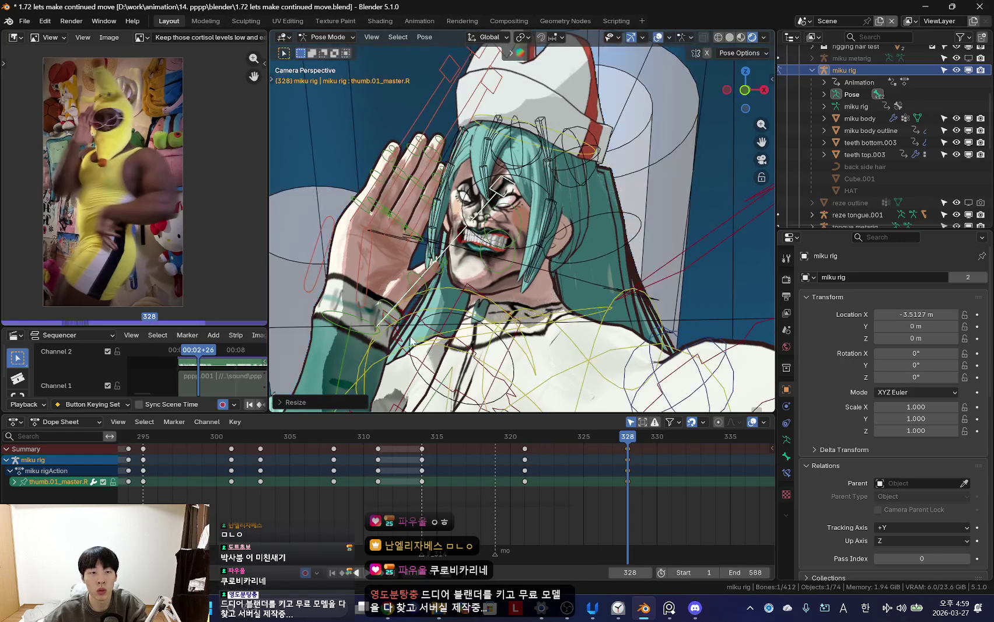
- Select the right hand control and begin turning it
key("shift+alt+z")
scroll(397, 329, "down", 3)
key("r")
left_click(474, 322)
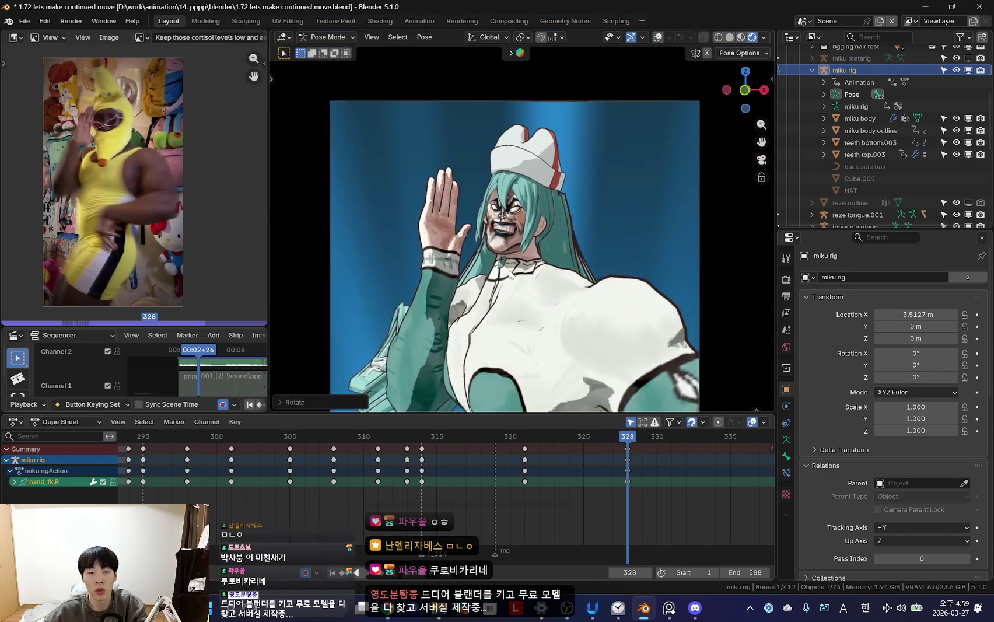
key("shift+alt+z")
key("shift+alt+z")
- Finish the right upper arm rotation and play back frames 316–327 to check motion
key("r")
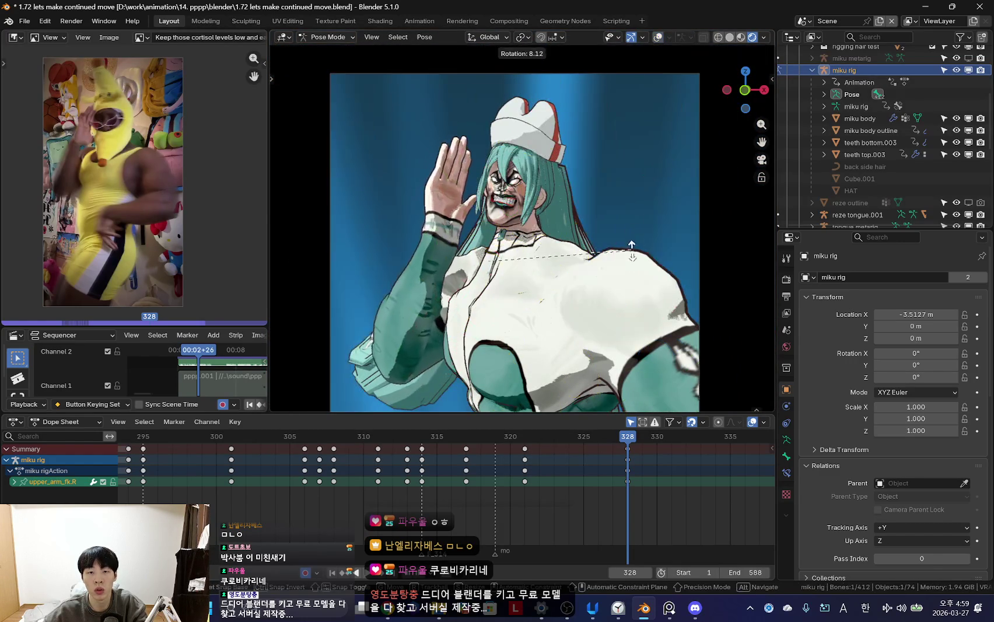
left_click(650, 349)
scroll(619, 347, "down", 2)
key("space")
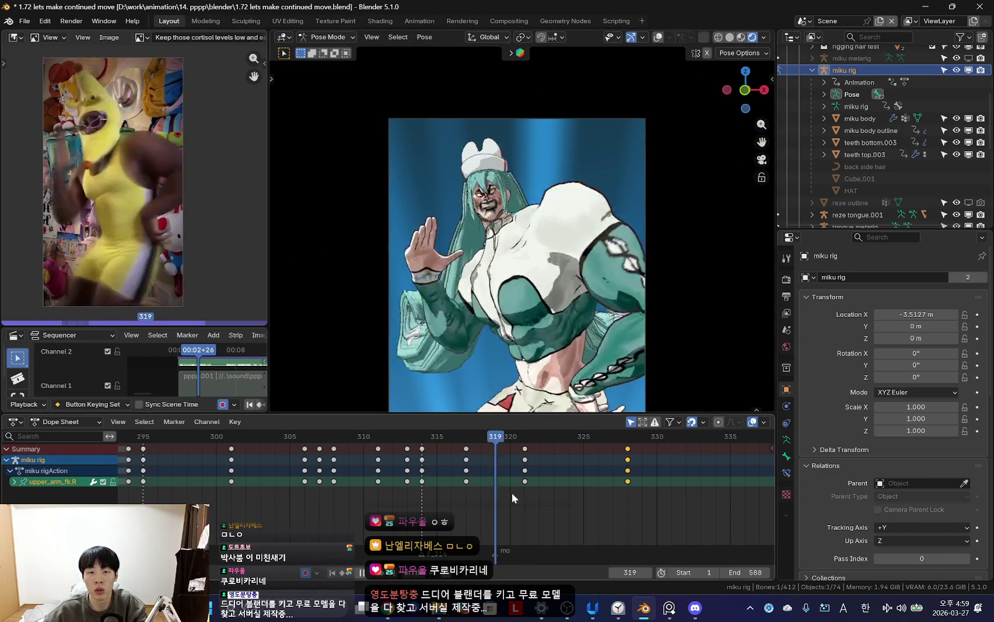
left_click_drag(455, 452, 616, 475)
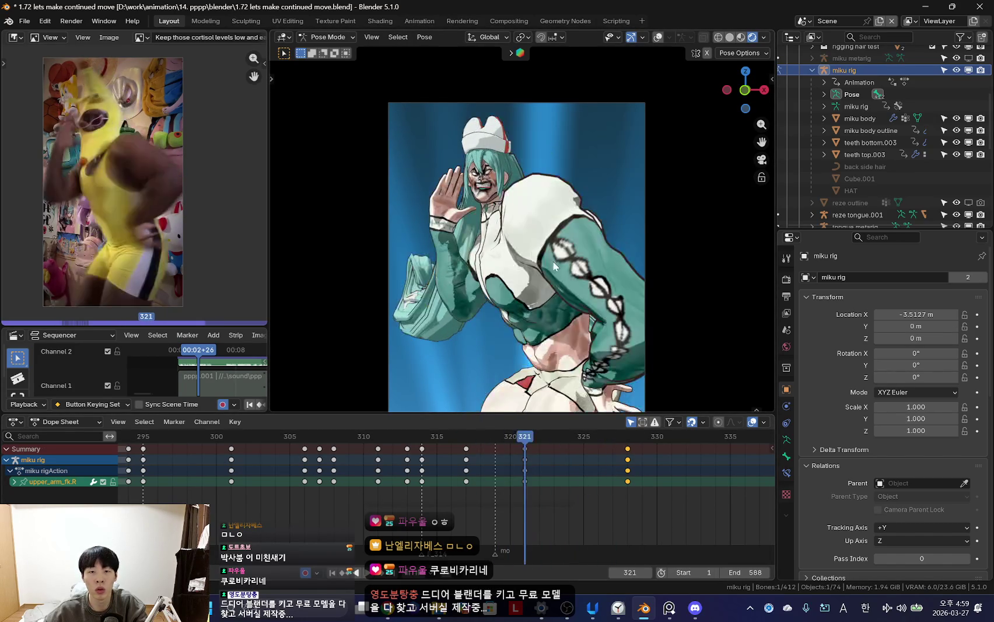
- Select the right palm and forearm controls, comparing poses at frames 321 and 328
key("shift+alt+z")
left_click(486, 217)
left_click(458, 197)
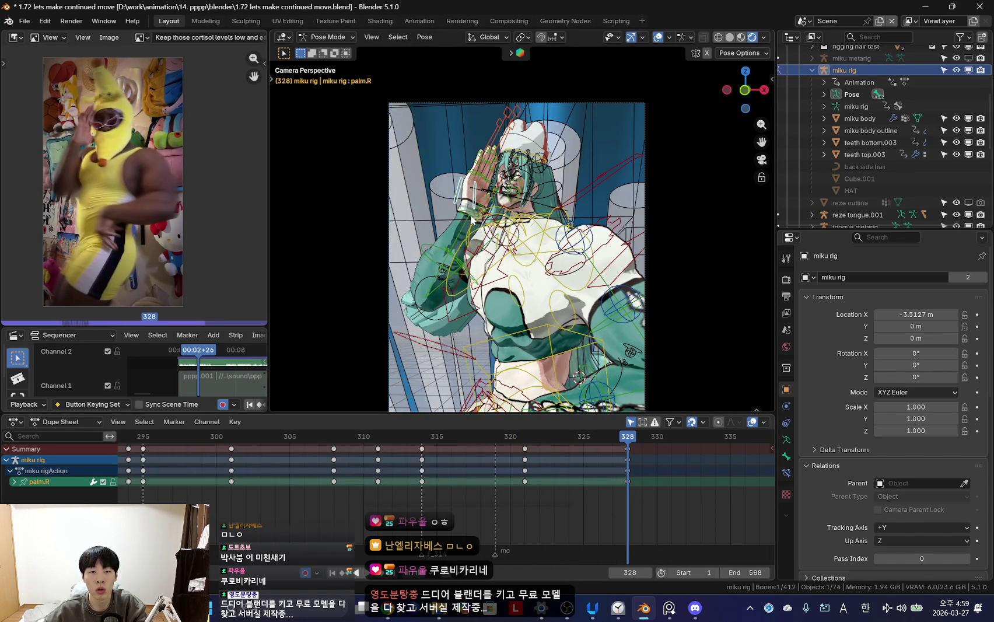
scroll(458, 197, "up", 1)
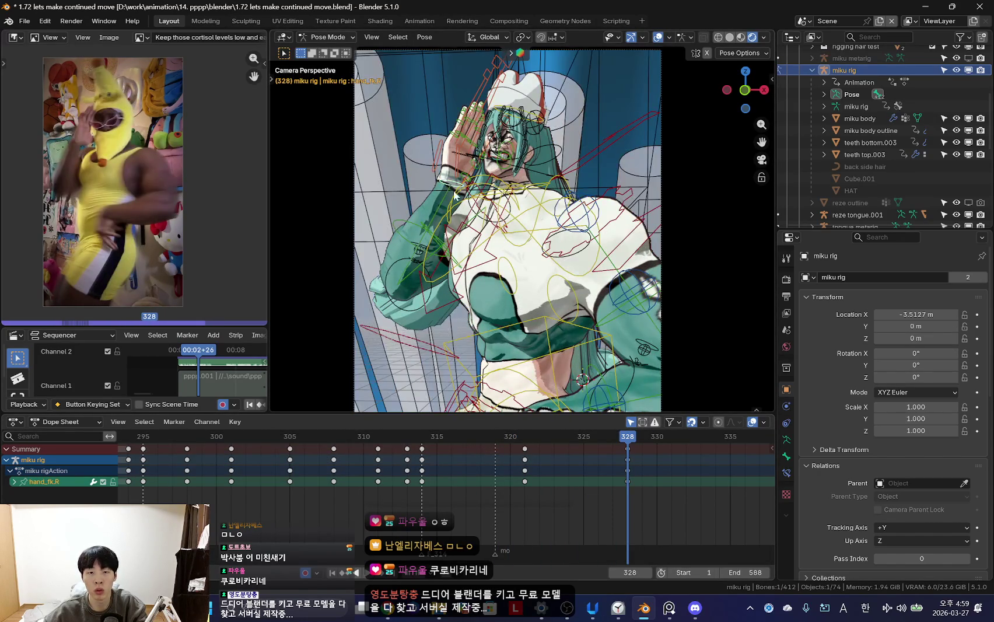
key("shift+alt+z")
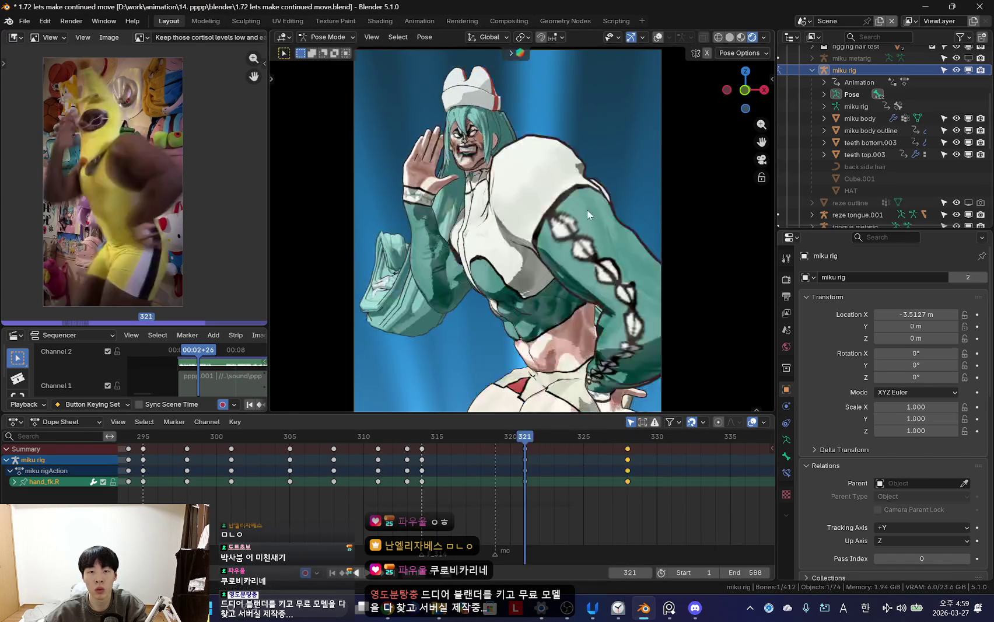
key("shift+alt+z")
key("Up")
- Tilt the head and insert keyframes for the pose at frame 328, then play back
left_click(529, 137)
key("shift+alt+z")
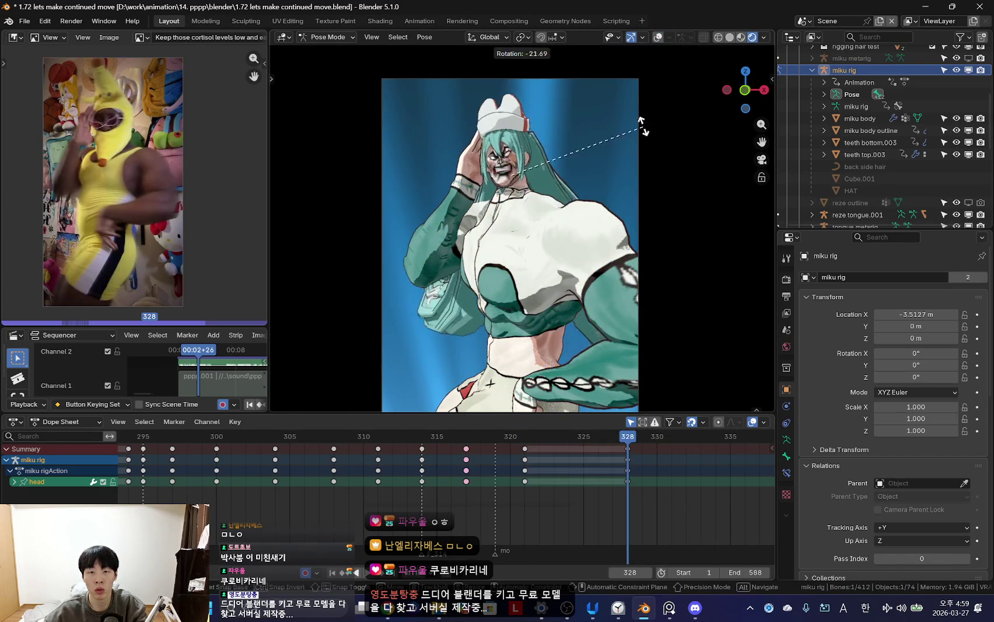
key("i")
scroll(540, 233, "down", 4)
key("Down")
key("Down")
key("Down")
key("Down")
key("Down")
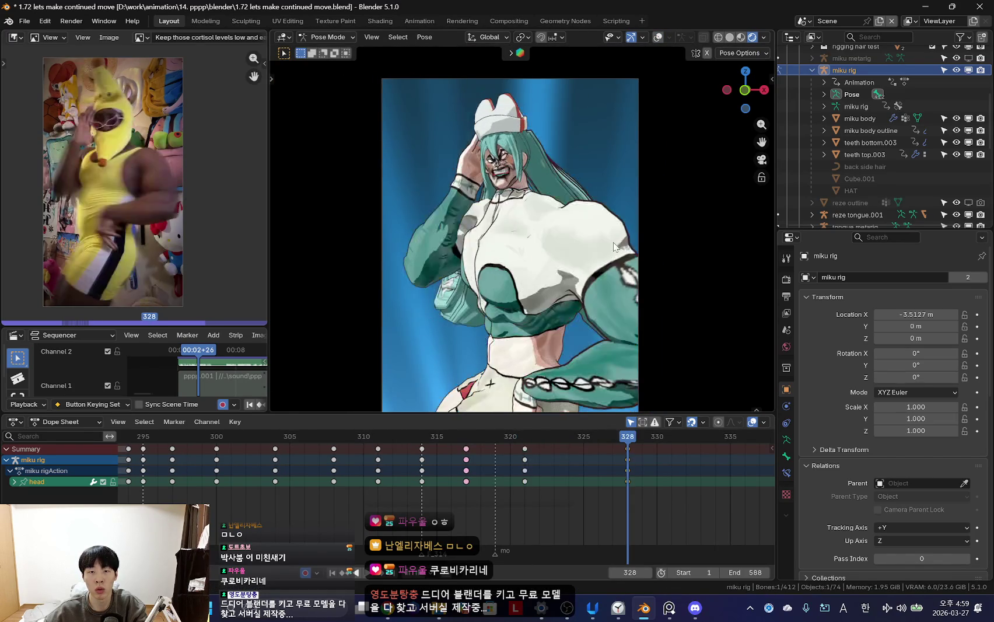
key("space")
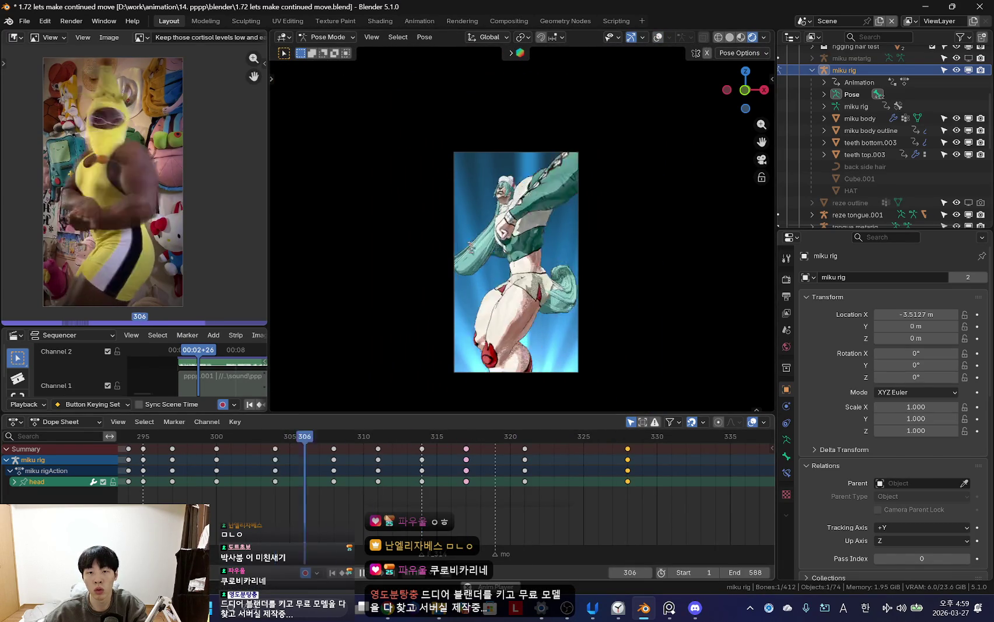
- Play back and scrub from frame 328 to 323 with all bones' keys shown
scroll(362, 489, "down", 2)
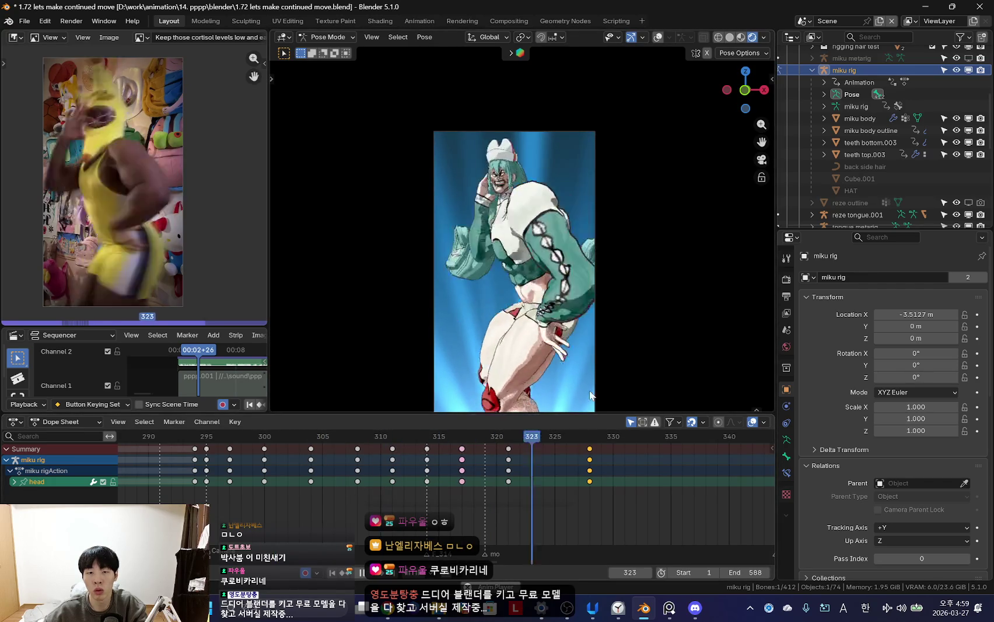
key("space")
key("shift+alt+z")
key("a")
key("shift+alt+z")
key("space")
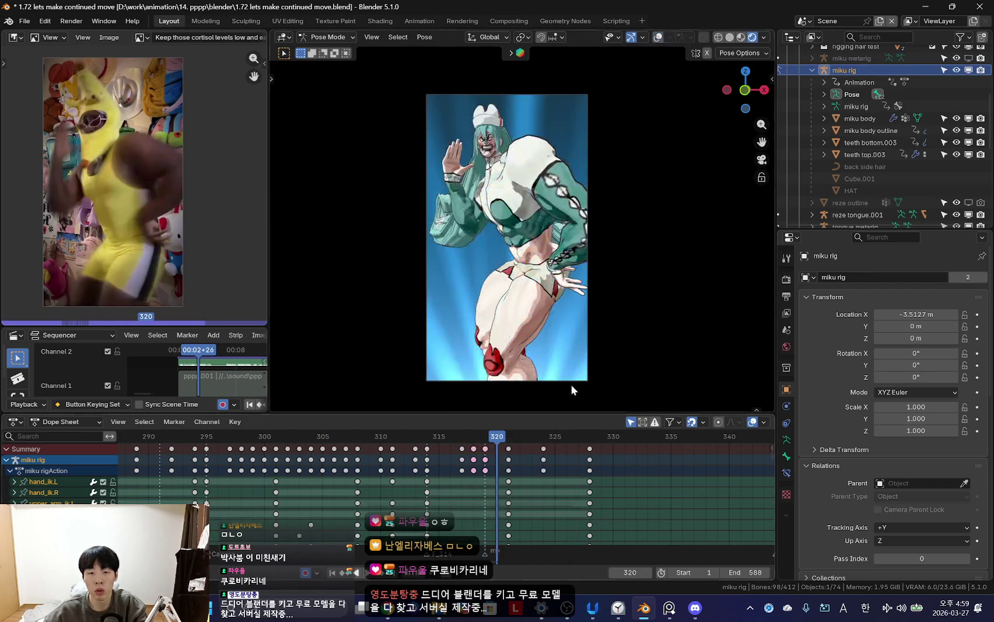
key("space")
mouse_move(589, 493)
left_mouse_down()
mouse_move(478, 475)
mouse_move(531, 475)
mouse_move(483, 474)
mouse_move(533, 437)
mouse_move(413, 492)
mouse_move(543, 499)
left_mouse_up()
- Rotate the hips around frames 324–327 to refine the in-between pose
key("shift+alt+z")
left_click(532, 257)
key("space")
key("shift+alt+z")
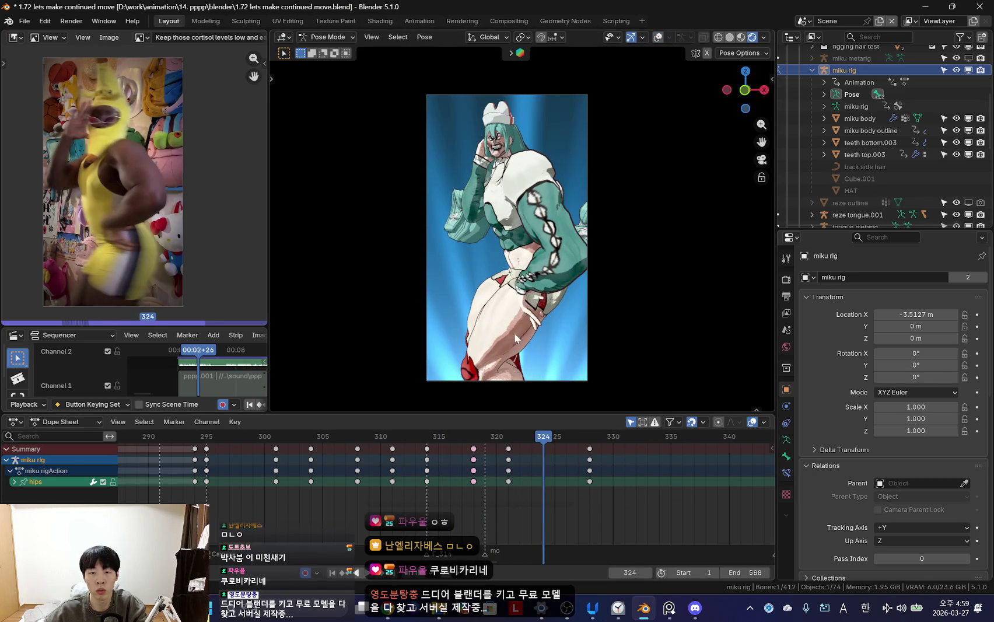
key("r")
key("r")
left_click(641, 325)
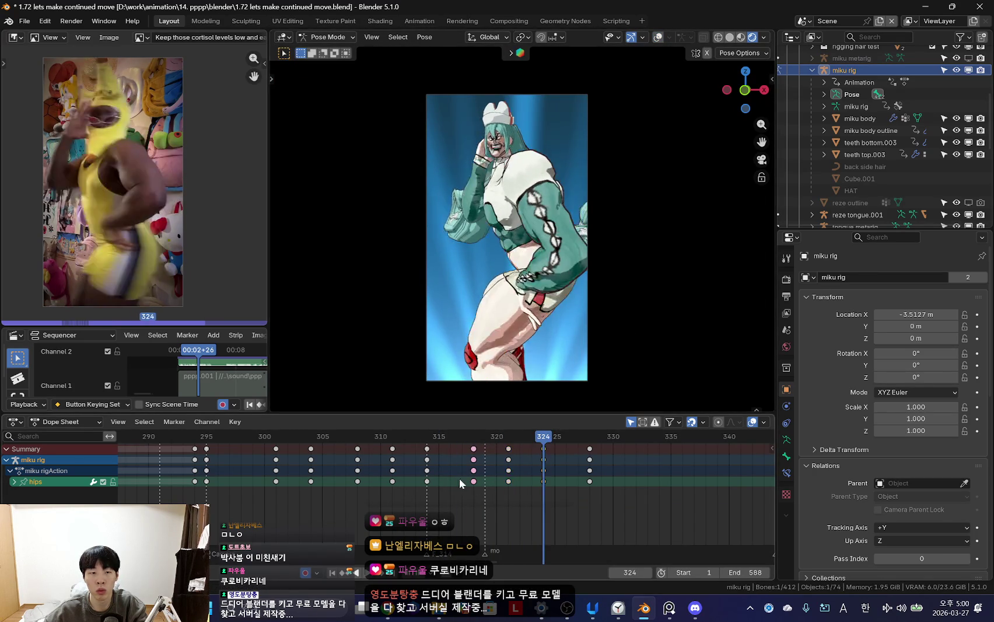
mouse_move(586, 488)
left_mouse_down()
mouse_move(465, 469)
mouse_move(603, 486)
mouse_move(586, 474)
left_mouse_up()
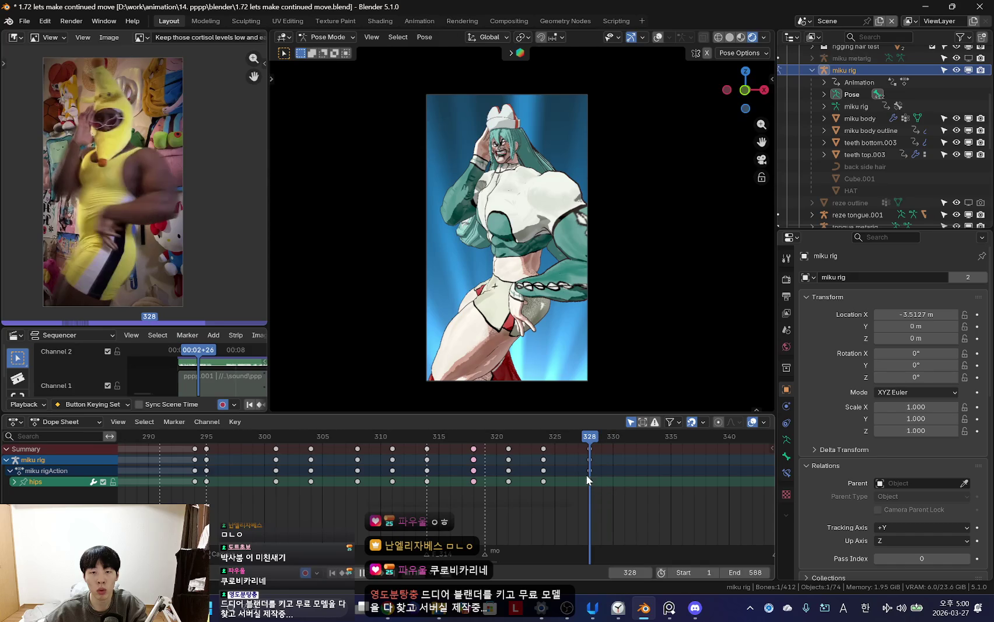
left_click(539, 327)
- Play and scrub frames 313–323 to compare the motion against the reference
key("space")
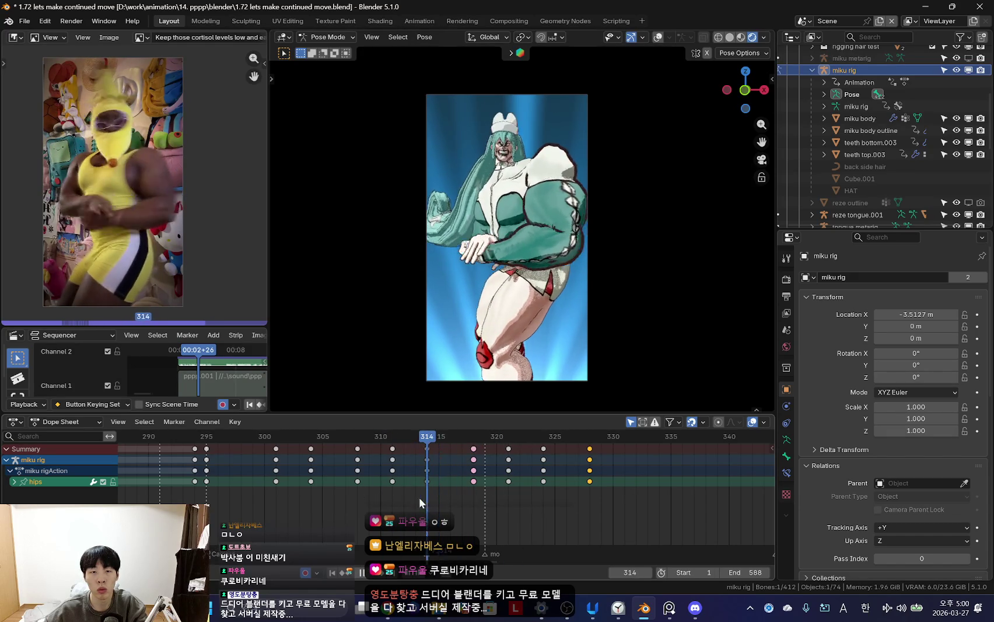
key("space")
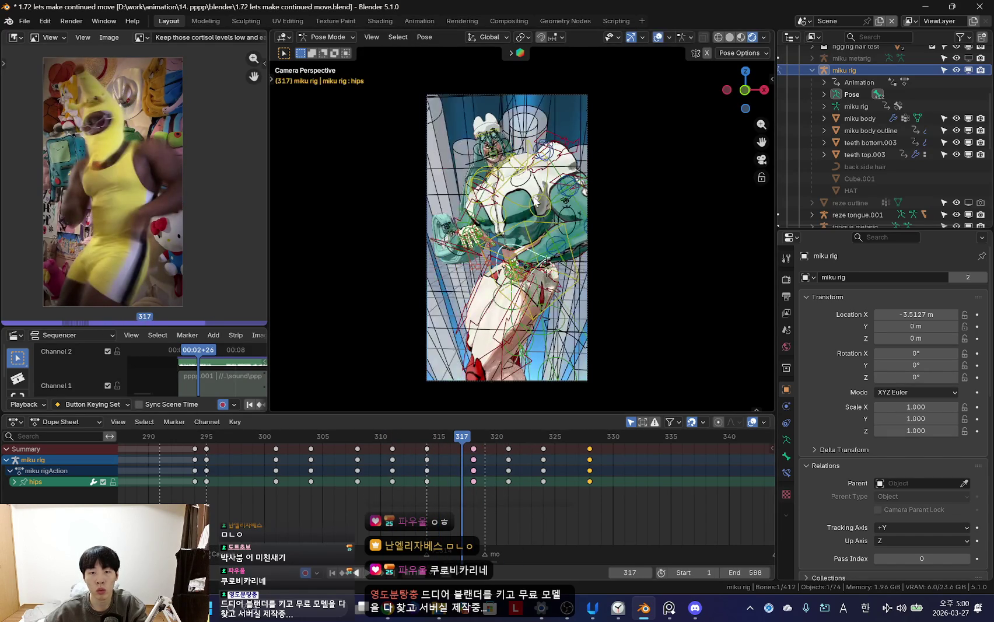
key("shift+alt+z")
key("space")
left_click(463, 481)
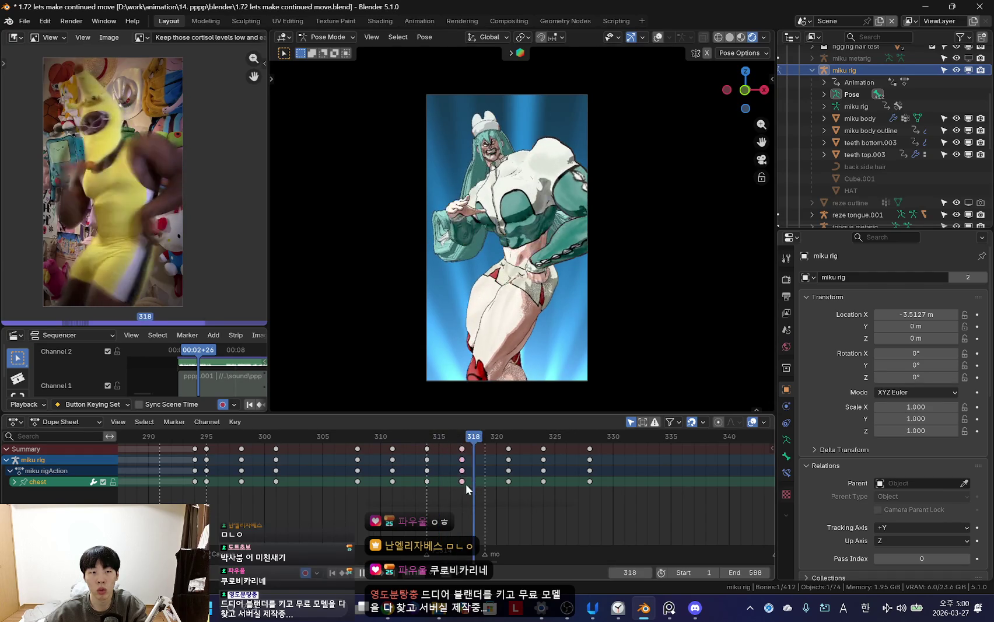
left_click_drag(443, 488, 443, 478)
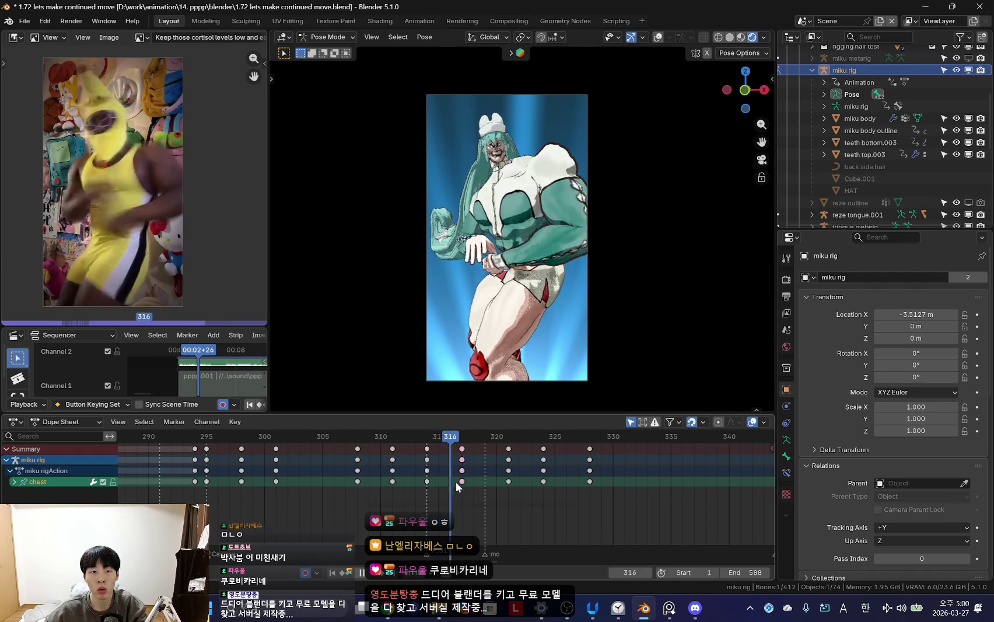
mouse_move(443, 478)
left_mouse_down()
mouse_move(426, 479)
mouse_move(468, 447)
left_mouse_up()
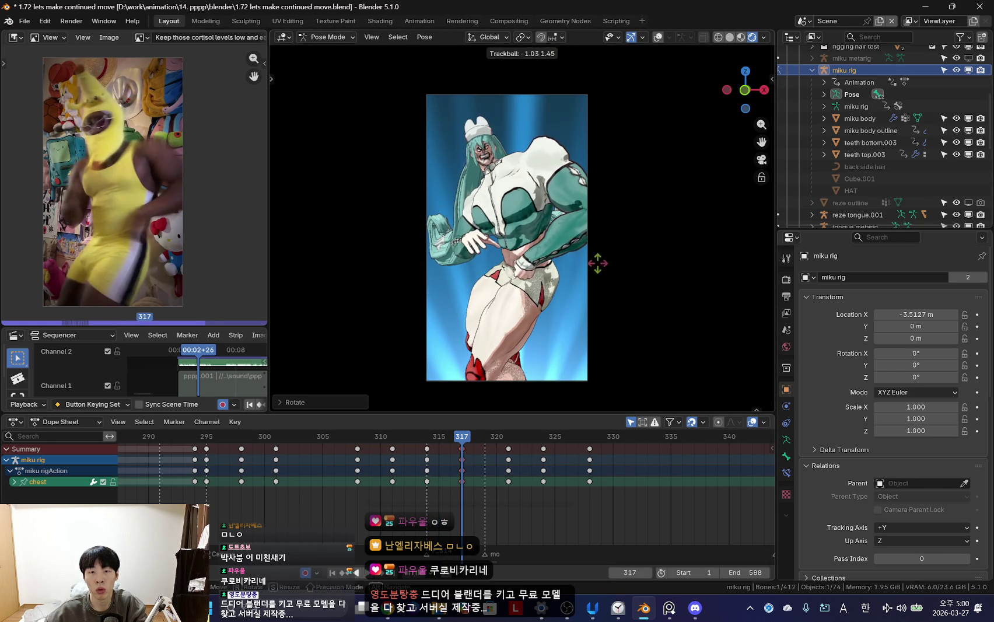
mouse_move(465, 488)
left_mouse_down()
mouse_move(422, 500)
mouse_move(532, 490)
left_mouse_up()
- Scrub between frames 314 and 316 and rotate the head at frame 316
right_click(418, 477)
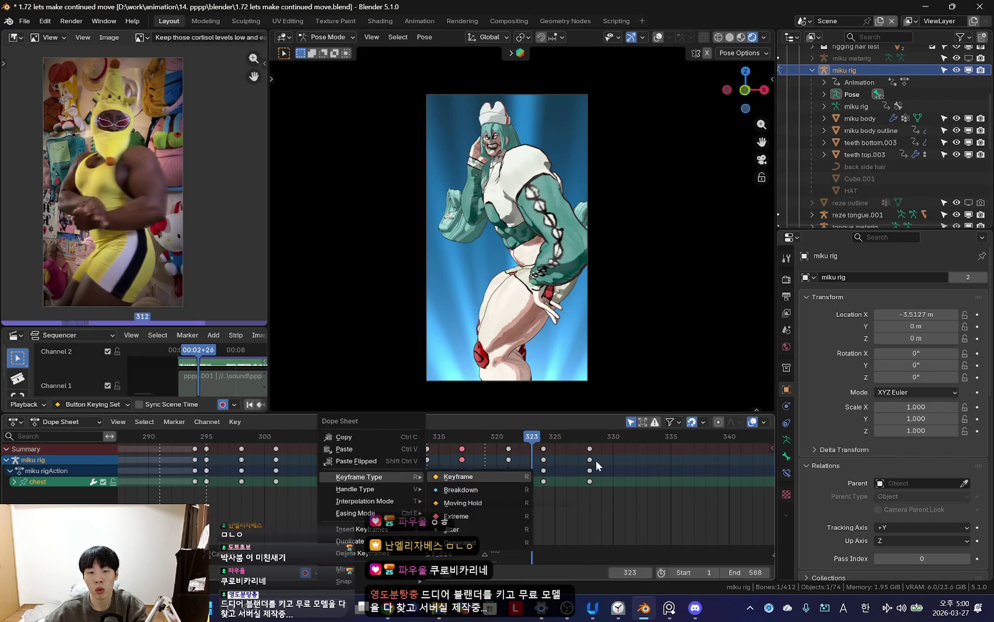
left_click_drag(430, 471, 450, 487)
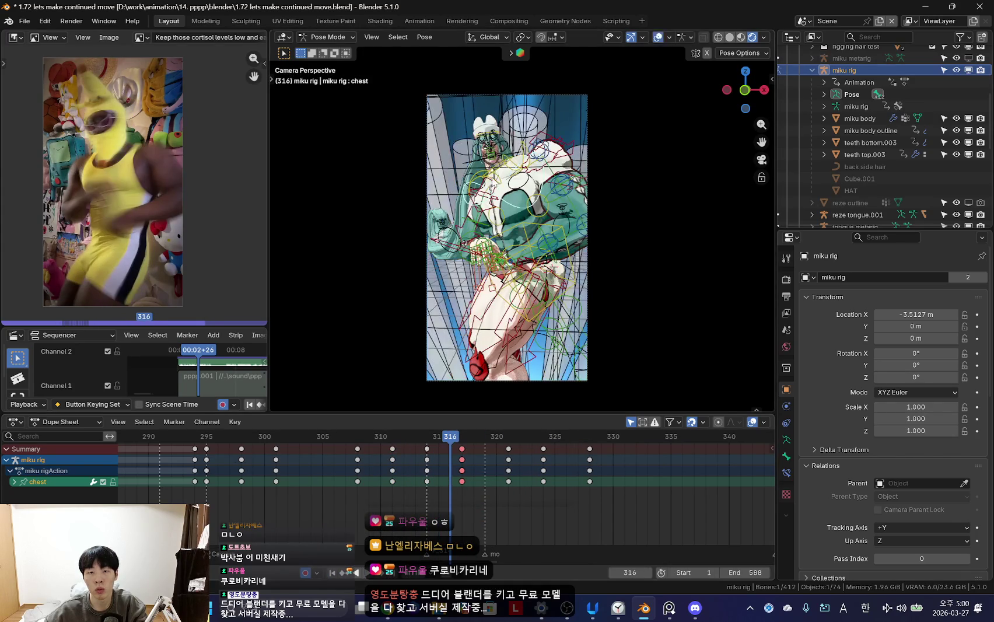
left_click(428, 462)
key("shift+alt+z")
mouse_move(422, 465)
left_mouse_down()
mouse_move(476, 470)
mouse_move(467, 470)
left_mouse_up()
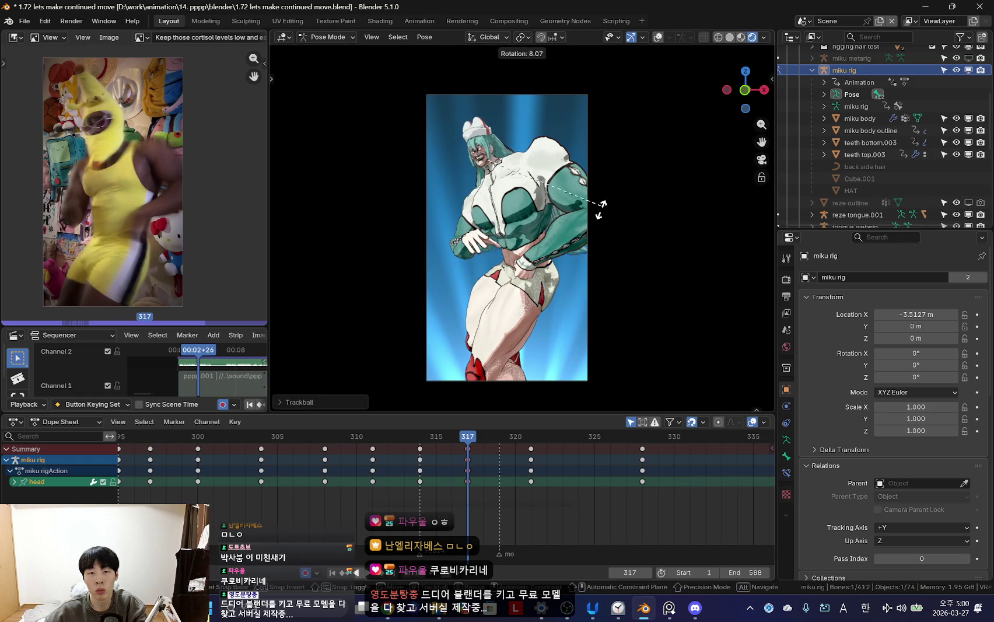
left_click(601, 207)
- Review playback and rotate the chest control at frame 317
left_click(421, 465)
key("space")
mouse_move(381, 464)
left_mouse_down()
mouse_move(478, 469)
mouse_move(412, 475)
mouse_move(467, 470)
left_mouse_up()
key("space")
left_click(511, 200)
key("shift+alt+z")
left_click(642, 236)
- Select the head control and tilt it again after reviewing the change
key("space")
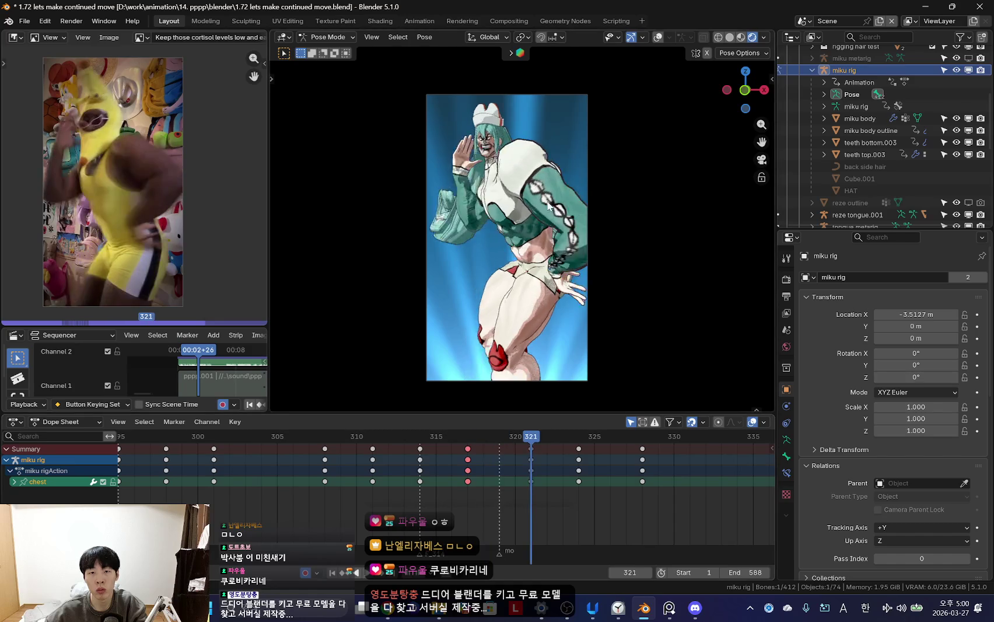
key("shift+alt+z")
left_click(502, 137)
key("shift+alt+z")
key("Escape")
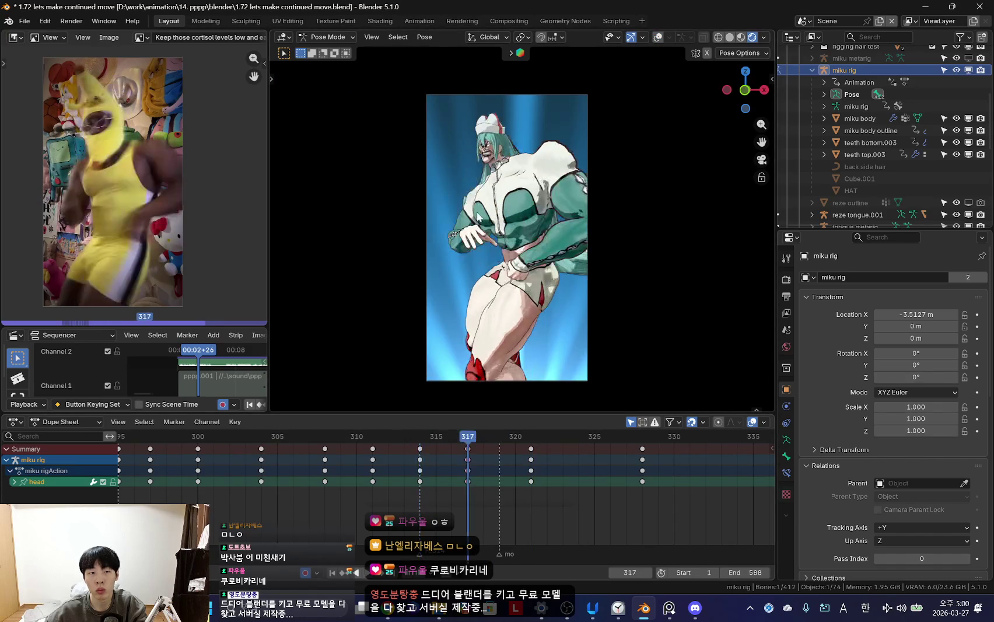
key("space")
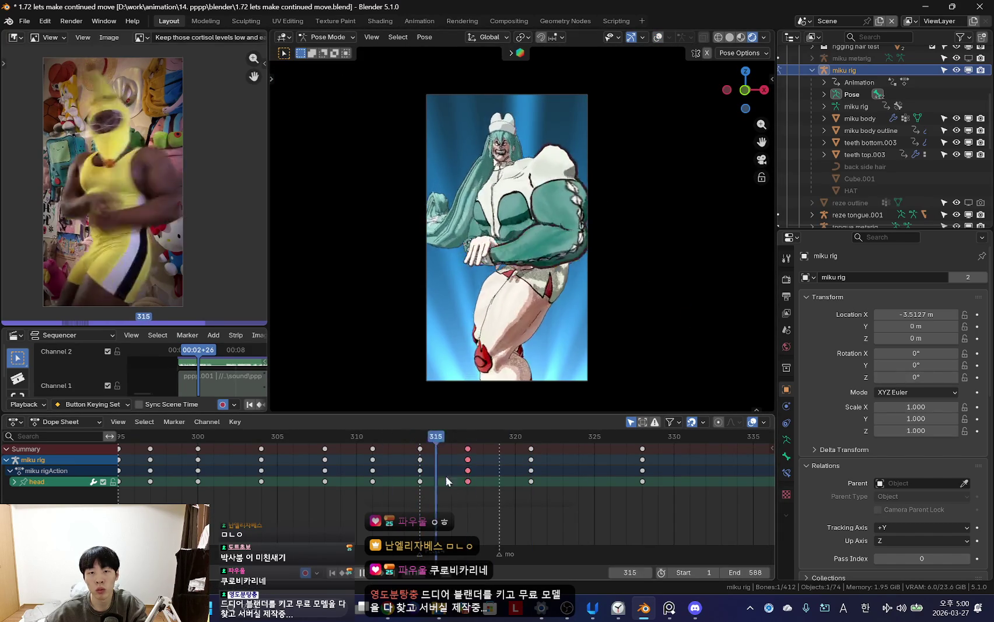
left_click(467, 481)
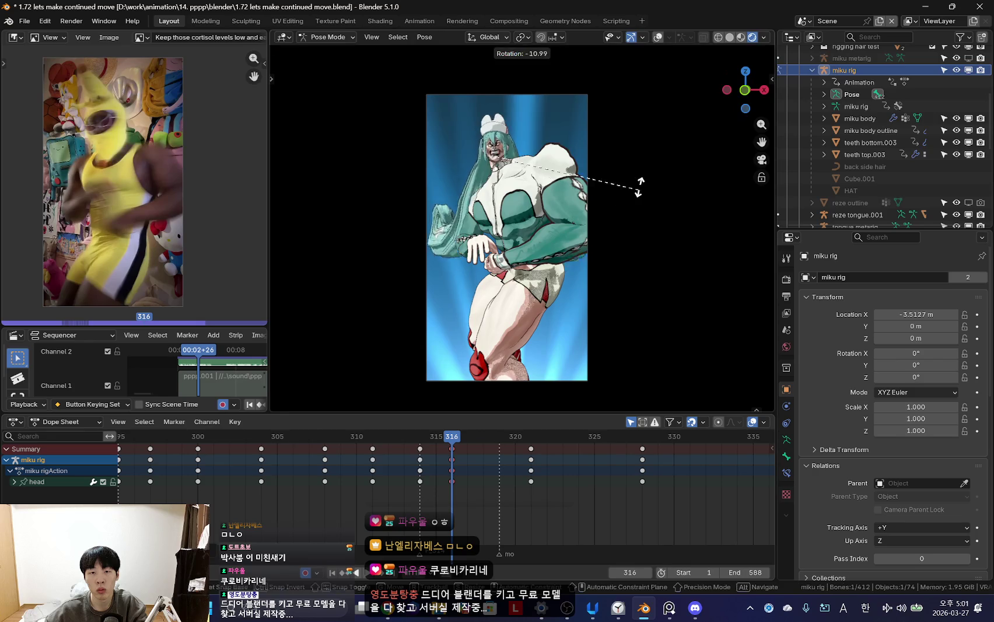
left_click(502, 174)
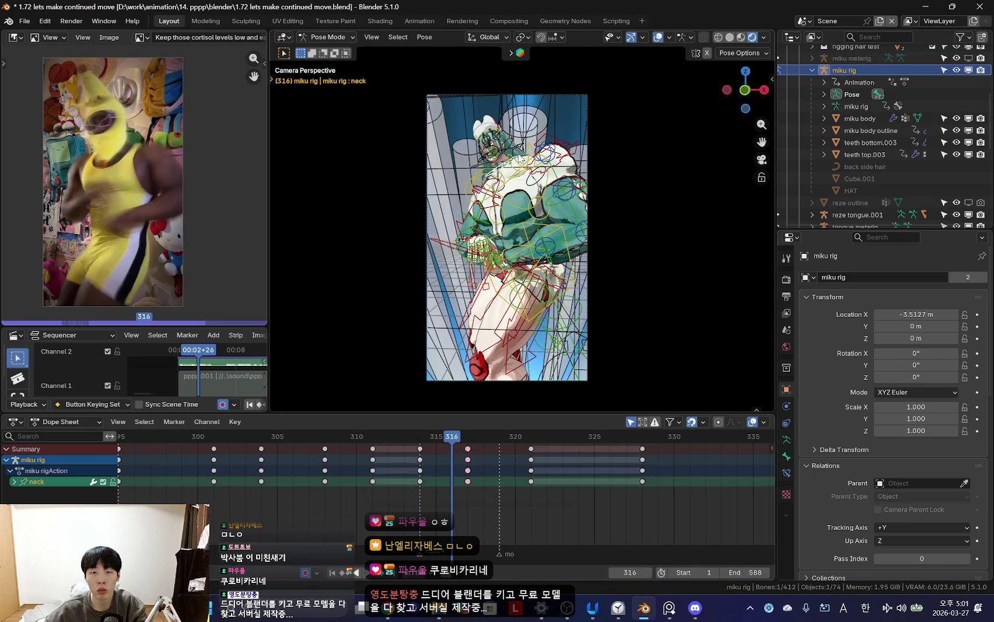
- Box-select the keys near frames 311–314 and shift them one frame earlier
key("shift+alt+z")
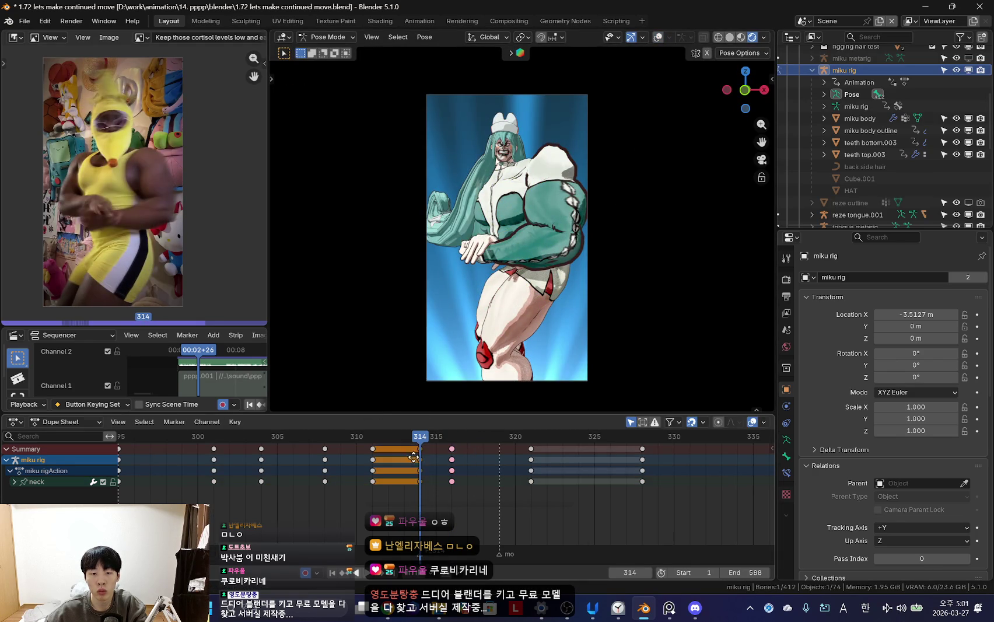
mouse_move(431, 465)
left_mouse_down()
mouse_move(364, 476)
mouse_move(449, 461)
left_mouse_up()
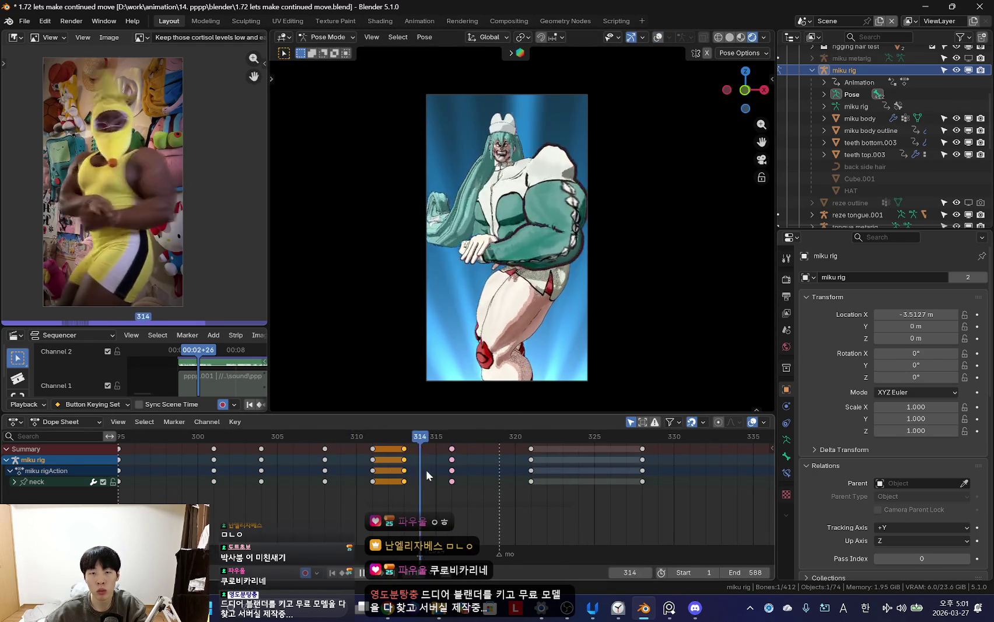
key("shift+alt+z")
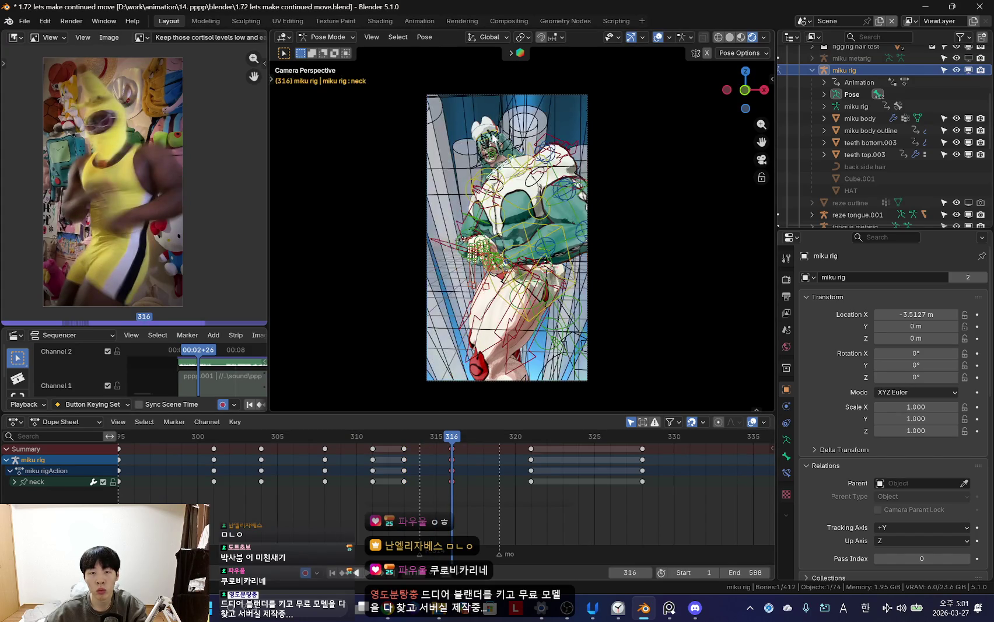
left_click(405, 466)
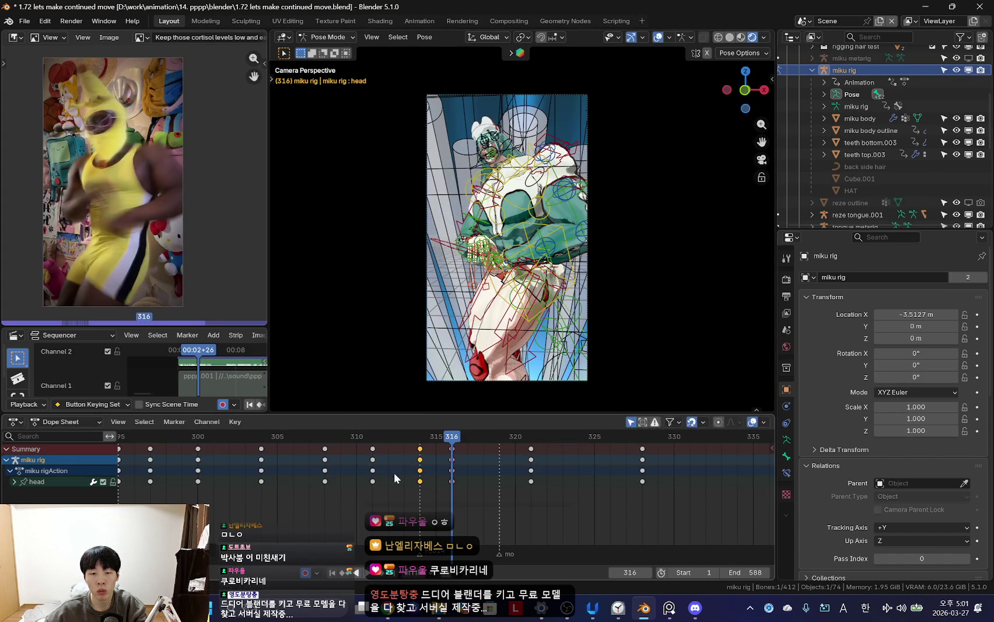
- Reverse-play to check timing and trackball-rotate the neck at frame 319
key("shift+ctrl+space")
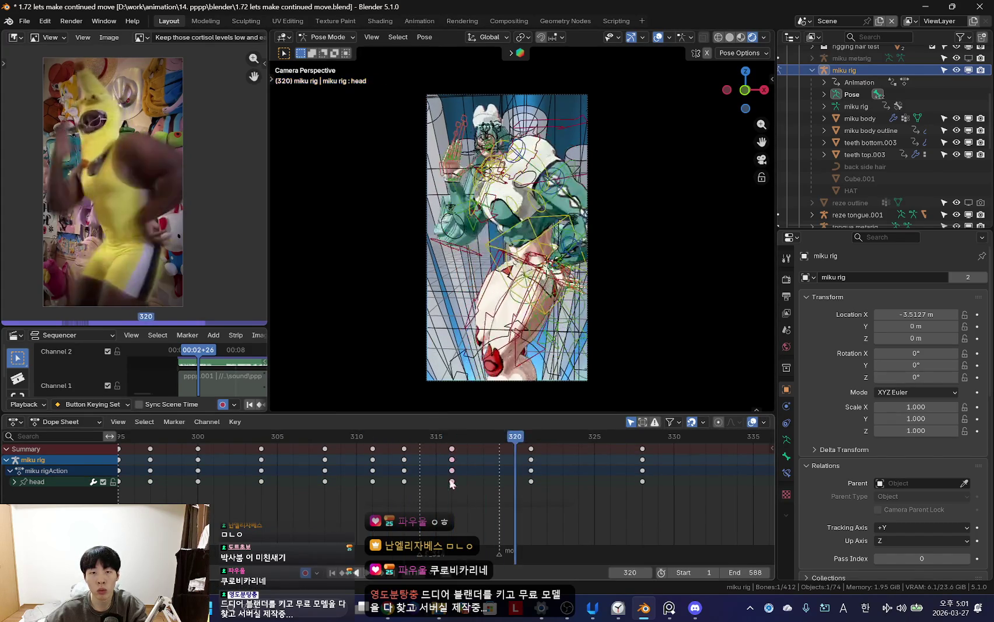
key("shift+alt+z")
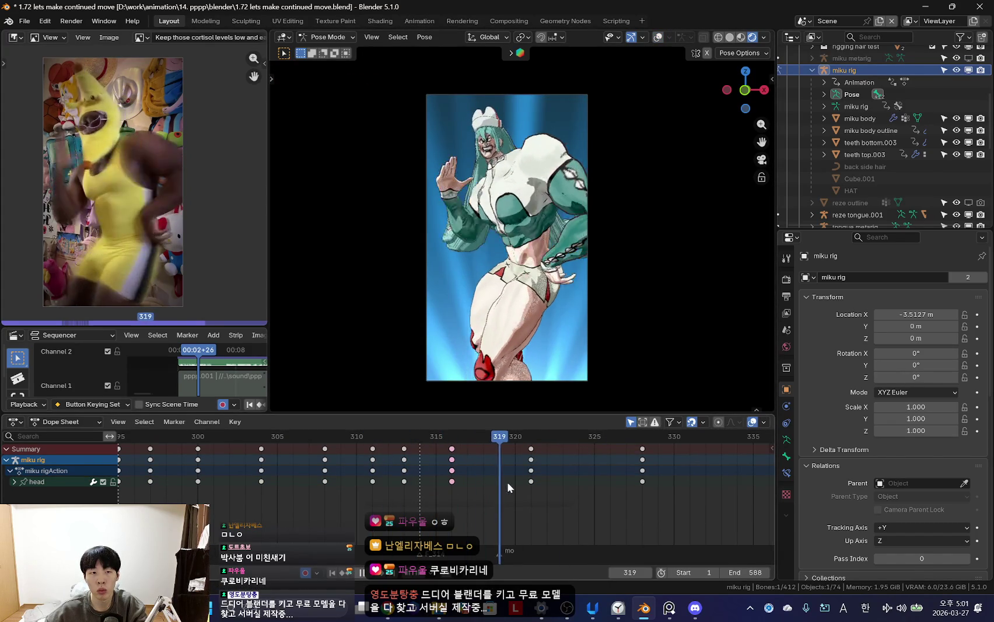
key("shift+ctrl+space")
left_click(672, 249)
key("space")
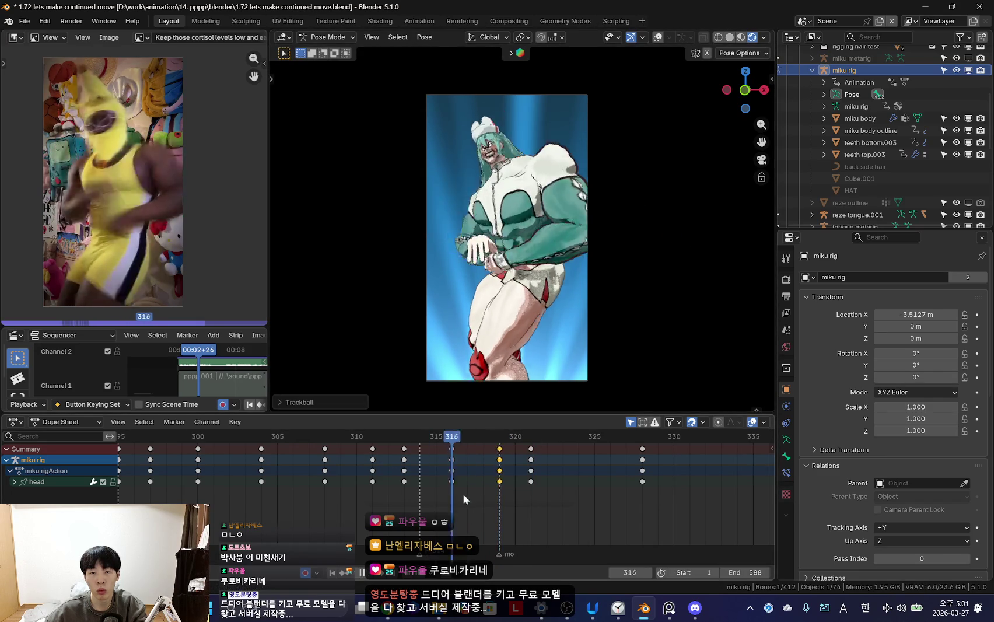
key("Escape")
- Delete the trial keyframes at 316/319 and review the motion around frame 320
key("x")
left_click(500, 462)
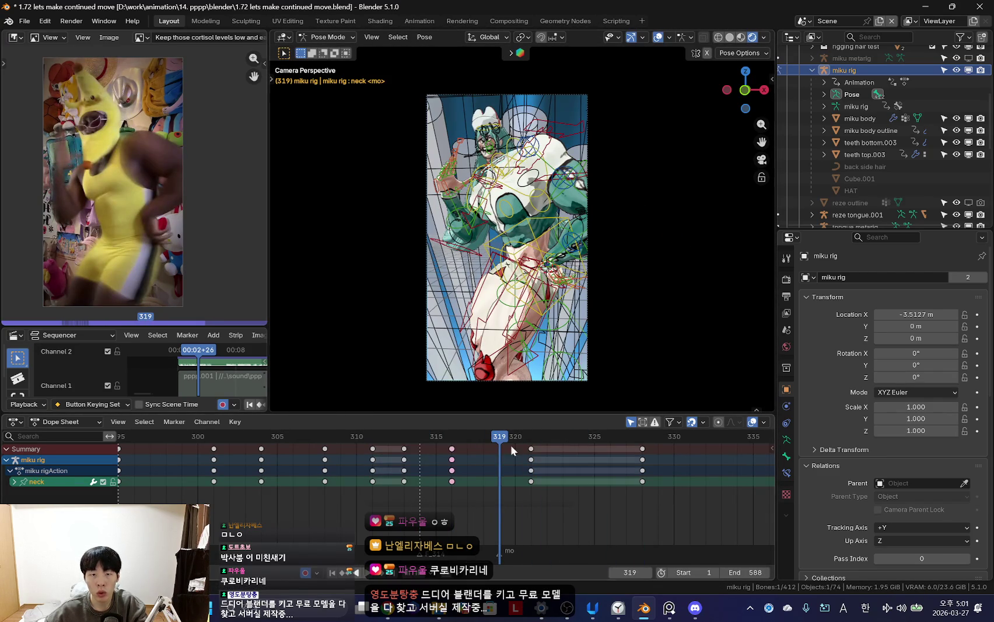
key("shift+alt+z")
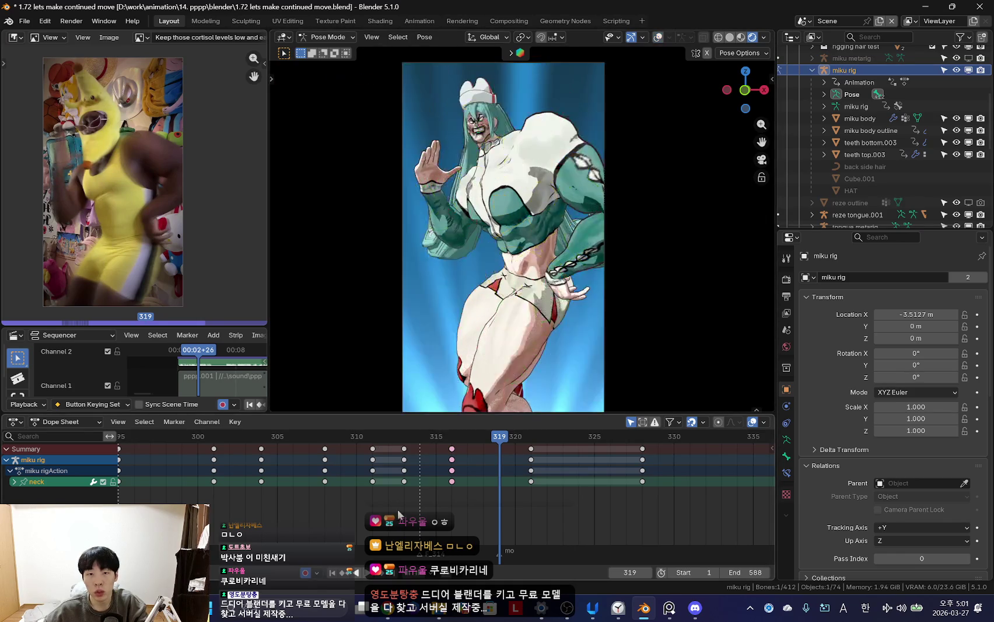
left_click_drag(499, 495, 451, 476)
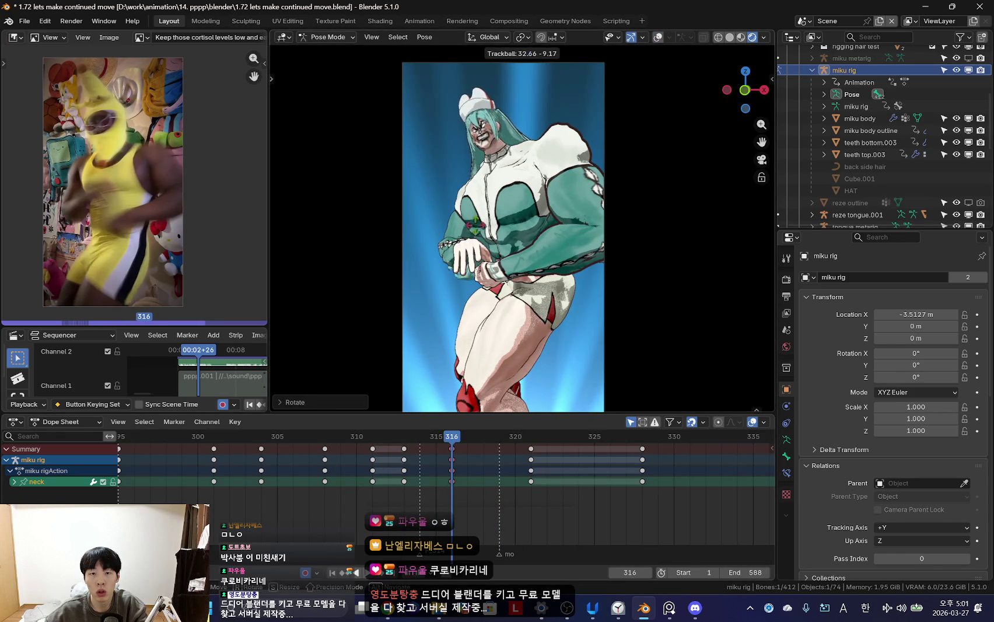
key("ctrl+shift+space")
left_click_drag(499, 476, 530, 482)
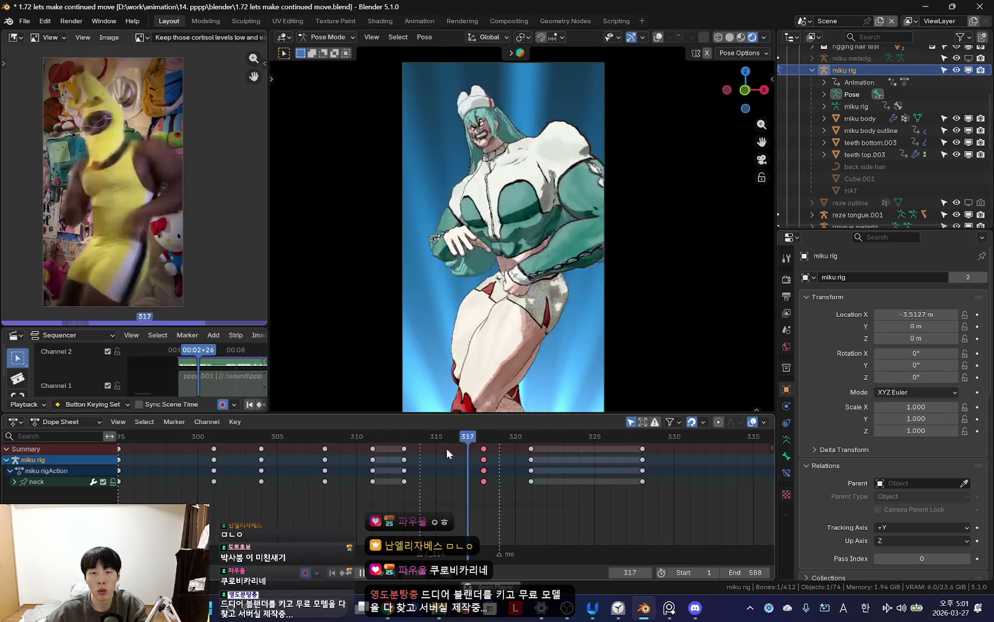
- Zoom the Dope Sheet out to view the keys now at frame 318
key("shift+alt+z")
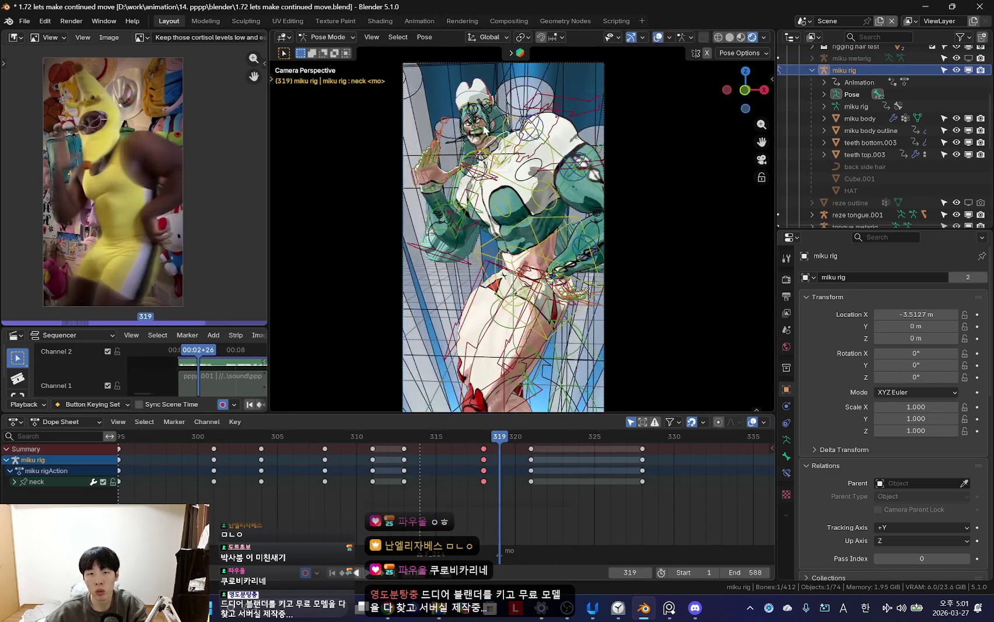
key("shift+alt+z")
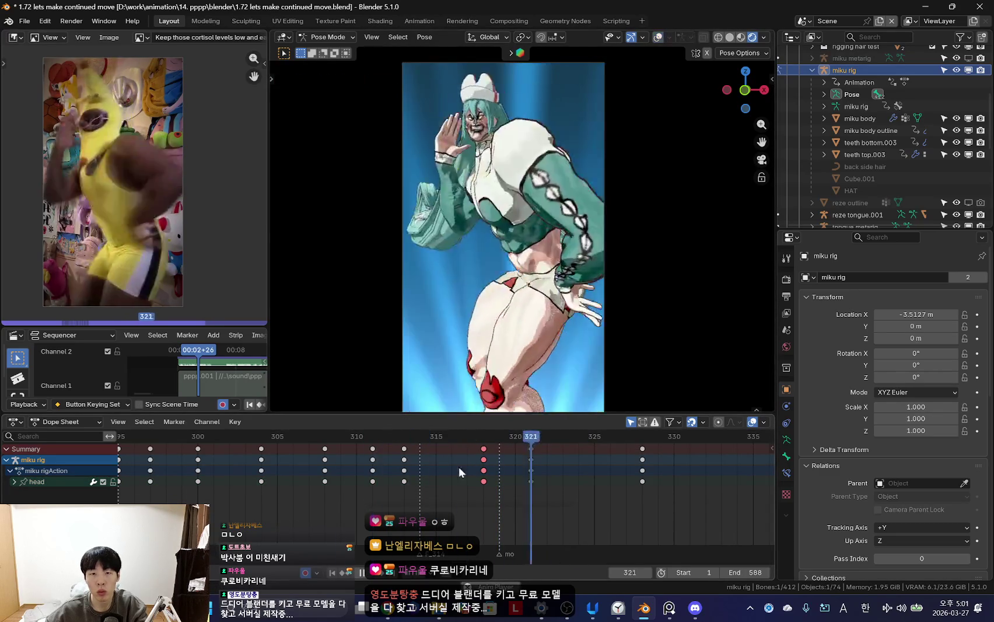
scroll(377, 488, "down", 5)
scroll(402, 483, "down", 2)
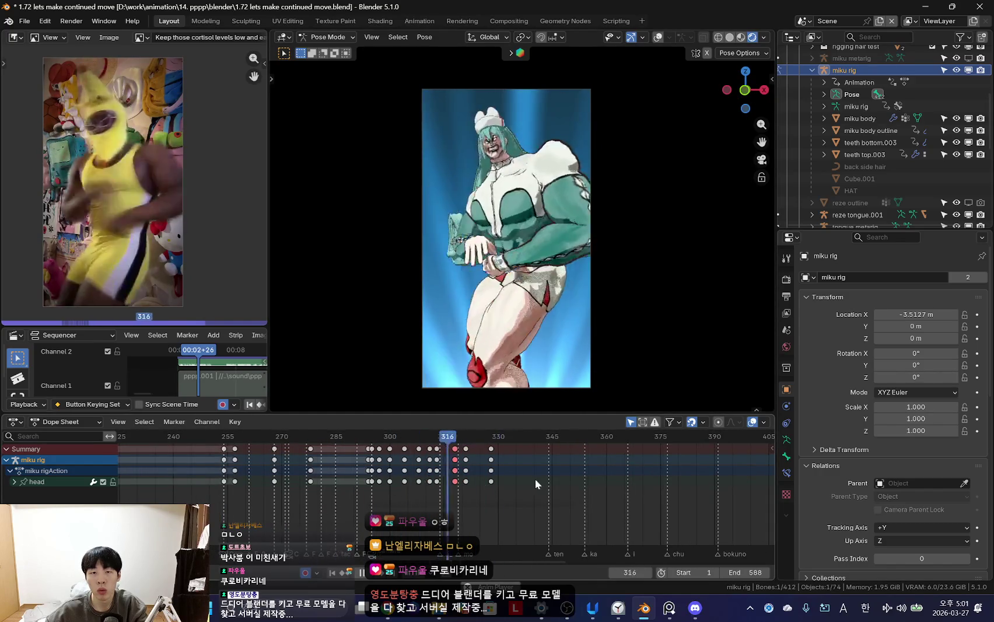
scroll(535, 478, "up", 2)
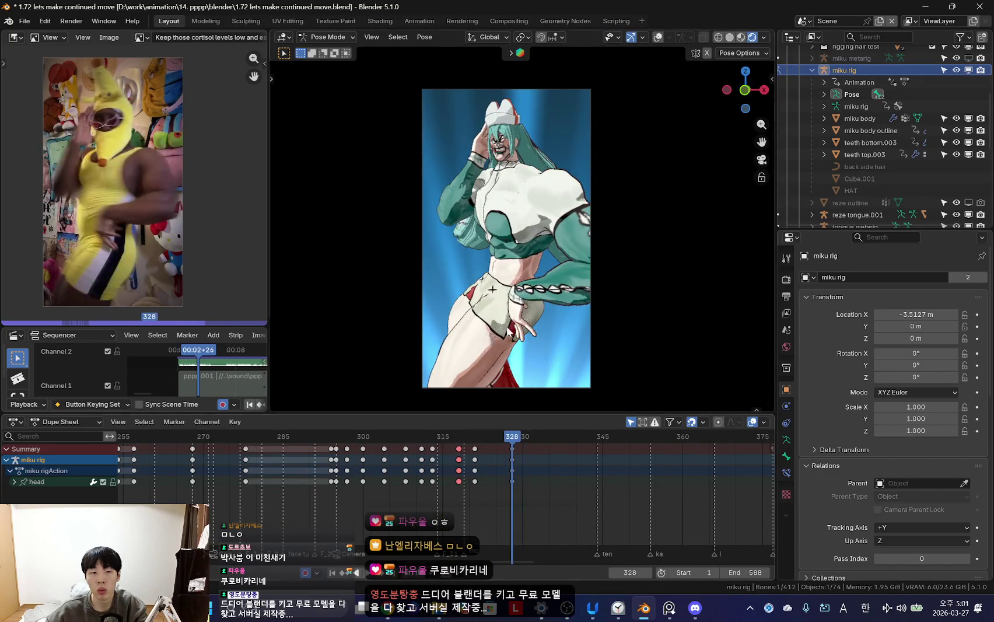
middle_click_drag(509, 331, 549, 327)
left_click(548, 325)
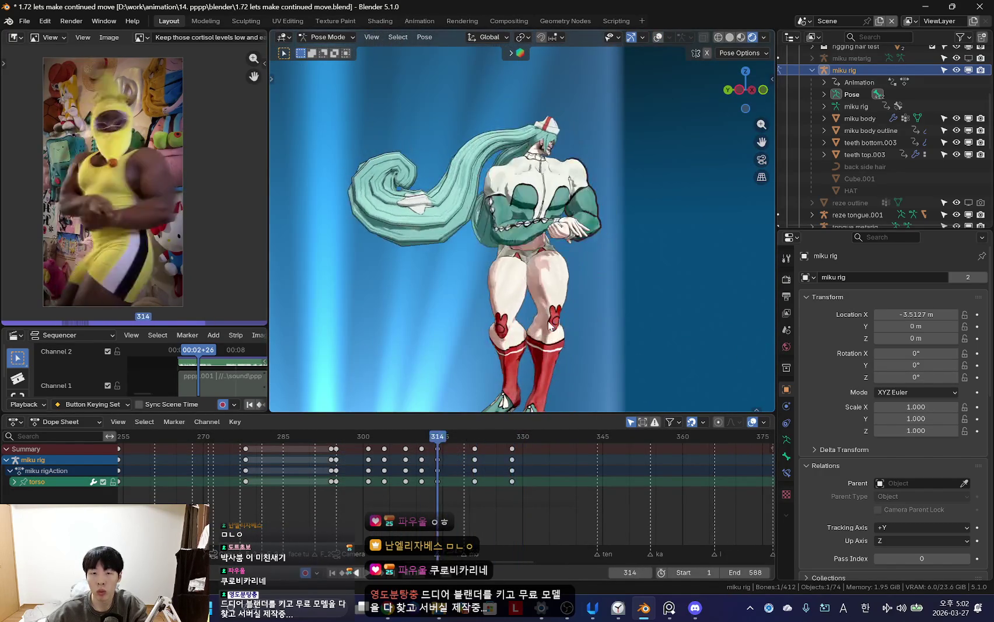
mouse_move(571, 322)
middle_mouse_down()
mouse_move(474, 322)
mouse_move(618, 317)
mouse_move(600, 304)
middle_mouse_up()
key("KP_0")
scroll(618, 317, "down", 6)
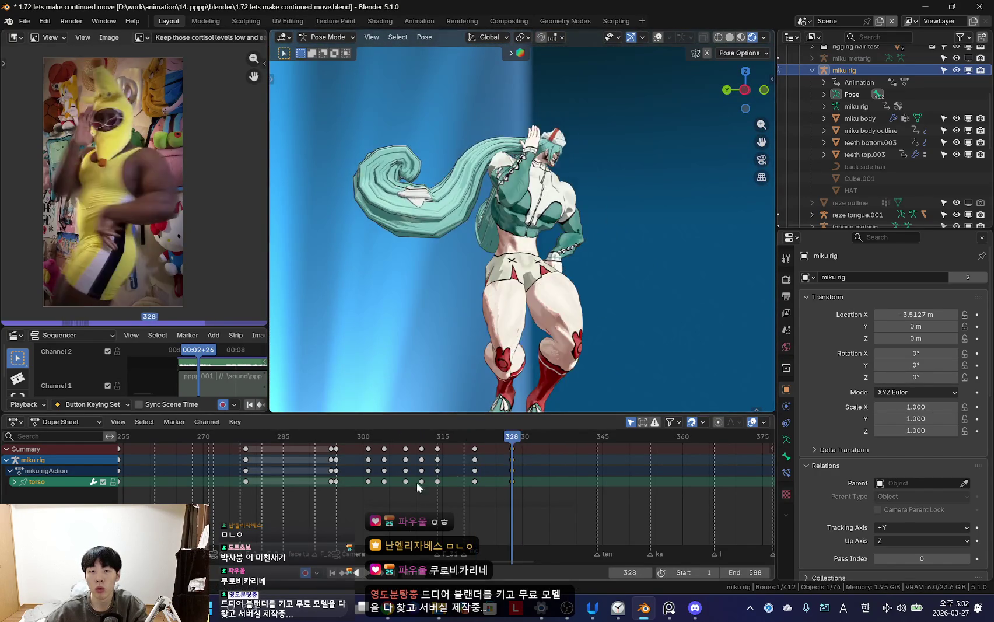
mouse_move(461, 367)
middle_mouse_down()
mouse_move(475, 348)
mouse_move(461, 396)
middle_mouse_up()
scroll(450, 460, "up", 2)
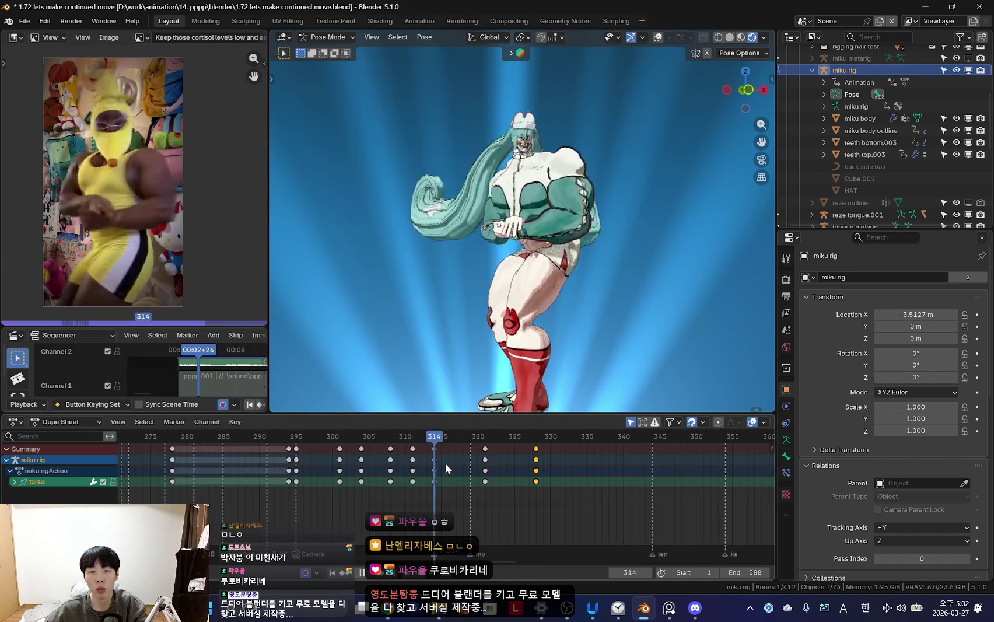
mouse_move(445, 462)
left_mouse_down()
mouse_move(539, 478)
mouse_move(447, 474)
mouse_move(497, 491)
mouse_move(456, 501)
mouse_move(517, 502)
mouse_move(448, 522)
mouse_move(579, 516)
left_mouse_up()
key("KP_0")
key("shift+alt+z")
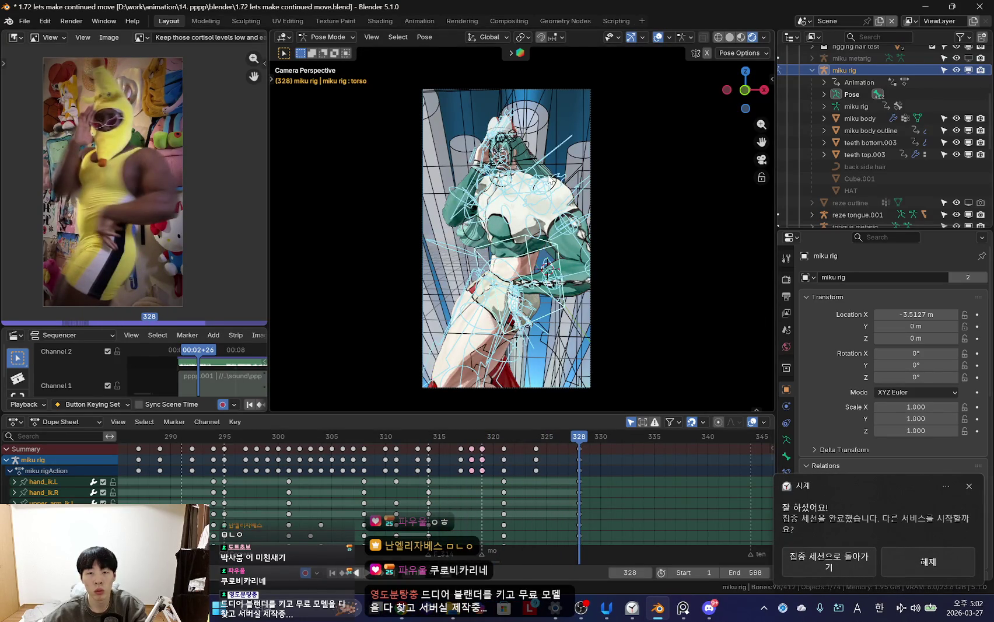
left_click(551, 183)
key("shift+alt+z")
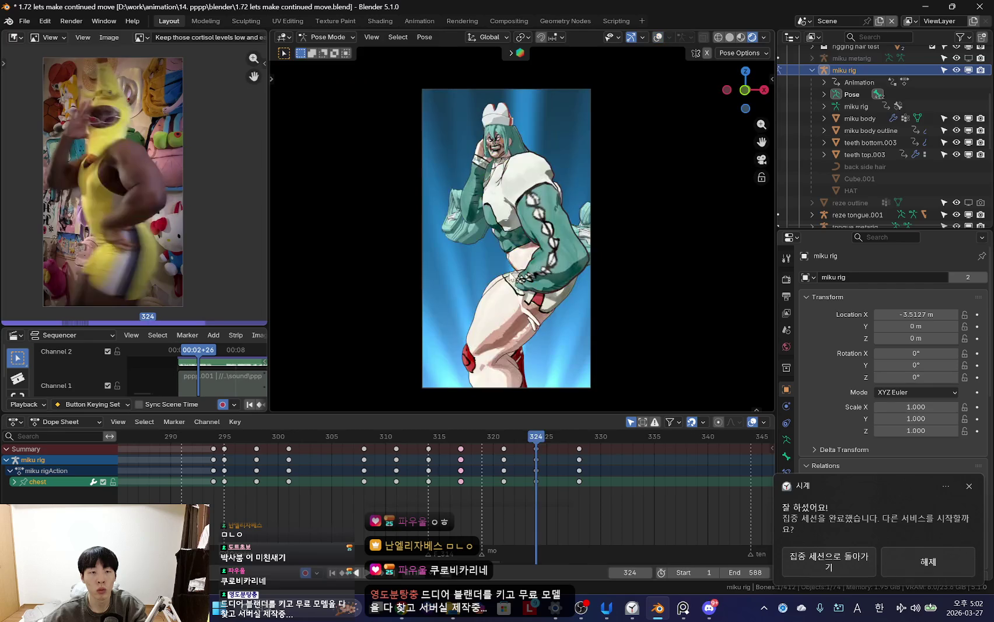
key("r")
left_click(423, 274)
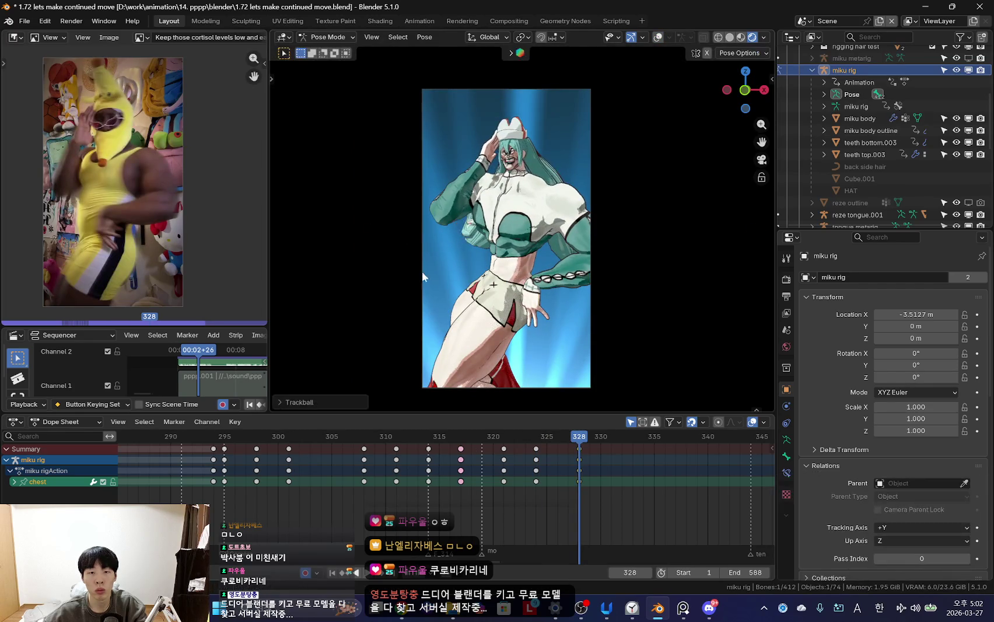
key("shift+alt+z")
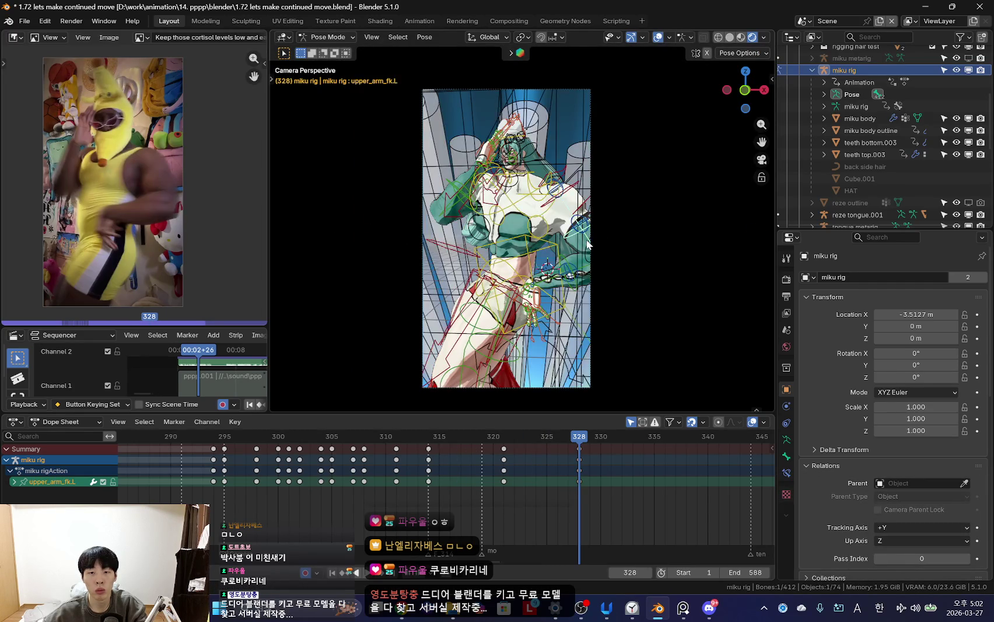
key("i")
key("shift+alt+z")
key("space")
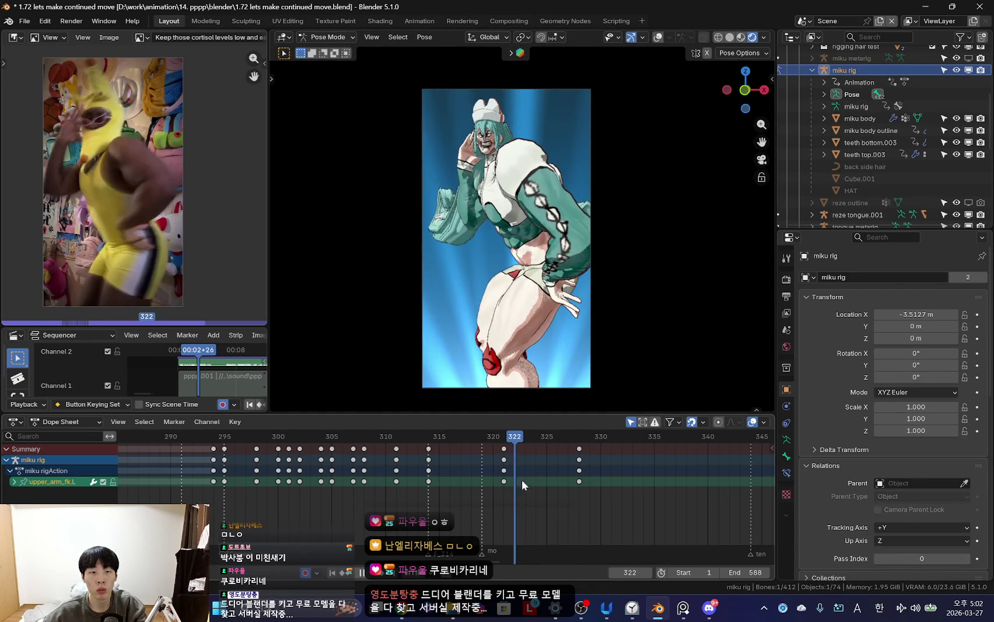
key("r")
key("r")
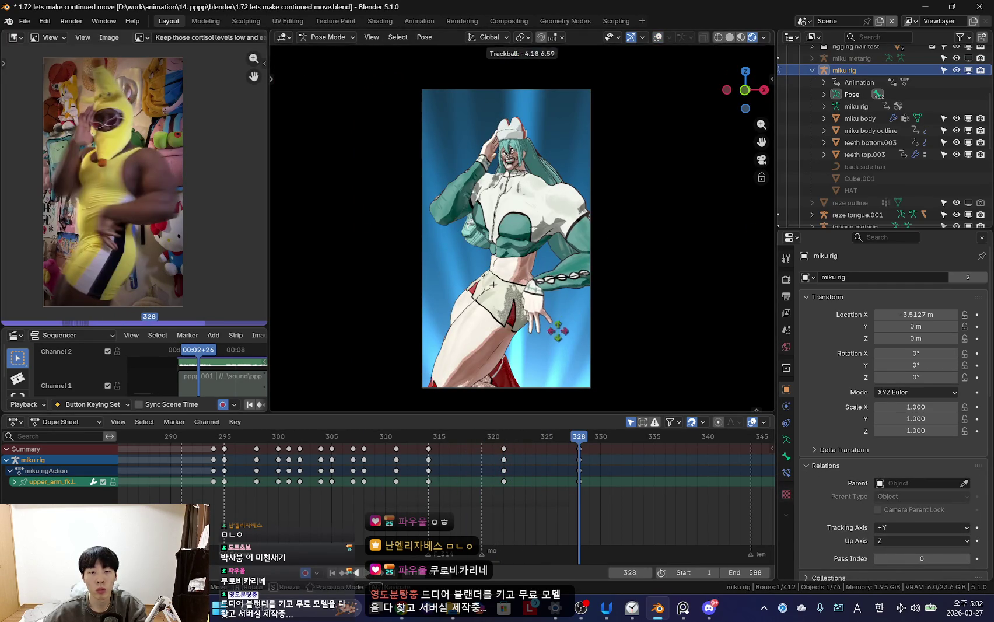
left_click(601, 353)
left_click(549, 367)
mouse_move(506, 496)
left_mouse_down()
mouse_move(451, 501)
mouse_move(590, 493)
left_mouse_up()
key("space")
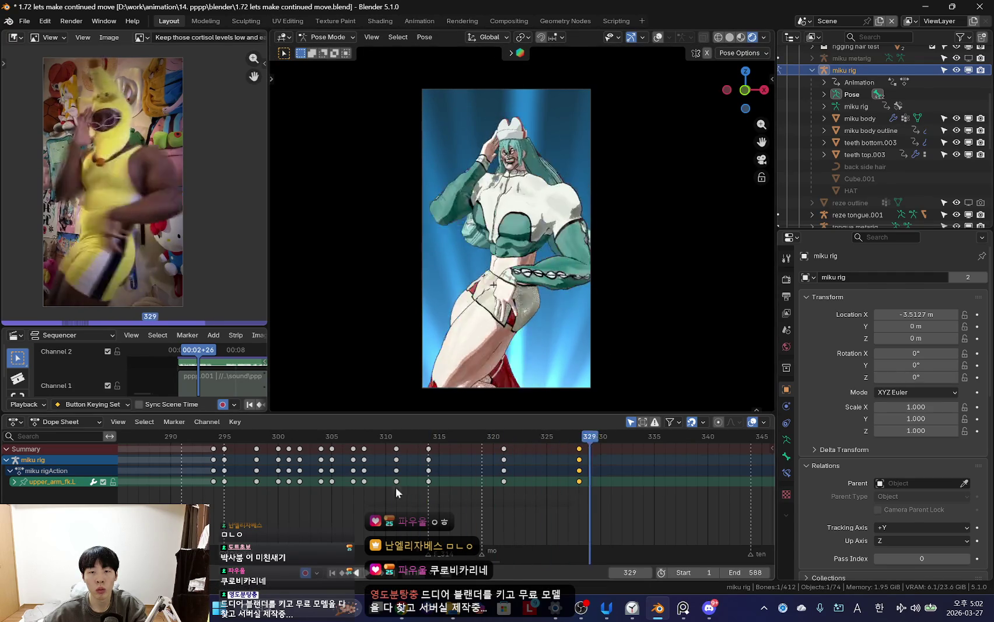
scroll(510, 462, "down", 2)
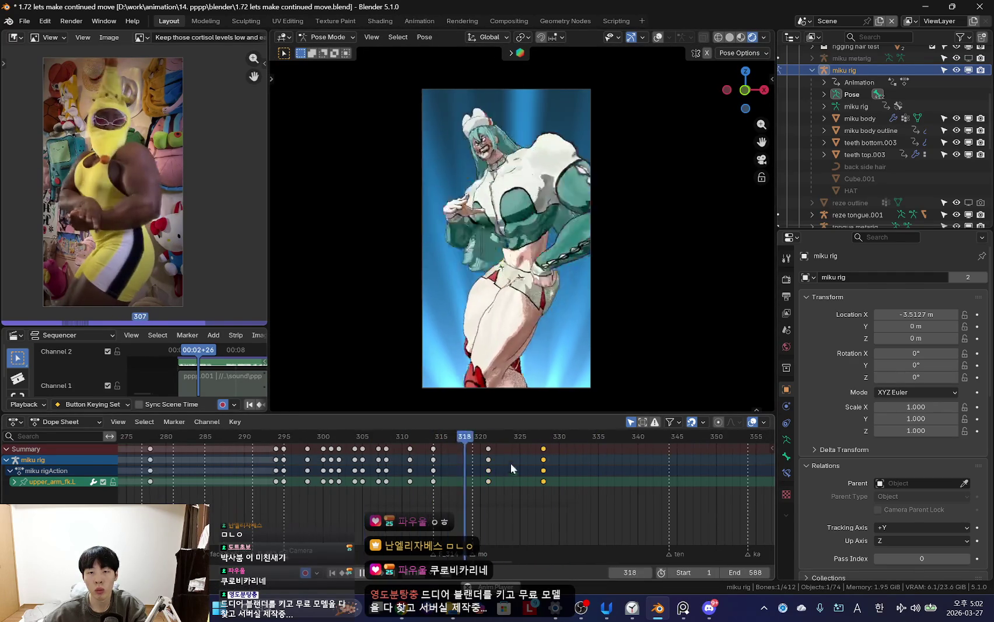
scroll(577, 308, "up", 1)
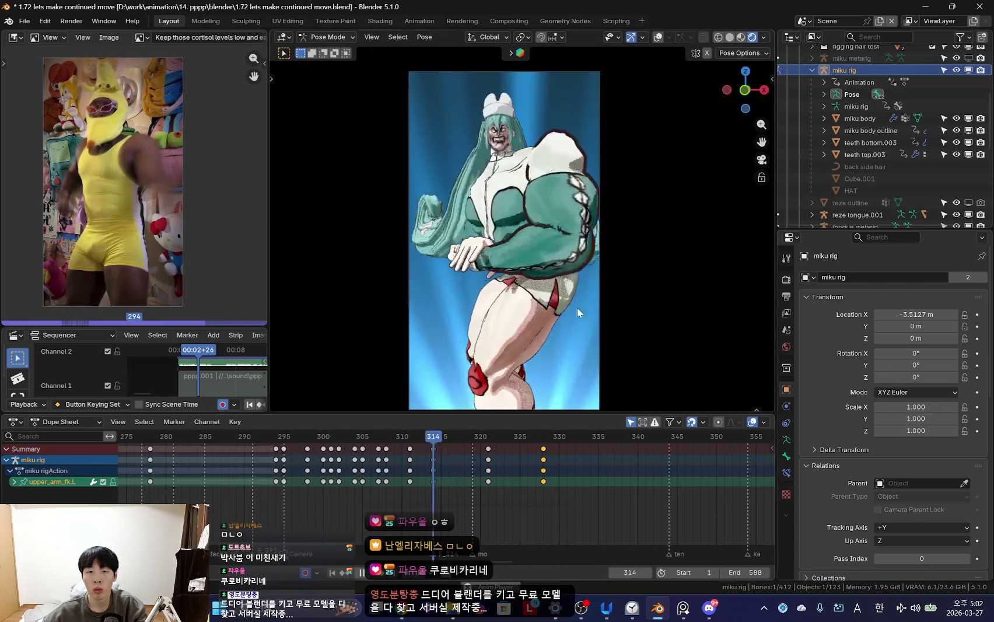
scroll(387, 492, "down", 2)
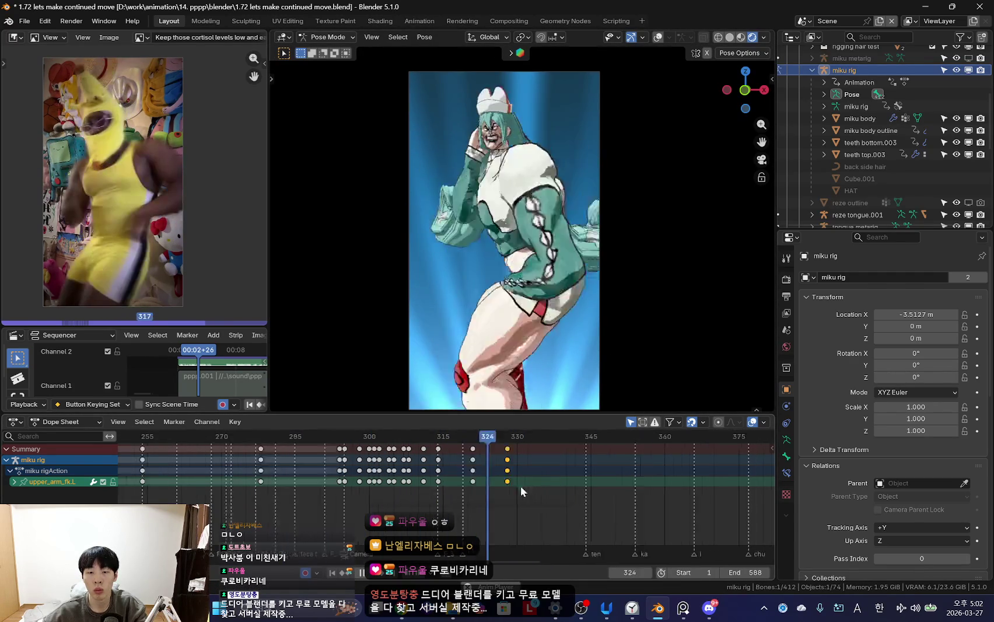
key("space")
key("a")
key("space")
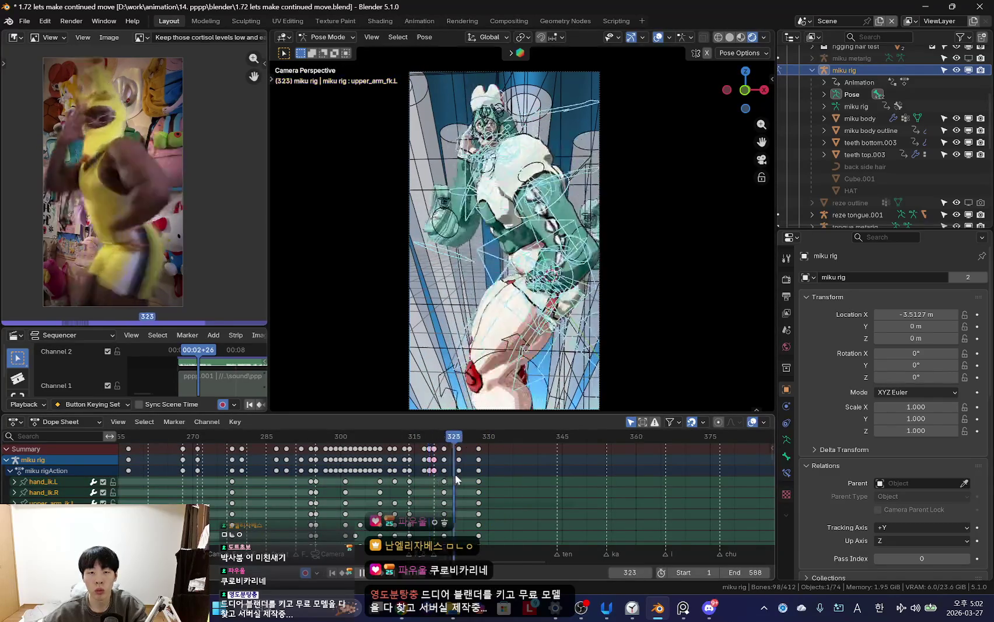
left_click_drag(482, 470, 447, 462)
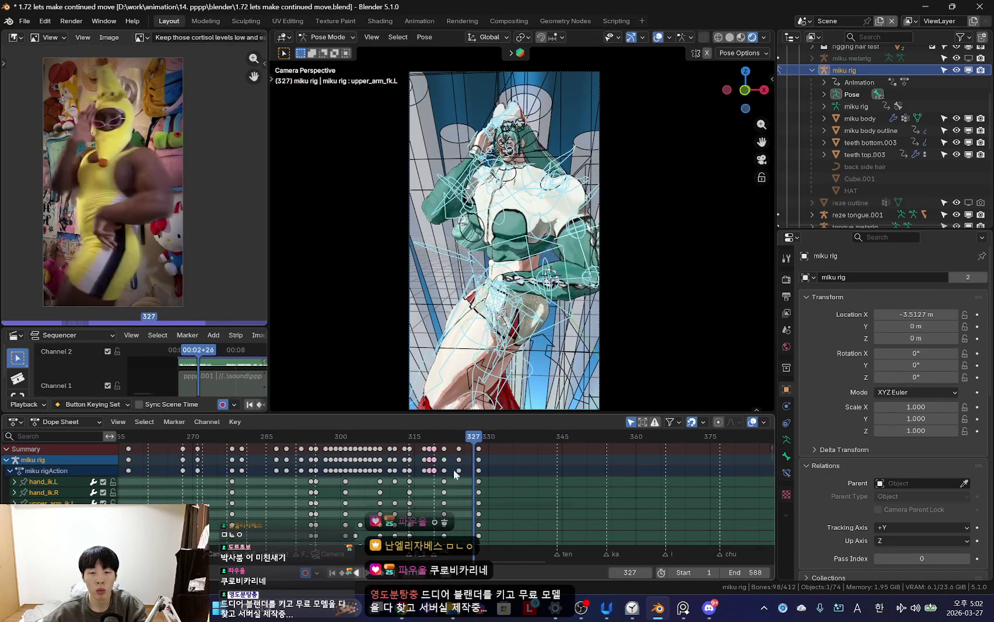
key("shift+alt+z")
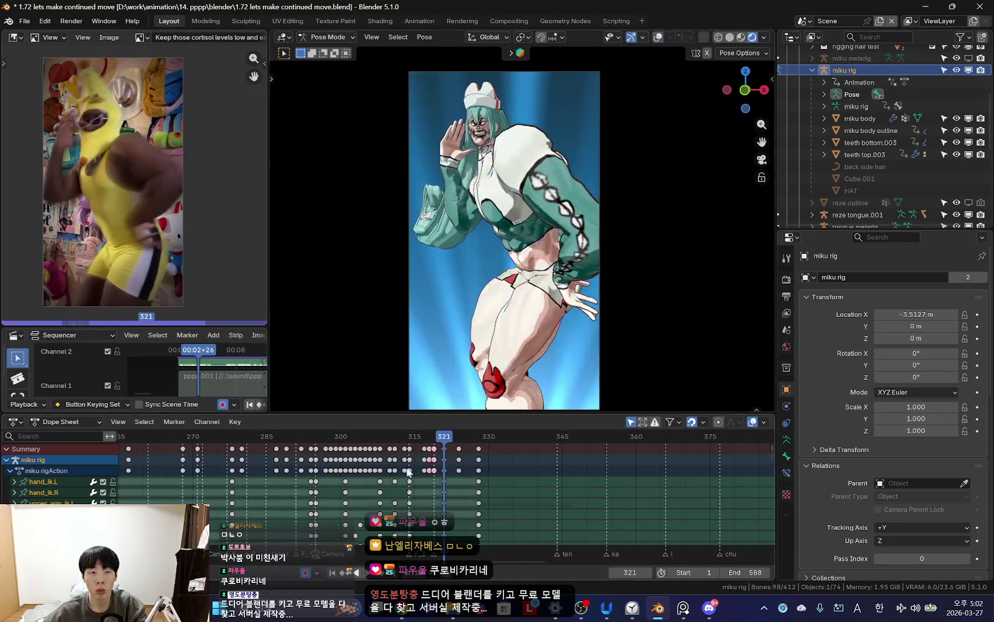
mouse_move(446, 462)
left_mouse_down()
mouse_move(474, 484)
mouse_move(498, 480)
mouse_move(493, 488)
left_mouse_up()
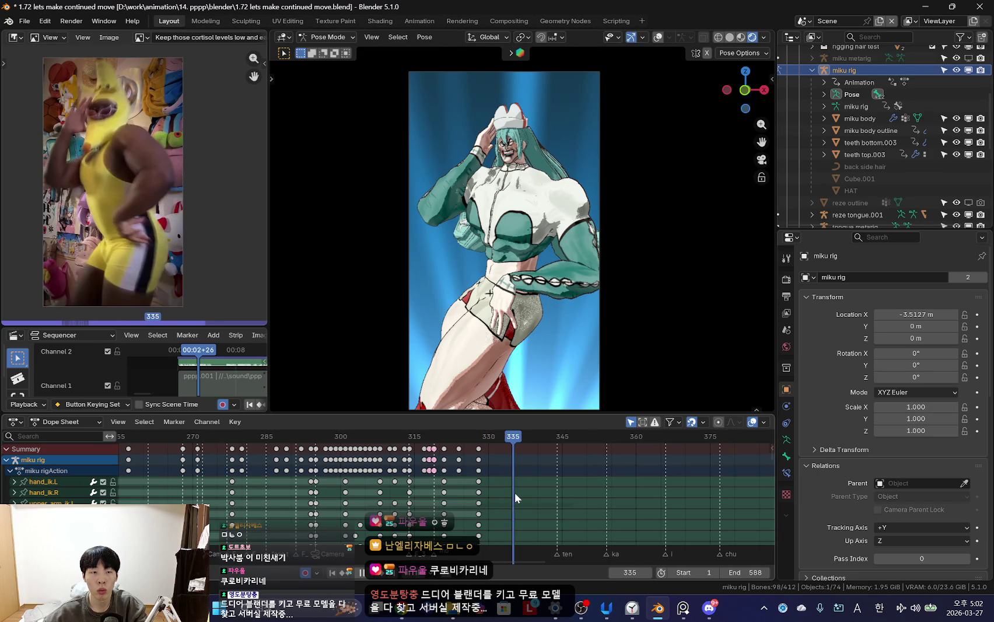
key("shift+alt+z")
key("shift+alt+z")
key("shift+alt+z")
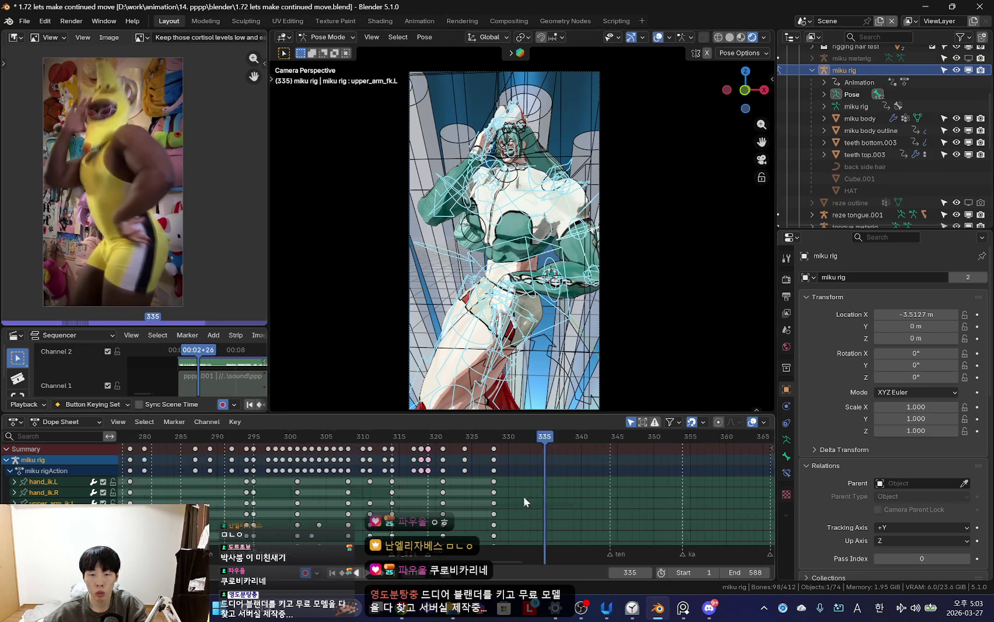
left_click_drag(576, 483, 578, 488)
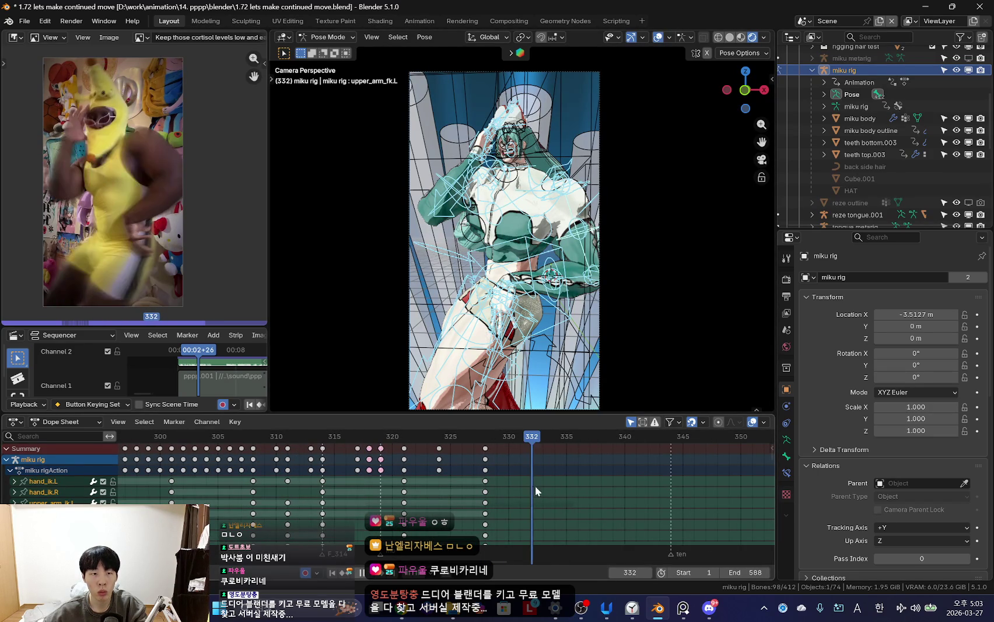
left_click_drag(573, 495, 572, 495)
key("k")
left_click(559, 314)
left_click(381, 486)
scroll(443, 485, "down", 2)
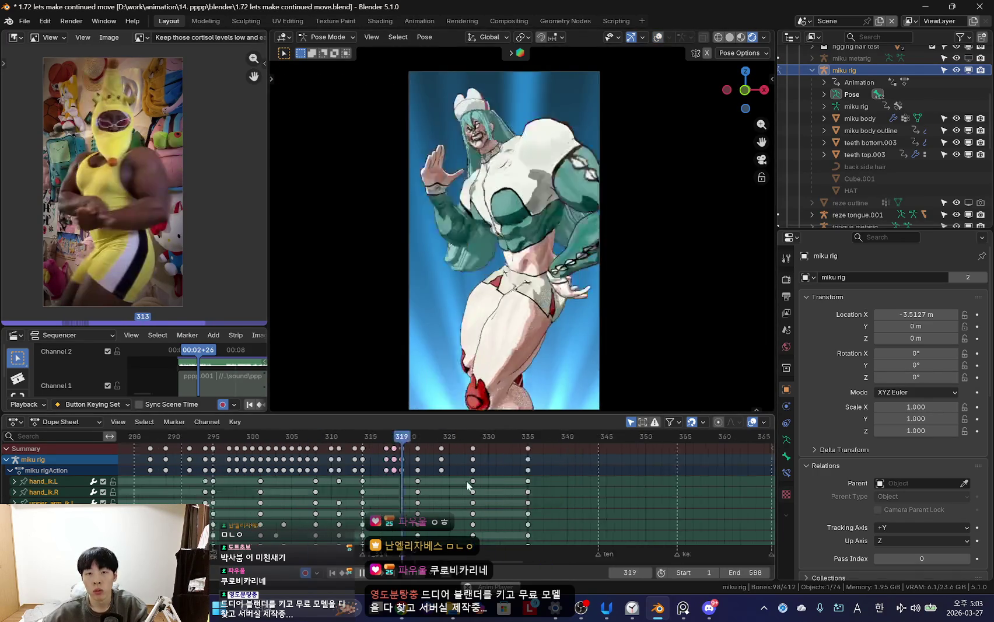
scroll(469, 485, "down", 2)
left_click(337, 483)
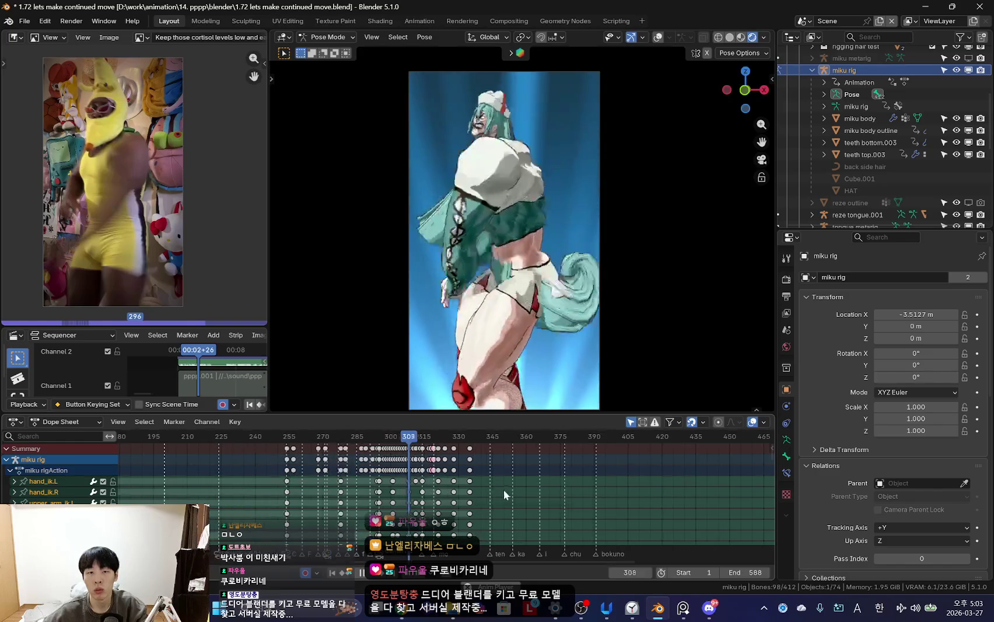
scroll(505, 492, "up", 2)
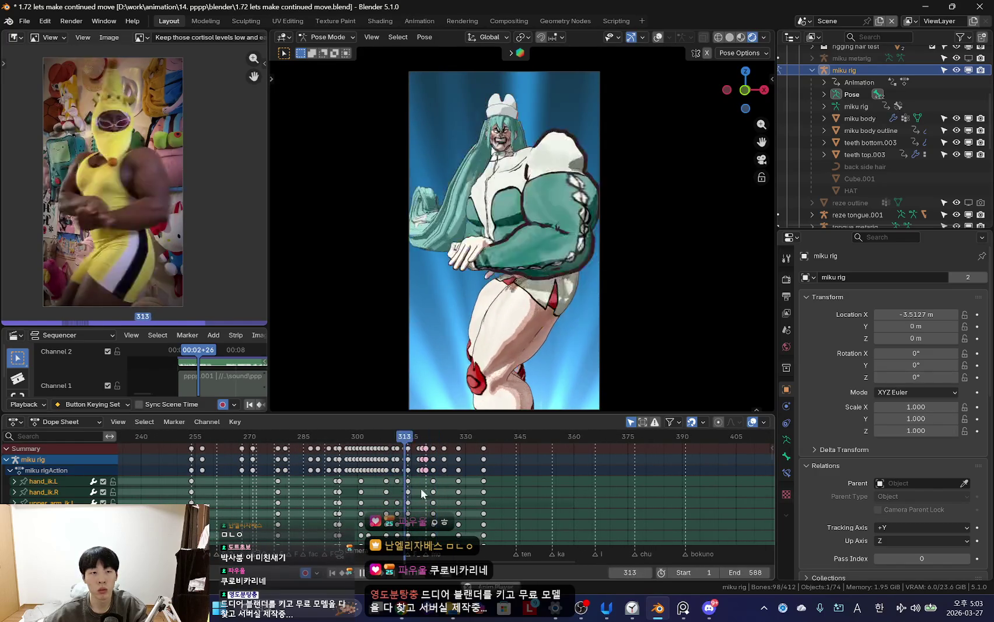
key("space")
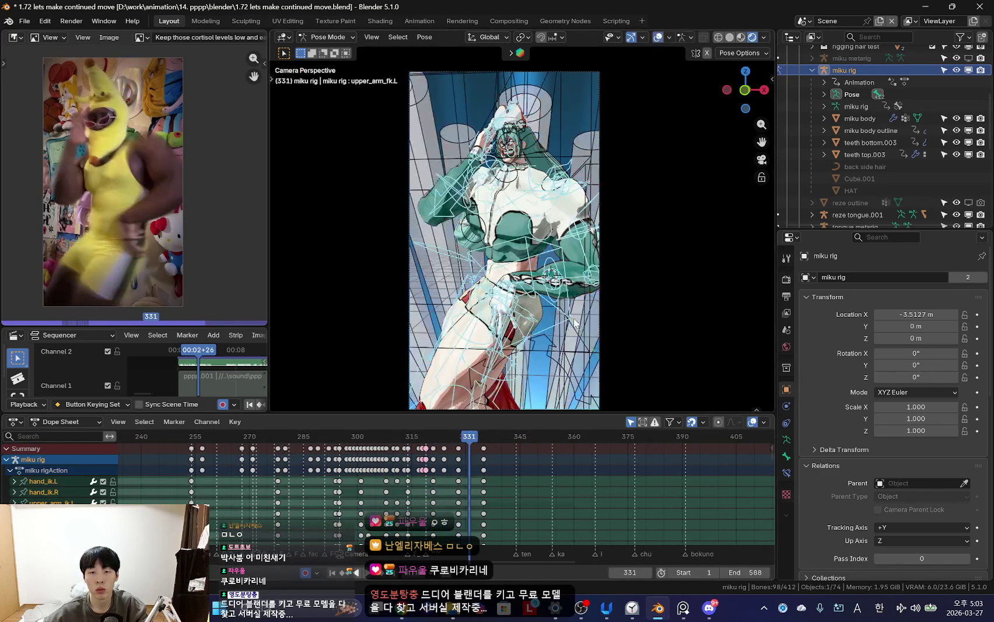
key("ctrl+z")
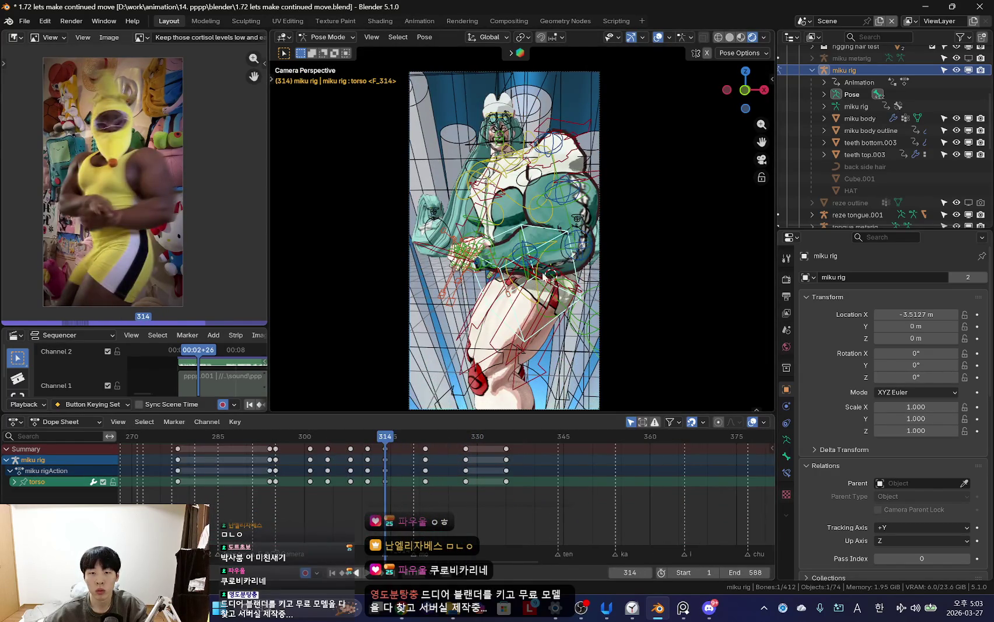
- Play the dance from frame 314 and select the torso keys at frame 328
key("space")
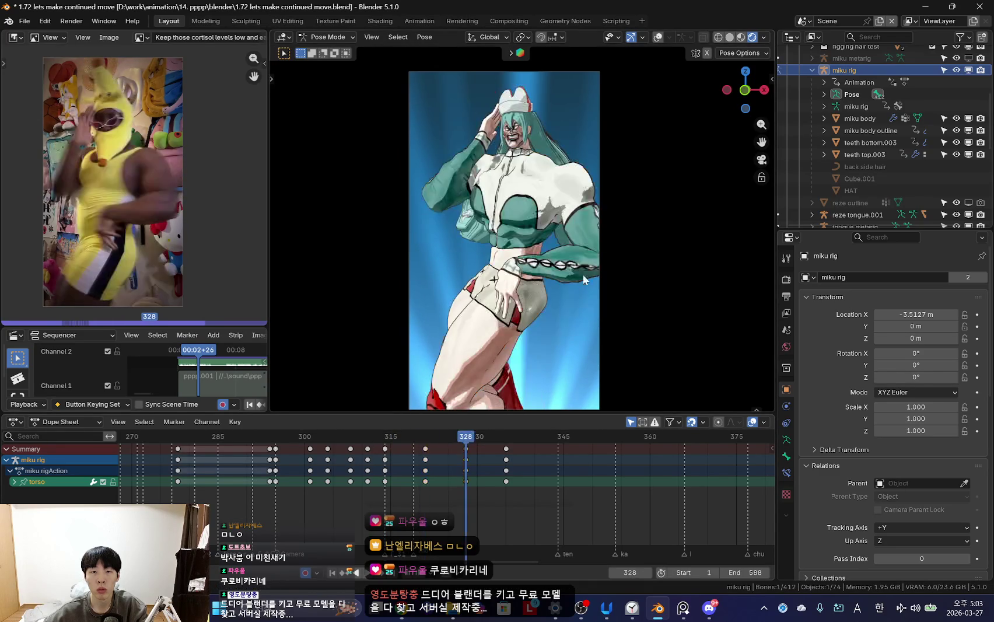
key("space")
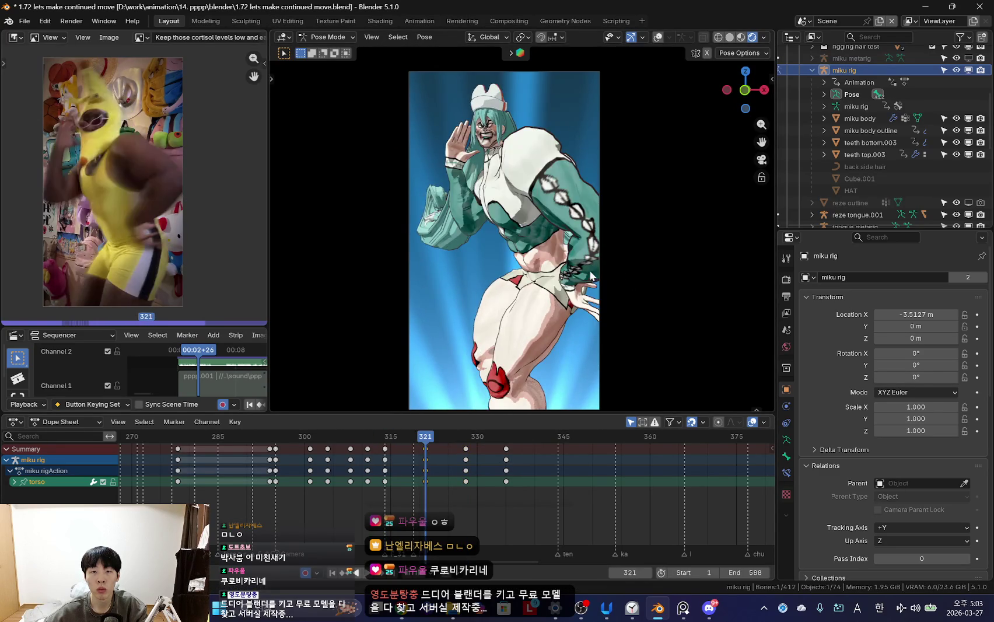
left_click(466, 449, "alt")
scroll(408, 465, "down", 2)
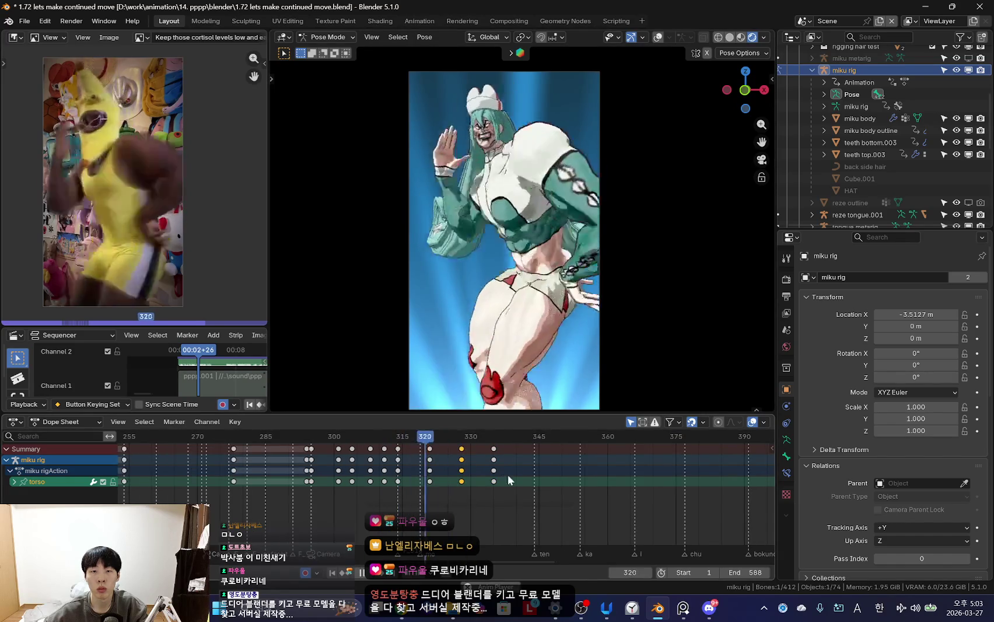
scroll(484, 477, "down", 1)
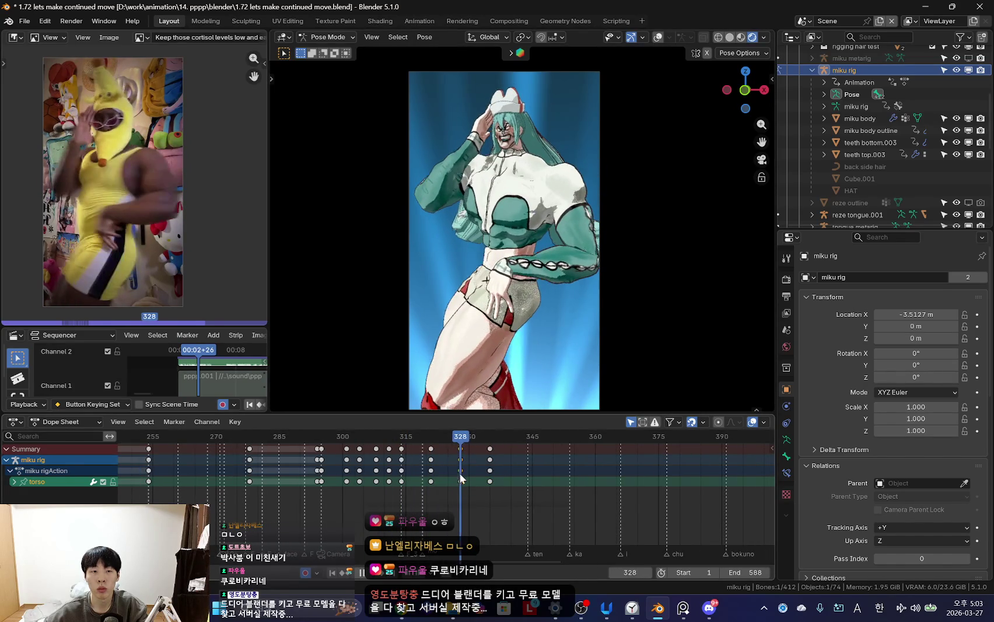
- Select the hand_fk.L control and freely rotate the left hand toward the hip
key("shift+alt+z")
left_click(507, 276)
scroll(513, 276, "up", 3)
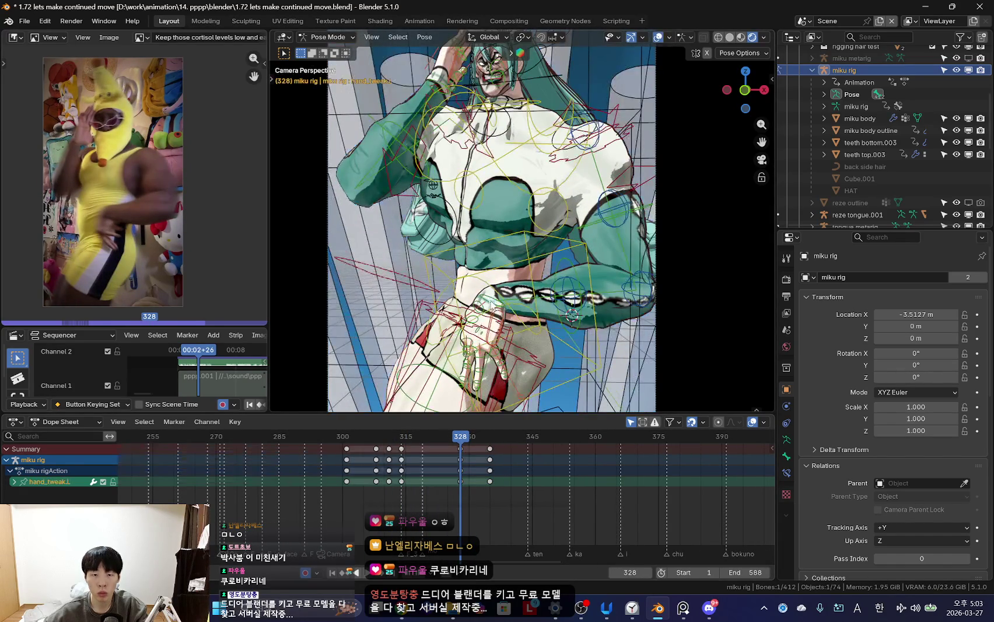
key("shift+alt+z")
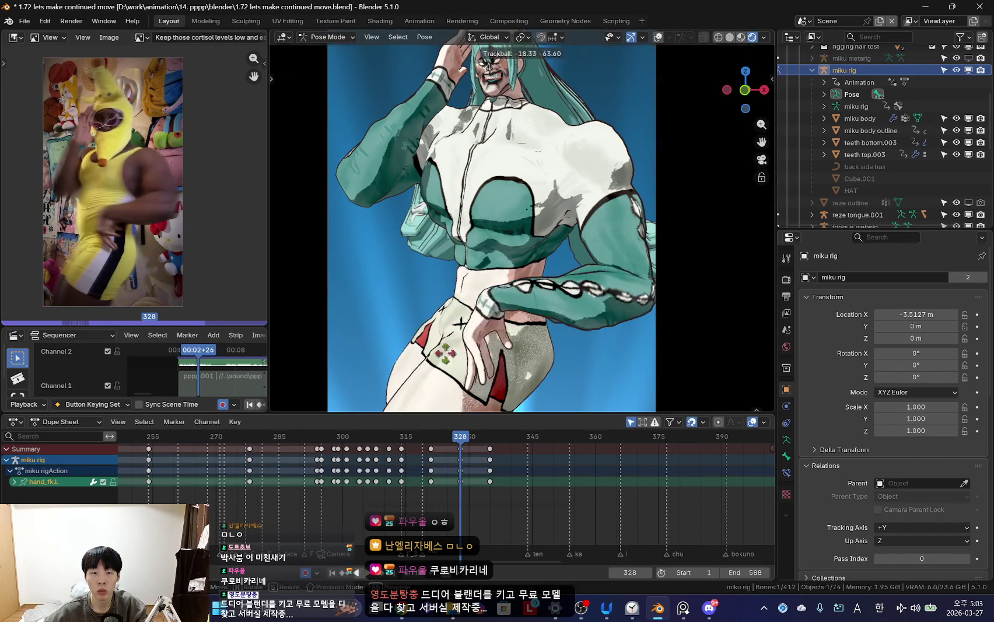
key("Escape")
scroll(568, 363, "down", 3)
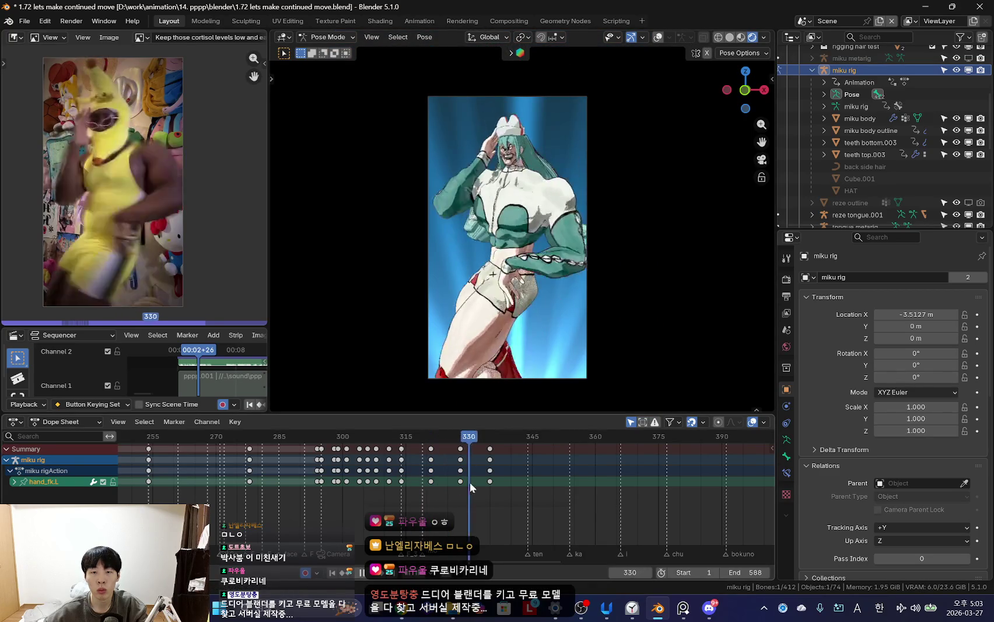
- Move to the key at frame 335 and confirm the left hand's new rotation
key("Up")
key("Down")
key("Up")
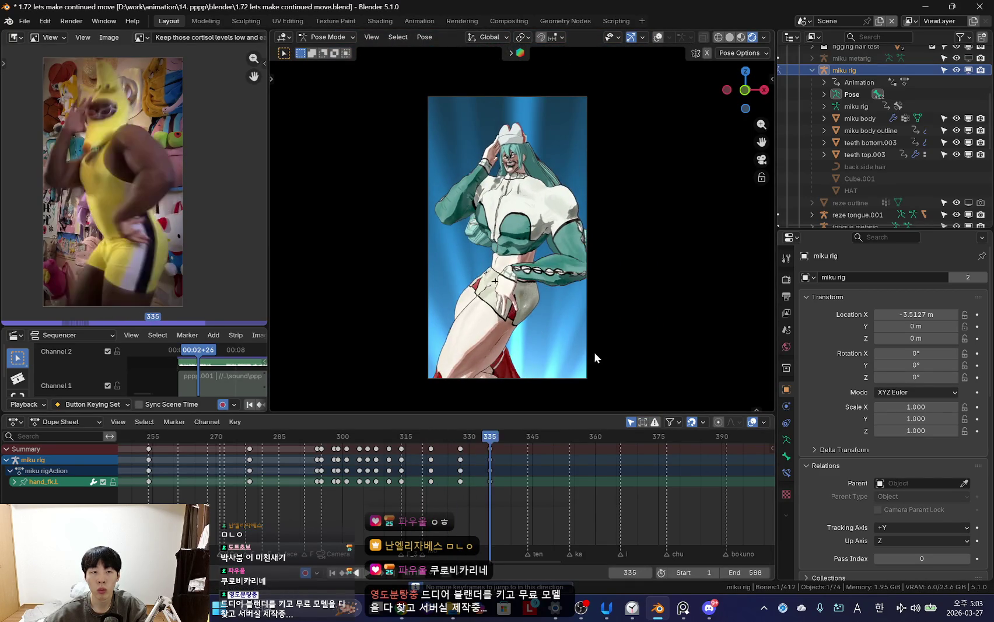
left_click(537, 287)
key("shift+alt+z")
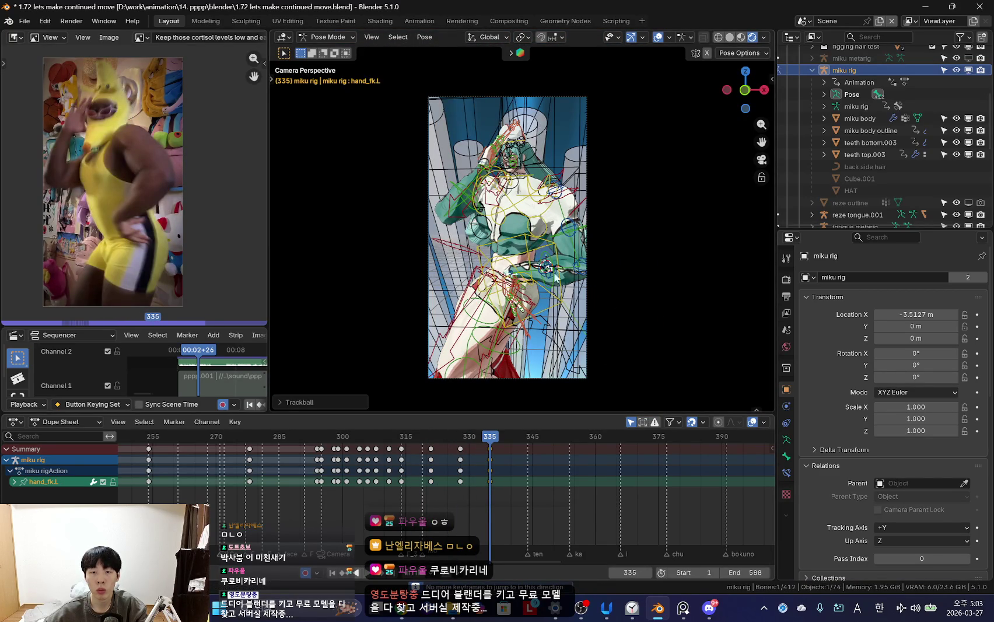
- Scrub frames 316–331 and play from frame 328 to check the refined in-between
mouse_move(406, 475)
left_mouse_down()
mouse_move(473, 476)
mouse_move(461, 475)
left_mouse_up()
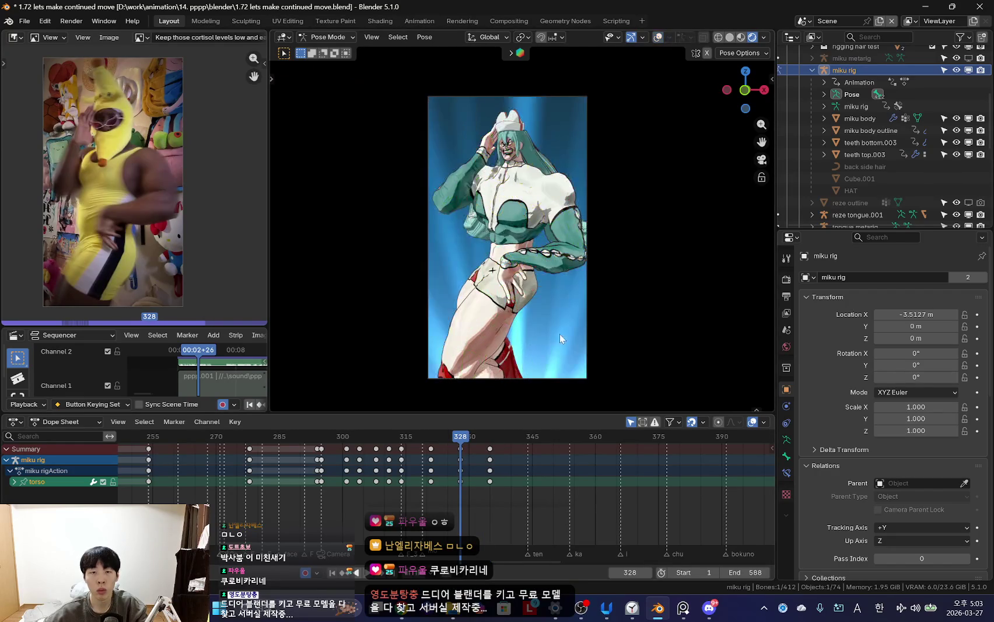
key("space")
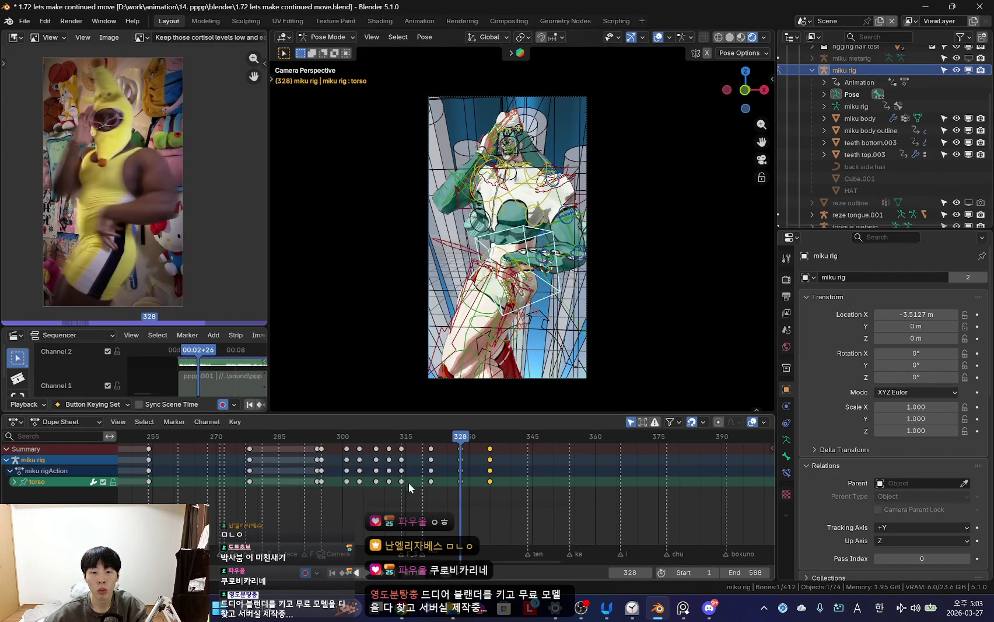
key("space")
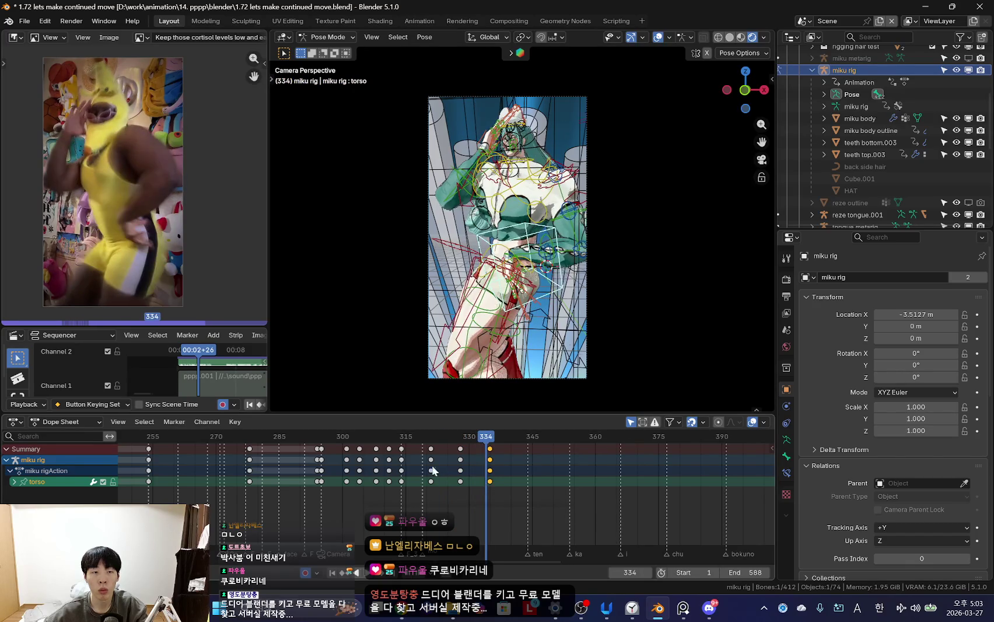
mouse_move(484, 486)
left_mouse_down()
mouse_move(472, 489)
mouse_move(490, 490)
left_mouse_up()
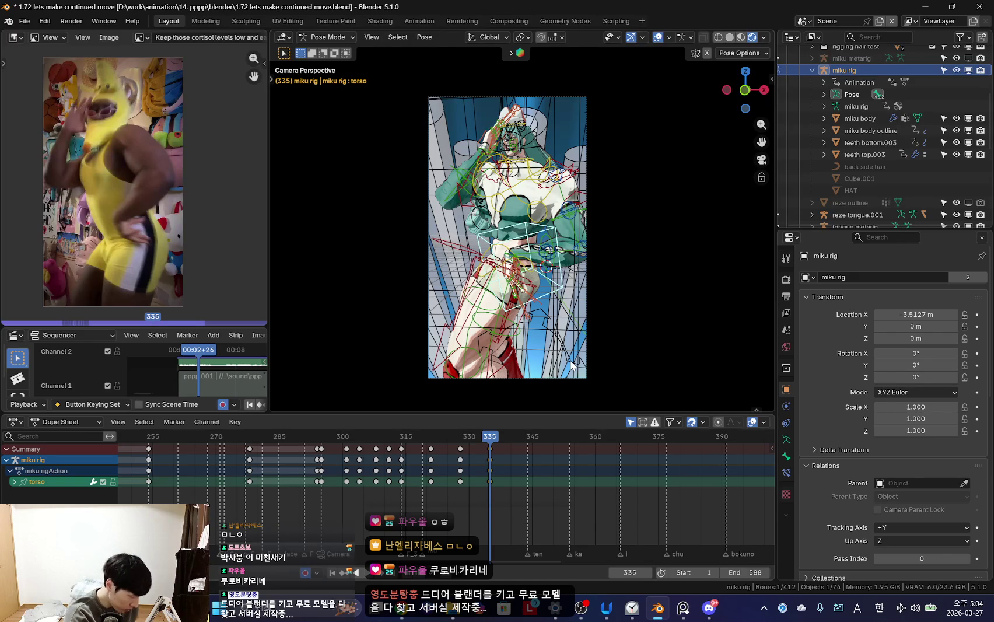
left_click(632, 608)
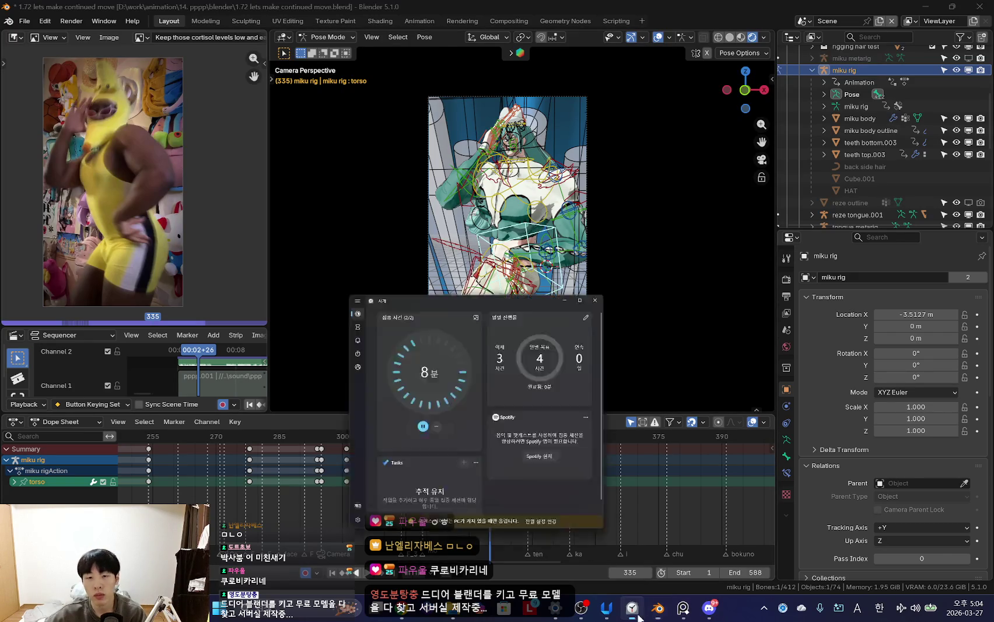
- Start the 5분 (5-minute) timer on the Clock Timer page
left_click(203, 129)
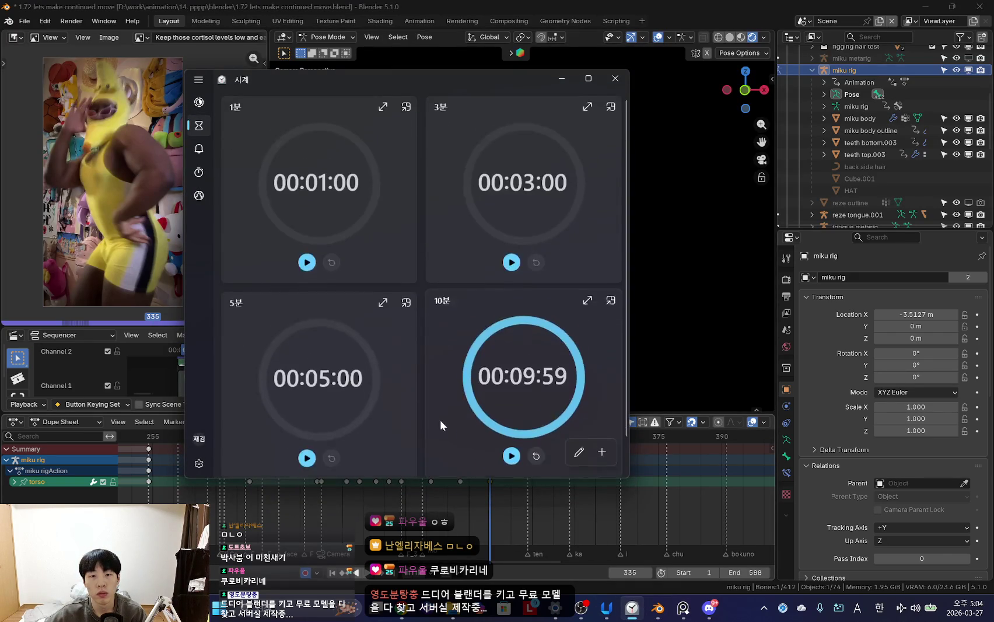
scroll(439, 419, "down", 1)
left_click(306, 420)
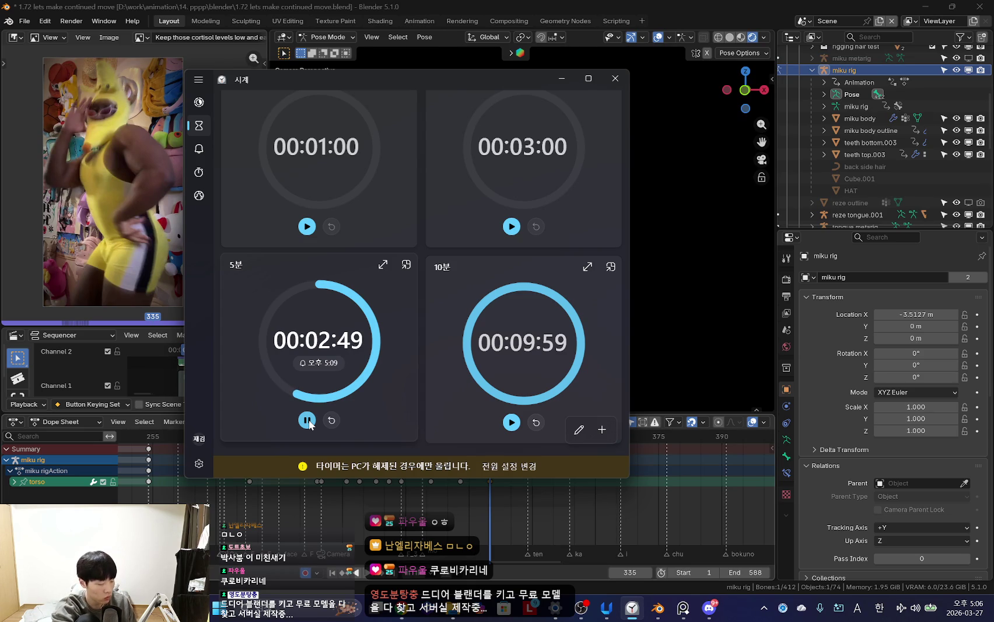
- Bring up Chrome maximized and reload the 삼성전자 stock quote tab
left_click(561, 78)
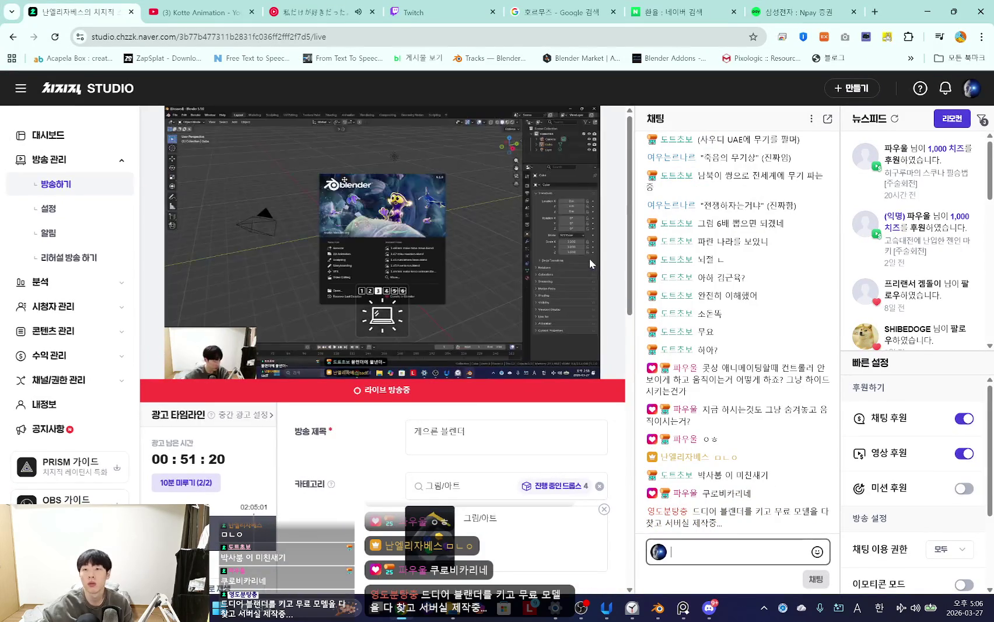
double_click(676, 27)
left_click(777, 8)
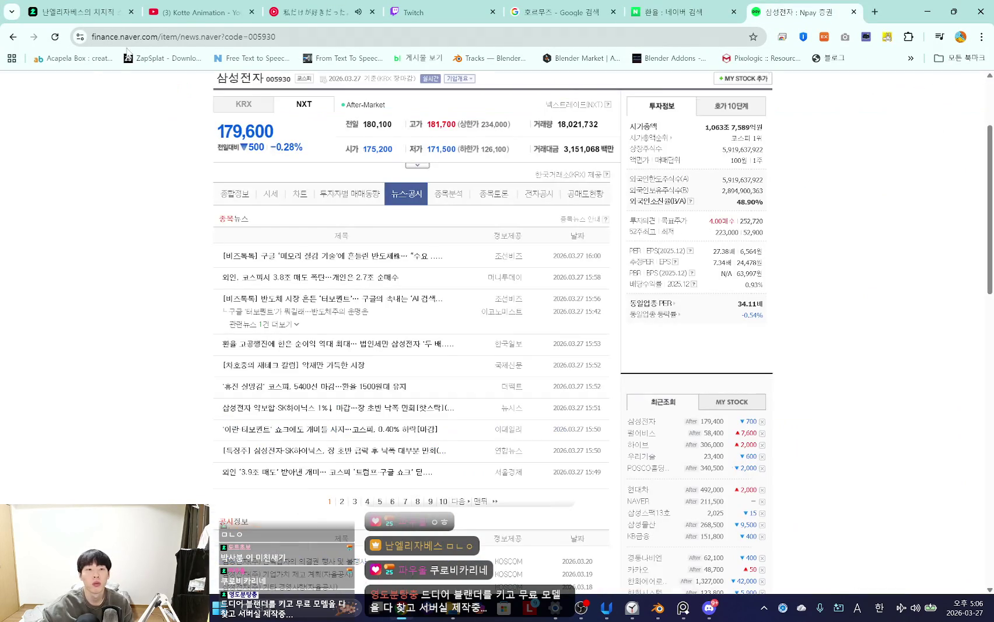
left_click(54, 36)
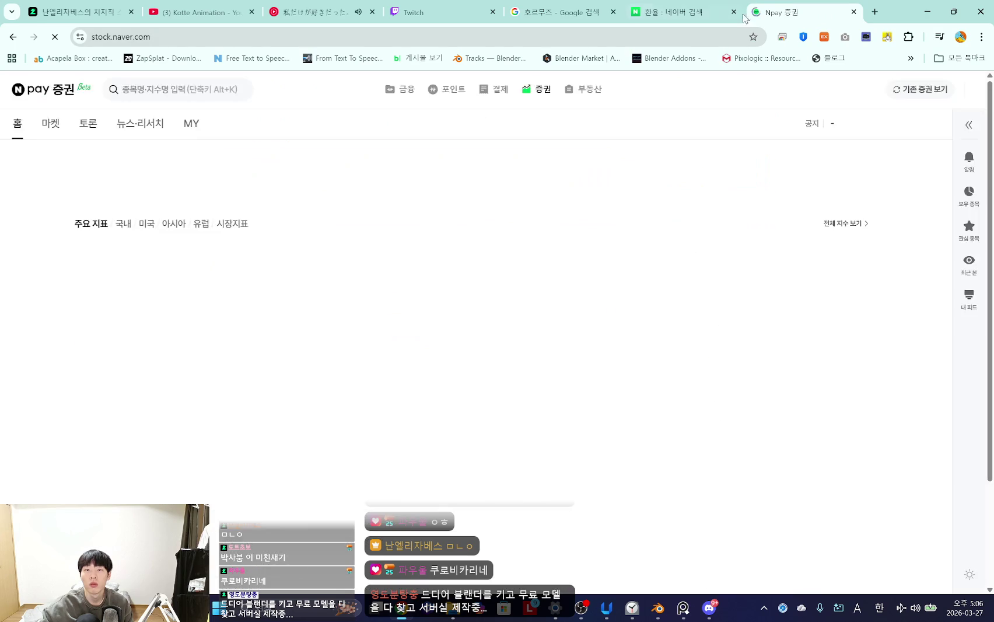
scroll(739, 366, "down", 2)
scroll(739, 366, "down", 4)
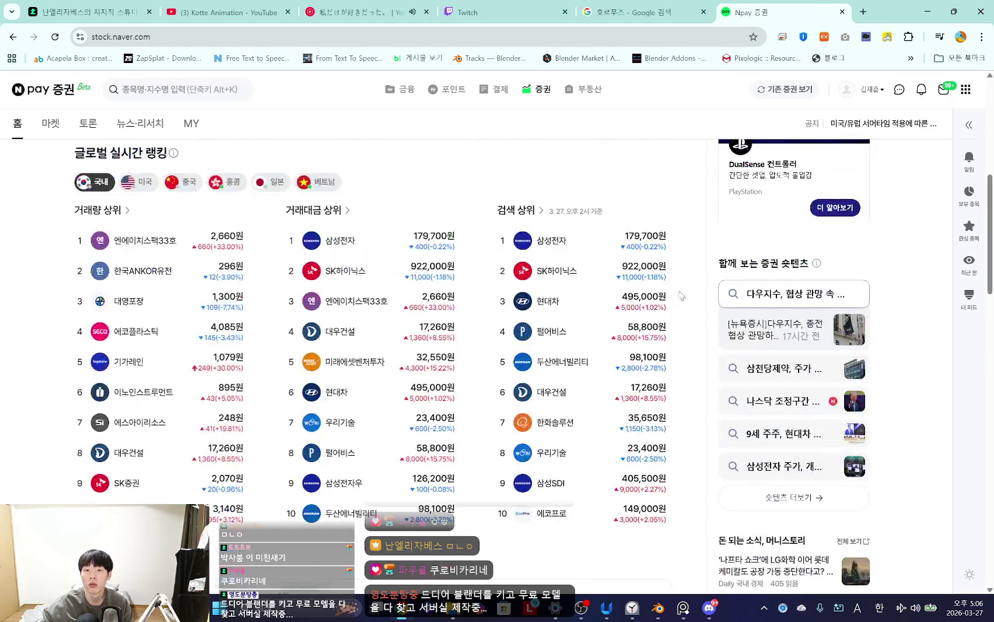
- Review 삼성전자's 공시 disclosure notices and its DART records
left_click(573, 243)
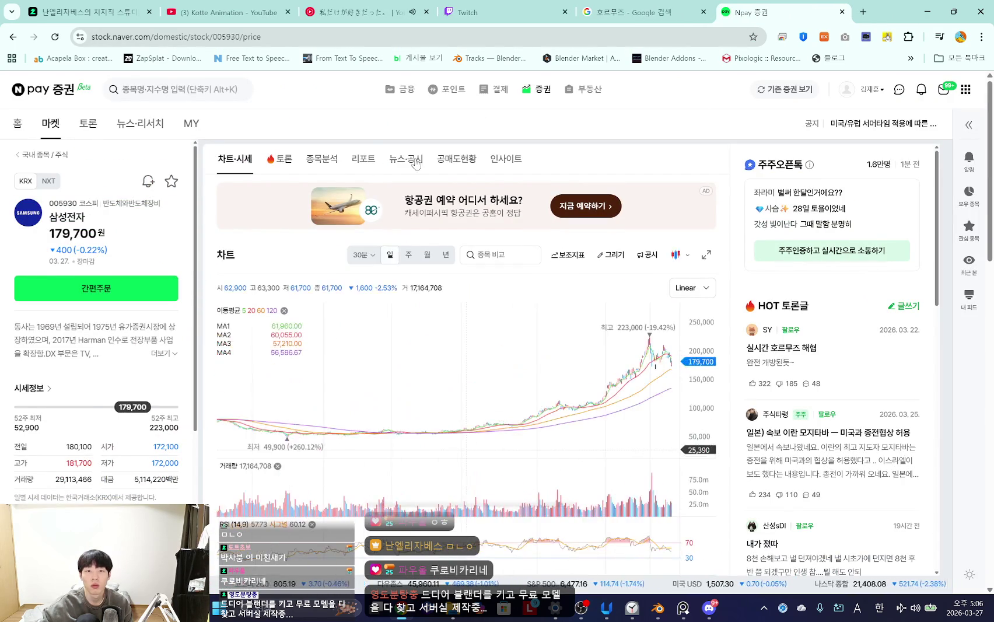
left_click(405, 158)
left_click(310, 202)
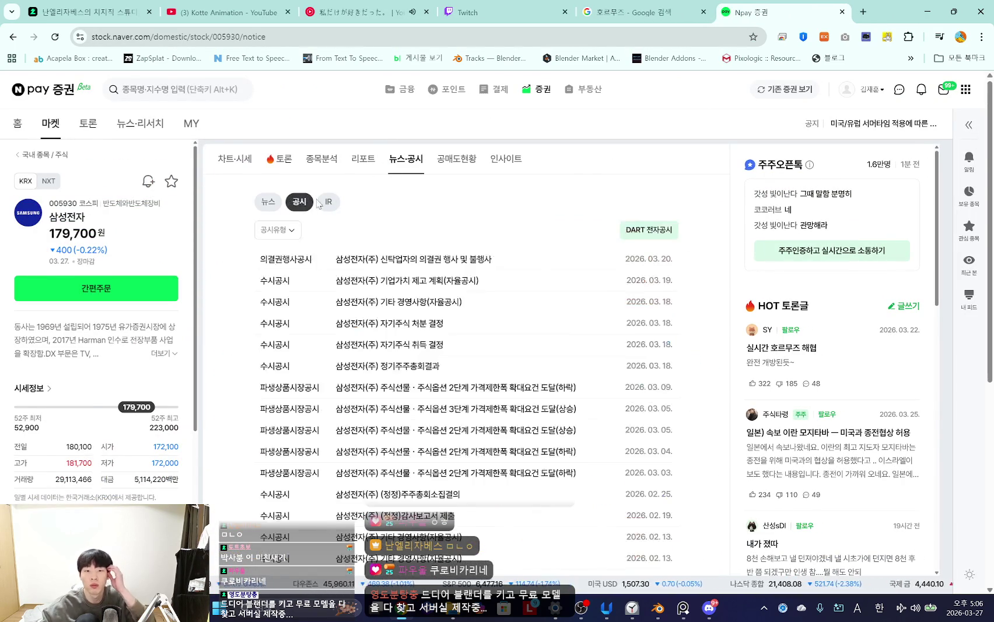
left_click(662, 227)
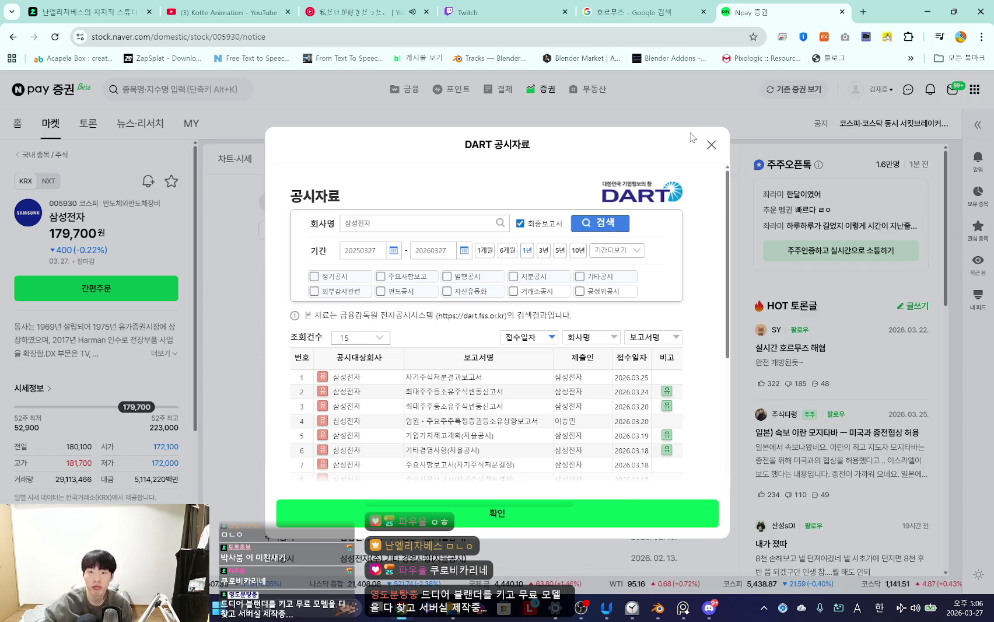
left_click(711, 144)
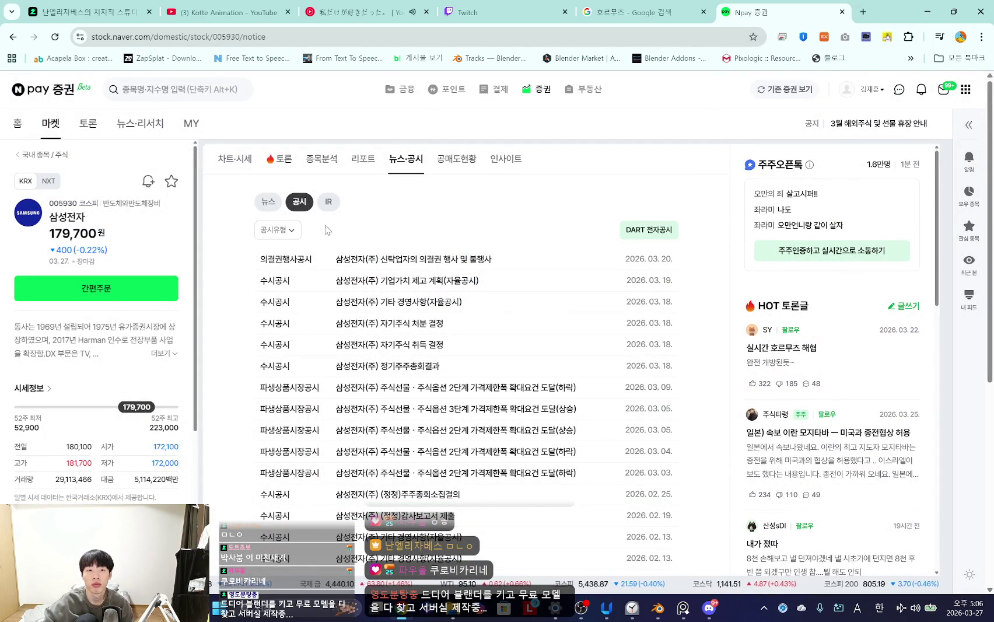
- Look over the 삼성전자 price chart, then close the tab and refresh the 호르무즈 results
left_click(240, 159)
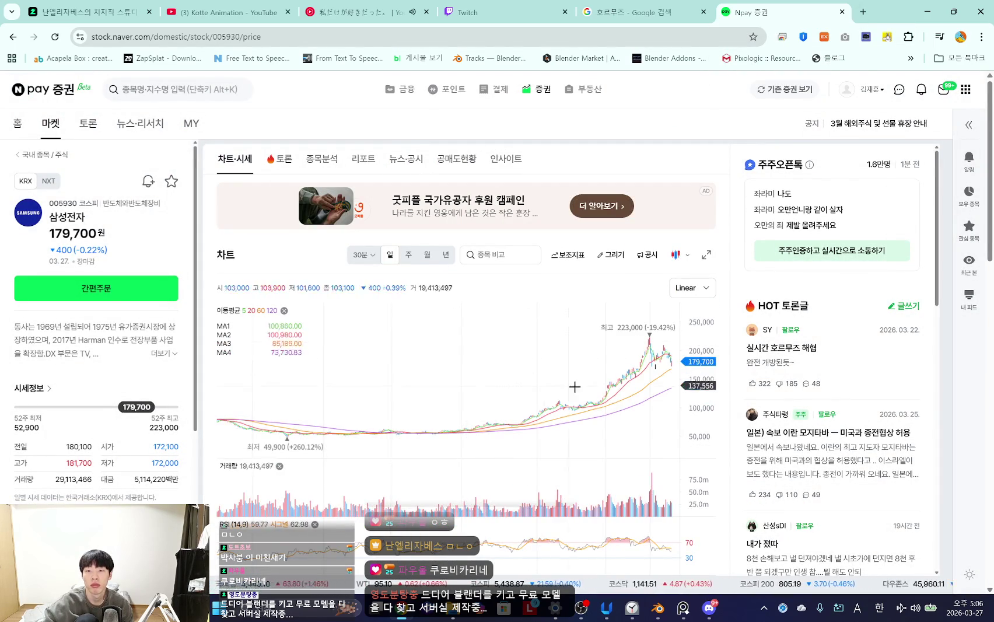
scroll(639, 395, "up", 3)
scroll(608, 399, "up", 3)
scroll(577, 409, "up", 3)
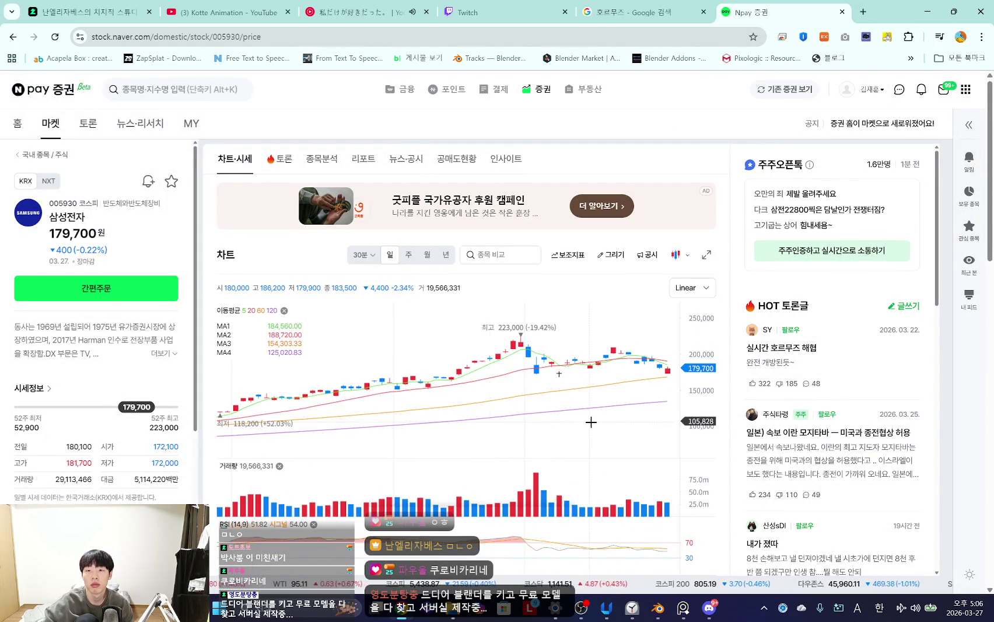
scroll(590, 421, "down", 3)
scroll(611, 421, "down", 2)
scroll(594, 421, "down", 2)
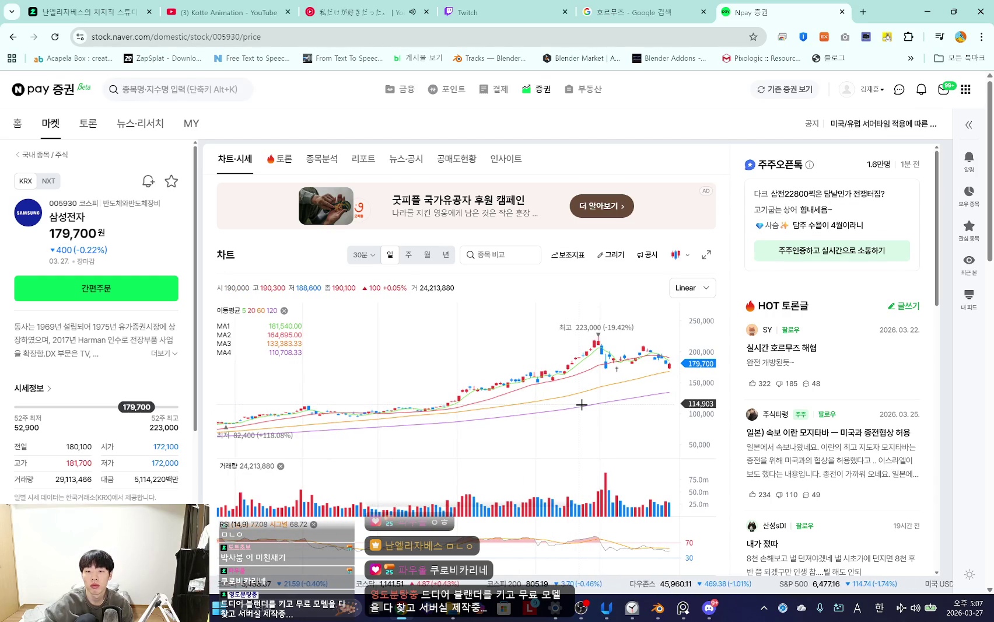
scroll(964, 411, "down", 2)
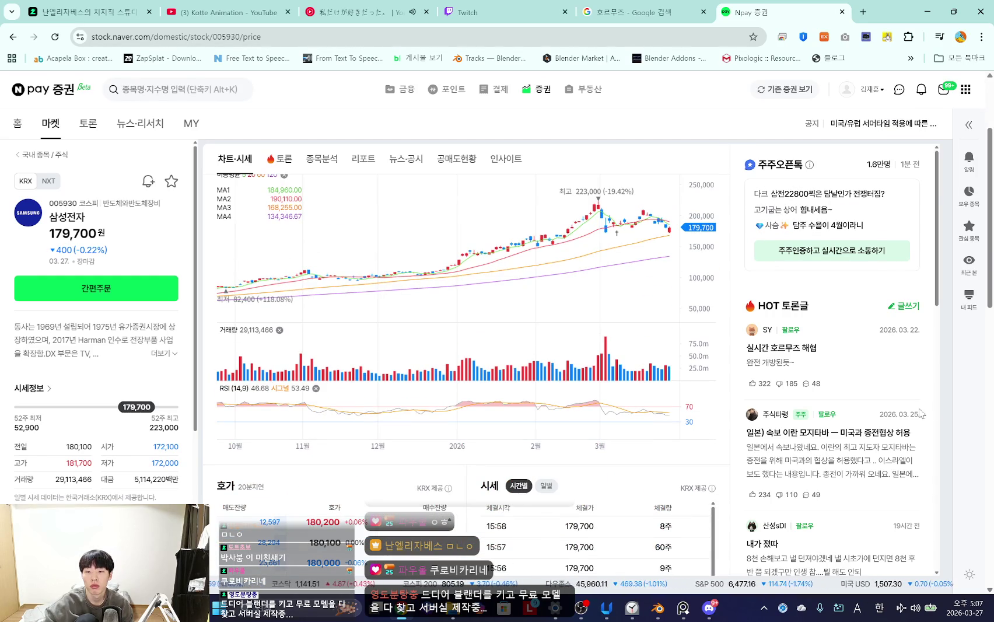
scroll(922, 413, "down", 2)
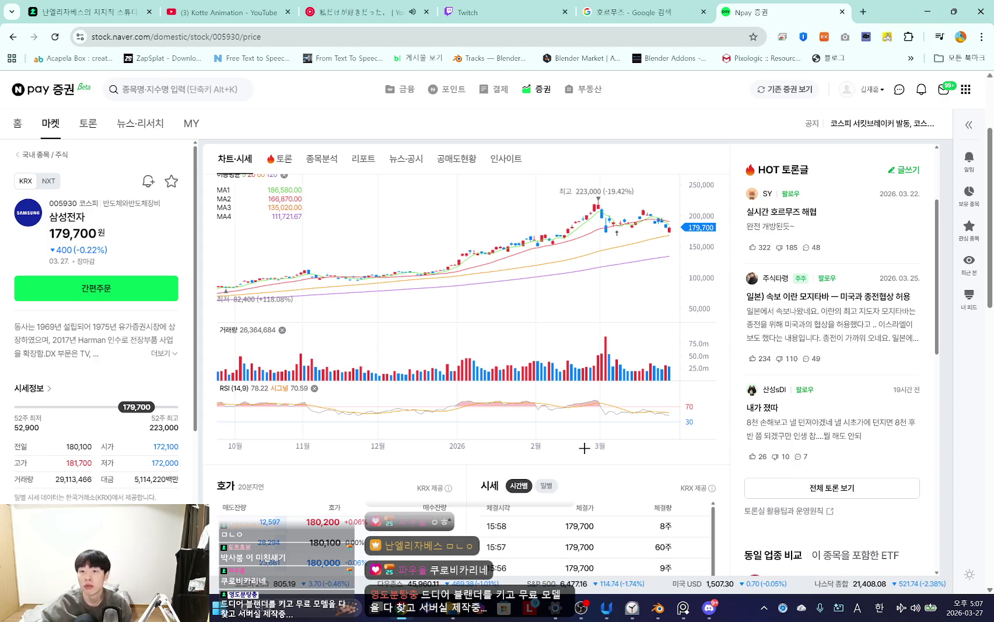
left_click(841, 12)
left_click(607, 102)
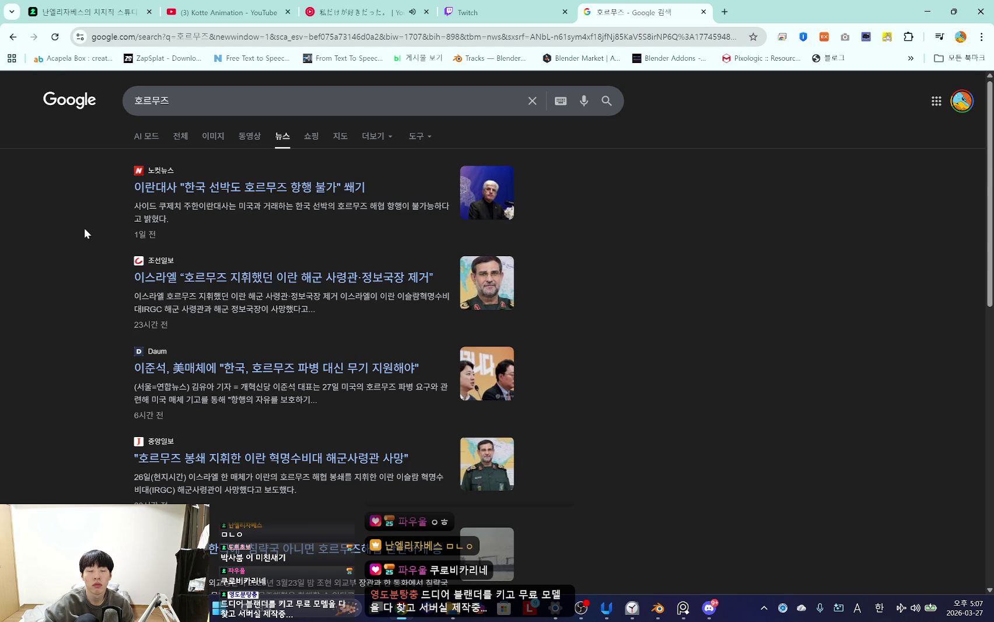
- Browse the full Google results for 호르무즈 instead of just news
left_click(181, 136)
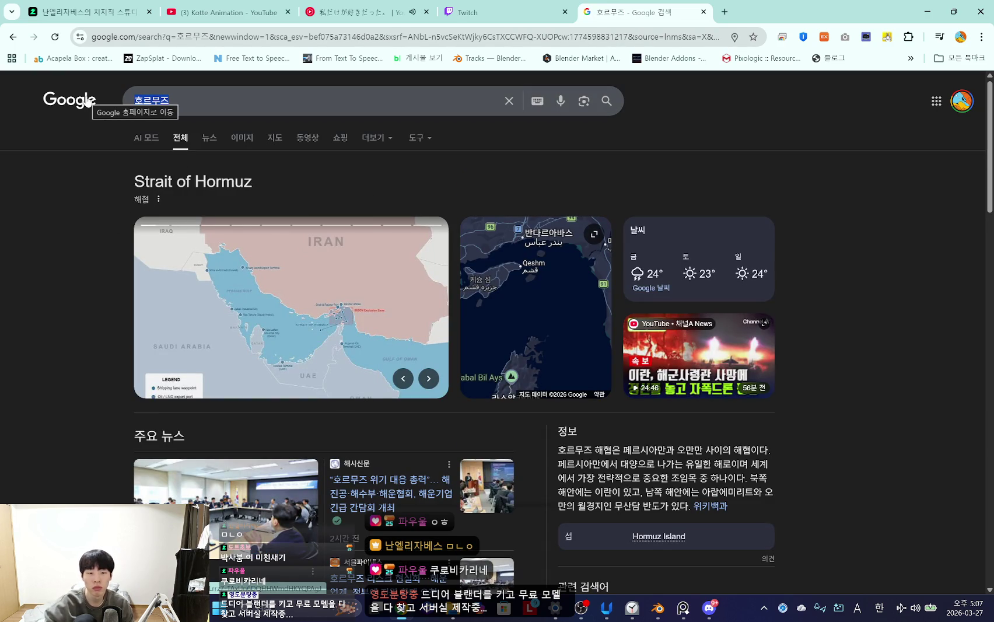
scroll(6, 327, "down", 2)
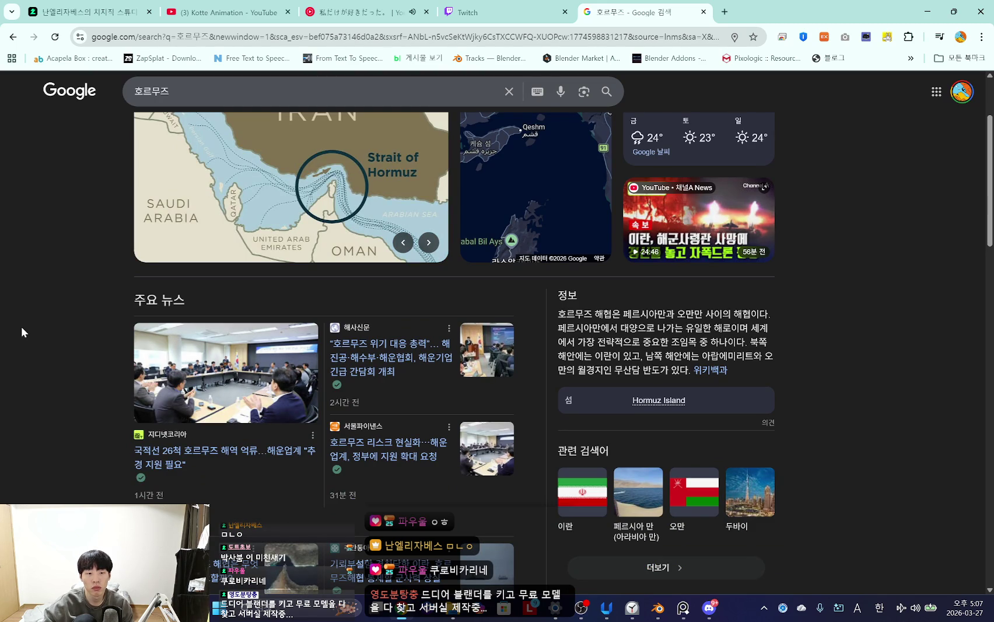
scroll(21, 328, "down", 2)
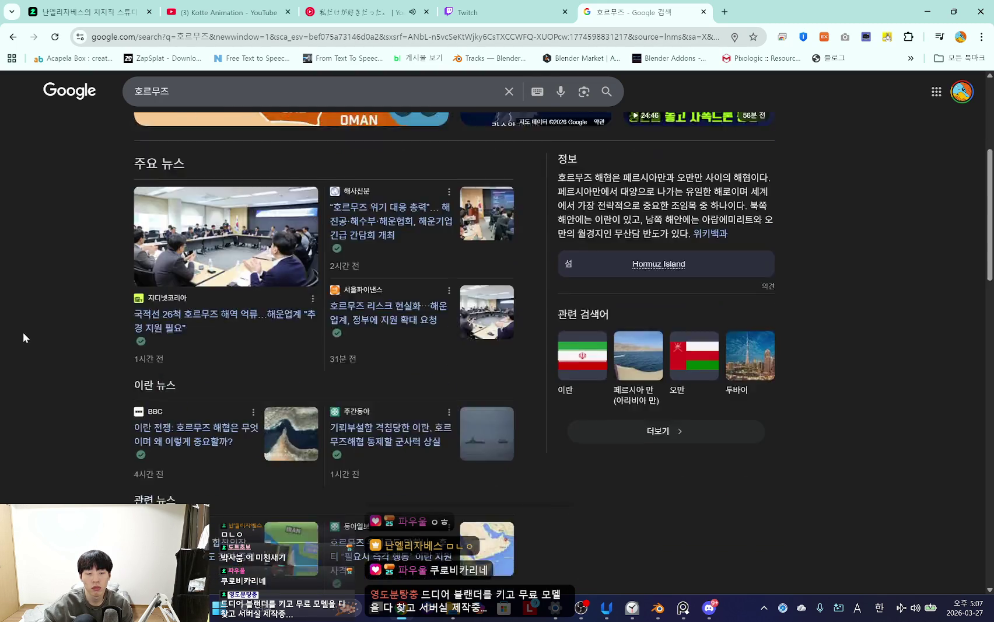
scroll(23, 331, "down", 2)
scroll(54, 338, "up", 6)
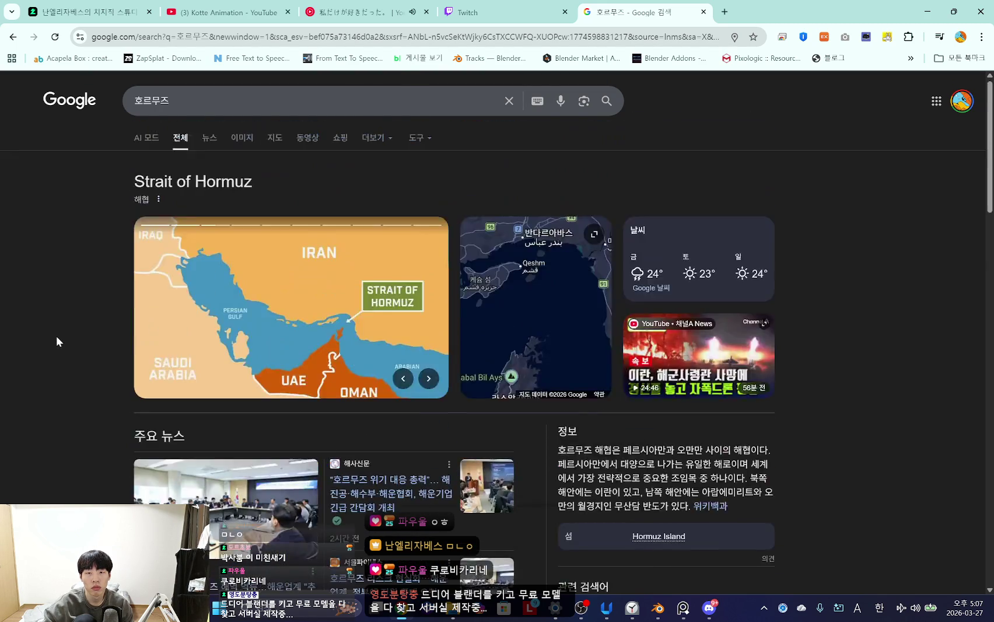
scroll(61, 345, "down", 10)
scroll(65, 349, "up", 4)
- Search Google for 유가 and open the Investing.com WTI crude futures result
left_click_drag(195, 92, 66, 91)
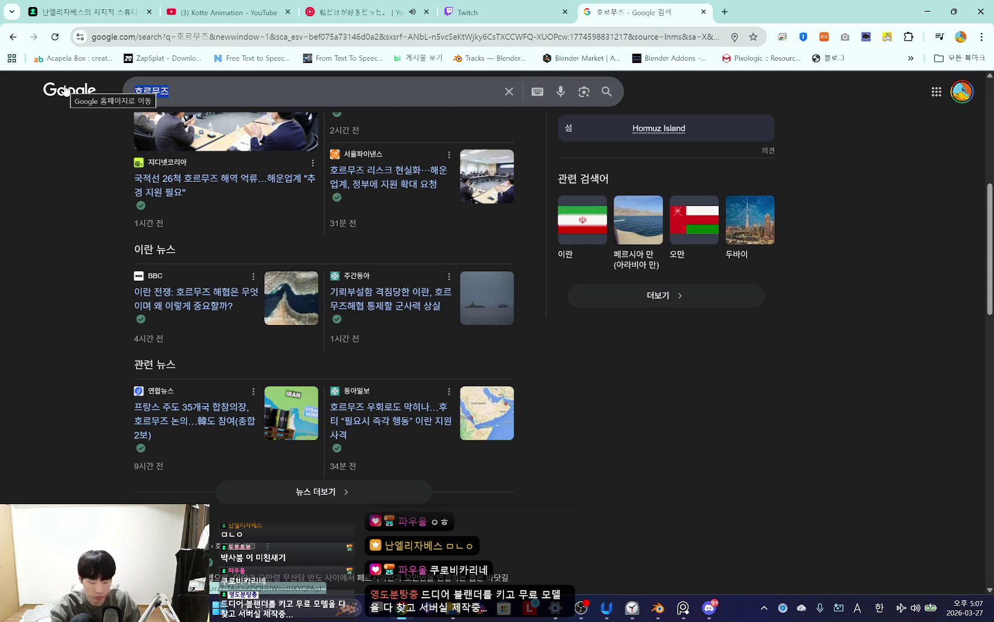
key("BackSpace")
type("유가")
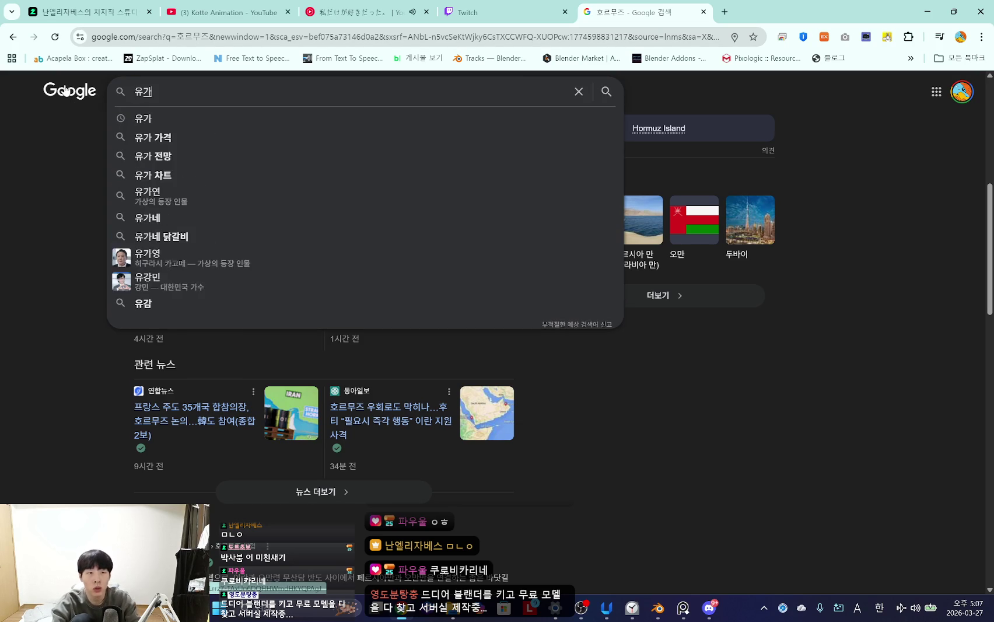
key("Return")
left_click(271, 216)
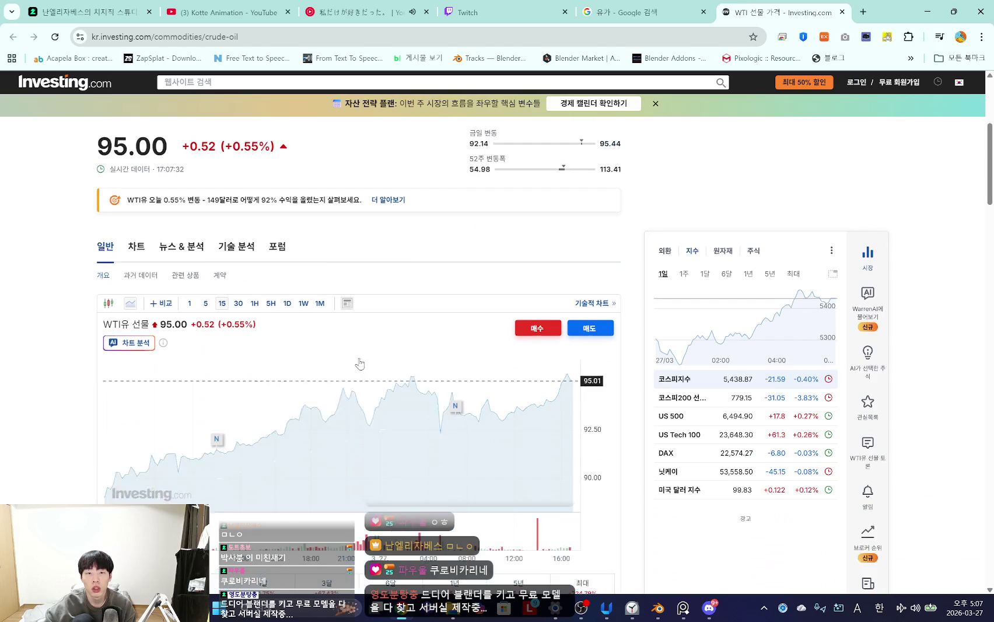
- Close the crude oil page, look through the open tabs, and minimize Chrome
left_click(844, 14)
left_click(843, 12)
left_click(490, 12)
key("ctrl+shift+Tab")
key("ctrl+Tab")
left_click(368, 12)
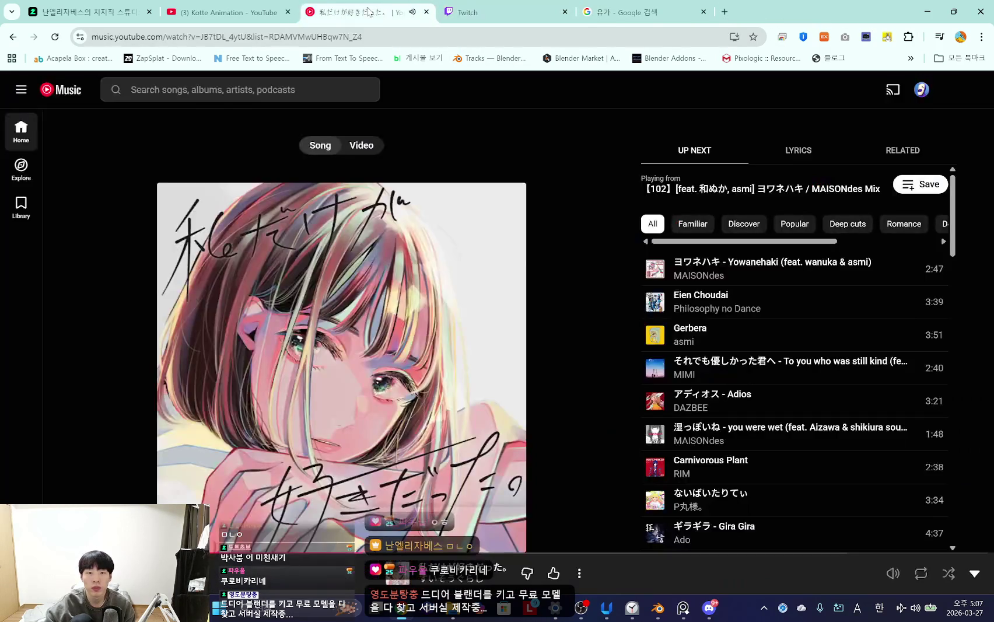
left_click(166, 13)
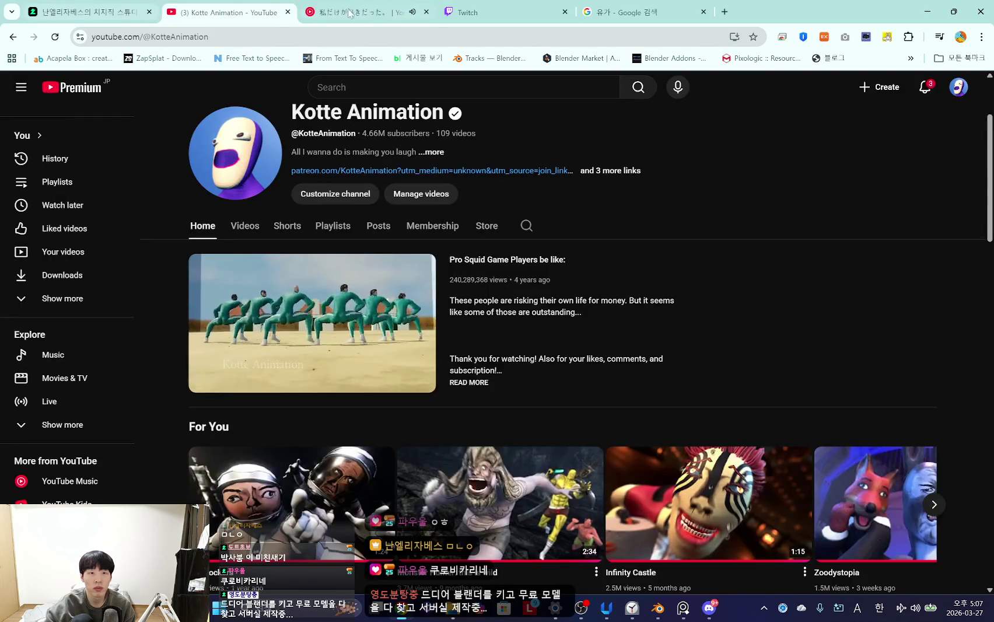
key("ctrl+Tab")
left_click(89, 10)
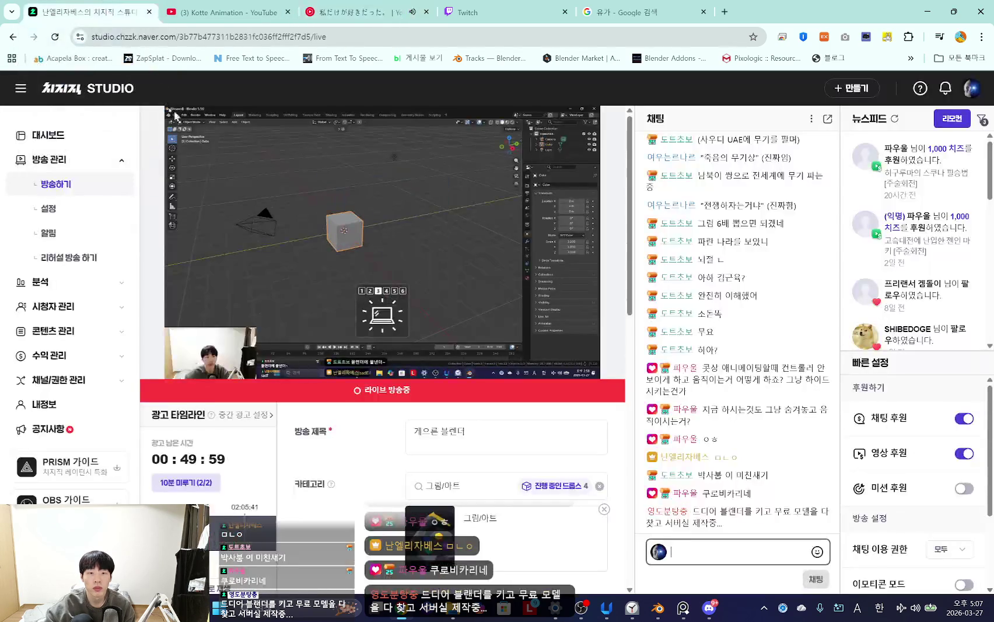
left_click(927, 7)
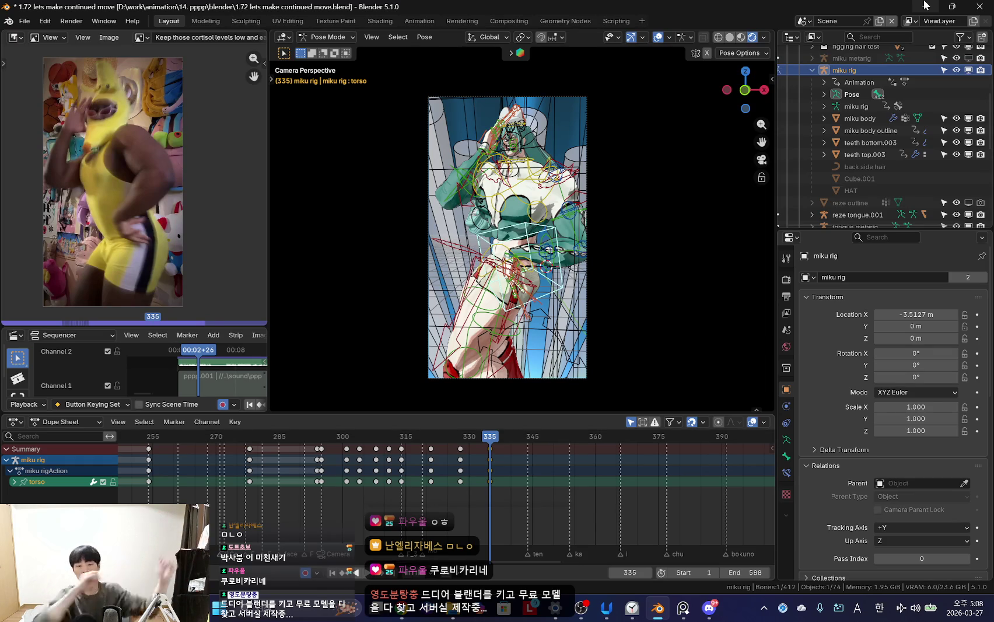
- Hide the viewport overlays and play back the dance animation from an earlier frame
key("shift+alt+z")
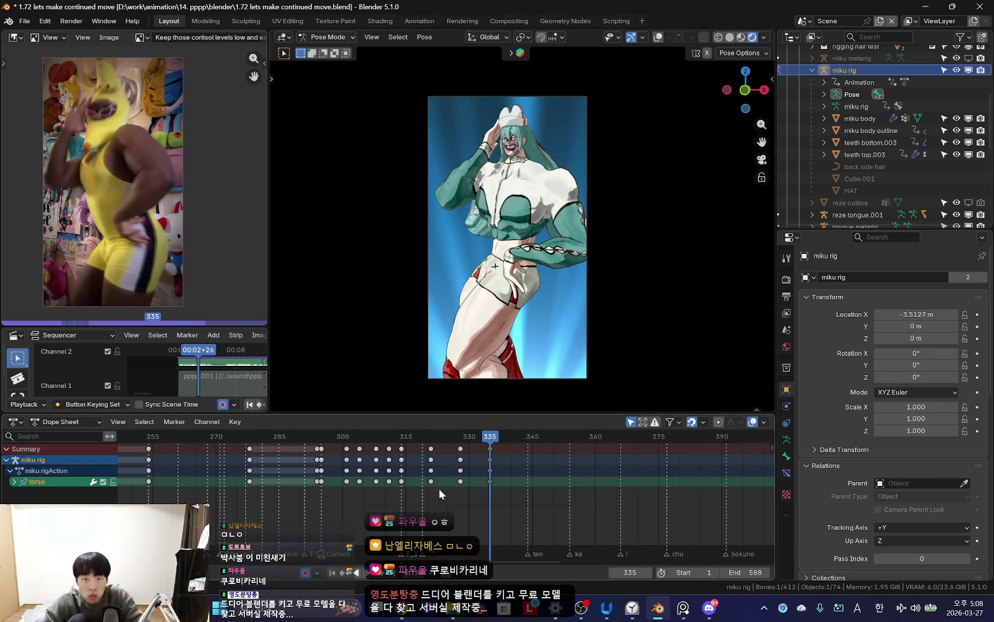
key("space")
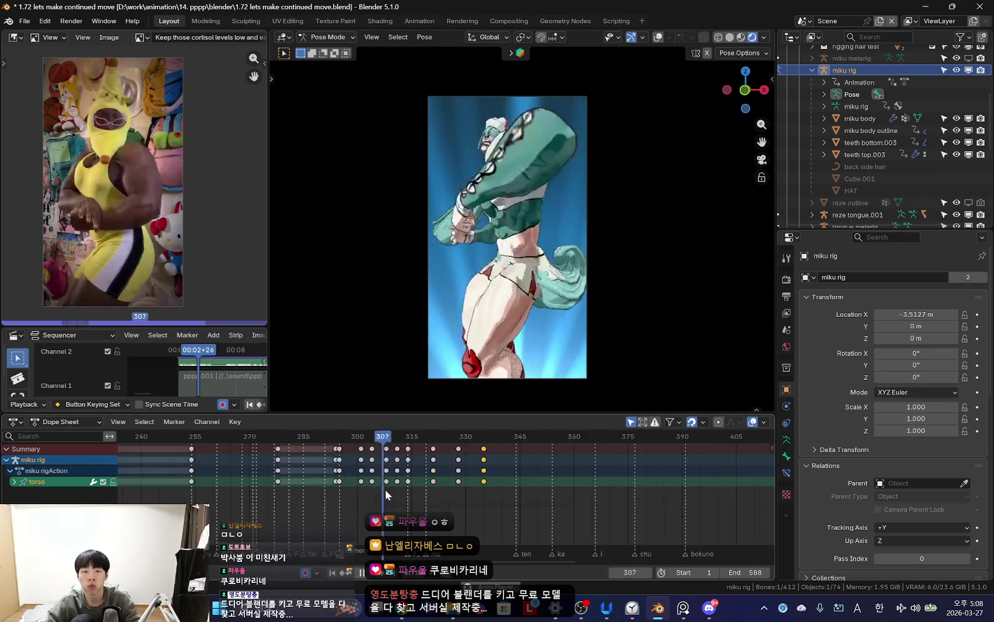
scroll(326, 505, "down", 5)
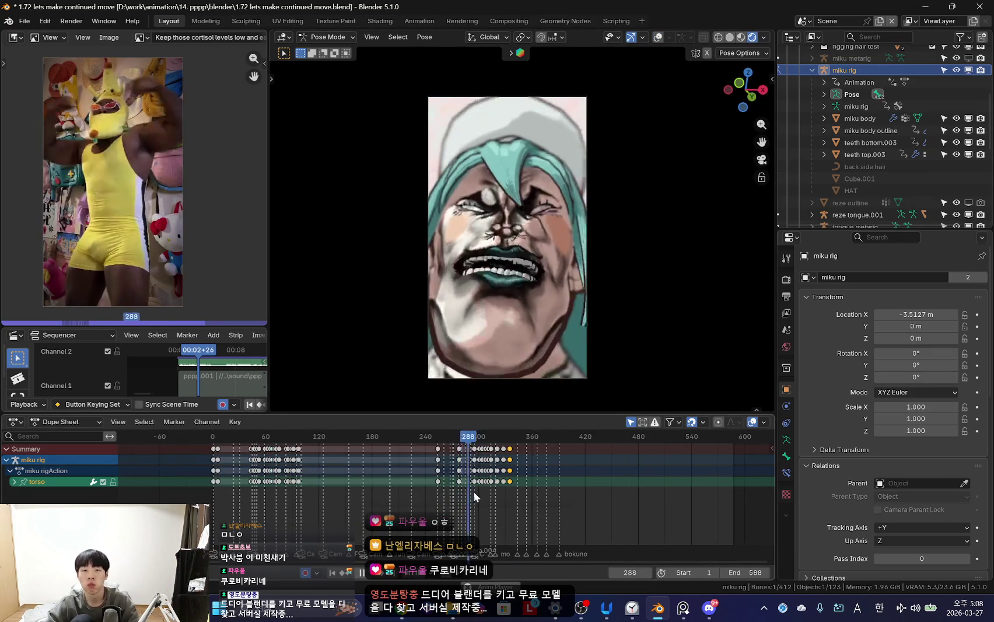
scroll(425, 497, "down", 3)
key("shift+Left")
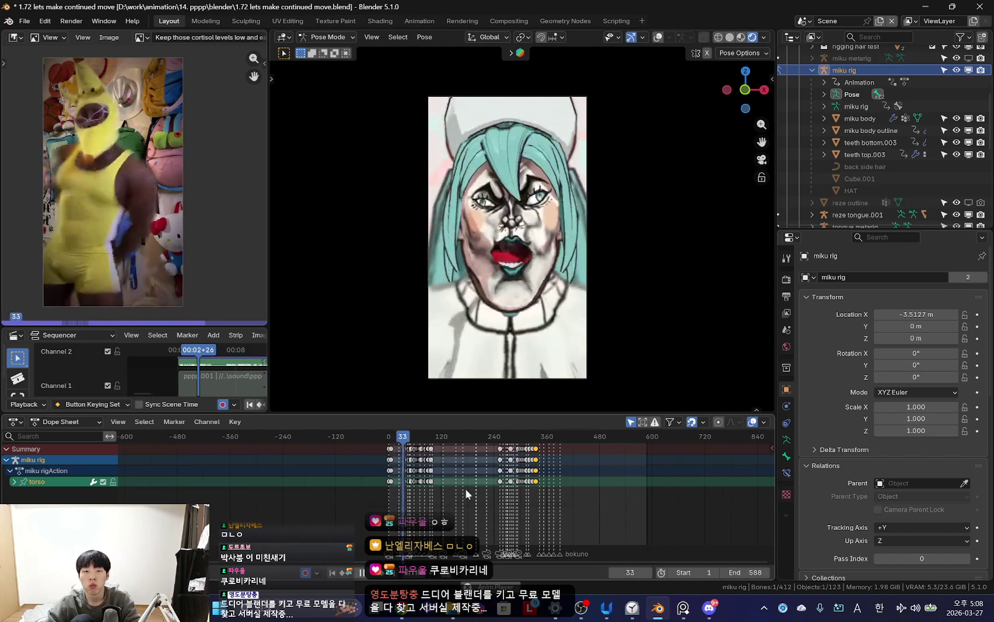
- Scroll through the Dope Sheet keys, then show the rig bones again
scroll(453, 484, "up", 5)
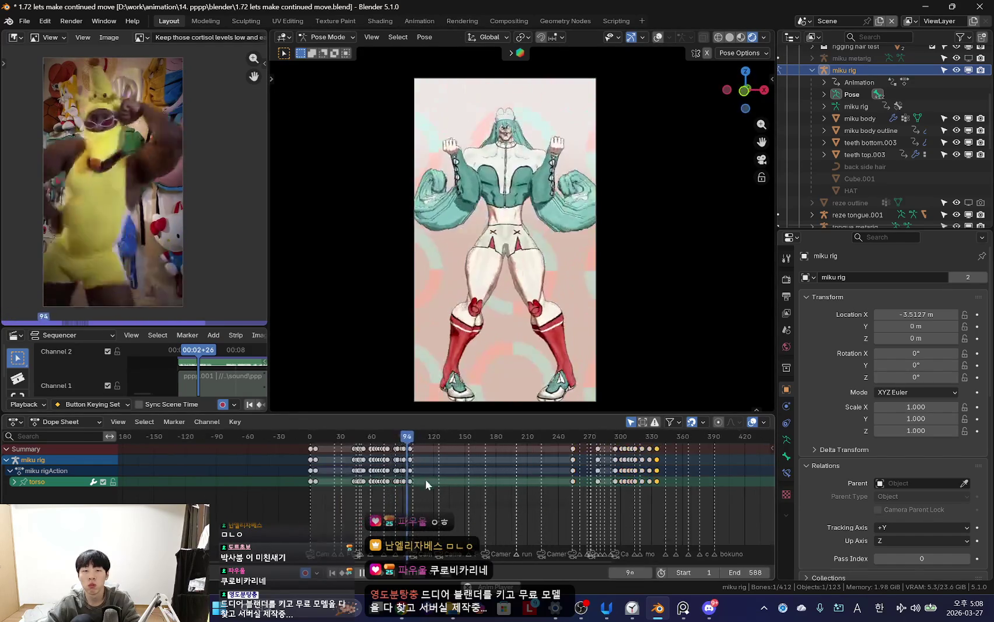
scroll(402, 474, "up", 3)
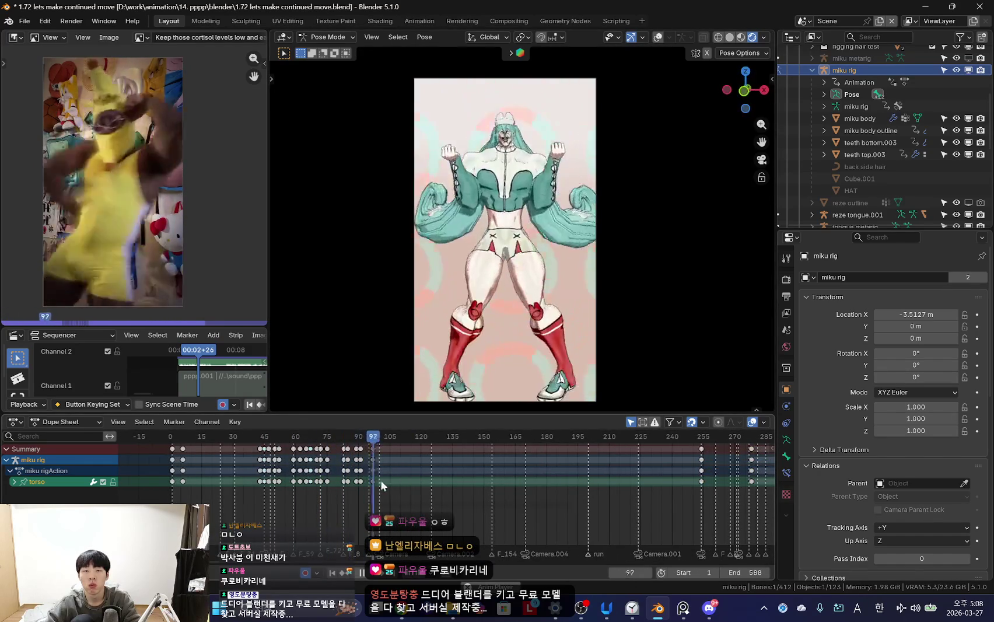
scroll(385, 479, "up", 2)
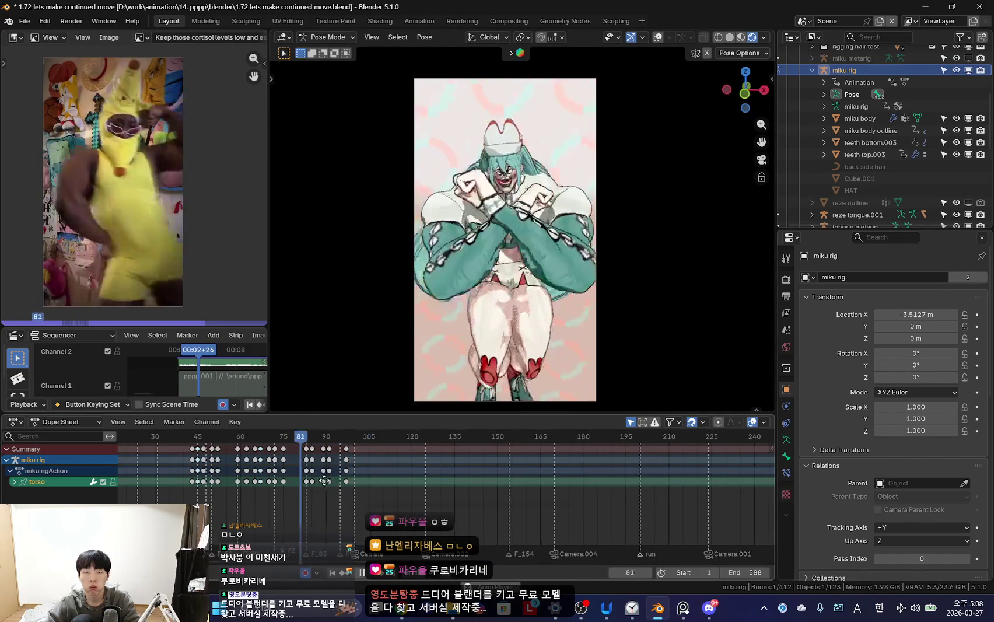
scroll(324, 472, "down", 2)
scroll(310, 476, "down", 1)
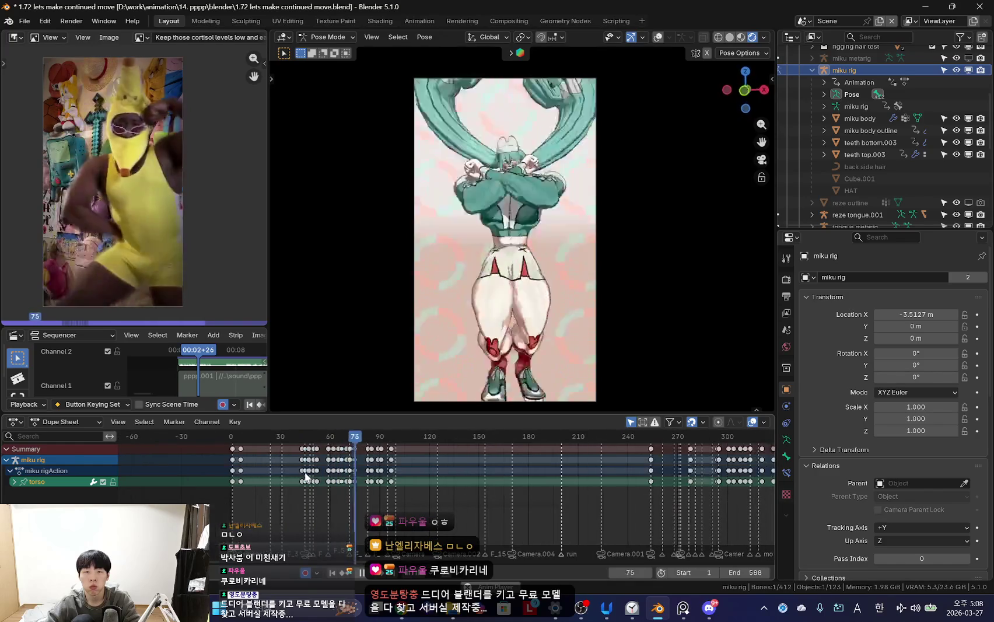
scroll(419, 481, "down", 2)
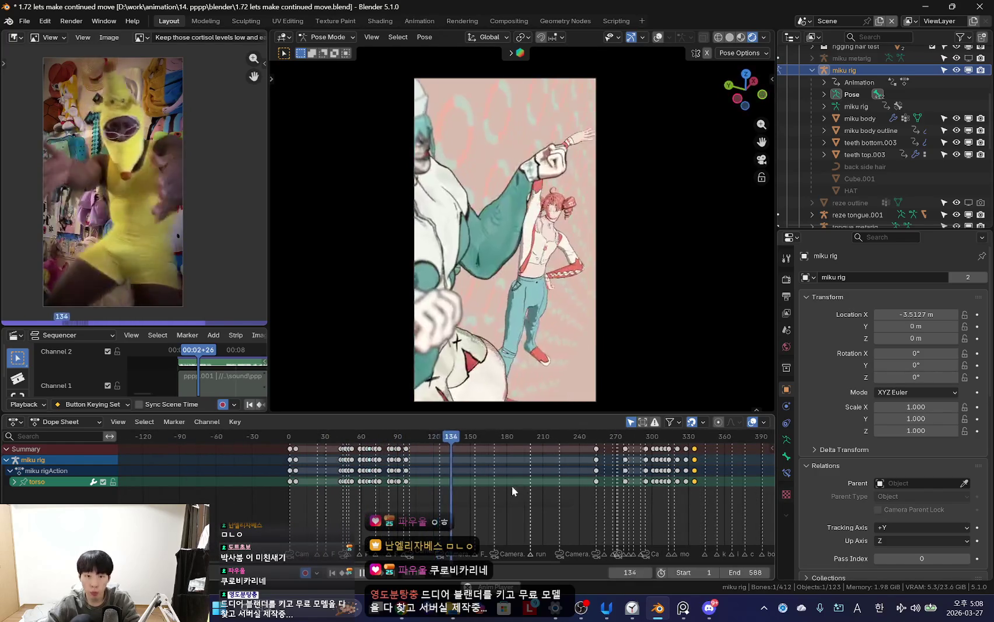
scroll(502, 481, "right", 4, "ctrl")
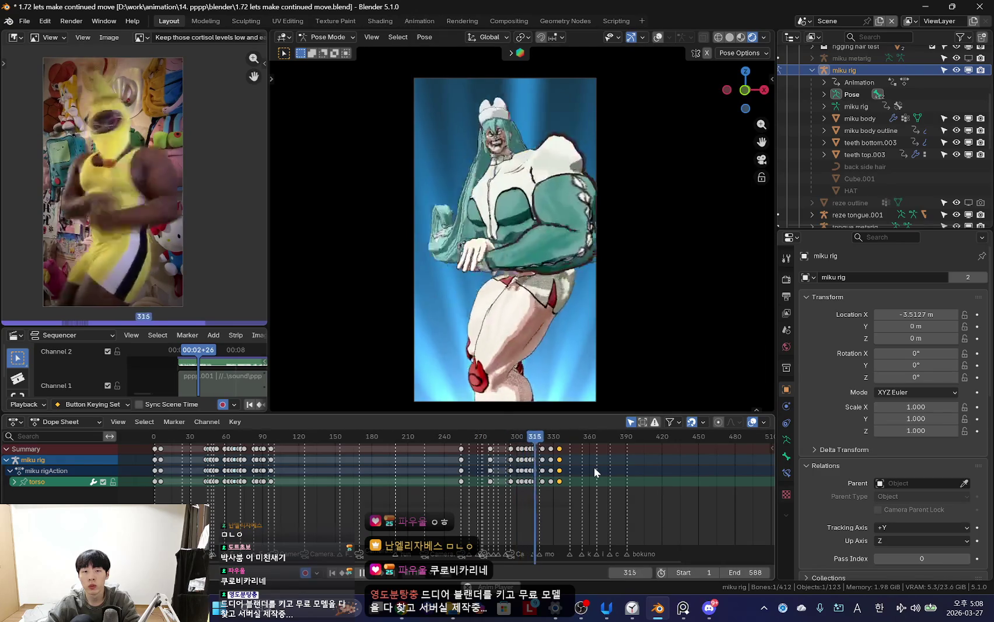
scroll(525, 470, "right", 2, "ctrl")
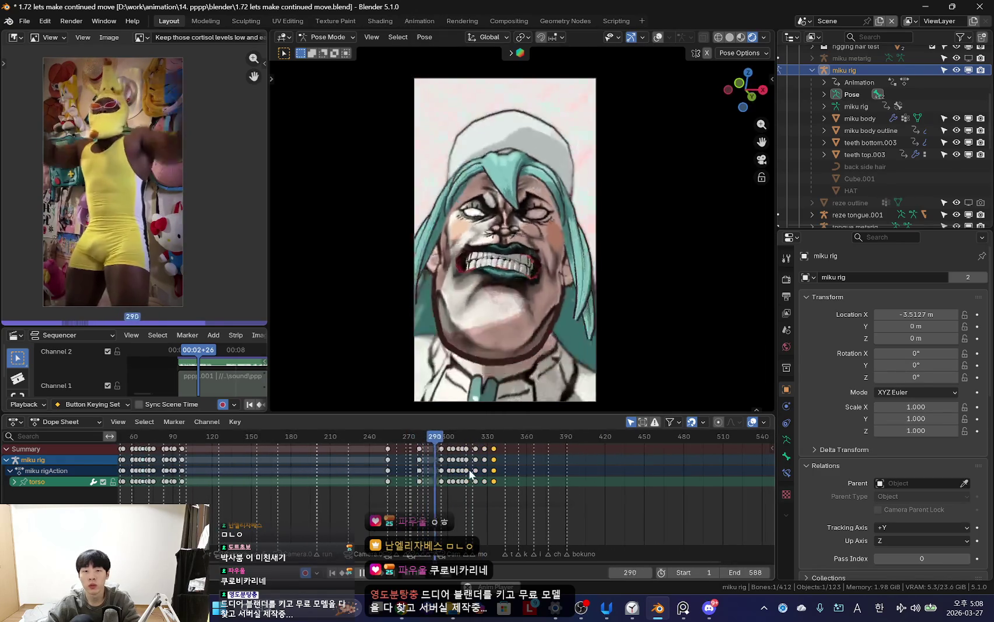
scroll(470, 473, "up", 2)
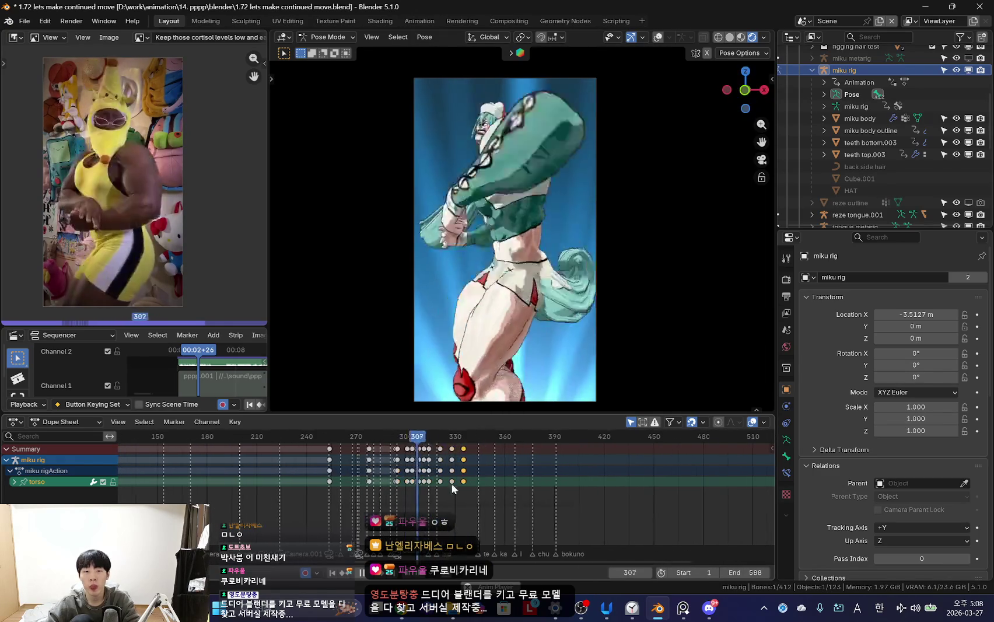
key("shift+alt+z")
key("shift+alt+z")
key("shift+alt+z")
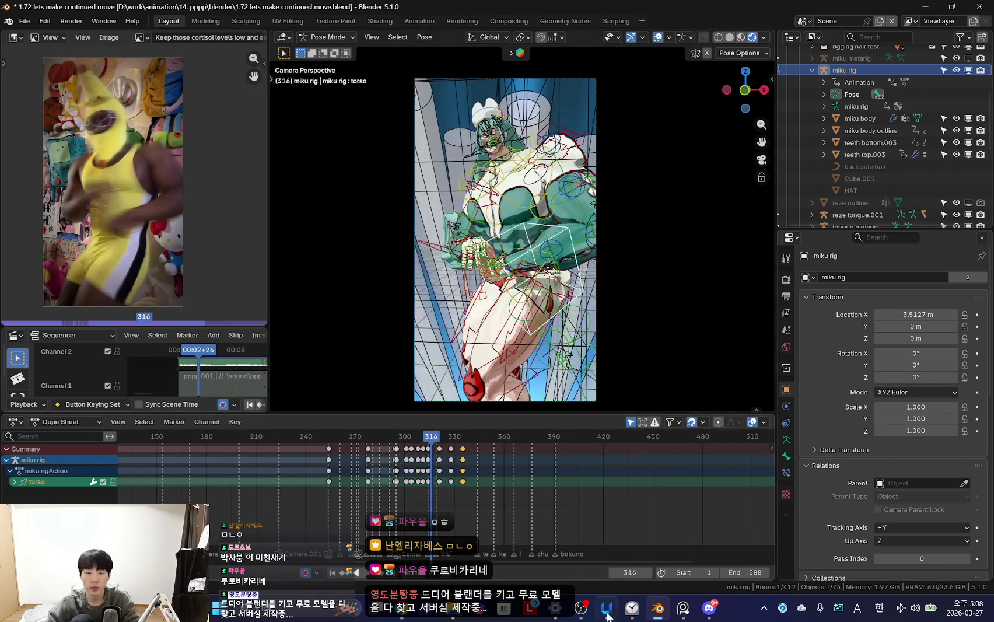
- Pause the 5-minute timer and start a 27-minute focus session in Clock
left_click(632, 608)
left_click(306, 420)
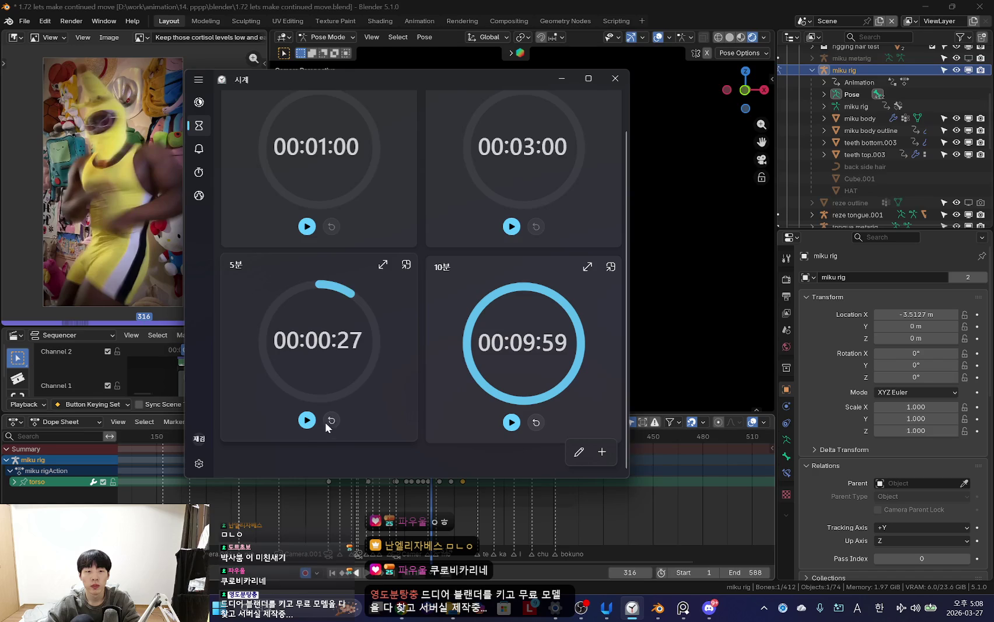
left_click(201, 103)
left_click(350, 315)
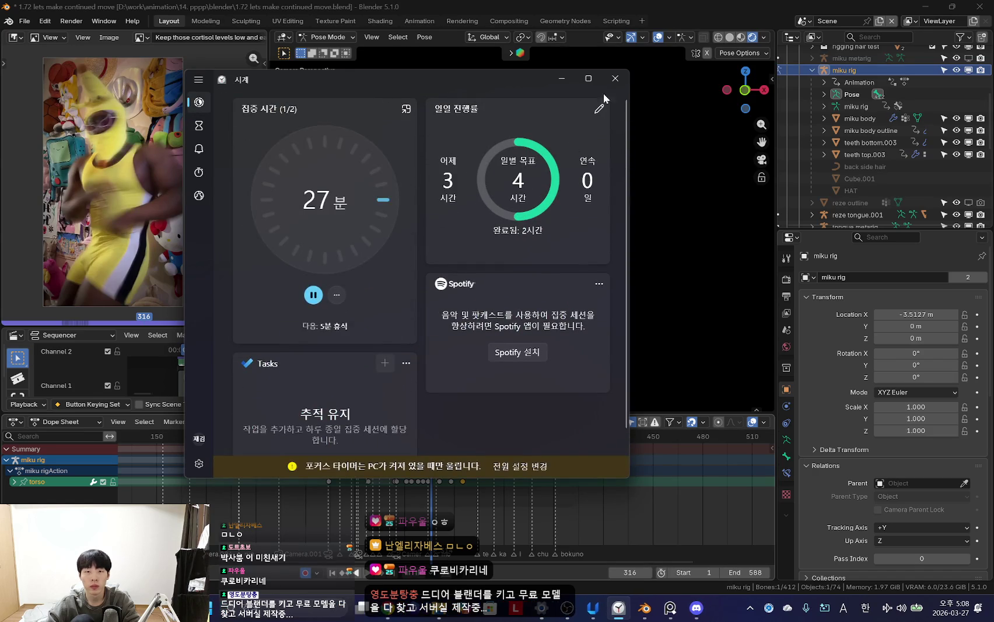
left_click(561, 78)
- Select all of the rig's bones so their keys appear in the Dope Sheet
key("shift+alt+z")
key("shift+alt+z")
key("a")
scroll(429, 485, "up", 5)
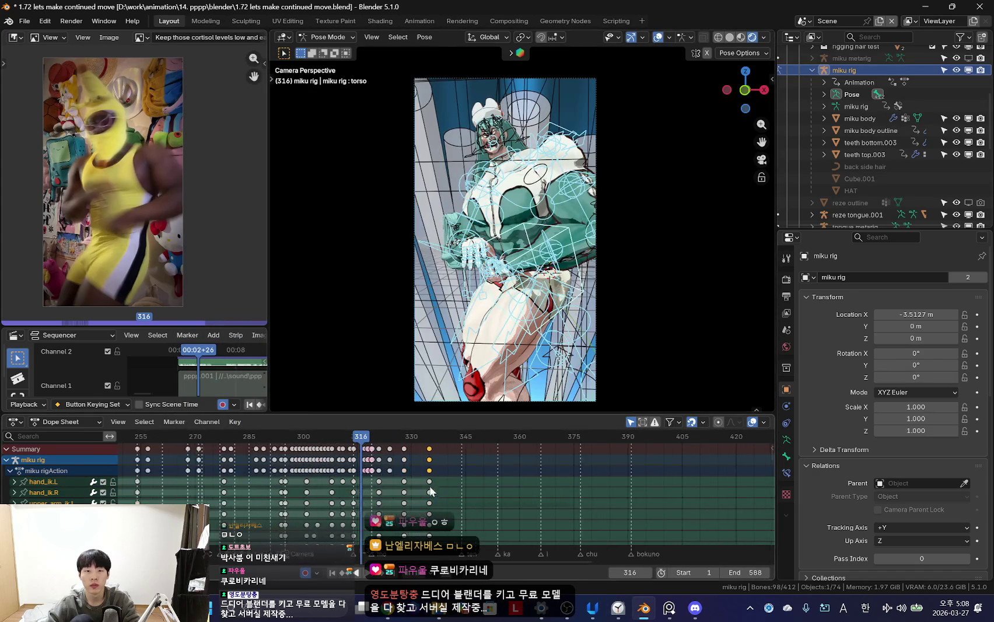
- Play back from frame 316 and scrub around frame 335 to compare against the reference
key("shift+alt+z")
key("space")
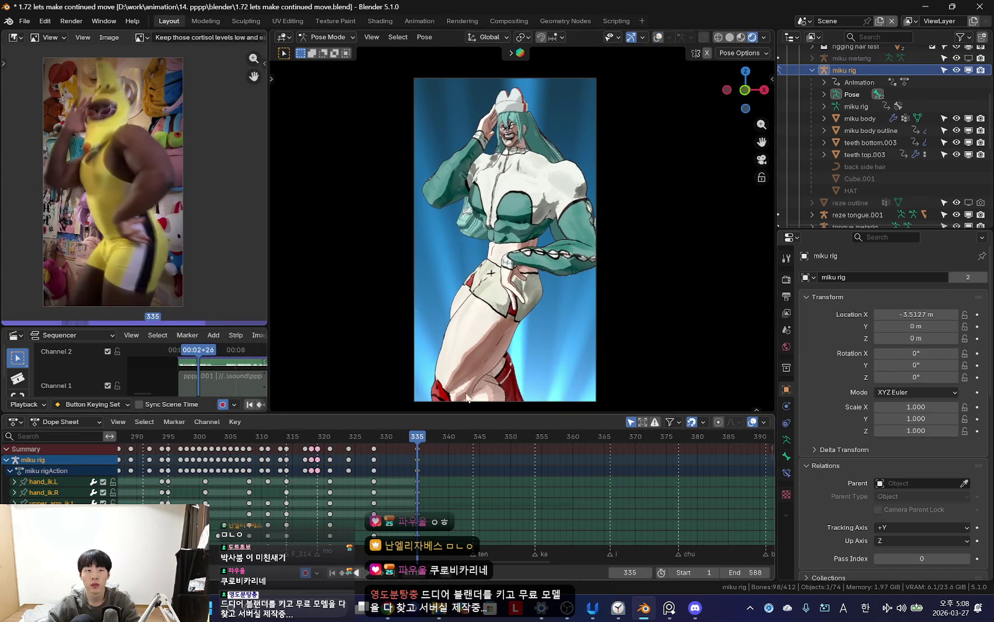
key("shift+alt+z")
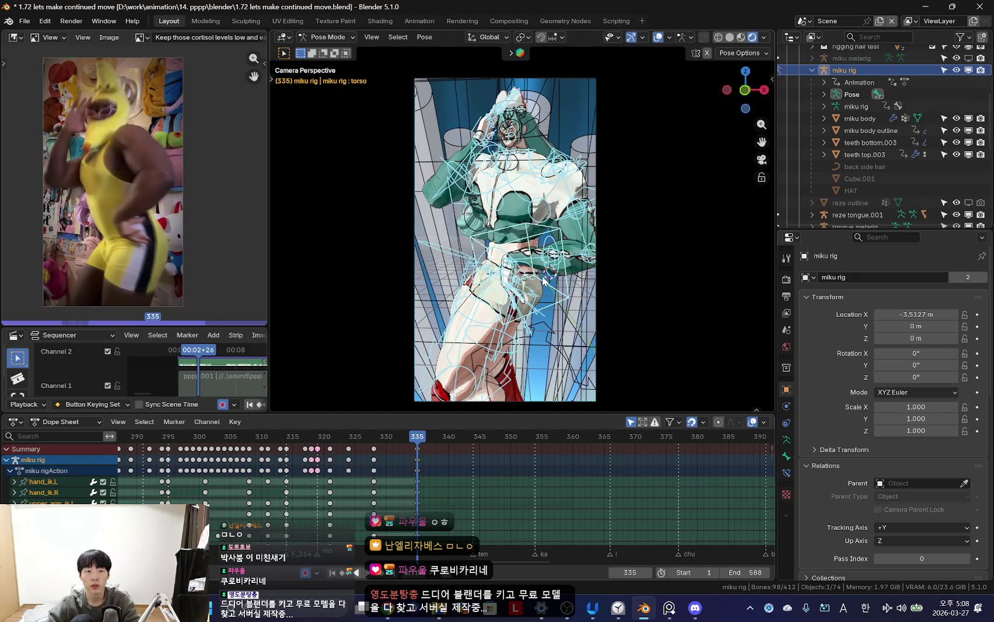
left_click(543, 279)
key("shift+alt+z")
mouse_move(371, 499)
left_mouse_down()
mouse_move(417, 499)
mouse_move(336, 488)
mouse_move(415, 499)
left_mouse_up()
key("shift+alt+z")
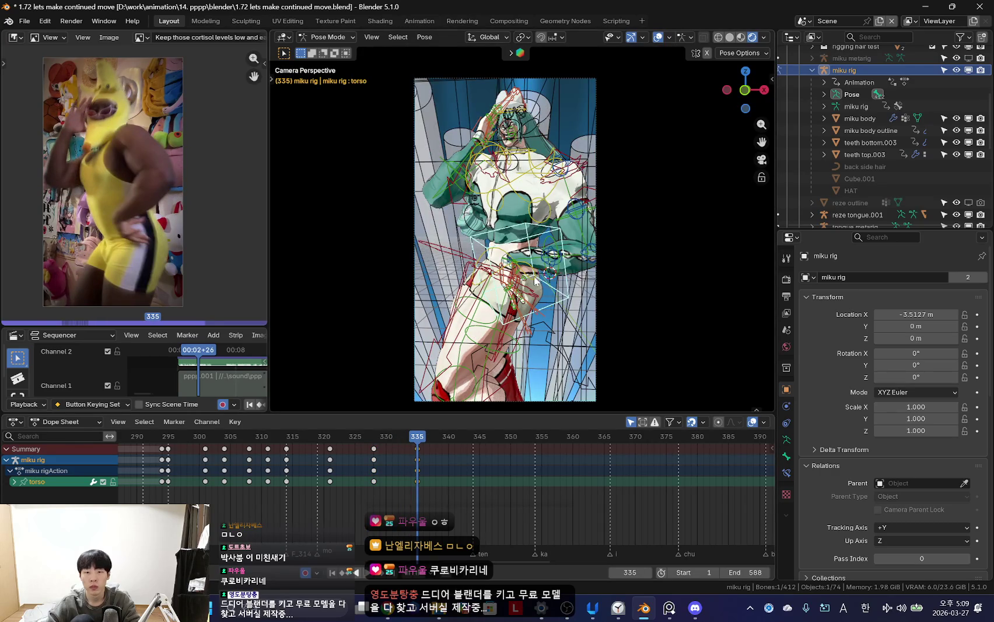
- Rotate the hips control at frame 335
key("shift+alt+z")
key("r")
key("r")
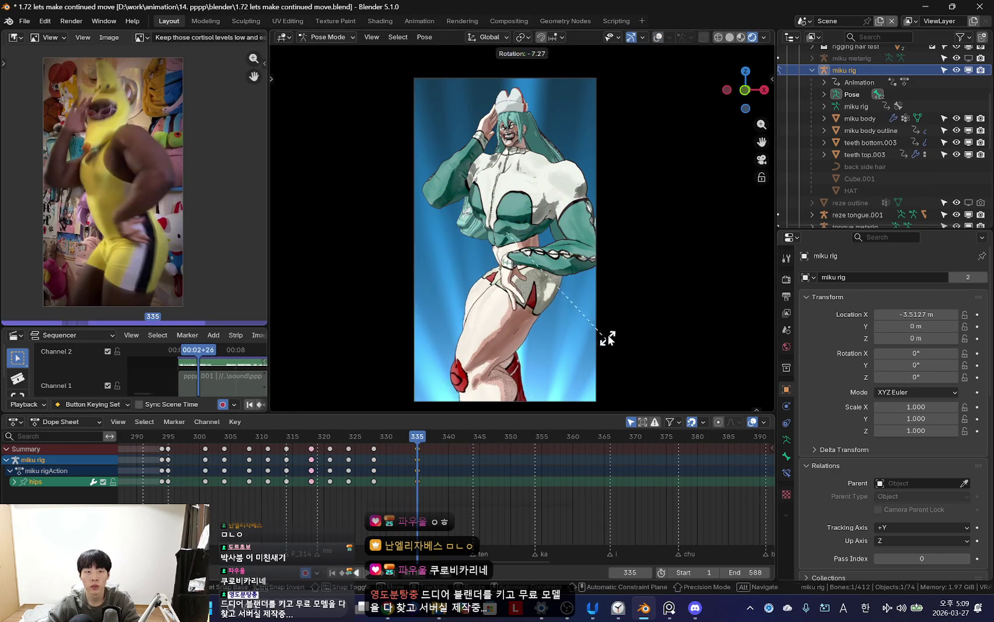
left_click(613, 350)
key("r")
key("r")
left_click(619, 322)
- Rotate the chest control freely and key the new chest pose at 335
key("shift+alt+z")
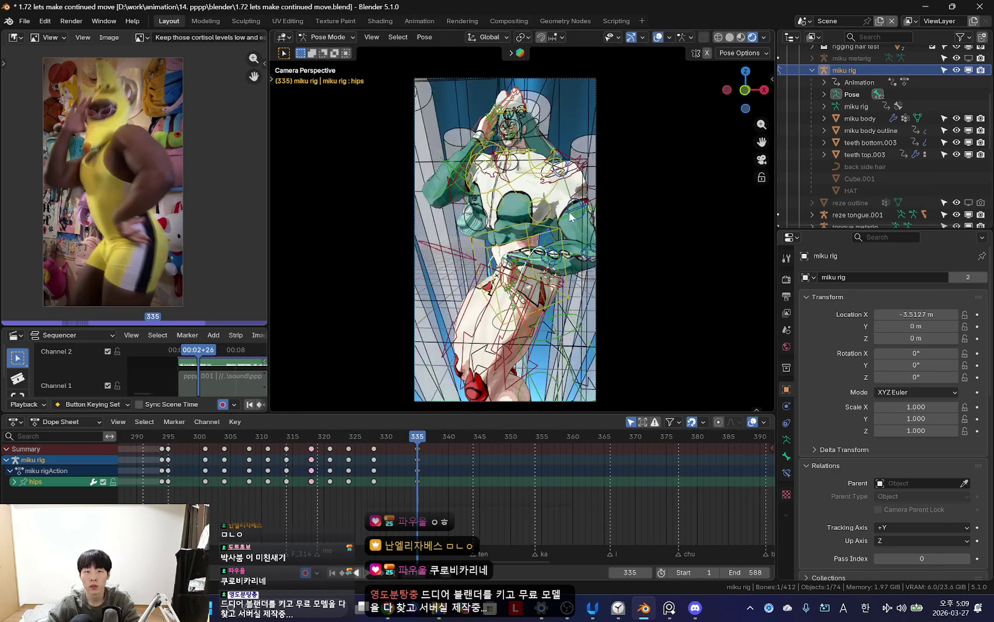
left_click(548, 286)
key("shift+alt+z")
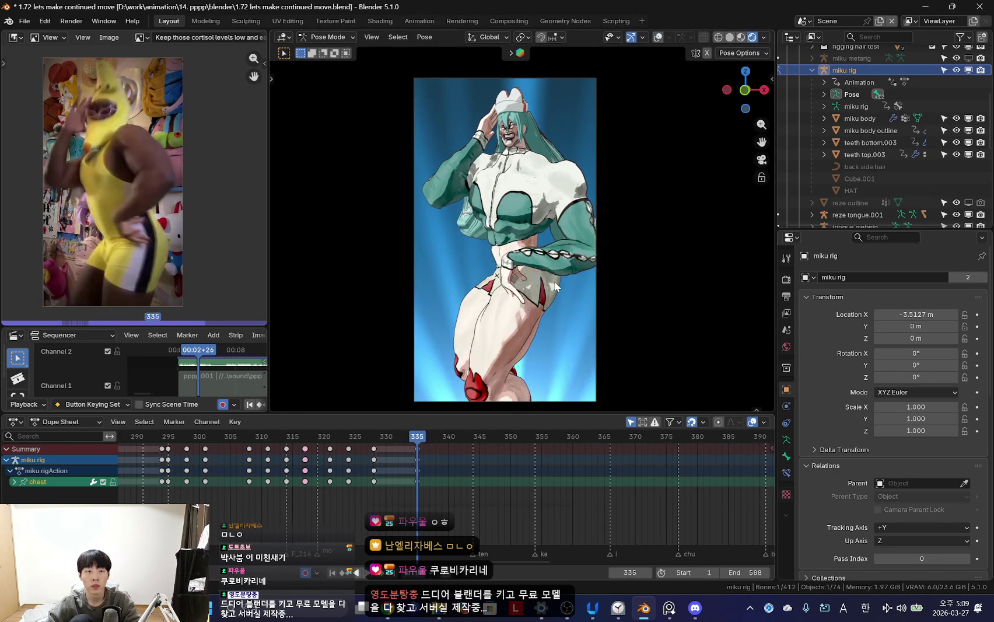
key("r")
key("r")
left_click(613, 257)
key("i")
- Compare keyframes 328 and 335, then rotate the chest a bit further
key("Down")
key("Down")
key("Up")
key("shift+alt+z")
key("shift+alt+z")
key("Up")
key("r")
left_click(673, 282)
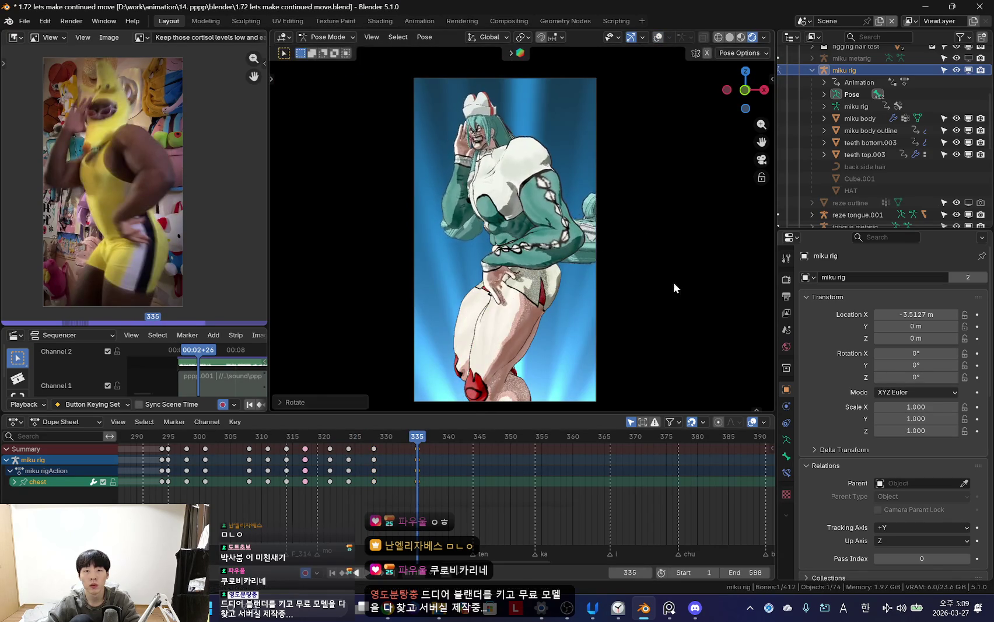
- Select the torso control and rotate it at frame 335, keying the new pose
key("Down")
key("Down")
key("Up")
key("Up")
key("shift+alt+z")
left_click(567, 287)
key("shift+alt+z")
key("shift+alt+z")
left_click(571, 282)
key("shift+alt+z")
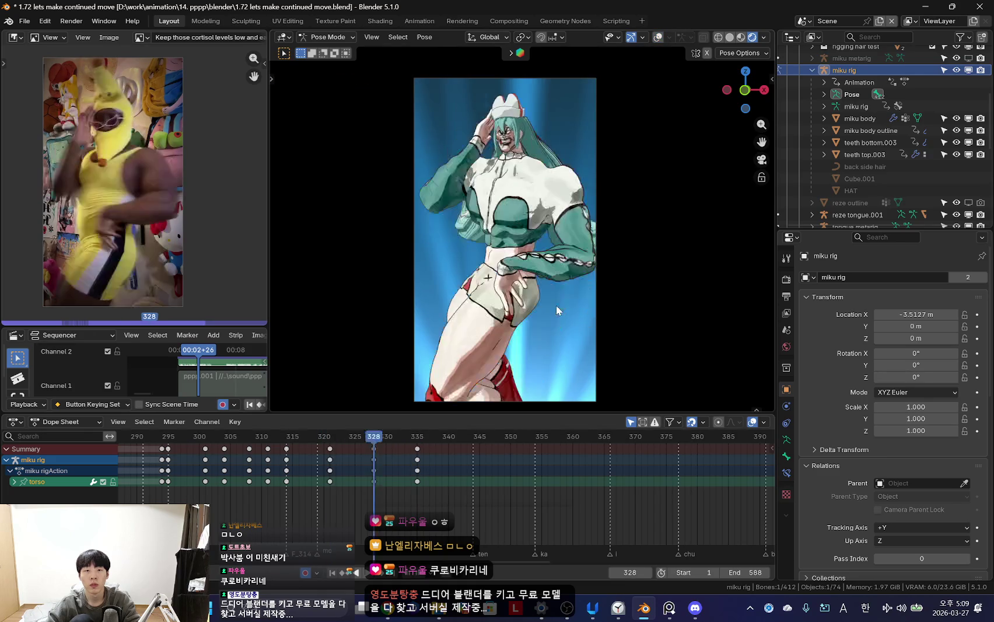
key("r")
left_click(602, 299)
key("Down")
- Flip between keyframes 328 and 335 to compare the torso poses
key("Up")
key("Down")
key("Up")
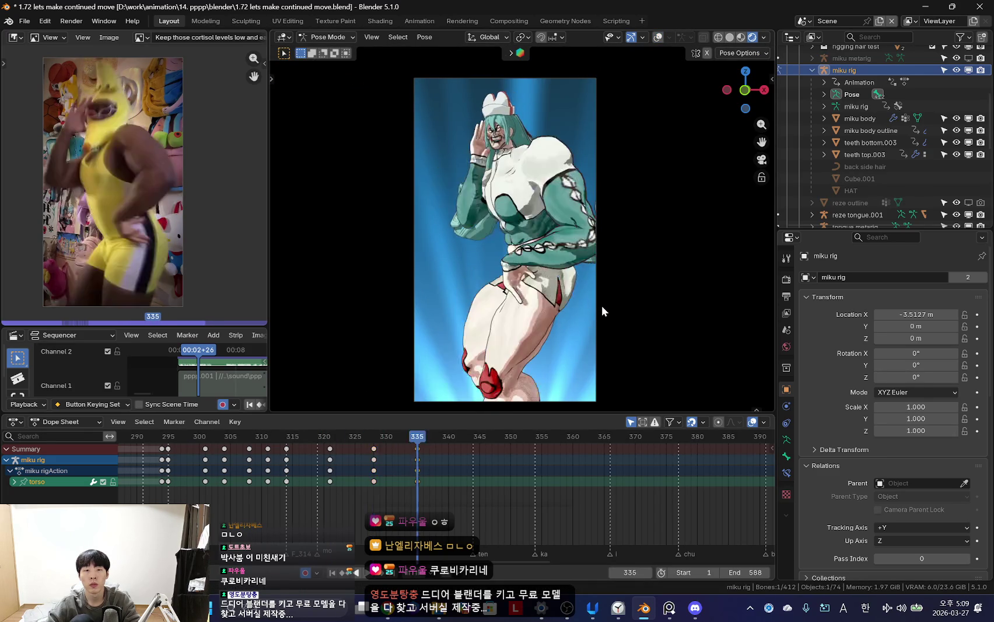
key("Down")
key("Up")
key("shift+alt+z")
key("Down")
key("shift+alt+z")
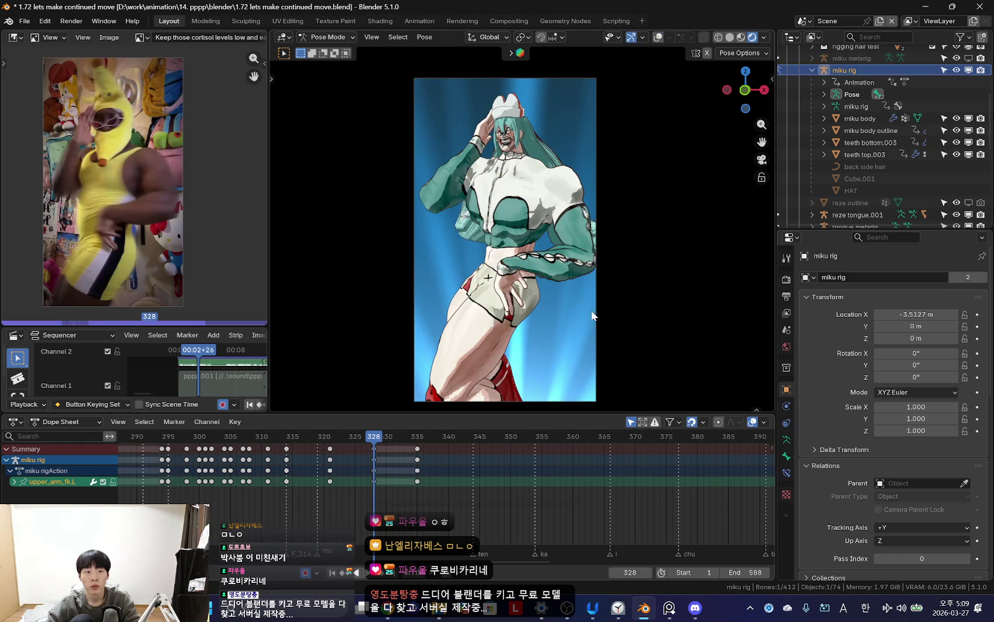
key("Up")
- Try a left upper arm rotation, then undo it
key("r")
left_click(608, 291)
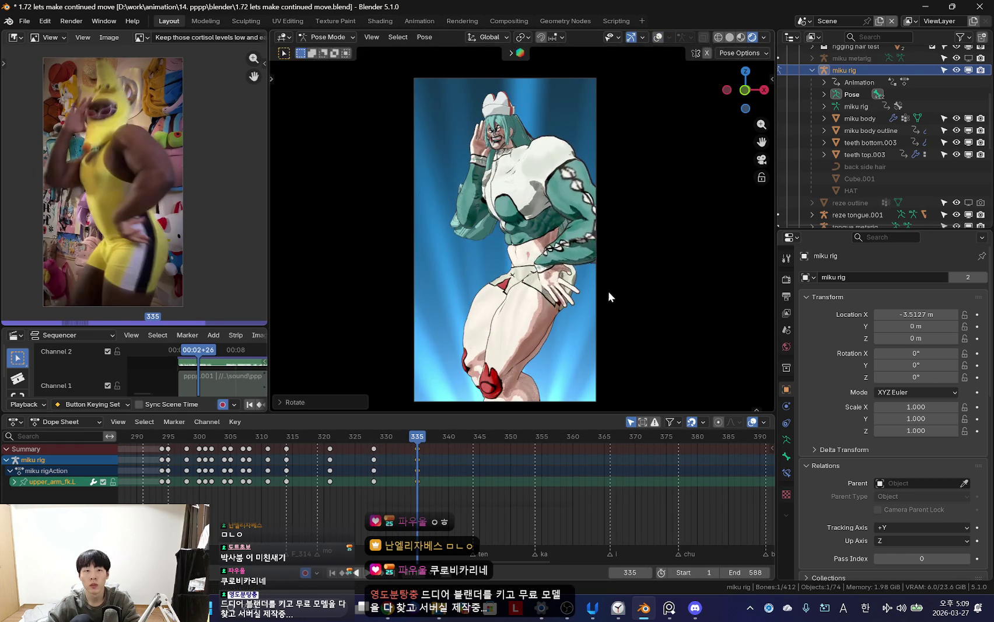
key("ctrl+z")
key("shift+alt+z")
- Rotate the left shoulder control, then refine it with free trackball rotation
left_click(528, 161)
scroll(528, 161, "up", 3)
key("shift+alt+z")
key("r")
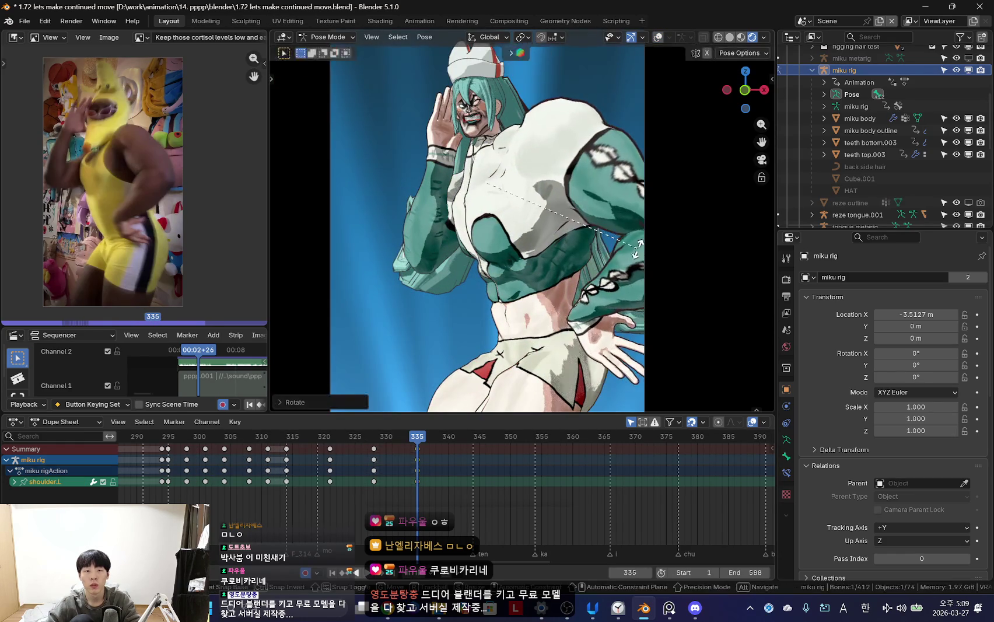
left_click(607, 274)
scroll(592, 287, "down", 2)
scroll(618, 295, "down", 2)
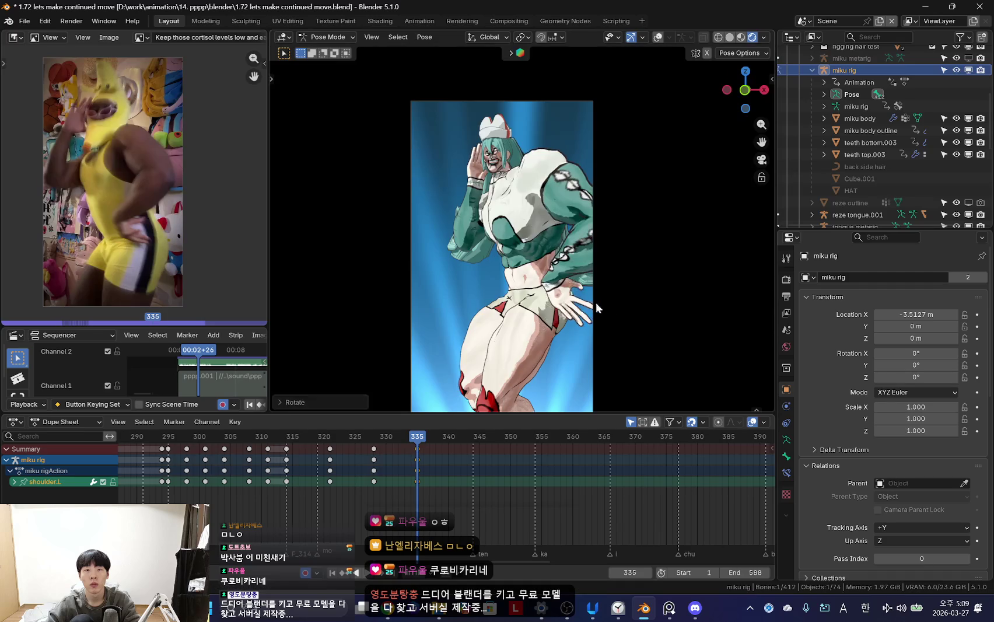
key("r")
key("r")
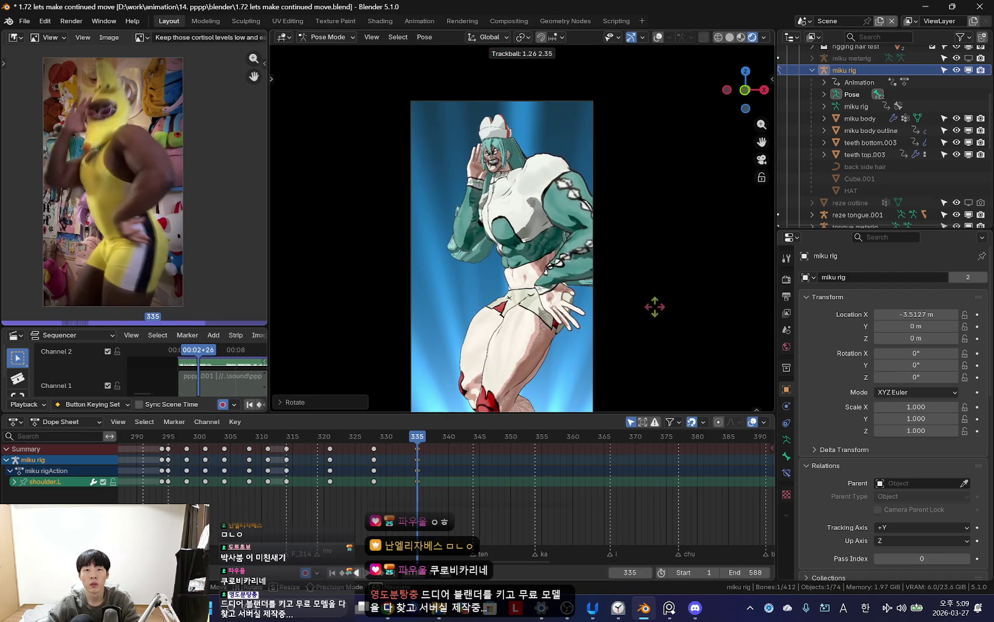
left_click(621, 278)
scroll(621, 278, "up", 2)
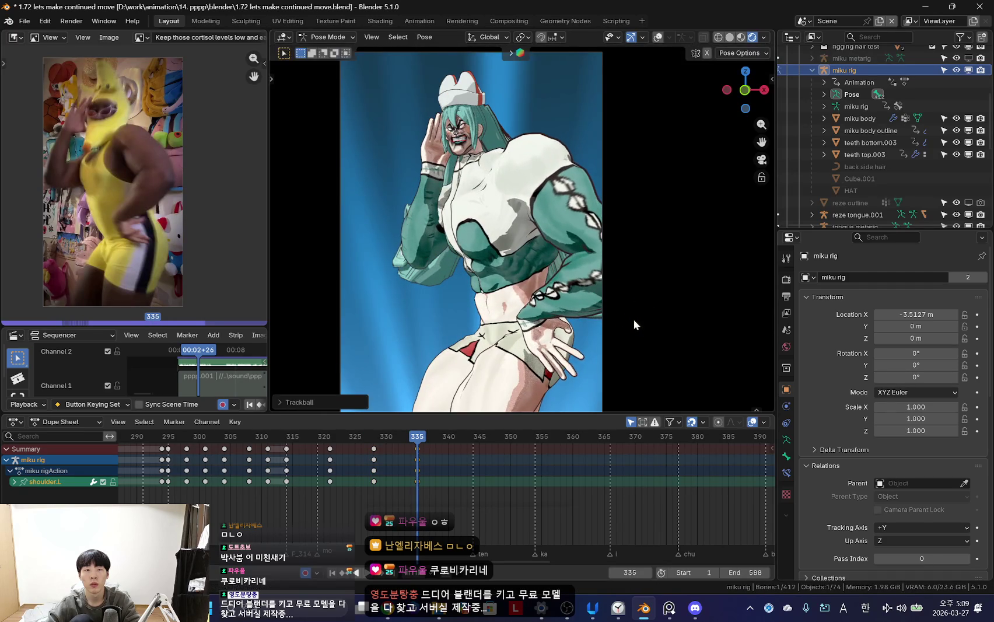
- Select the left upper arm control and check it against the previous keyframe
key("shift+alt+z")
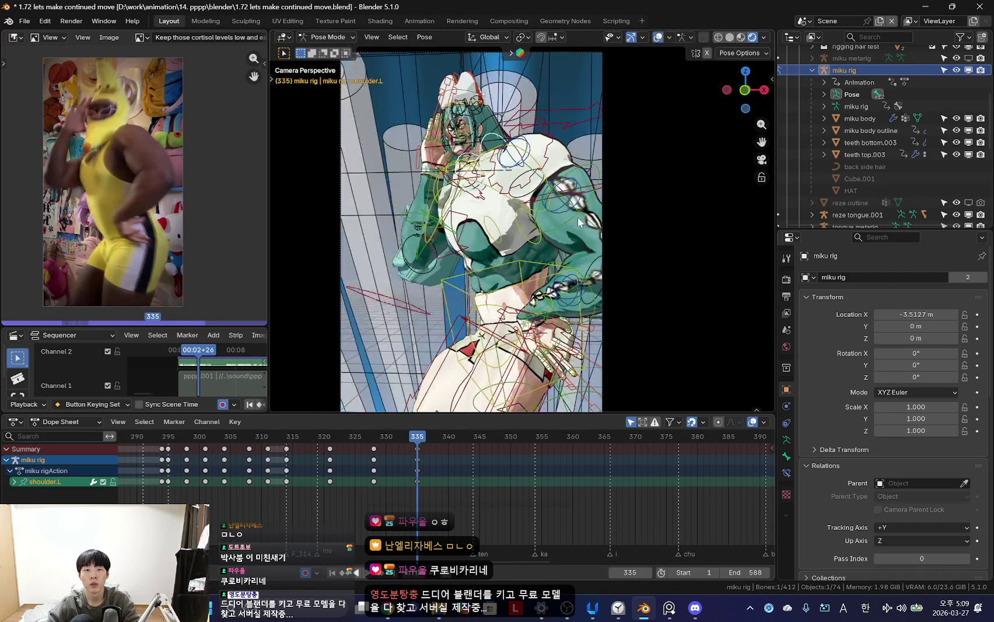
left_click(577, 219)
key("shift+alt+z")
key("Down")
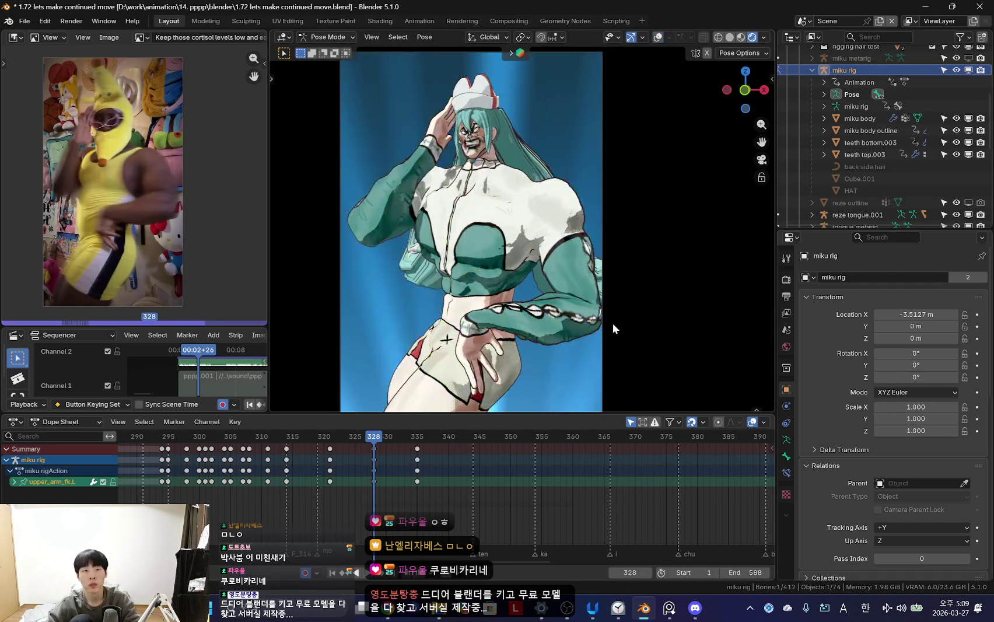
key("Up")
- Scale the left thumb control at frame 335
key("shift+alt+z")
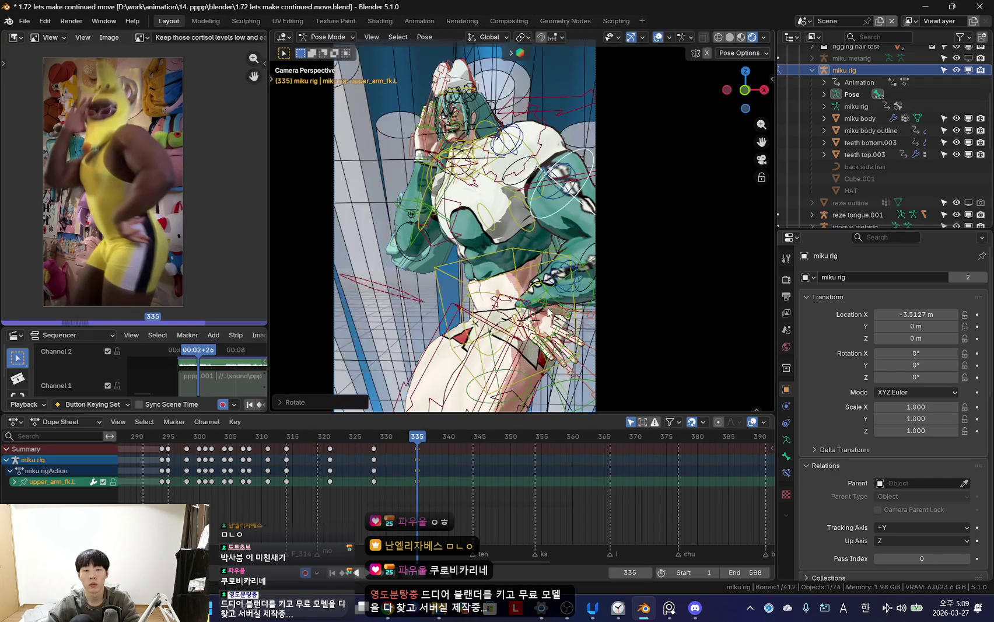
left_click(571, 318)
left_click(592, 318)
key("shift+alt+z")
key("s")
left_click(584, 314)
- Step through keyframes 321 to 328 to compare earlier poses
key("Down")
key("i")
key("Down")
key("Up")
key("Down")
key("Up")
key("Up")
- Select the left upper arm and flip between neighbouring keyframes around 335
key("shift+alt+z")
left_click(552, 237)
key("shift+alt+z")
scroll(595, 306, "down", 3)
key("shift+alt+z")
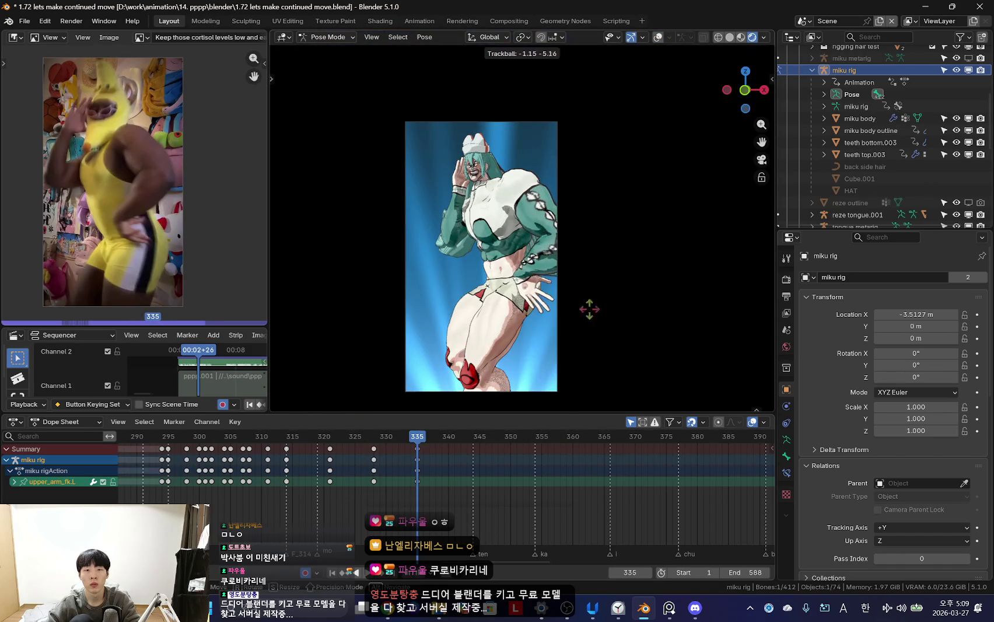
key("shift+alt+z")
key("Down")
key("Down")
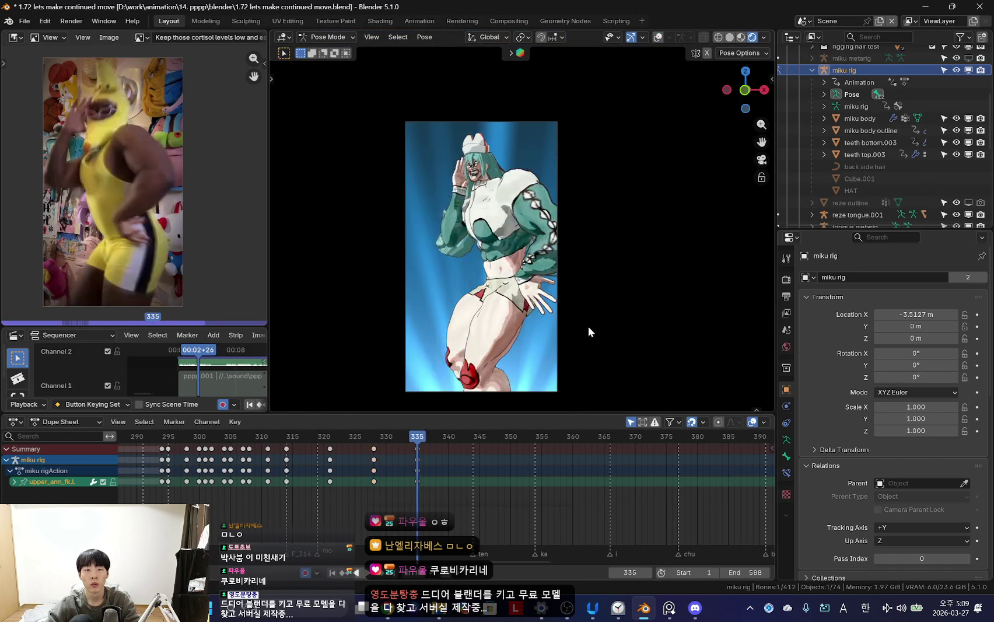
key("Up")
key("Up")
key("Down")
key("Up")
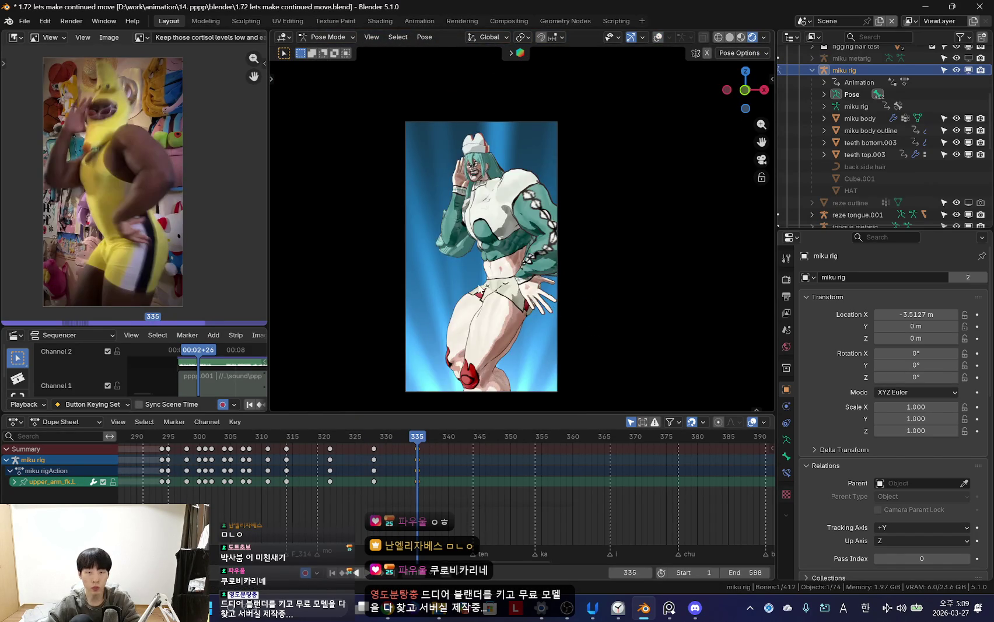
scroll(573, 315, "up", 3)
- Rotate the raised right forearm at frame 335
key("shift+alt+z")
key("ctrl+shift+m")
key("shift+alt+z")
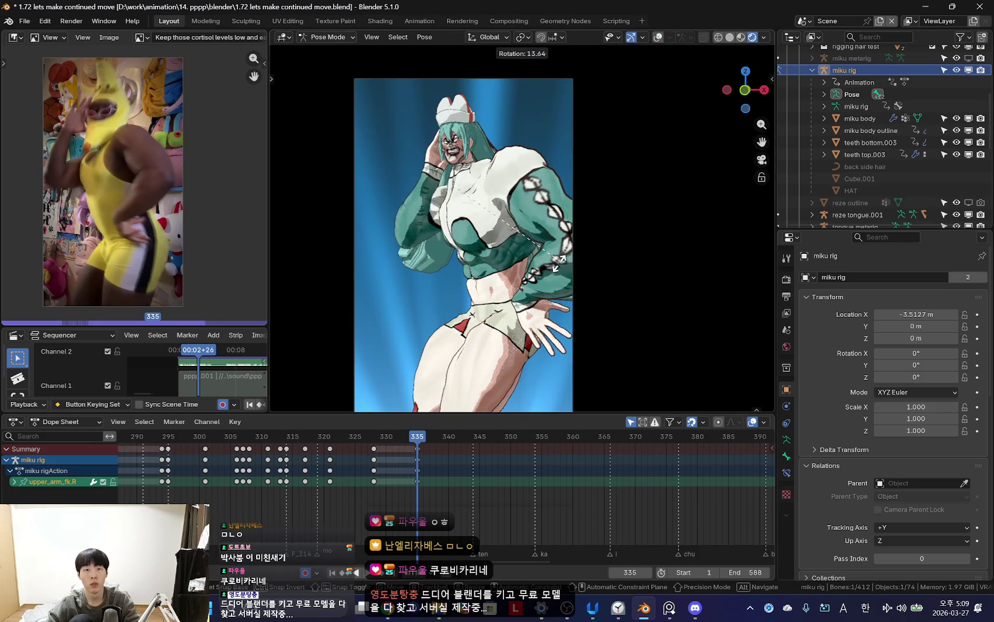
key("shift+alt+z")
key("bracketright")
key("shift+alt+z")
key("r")
left_click(536, 201)
- Select the right hand bone and compare its pose with the earlier keyframe
key("shift+alt+z")
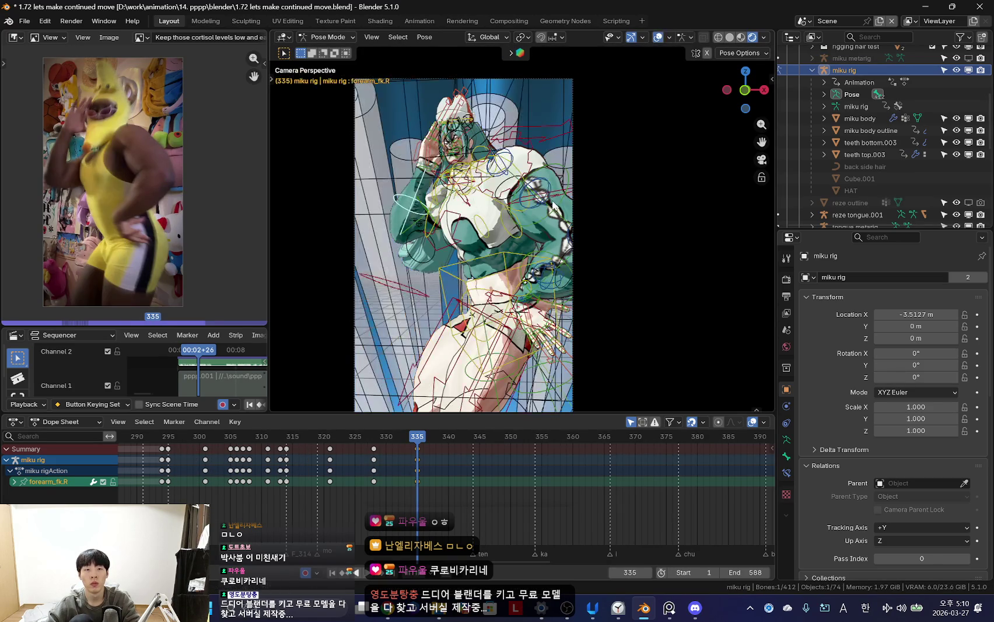
key("shift+alt+z")
key("bracketright")
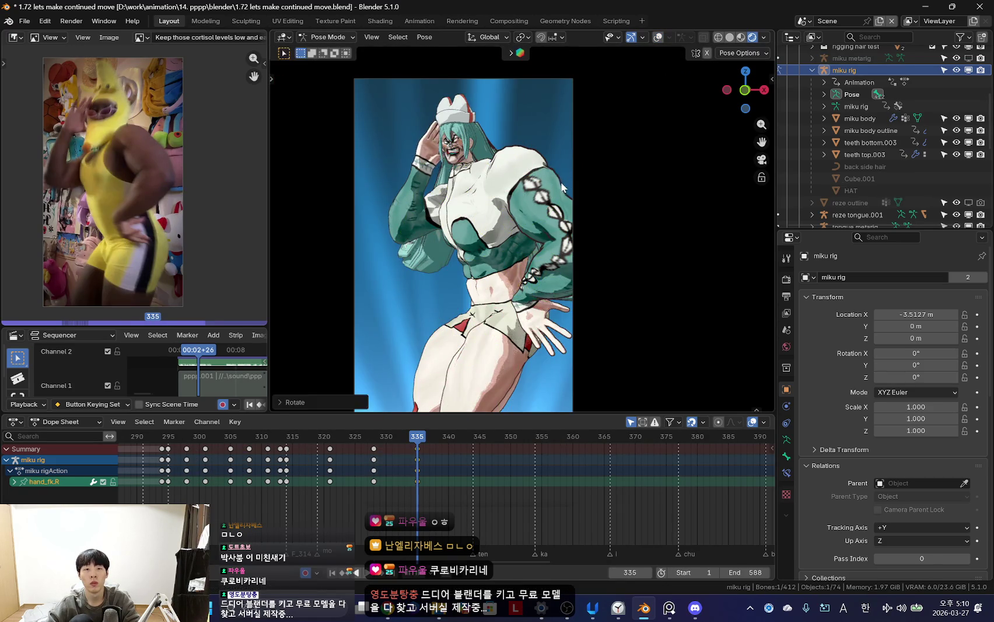
key("shift+alt+z")
key("shift+alt+z")
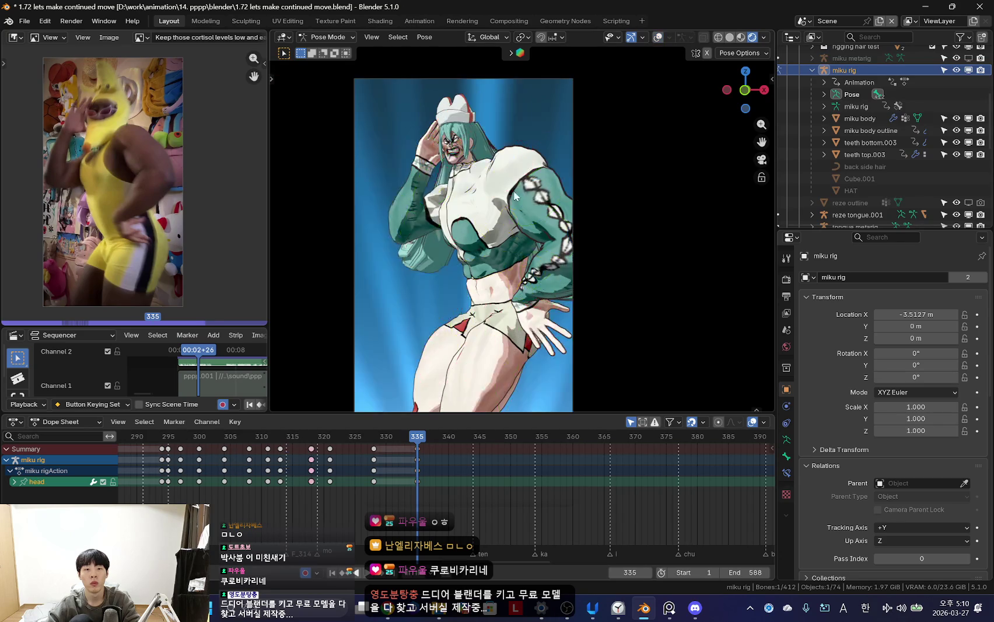
key("Down")
key("Down")
key("Up")
key("Up")
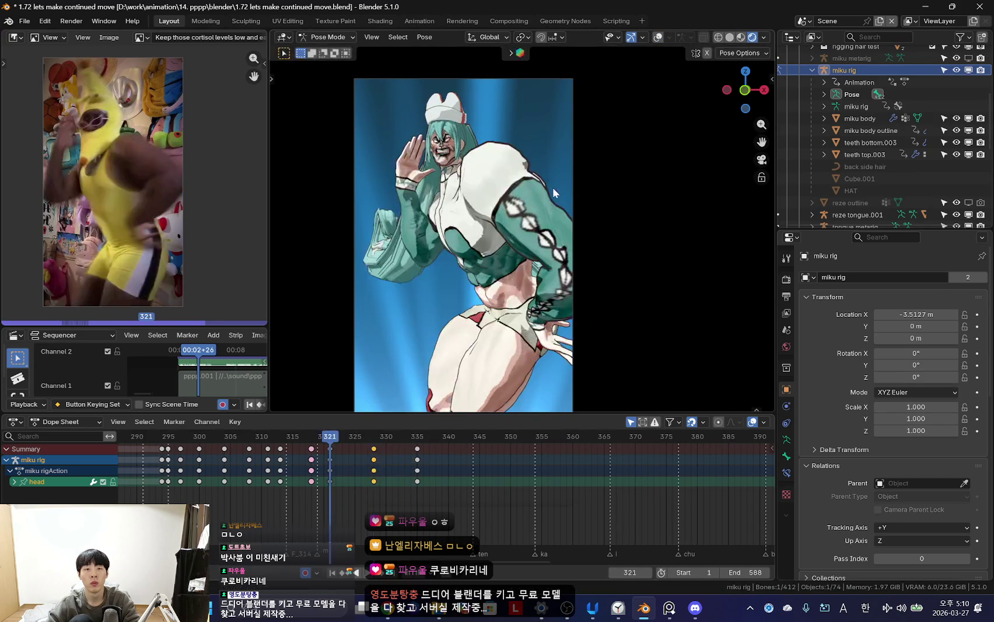
- Rotate and key the pose at frame 335, then play back to review the motion
key("r")
left_click(588, 190)
key("Down")
key("space")
scroll(416, 485, "down", 2)
scroll(330, 490, "up", 3)
key("space")
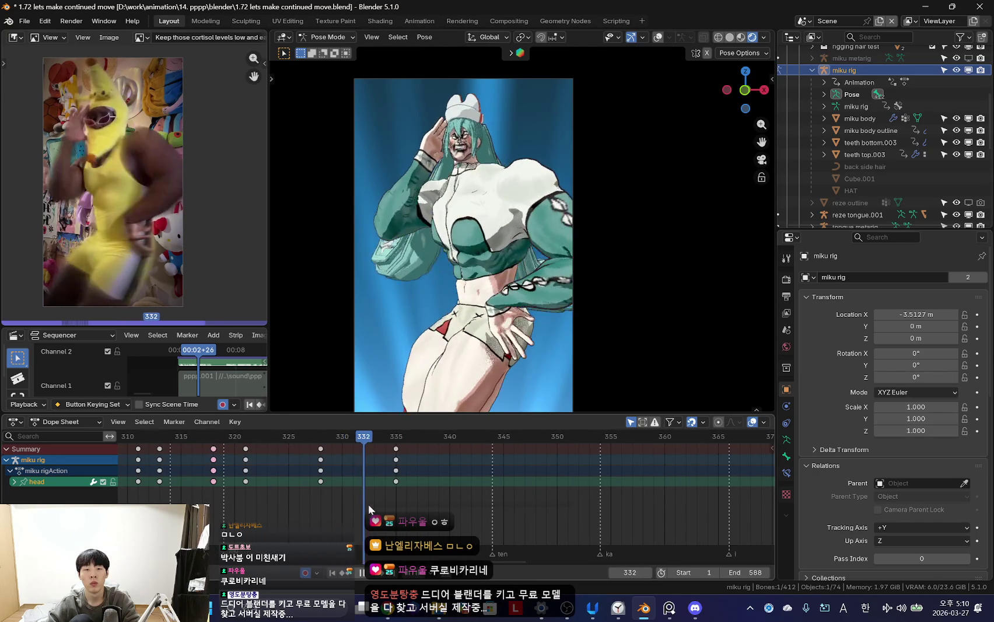
- Select all the rig's bones, pick the left forearm bone, then scrub to frame 328 with bone overlays hidden
key("Down")
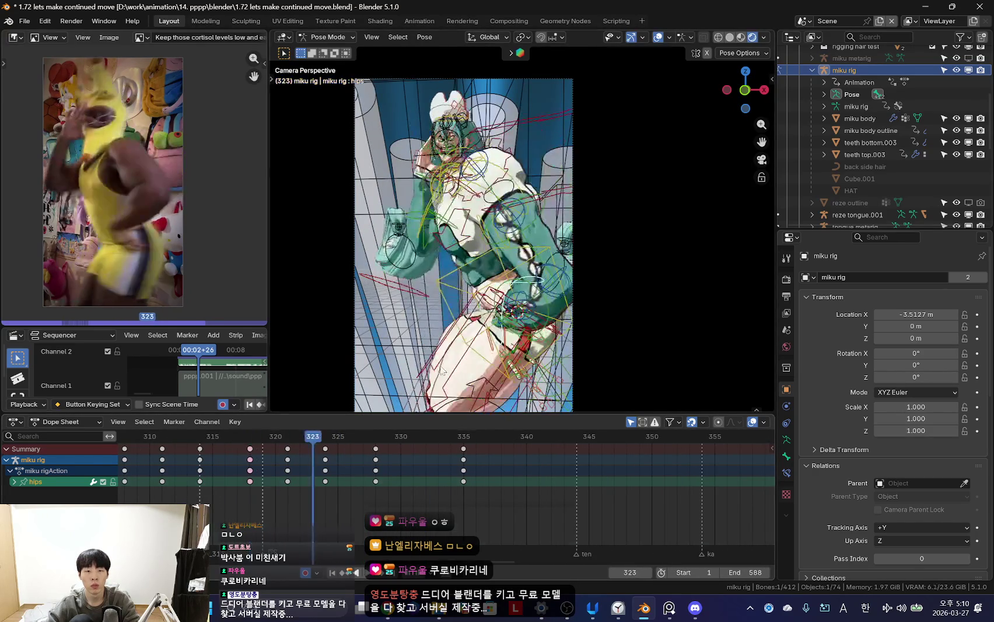
key("Down")
key("a")
scroll(319, 459, "up", 1)
right_click(340, 463)
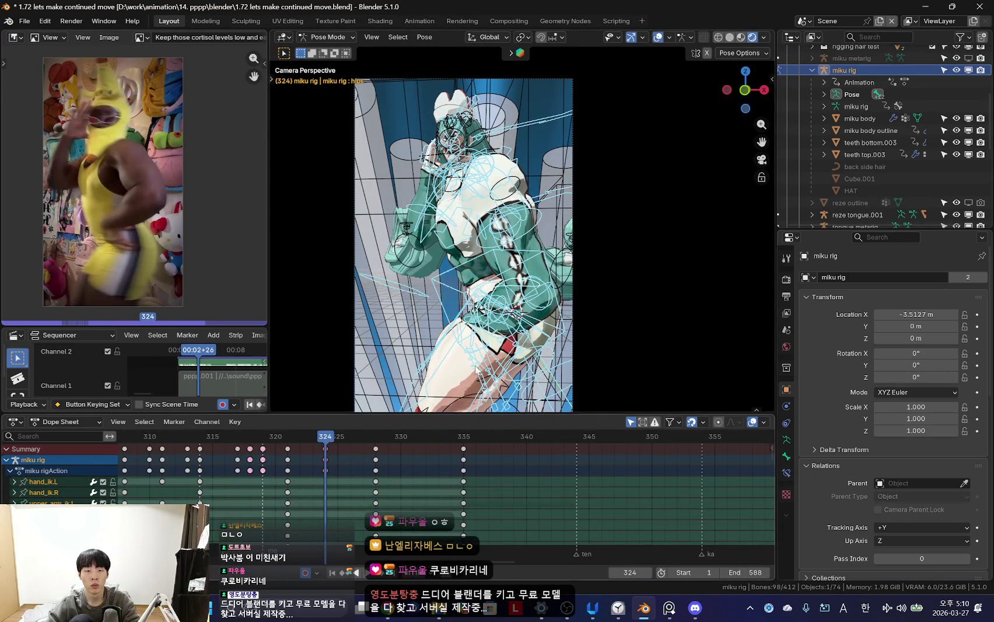
left_click(513, 303)
left_click_drag(313, 479, 375, 480)
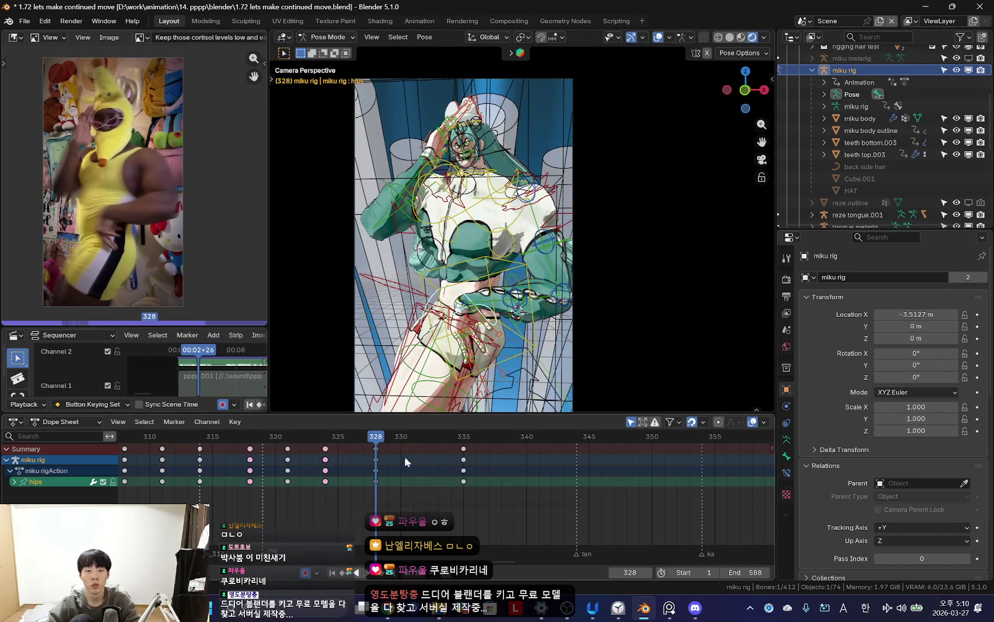
key("shift+alt+z")
key("space")
key("space")
- Rotate and key the hips at frame 331, comparing against the neighbouring keyframe poses
key("r")
key("r")
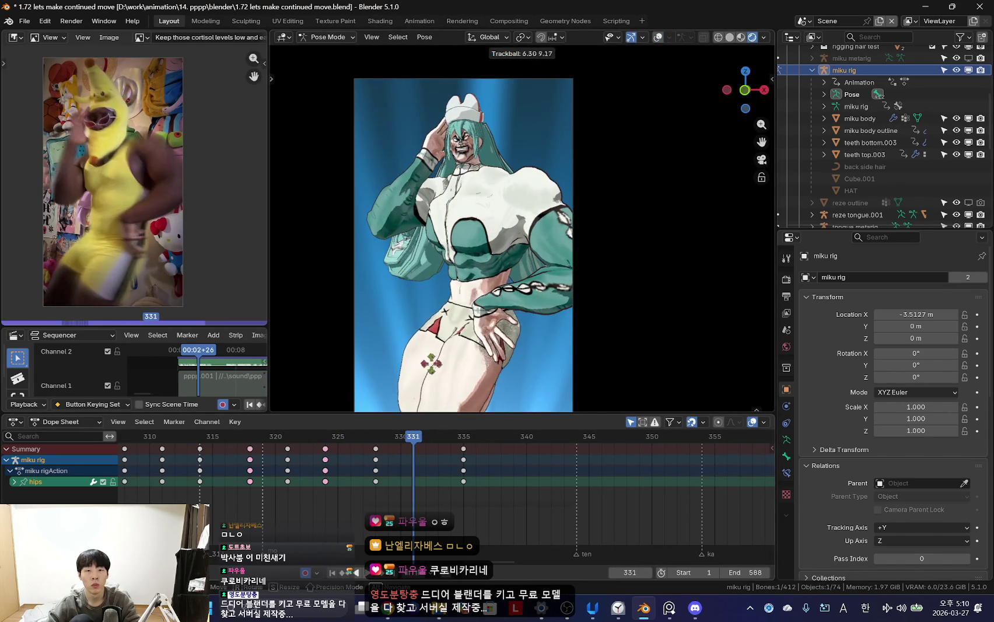
left_click(528, 394)
key("Down")
key("Up")
mouse_move(374, 481)
left_mouse_down()
mouse_move(417, 474)
mouse_move(298, 398)
mouse_move(414, 402)
left_mouse_up()
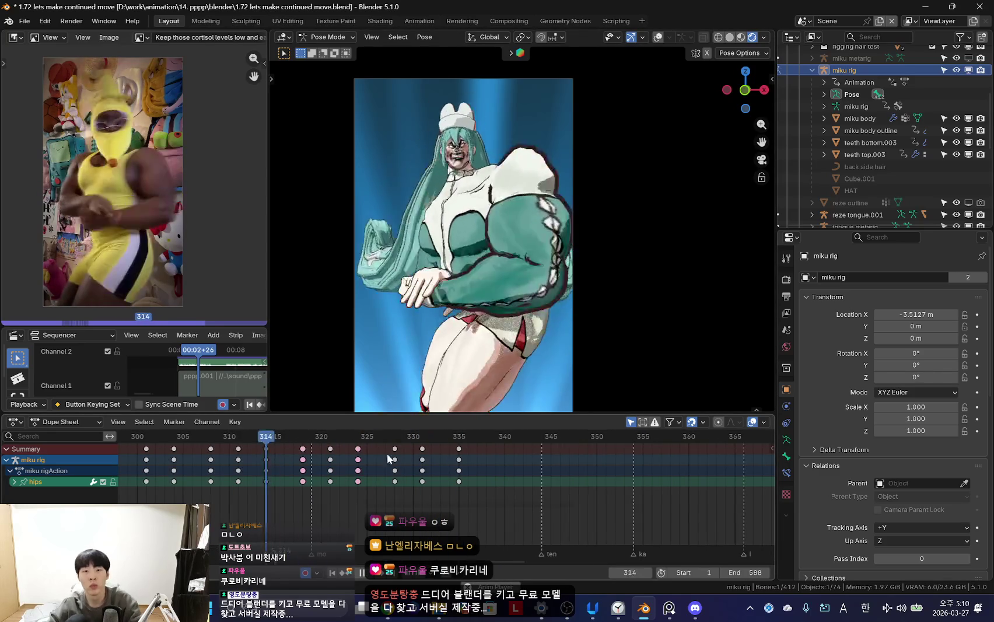
scroll(321, 484, "up", 1)
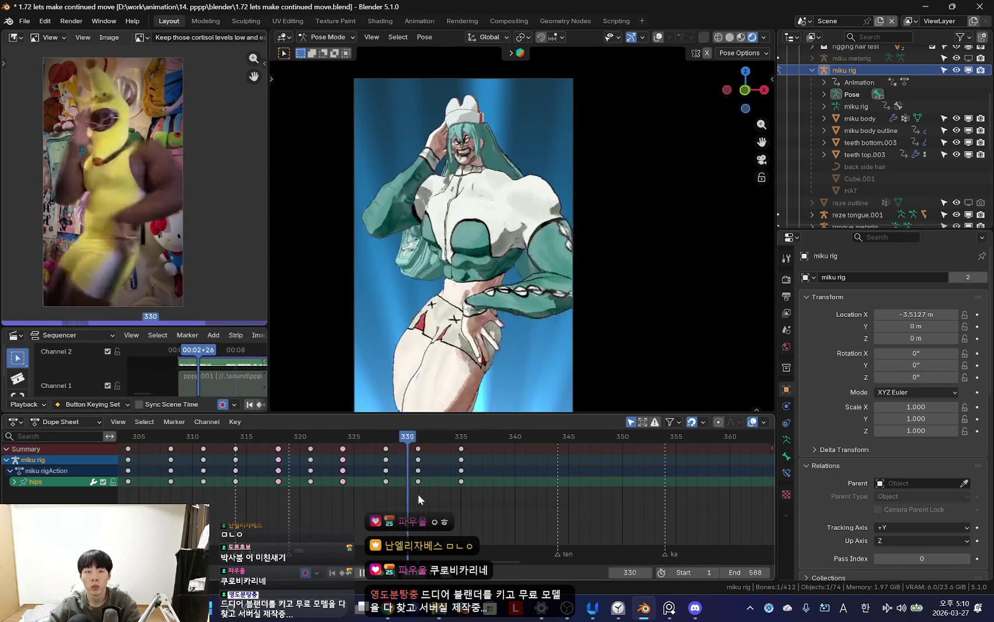
key("space")
left_click_drag(326, 469, 417, 478)
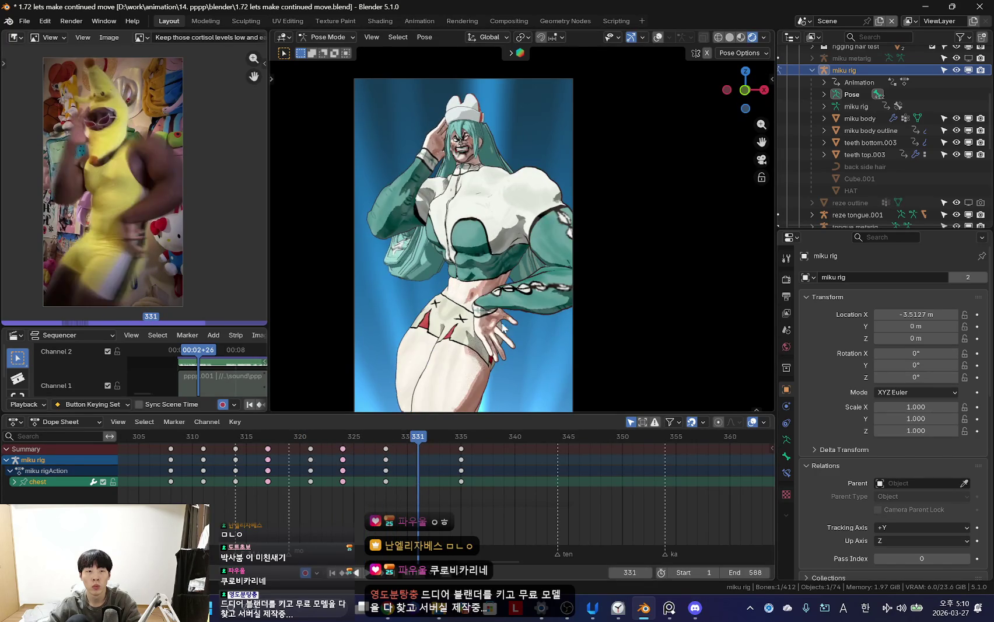
- Rotate and key the chest at frame 331, then scrub frames 328–336 to compare
key("r")
left_click(560, 274)
key("r")
left_click(574, 278)
key("r")
left_click(541, 338)
key("space")
left_click(409, 487)
mouse_move(410, 487)
left_mouse_down()
mouse_move(467, 479)
mouse_move(425, 476)
left_mouse_up()
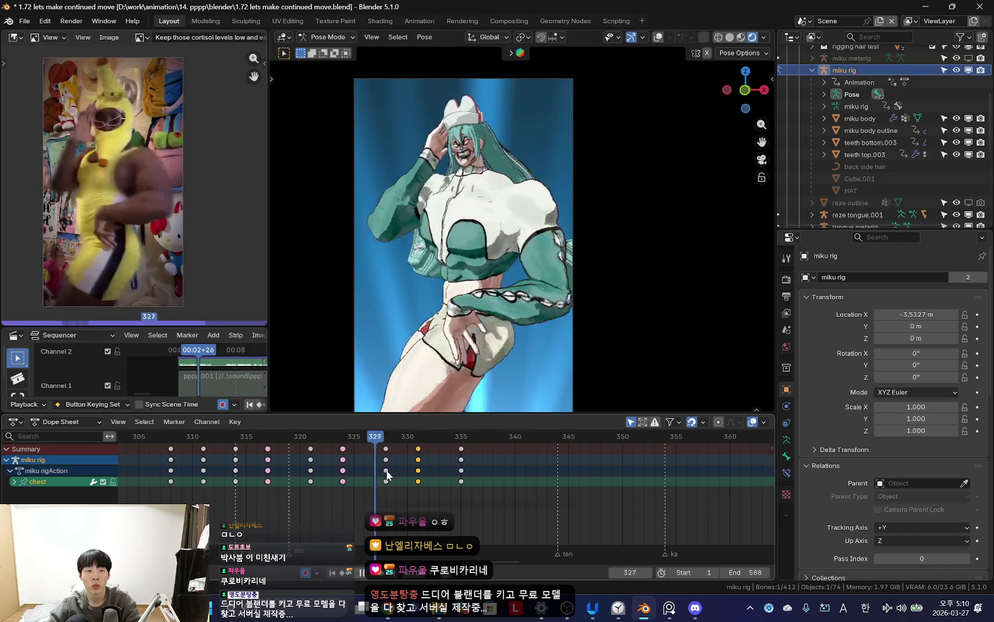
- Shift the chest keys one frame later to frame 332 and review frames 322–332
key("g")
left_click(429, 471)
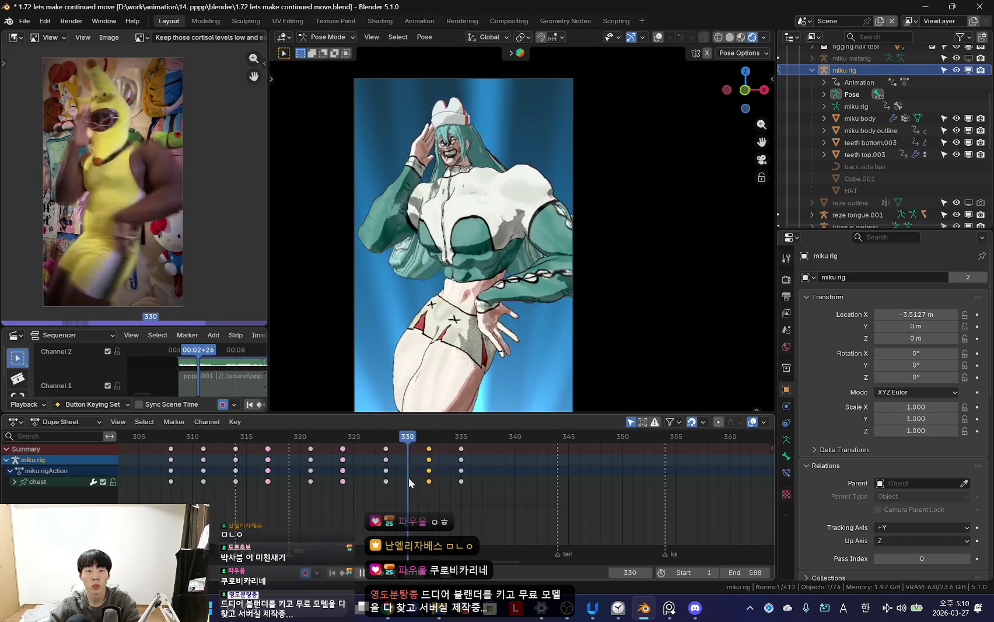
left_click_drag(429, 487, 427, 492)
key("Down")
key("Up")
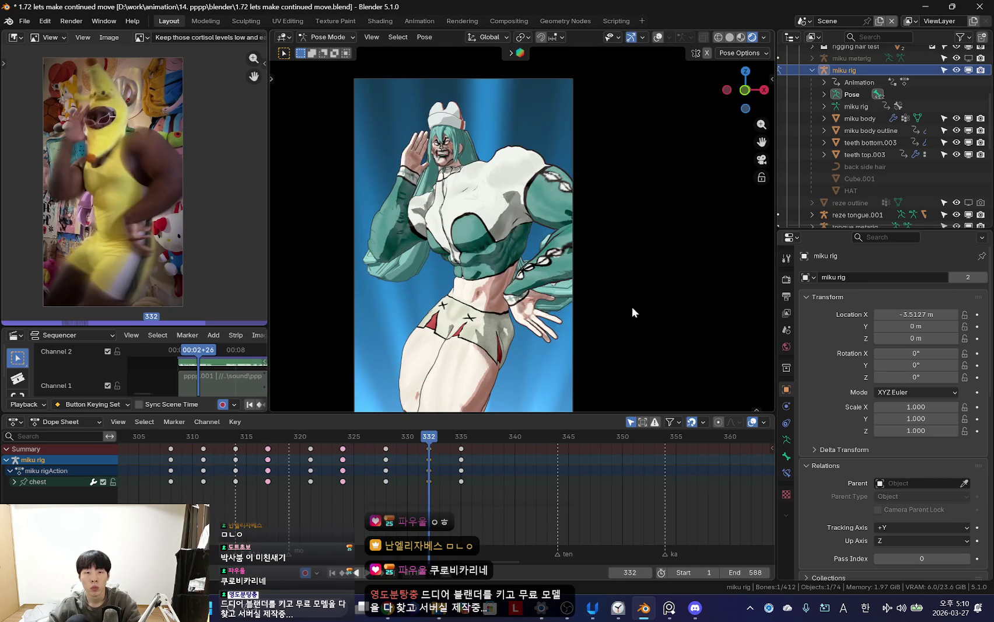
- Rotate the arm and torso at frame 332, then review frames 325–338
key("r")
key("r")
left_click(410, 343)
left_click_drag(493, 432, 459, 489)
key("space")
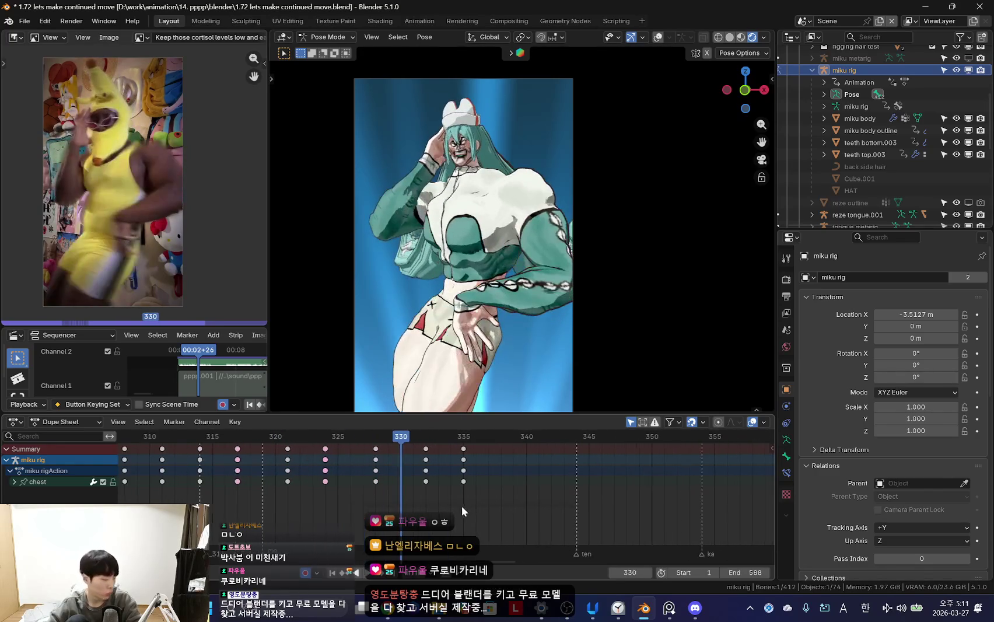
- Mark the frame-332 keys as Extreme and select the torso bone
key("r")
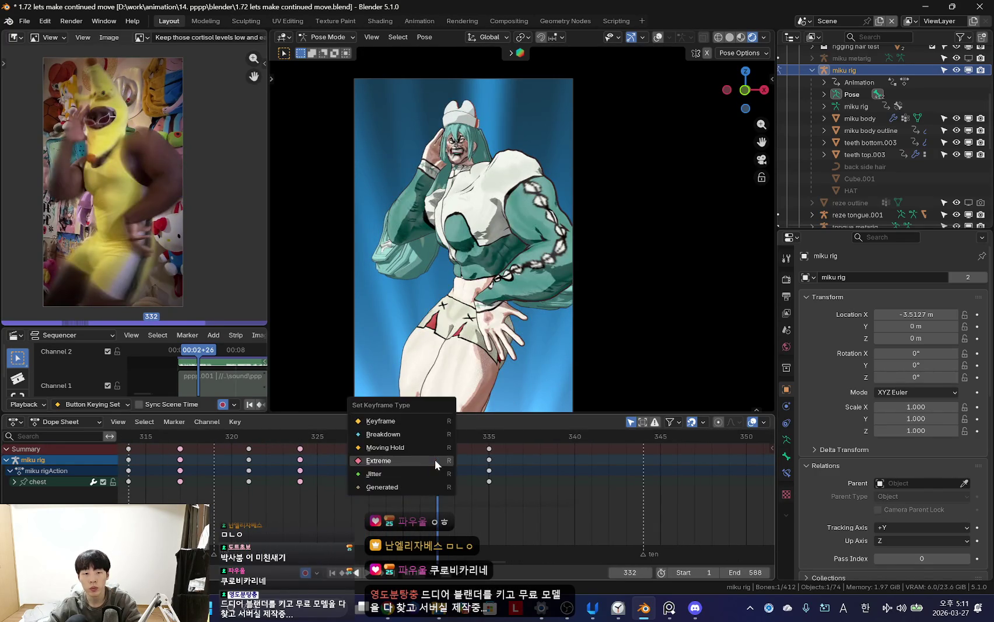
left_click(435, 459)
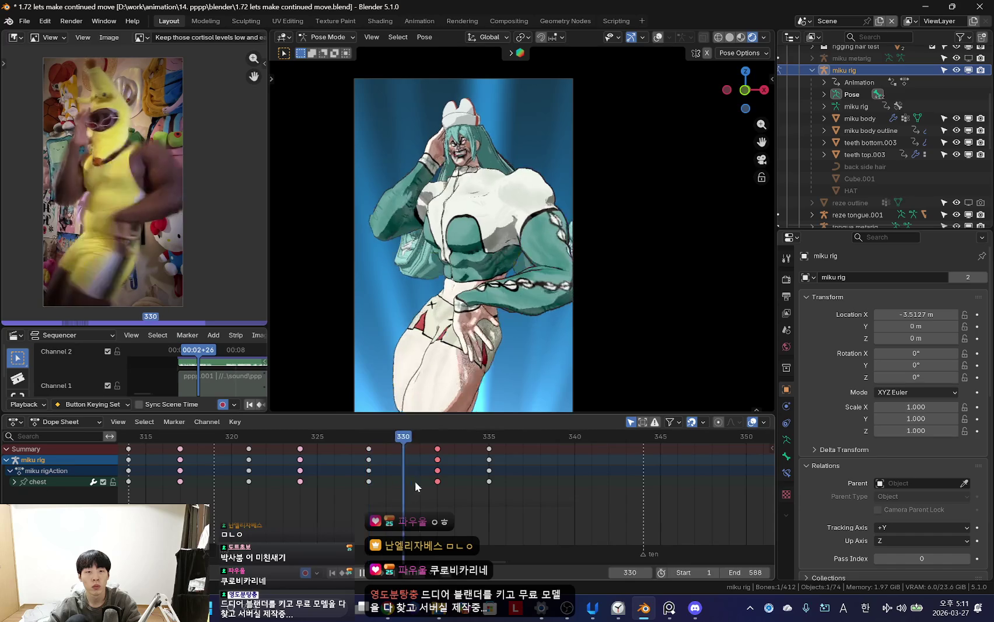
key("space")
key("shift+alt+z")
left_click(531, 348)
key("space")
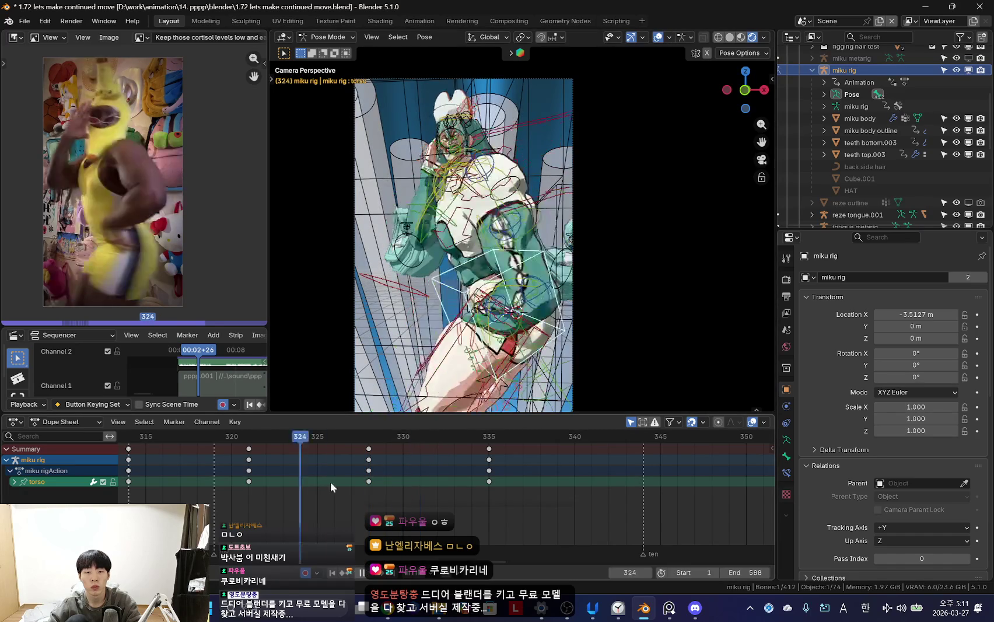
key("shift+alt+z")
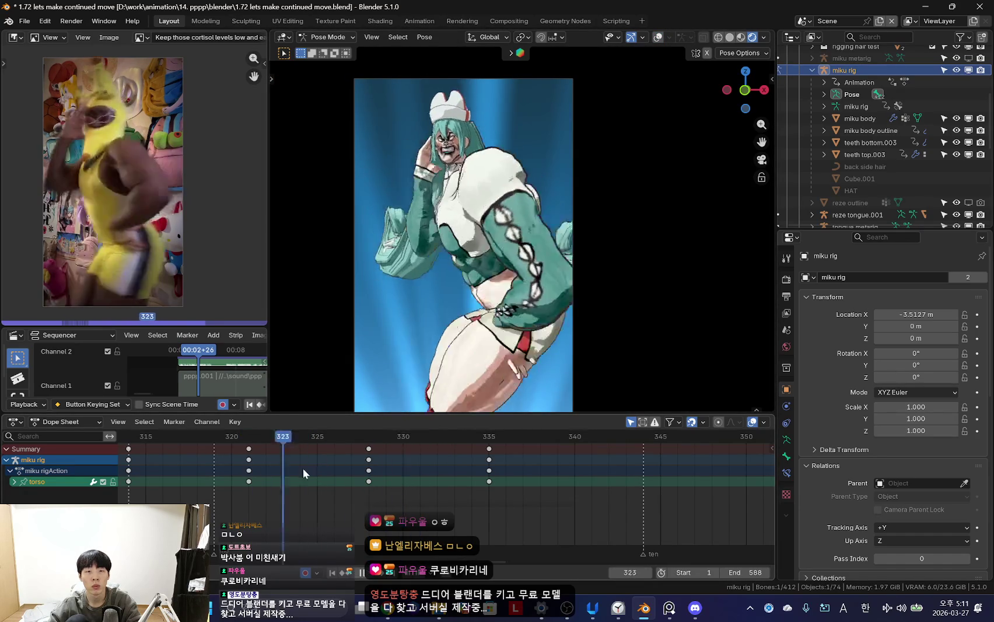
key("space")
- Try a torso rotation keyed at frame 330, review it, then undo it
key("g")
key("r")
left_click(582, 329)
key("space")
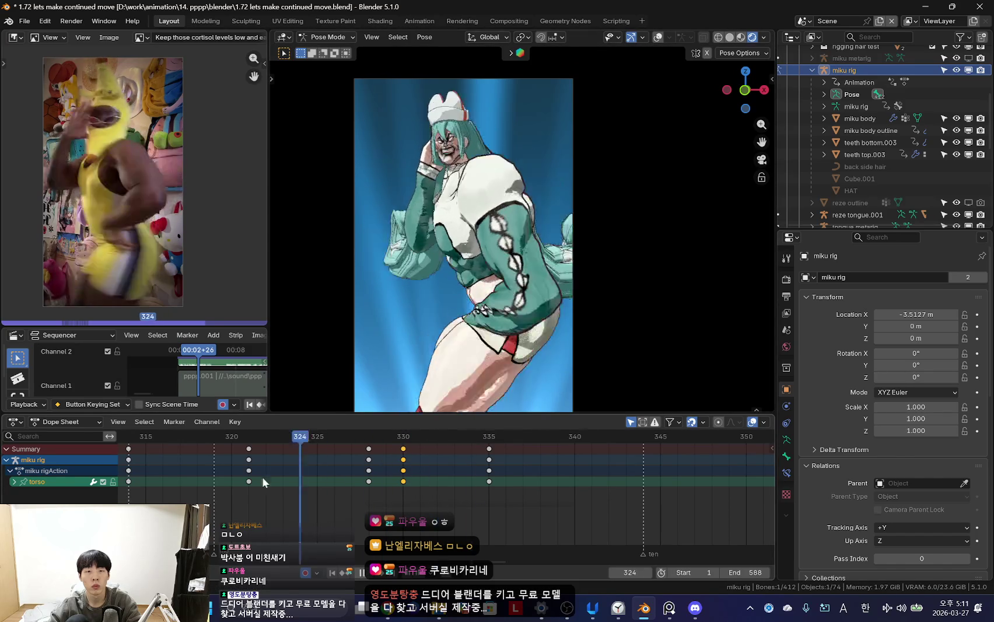
scroll(262, 476, "down", 3)
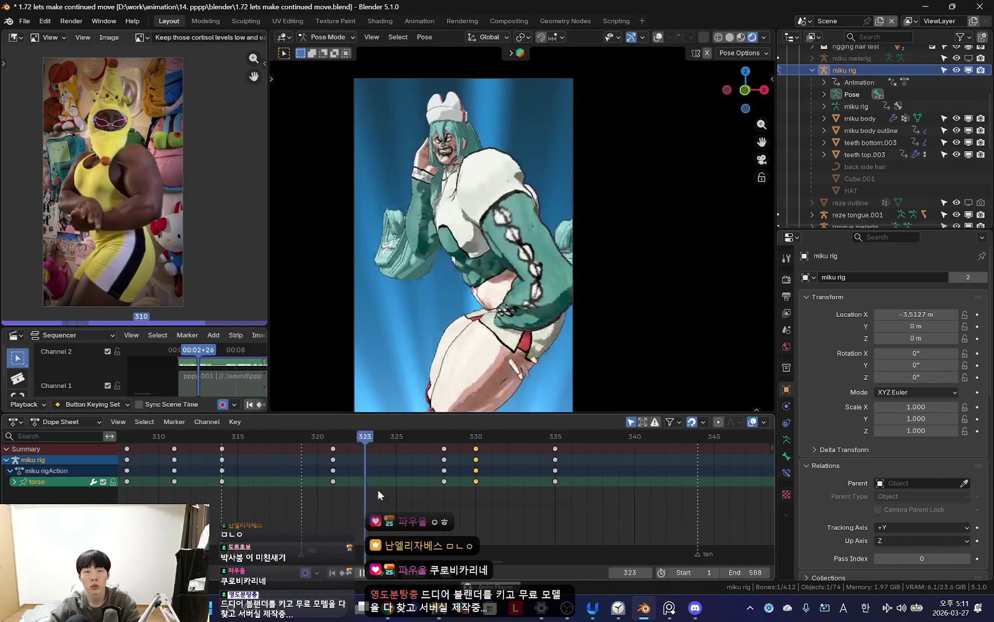
scroll(472, 473, "up", 2)
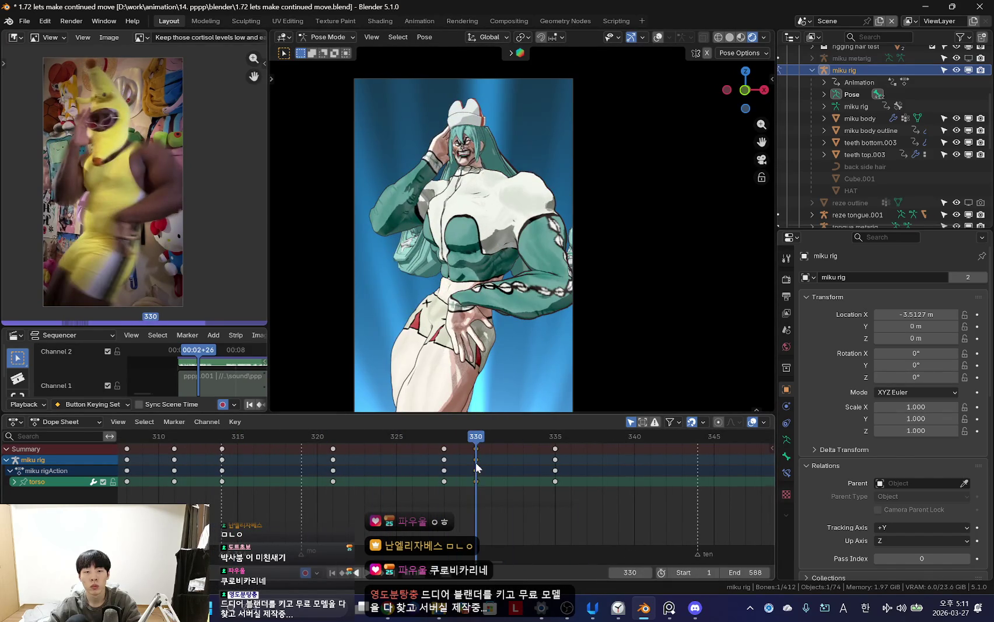
key("ctrl+z")
- Insert keyframes for the whole pose at frame 335
key("Down")
key("Up")
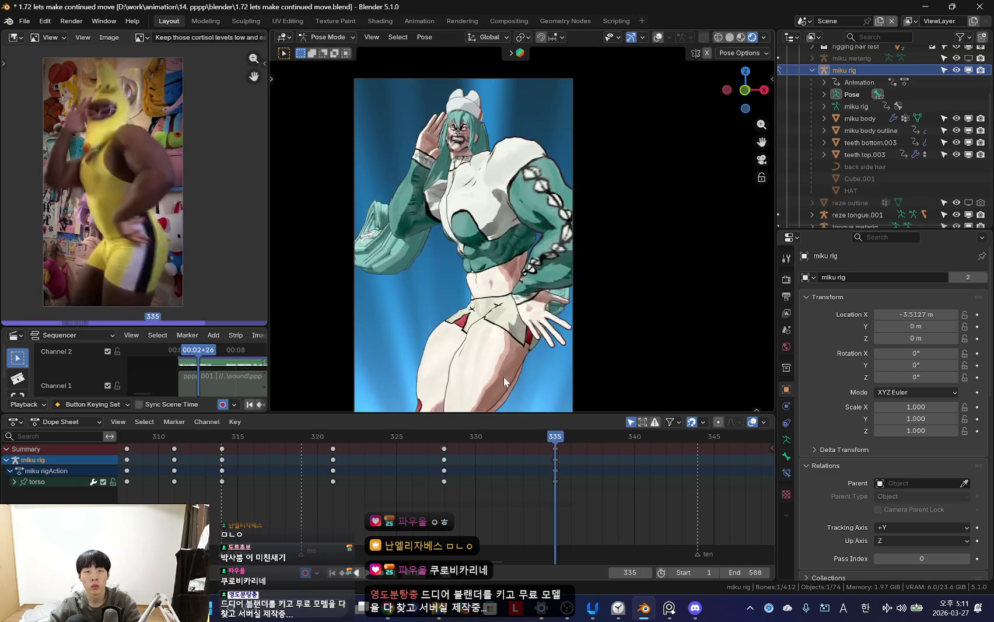
scroll(350, 485, "down", 3)
key("i")
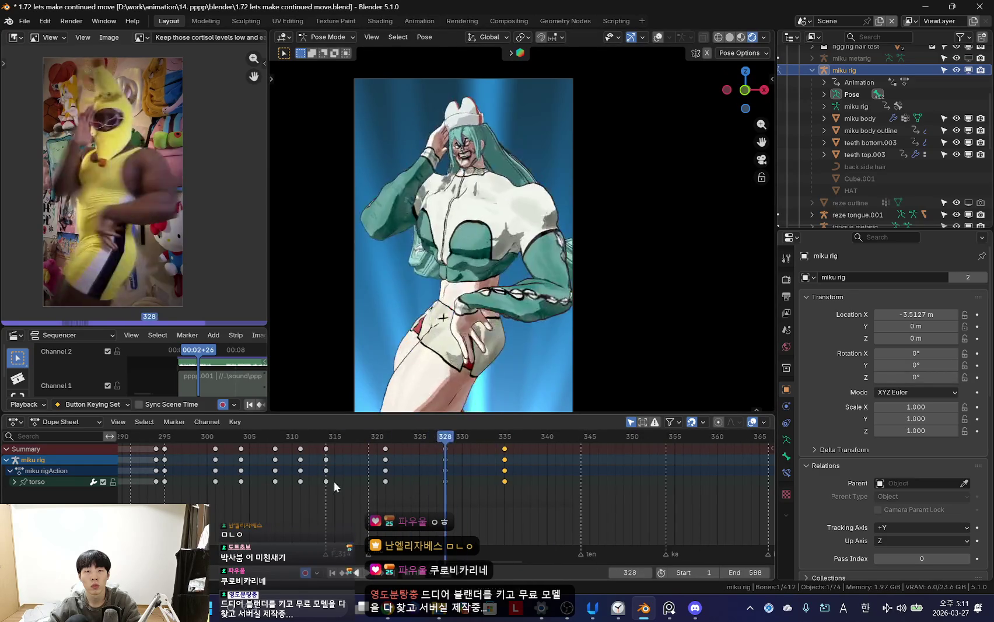
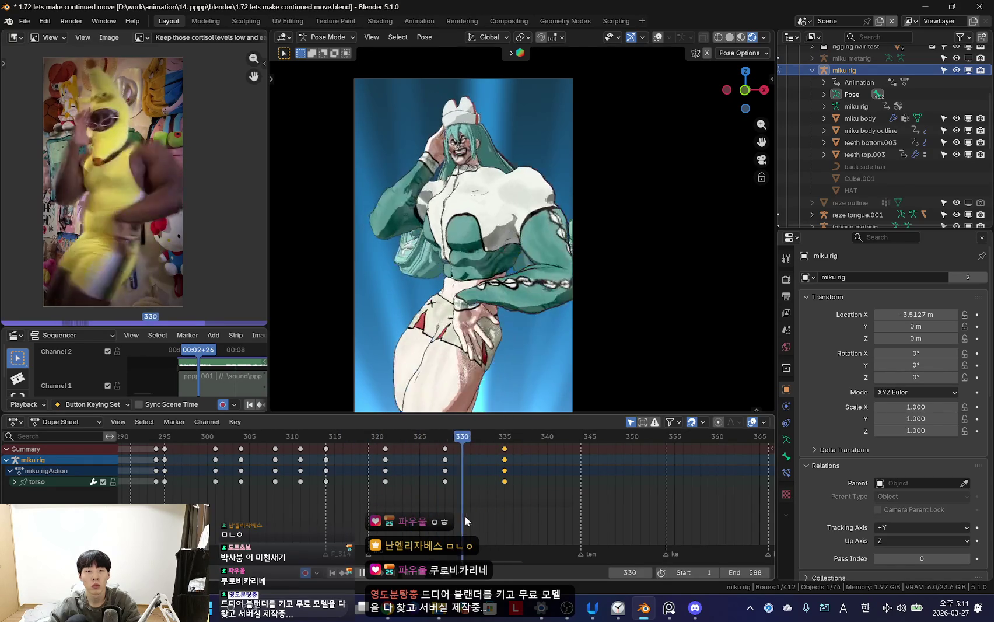
- Select the chest bone, rotate it at frame 328 and key the new pose
key("space")
key("bracketright")
key("space")
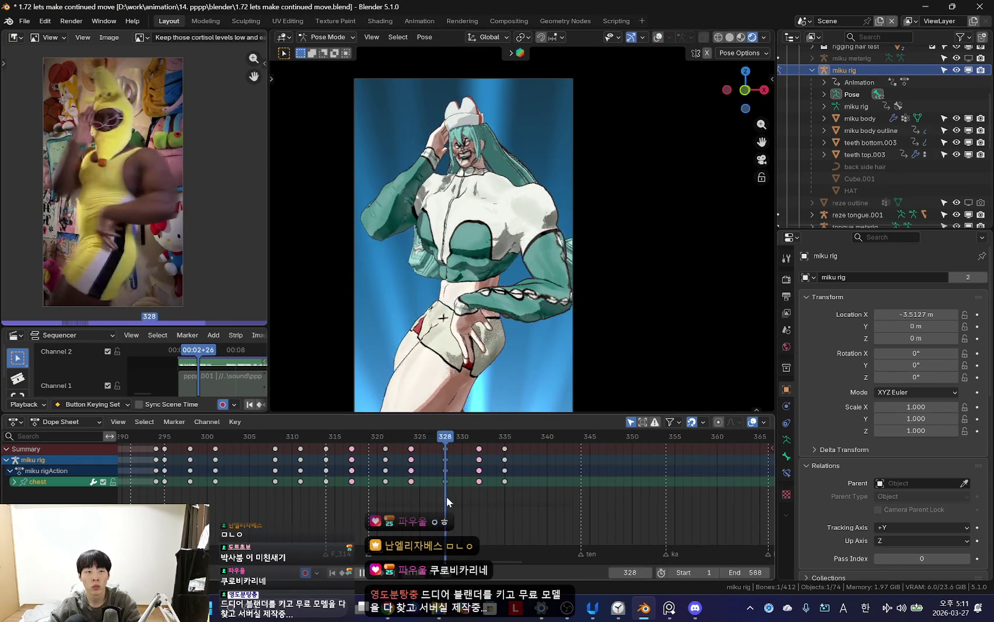
key("space")
key("r")
left_click(576, 359)
key("i")
mouse_move(426, 504)
left_mouse_down()
mouse_move(471, 502)
mouse_move(472, 471)
left_mouse_up()
- Rotate the chest further and compare frames 318–331 against the reference before returning to 328
key("r")
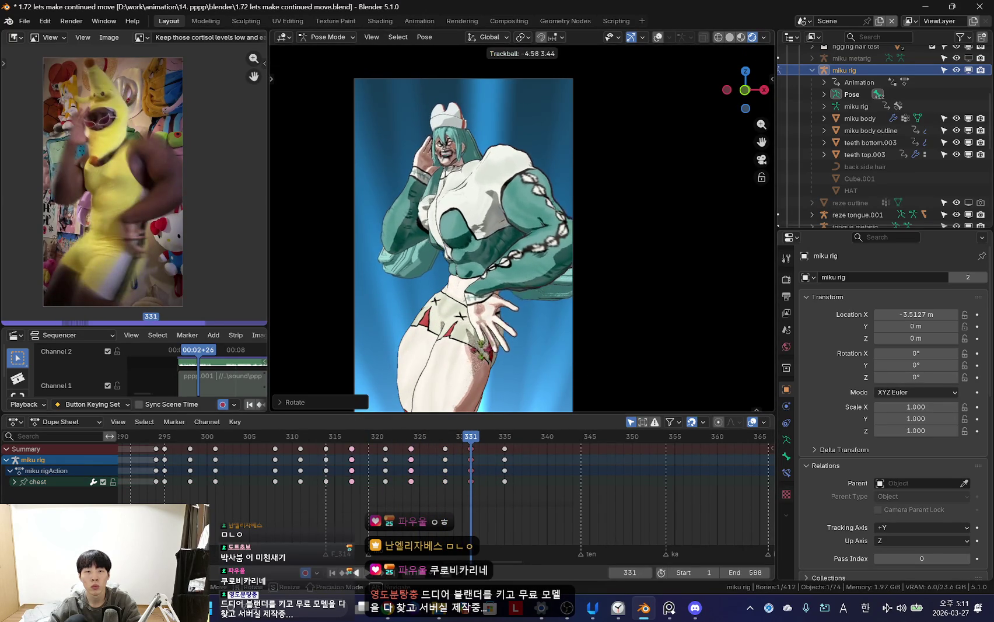
left_click(534, 431)
left_click_drag(421, 462, 473, 476)
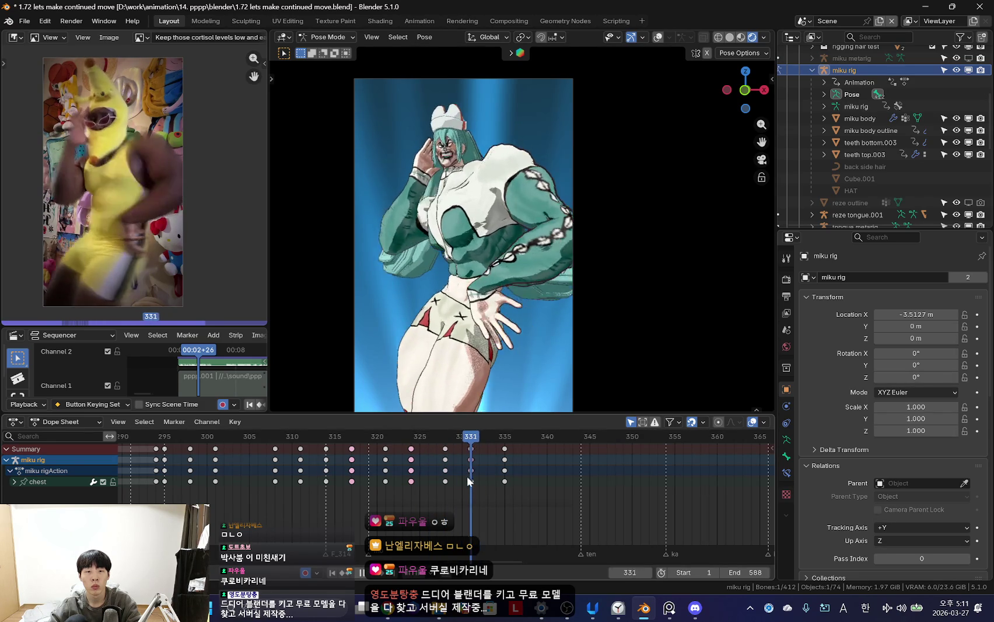
mouse_move(473, 476)
left_mouse_down()
mouse_move(445, 471)
mouse_move(466, 484)
mouse_move(446, 473)
left_mouse_up()
- Refine the chest rotation at frame 328 in several passes, key it, and review the motion
key("r")
key("r")
left_click(504, 364)
key("r")
key("r")
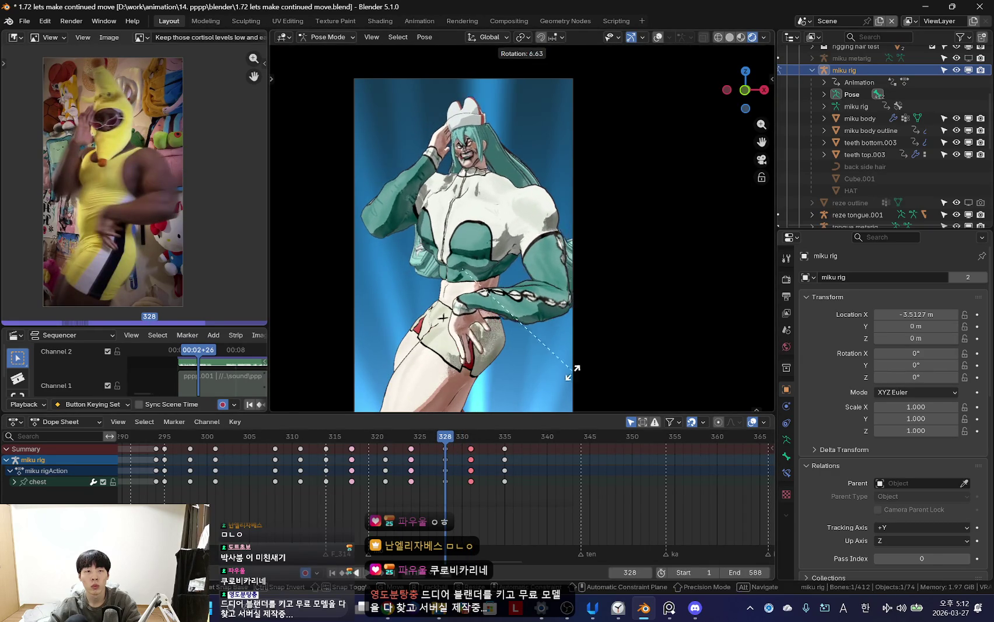
left_click(571, 365)
key("r")
key("r")
left_click(532, 228)
key("r")
key("r")
left_click(604, 323)
key("r")
key("r")
left_click(590, 295)
key("i")
left_click_drag(412, 480, 469, 479)
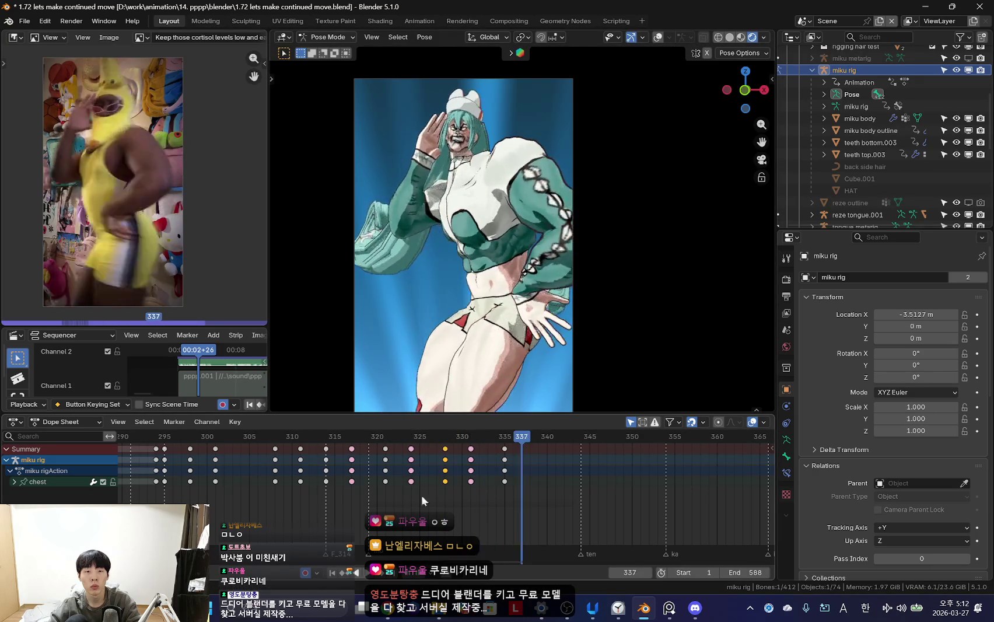
- Stop playback, select the torso bone and hide the rig overlays to see the model
scroll(329, 482, "down", 2)
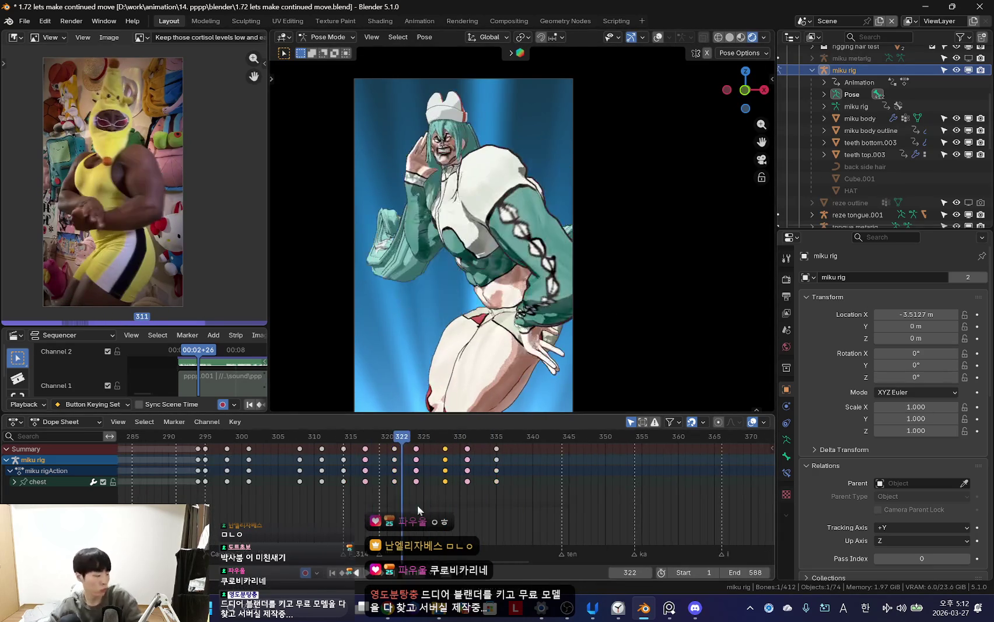
scroll(445, 519, "up", 2)
key("space")
key("shift+alt+z")
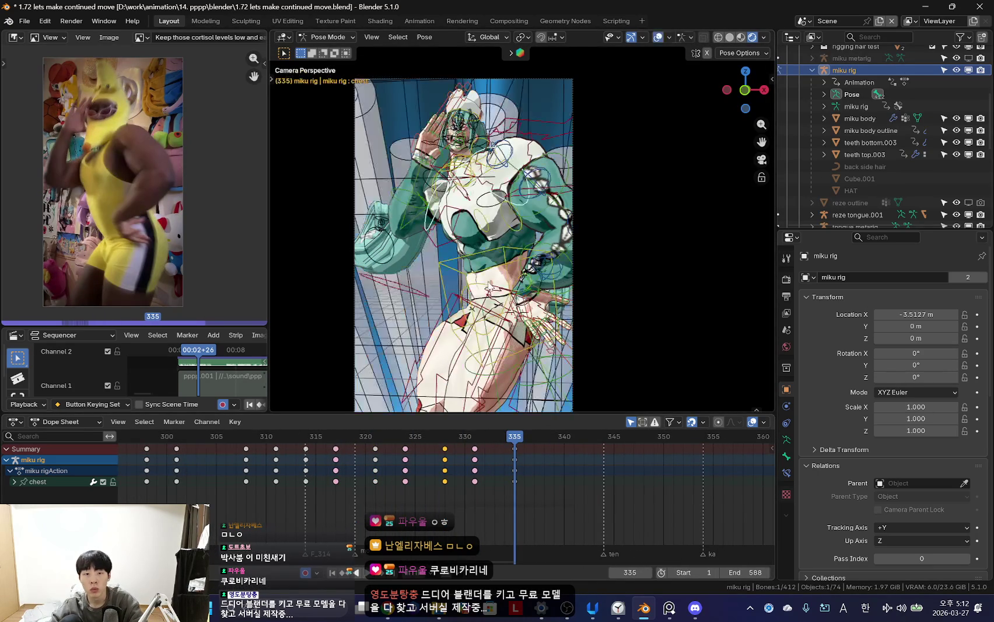
left_click(511, 340)
key("shift+alt+z")
- Move the torso at frame 335, key it, and compare against frame 328
key("Down")
key("Up")
key("Down")
key("Up")
key("g")
left_click(503, 347)
key("Down")
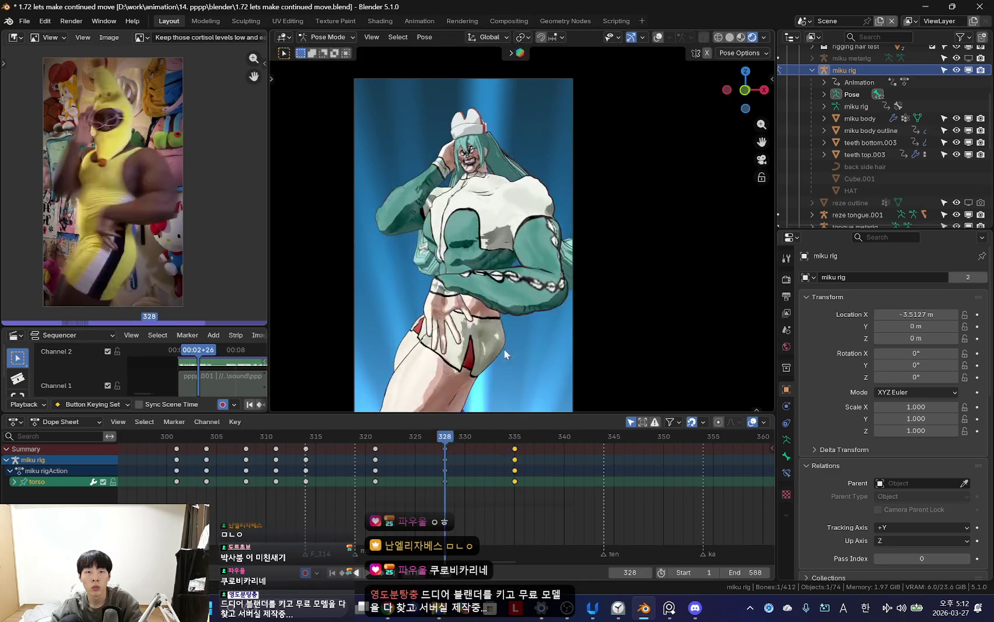
key("Up")
key("Down")
key("Up")
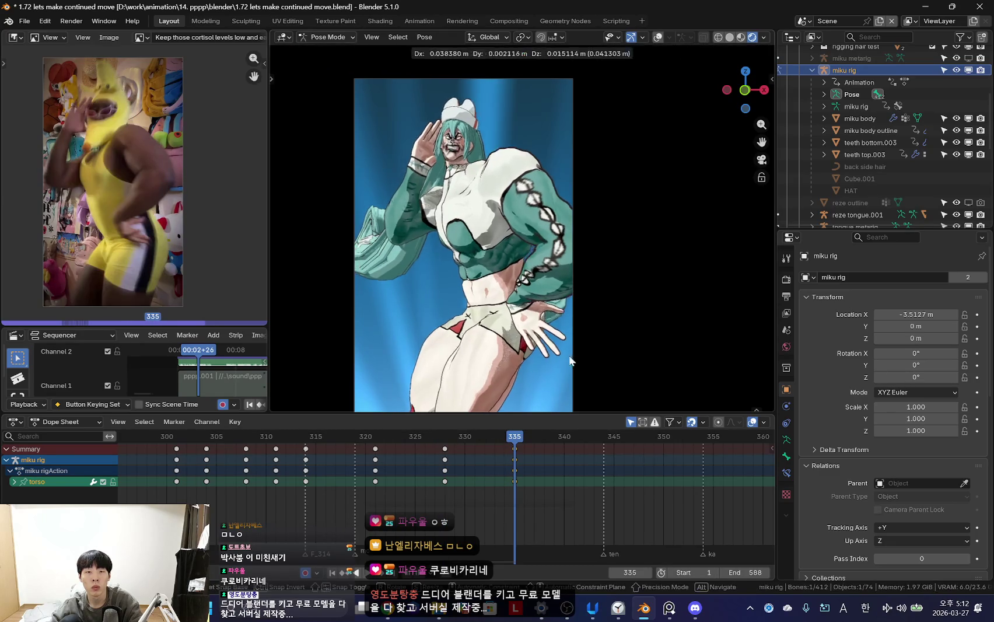
left_click(423, 477)
- Play the animation forward and in reverse to review the new torso motion
key("space")
scroll(391, 451, "down", 4)
scroll(389, 469, "down", 2)
key("ctrl+shift+space")
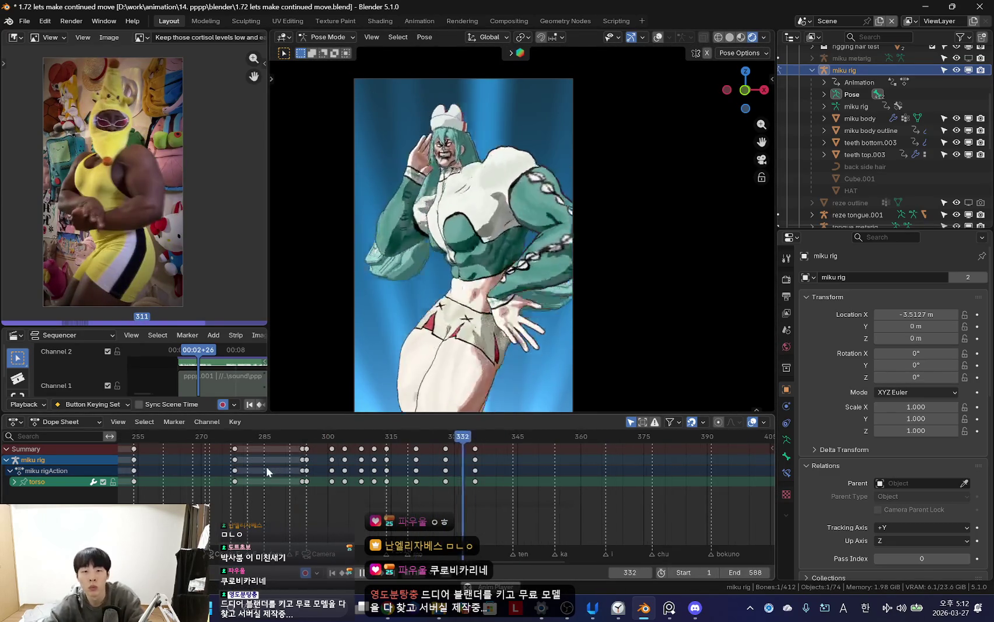
scroll(446, 461, "up", 2)
left_click(472, 436)
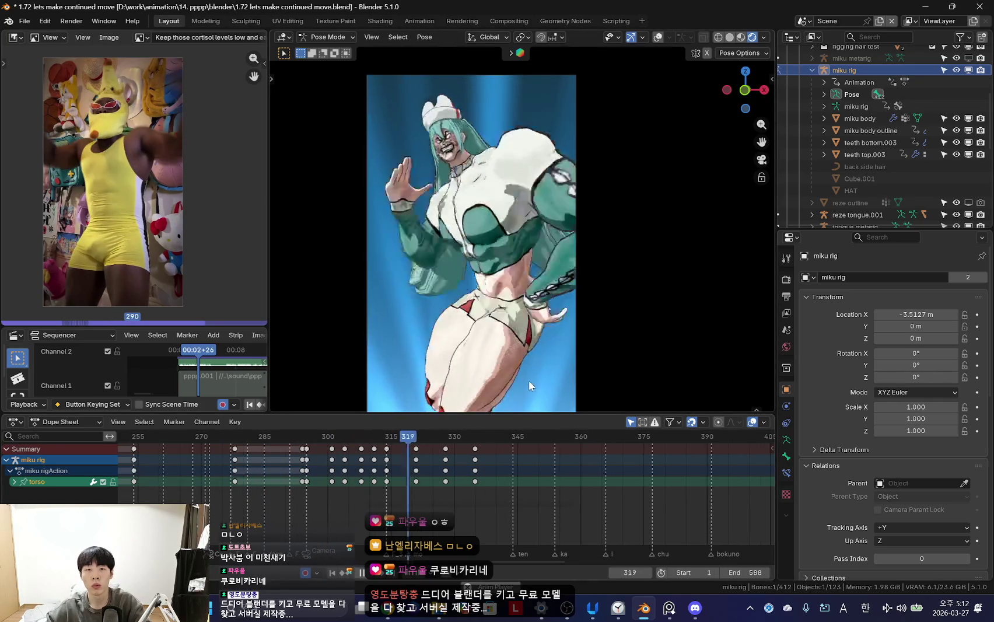
scroll(448, 489, "up", 3)
key("space")
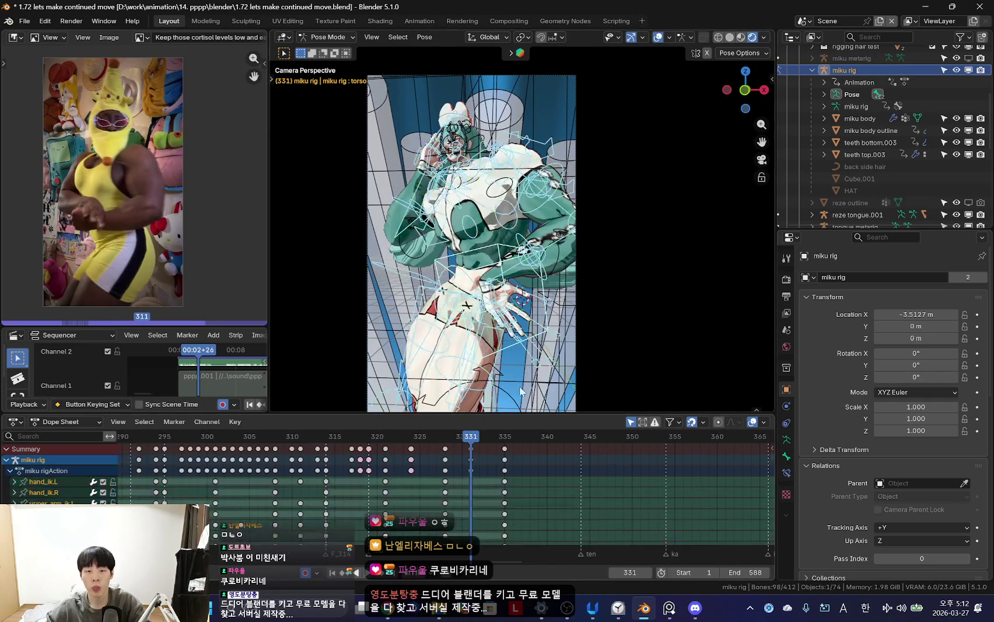
- Review playback around frame 333, then check upper_arm_fk.L across frames 328–330
left_click_drag(472, 481, 488, 467)
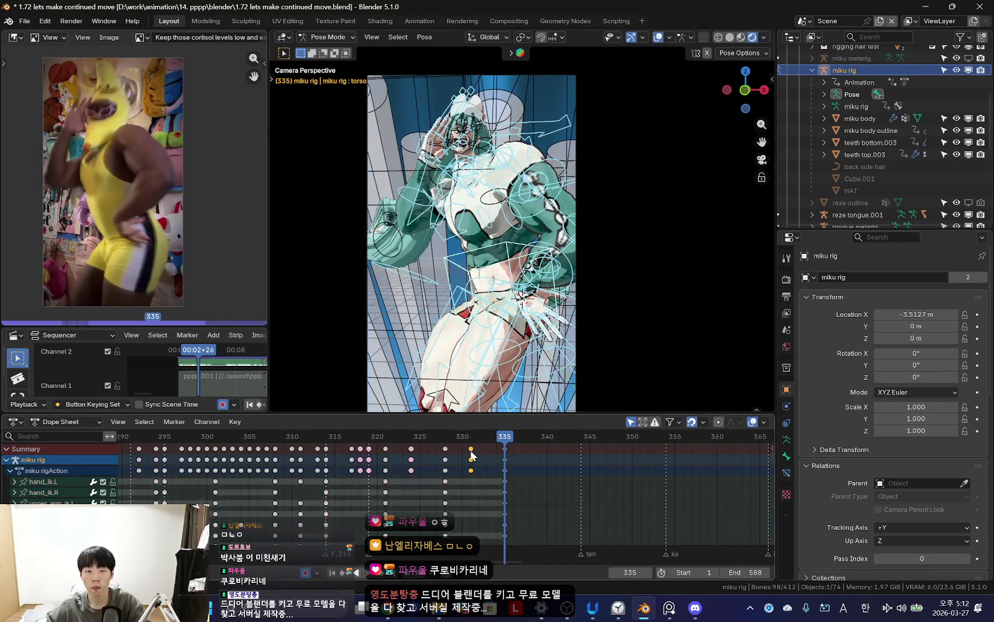
left_click(335, 478)
key("space")
scroll(500, 474, "down", 2)
scroll(508, 467, "up", 2)
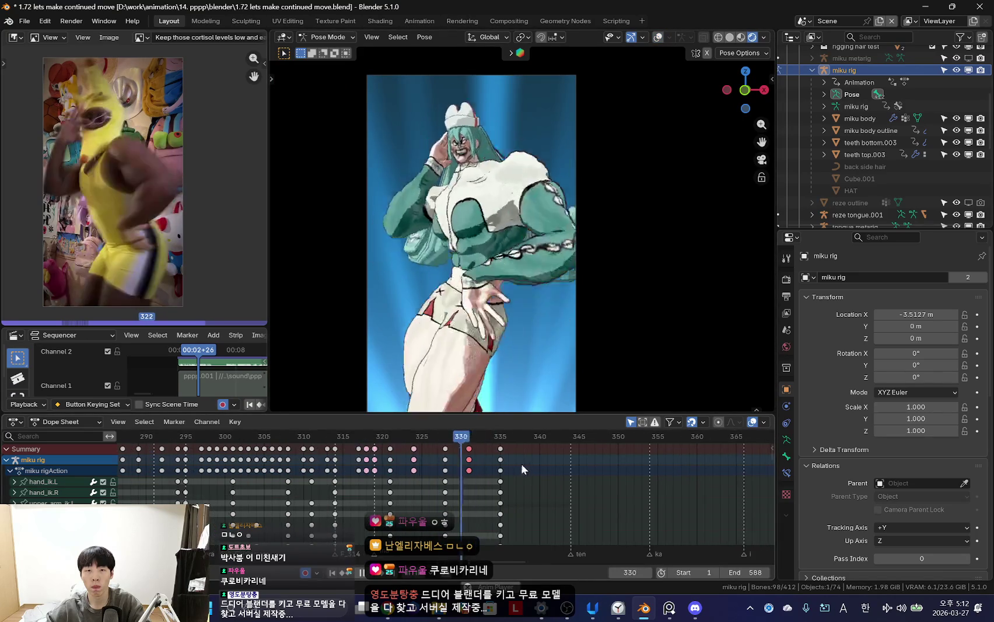
key("Escape")
left_click(566, 206)
left_click_drag(345, 458, 484, 461)
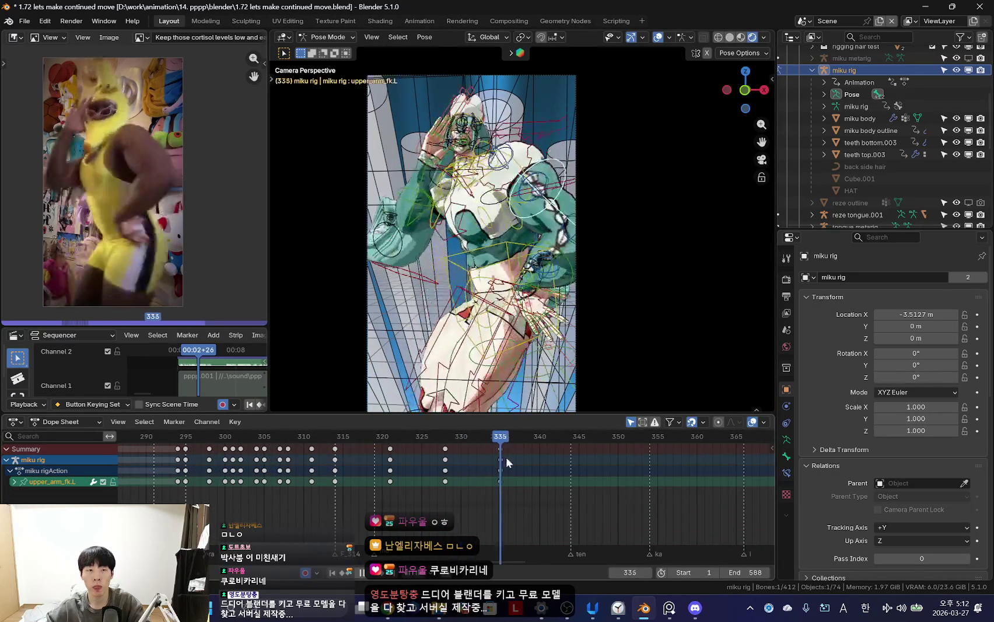
mouse_move(418, 460)
left_mouse_down()
mouse_move(459, 477)
mouse_move(373, 478)
mouse_move(429, 487)
left_mouse_up()
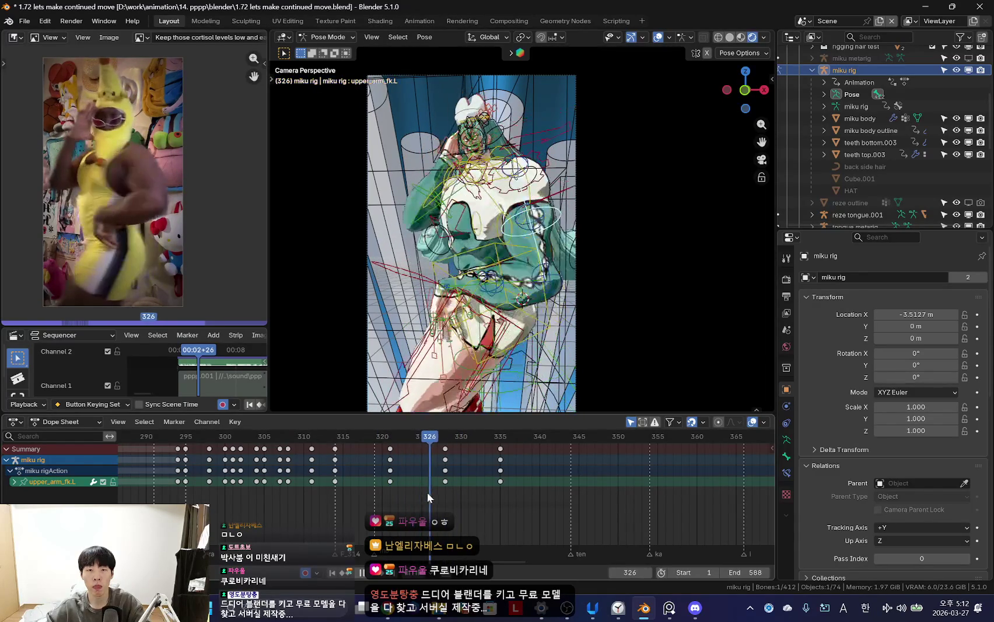
- Key the chest bone's pose at frame 326 and hide the rig overlays
left_click(499, 205)
key("i")
key("shift+alt+z")
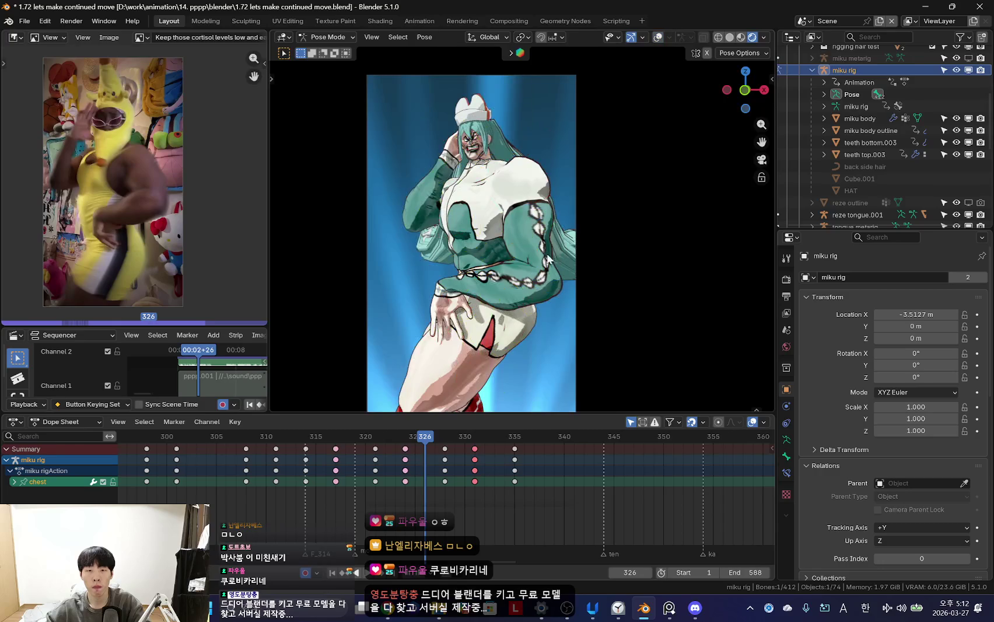
- Mark the frame 326 keys as breakdowns
key("Left")
key("Left")
mouse_move(422, 489)
left_mouse_down()
mouse_move(457, 501)
mouse_move(467, 484)
left_mouse_up()
key("r")
left_click(420, 446)
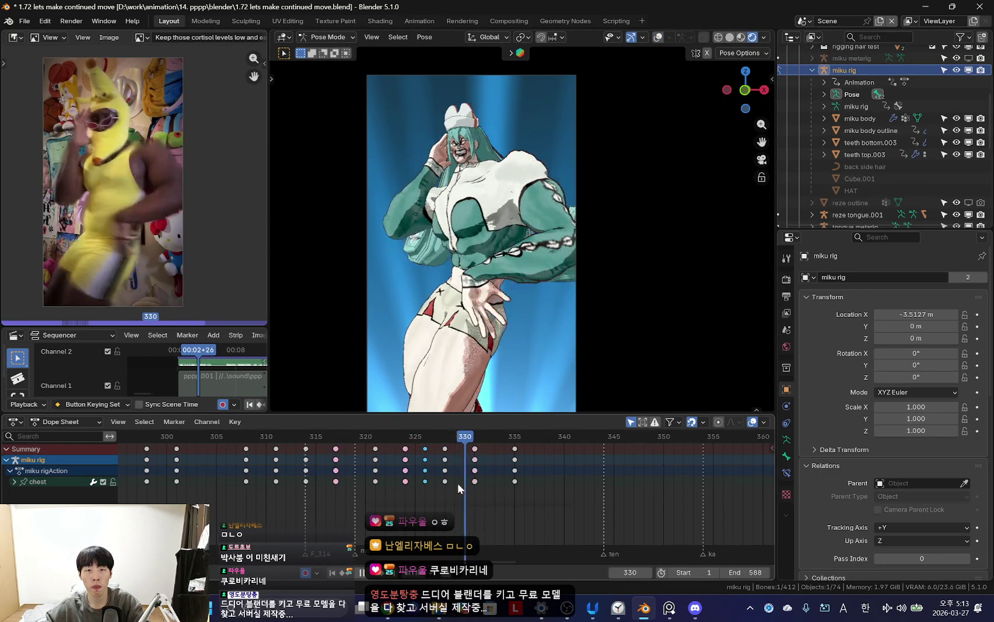
- Rotate and key the upper body at frame 329, then rotate the pose at frame 335
mouse_move(467, 484)
left_mouse_down()
mouse_move(455, 481)
mouse_move(508, 503)
left_mouse_up()
key("r")
left_click(581, 292)
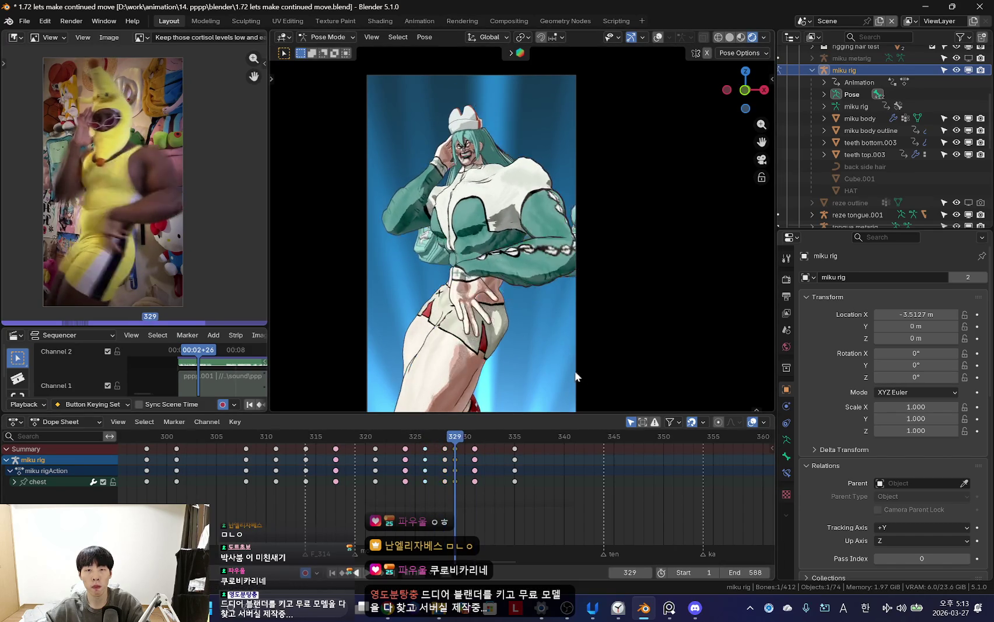
key("Right")
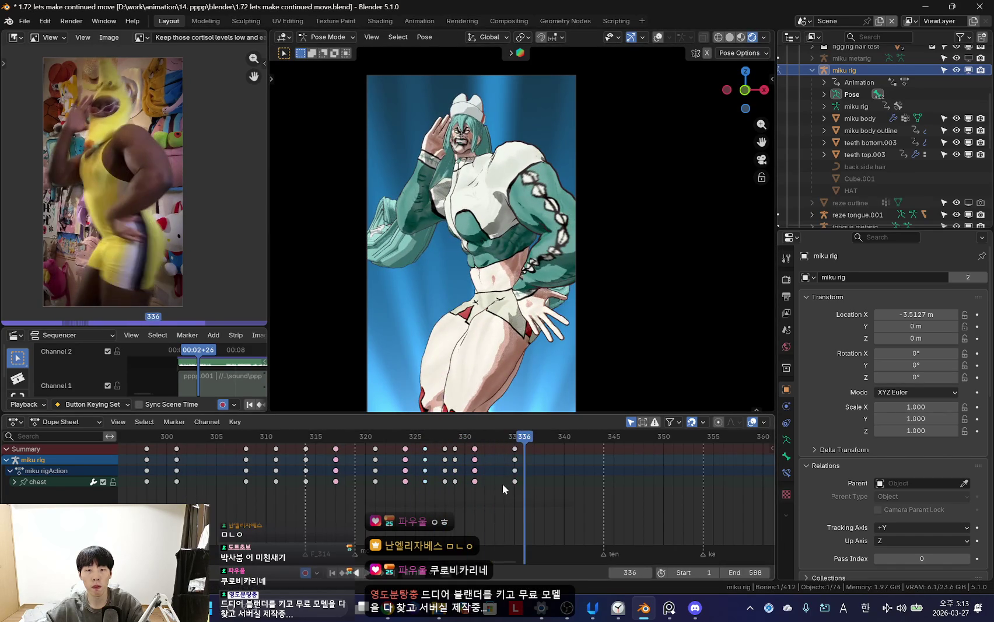
key("r")
key("r")
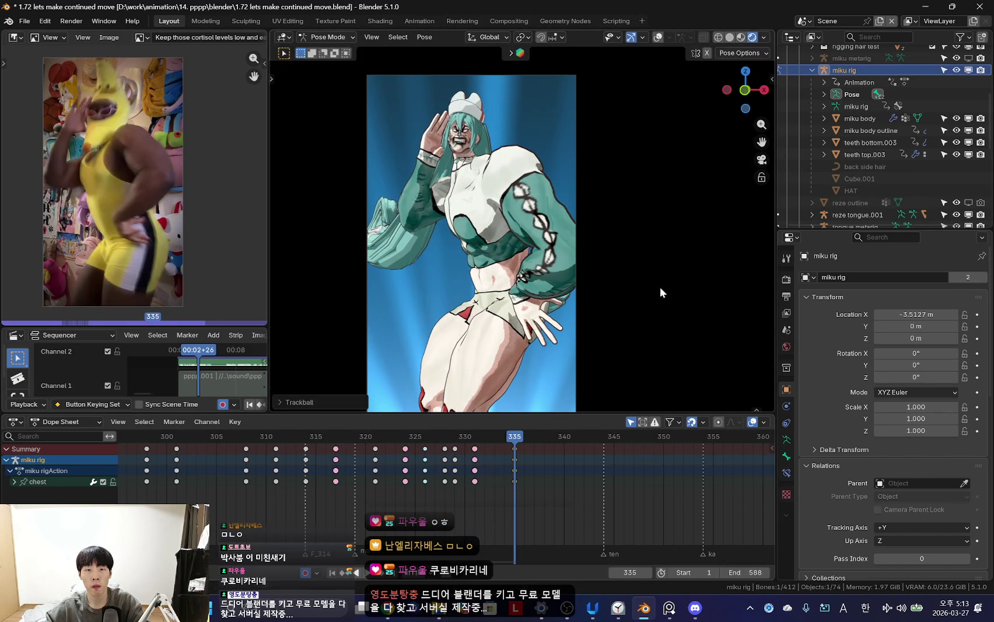
left_click(659, 266)
- Play back the animation to review the reworked section
key("space")
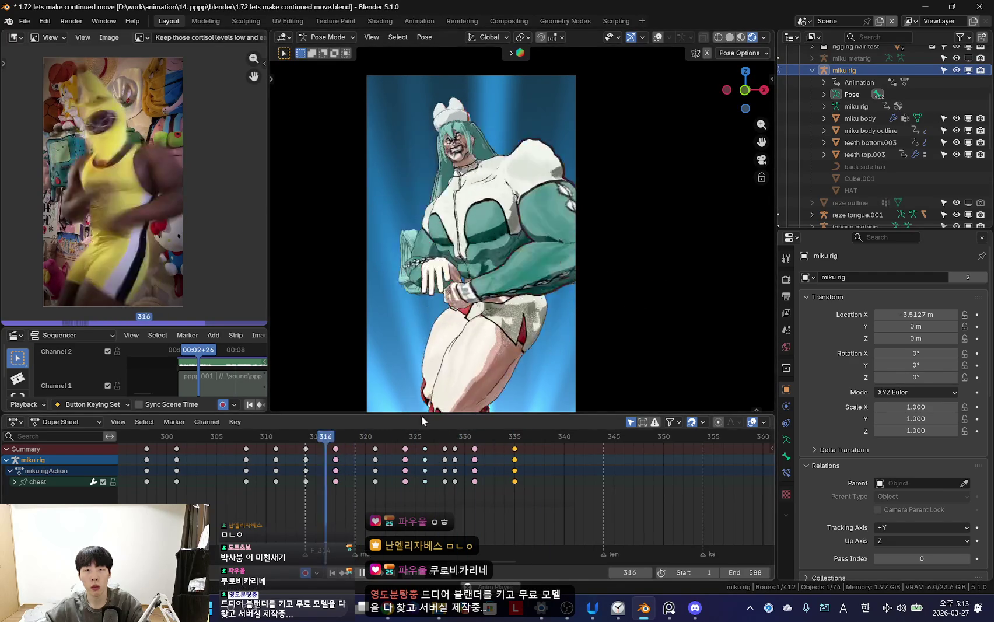
scroll(520, 349, "down", 2)
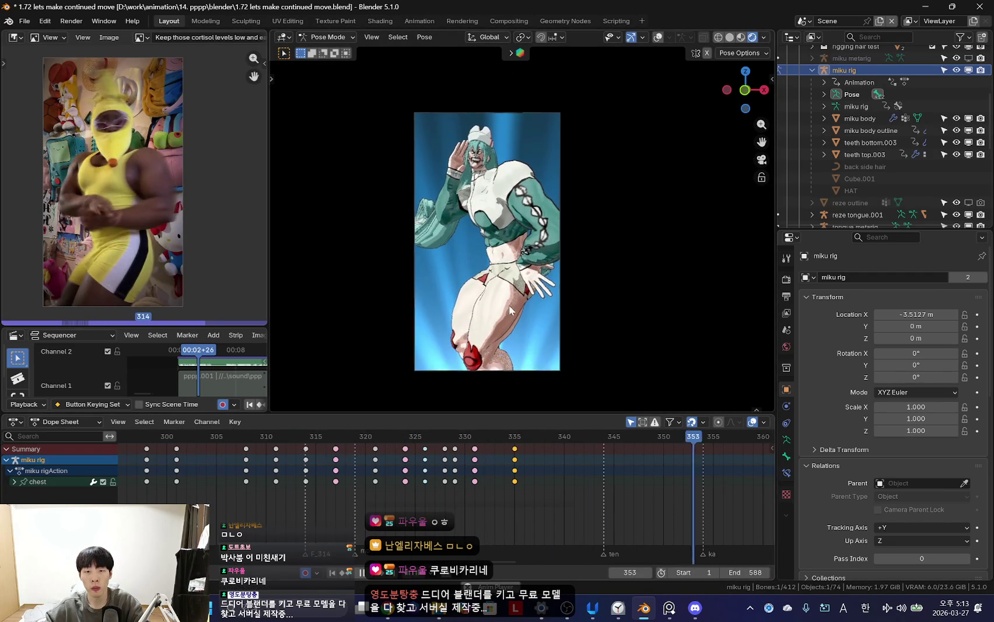
scroll(490, 482, "up", 2)
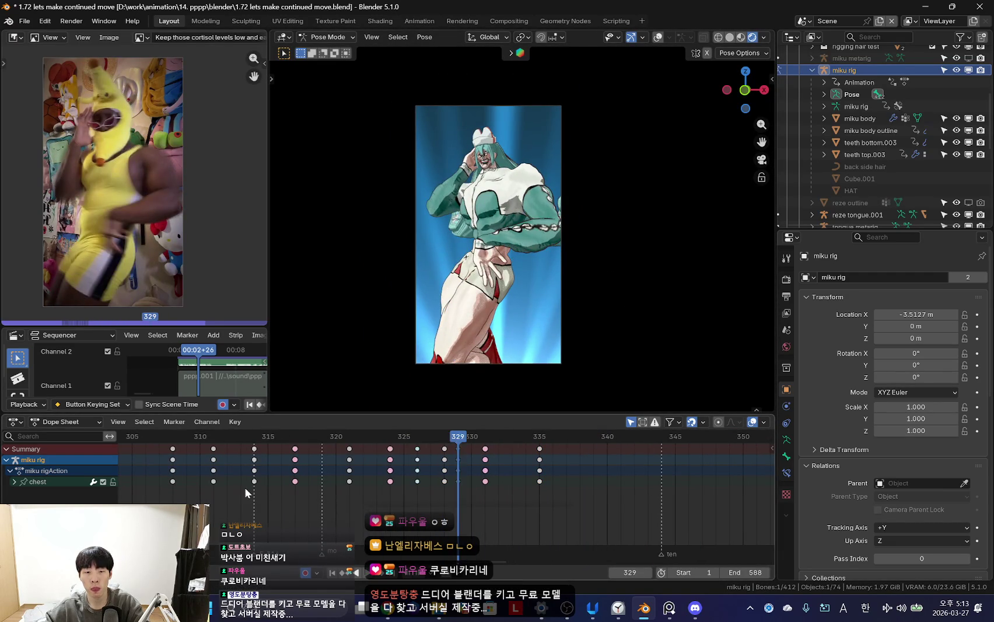
scroll(363, 462, "down", 2)
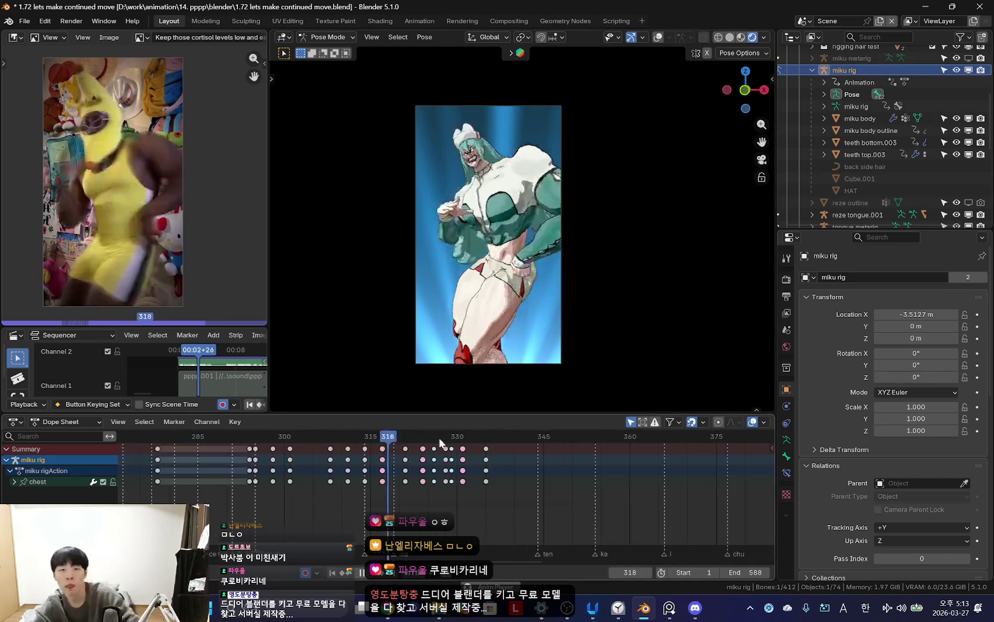
scroll(281, 451, "down", 4)
scroll(265, 449, "down", 1)
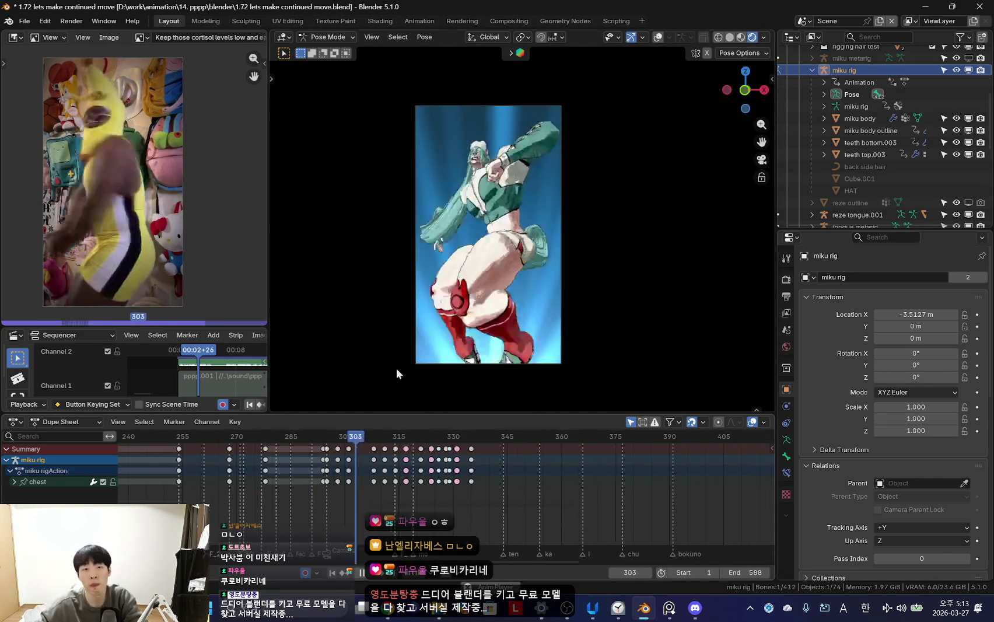
scroll(340, 494, "up", 3)
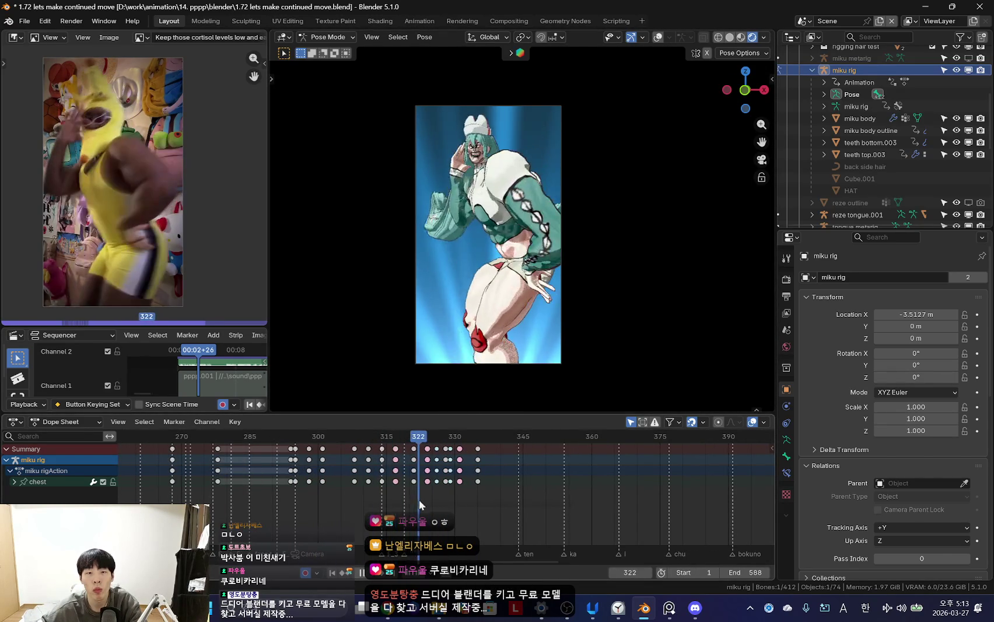
- Select the head bone with overlays briefly shown, then hide the bones again
key("shift+alt+z")
left_click(491, 153)
key("shift+alt+z")
scroll(445, 524, "up", 5)
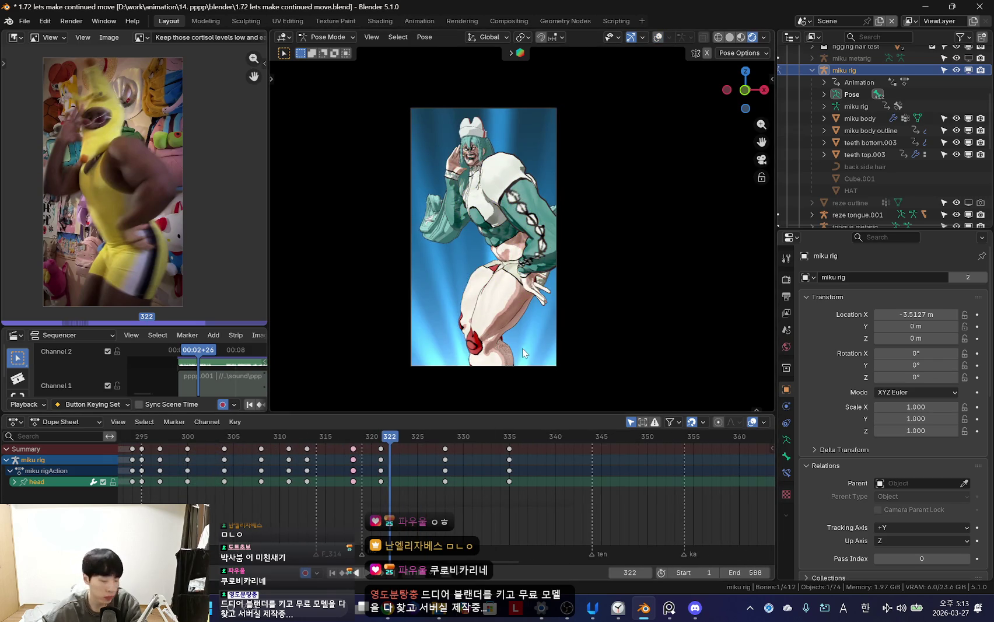
- Play the animation, stop at frame 318 and cancel a trial head rotation
scroll(522, 348, "up", 1)
scroll(540, 379, "up", 1)
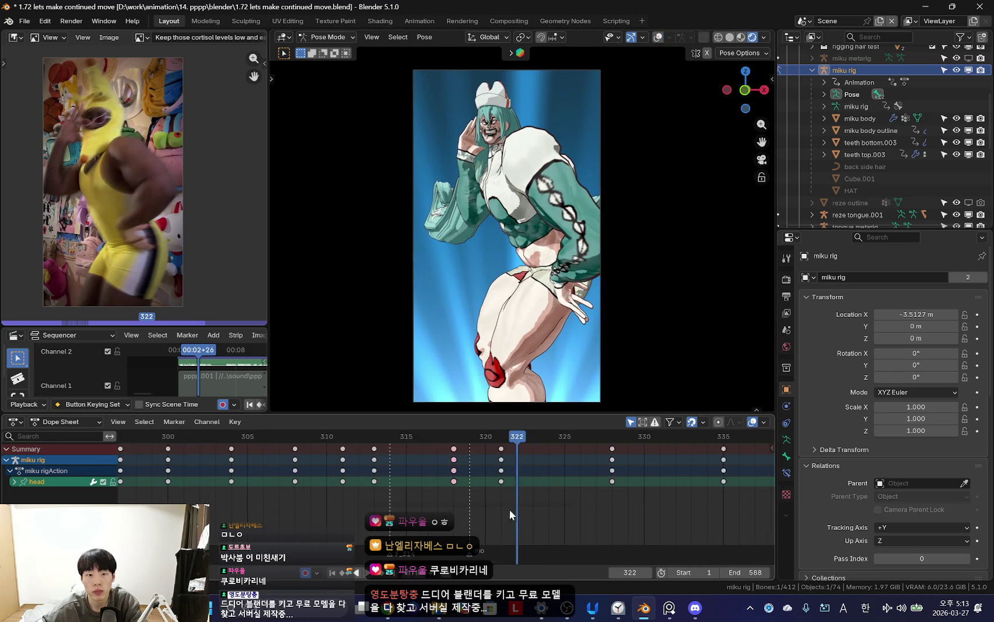
key("space")
scroll(418, 469, "up", 3)
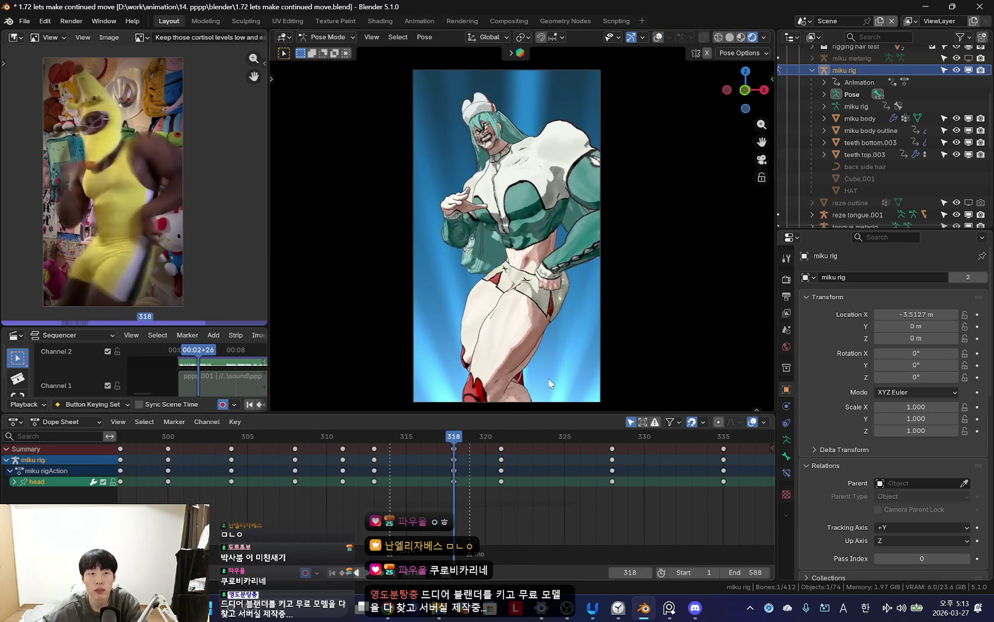
key("space")
key("r")
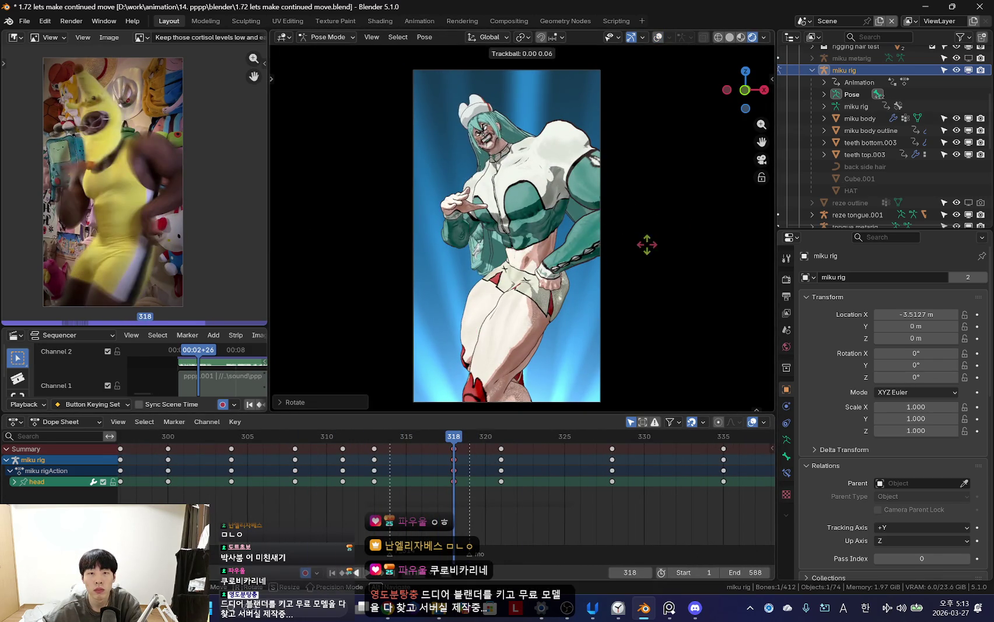
right_click(559, 322)
- Rotate the head at frame 319 in two passes to set the new pose
key("space")
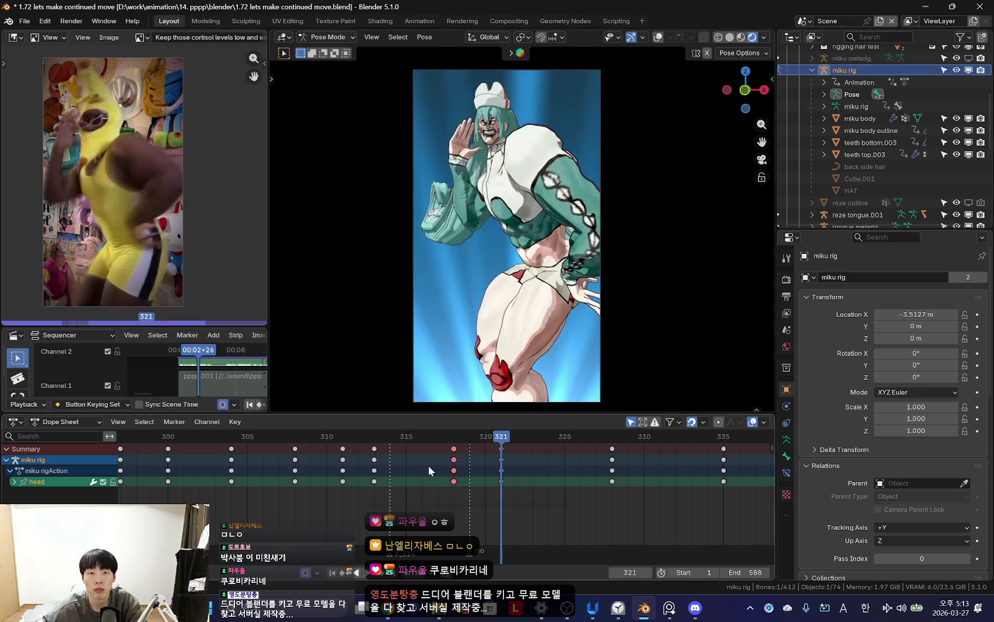
key("space")
key("r")
key("r")
left_click(632, 214)
key("r")
left_click(632, 214)
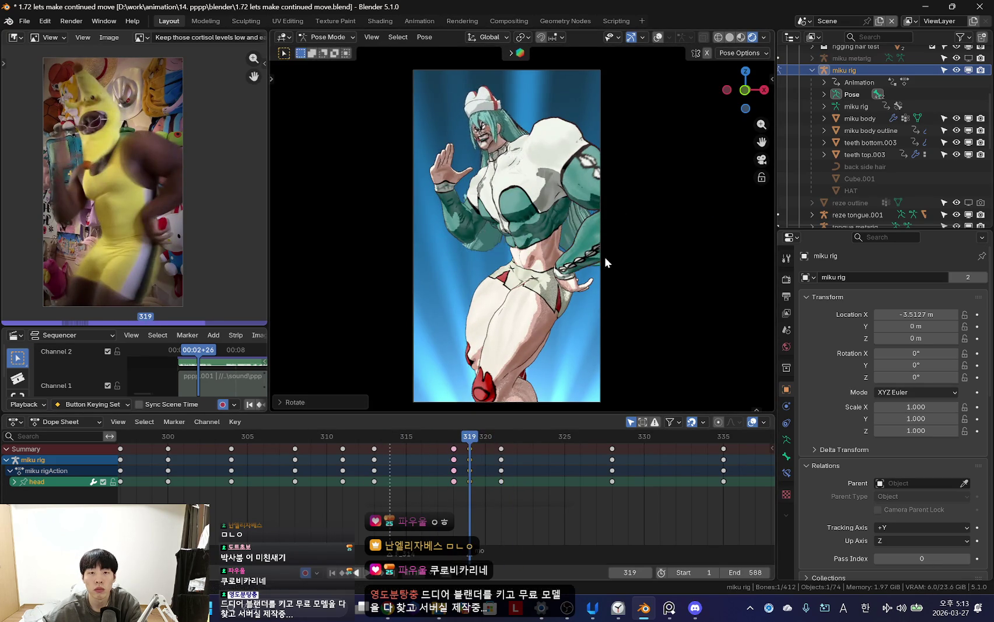
- Move the frame-321 keys to frame 323 in the Dope Sheet
key("space")
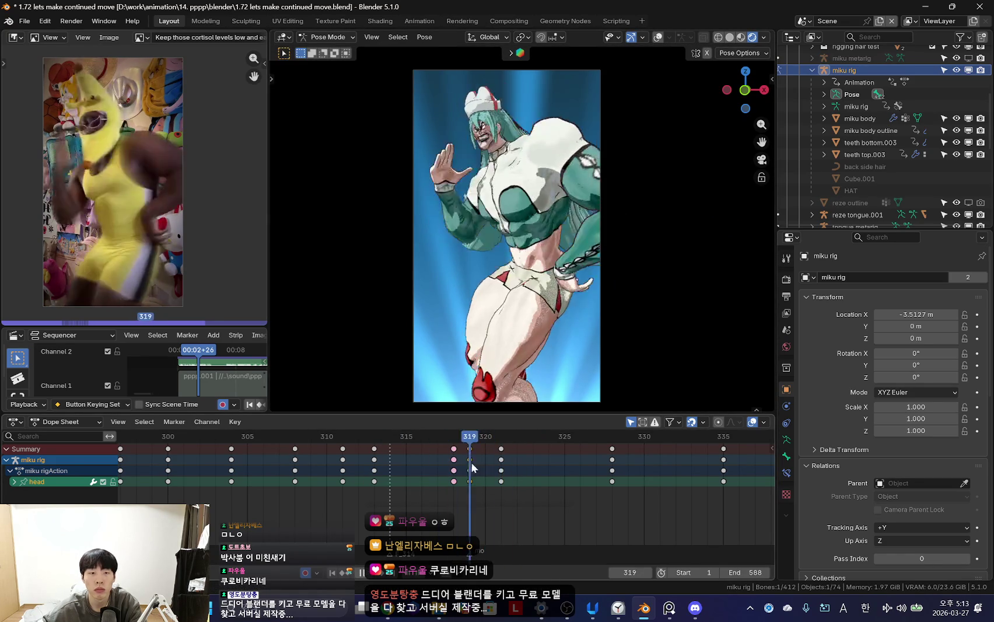
key("space")
key("g")
left_click(547, 465)
- Refine the head rotation with two more free rotations
key("space")
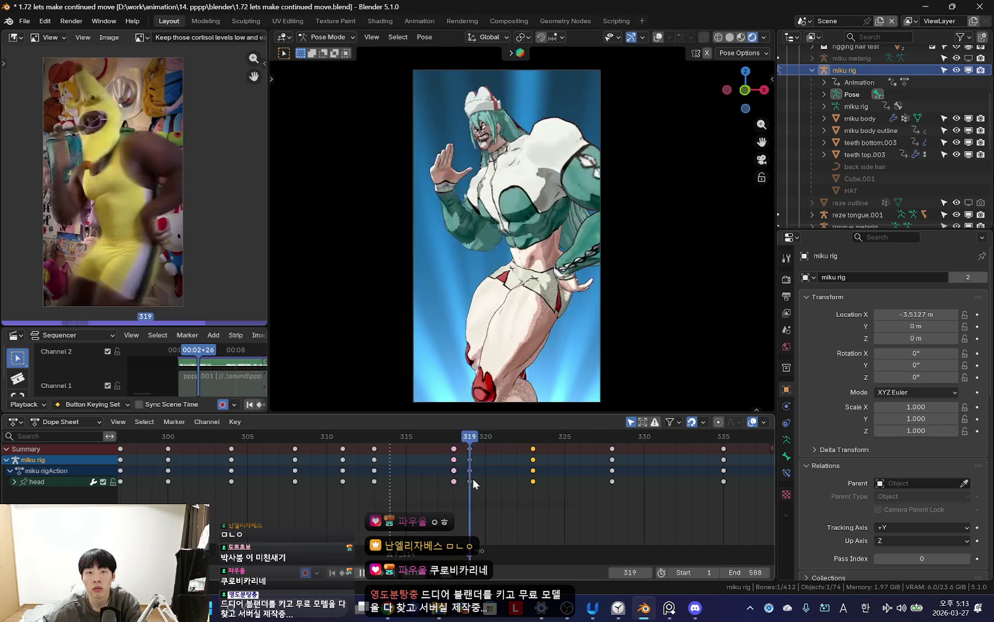
key("space")
key("r")
key("r")
left_click(638, 209)
key("r")
key("r")
left_click(638, 207)
left_click(640, 215)
- Select all the rig's bones, hide the overlays, and play the animation to review
key("shift+alt+z")
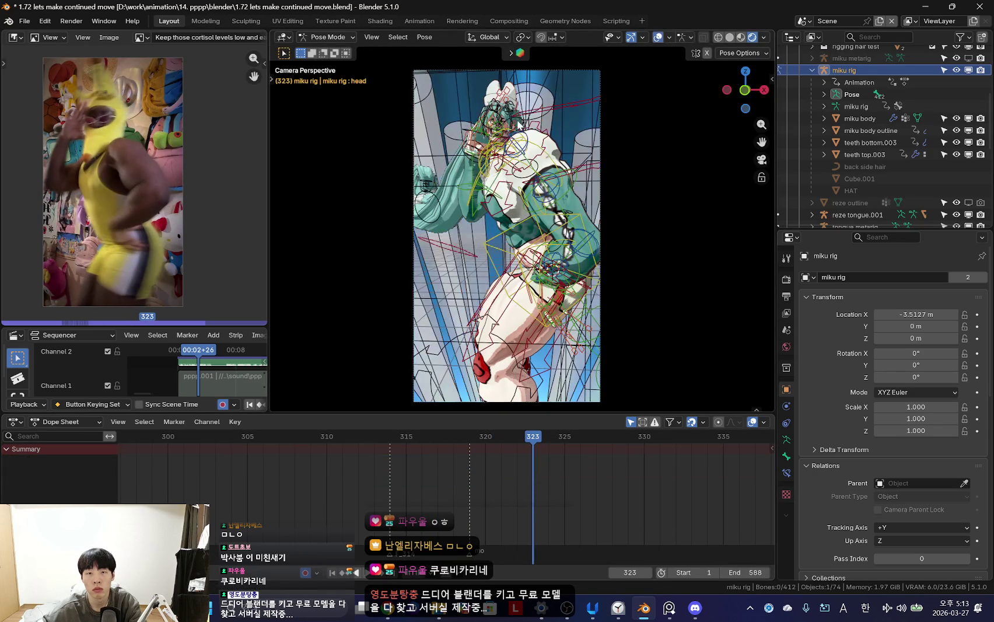
key("a")
key("shift+alt+z")
key("space")
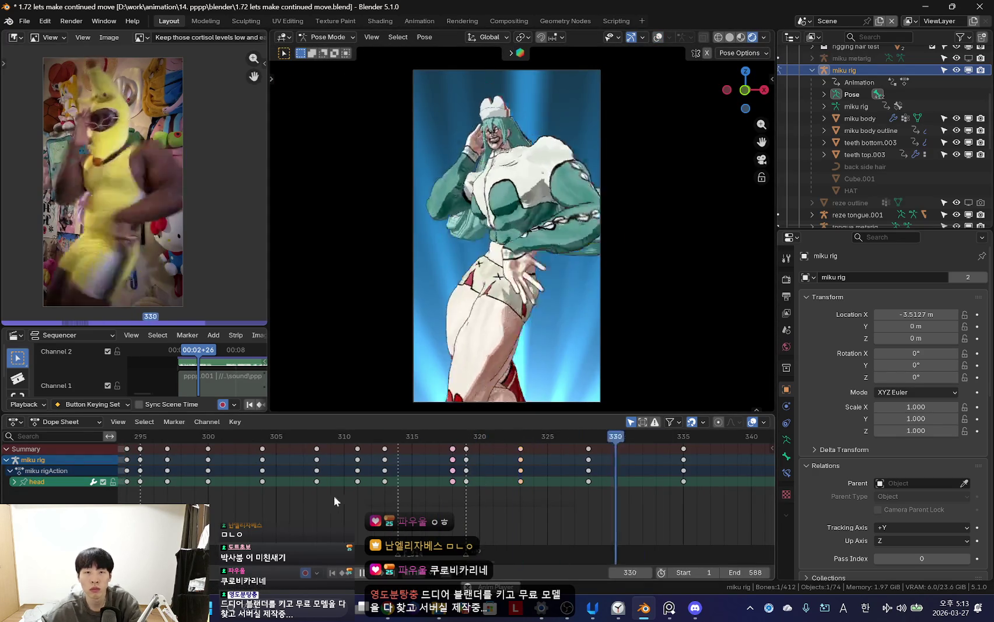
scroll(430, 469, "down", 4)
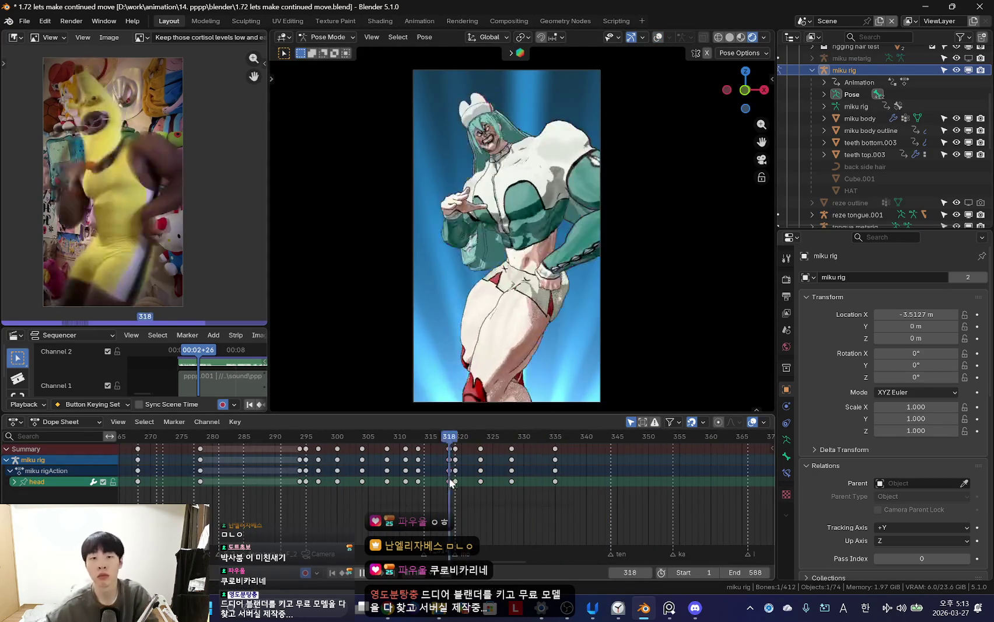
- Select the torso bone and move it at frame 324, then step to frame 326
left_click(501, 251)
left_click_drag(463, 484, 511, 495)
key("g")
left_click(446, 491)
mouse_move(446, 491)
left_mouse_down()
mouse_move(502, 504)
mouse_move(511, 490)
mouse_move(513, 513)
left_mouse_up()
- Freely rotate the torso at frame 319, hiding the bones, then return to frame 326
key("space")
key("shift+alt+z")
mouse_move(439, 471)
left_mouse_down()
mouse_move(563, 483)
mouse_move(541, 477)
left_mouse_up()
key("r")
key("r")
key("Return")
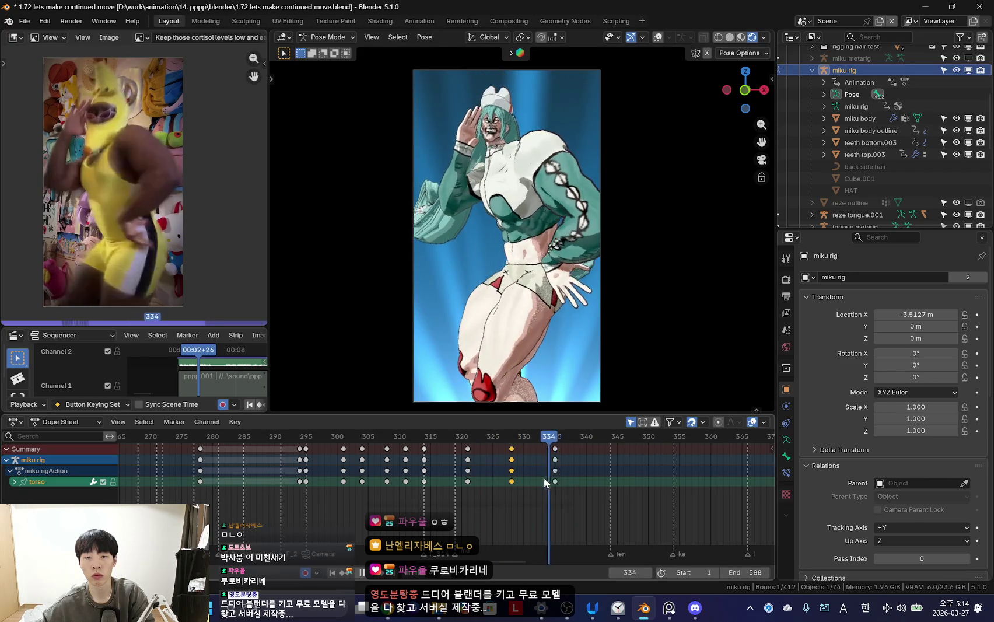
left_click_drag(542, 477, 498, 465)
- Check frames 322–323 from a free perspective view instead of the camera
scroll(477, 480, "down", 1)
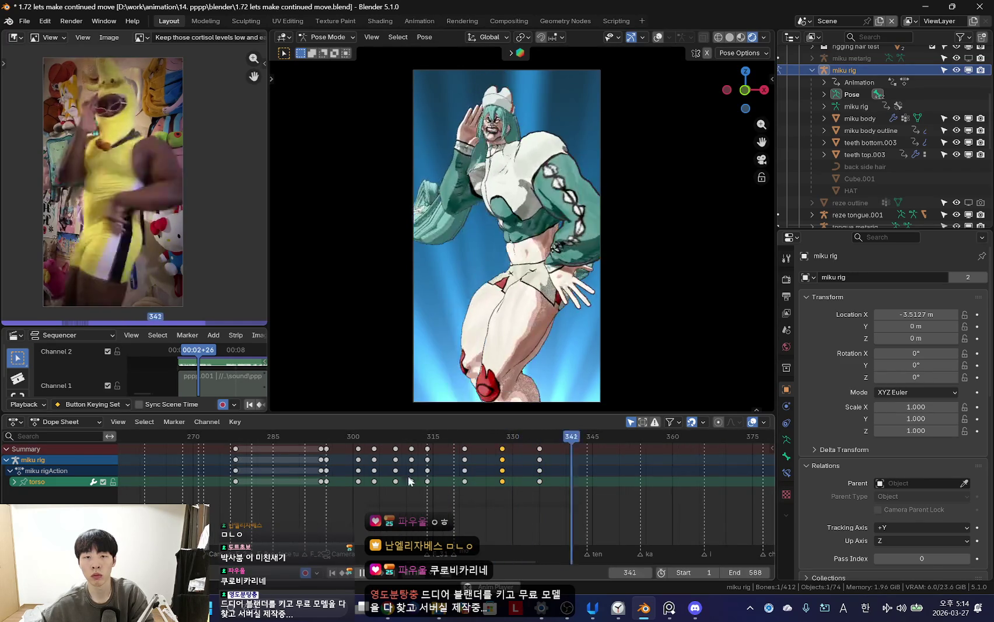
scroll(479, 479, "down", 1)
scroll(482, 475, "down", 1)
left_click_drag(442, 471, 470, 476)
key("KP_0")
mouse_move(542, 478)
left_mouse_down()
mouse_move(473, 495)
mouse_move(497, 506)
left_mouse_up()
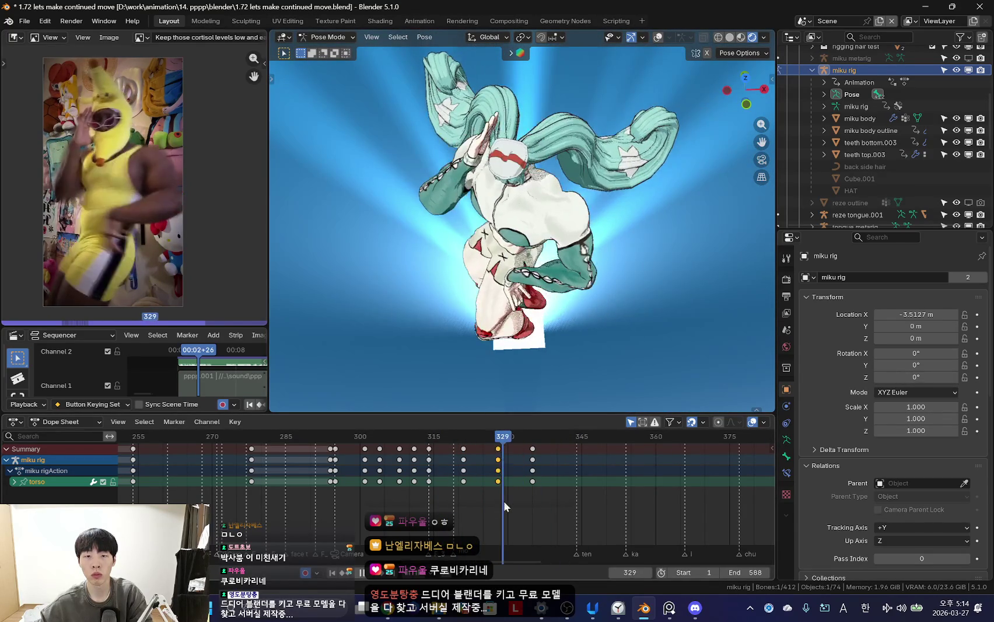
- Select the chest bone and freely rotate it to key a new pose at frame 328
key("shift+alt+z")
left_click(567, 188)
scroll(464, 475, "up", 8)
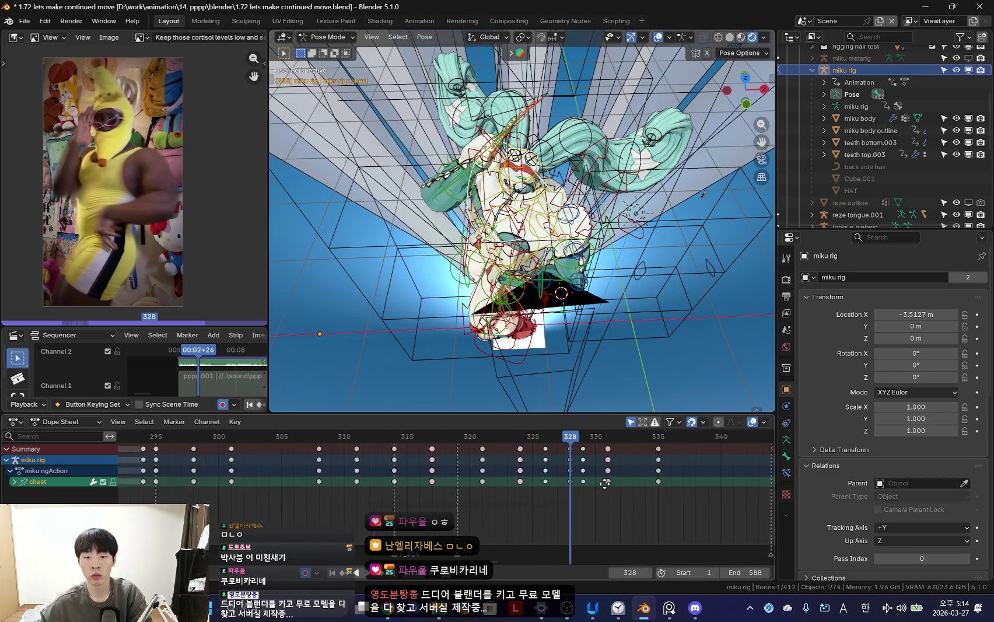
mouse_move(464, 478)
left_mouse_down()
mouse_move(528, 485)
mouse_move(493, 497)
mouse_move(610, 487)
left_mouse_up()
key("shift+alt+z")
key("r")
key("r")
left_click(554, 309)
- Rotate the chest again at frames 329 and 331 to key refined poses
left_click_drag(466, 501, 637, 499)
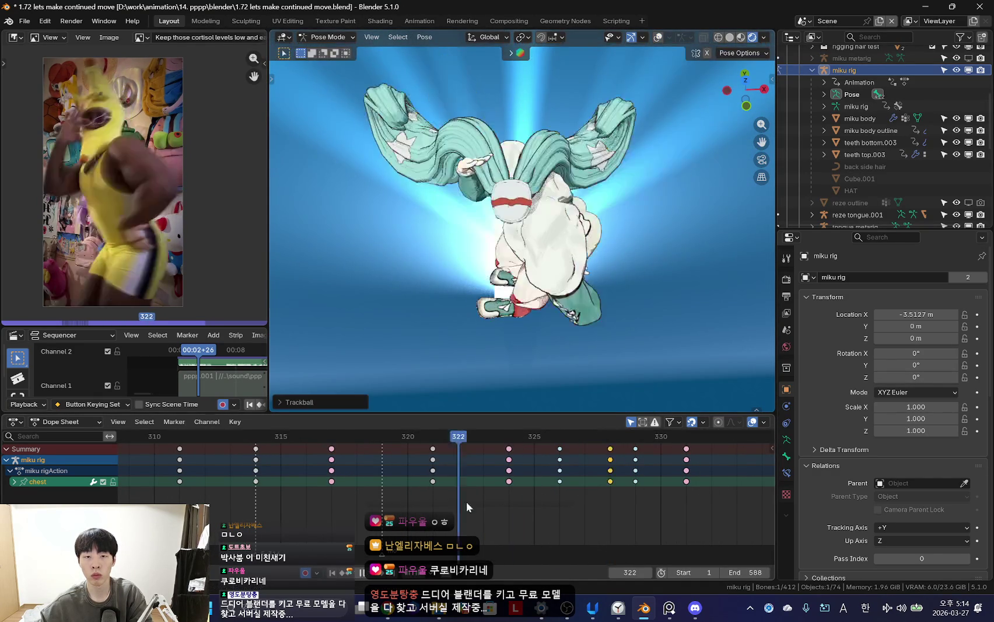
key("r")
key("r")
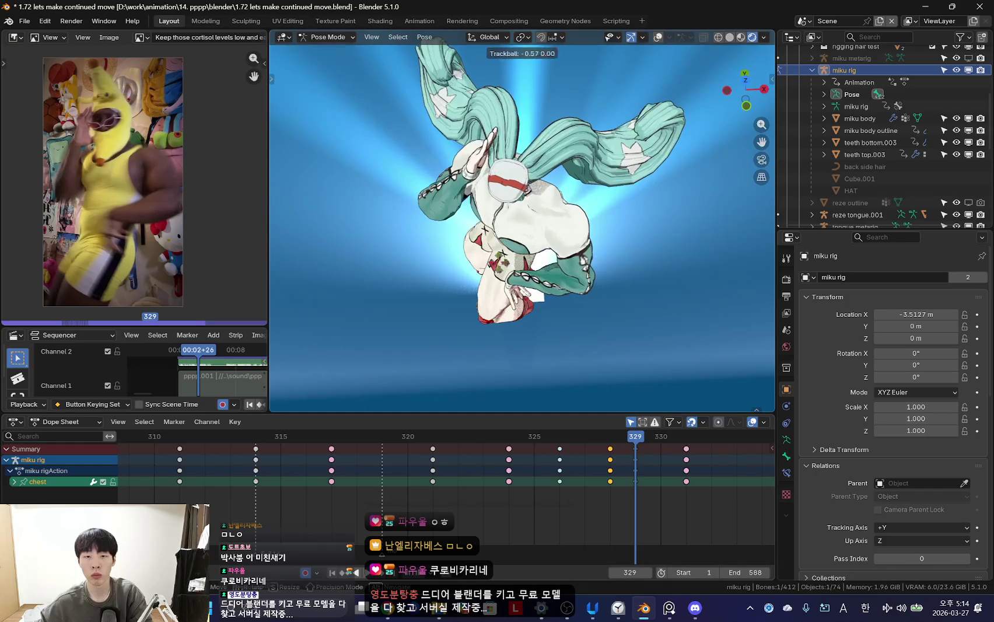
key("Return")
key("Left")
key("Right")
key("Right")
key("Right")
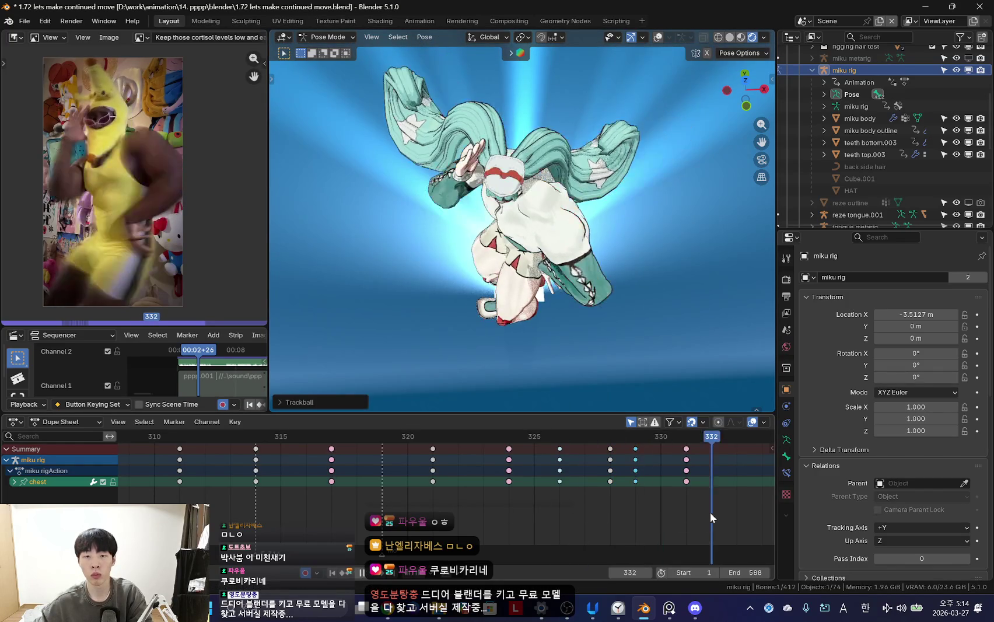
scroll(637, 496, "down", 2)
key("r")
key("r")
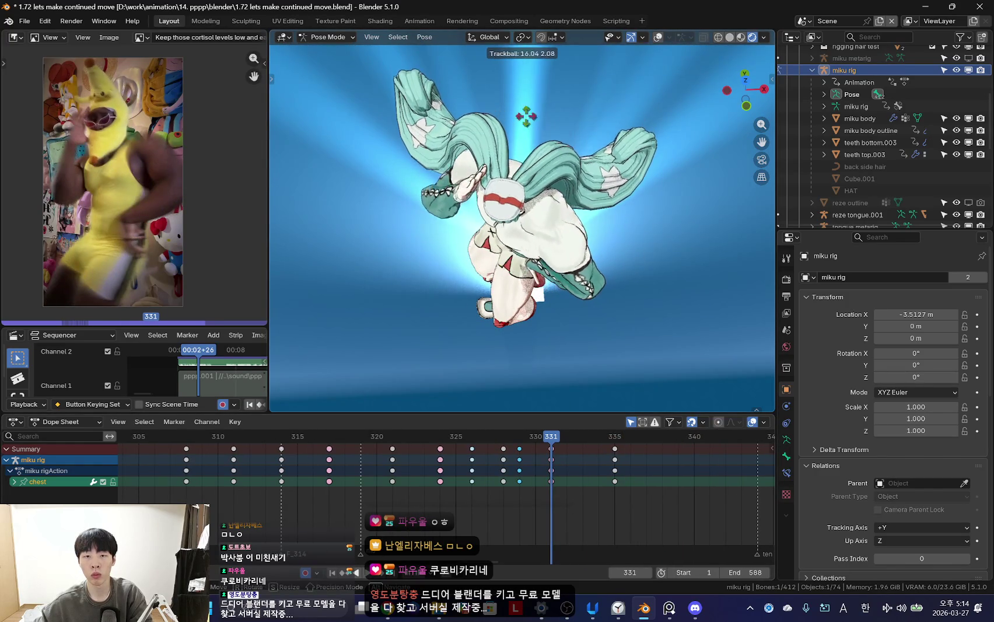
key("Return")
- Scrub to frame 332 to check the chest motion, then return to the camera view
mouse_move(552, 490)
left_mouse_down()
mouse_move(488, 481)
mouse_move(579, 485)
left_mouse_up()
scroll(525, 449, "up", 9, "alt")
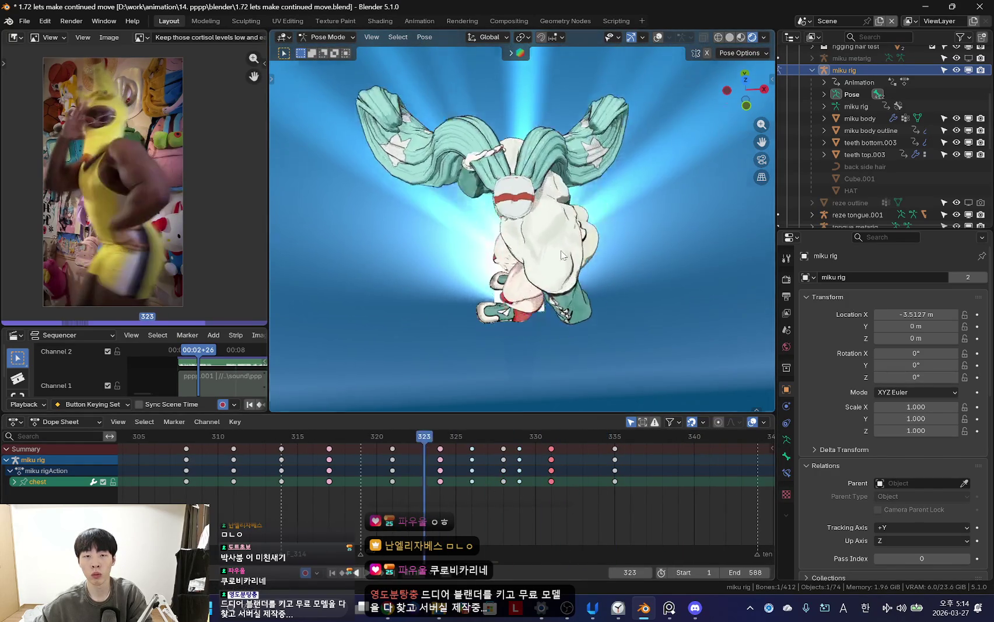
scroll(469, 413, "down", 7, "alt")
scroll(485, 350, "up", 5, "alt")
scroll(495, 289, "up", 5, "alt")
scroll(494, 288, "down", 5, "alt")
scroll(502, 298, "down", 4, "alt")
key("KP_0")
scroll(519, 318, "up", 14, "alt")
- Scroll through the Dope Sheet to review the rig's keyframes
scroll(519, 318, "down", 13, "alt")
scroll(519, 318, "up", 6, "alt")
scroll(502, 292, "down", 2)
scroll(434, 437, "down", 17, "alt")
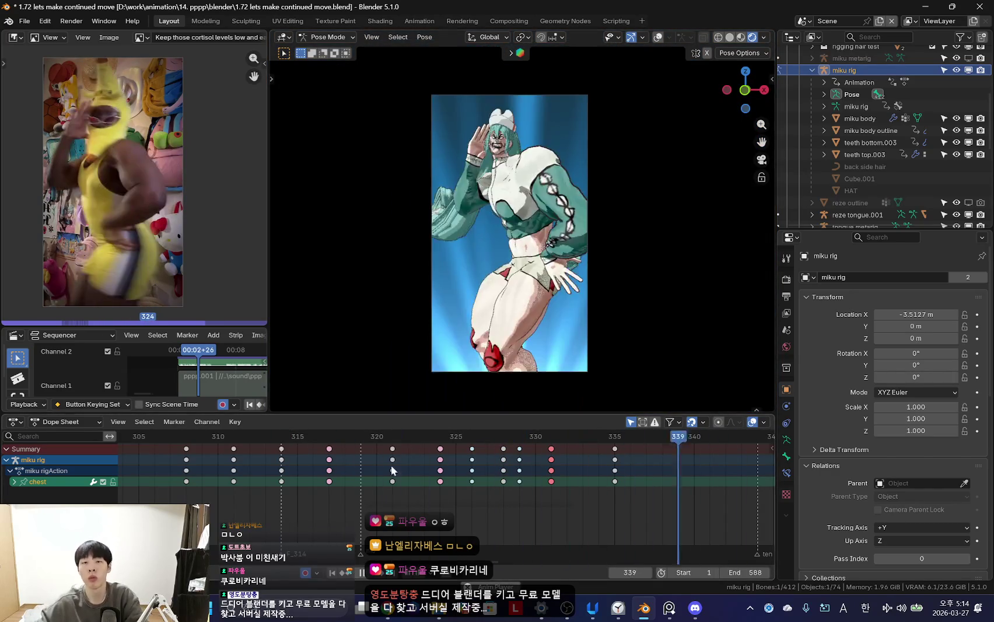
scroll(392, 470, "down", 3)
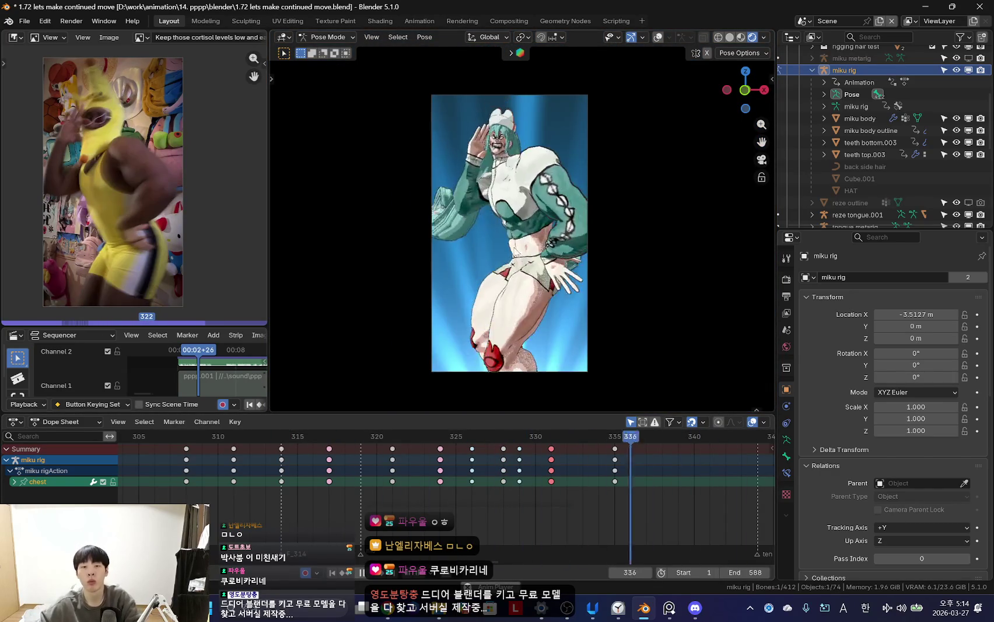
scroll(411, 481, "up", 20, "alt")
scroll(379, 502, "down", 15, "alt")
scroll(495, 470, "up", 4, "alt")
scroll(495, 470, "up", 4, "alt")
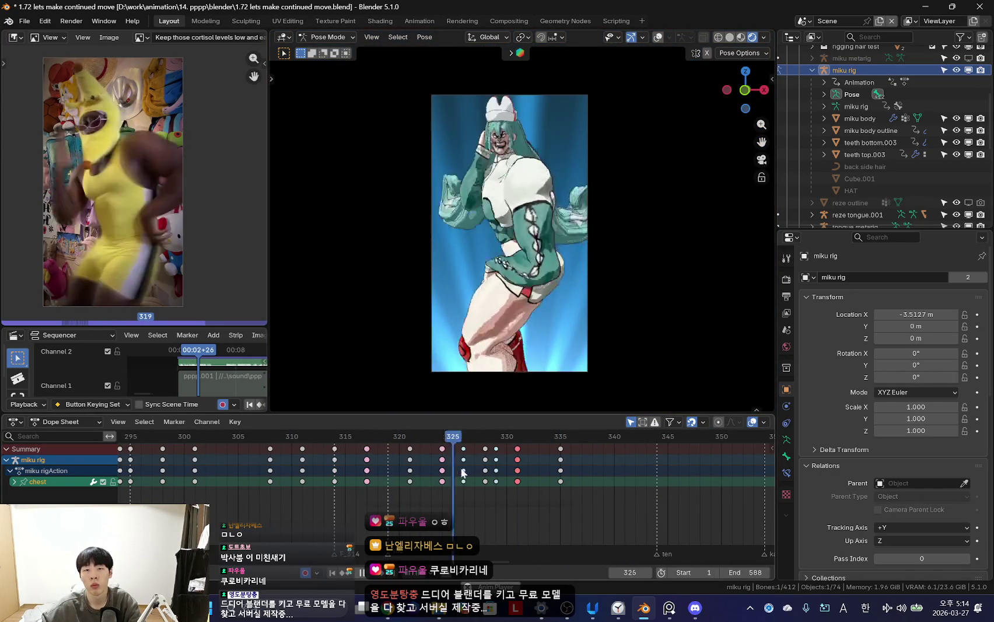
scroll(379, 466, "up", 13, "alt")
scroll(379, 466, "down", 4)
- Select all rig bones so every channel's keys, including hand IK, appear together
scroll(443, 464, "down", 18, "alt")
scroll(493, 461, "up", 16, "alt")
scroll(491, 457, "down", 15, "alt")
scroll(357, 470, "up", 7, "alt")
key("shift+alt+z")
key("a")
scroll(445, 472, "up", 3)
scroll(446, 472, "down", 4, "alt")
scroll(445, 472, "down", 4, "alt")
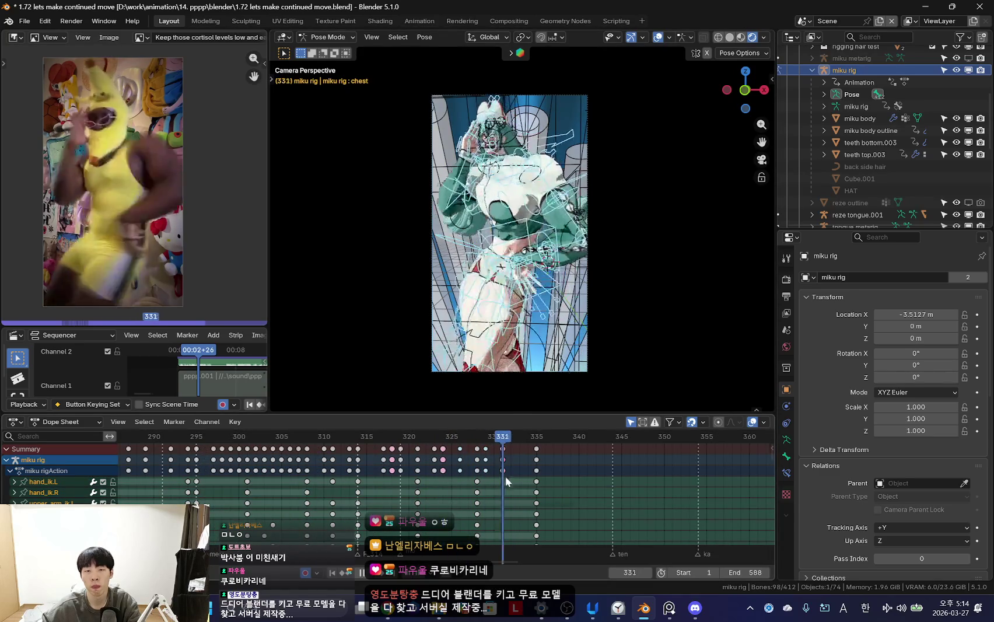
scroll(506, 476, "down", 5, "alt")
key("shift+alt+z")
scroll(423, 462, "up", 14, "alt")
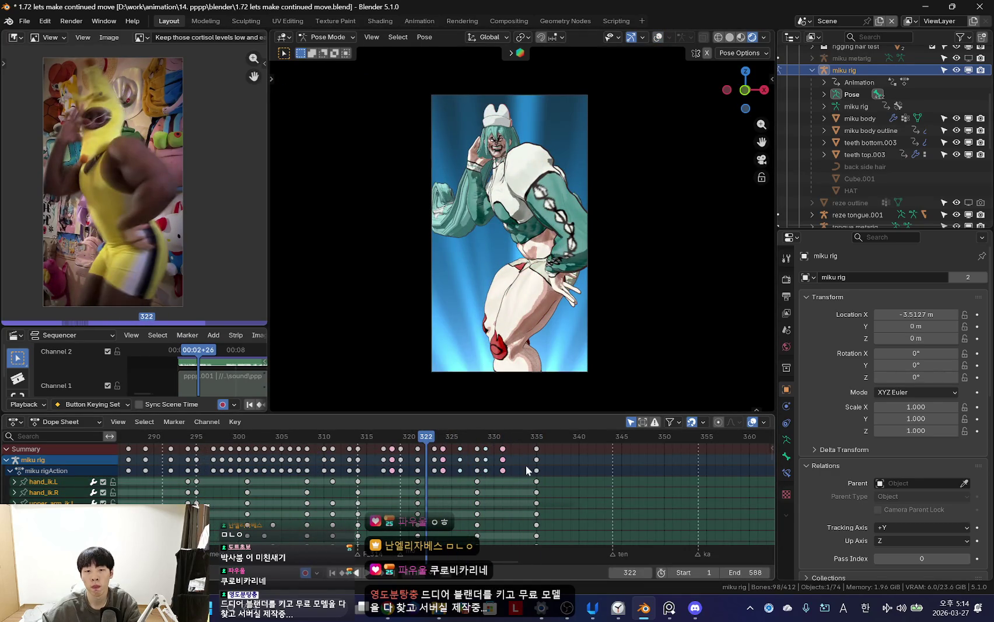
scroll(526, 465, "down", 13, "alt")
scroll(534, 465, "up", 14, "alt")
scroll(541, 465, "down", 14, "alt")
- Go to frame 335 and duplicate the keys from frames 323–335
left_click_drag(426, 445, 539, 463)
scroll(540, 462, "up", 1)
key("shift+d")
- Drop the duplicated keys 14 frames later and play back to review them
left_click(581, 474)
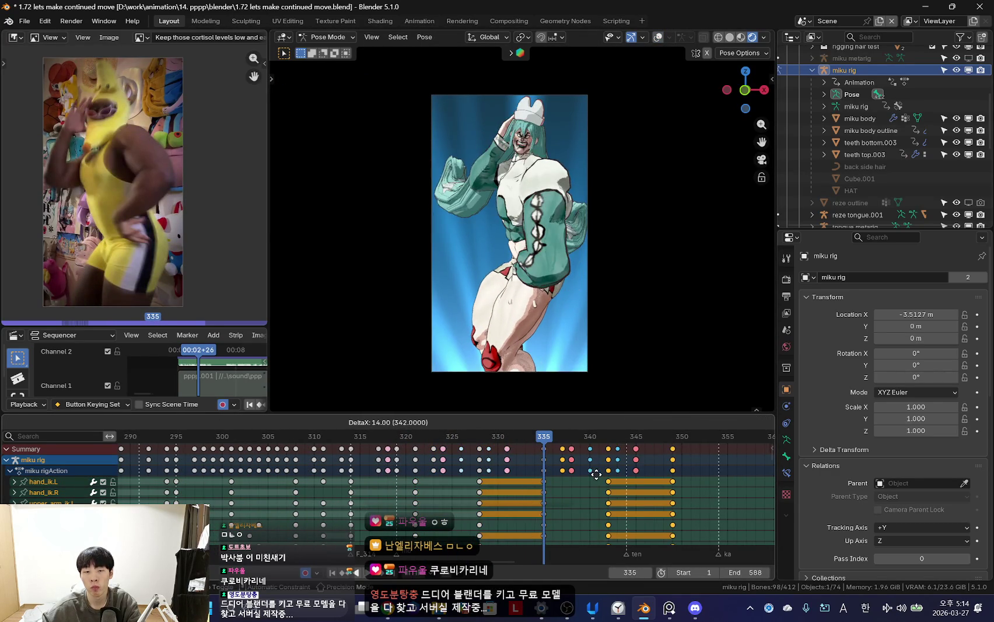
key("space")
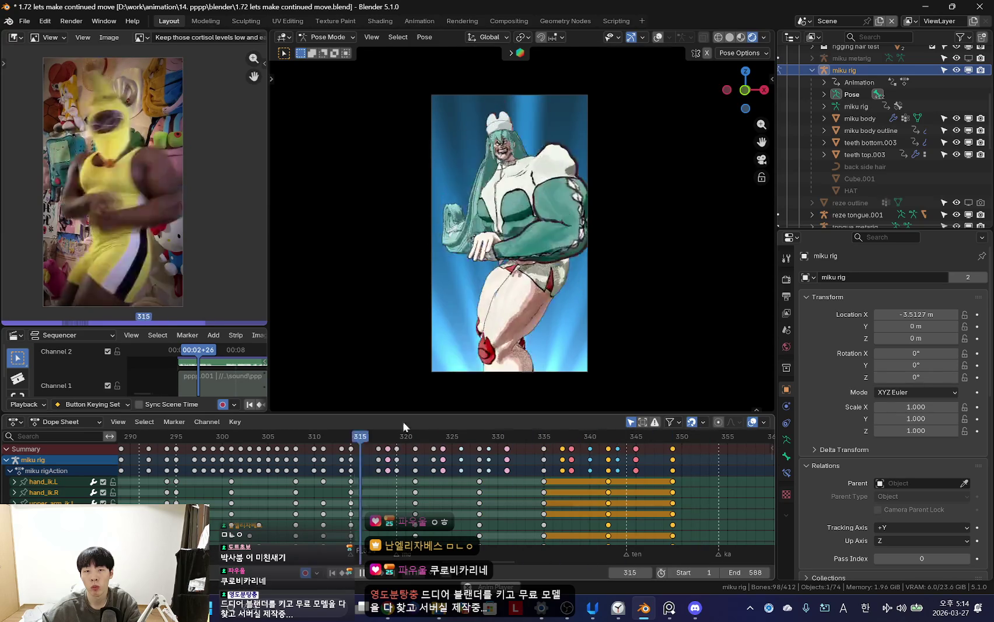
scroll(456, 465, "down", 2)
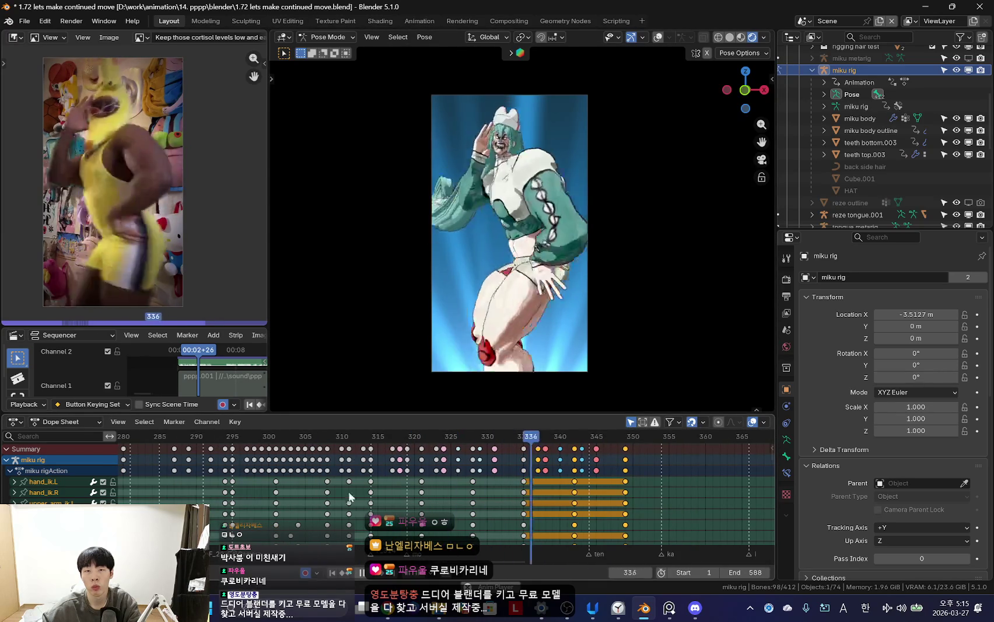
scroll(438, 499, "down", 2)
scroll(362, 501, "down", 2)
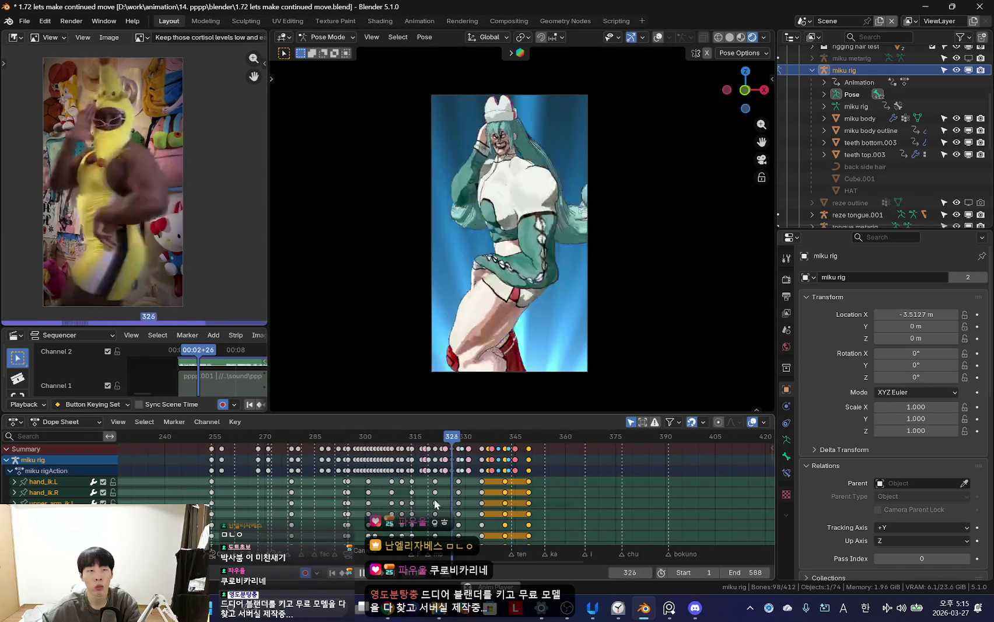
scroll(443, 499, "down", 2)
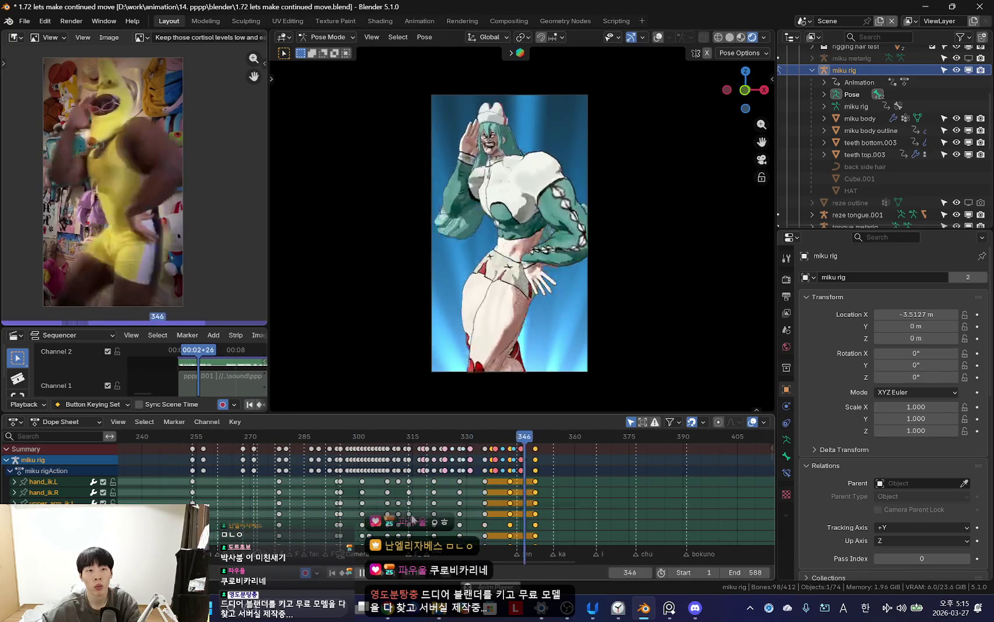
scroll(385, 500, "down", 1)
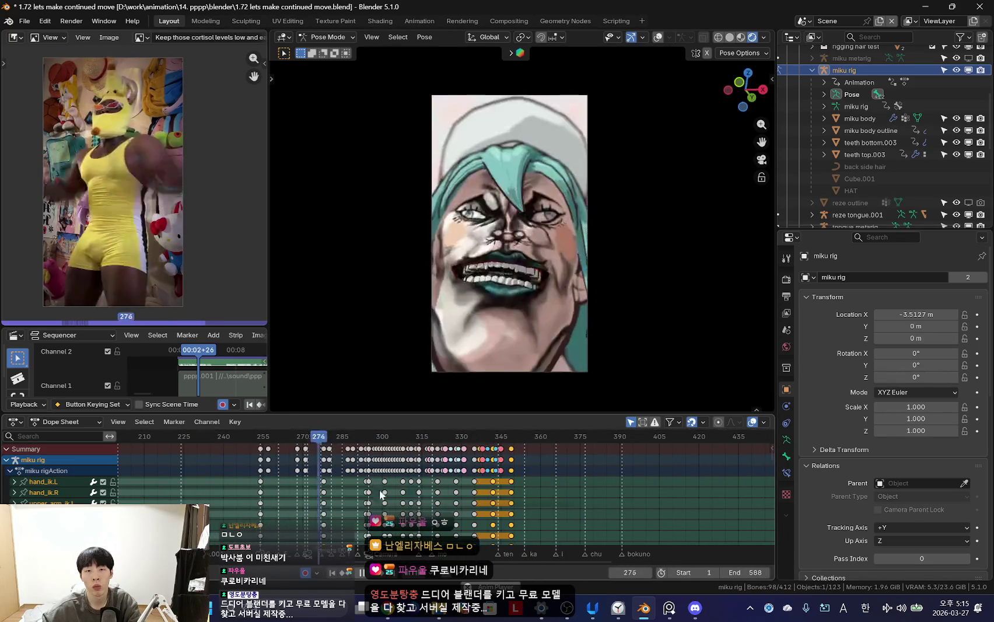
- Undo the shift so the ending key block spans frames 321–335
key("ctrl+z")
scroll(471, 500, "up", 2)
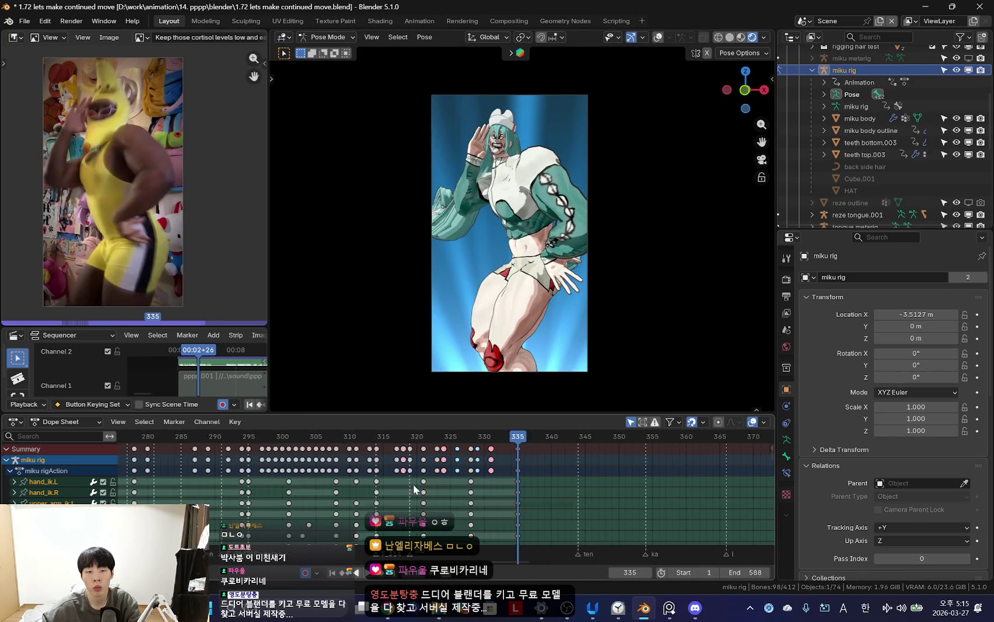
key("ctrl+z")
left_click(25, 21)
- Save a copy of the project named '1.73 how to polish himemove'
left_click(53, 123)
left_click(467, 463)
type("1.73 how to polish himemove")
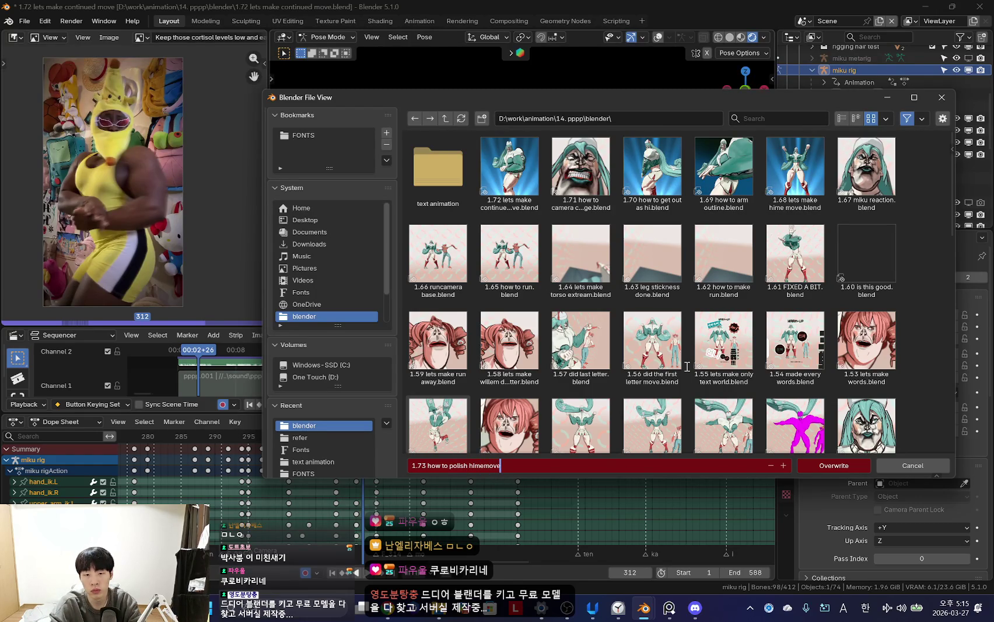
key("Return")
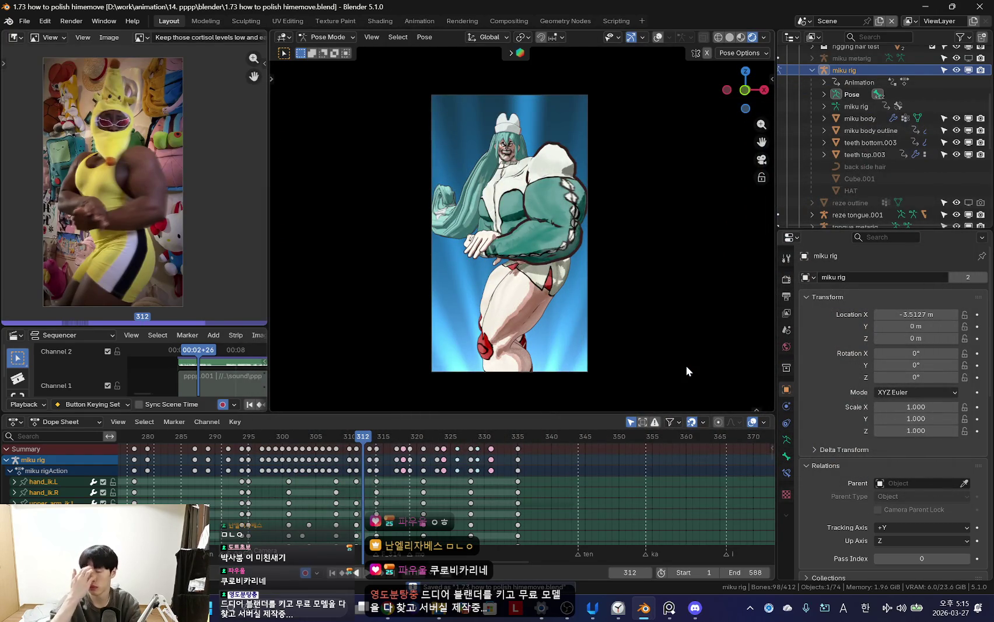
- Review playback around frames 314–317, then move the torso and key it at frame 318
key("space")
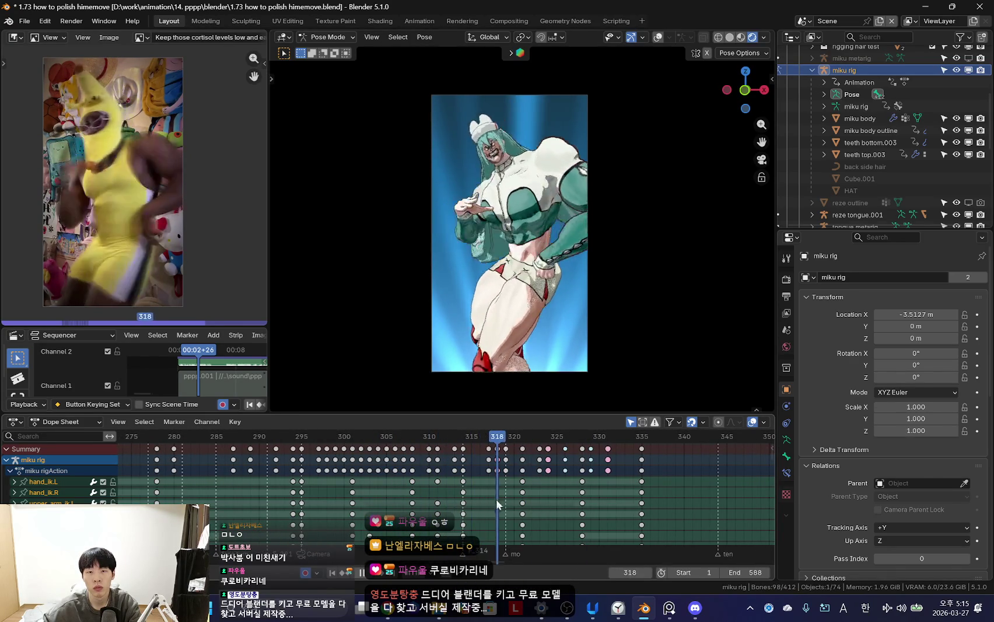
key("space")
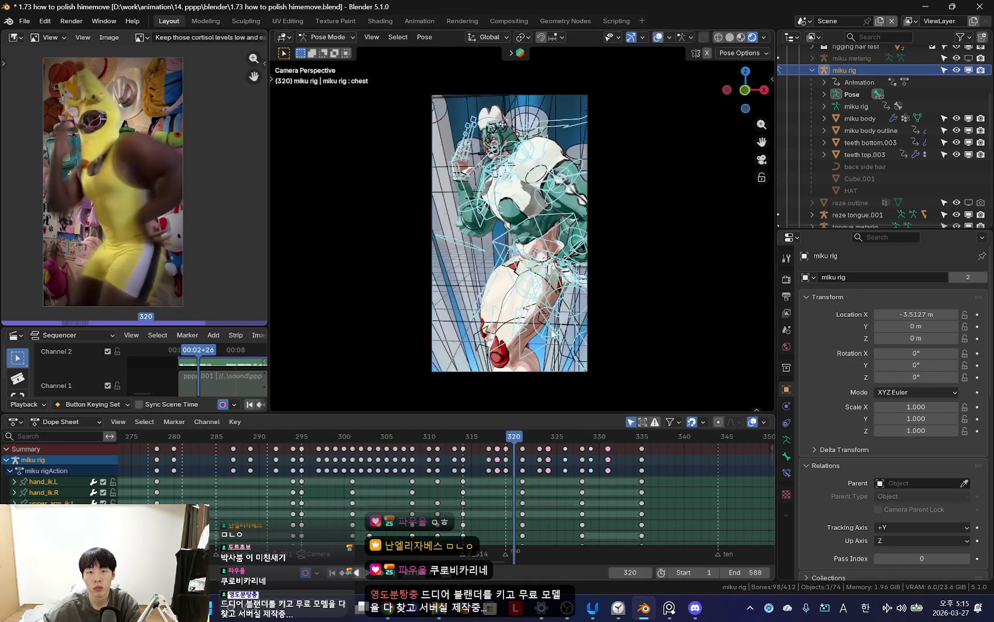
key("space")
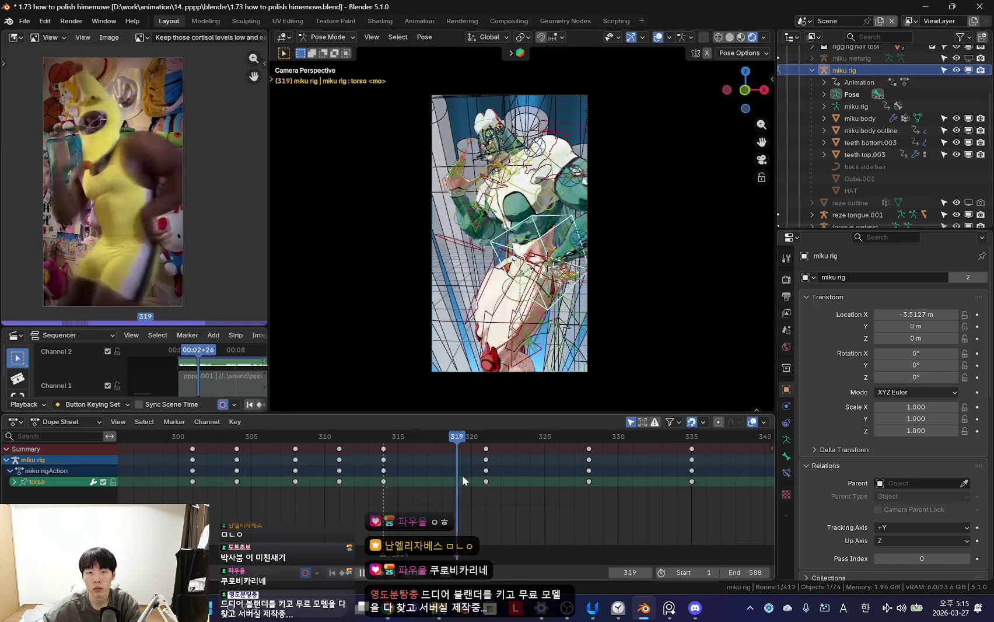
key("shift+alt+z")
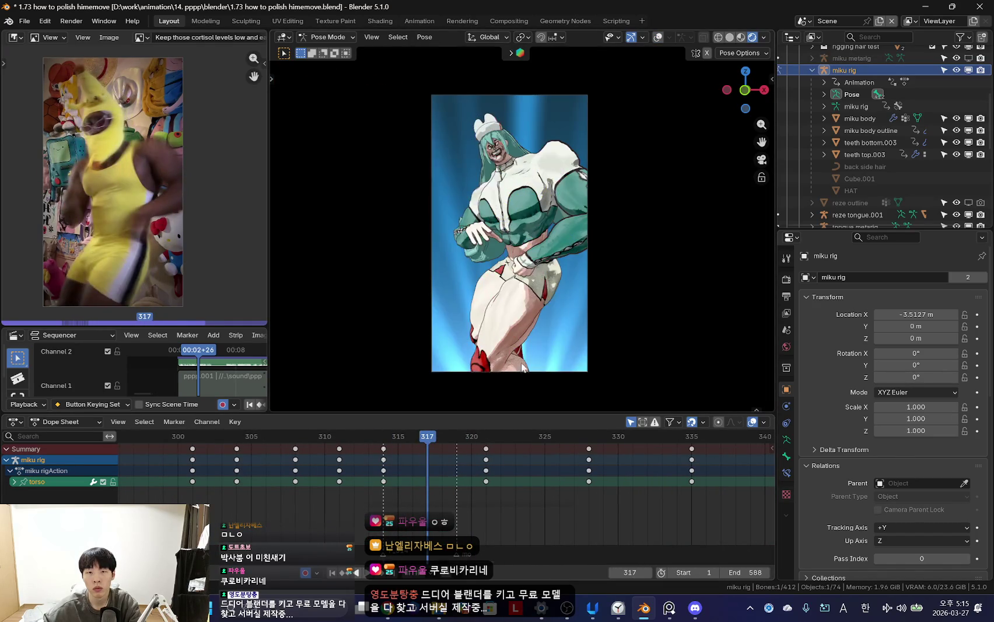
mouse_move(385, 468)
left_mouse_down()
mouse_move(419, 473)
mouse_move(375, 467)
mouse_move(411, 477)
mouse_move(442, 461)
mouse_move(576, 476)
left_mouse_up()
left_click(651, 273)
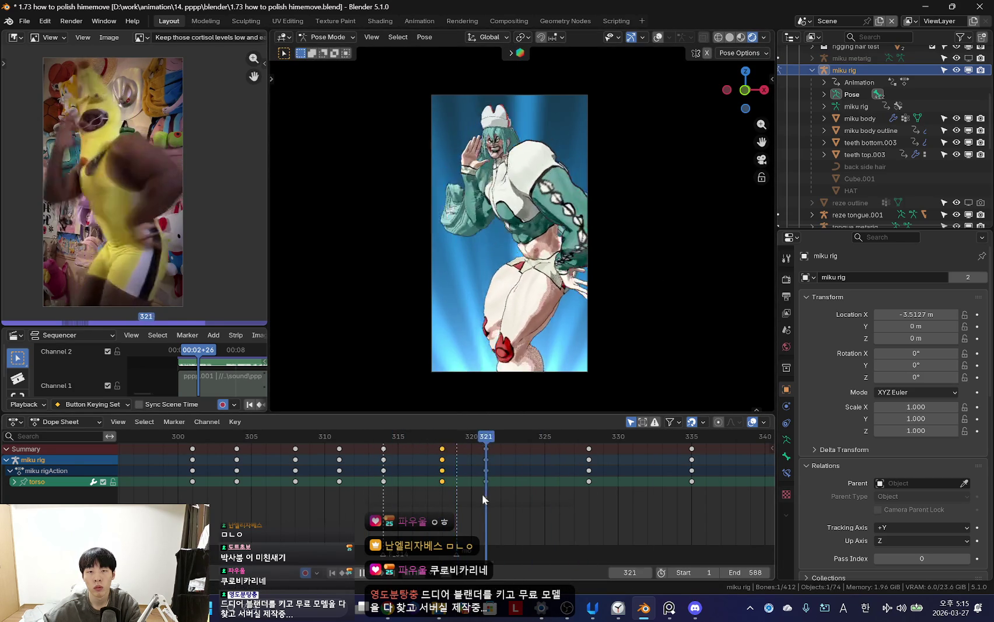
- Rotate and move the torso at frame 324 to key a trial pose
left_click_drag(439, 495, 524, 496)
key("r")
left_click(661, 330)
key("g")
left_click(661, 334)
scroll(432, 467, "down", 2)
- Delete the trial torso keys at frames 318 and 324 and replay to review
left_click_drag(436, 455, 445, 462)
left_click(507, 459, "shift")
key("x")
key("space")
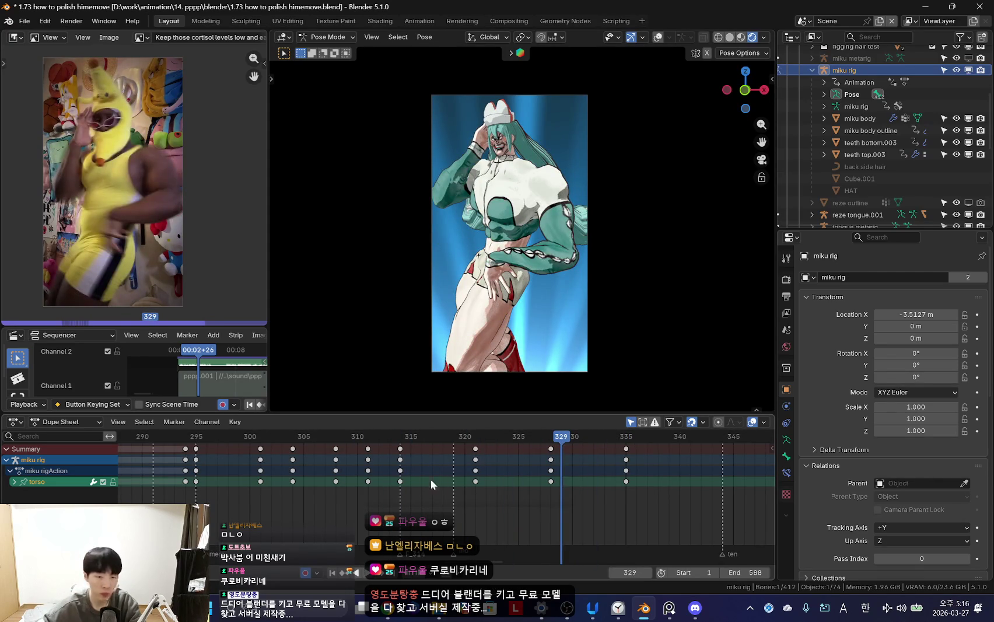
scroll(431, 476, "down", 2)
scroll(416, 470, "down", 2)
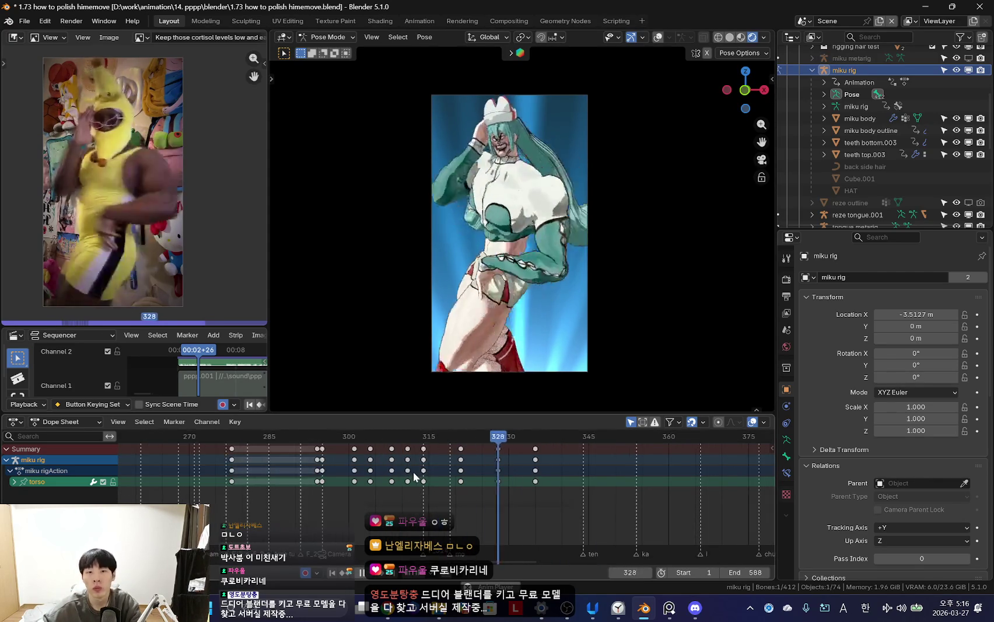
scroll(408, 483, "down", 1)
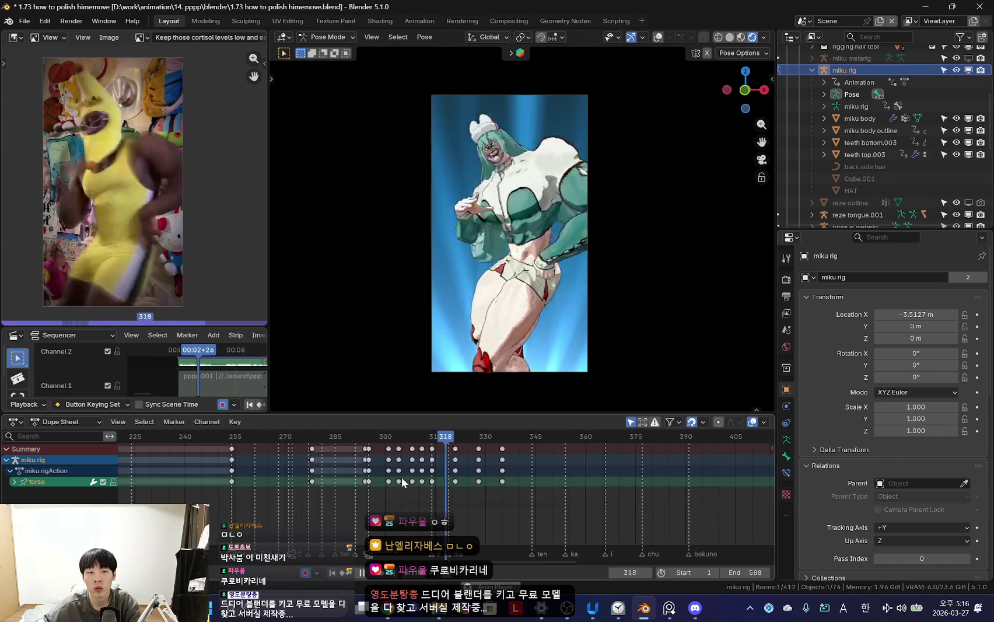
left_click_drag(443, 480, 461, 488)
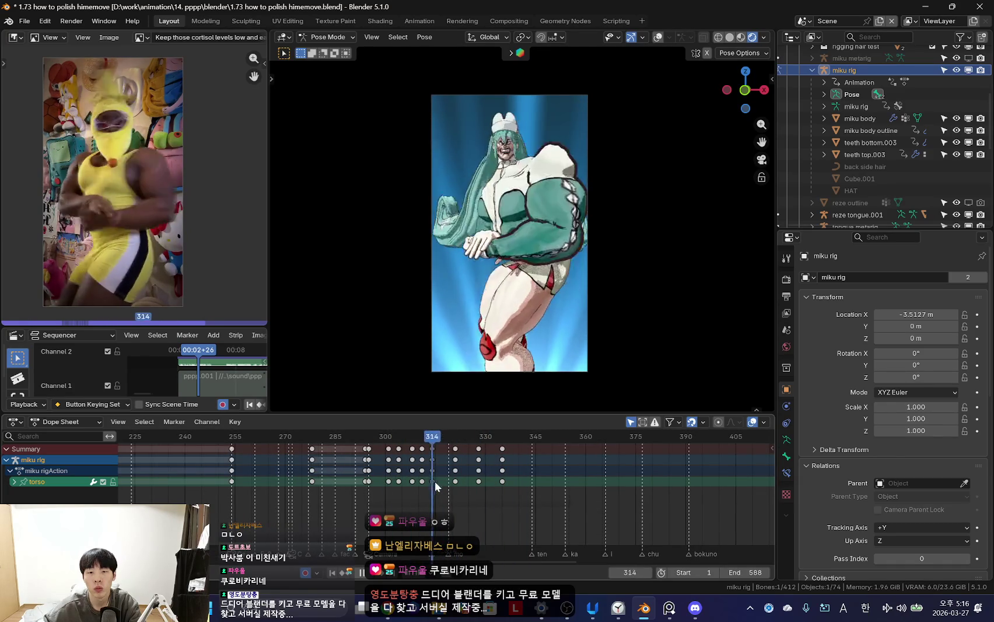
- Select all bones and play back frames 321–335 to check the motion
key("a")
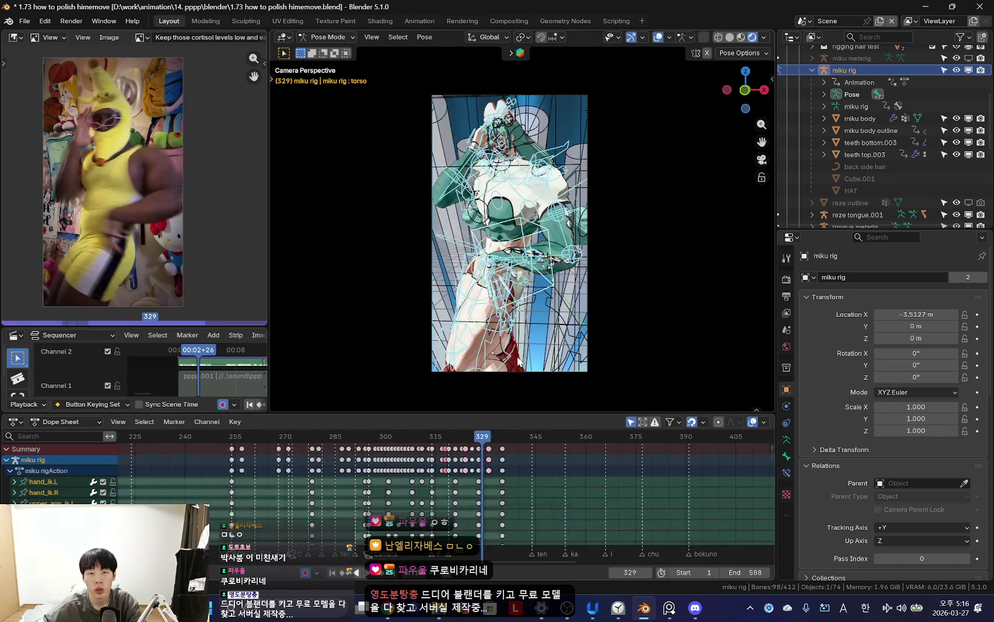
scroll(548, 330, "up", 1)
scroll(439, 531, "up", 3)
left_click_drag(379, 468, 517, 466)
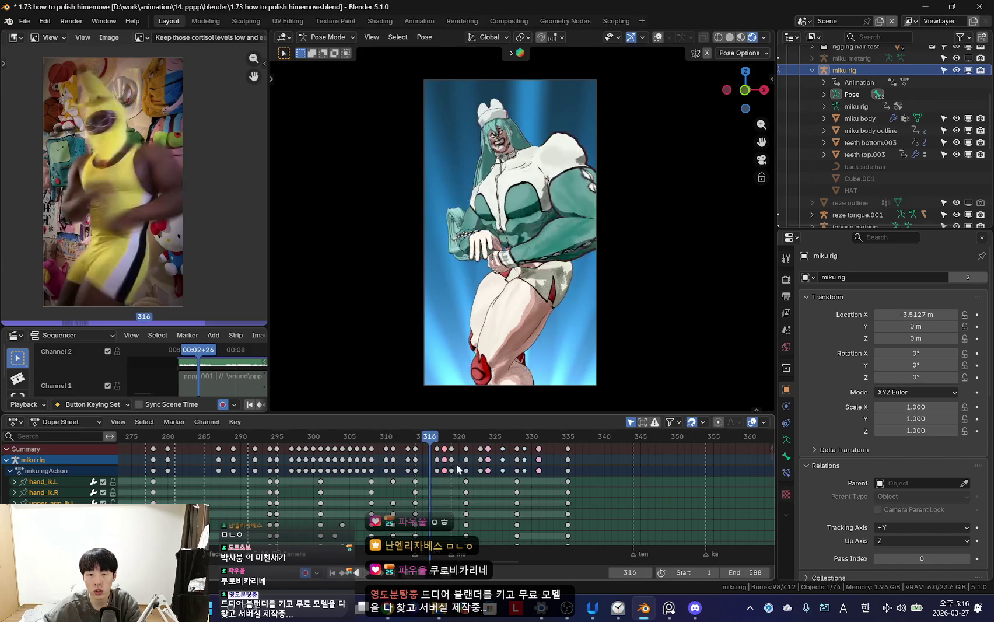
key("space")
left_click(466, 465)
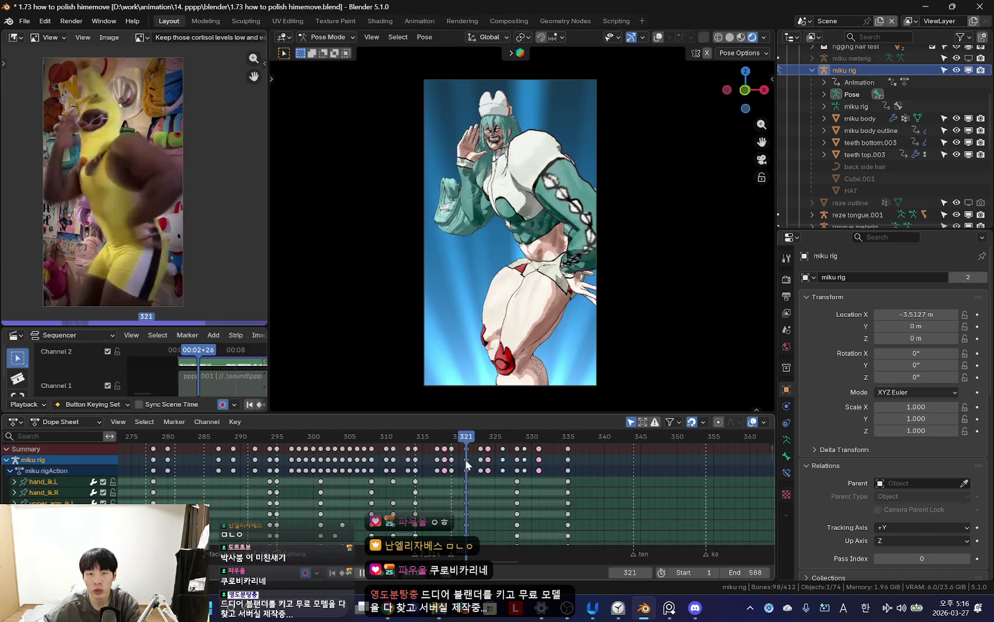
left_click(568, 466)
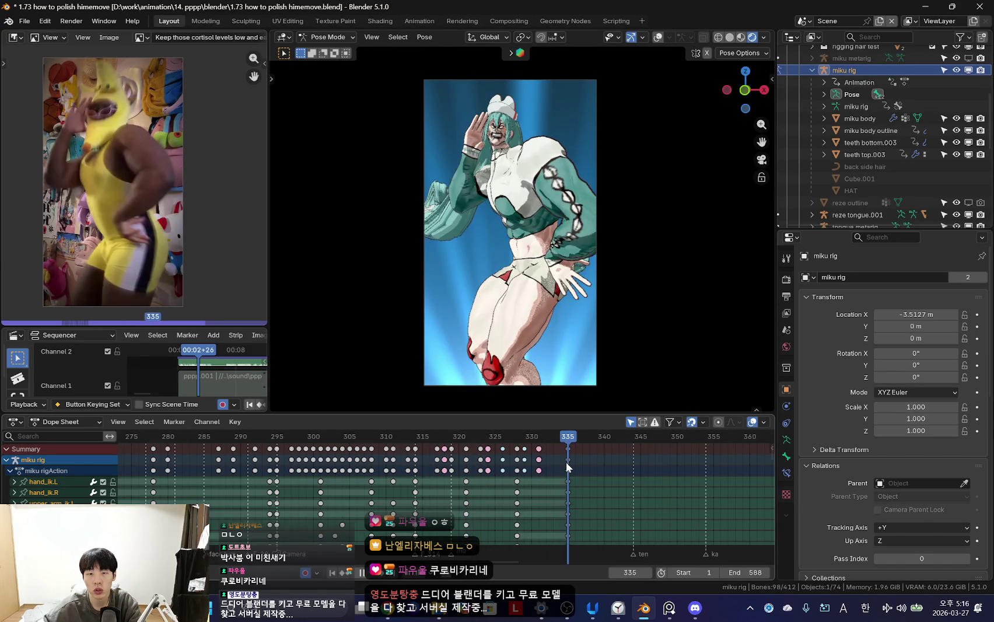
left_click(467, 465)
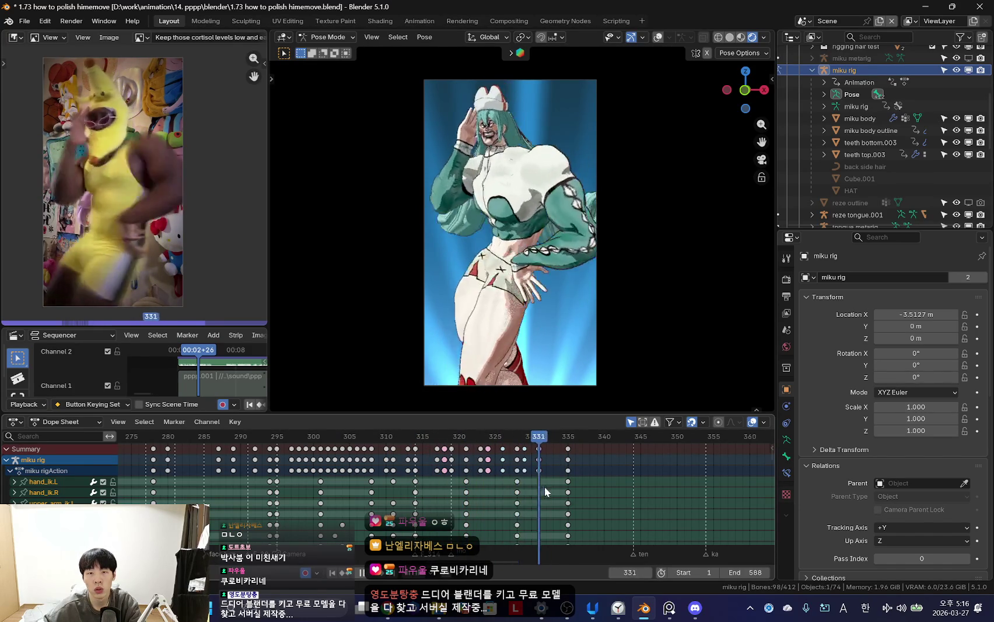
key("space")
- Select only the torso bone and resume playback
key("shift+alt+z")
left_click(537, 273)
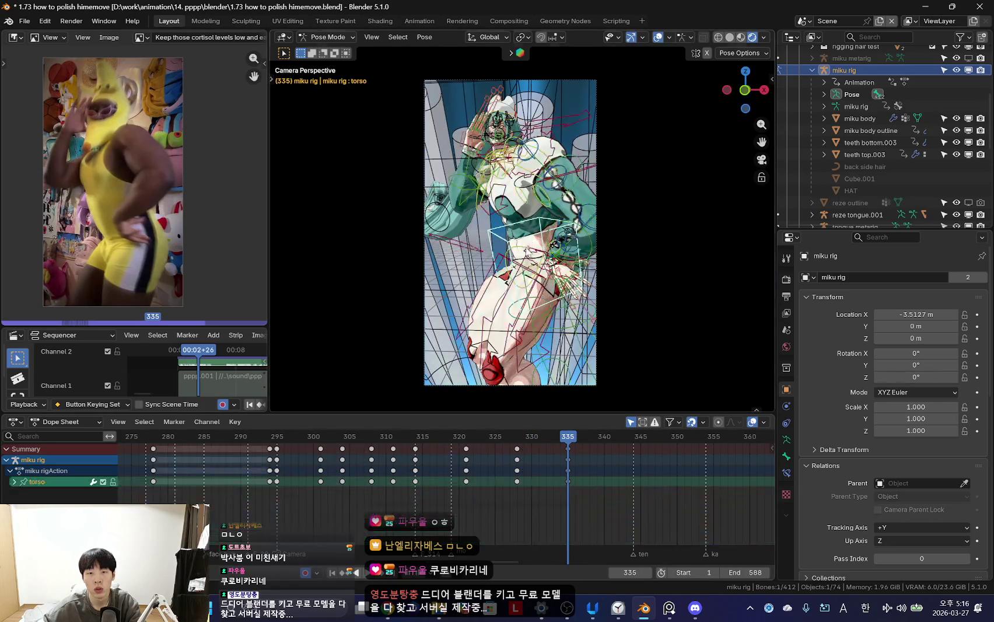
key("shift+alt+z")
key("space")
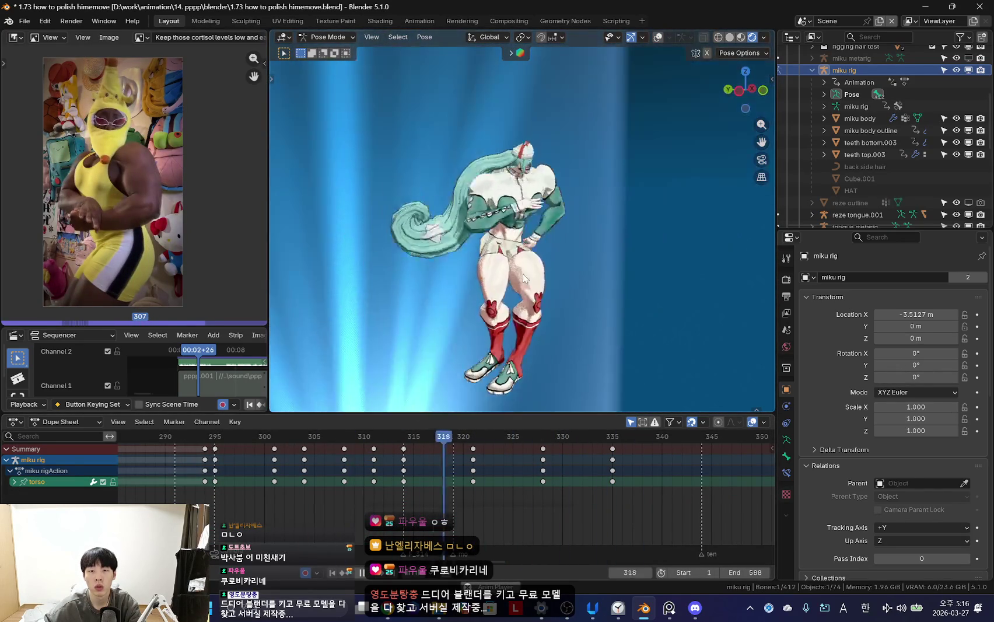
scroll(524, 278, "up", 4)
scroll(424, 520, "down", 2, "ctrl")
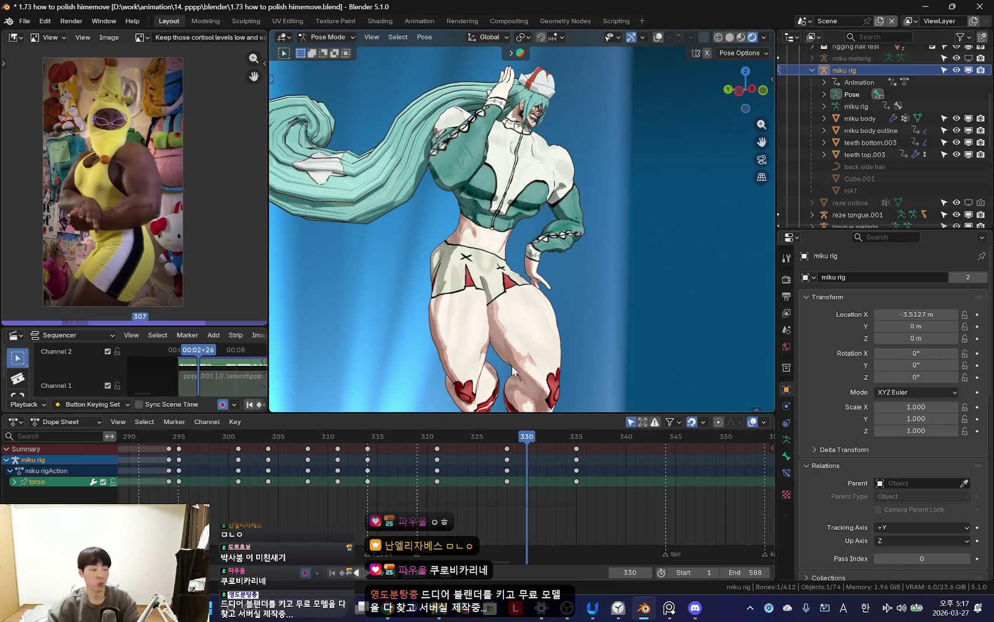
middle_click_drag(554, 396, 477, 282)
- Select all bones and preview the animation with rig overlays hidden
key("a")
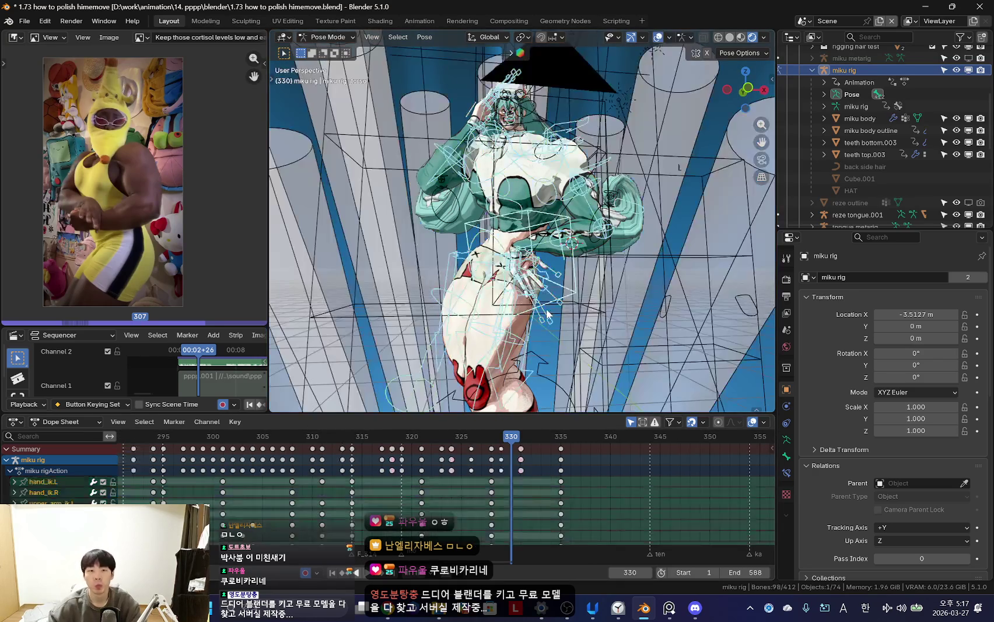
scroll(487, 340, "up", 16, "alt")
key("space")
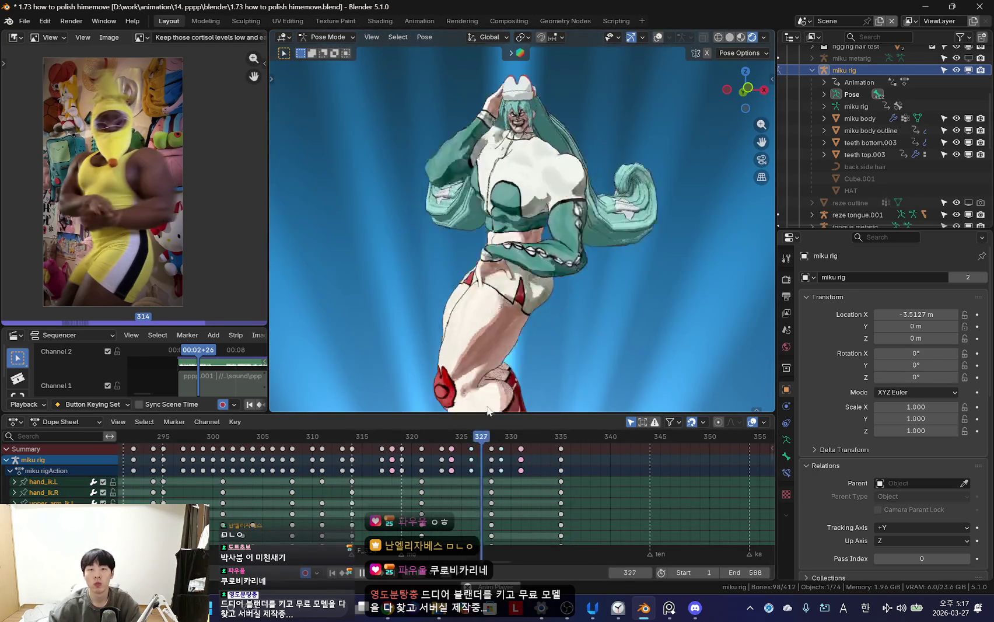
key("shift+alt+z")
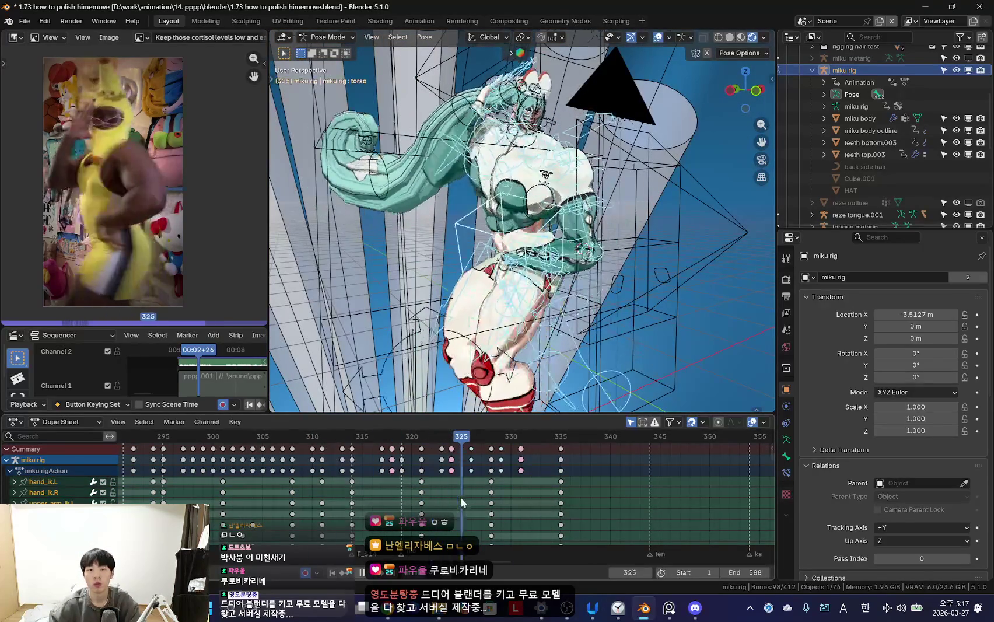
key("Escape")
key("shift+alt+z")
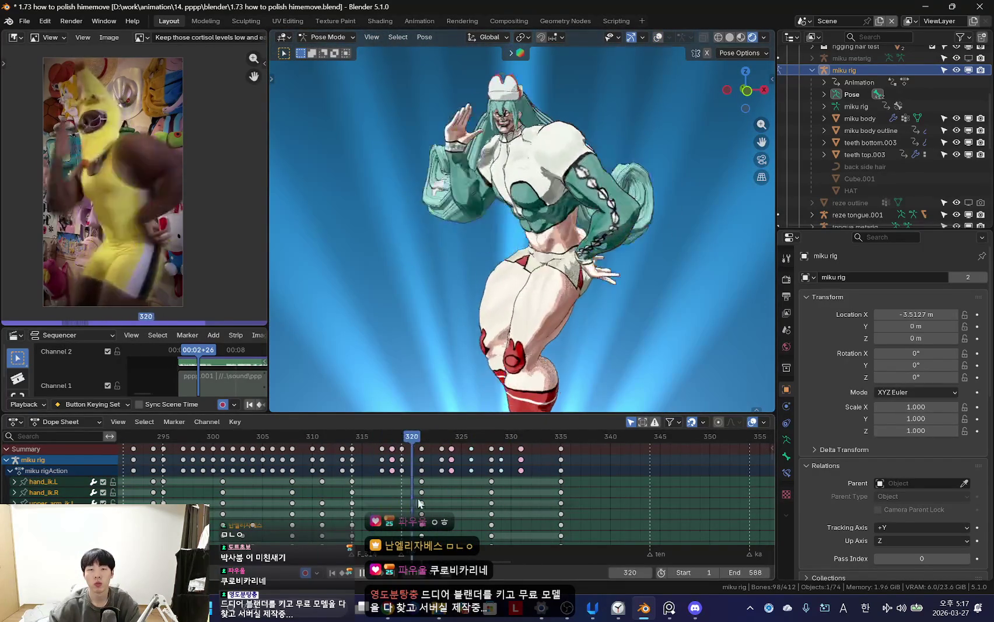
key("space")
key("shift+alt+z")
- Pick the right upper-arm IK bone and play the animation through the scene camera
left_click(500, 190)
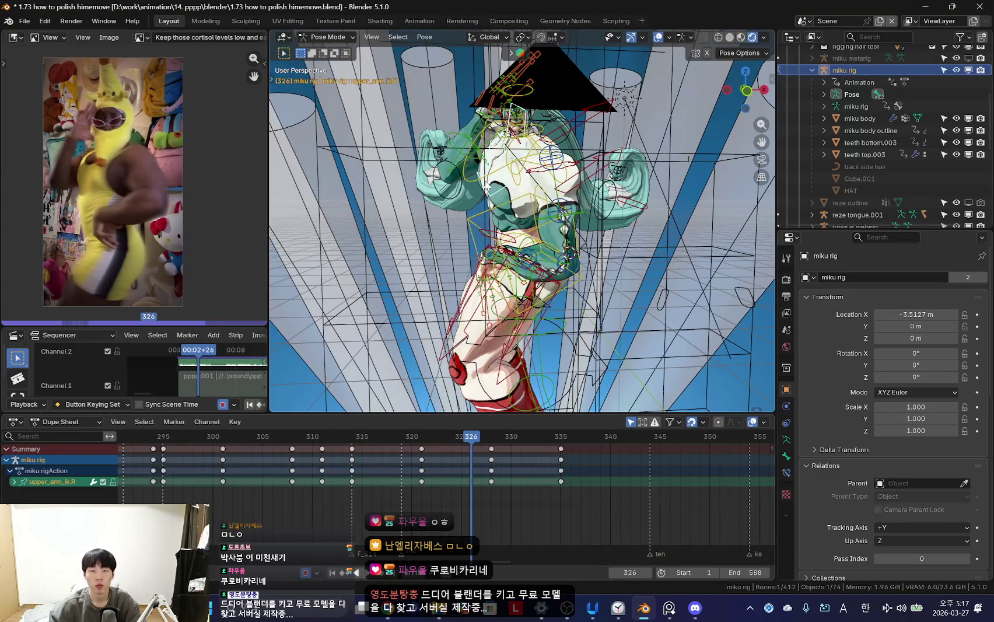
key("shift+alt+z")
key("KP_0")
key("space")
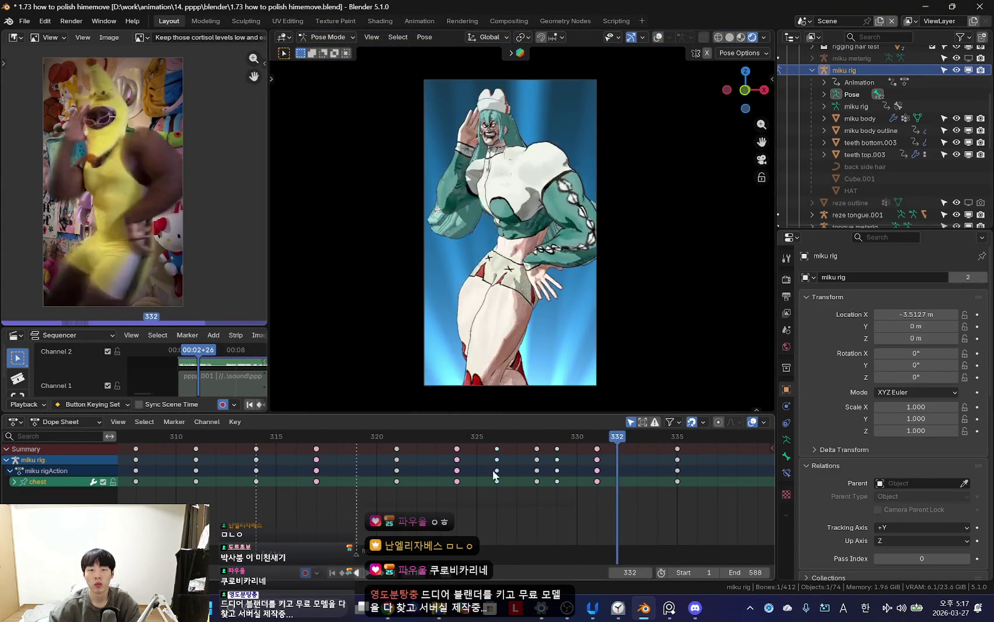
- Select the torso bone during playback so only its keys show in the Dope Sheet
key("shift+alt+z")
left_click(557, 243)
key("shift+alt+z")
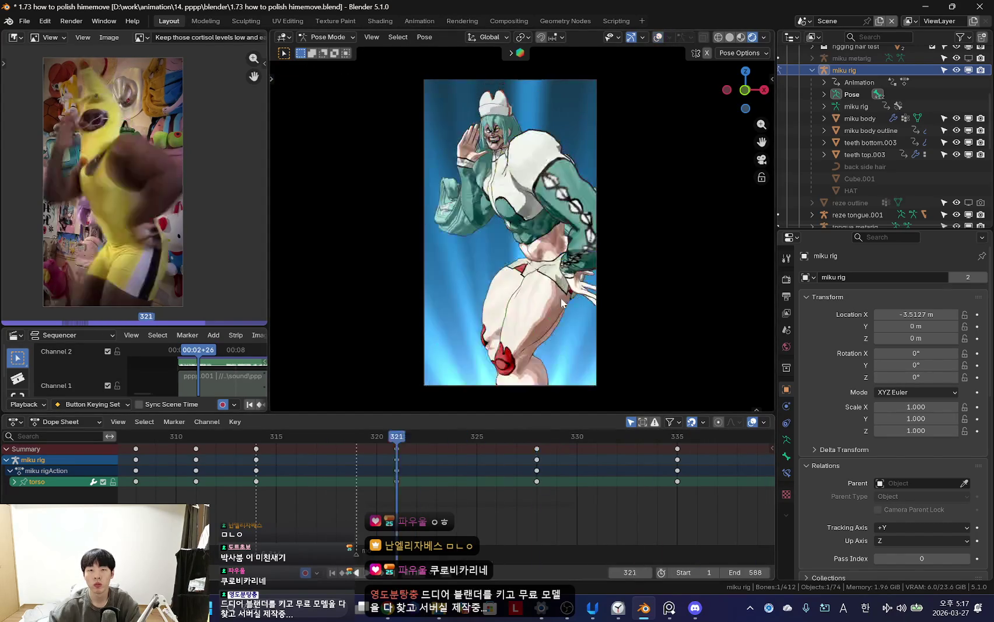
scroll(407, 479, "down", 2)
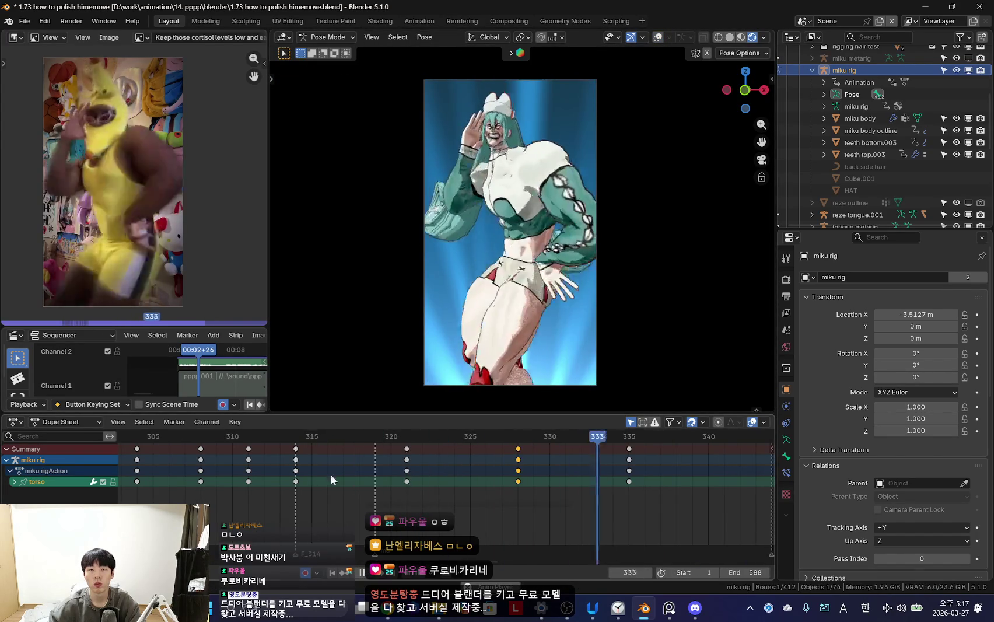
scroll(490, 461, "down", 2)
- Scrub between frames 321 and 335 comparing the torso motion with the reference
left_click_drag(563, 489, 557, 481)
key("KP_0")
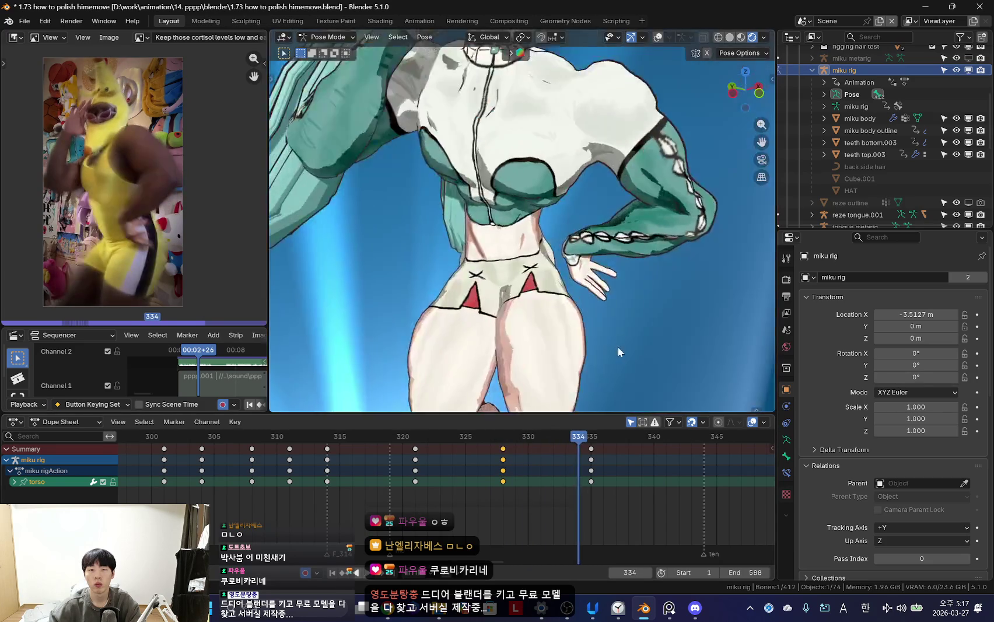
key("KP_0")
left_click_drag(413, 496, 415, 496)
mouse_move(502, 496)
left_mouse_down()
mouse_move(440, 505)
mouse_move(503, 496)
left_mouse_up()
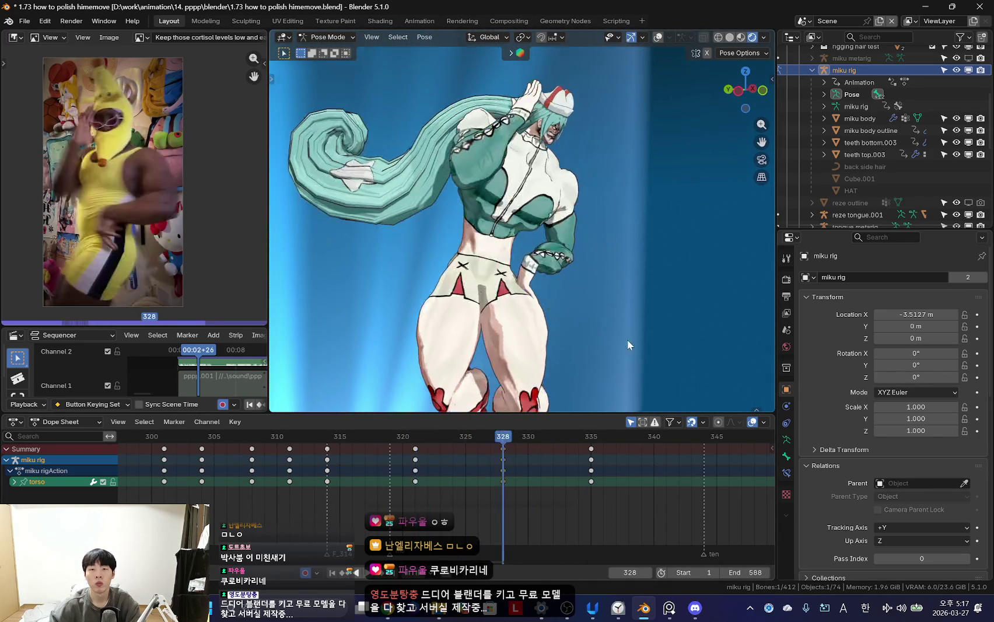
- Move the torso to a new position at frame 335 and key it
key("Down")
key("Up")
key("Up")
key("g")
left_click(655, 326)
key("space")
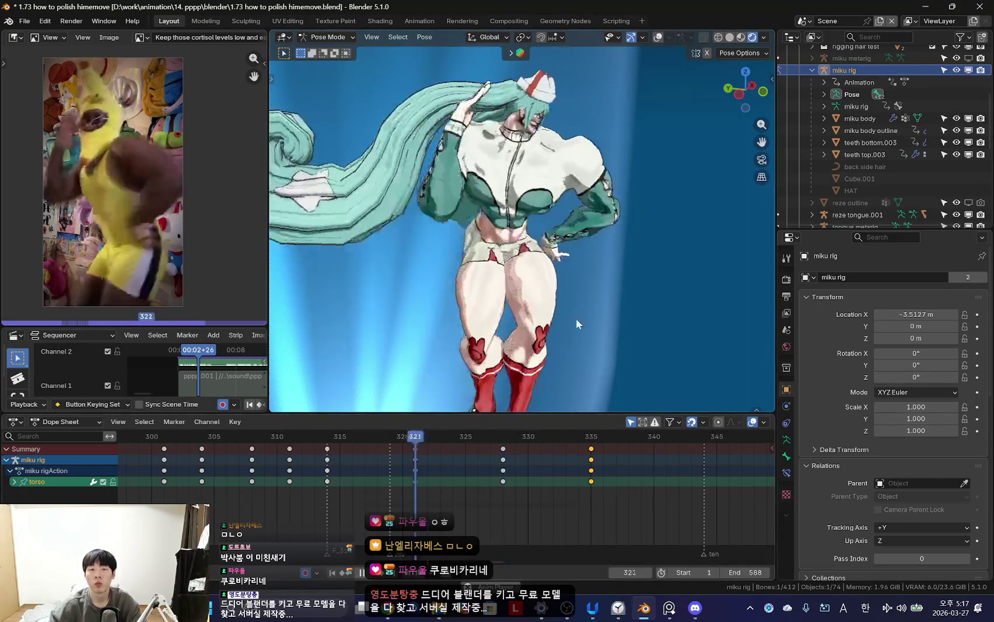
- Check frames 323–329 and select the chest bone
left_click_drag(447, 491, 515, 496)
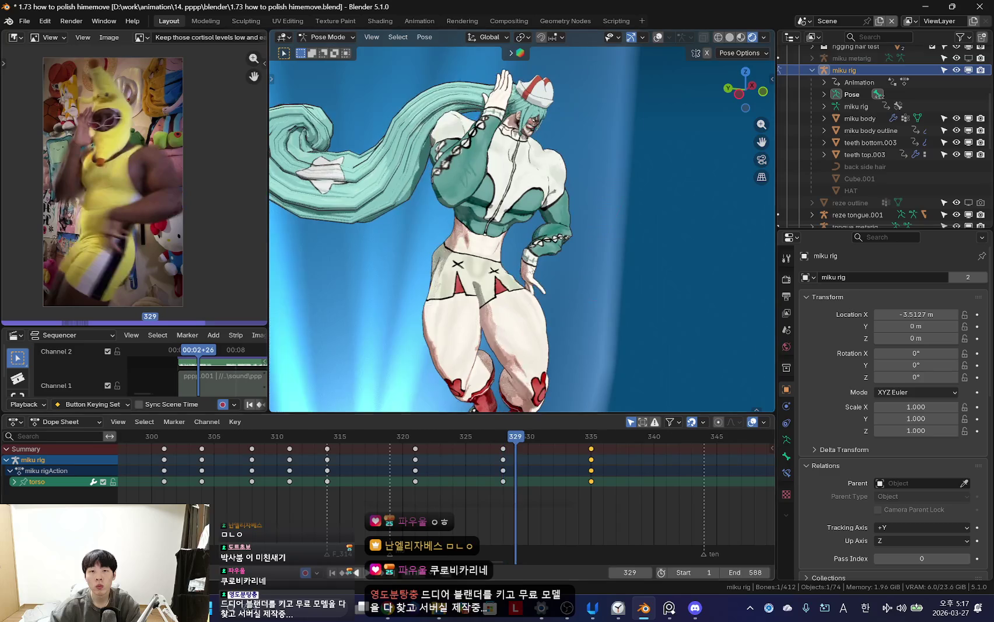
key("shift+alt+z")
left_click(541, 199)
- Delete the selected chest keyframes and play the animation through the scene camera
key("x")
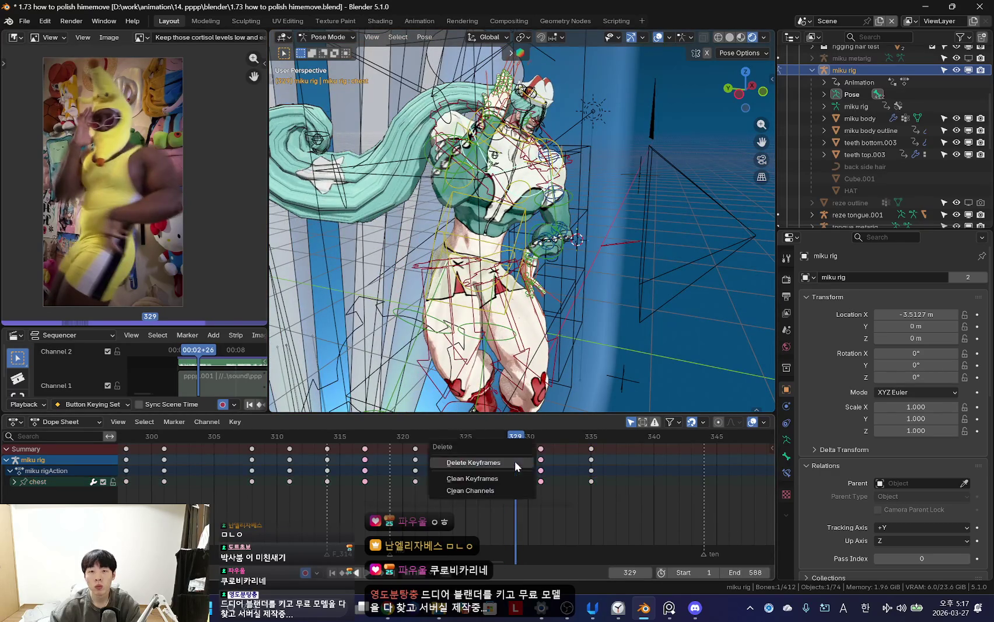
left_click(515, 462)
key("shift+alt+z")
key("space")
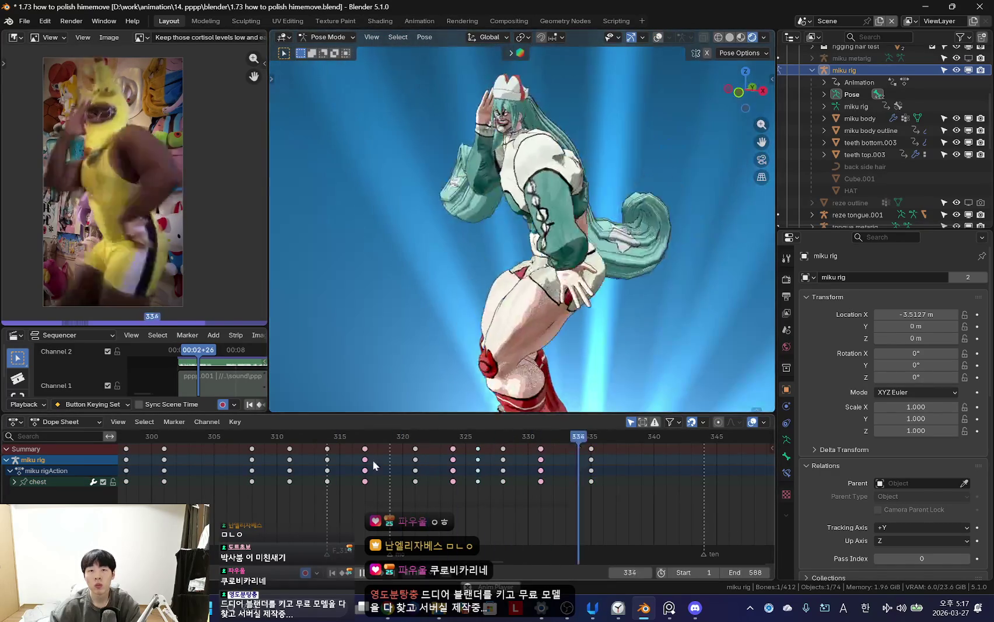
key("KP_0")
scroll(419, 453, "down", 2)
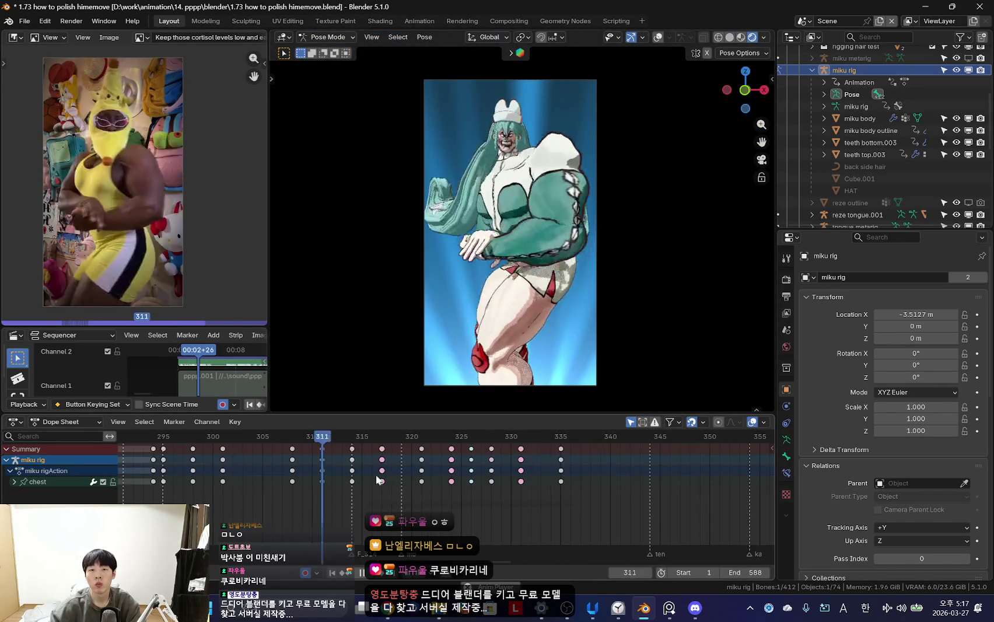
scroll(338, 495, "down", 2)
- Select all bones and duplicate their keys from frames 323–335 to start at frame 337
key("a")
key("shift+alt+z")
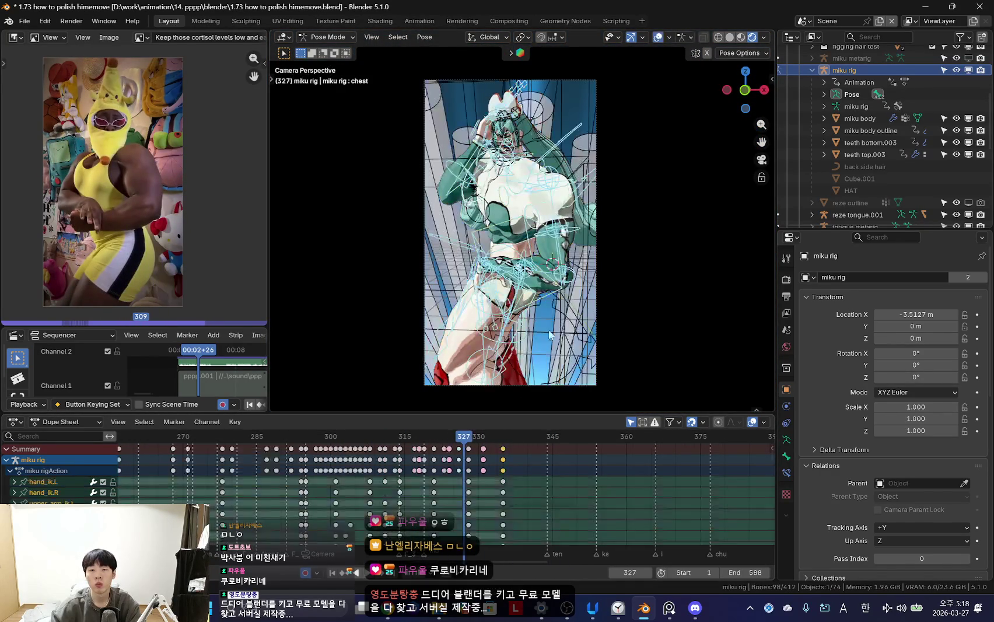
scroll(493, 527, "up", 4)
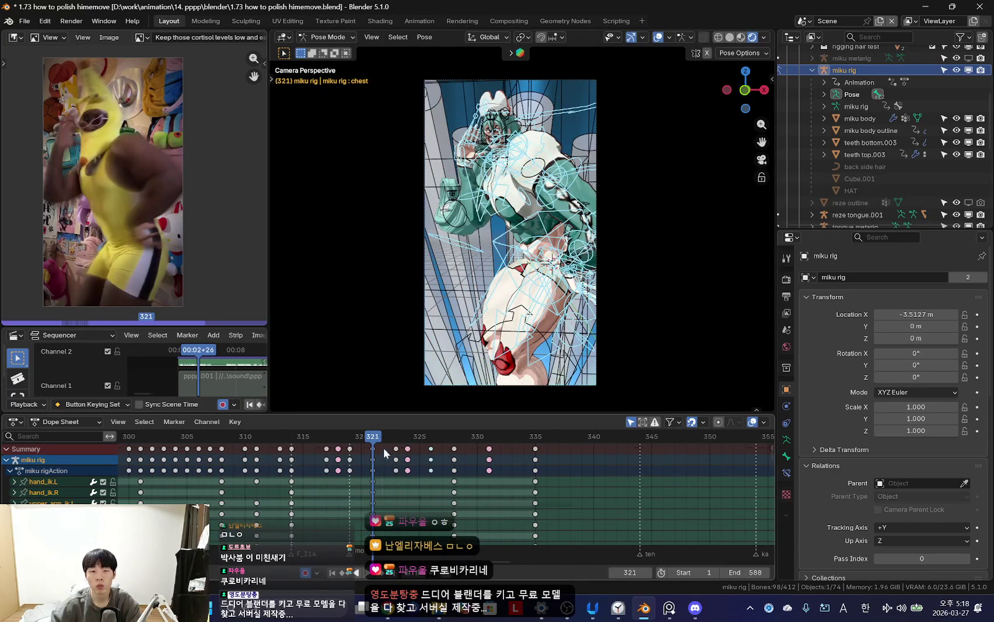
left_click_drag(385, 453, 543, 540)
key("shift+d")
left_click(601, 481)
- Hide the rig overlays and scroll through the view to review the copied keys
key("shift+alt+z")
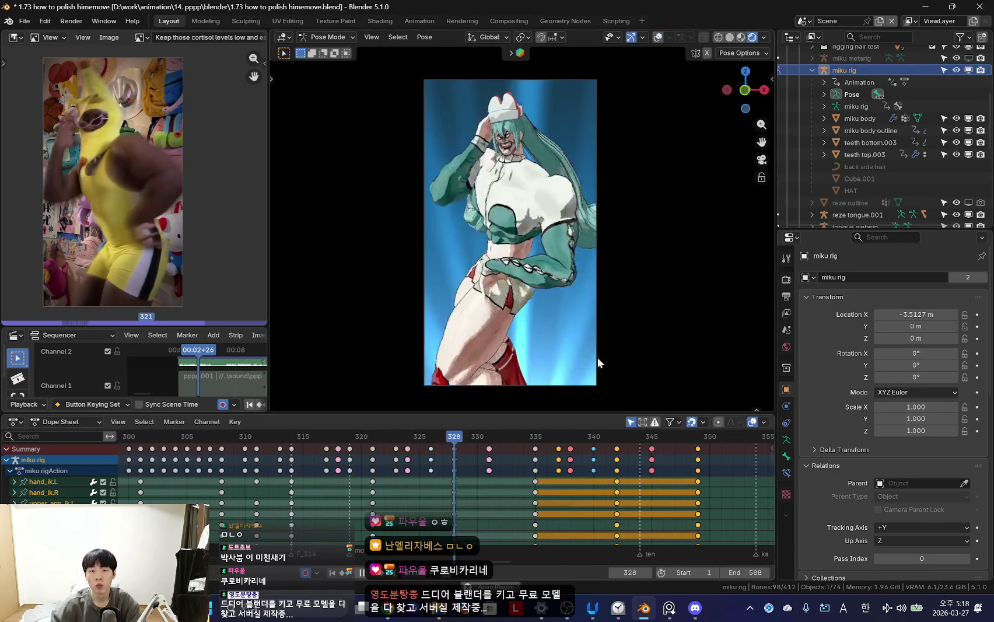
scroll(457, 493, "down", 2)
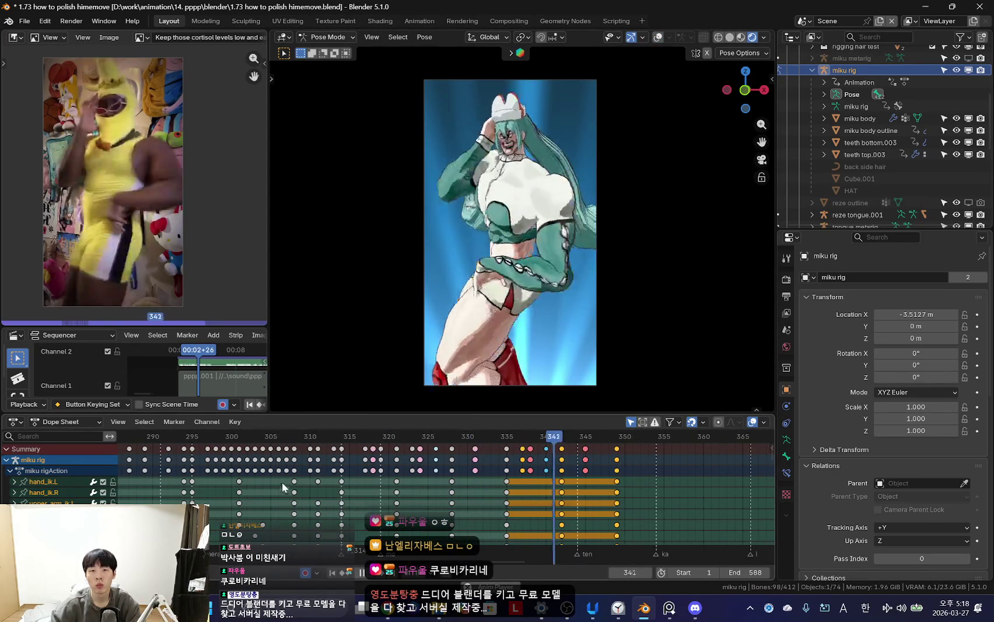
scroll(362, 493, "down", 3)
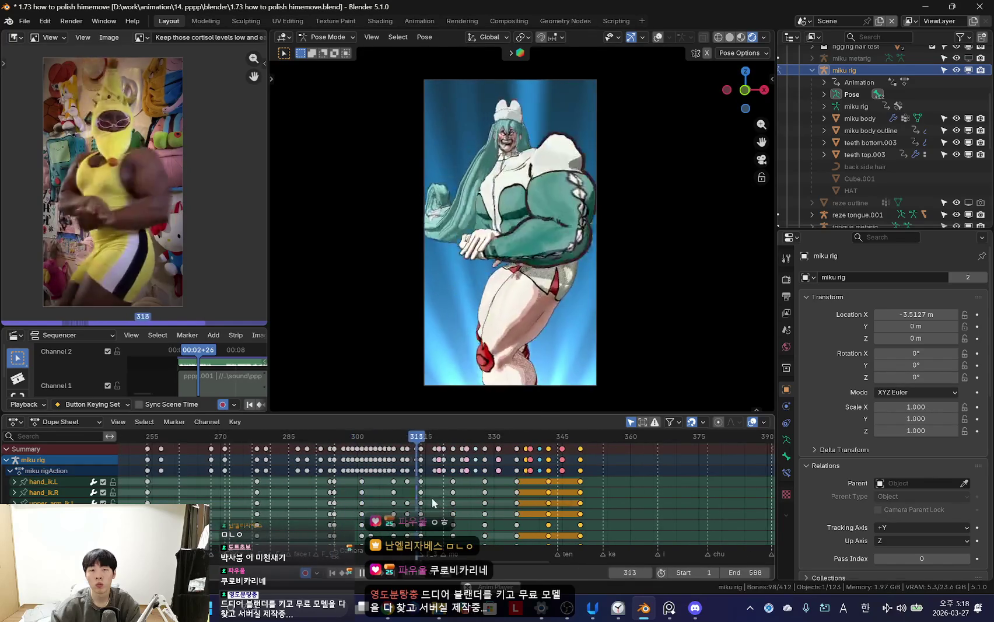
scroll(574, 501, "down", 2)
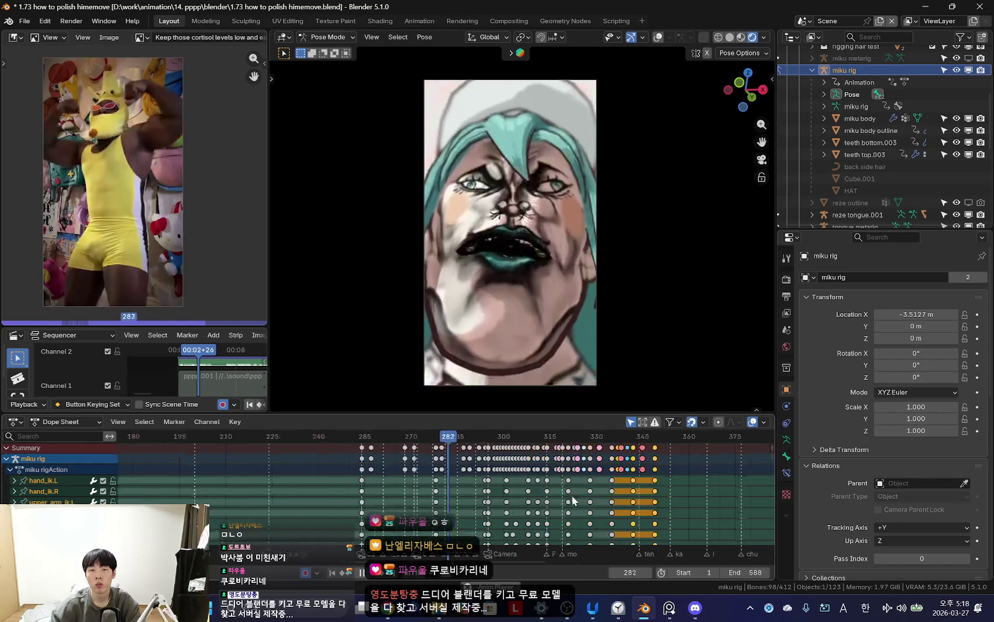
scroll(488, 504, "up", 8)
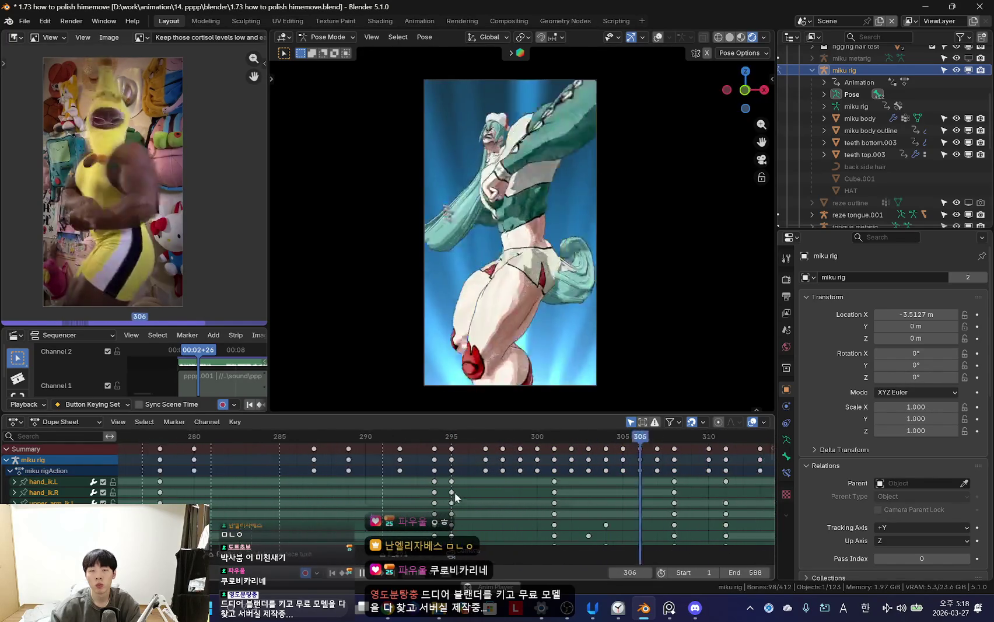
scroll(454, 492, "up", 2)
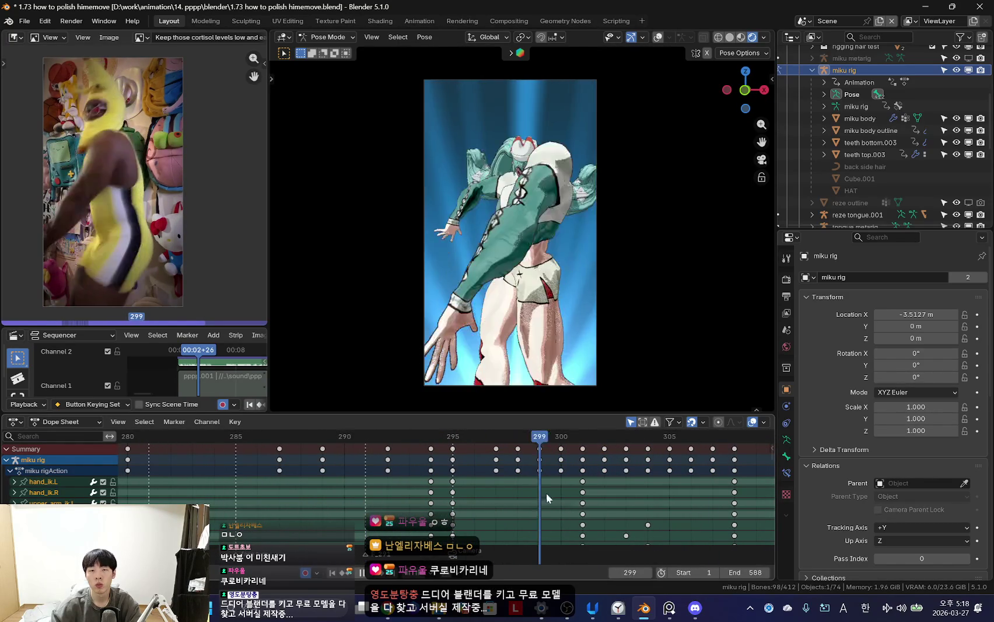
scroll(531, 499, "down", 1)
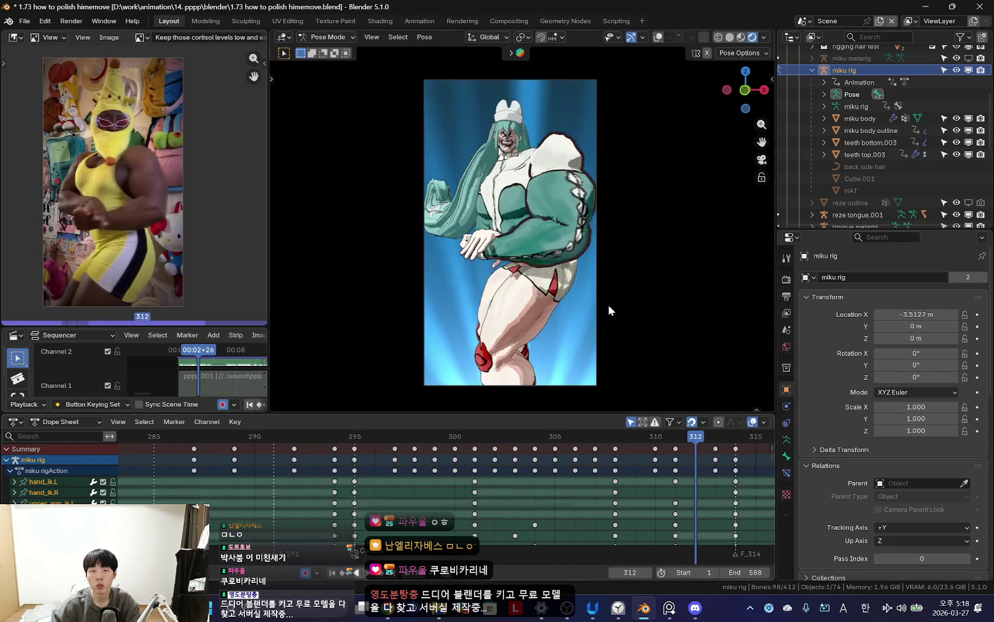
- Rotate the left upper-arm FK bone and key its pose at frame 314
left_click(658, 37)
scroll(479, 495, "up", 1)
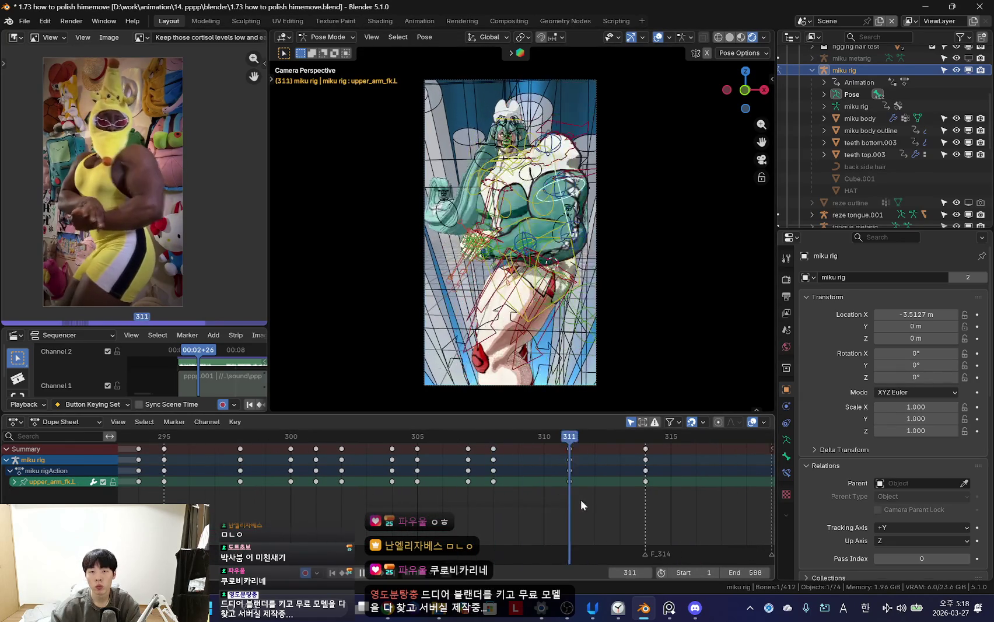
key("shift+alt+z")
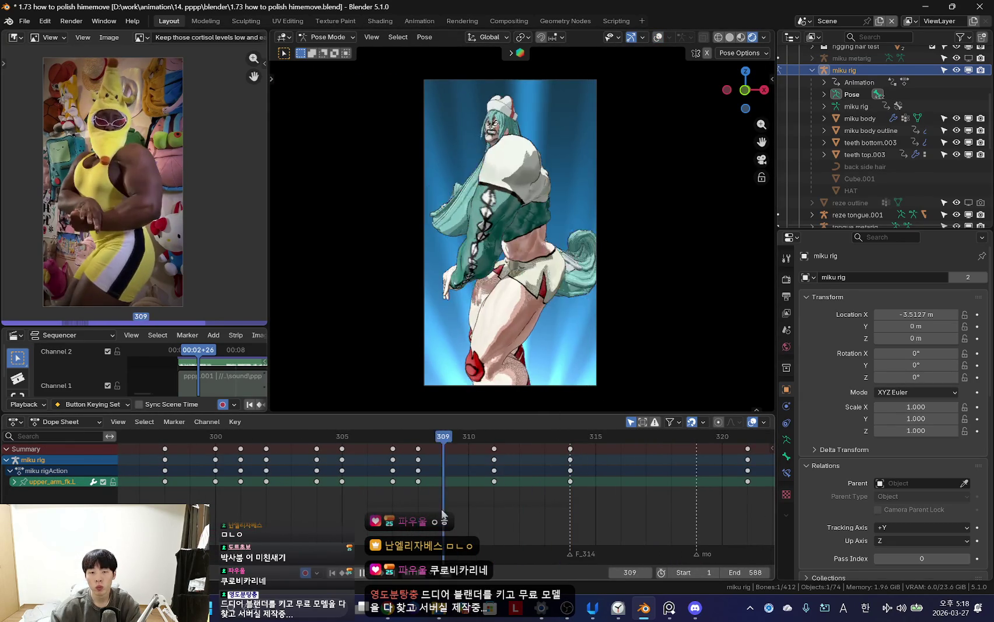
key("space")
key("r")
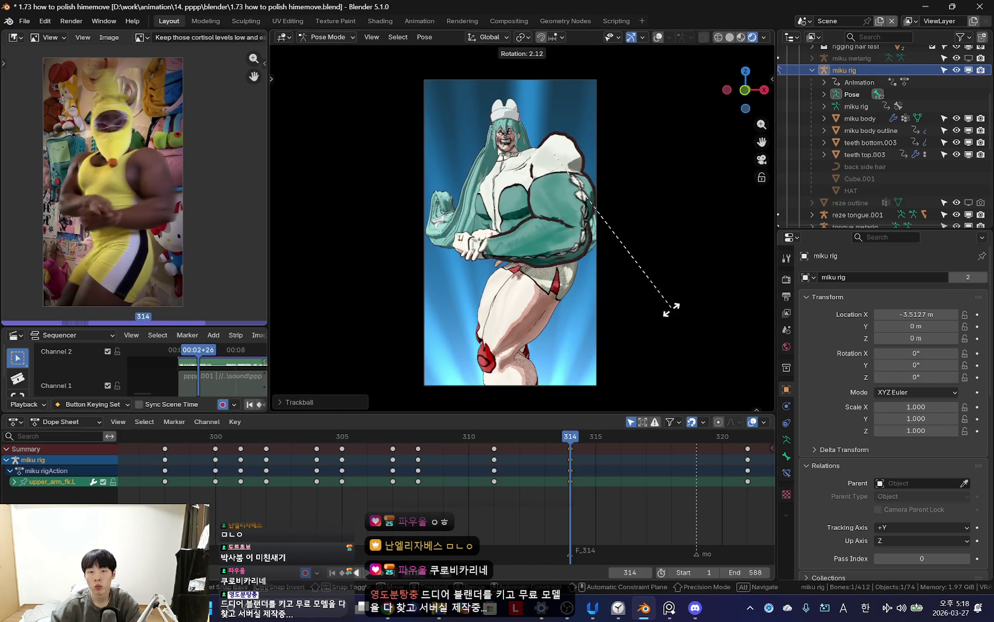
left_click(671, 310)
key("space")
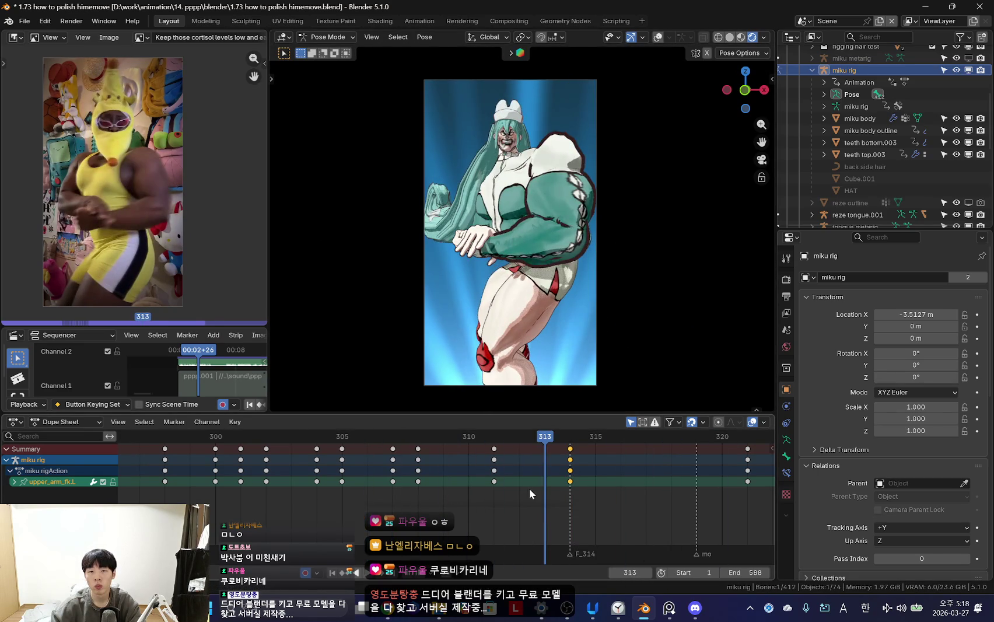
- Rotate the left forearm FK bone to fold the arm across the chest and key it at frame 314
key("Right")
key("shift+alt+z")
scroll(583, 343, "up", 3)
left_click(547, 255)
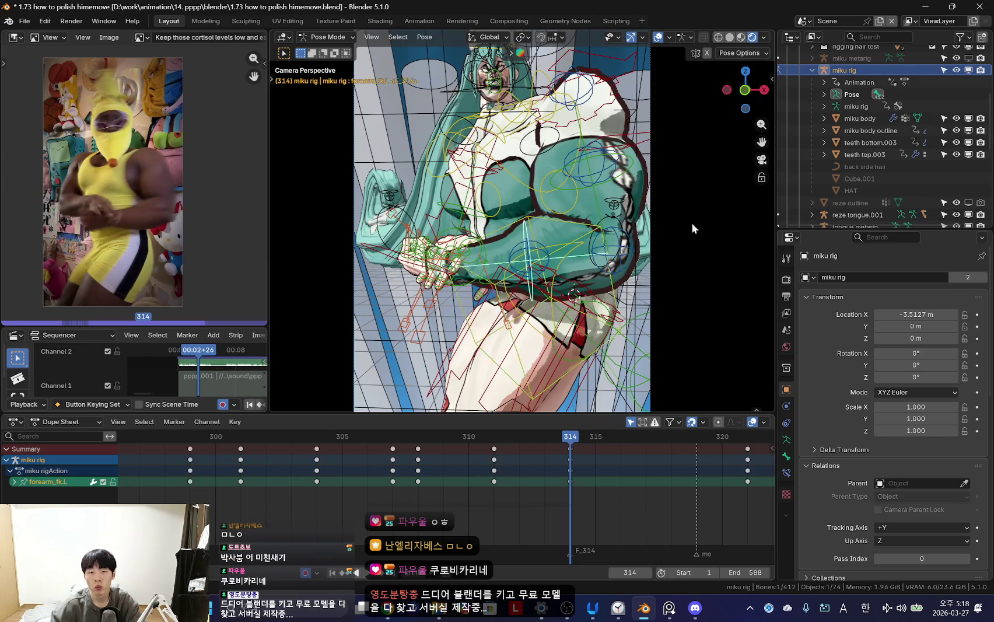
key("shift+alt+z")
key("r")
left_click(703, 253)
key("space")
- Preview the animation, return to frame 314, and select the right hand's FK control
key("Escape")
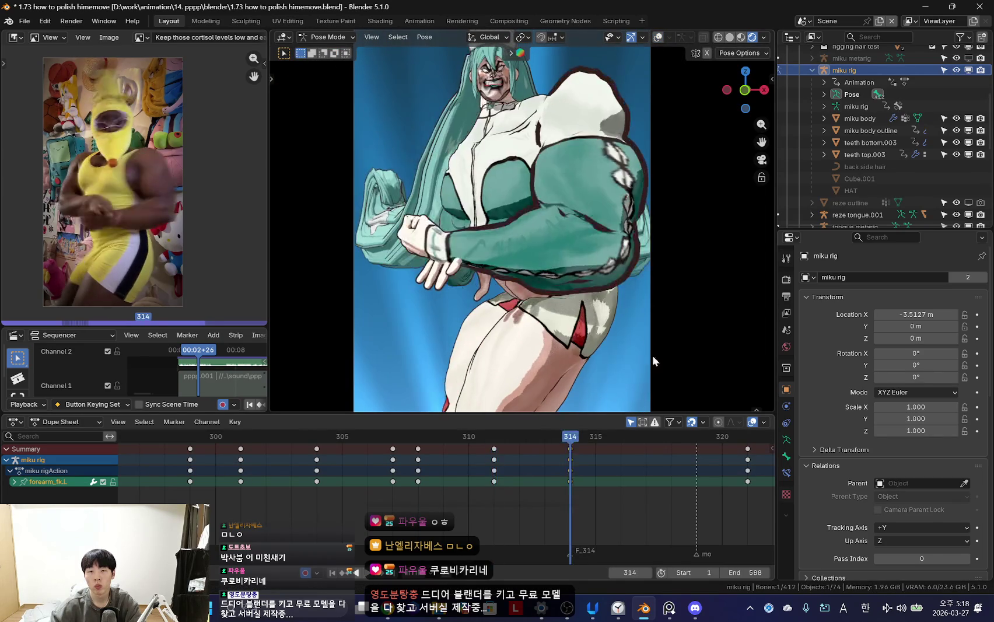
key("shift+ctrl+space")
key("Home")
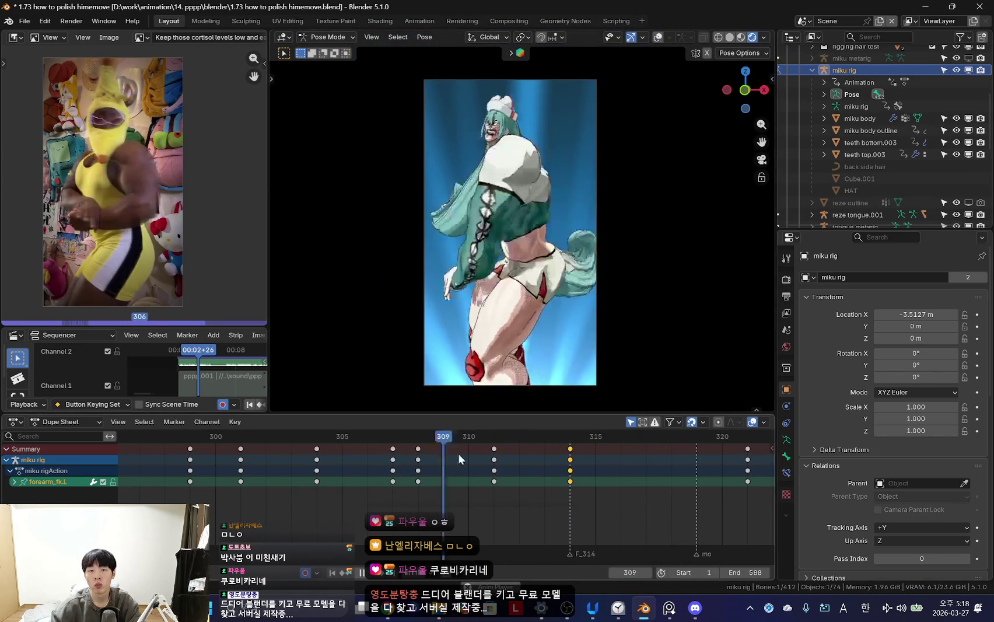
key("Escape")
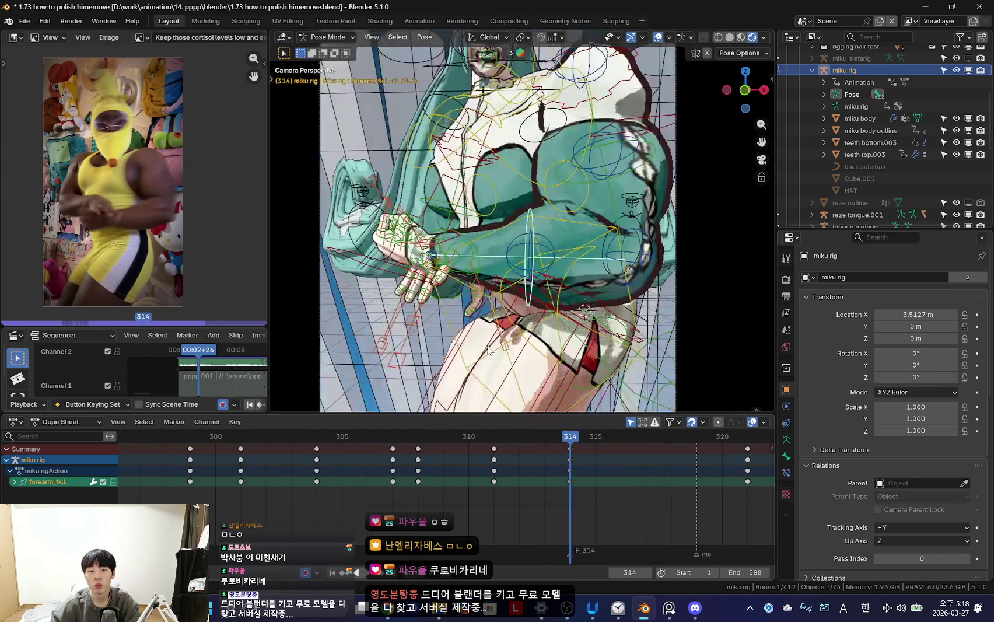
scroll(461, 249, "up", 2)
key("n")
left_click(511, 346)
- Snap the right hand's IK control to its FK pose with IK->FK (hand.R) and select hand_ik.R
key("n")
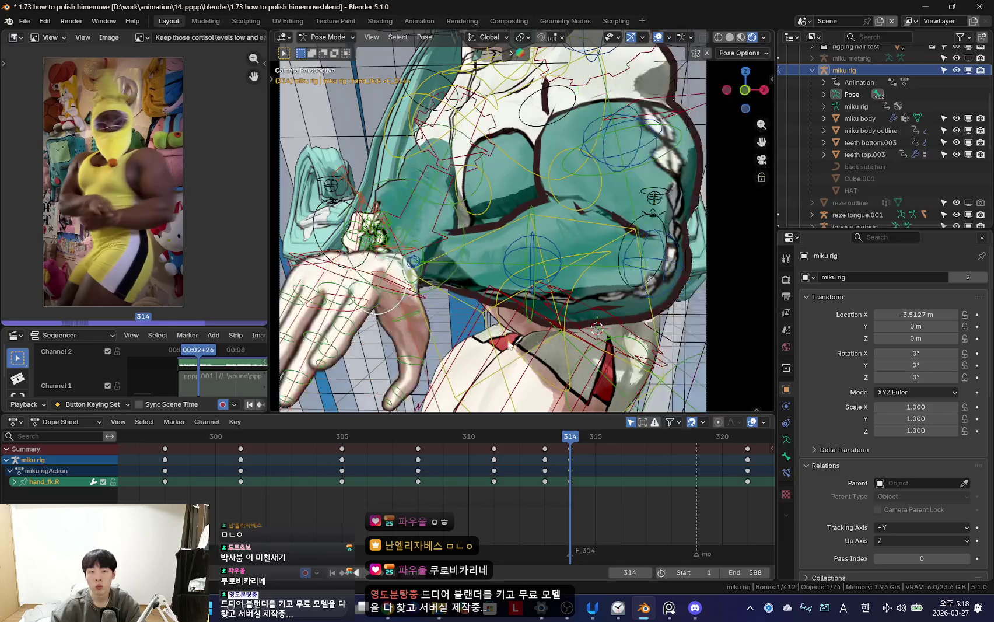
mouse_move(511, 347)
middle_mouse_down()
mouse_move(503, 275)
mouse_move(449, 311)
mouse_move(525, 245)
middle_mouse_up()
key("n")
scroll(545, 472, "up", 1)
left_click(693, 223)
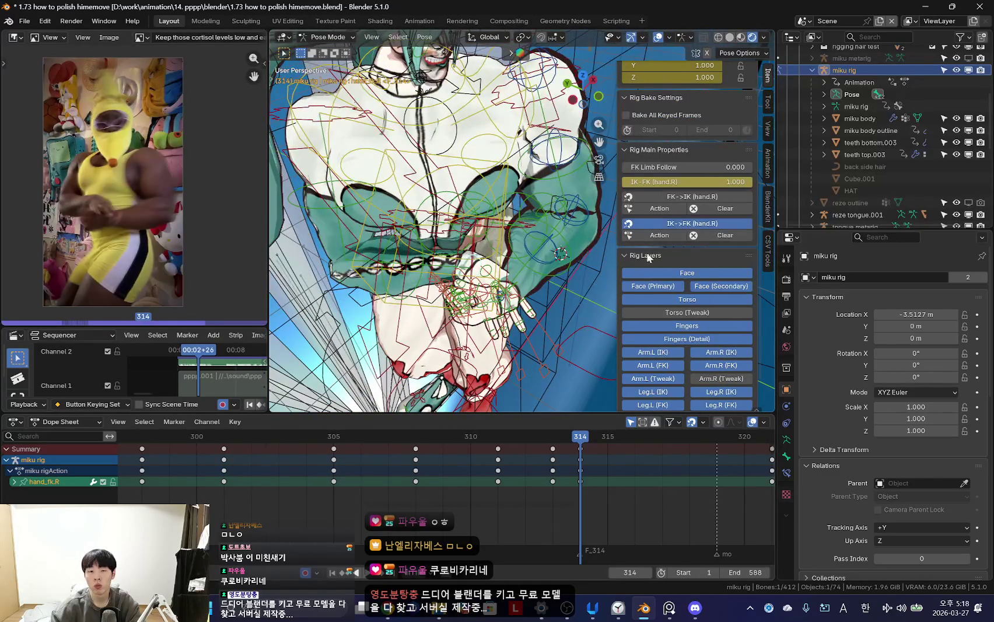
left_click(511, 274)
- Compare the right-hand pose between frames 313 and 314 from a front view, toggling bone overlays
mouse_move(511, 274)
middle_mouse_down()
mouse_move(530, 374)
mouse_move(437, 359)
middle_mouse_up()
key("i")
key("Left")
key("shift+alt+z")
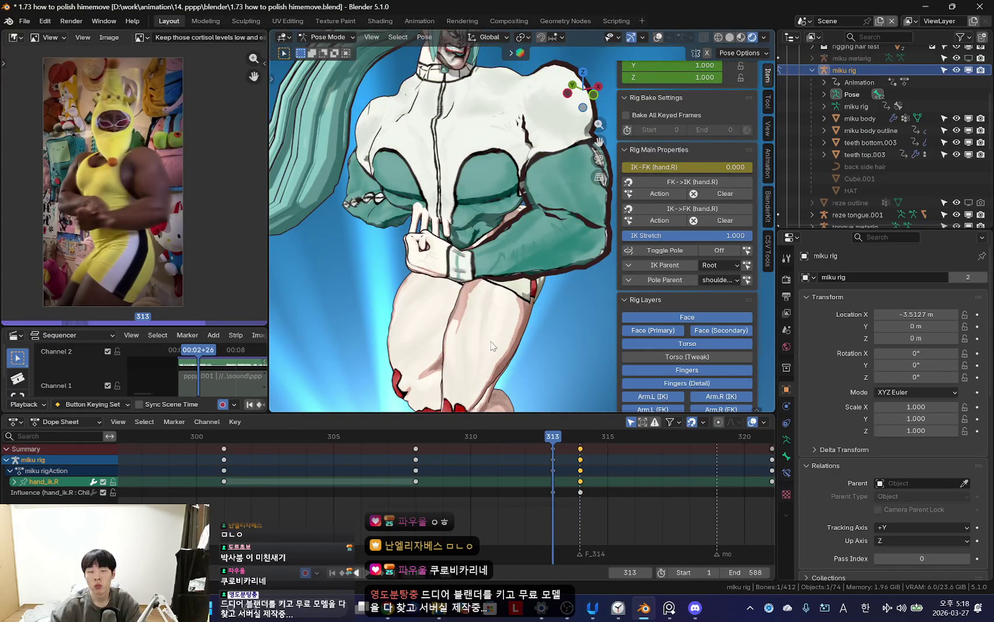
key("Right")
key("Left")
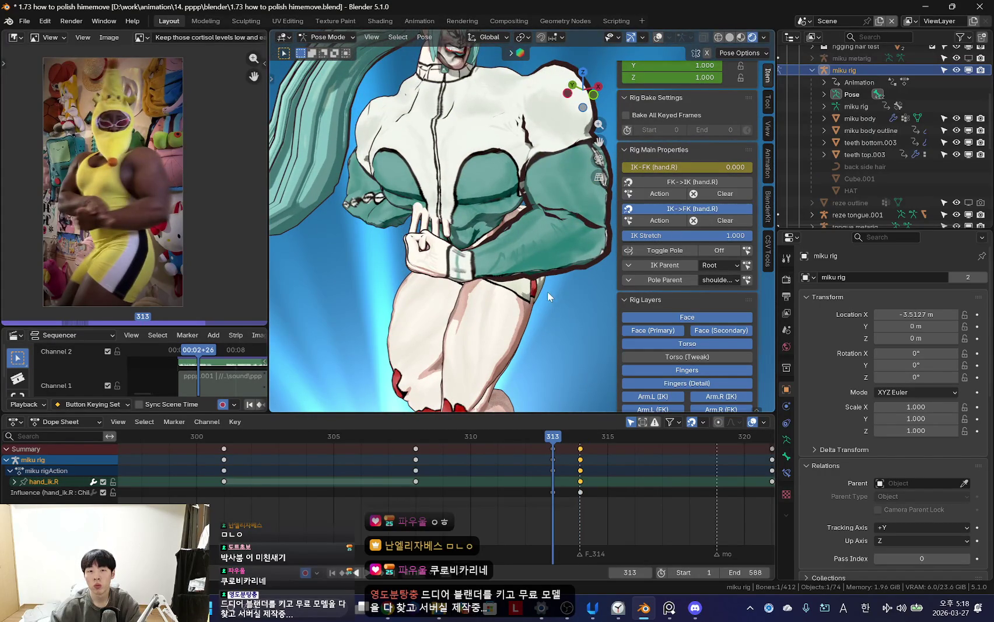
key("shift+alt+z")
key("Right")
middle_click_drag(548, 303, 487, 354)
key("shift+alt+z")
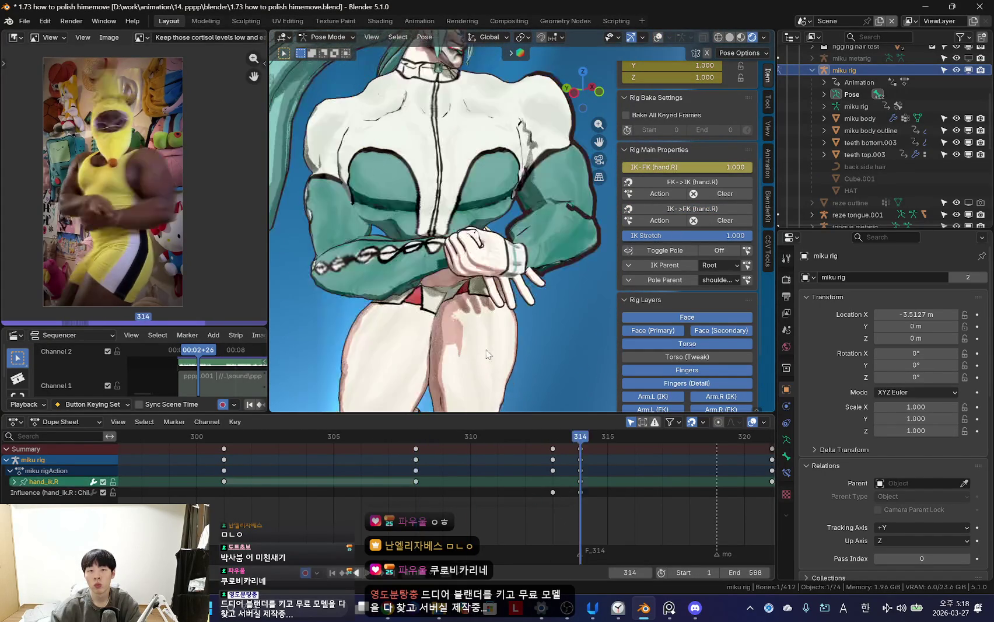
- Scrub back through frames 310–313 and reselect the right hand's IK control from a higher angle
right_click(495, 377)
left_click_drag(413, 520, 549, 520)
key("shift+alt+z")
right_click(431, 350)
middle_click_drag(431, 350, 466, 303)
right_click(485, 274)
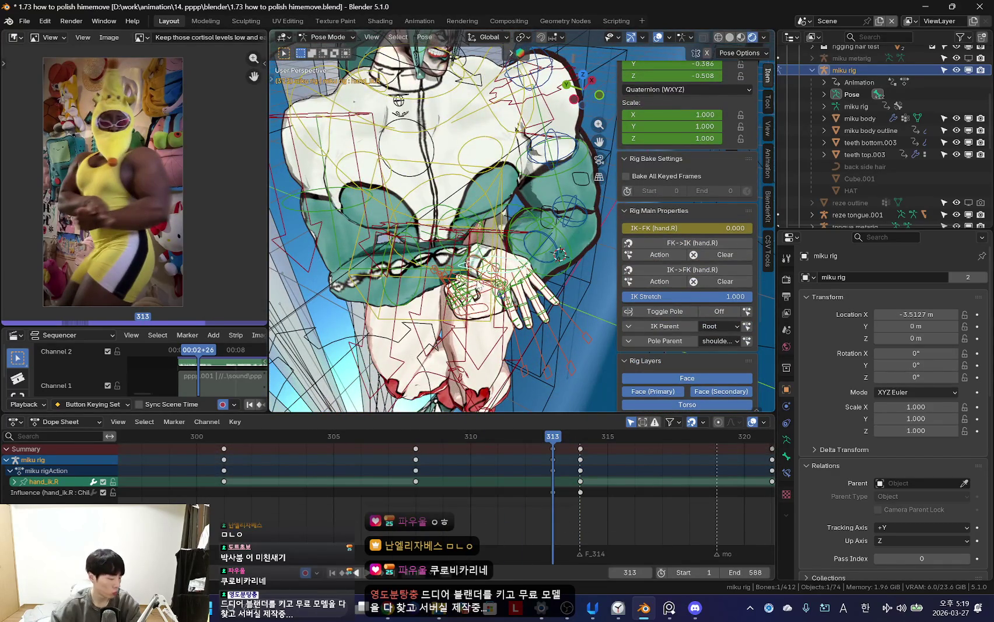
key("alt+Tab")
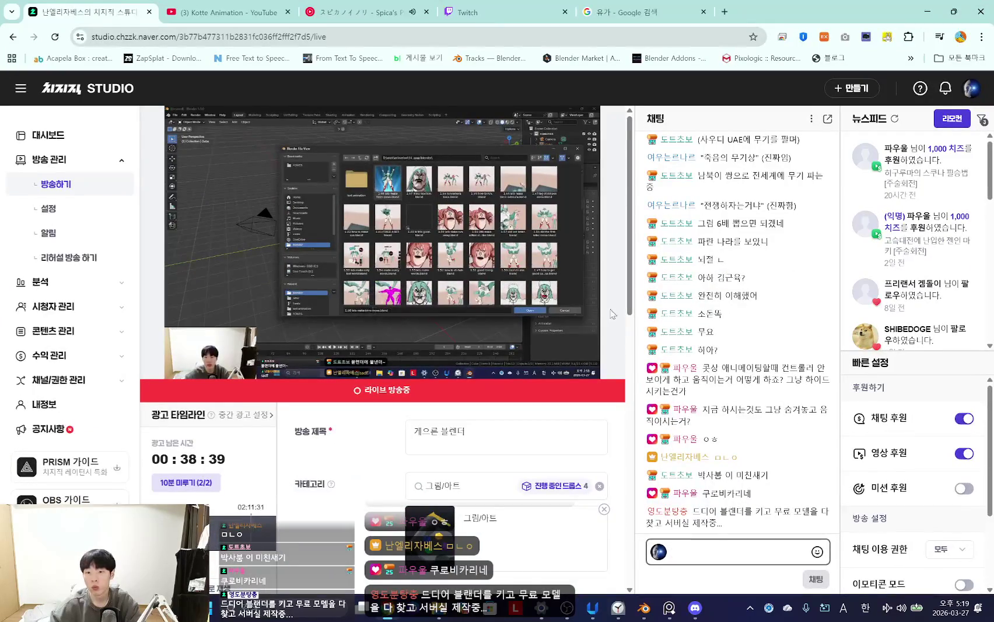
- Return briefly to Blender and orbit onto the character's hands
key("alt+Tab")
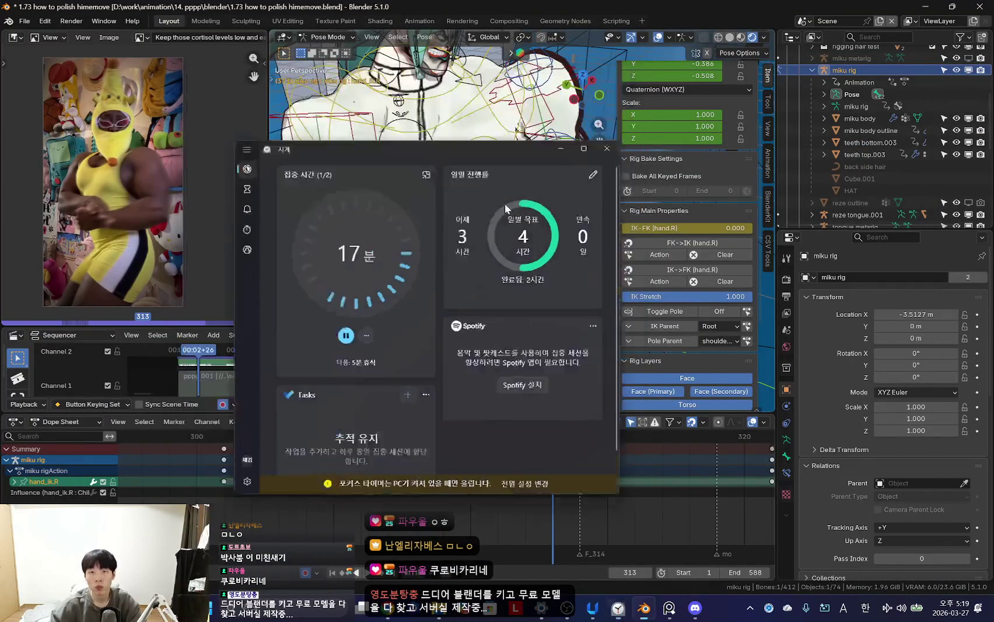
key("alt+Tab")
middle_click_drag(532, 353, 490, 331)
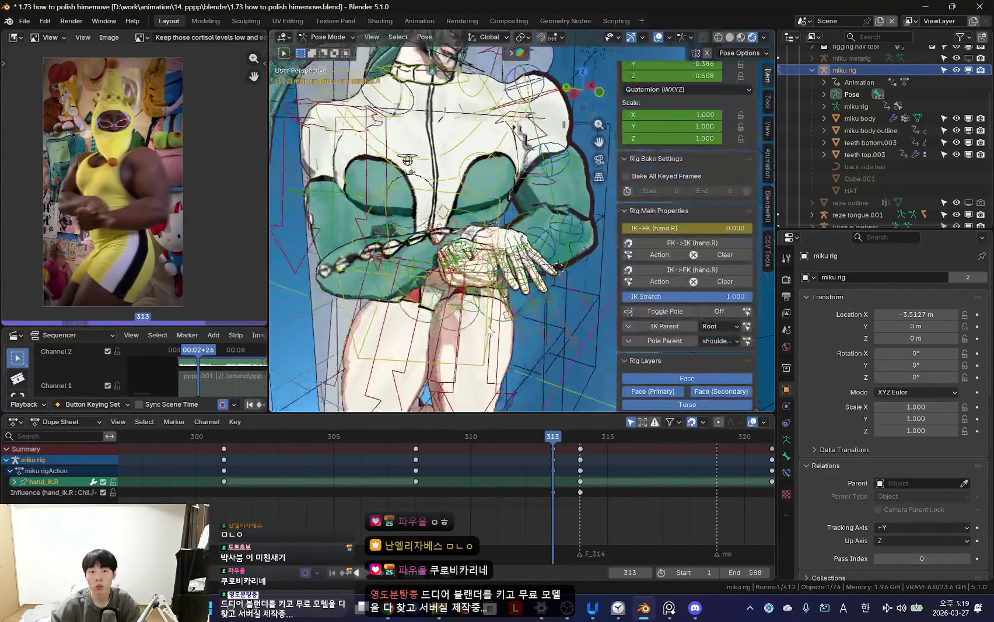
- Check the YouTube Music and Twitch stream manager tabs in Chrome, then minimize the browser
key("alt+Tab")
left_click(359, 12)
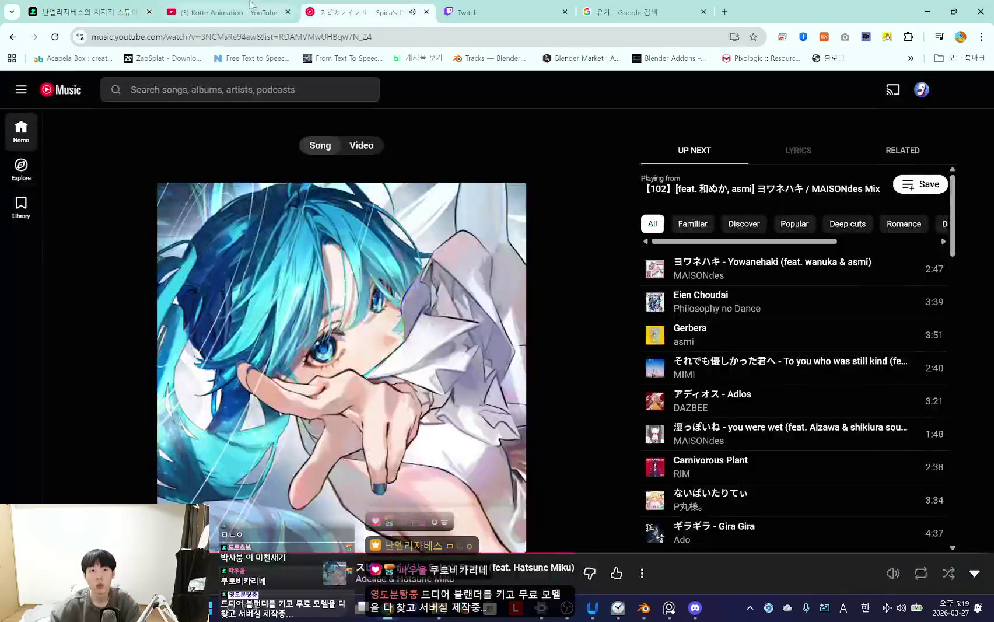
key("ctrl+Tab")
left_click(56, 38)
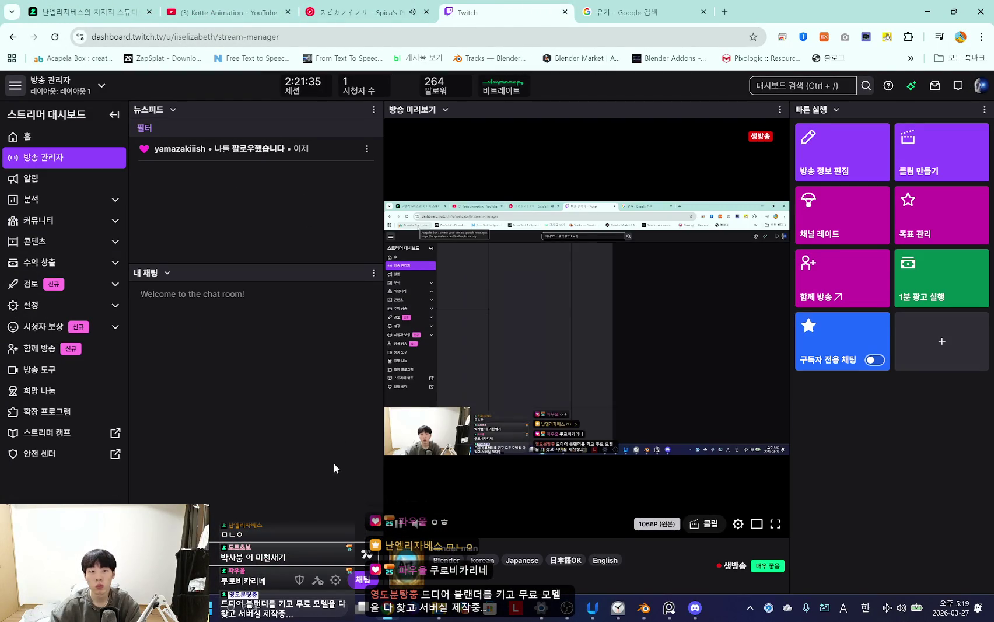
left_click(927, 17)
scroll(522, 222, "up", 3)
middle_click_drag(522, 222, 522, 175)
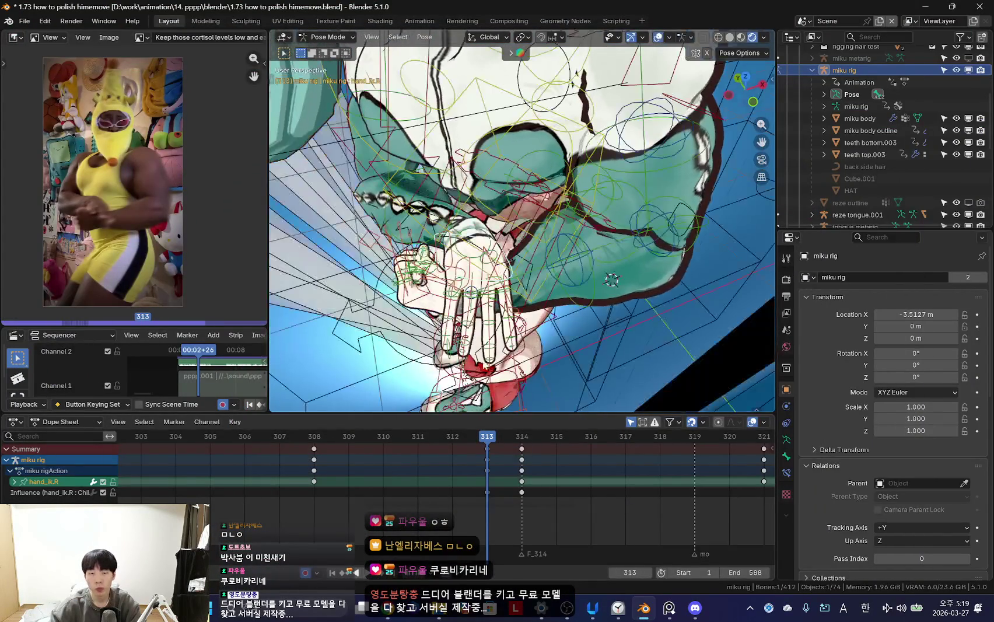
- Compare the hands between frames 313 and 314 with the rig properties panel open
key("n")
key("shift+alt+z")
key("Right")
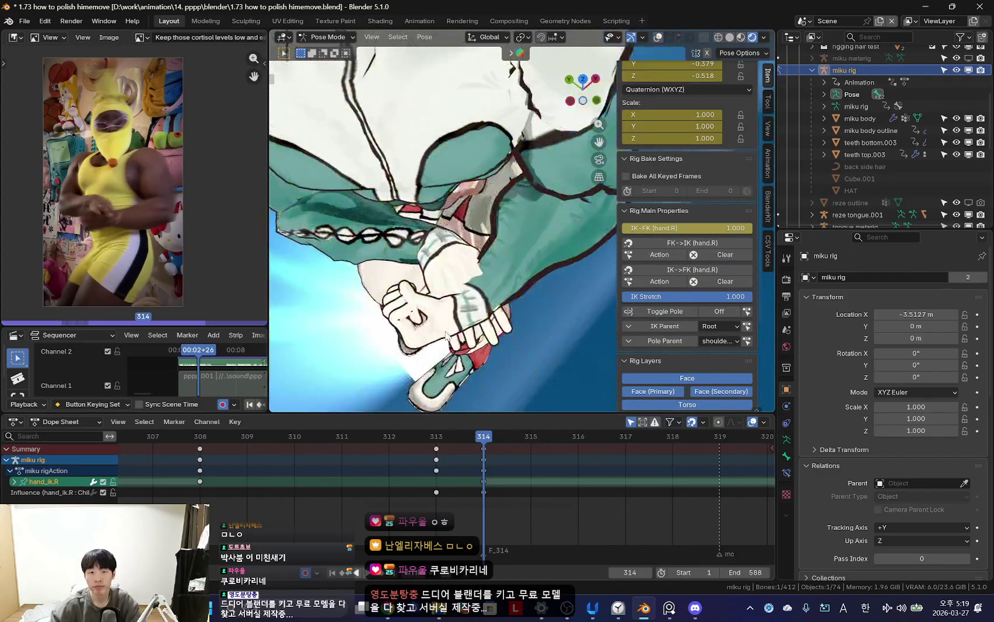
scroll(447, 338, "down", 2)
key("Left")
key("shift+alt+z")
mouse_move(448, 343)
middle_mouse_down()
mouse_move(532, 283)
mouse_move(486, 293)
middle_mouse_up()
key("shift+alt+z")
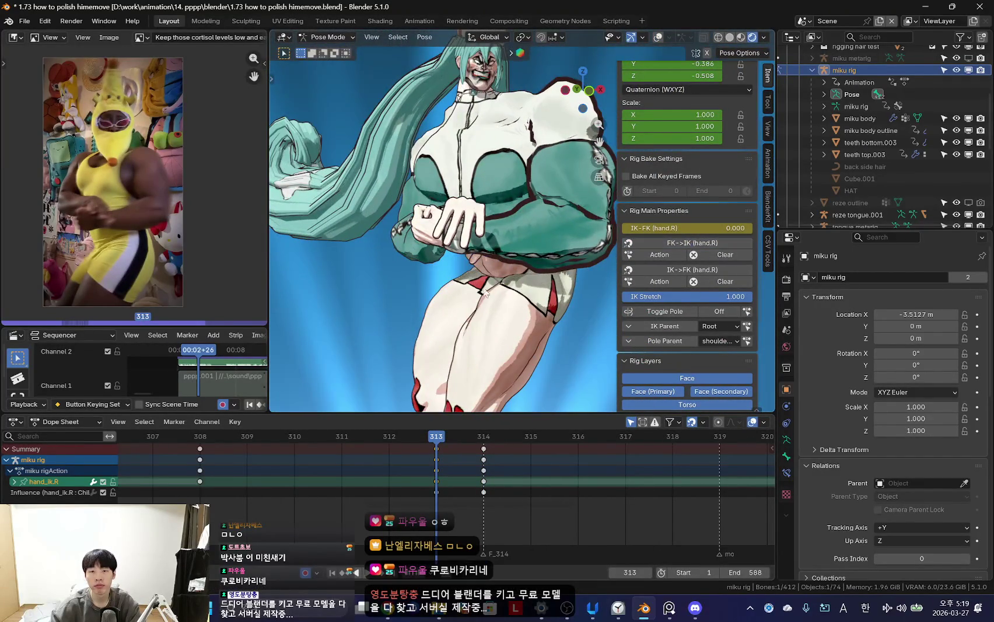
key("shift+alt+z")
key("Right")
- Set the right hand's Child Of influence to 1.000 and key it at frames 314 and 315
left_click(786, 473)
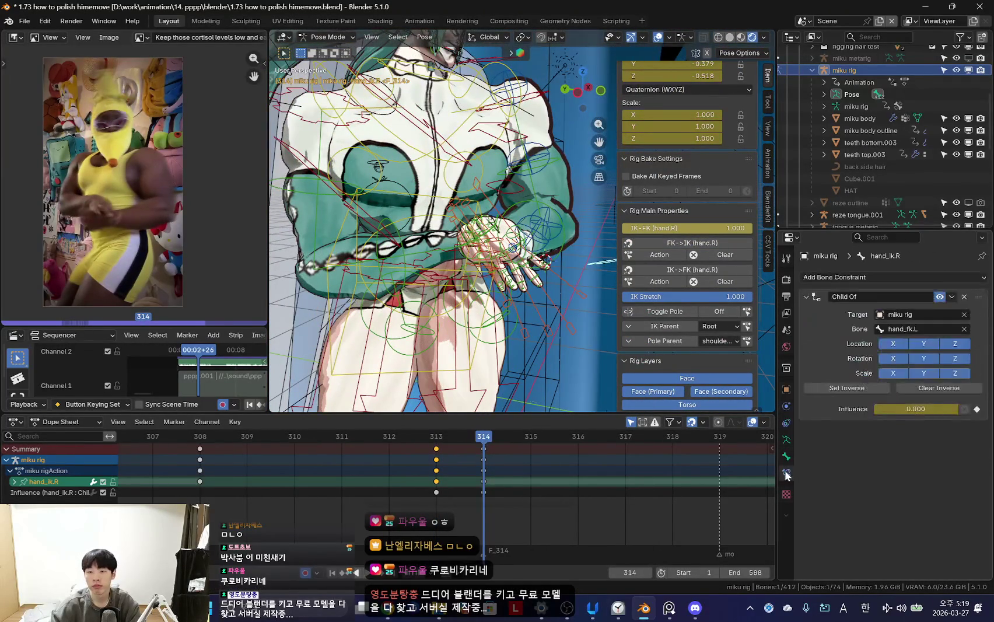
left_click_drag(910, 409, 956, 409)
key("Right")
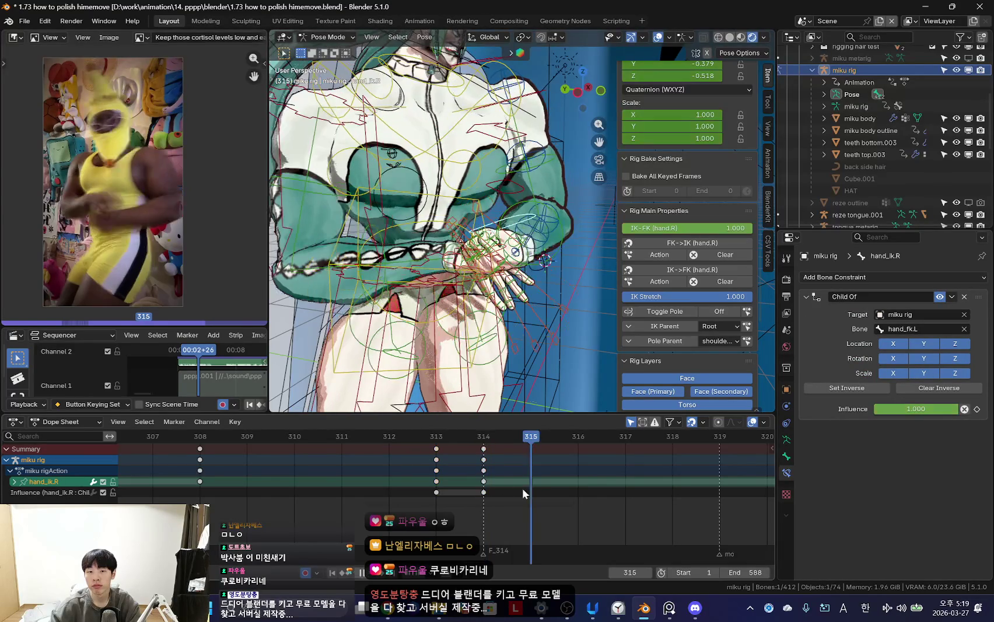
key("i")
key("Left")
key("shift+alt+z")
middle_click_drag(479, 280, 448, 294)
key("KP_0")
key("Left")
- Play the passage from frame 313 through the scene camera to check the linked hands
key("space")
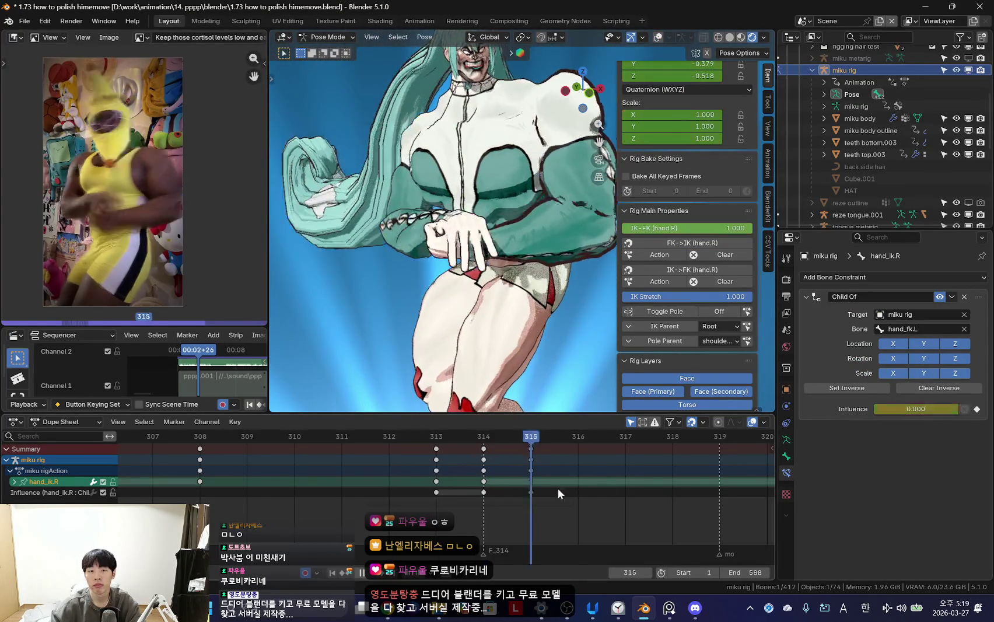
key("n")
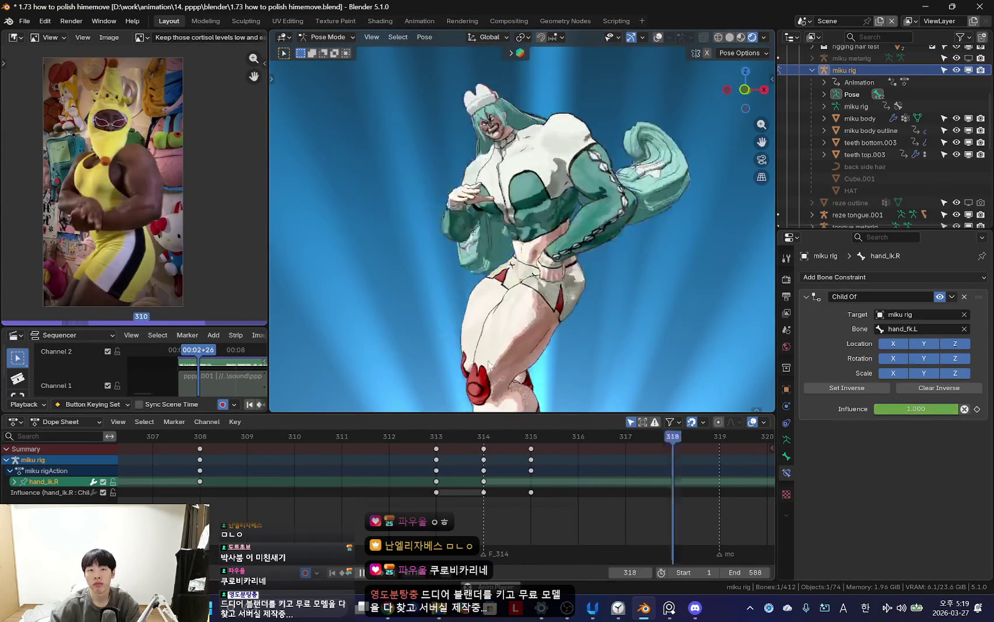
key("KP_0")
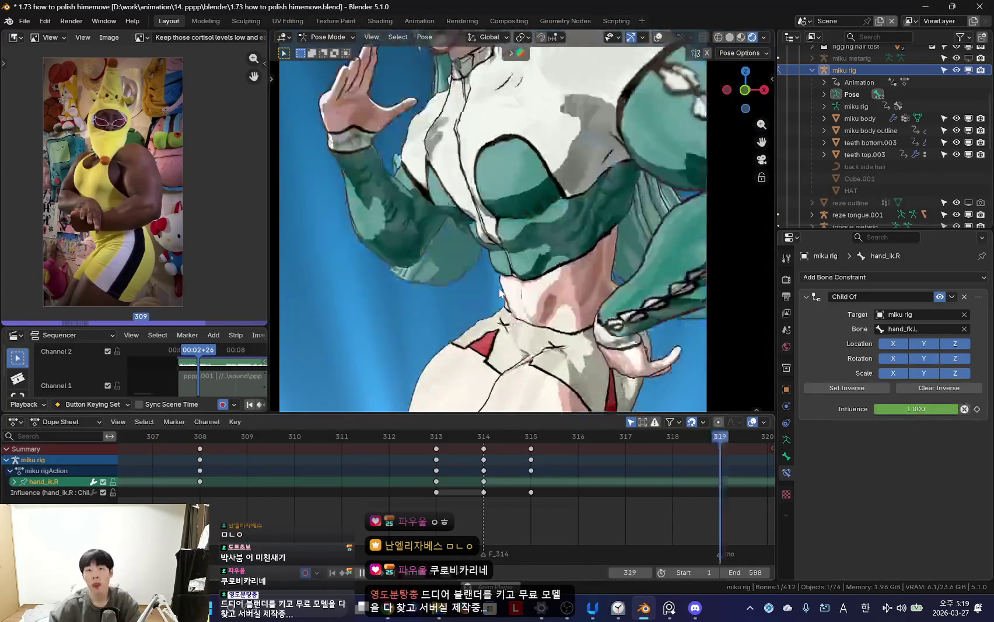
scroll(506, 465, "down", 3)
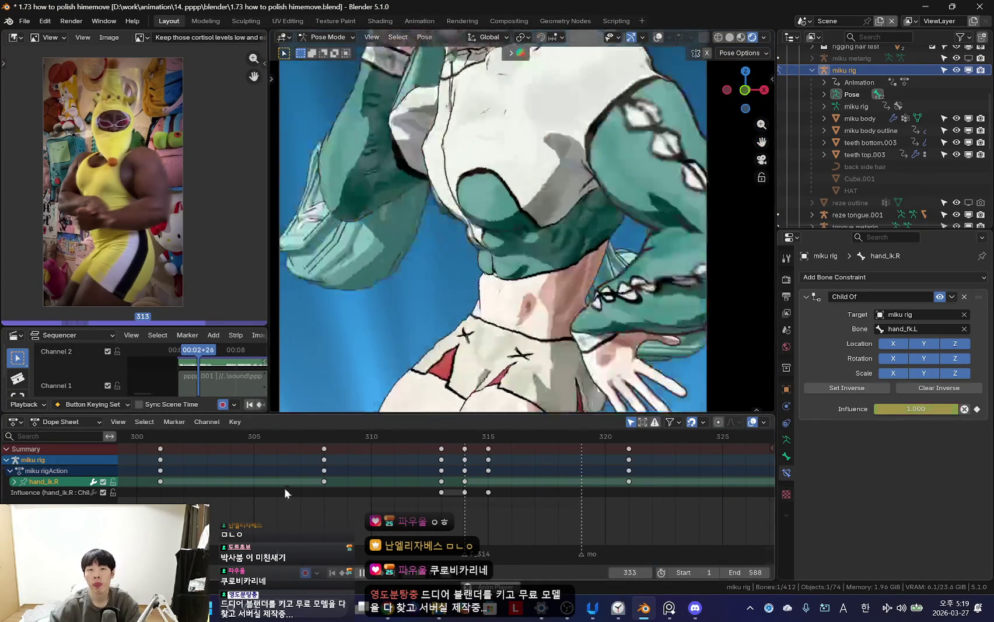
scroll(573, 287, "down", 3)
scroll(332, 480, "down", 3)
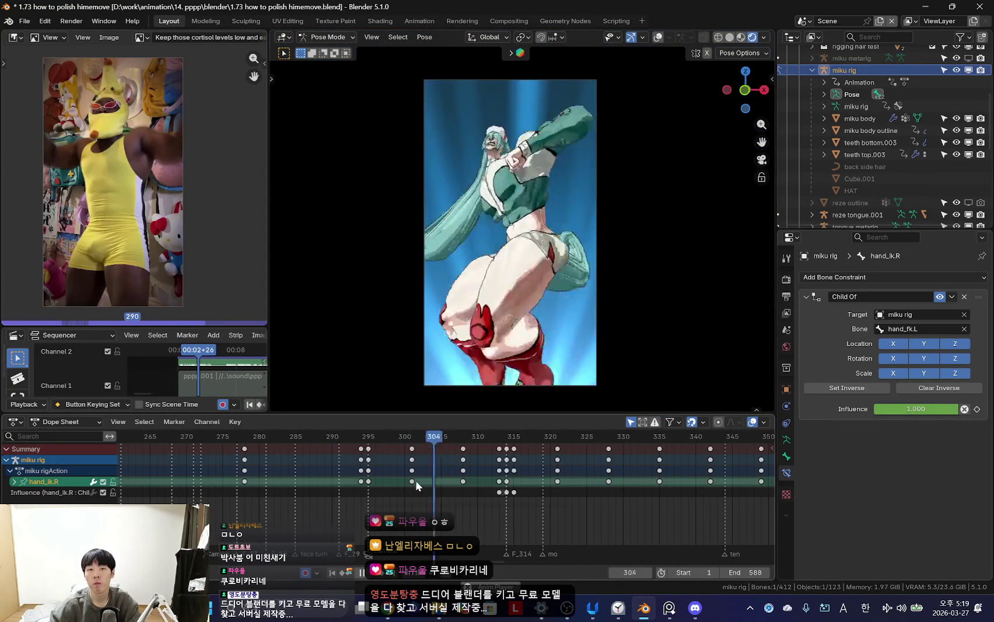
scroll(461, 482, "up", 1)
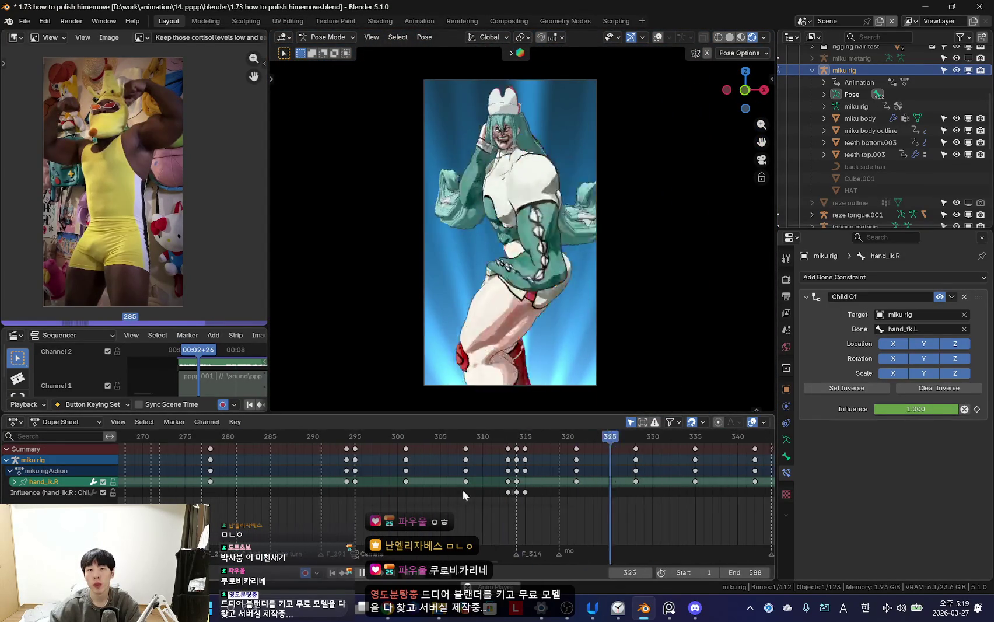
scroll(562, 487, "down", 2)
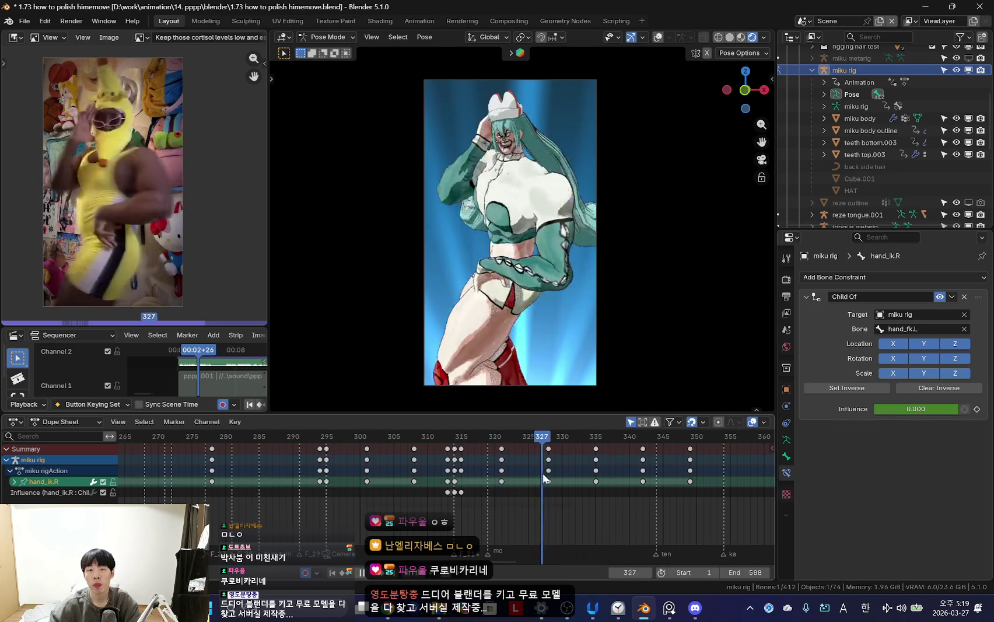